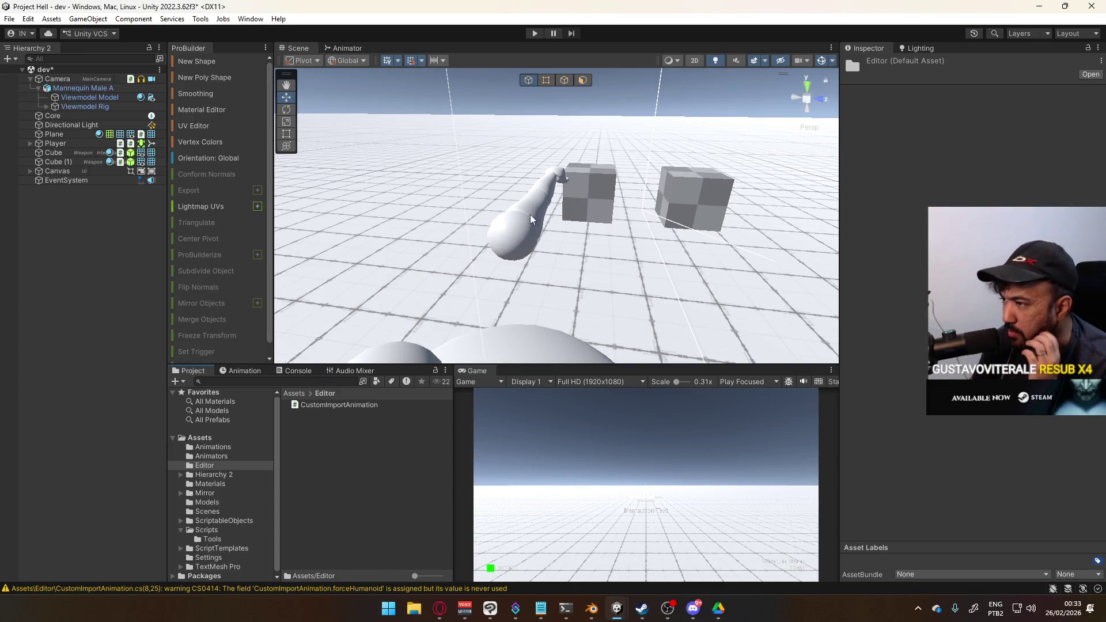
# Step: Open Assets/Animations and review the Hipfire Primary Idle clip's Animation import settings
pyautogui.click(512, 231)
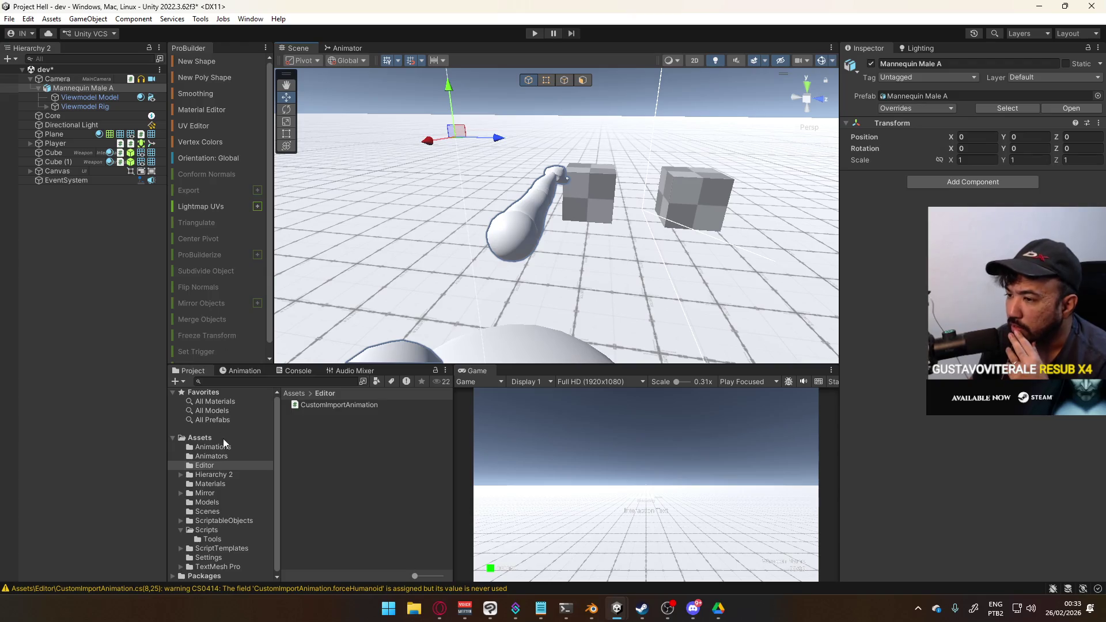
pyautogui.scroll(-1, 233, 480)
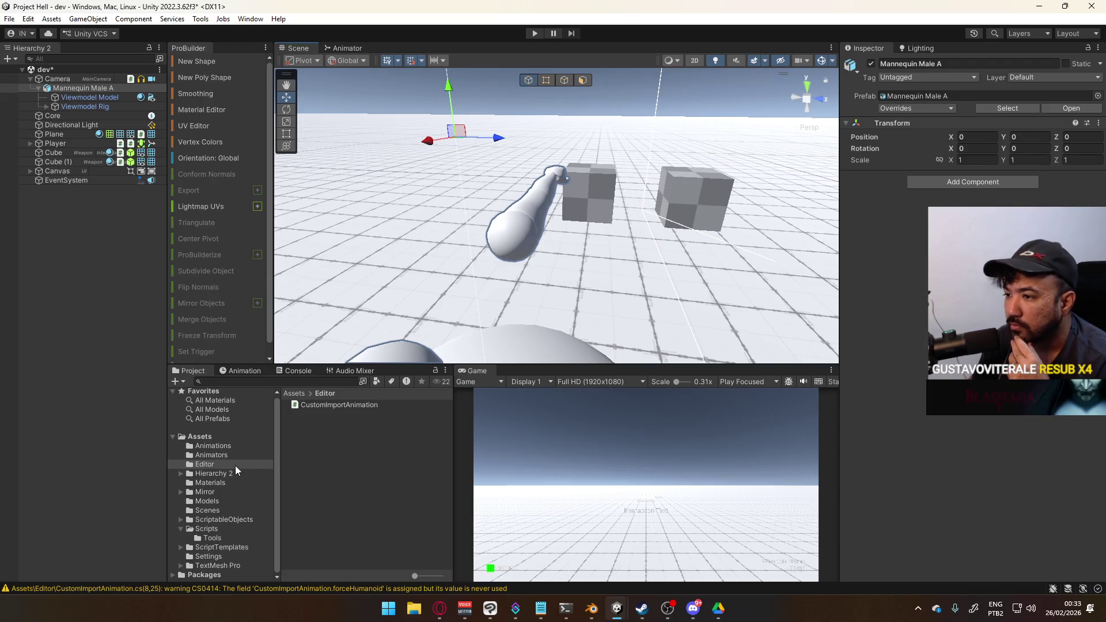
pyautogui.click(211, 448)
pyautogui.click(341, 406)
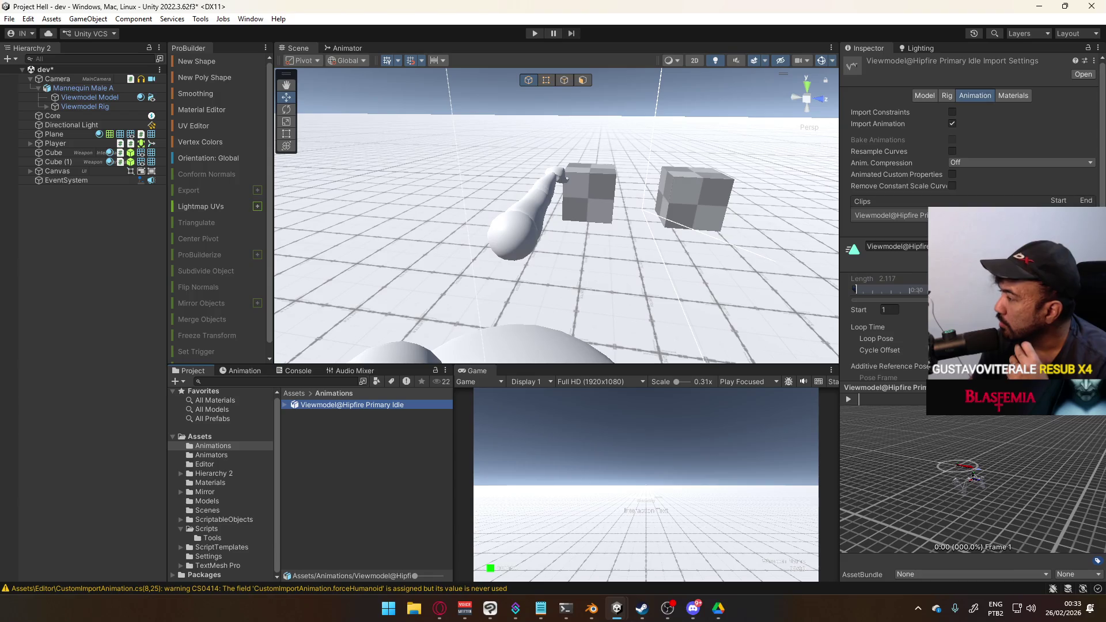
pyautogui.scroll(-5, 887, 259)
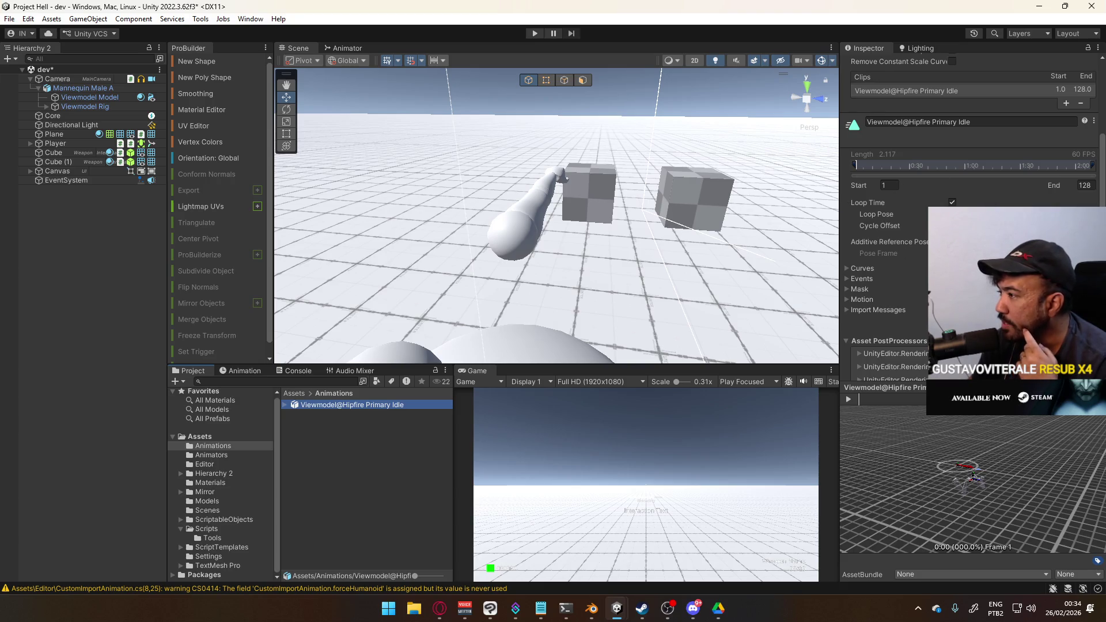
# Step: Rotate the idle animation preview, then reselect Mannequin Male A and look toward the arm
pyautogui.moveTo(942, 463)
pyautogui.mouseDown(button='middle')
pyautogui.moveTo(978, 451)
pyautogui.moveTo(954, 477)
pyautogui.mouseUp(button='middle')
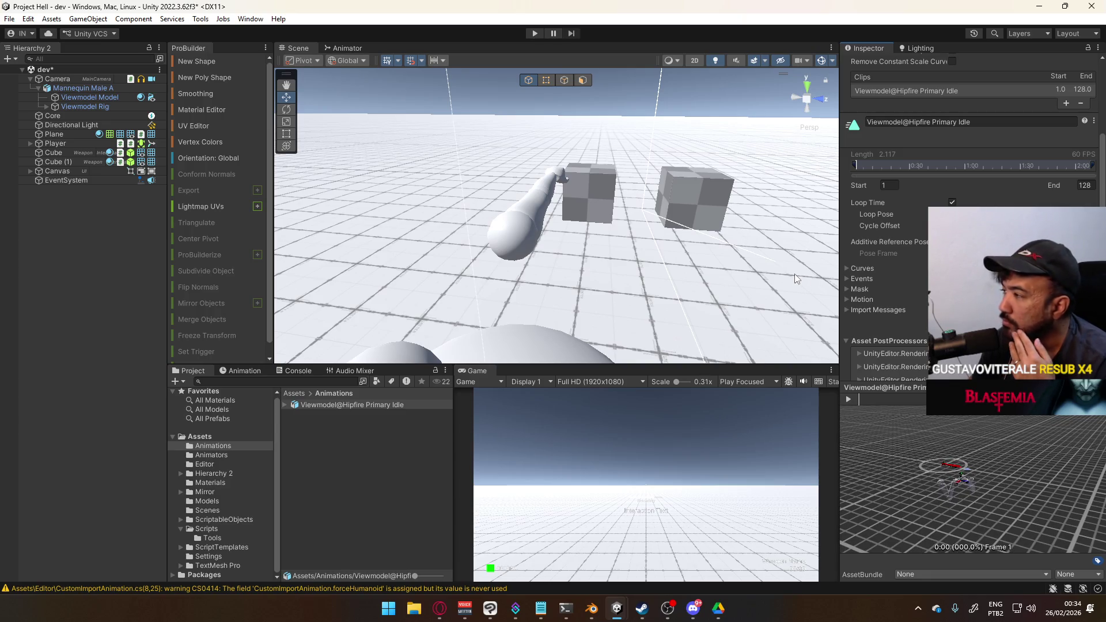
pyautogui.scroll(5, 587, 282)
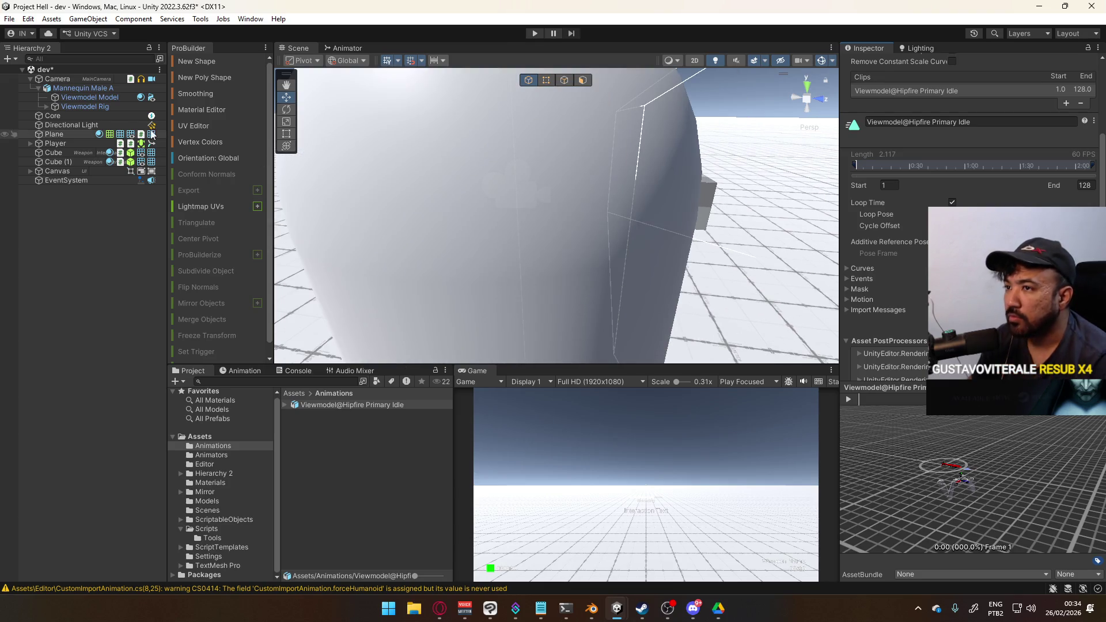
pyautogui.click(82, 88)
pyautogui.moveTo(413, 150)
pyautogui.mouseDown(button='right')
pyautogui.moveTo(560, 206)
pyautogui.moveTo(551, 196)
pyautogui.mouseUp(button='right')
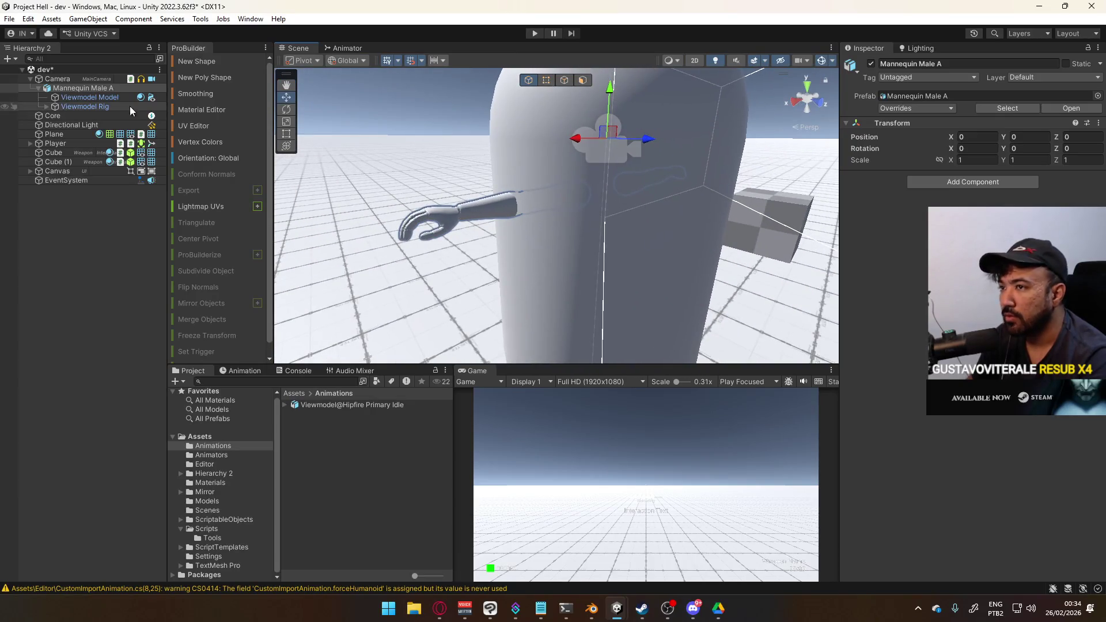
# Step: Add an Animator component to Mannequin Male A
pyautogui.click(951, 181)
pyautogui.write('animat')
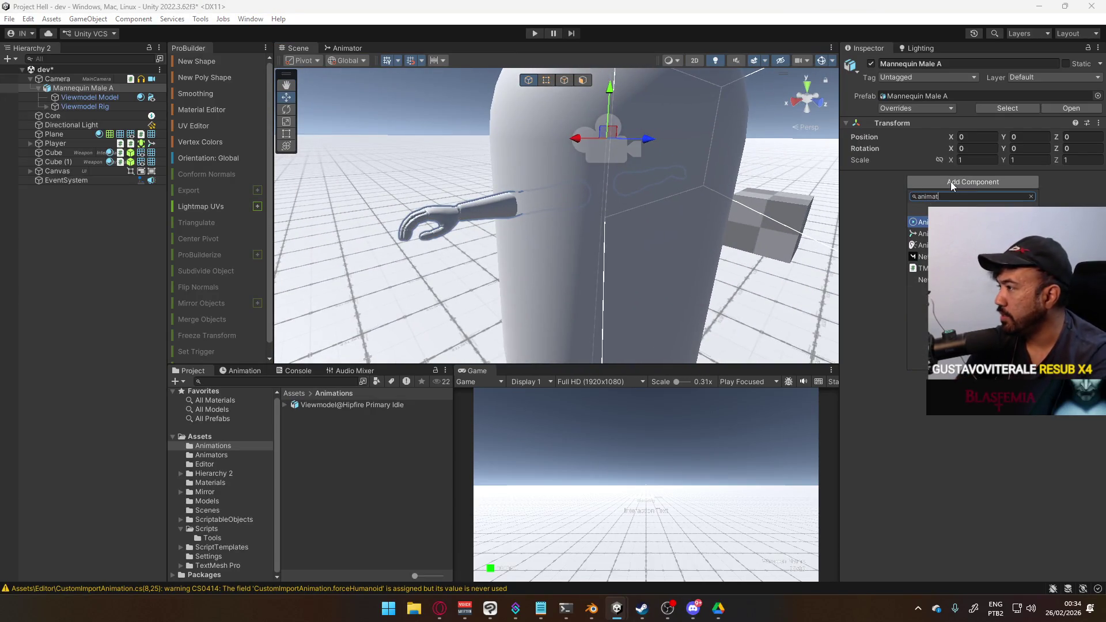
pyautogui.press('Return')
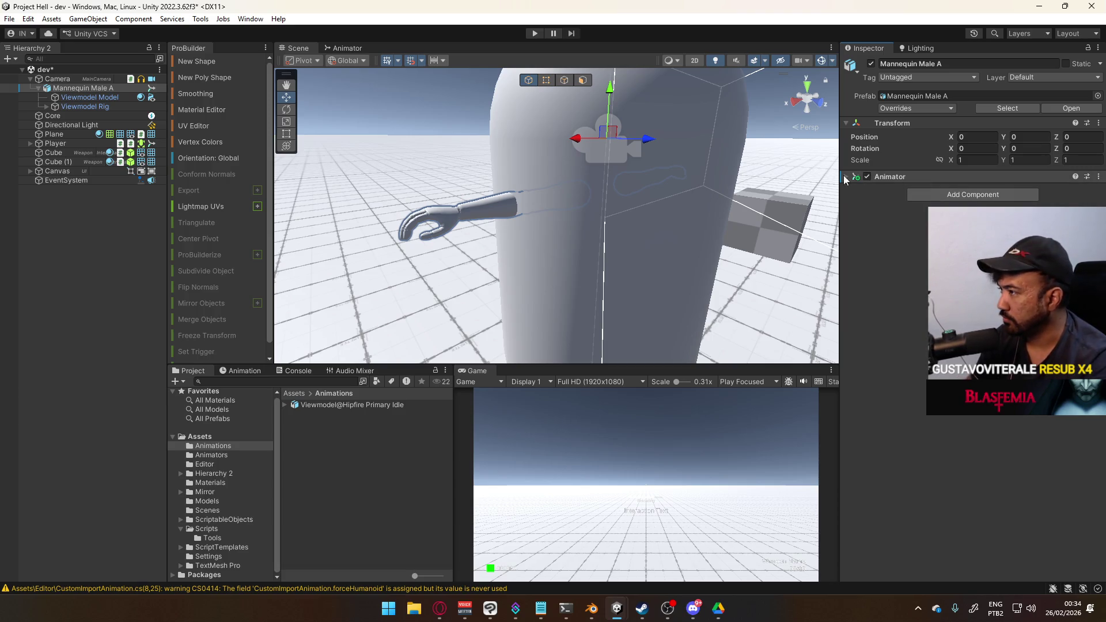
pyautogui.click(847, 177)
# Step: Create a new Animator Controller named Viewmodel in the Animations folder
pyautogui.rightClick(354, 427)
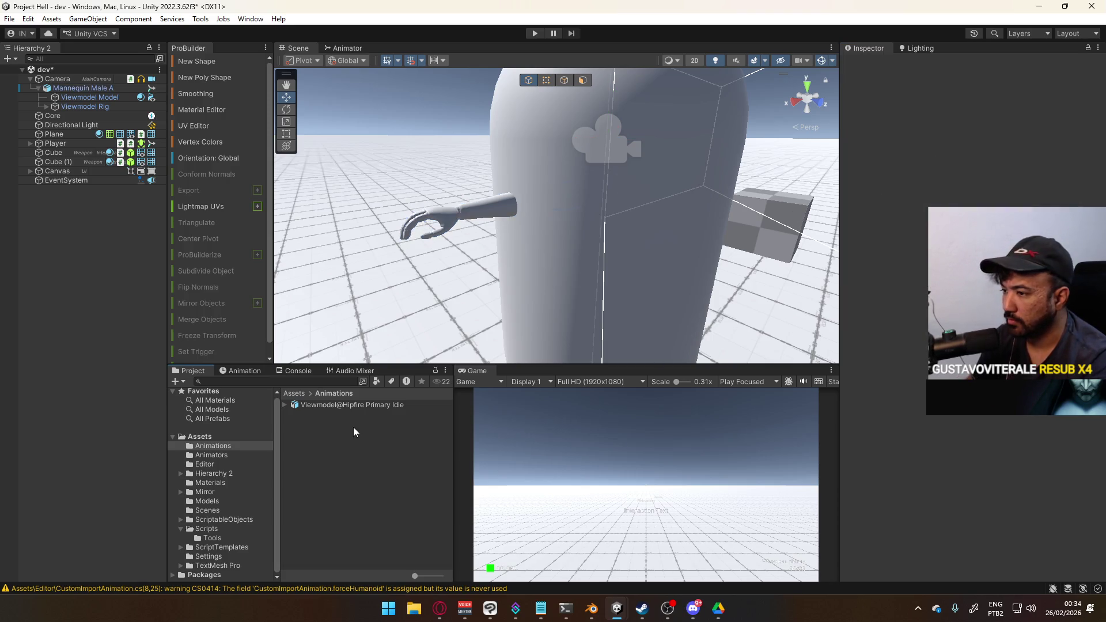
pyautogui.moveTo(403, 92)
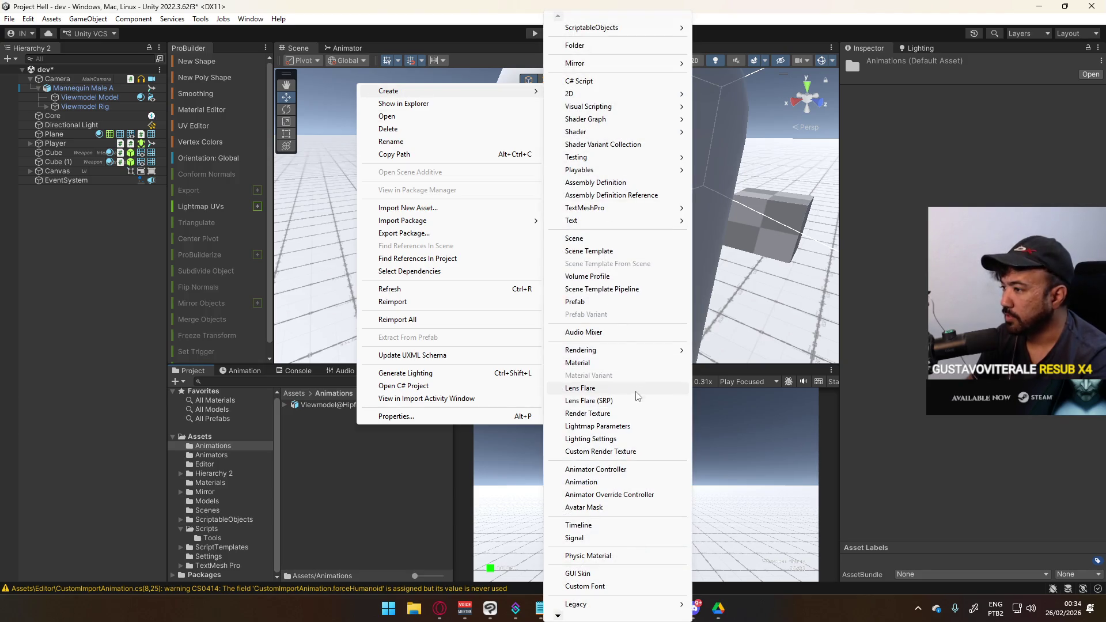
pyautogui.click(637, 473)
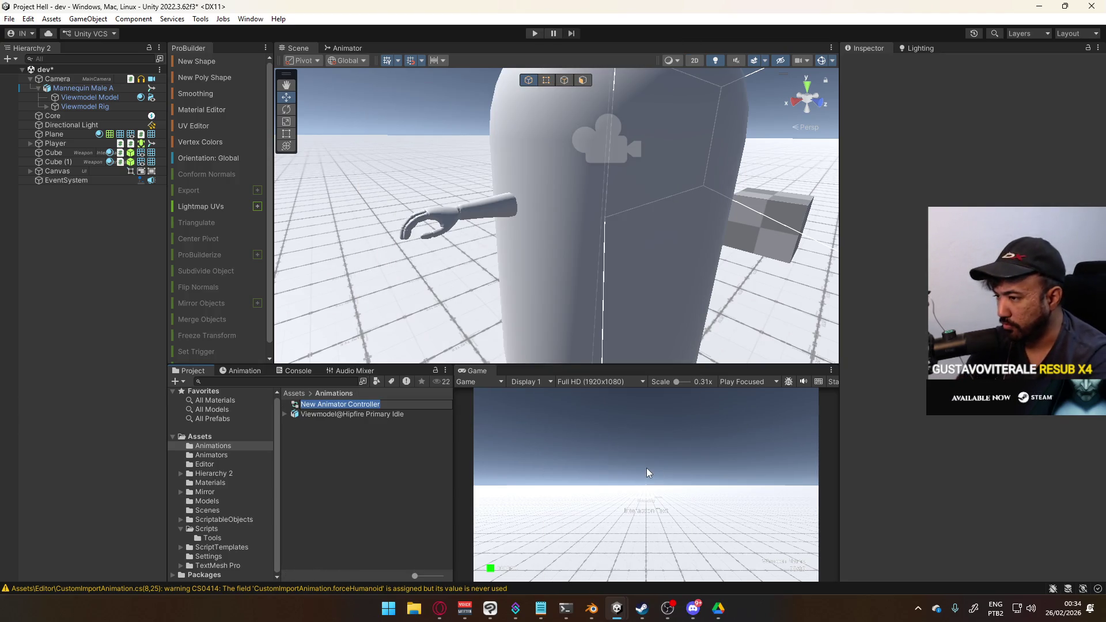
pyautogui.write('Viewmodel')
pyautogui.press('Return')
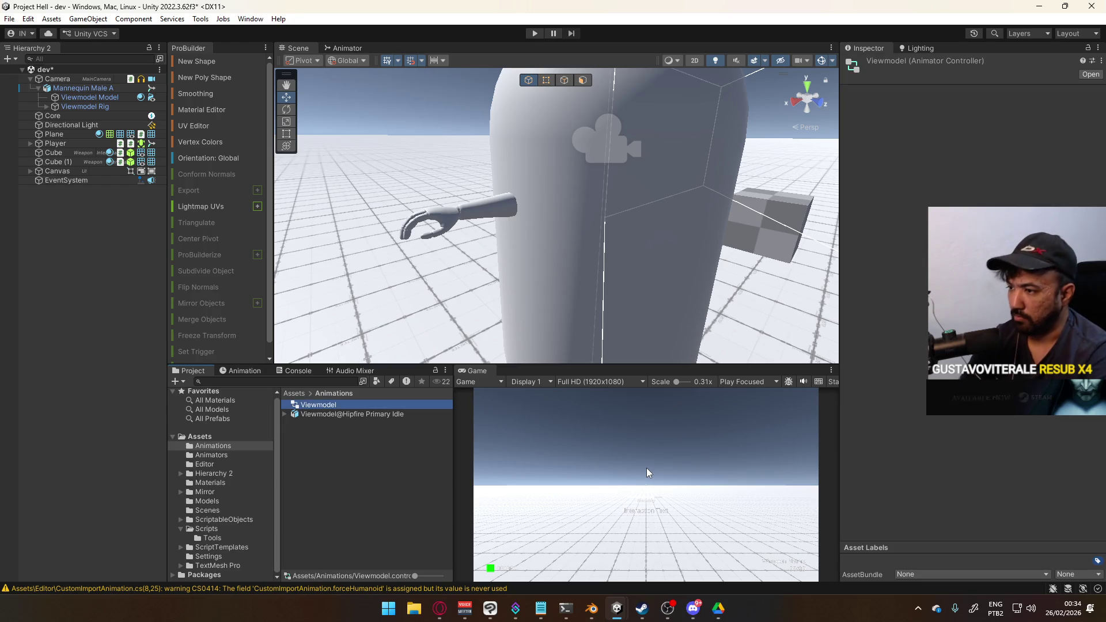
# Step: Assign the Viewmodel controller to the mannequin's Animator and open its state graph
pyautogui.click(80, 88)
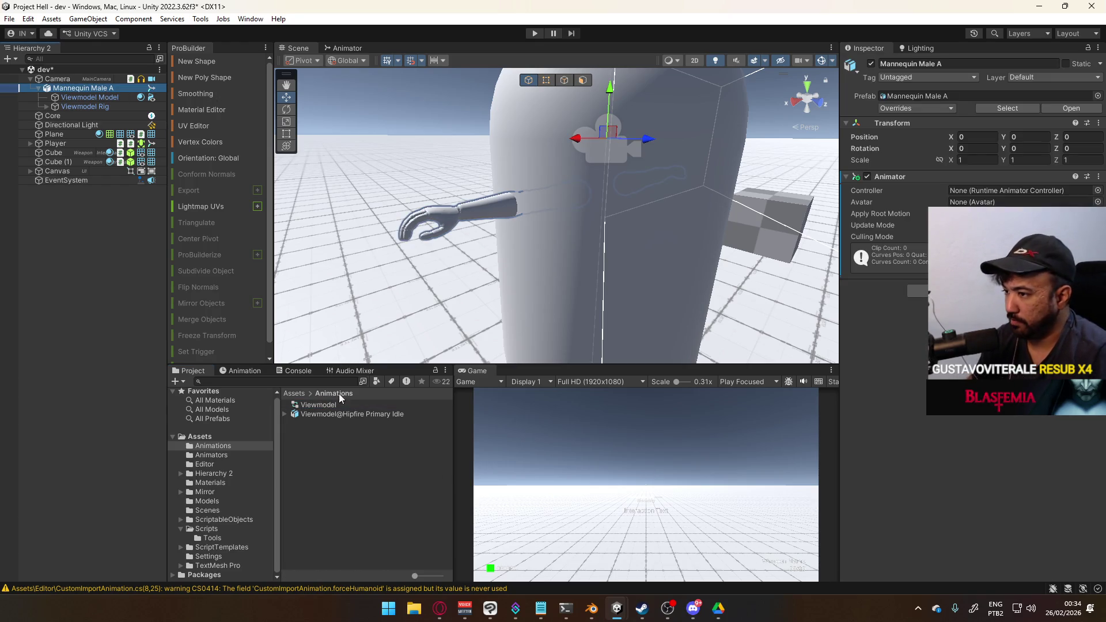
pyautogui.moveTo(319, 405)
pyautogui.mouseDown()
pyautogui.moveTo(906, 271)
pyautogui.moveTo(996, 195)
pyautogui.moveTo(1036, 190)
pyautogui.moveTo(973, 189)
pyautogui.mouseUp()
pyautogui.click(973, 189)
pyautogui.doubleClick(973, 189)
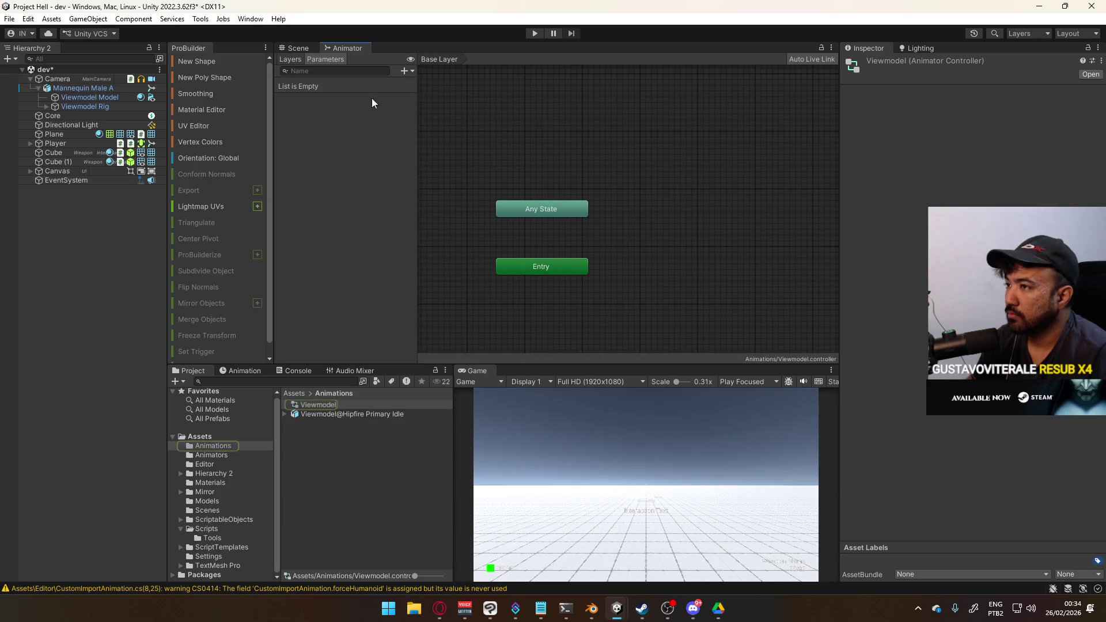
pyautogui.click(404, 70)
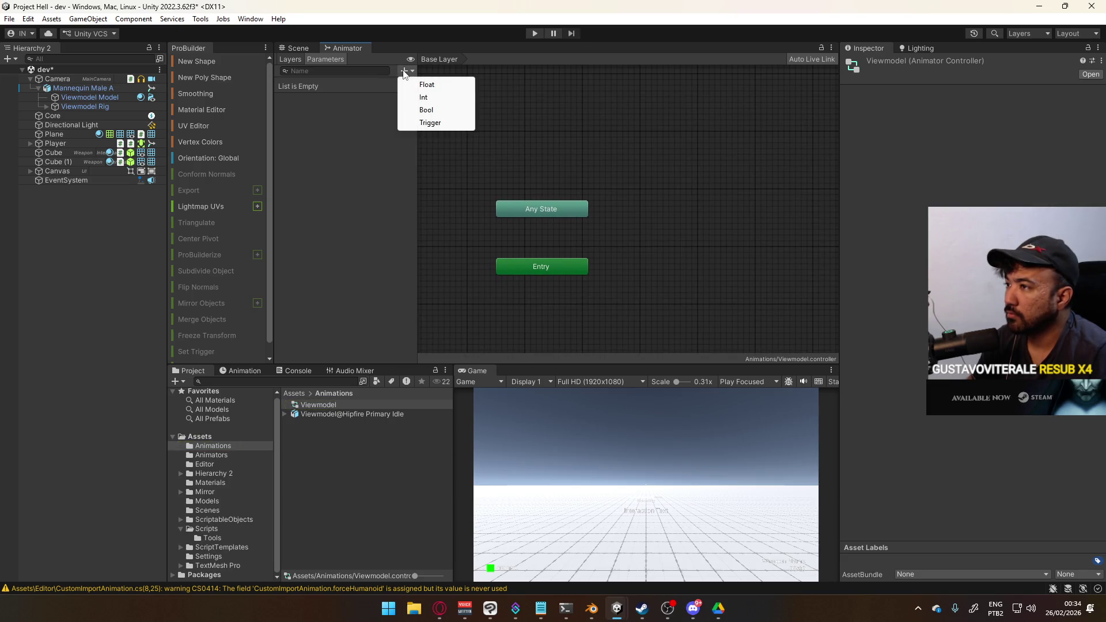
pyautogui.click(668, 172)
# Step: Add an empty New State beside Entry with Hipfire Primary Idle as its motion
pyautogui.rightClick(689, 224)
pyautogui.moveTo(710, 225)
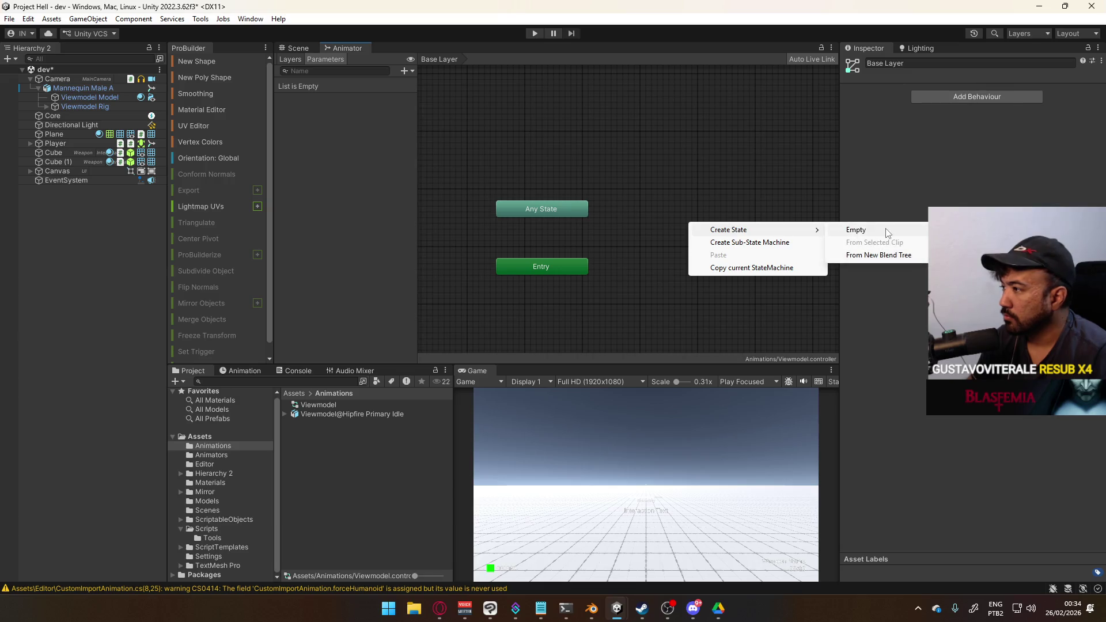
pyautogui.click(852, 232)
pyautogui.moveTo(732, 227)
pyautogui.mouseDown()
pyautogui.moveTo(676, 265)
pyautogui.moveTo(682, 260)
pyautogui.mouseUp()
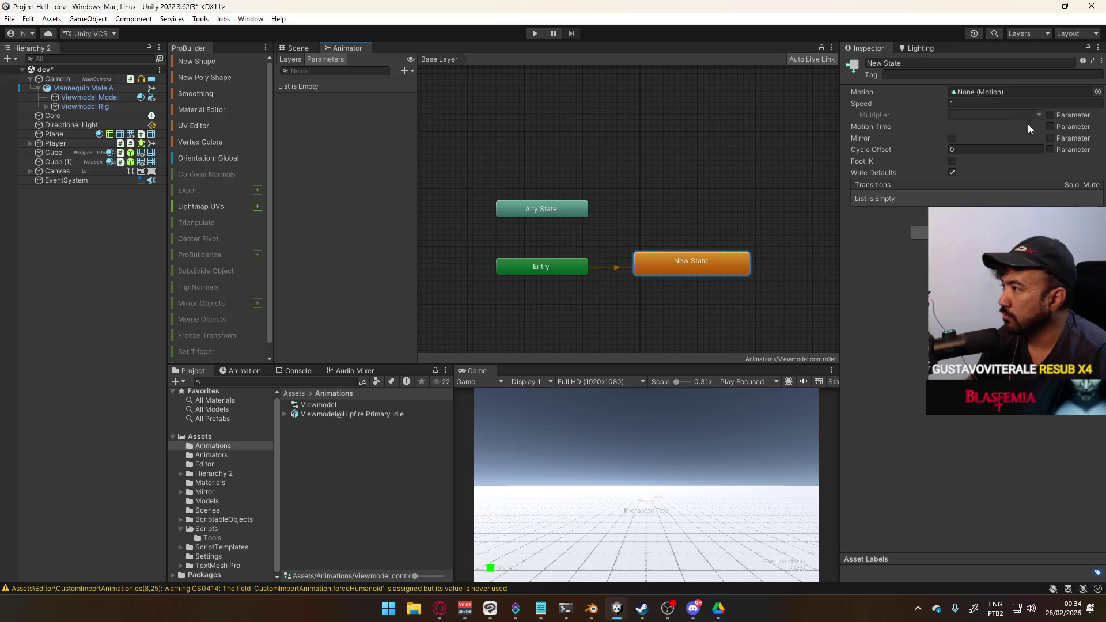
pyautogui.click(1098, 91)
pyautogui.doubleClick(1055, 147)
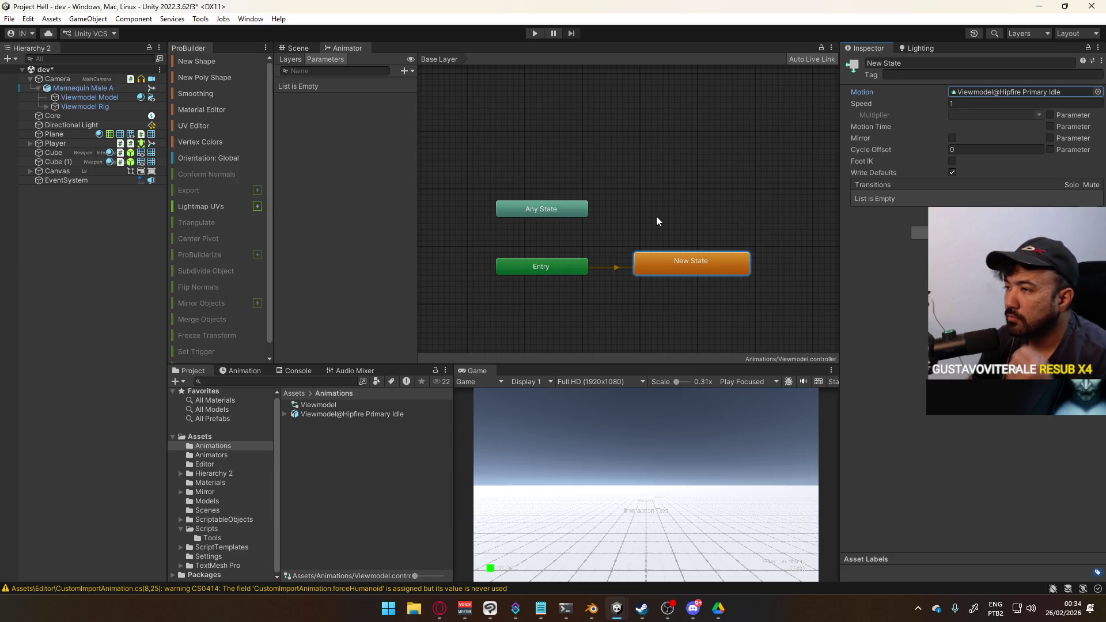
pyautogui.click(298, 47)
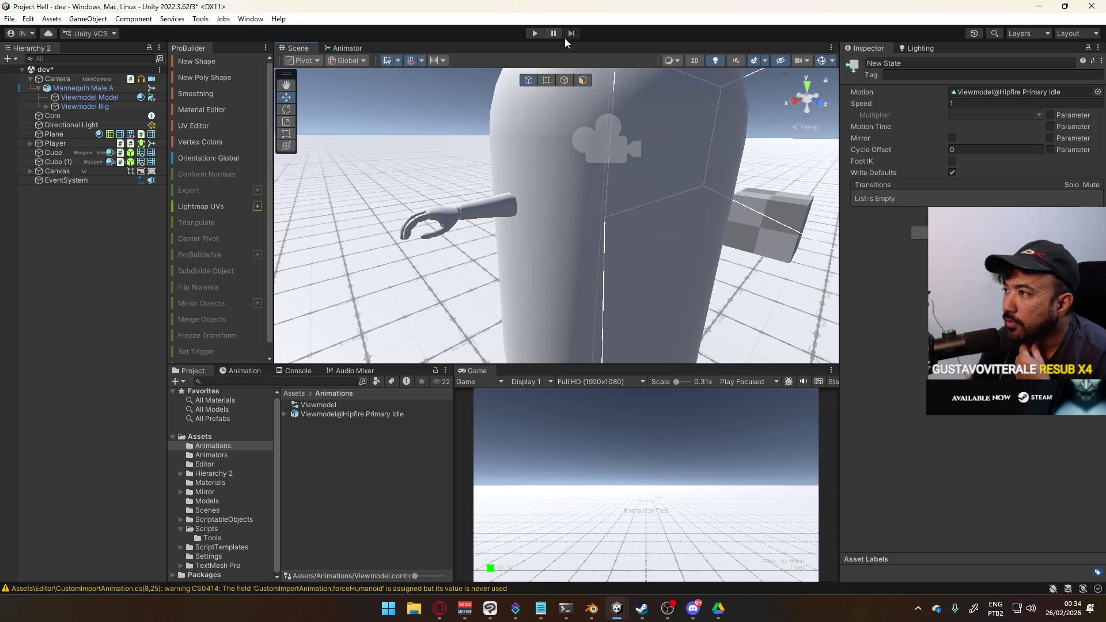
# Step: Test the idle in Play mode, then enable Update When Offscreen on Viewmodel Model's Skinned Mesh Renderer
pyautogui.click(535, 33)
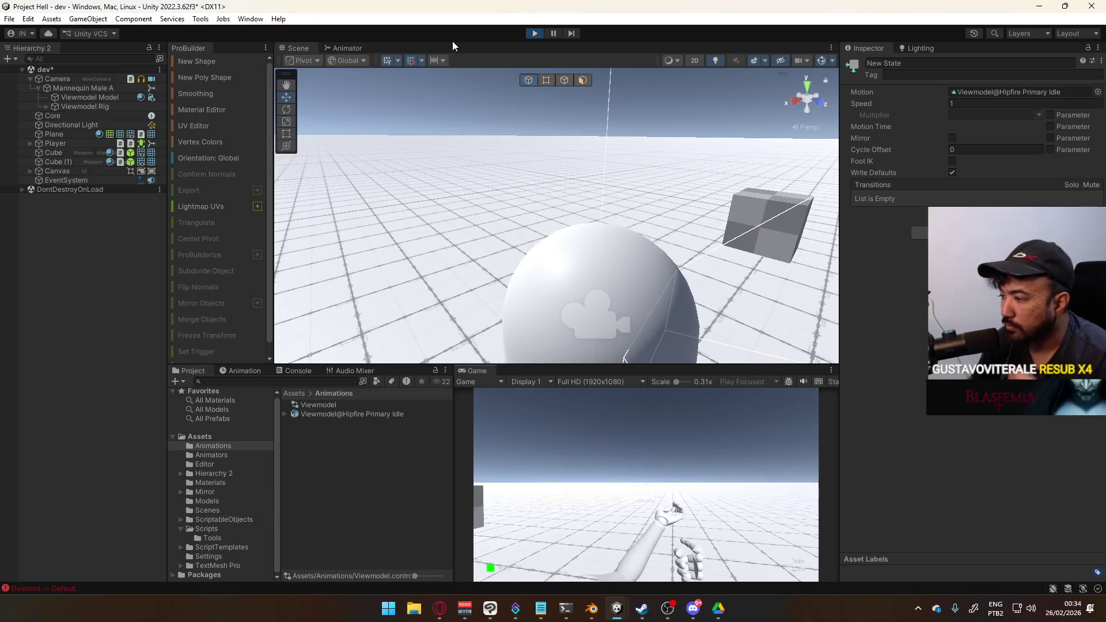
pyautogui.press('super')
pyautogui.press('super')
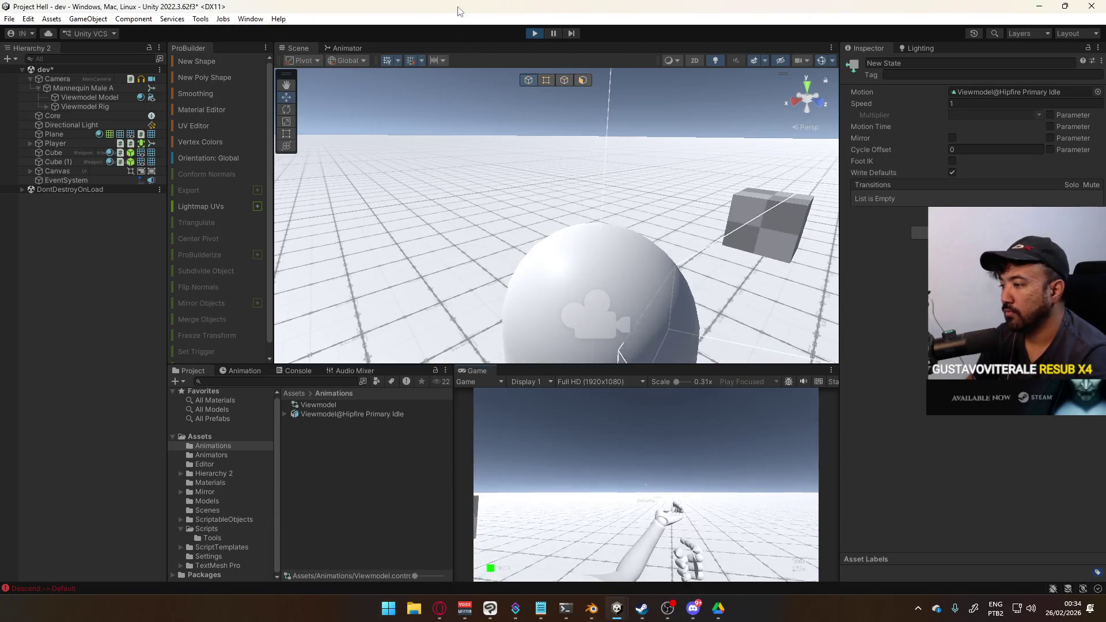
pyautogui.press('super')
pyautogui.click(534, 33)
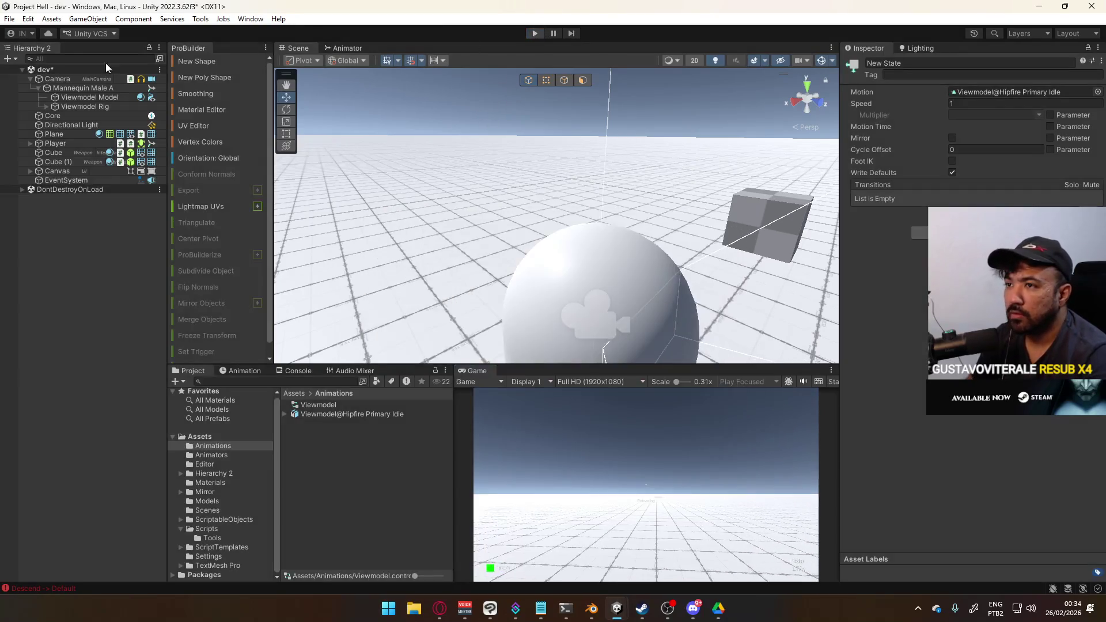
pyautogui.click(85, 107)
pyautogui.click(99, 96)
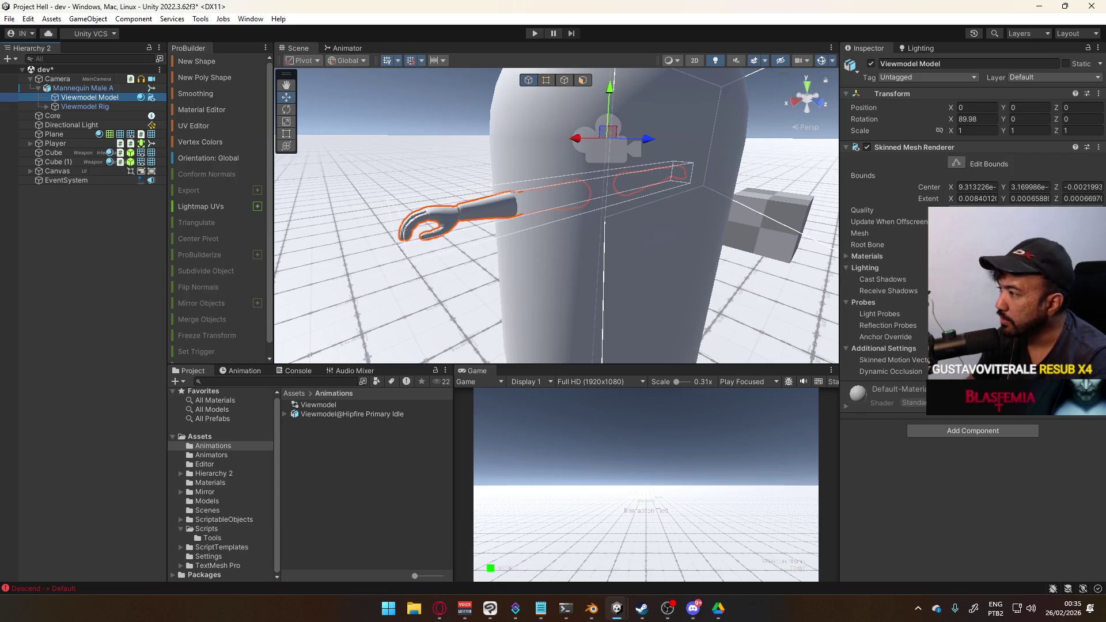
pyautogui.click(963, 222)
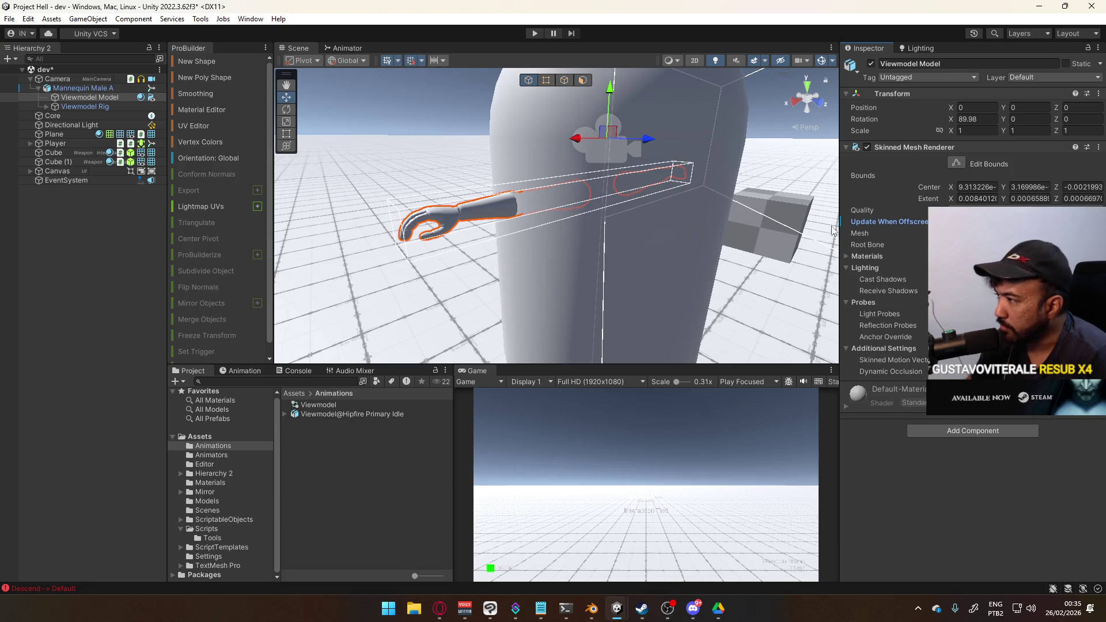
# Step: Run Play mode again and select the Camera to inspect its settings
pyautogui.click(535, 34)
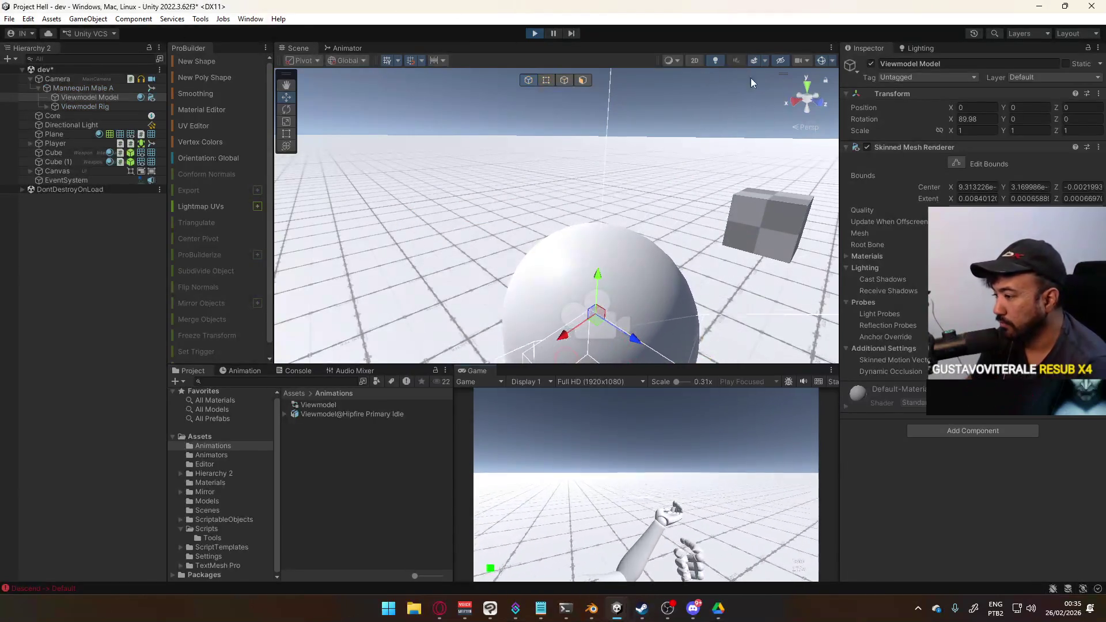
pyautogui.press('super')
pyautogui.press('super')
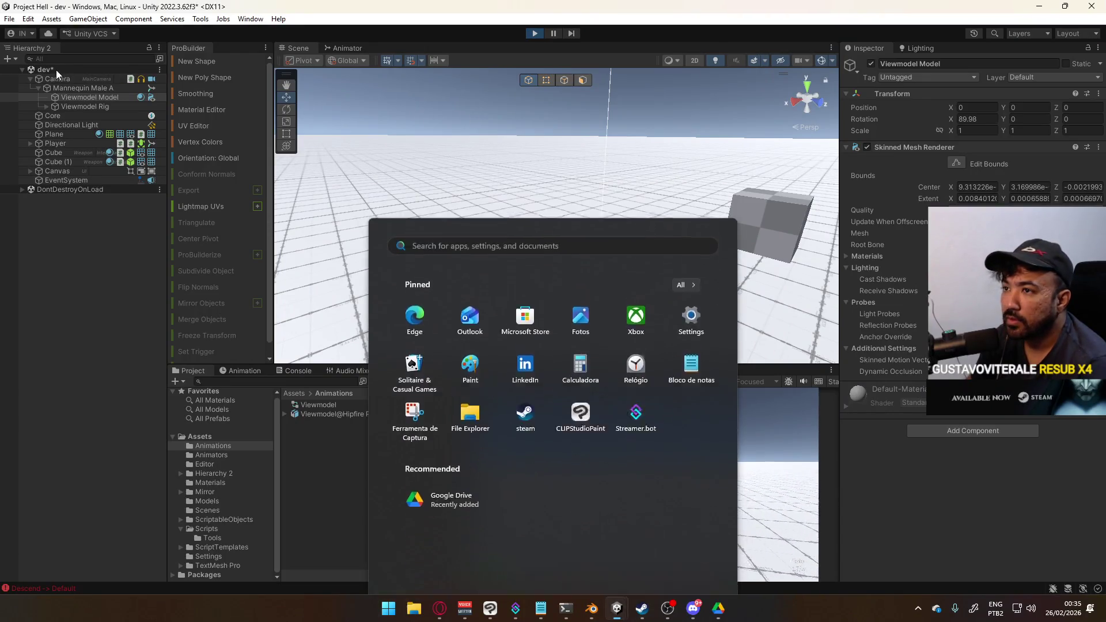
pyautogui.click(67, 81)
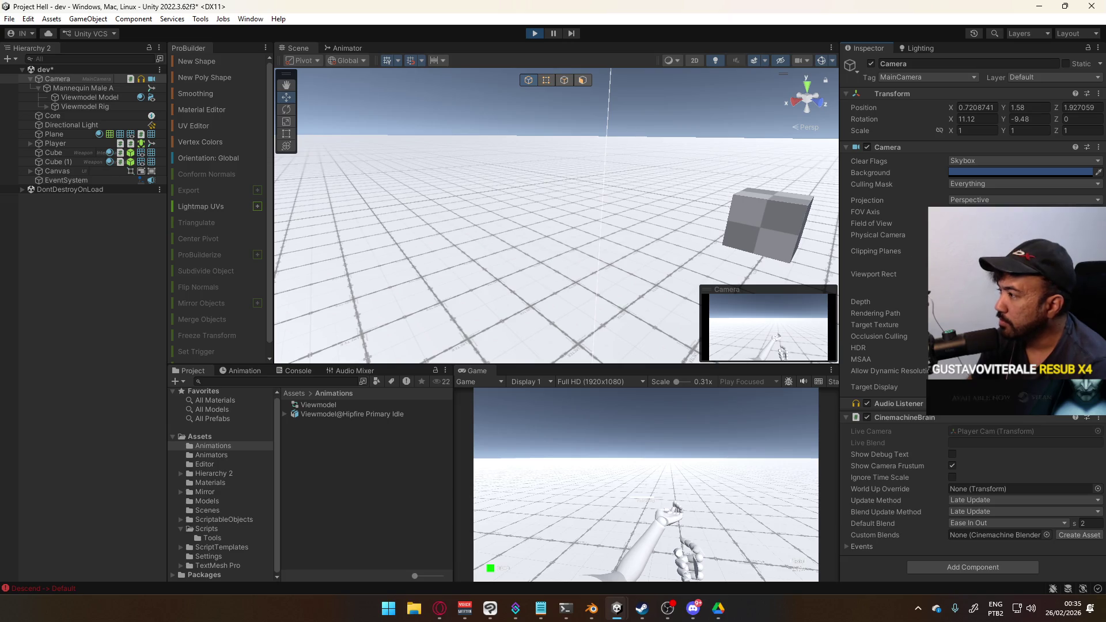
# Step: Stop Play mode and select Player Cam under the expanded Player object
pyautogui.click(538, 36)
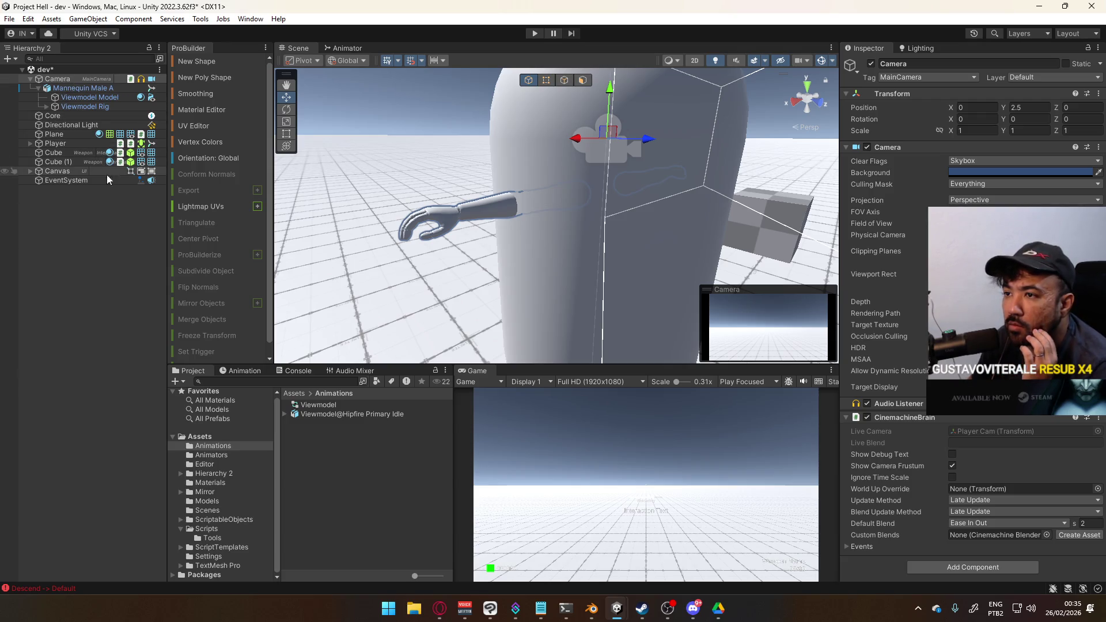
pyautogui.click(56, 143)
pyautogui.click(31, 144)
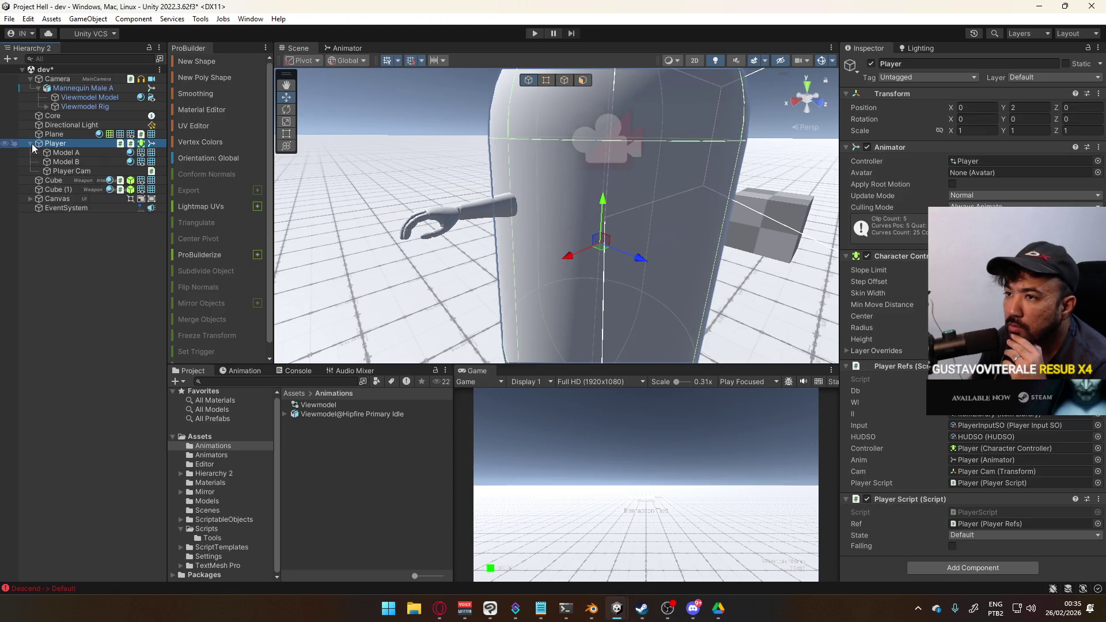
pyautogui.click(83, 171)
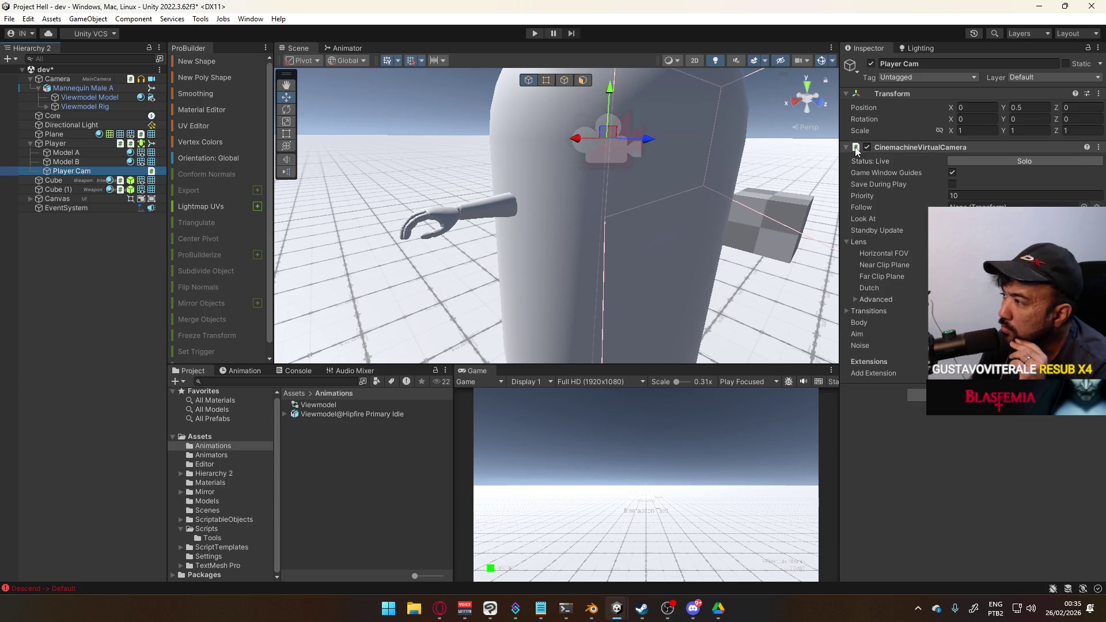
# Step: Check Player Cam's Lens Advanced and Near Clip Plane settings, then start Play mode
pyautogui.click(874, 301)
pyautogui.click(856, 299)
pyautogui.click(856, 299)
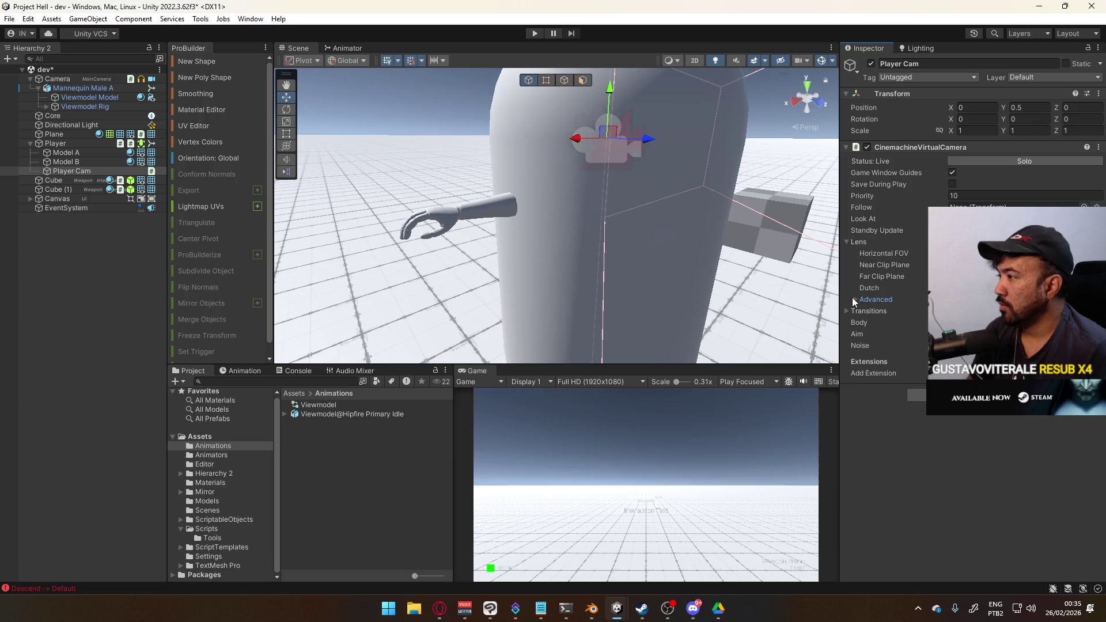
pyautogui.click(873, 267)
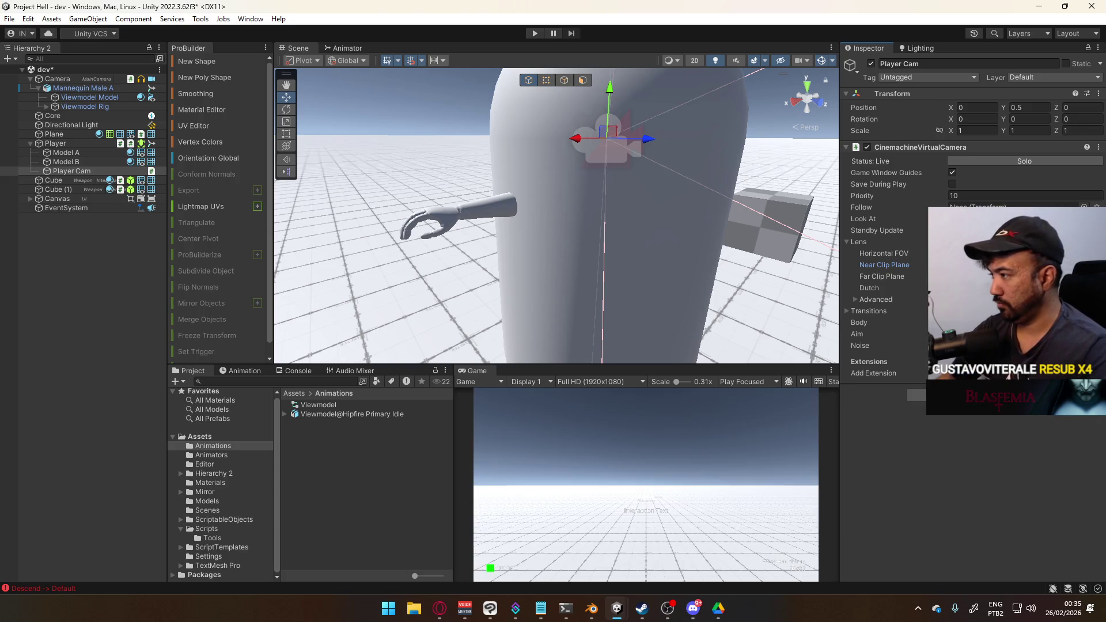
pyautogui.click(543, 34)
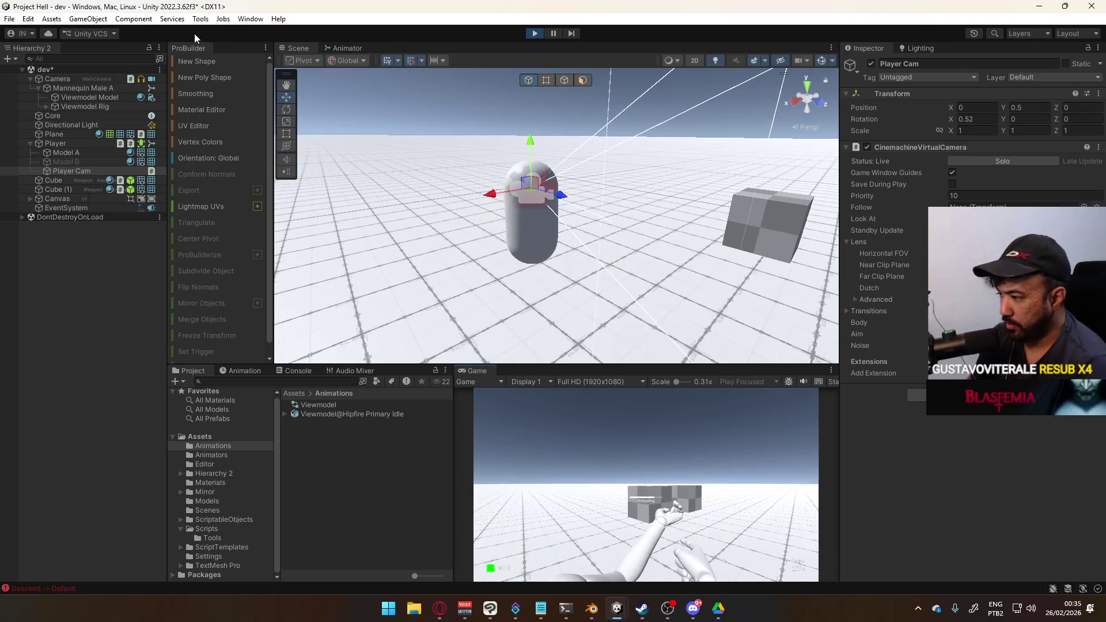
# Step: Maximize the Game view to watch the arms animate, then exit Play mode
pyautogui.press('super')
pyautogui.click(479, 362)
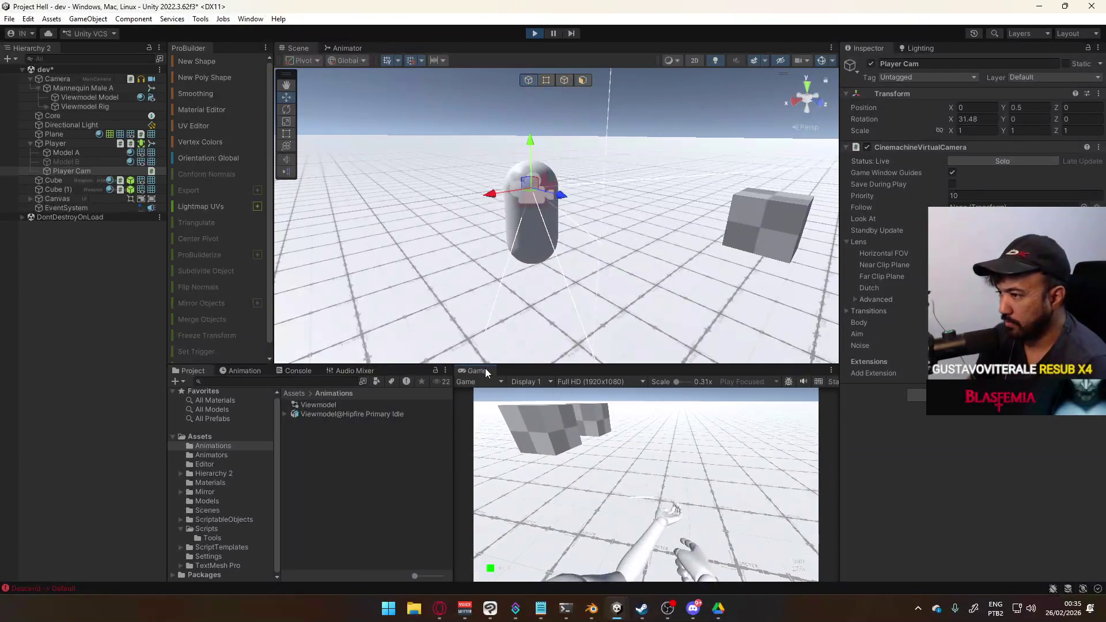
pyautogui.rightClick(485, 368)
pyautogui.click(508, 404)
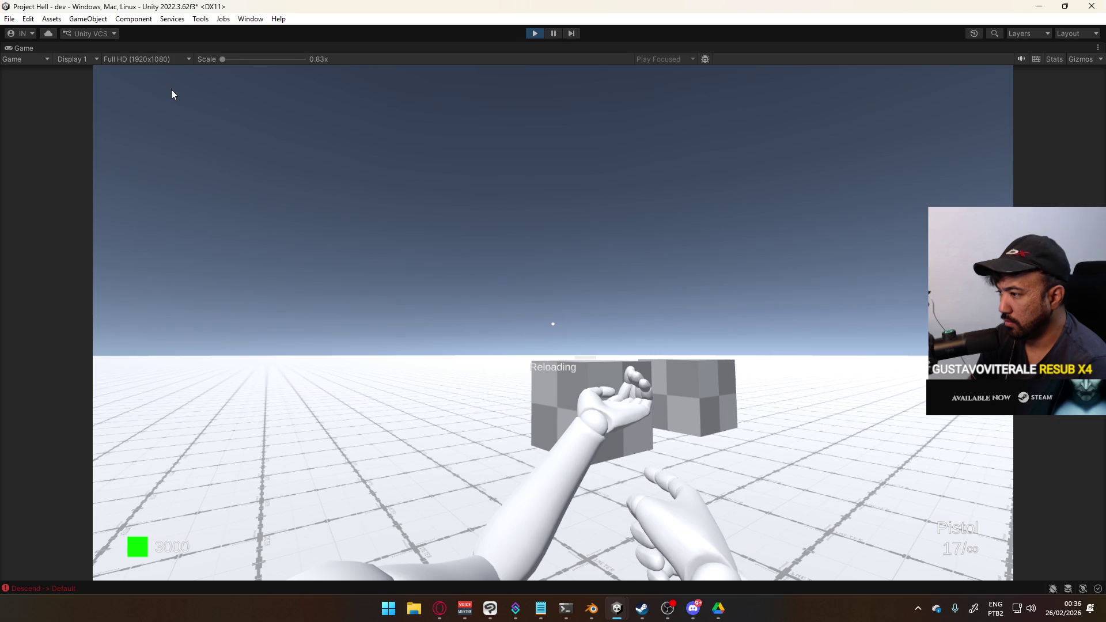
pyautogui.press('super')
pyautogui.click(450, 28)
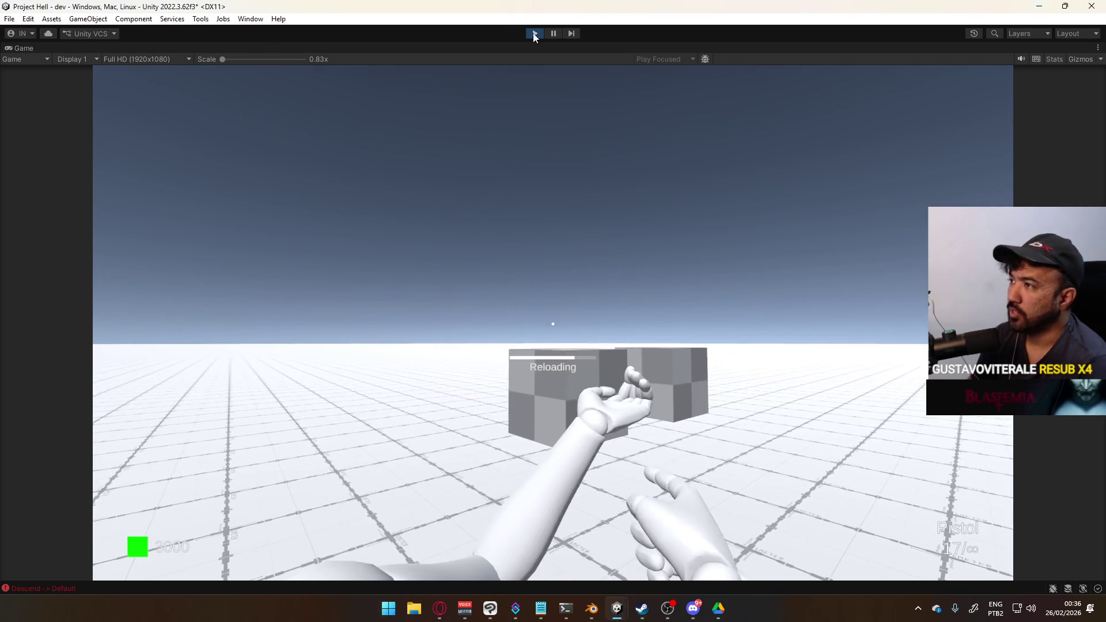
pyautogui.hotkey('ctrl', 'p')
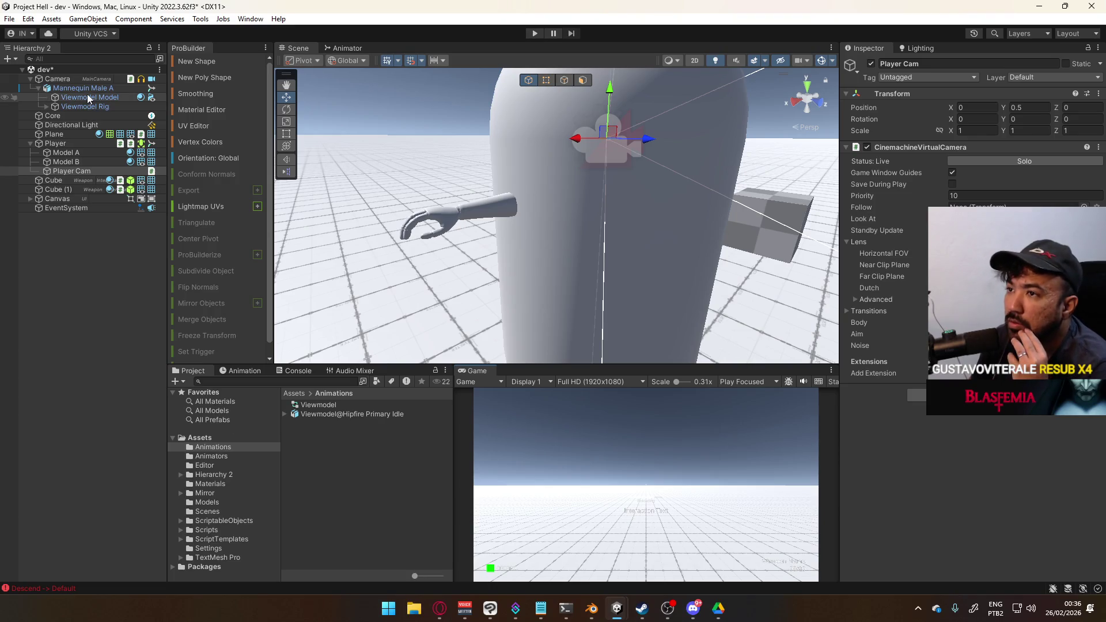
# Step: Confirm the Viewmodel controller's New State uses Hipfire Primary Idle and play its preview
pyautogui.click(89, 89)
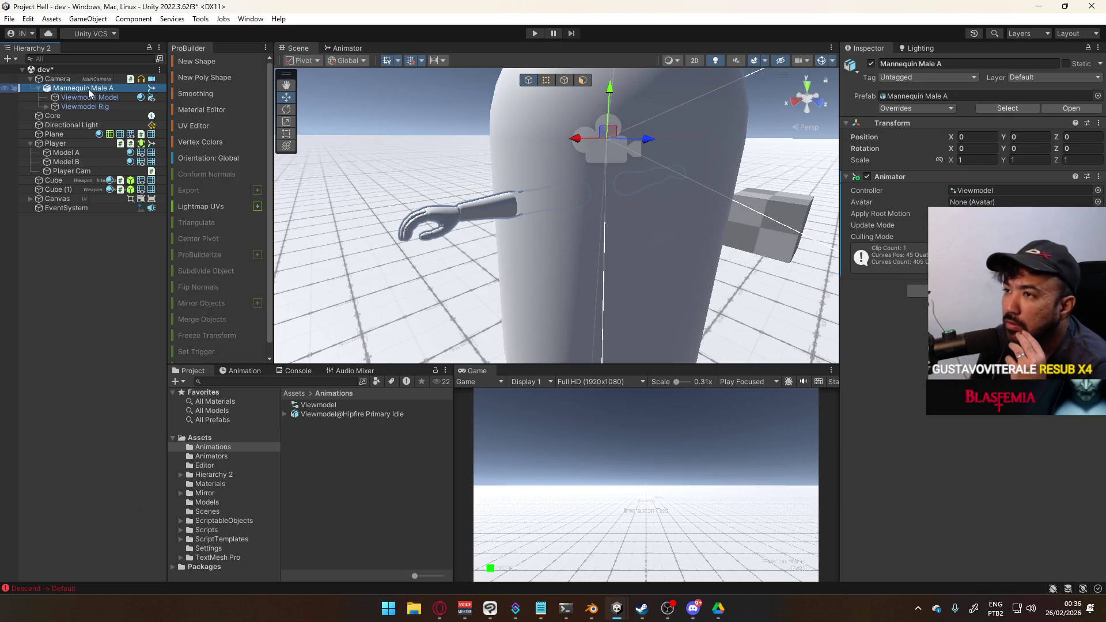
pyautogui.click(984, 190)
pyautogui.doubleClick(317, 405)
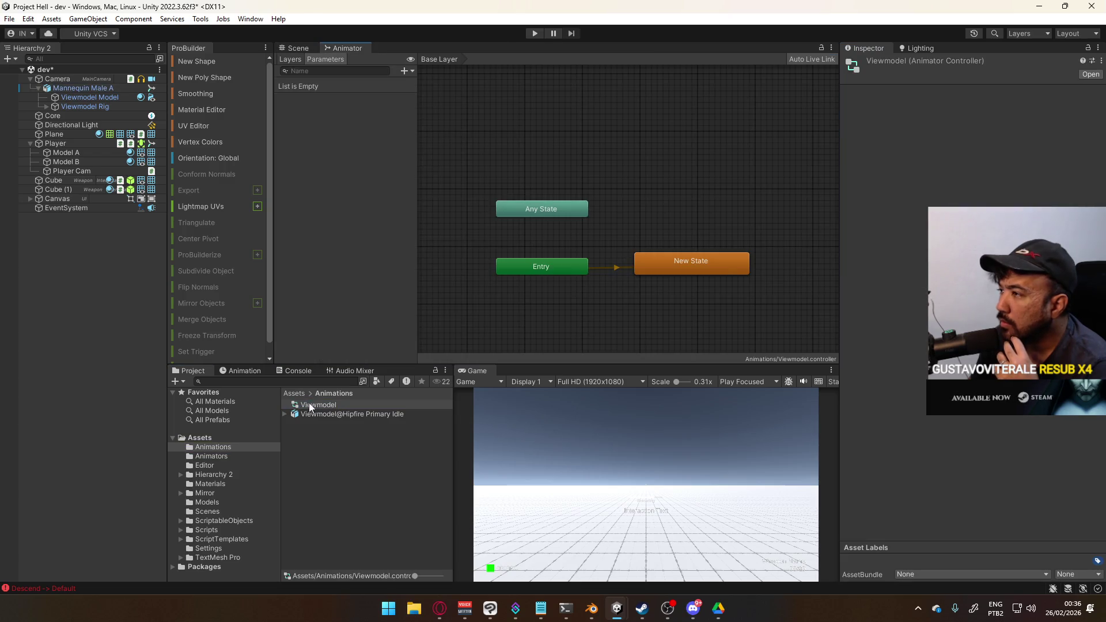
pyautogui.click(717, 260)
pyautogui.click(1042, 92)
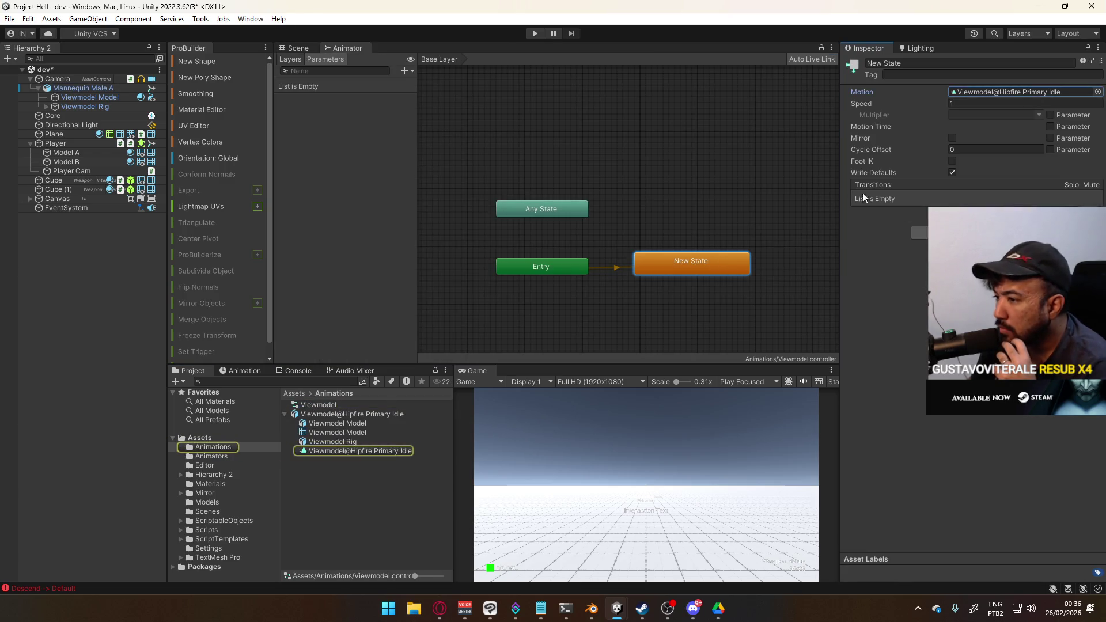
pyautogui.click(363, 451)
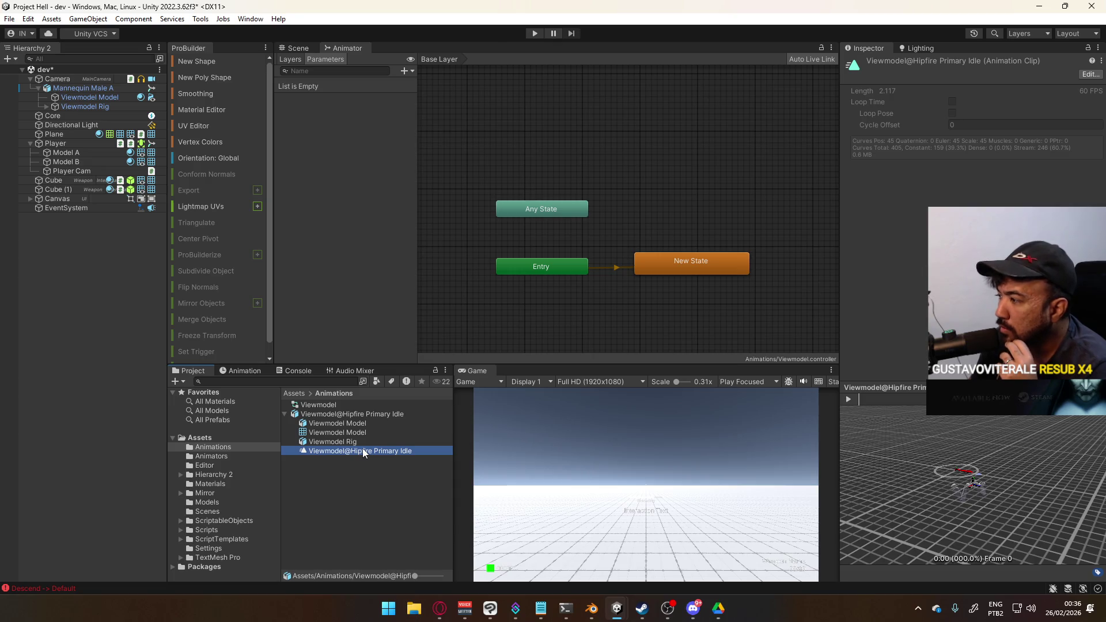
pyautogui.click(848, 399)
# Step: Reselect Mannequin Male A, start Play mode, and return to the Scene view
pyautogui.scroll(4, 970, 463)
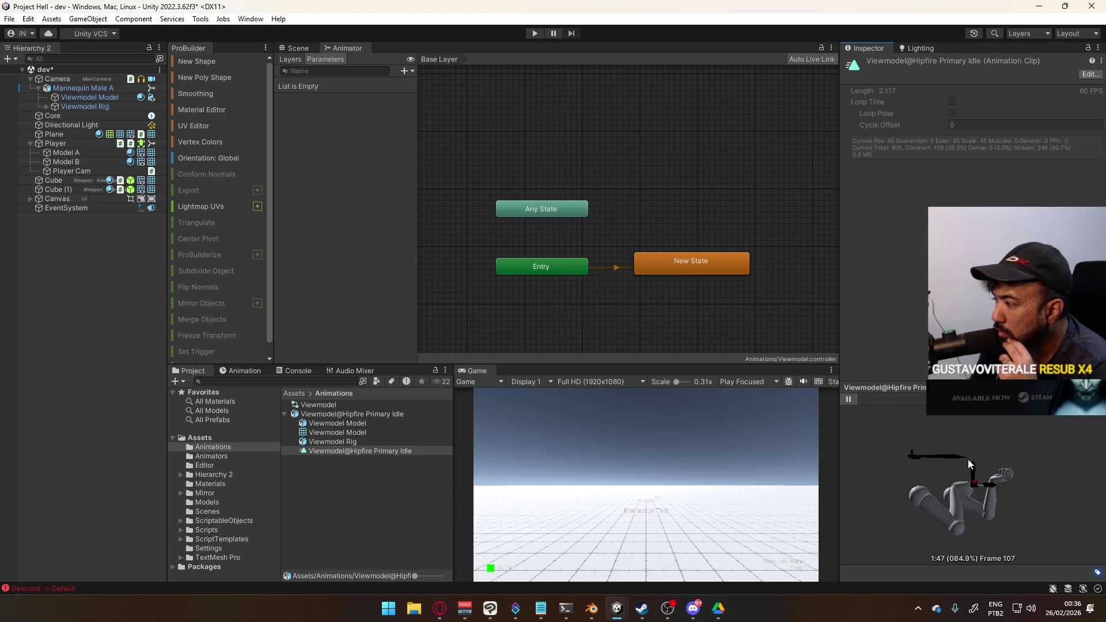
pyautogui.click(289, 60)
pyautogui.click(83, 88)
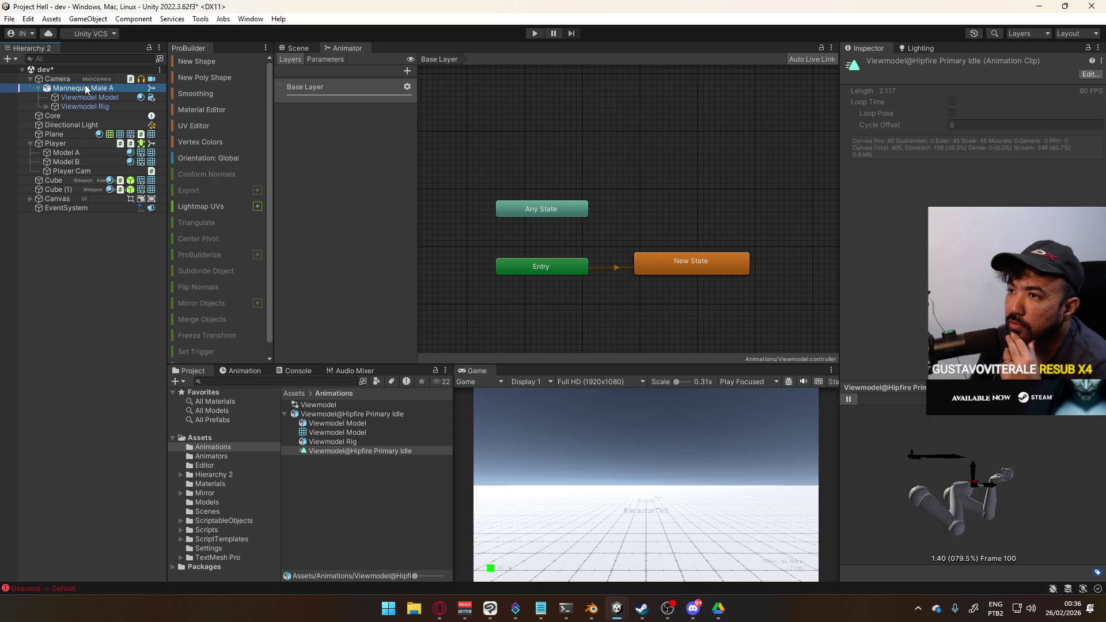
pyautogui.hotkey('ctrl', 'p')
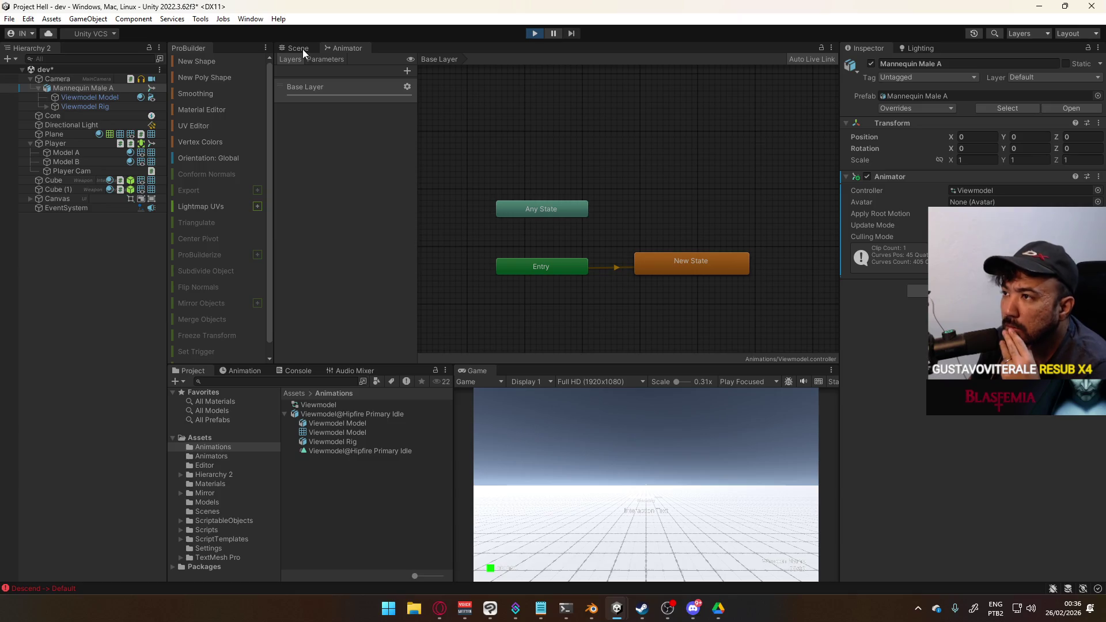
pyautogui.click(296, 48)
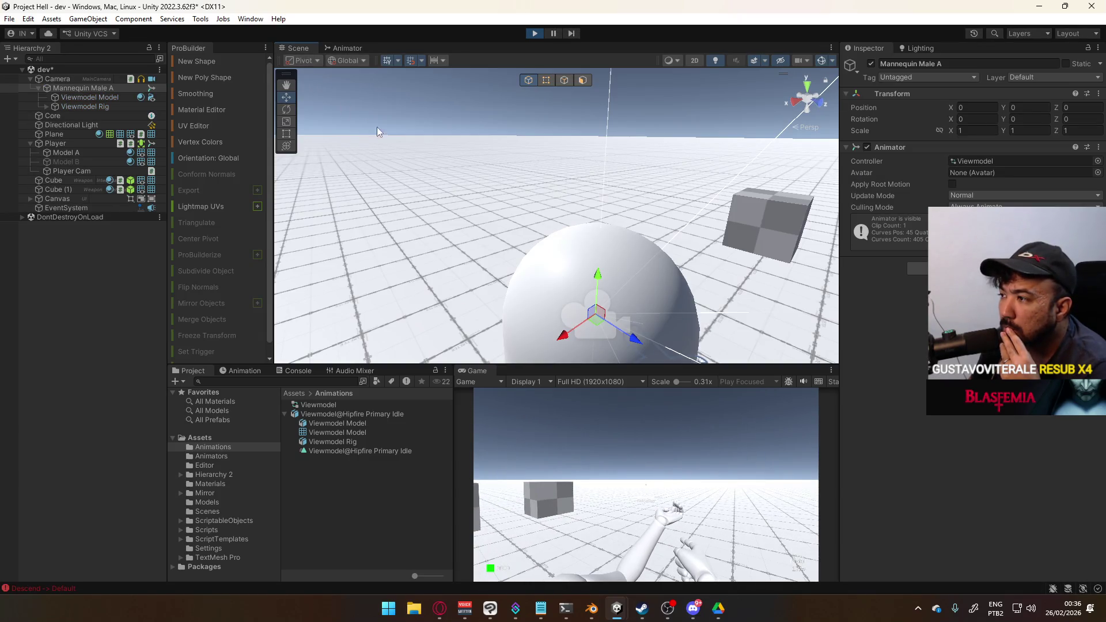
# Step: Fly the Scene view to the hand and check New State's idle clip import settings
pyautogui.moveTo(378, 130); pyautogui.dragTo(585, 290, button='right')
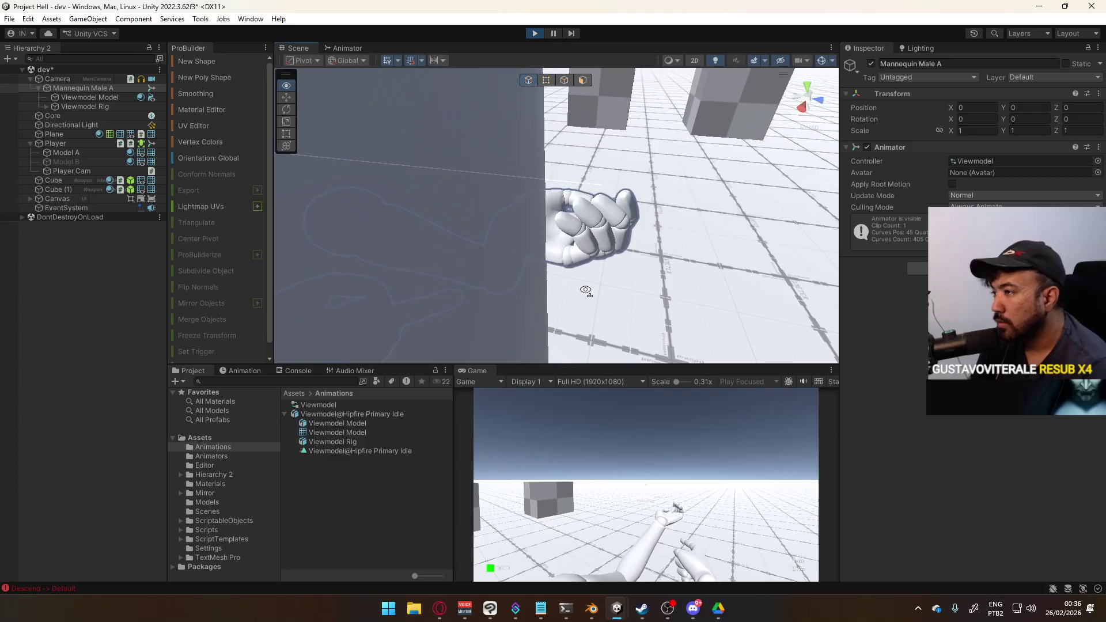
pyautogui.click(346, 48)
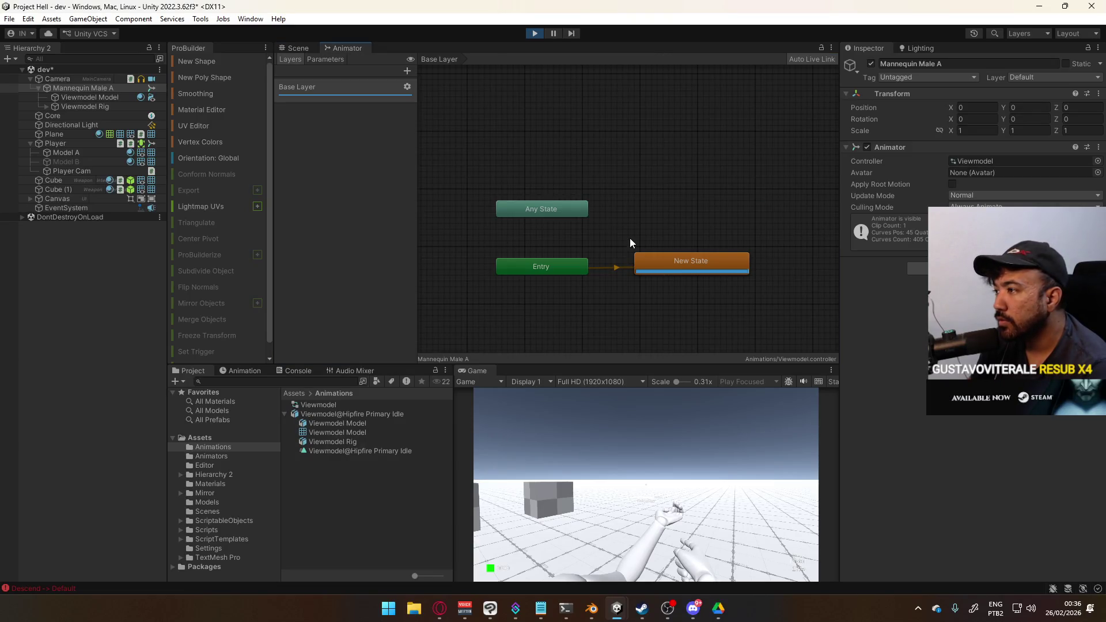
pyautogui.click(693, 270)
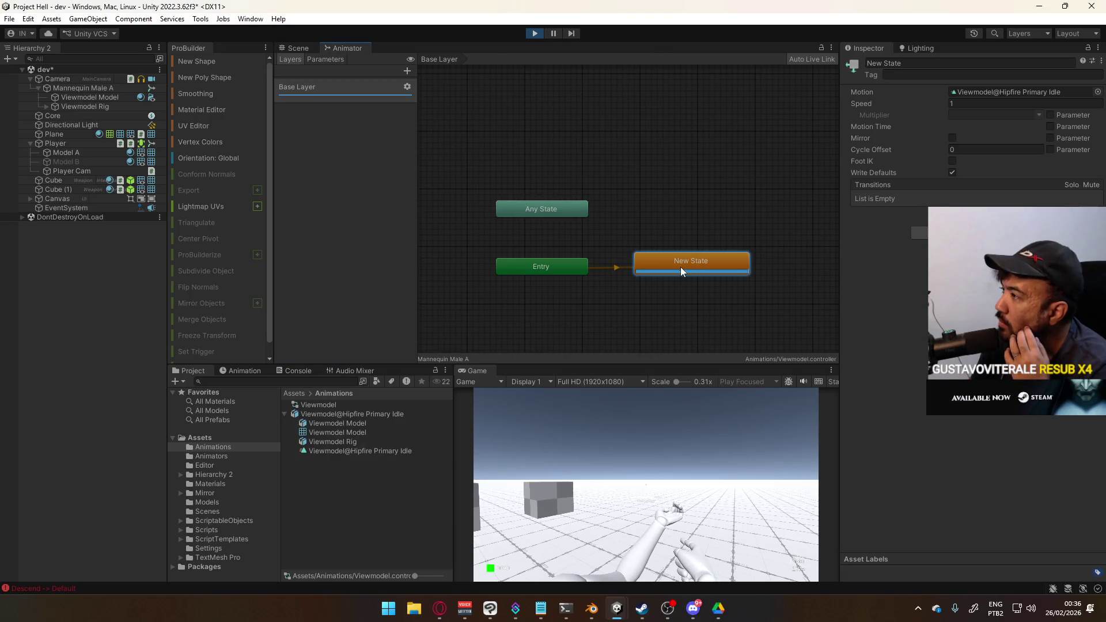
pyautogui.click(378, 415)
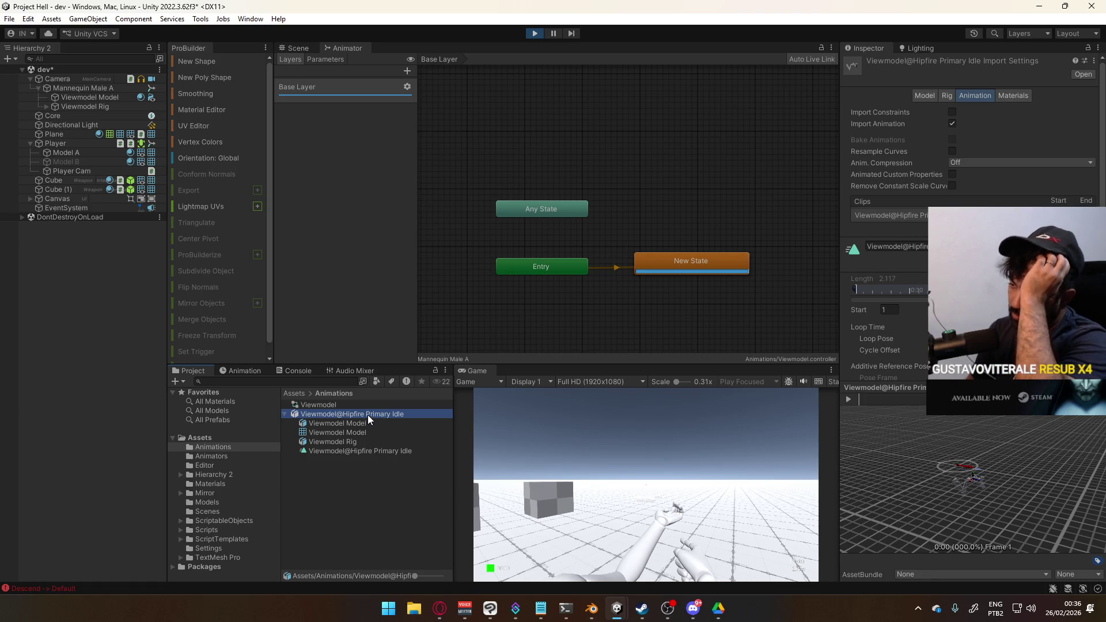
# Step: Review the idle clip's Loop Time and Loop Pose over frames 1–128, then stop Play mode
pyautogui.click(682, 266)
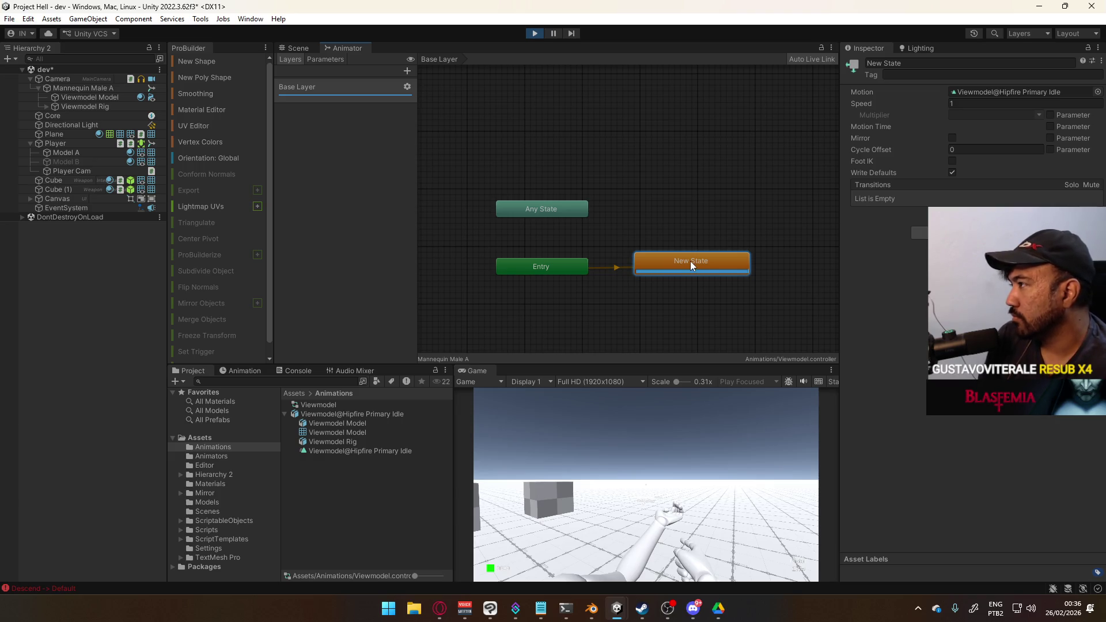
pyautogui.click(1039, 91)
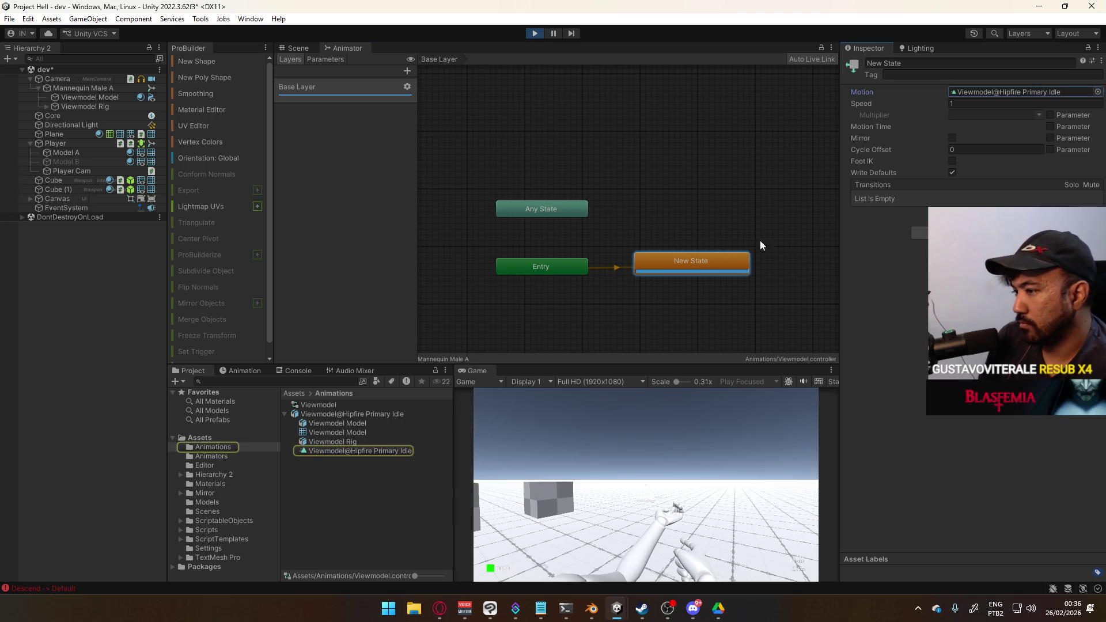
pyautogui.click(378, 450)
pyautogui.click(368, 415)
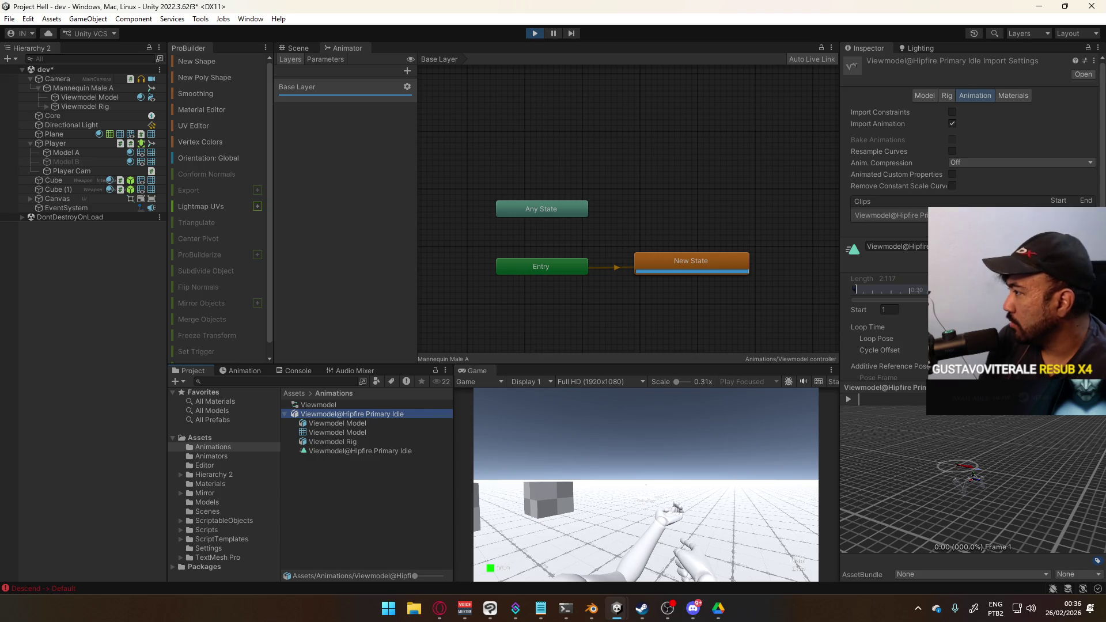
pyautogui.scroll(-5, 968, 173)
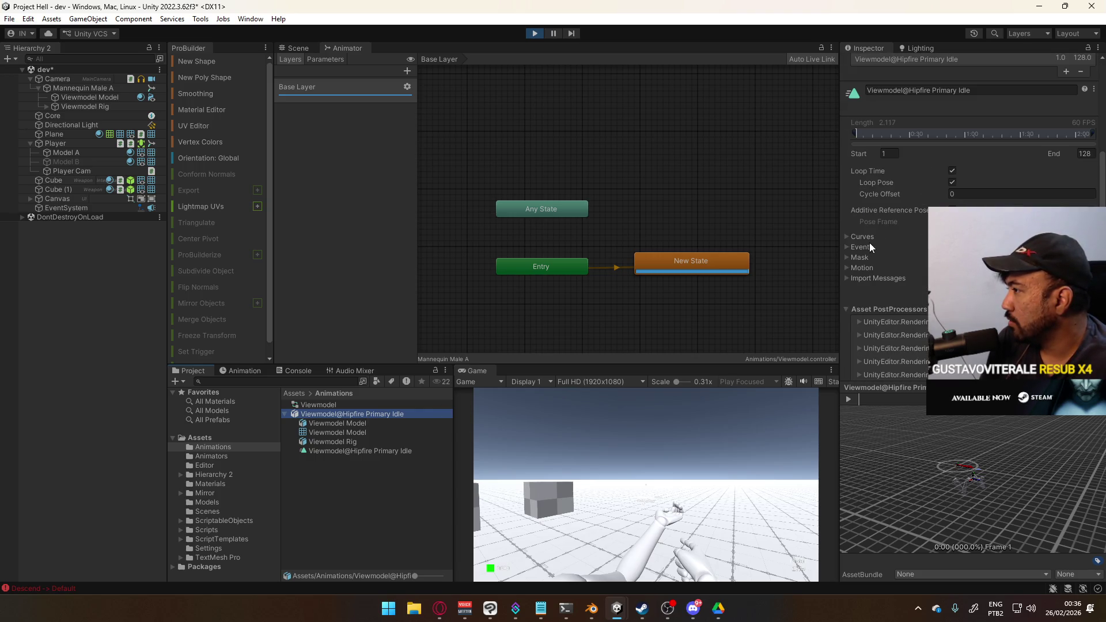
pyautogui.click(535, 33)
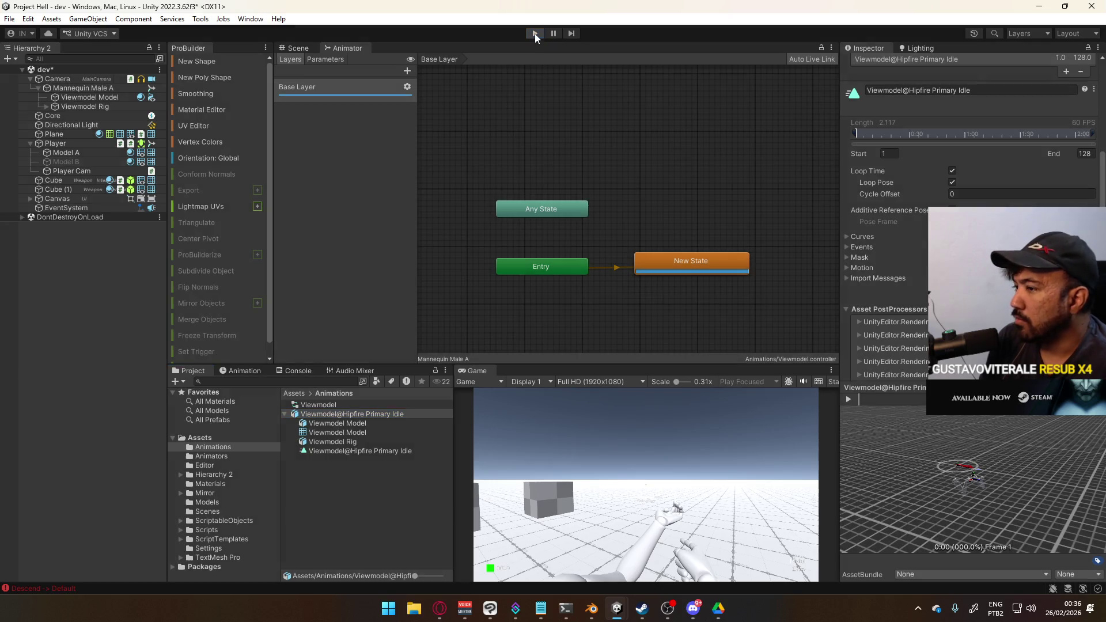
# Step: Reimport Viewmodel@Hipfire Primary Idle and read the FBX importer warning in the Console
pyautogui.click(350, 451)
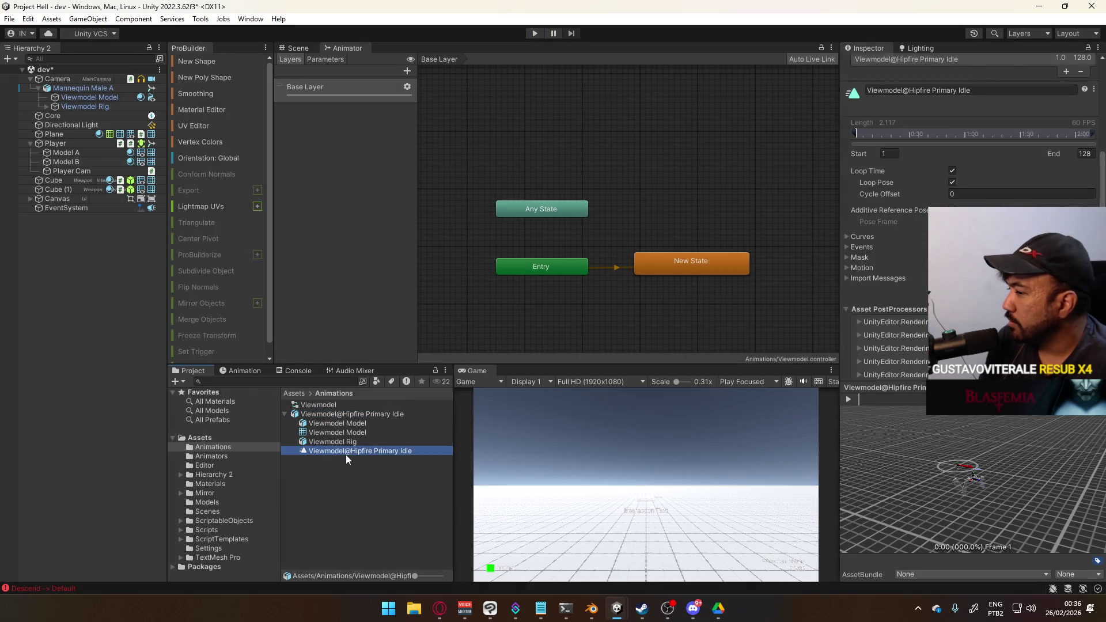
pyautogui.rightClick(363, 414)
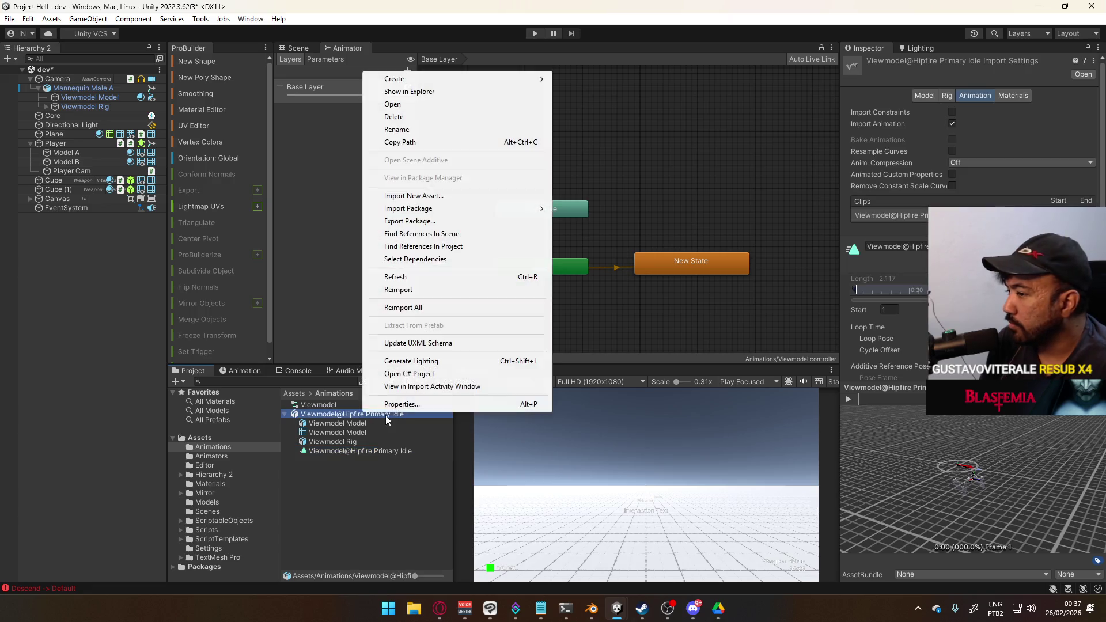
pyautogui.click(417, 279)
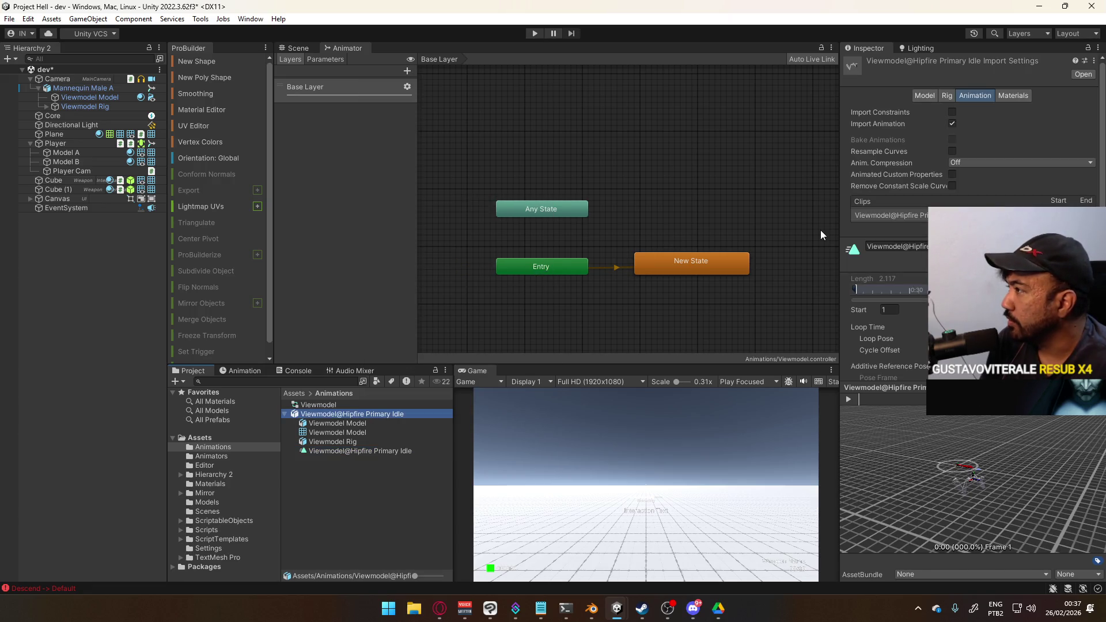
pyautogui.rightClick(333, 415)
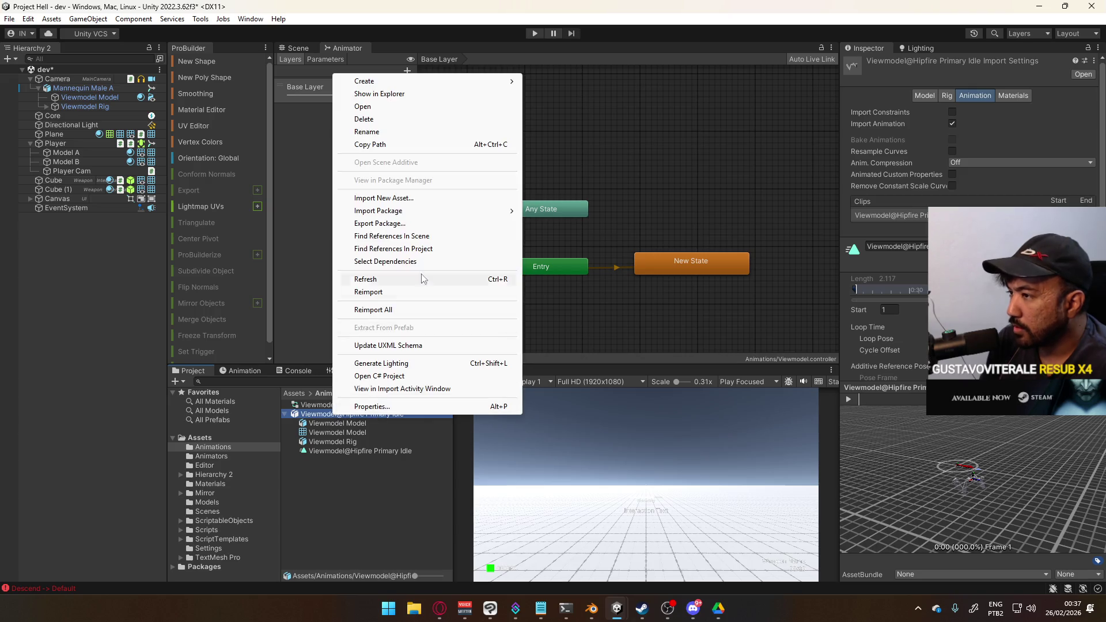
pyautogui.click(403, 291)
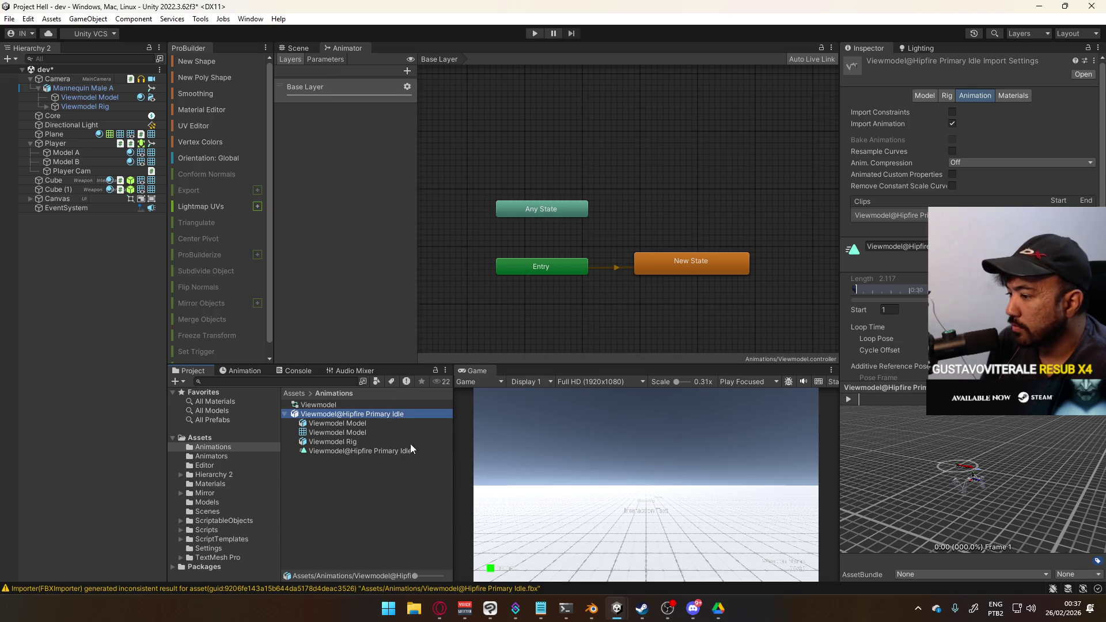
pyautogui.click(169, 590)
pyautogui.click(317, 437)
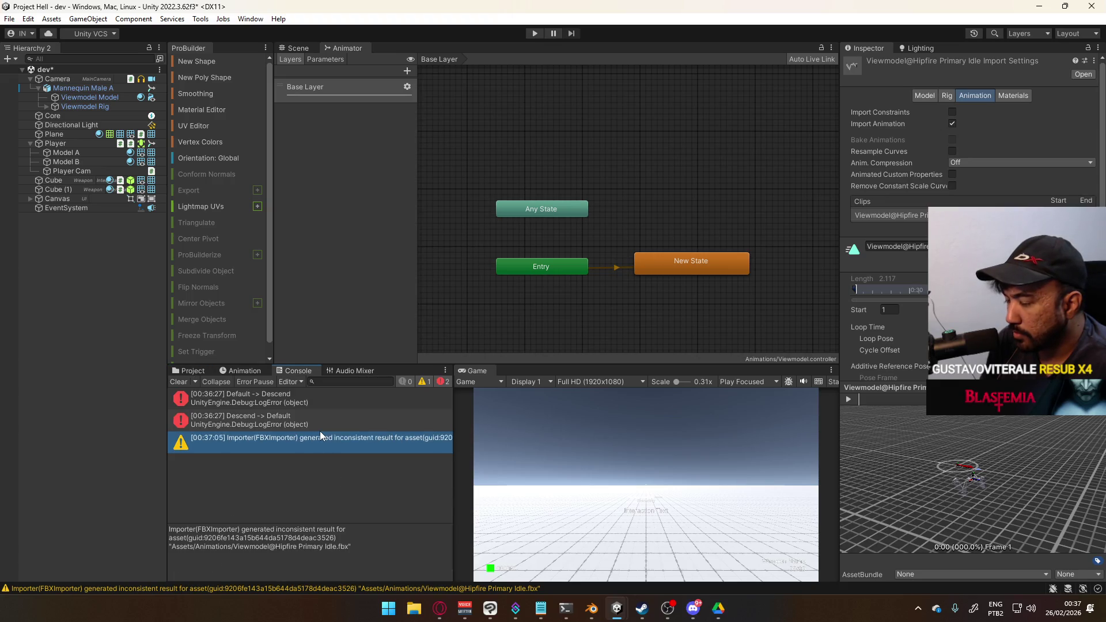
# Step: Delete the Viewmodel@Hipfire Primary Idle asset from the Animations folder
pyautogui.click(192, 371)
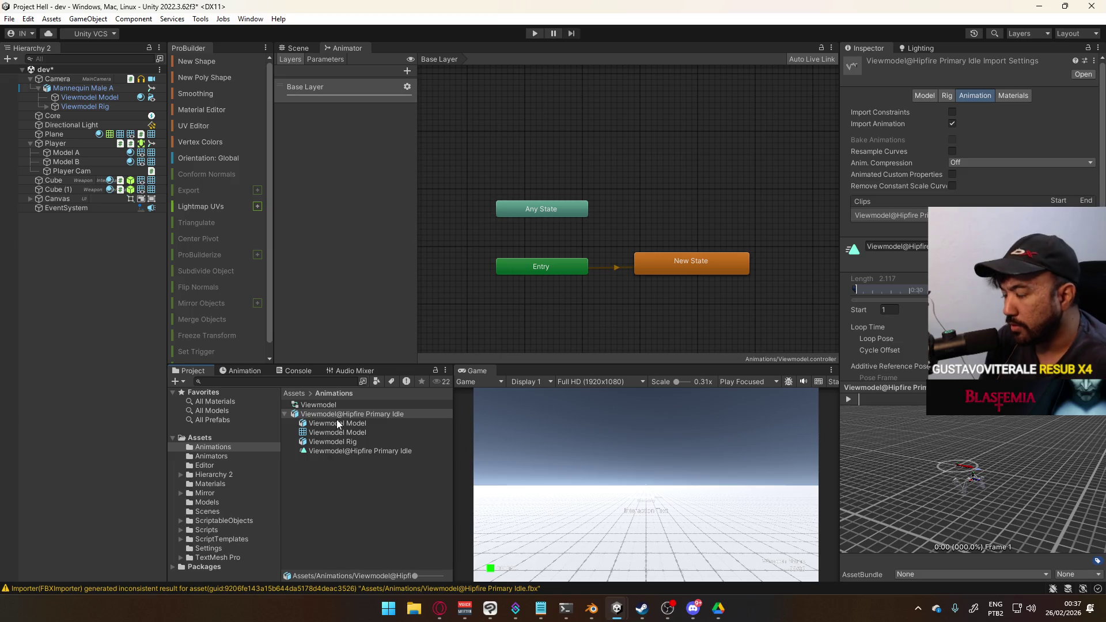
pyautogui.click(285, 414)
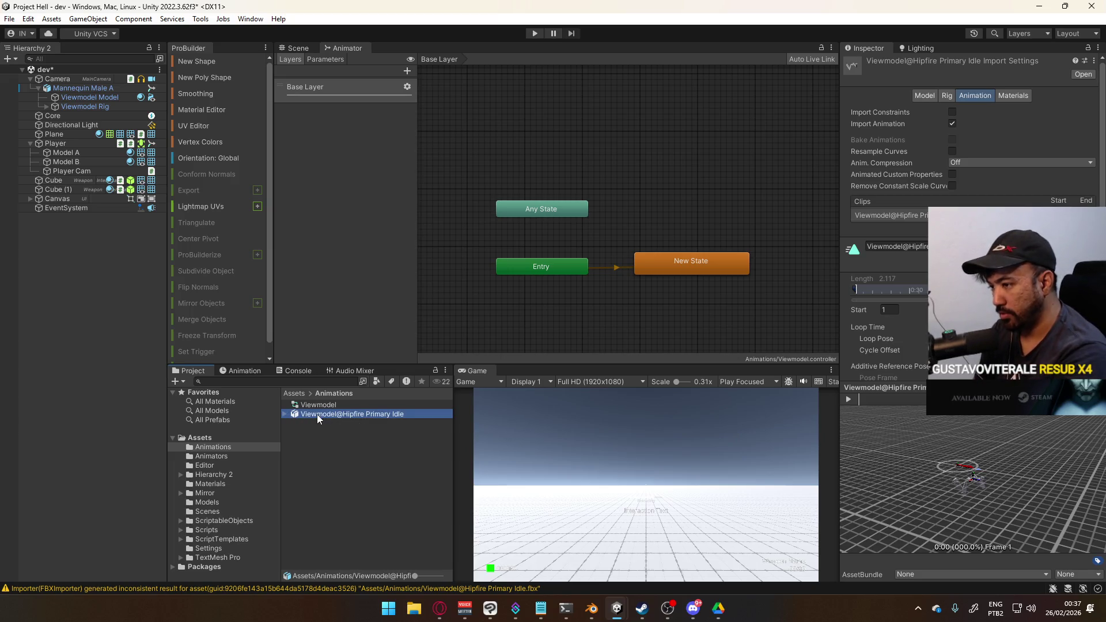
pyautogui.hotkey('shift', 'Delete')
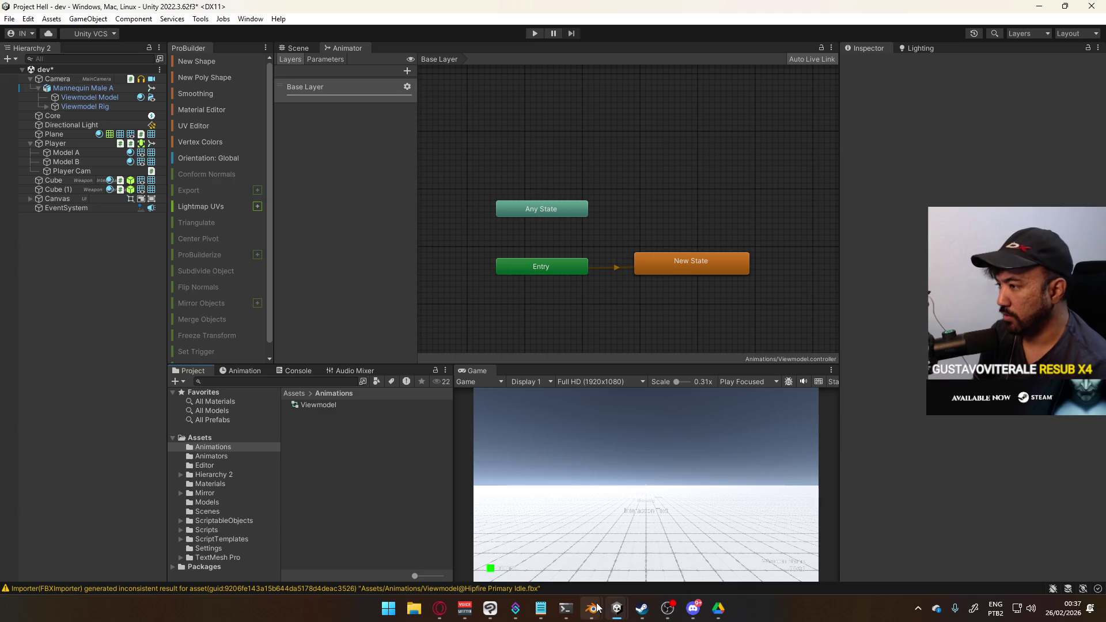
# Step: Bring the Player Viewmodel Generic Blender file to the front
pyautogui.moveTo(592, 608)
pyautogui.click(636, 545)
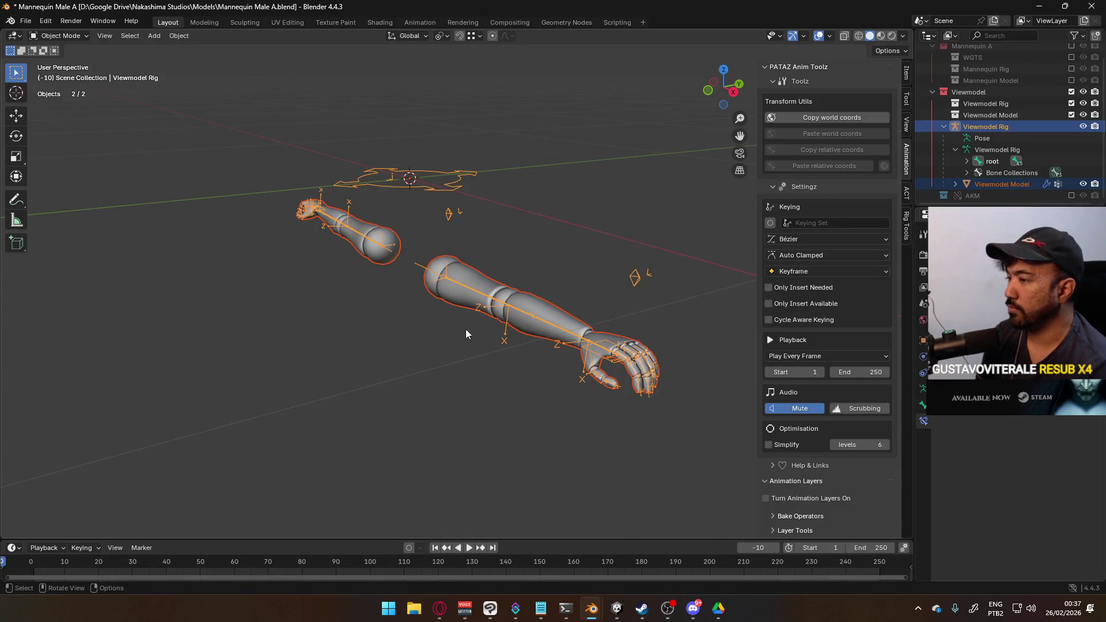
pyautogui.click(497, 534)
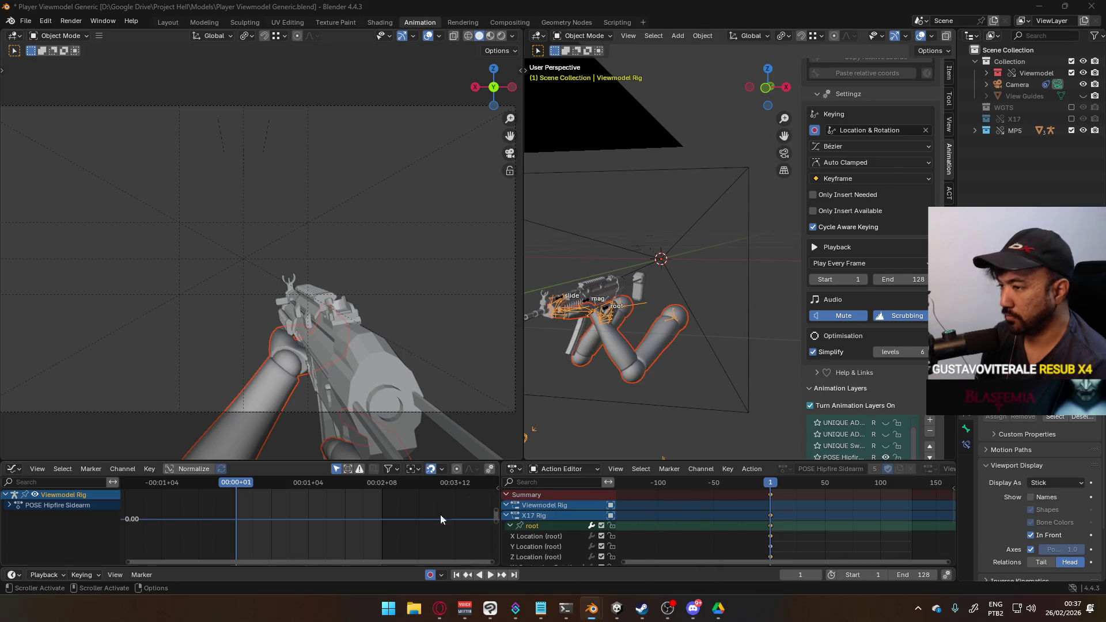
pyautogui.click(440, 608)
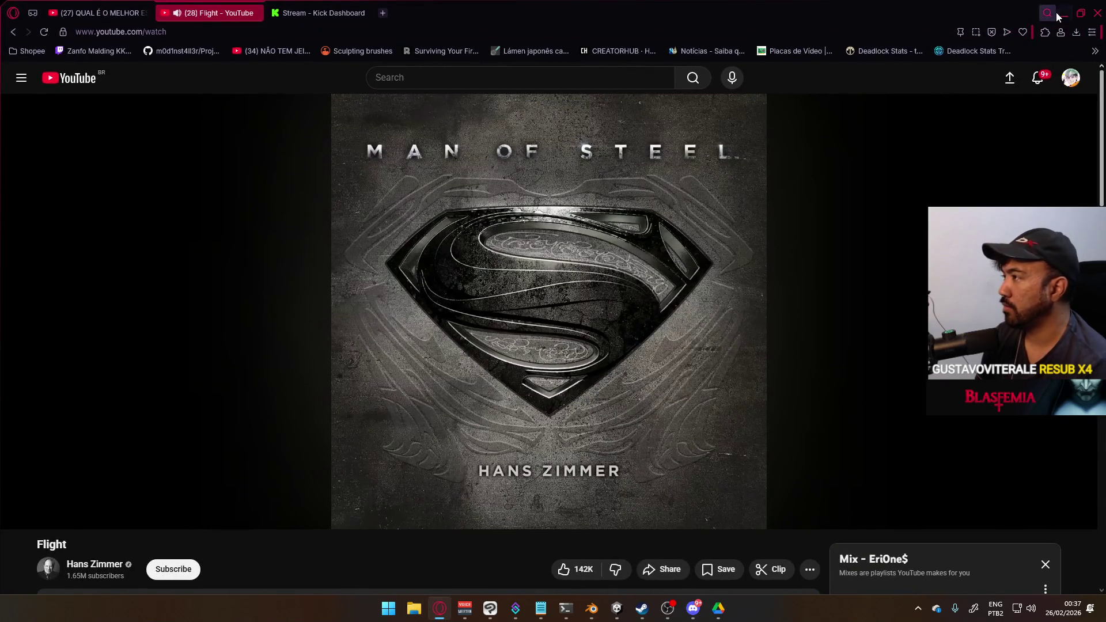
pyautogui.click(1065, 13)
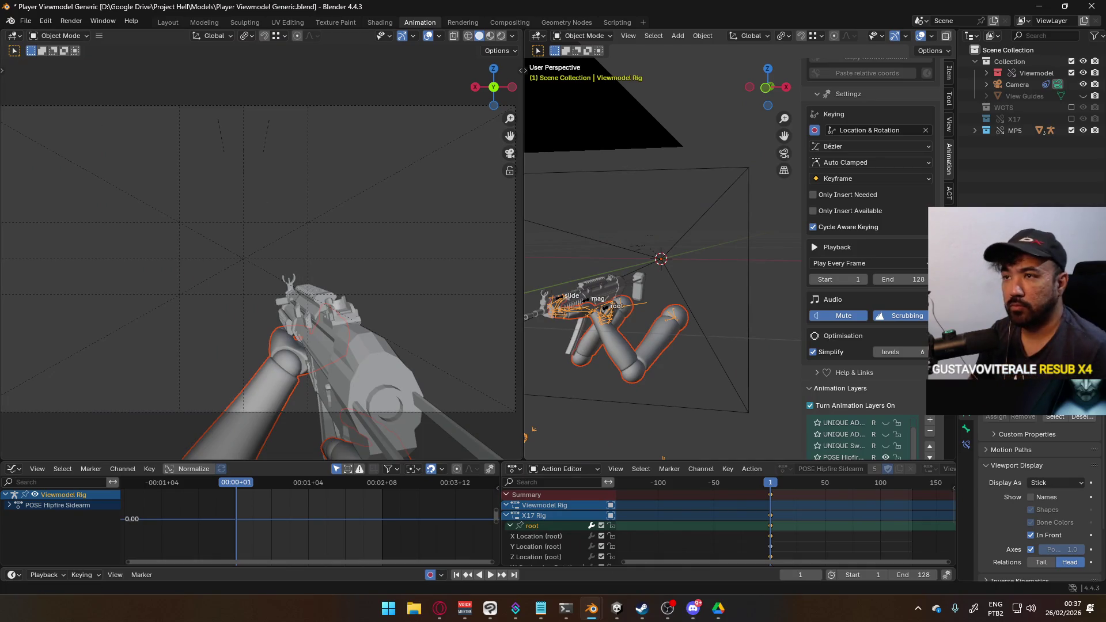
# Step: Export the rig as Viewmodel@Hipfire Primary Idle.fbx into Assets/Animations and select it in Unity
pyautogui.click(26, 21)
pyautogui.moveTo(52, 195)
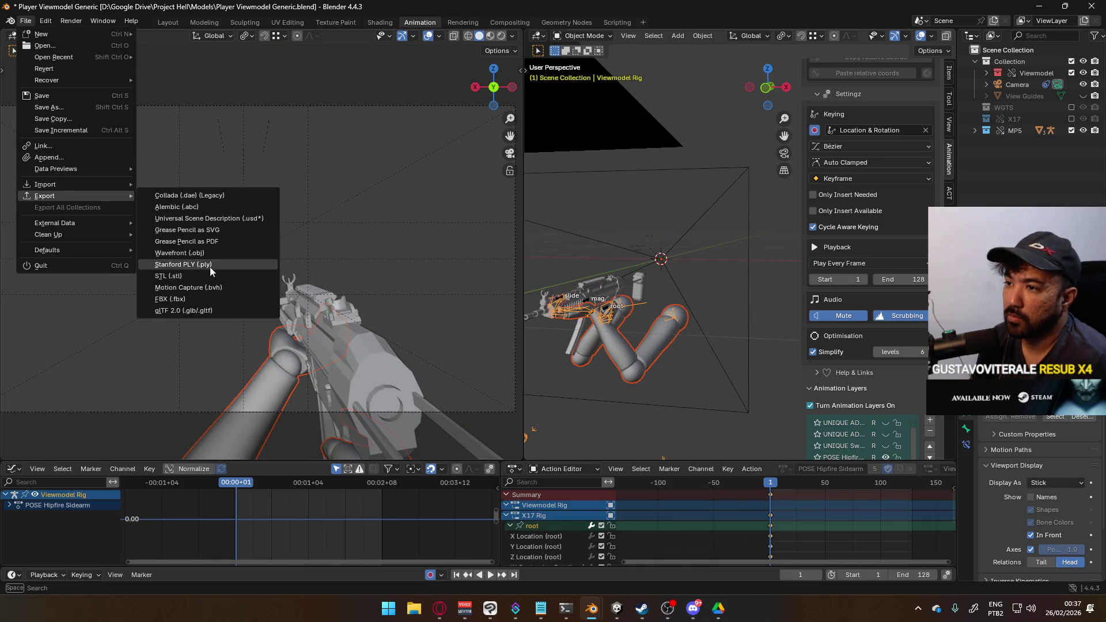
pyautogui.click(214, 295)
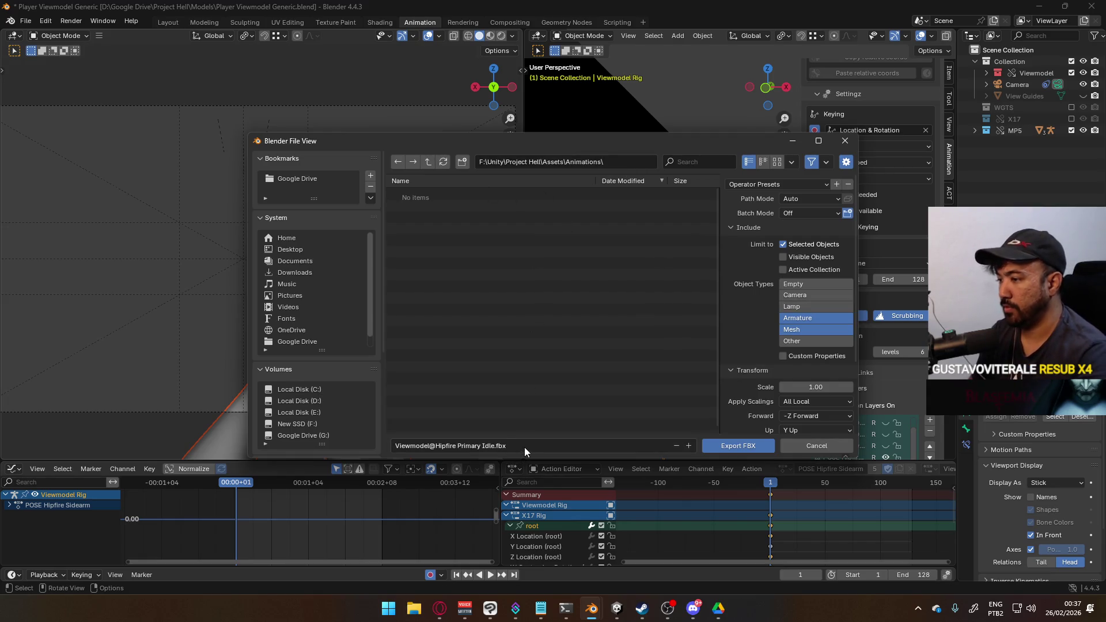
pyautogui.click(507, 446)
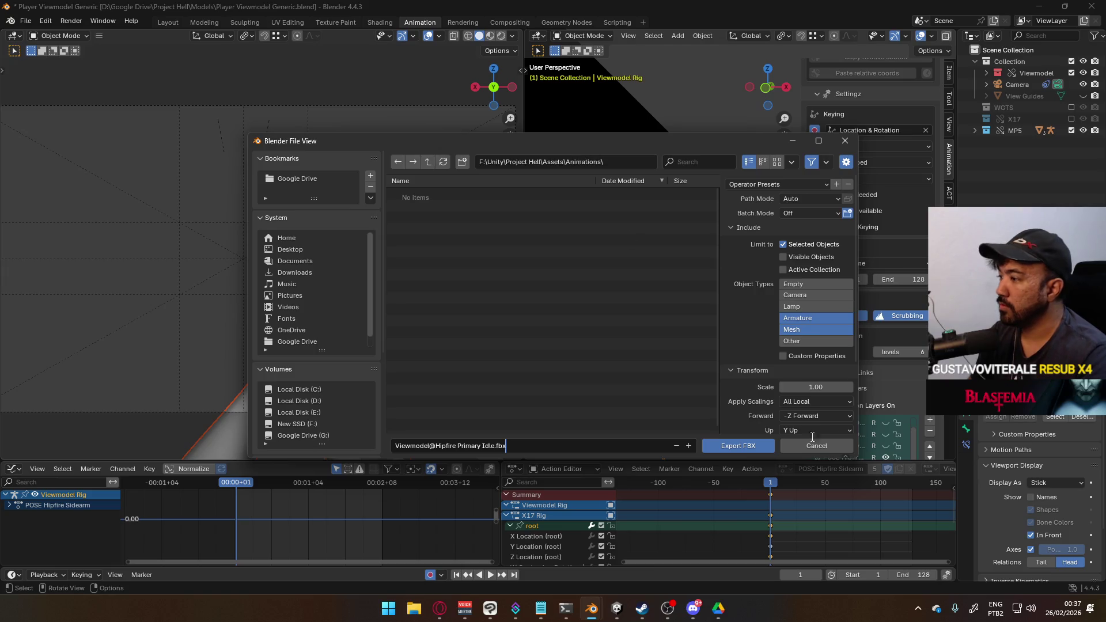
pyautogui.click(737, 448)
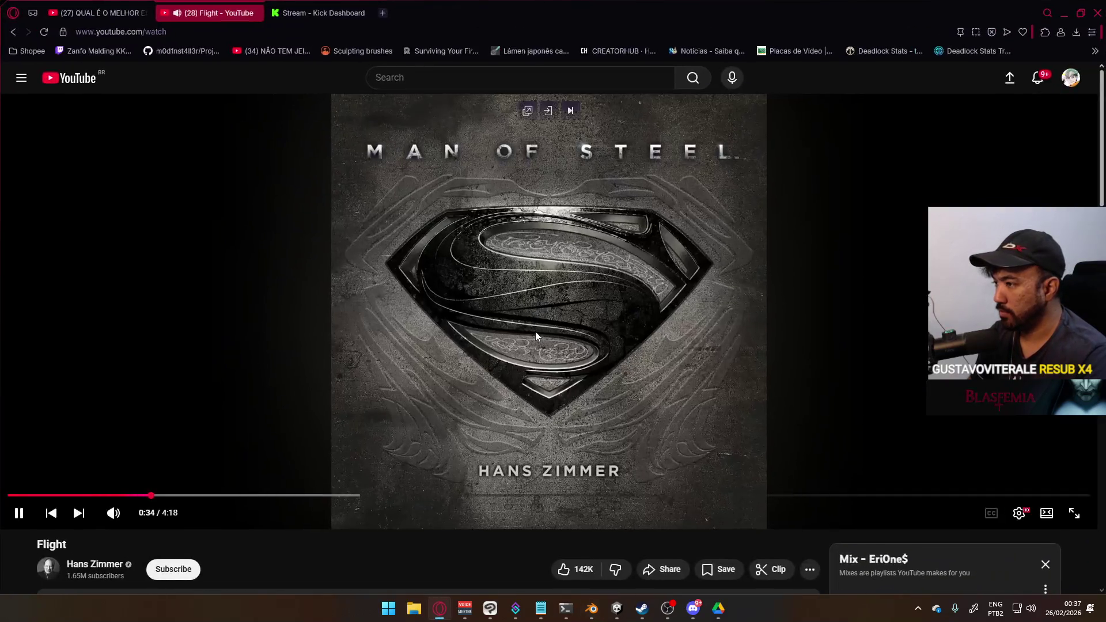
pyautogui.hotkey('alt', 'Tab')
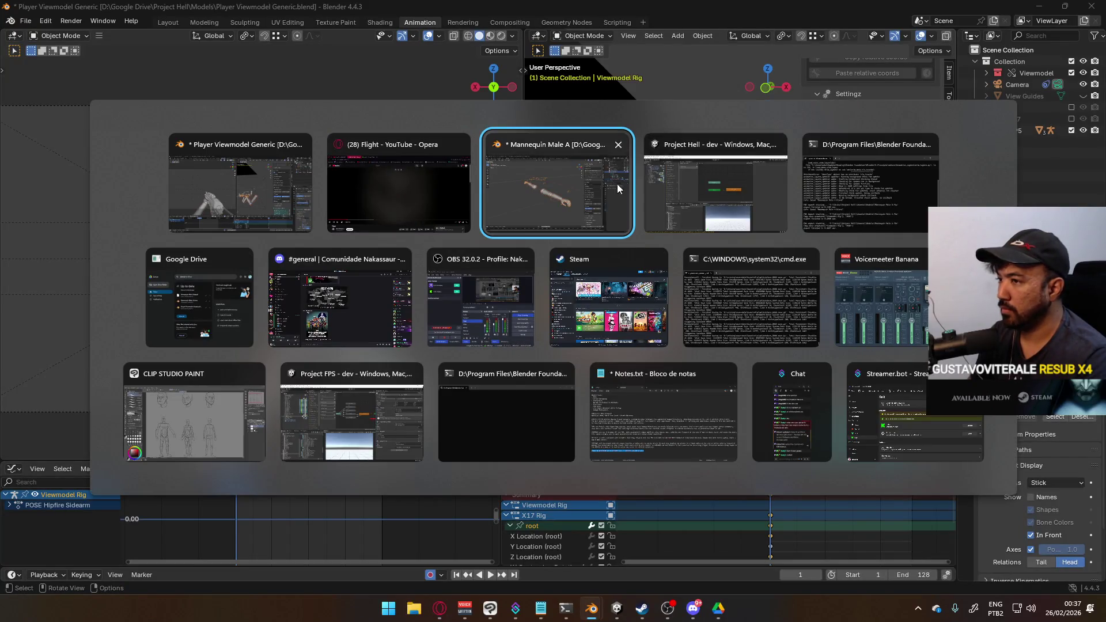
pyautogui.hotkey('alt', 'Tab')
pyautogui.click(374, 415)
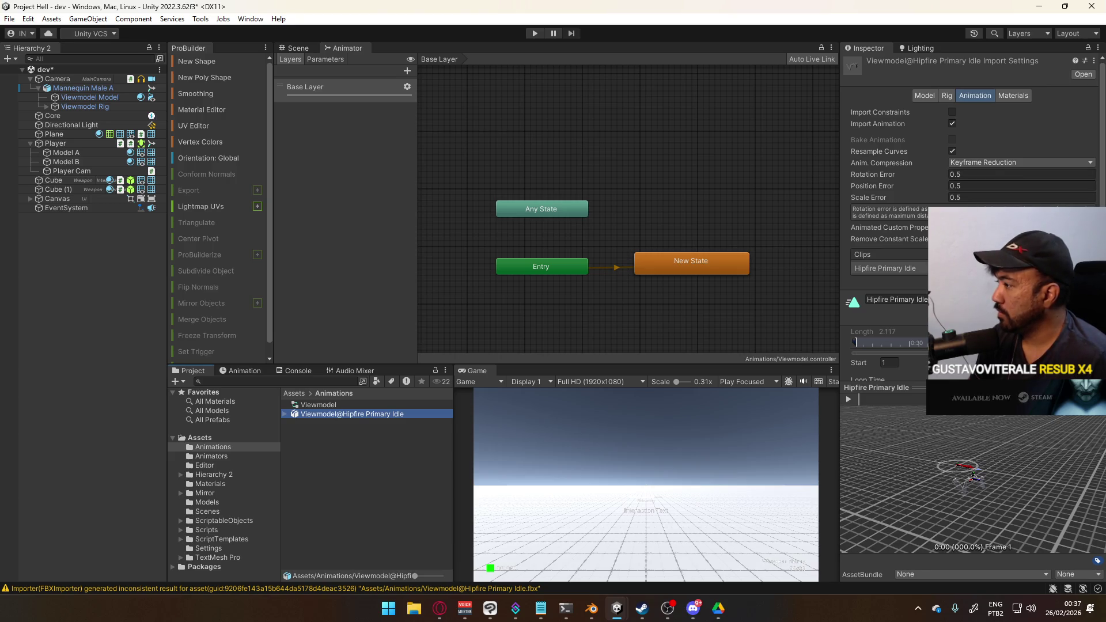
# Step: Expand Viewmodel@Hipfire Primary Idle and review its Hipfire Primary Idle clip and import settings
pyautogui.scroll(-3, 922, 173)
pyautogui.scroll(3, 922, 173)
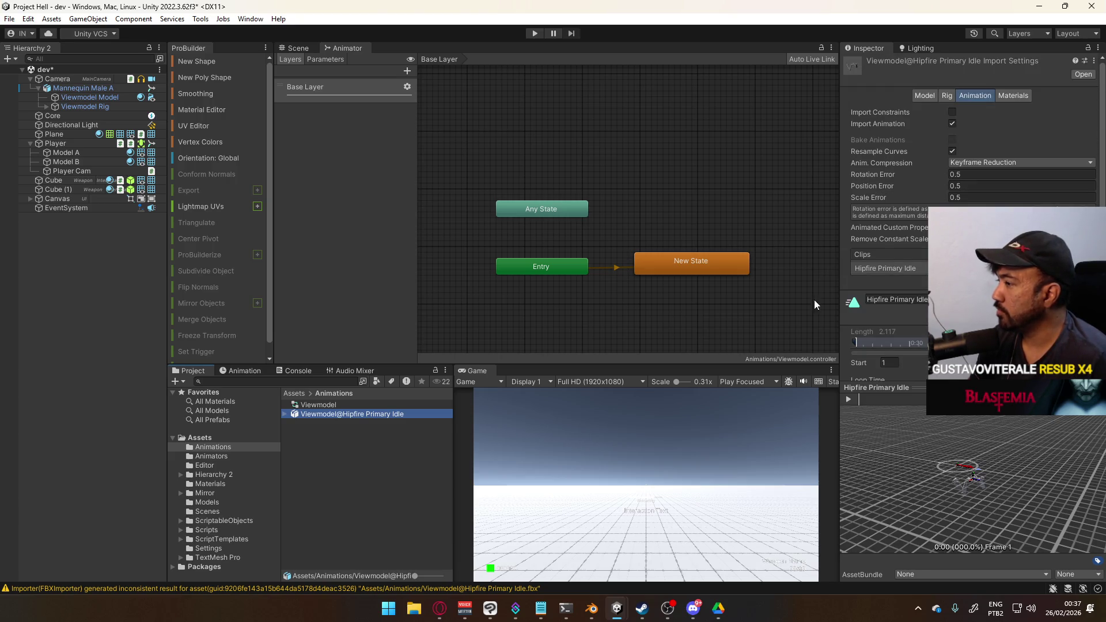
pyautogui.click(285, 414)
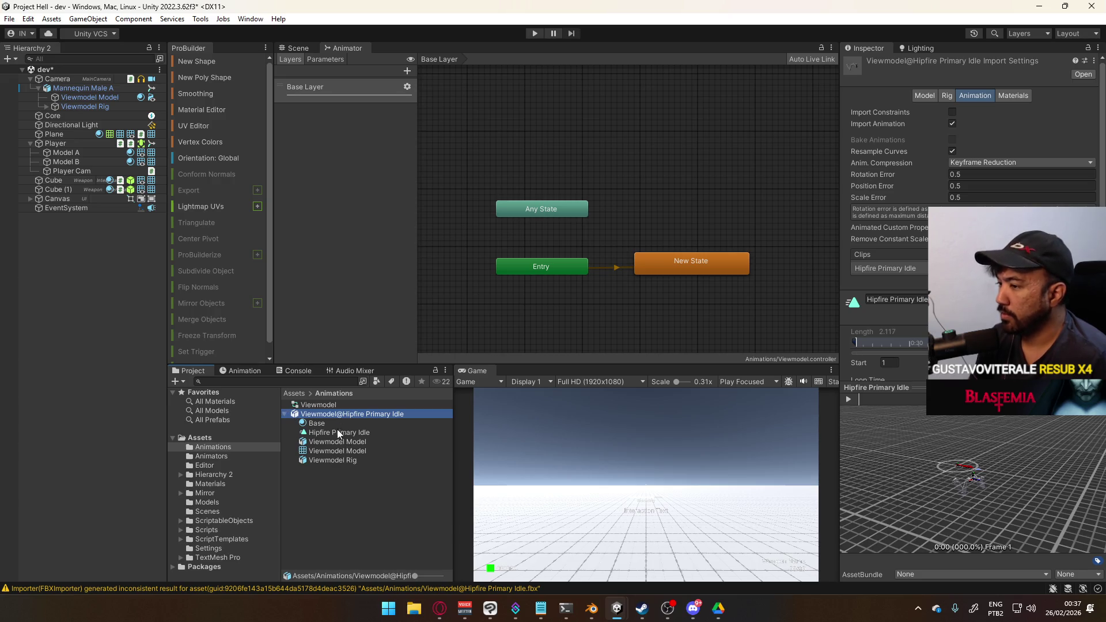
pyautogui.click(337, 431)
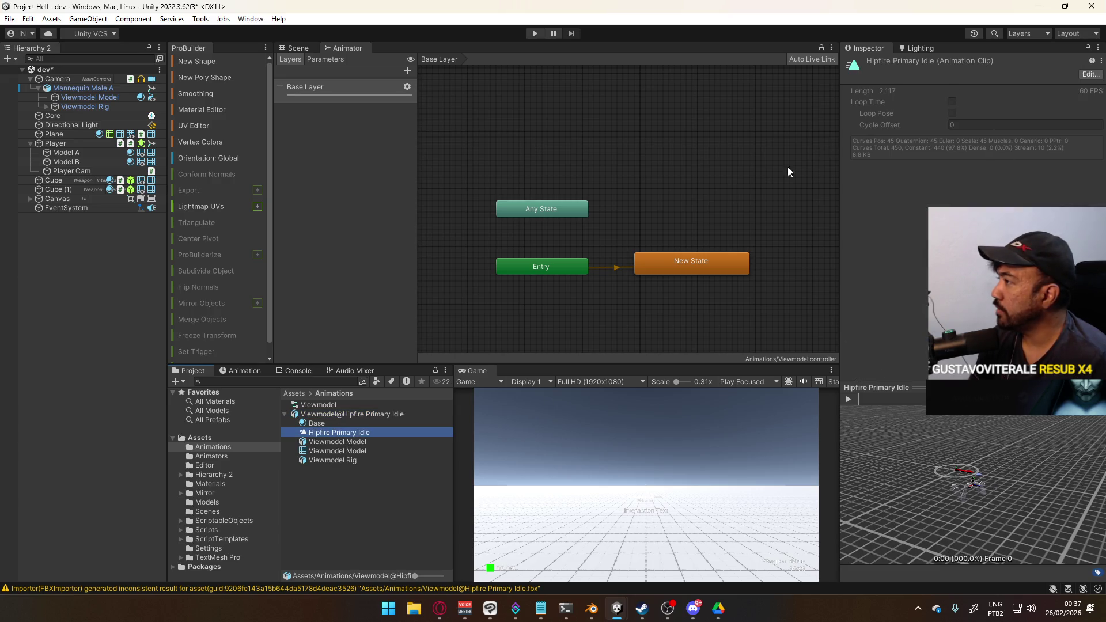
pyautogui.click(330, 413)
pyautogui.scroll(-5, 974, 173)
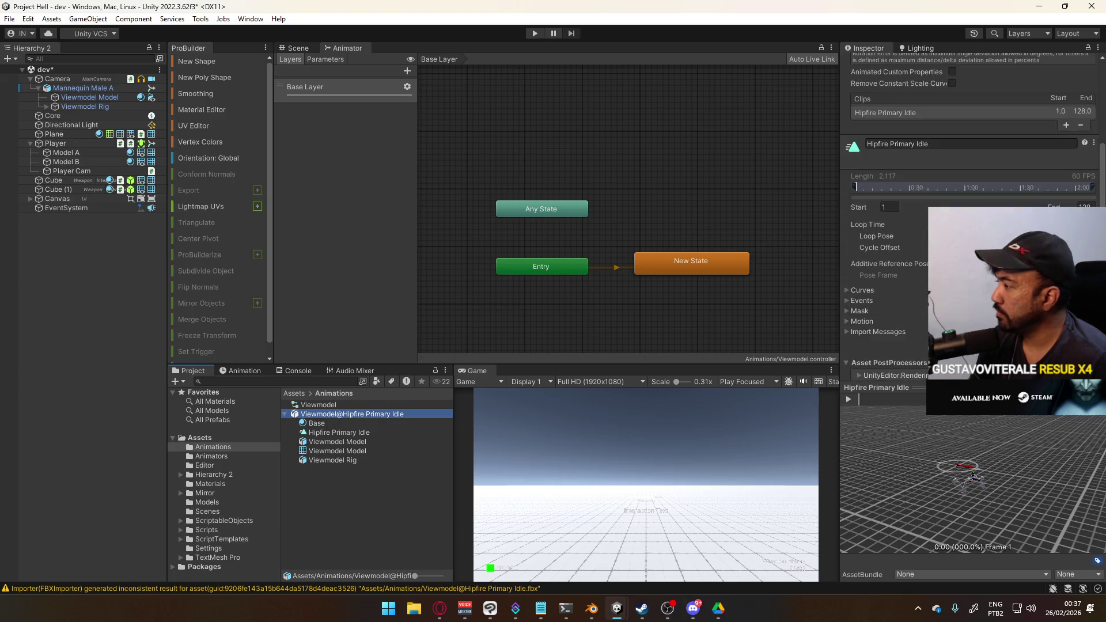
pyautogui.click(888, 246)
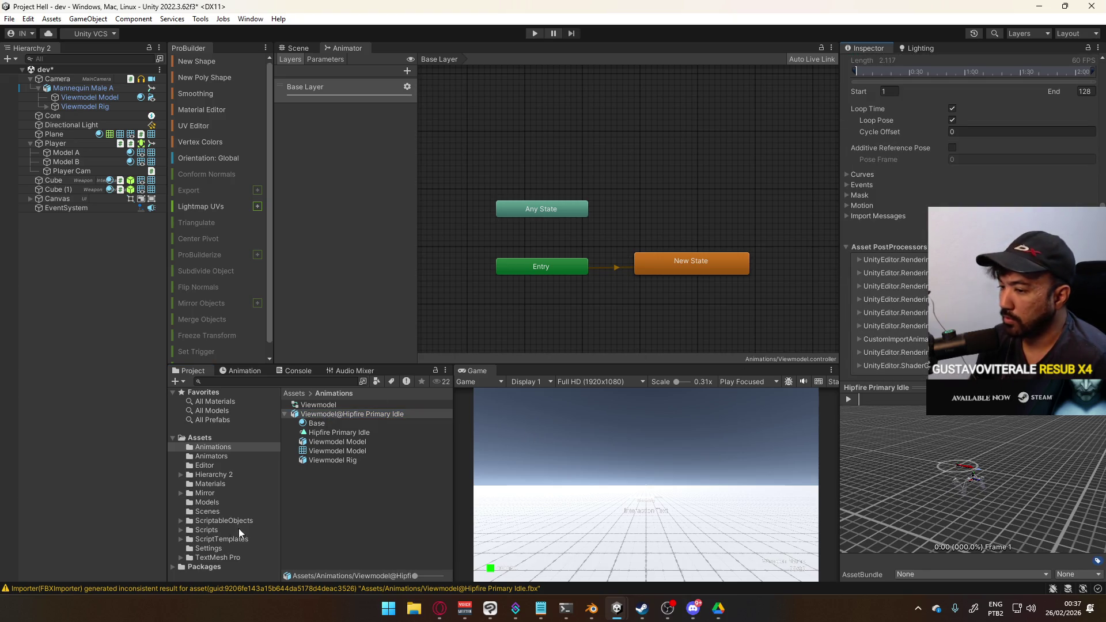
# Step: Clear the Console, reimport Viewmodel@Hipfire Primary Idle, and recheck its Hipfire Primary Idle clip
pyautogui.click(240, 589)
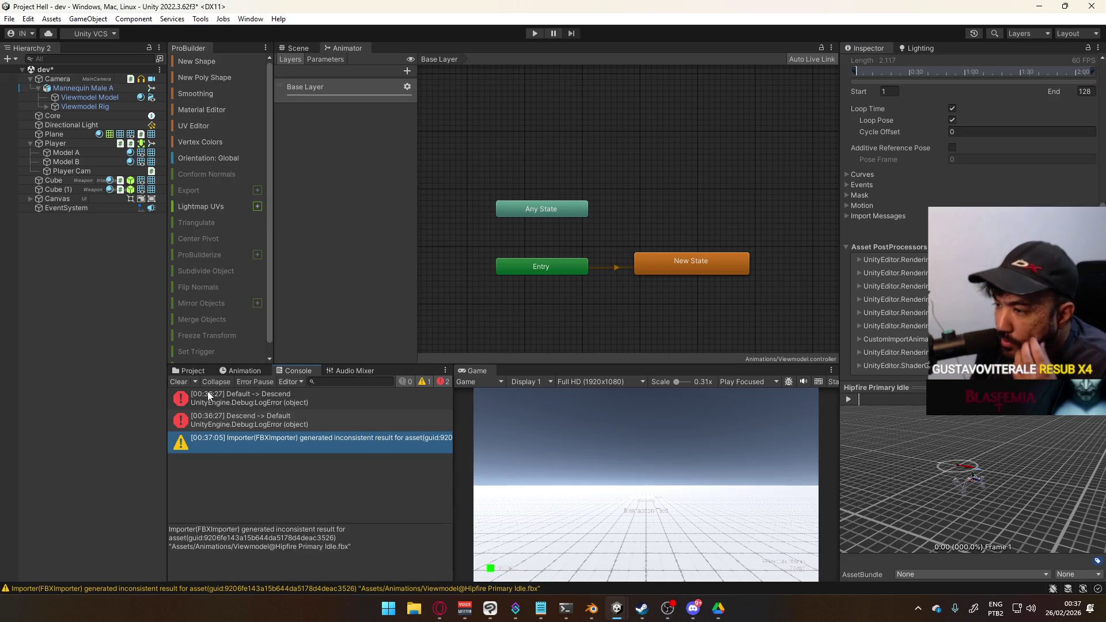
pyautogui.click(178, 382)
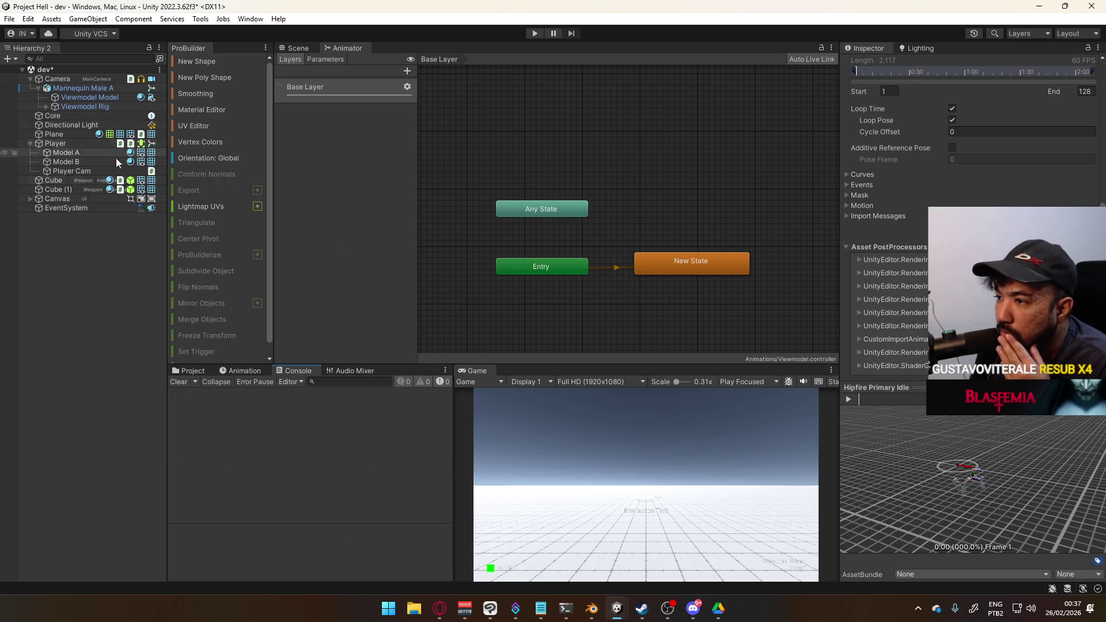
pyautogui.click(190, 371)
pyautogui.rightClick(333, 413)
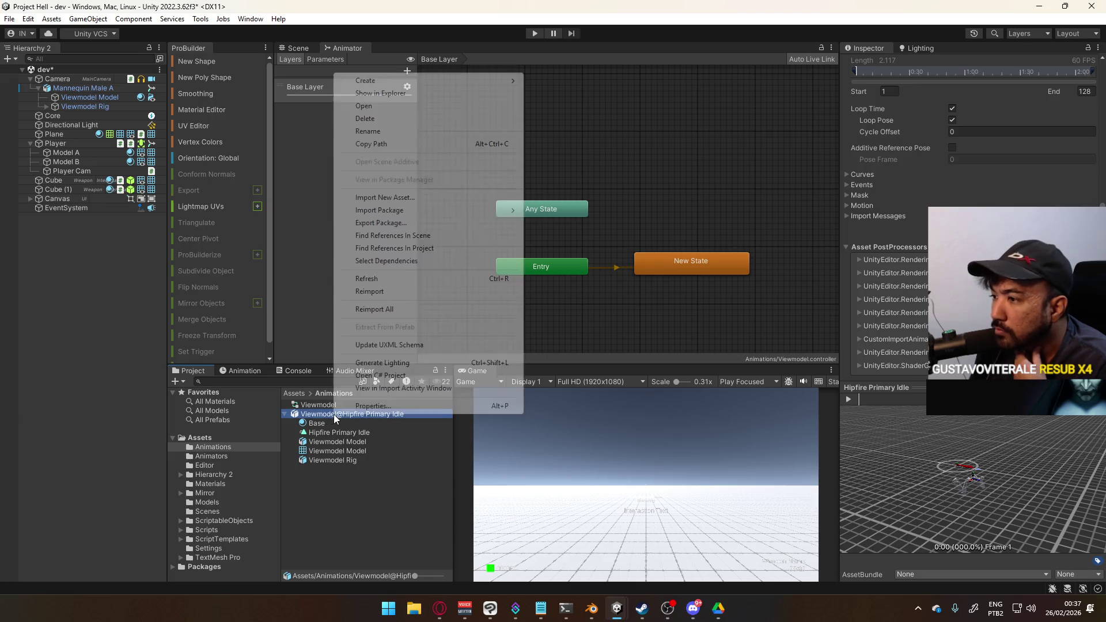
pyautogui.click(385, 292)
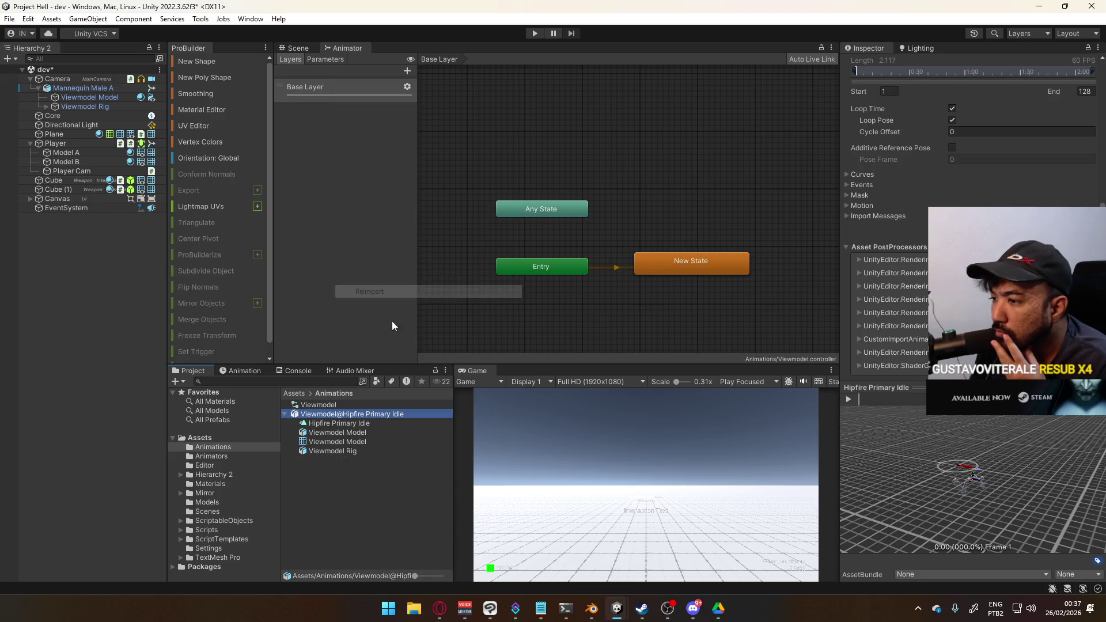
pyautogui.click(347, 423)
pyautogui.click(349, 414)
pyautogui.click(347, 423)
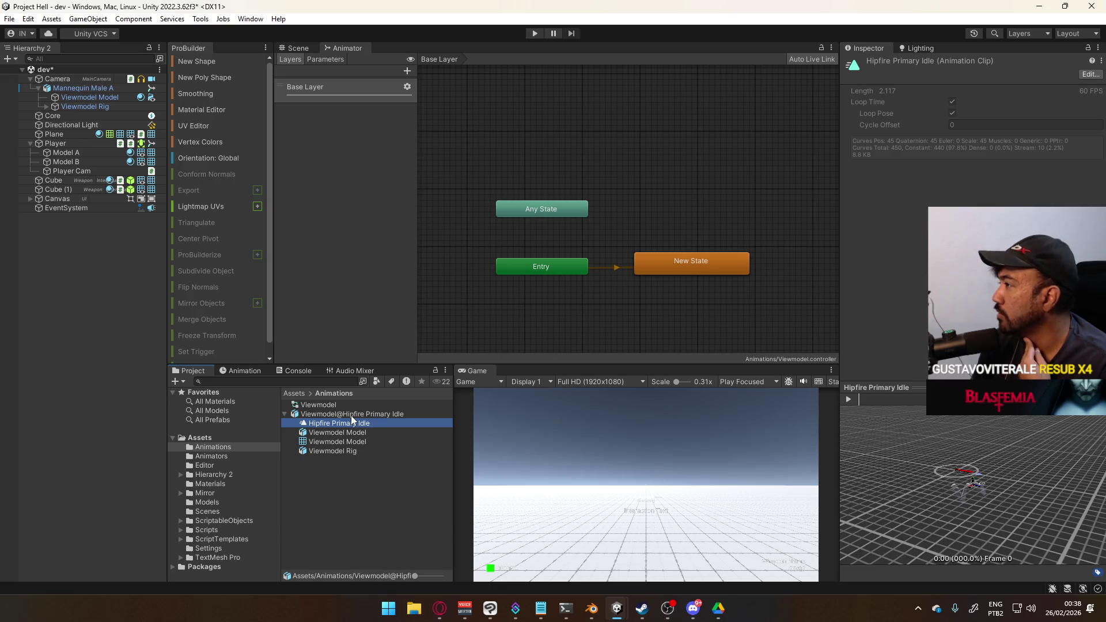
# Step: Set the parent FBX asset's animation compression to Off and save the import settings
pyautogui.click(348, 414)
pyautogui.click(994, 162)
pyautogui.click(975, 175)
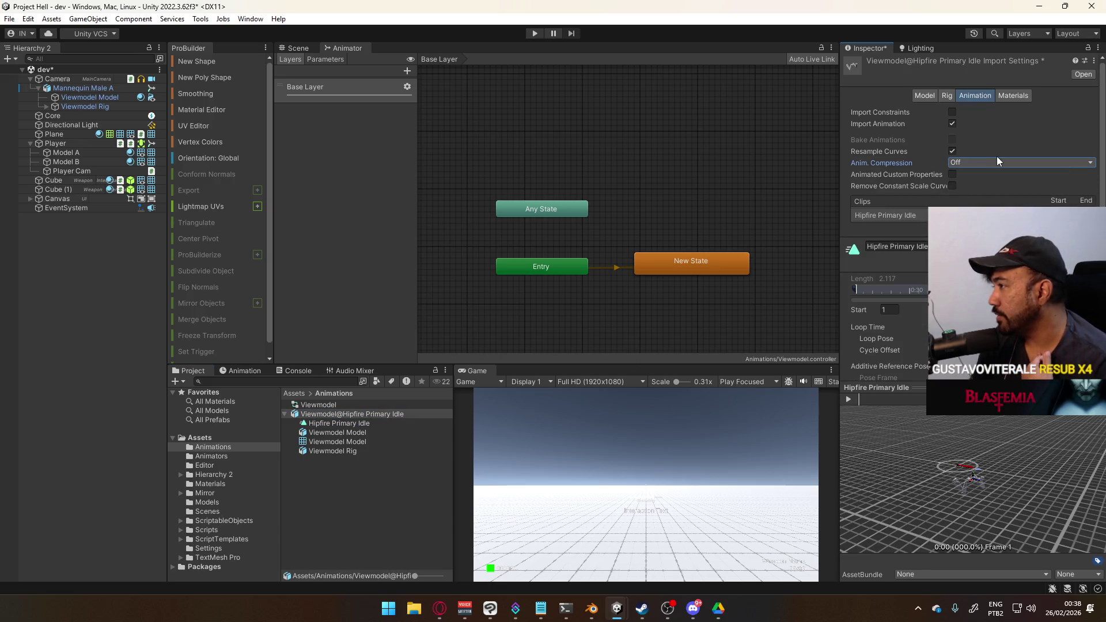
pyautogui.click(952, 151)
pyautogui.scroll(-5, 1004, 183)
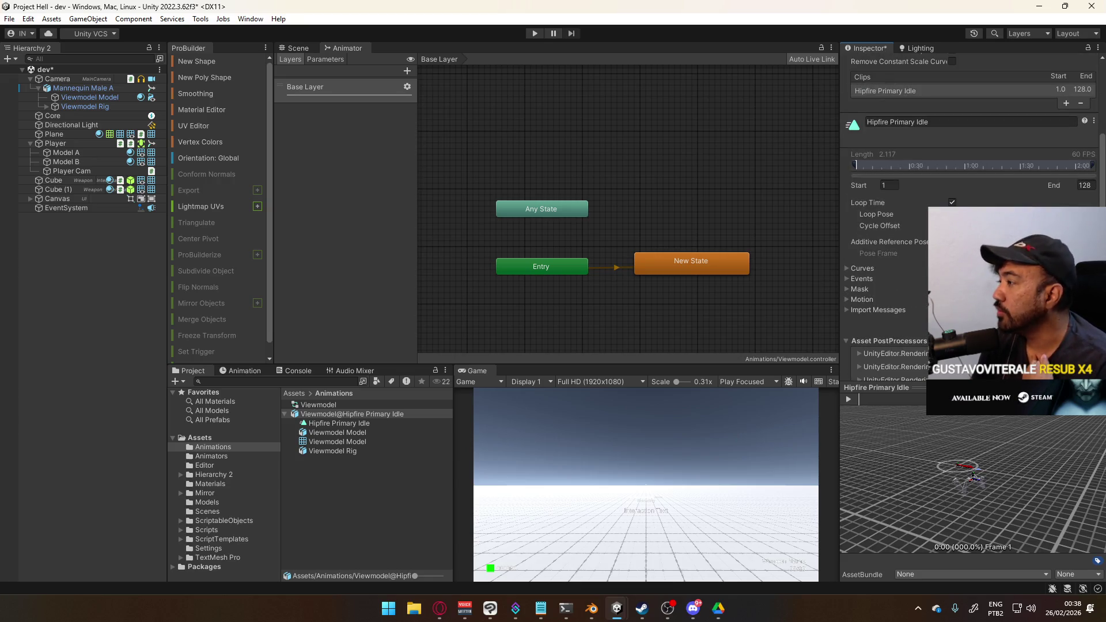
pyautogui.hotkey('ctrl', 's')
# Step: Rename the idle clip to Viewmodel@Hipfire Primary Idle, apply it, select it, and start Play mode
pyautogui.scroll(5, 895, 292)
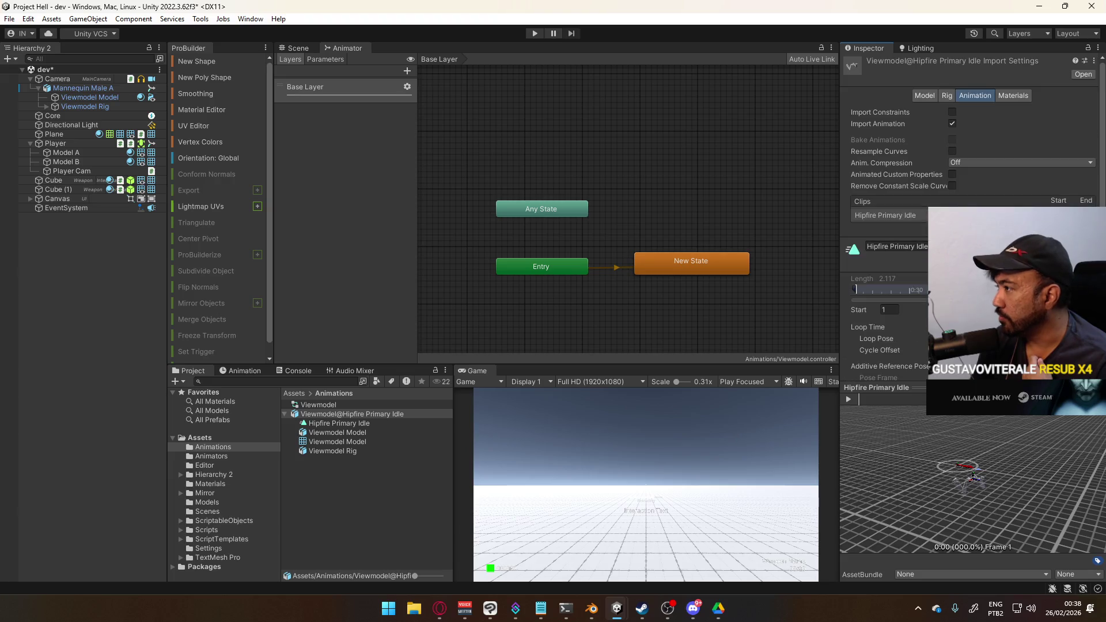
pyautogui.click(898, 246)
pyautogui.press('Home')
pyautogui.write('@')
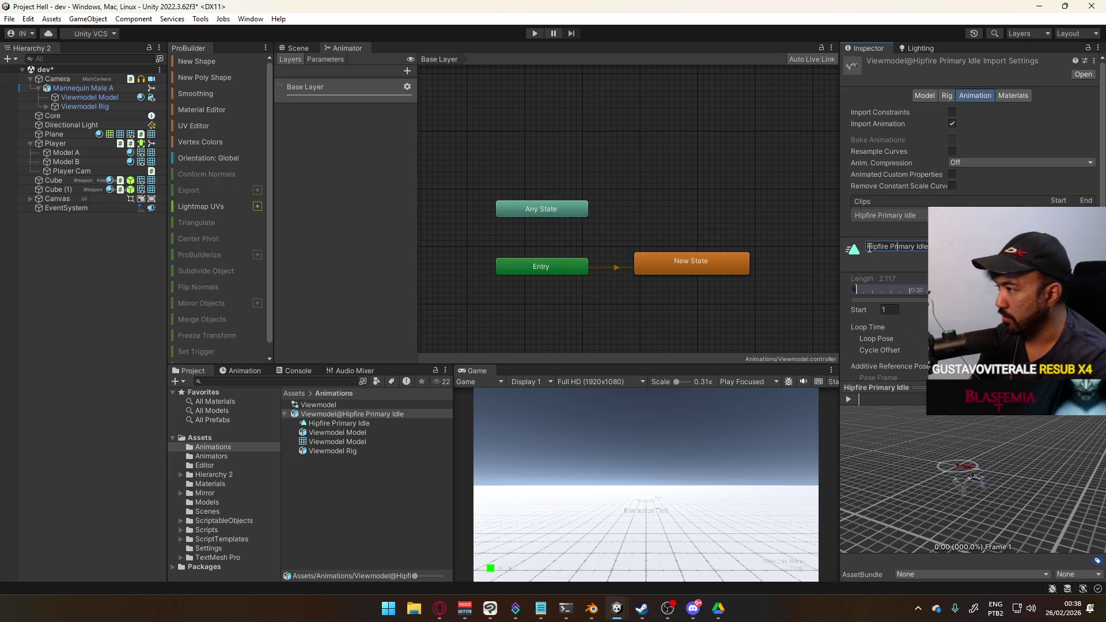
pyautogui.press('BackSpace')
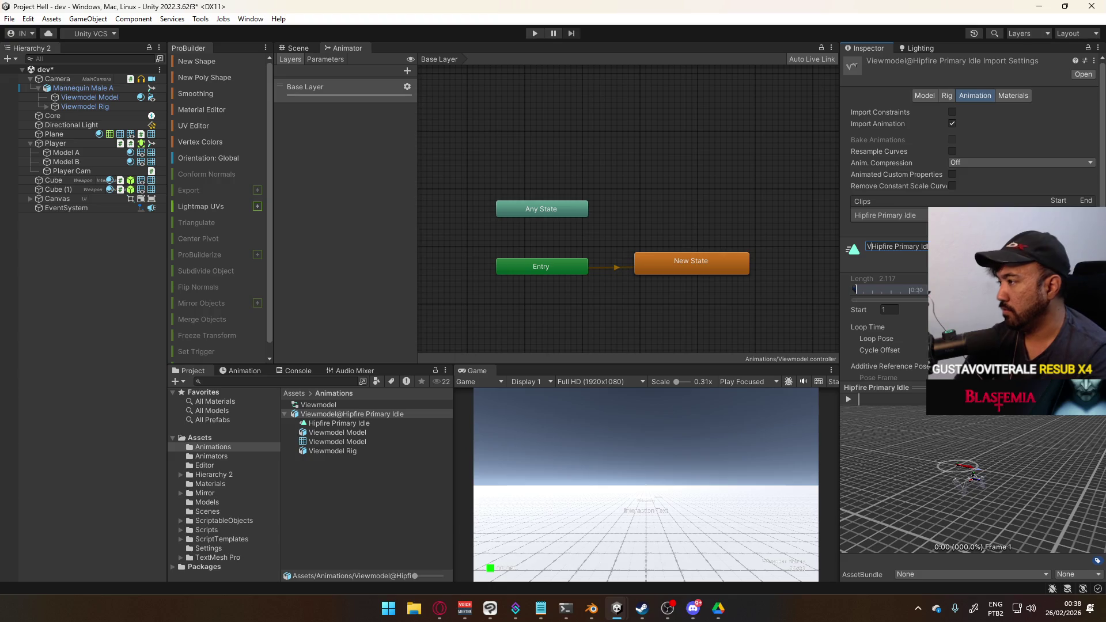
pyautogui.write('Vuew')
pyautogui.press('BackSpace')
pyautogui.press('BackSpace')
pyautogui.press('BackSpace')
pyautogui.write('iewmodel@Hipfire')
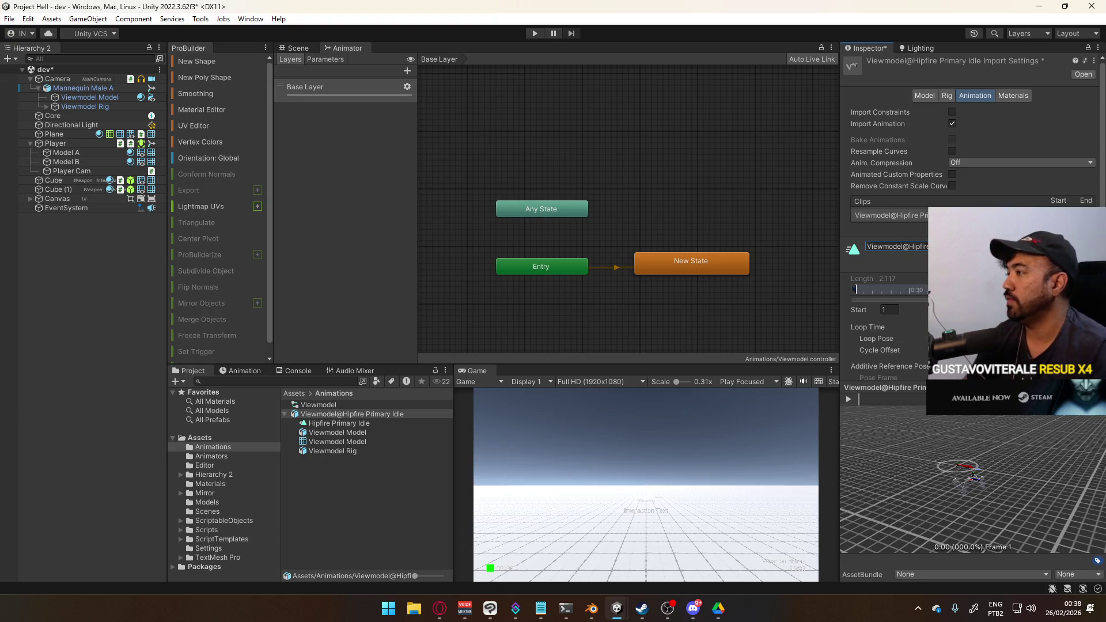
pyautogui.scroll(-5, 888, 230)
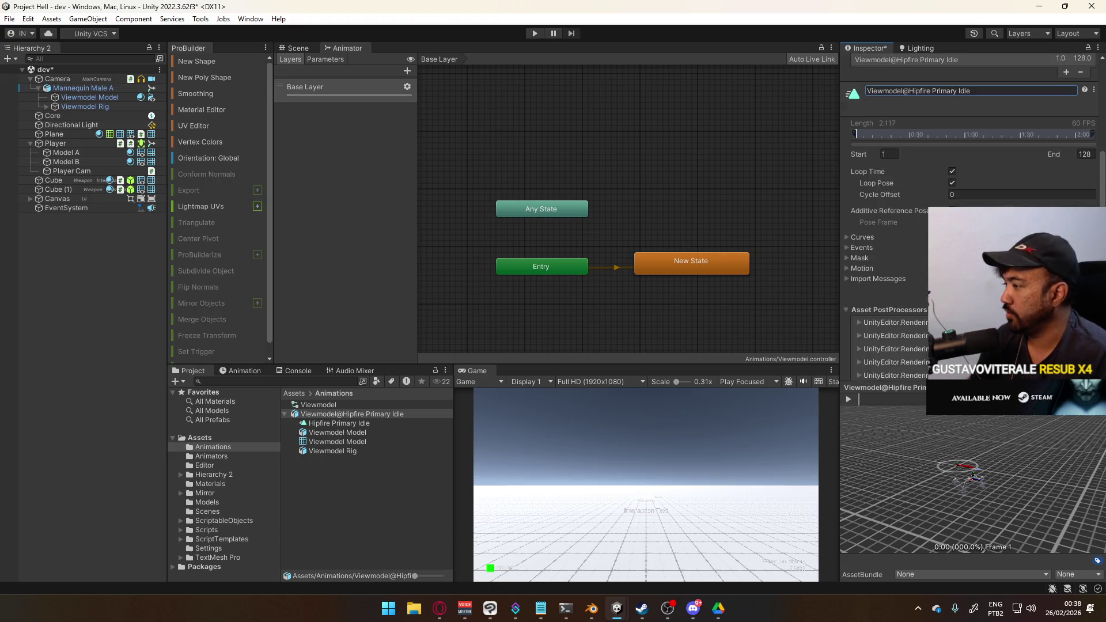
pyautogui.click(1087, 373)
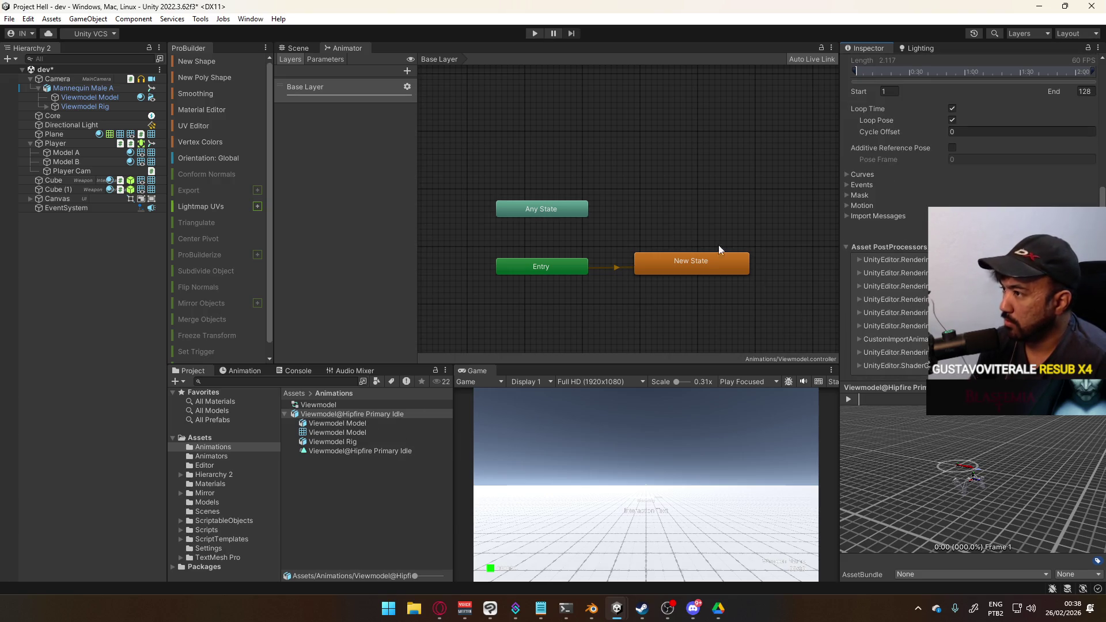
pyautogui.click(371, 451)
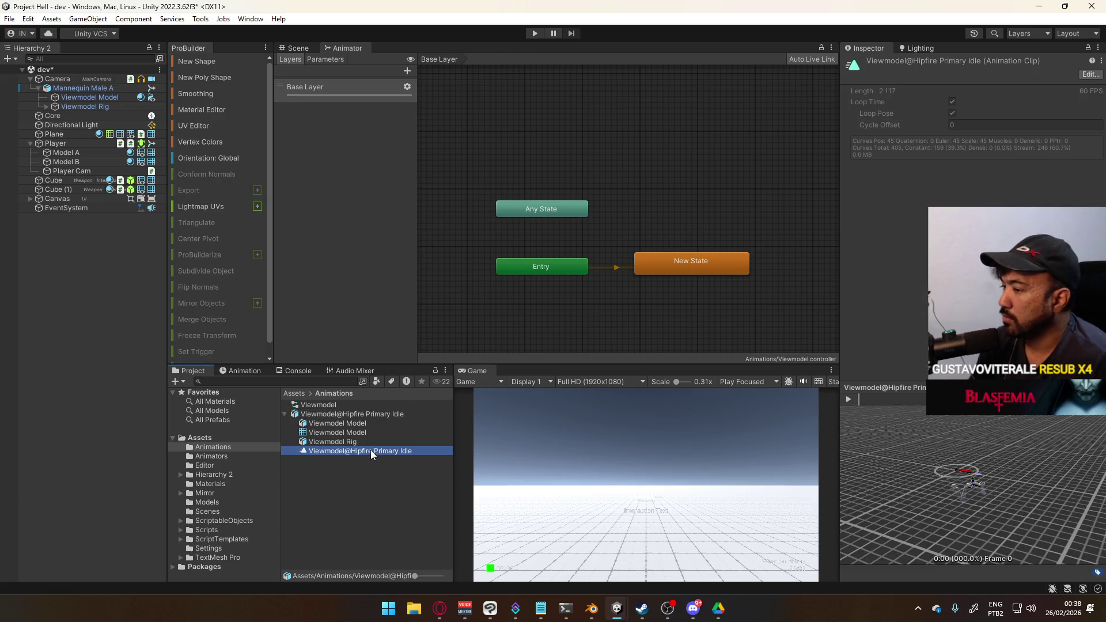
pyautogui.click(535, 33)
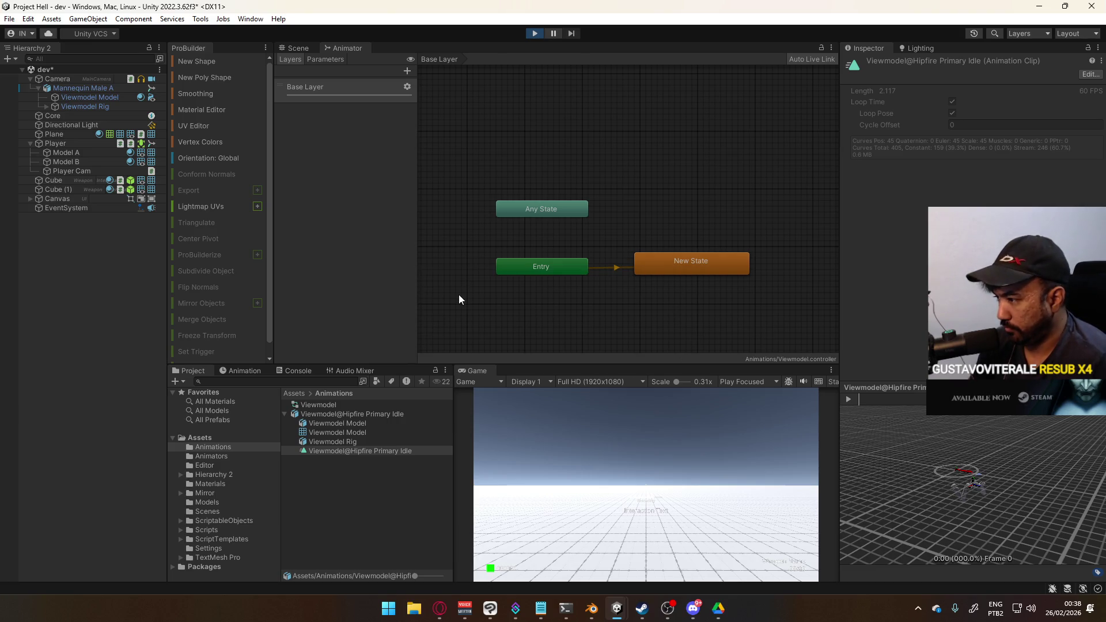
# Step: Look around in the running game with the Game view maximized, then stop Play mode
pyautogui.click(577, 461)
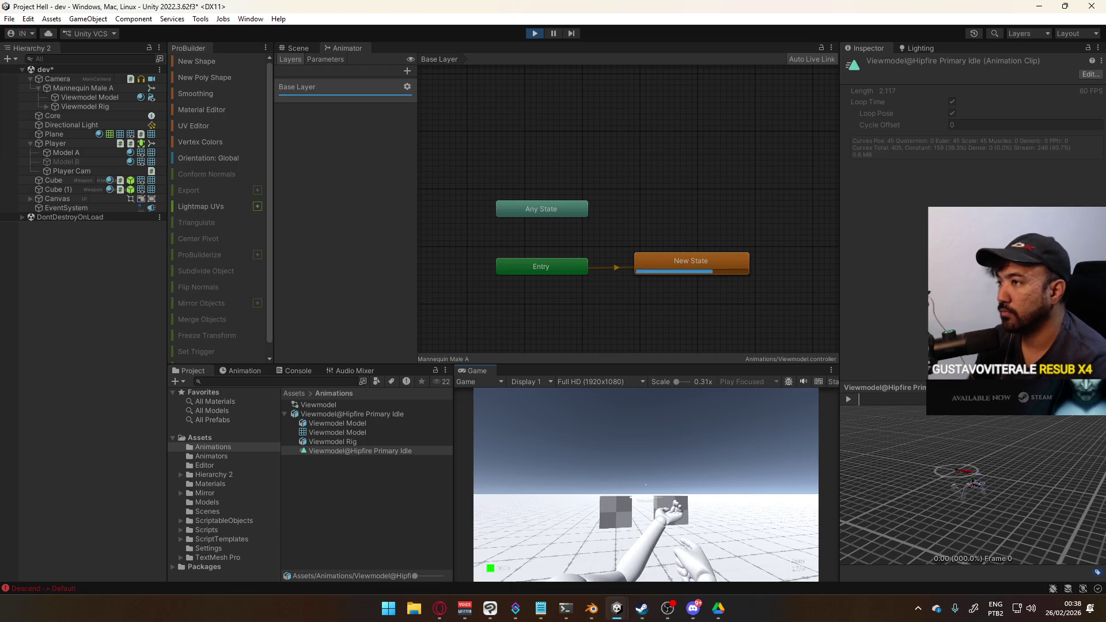
pyautogui.press('super')
pyautogui.press('Escape')
pyautogui.rightClick(479, 373)
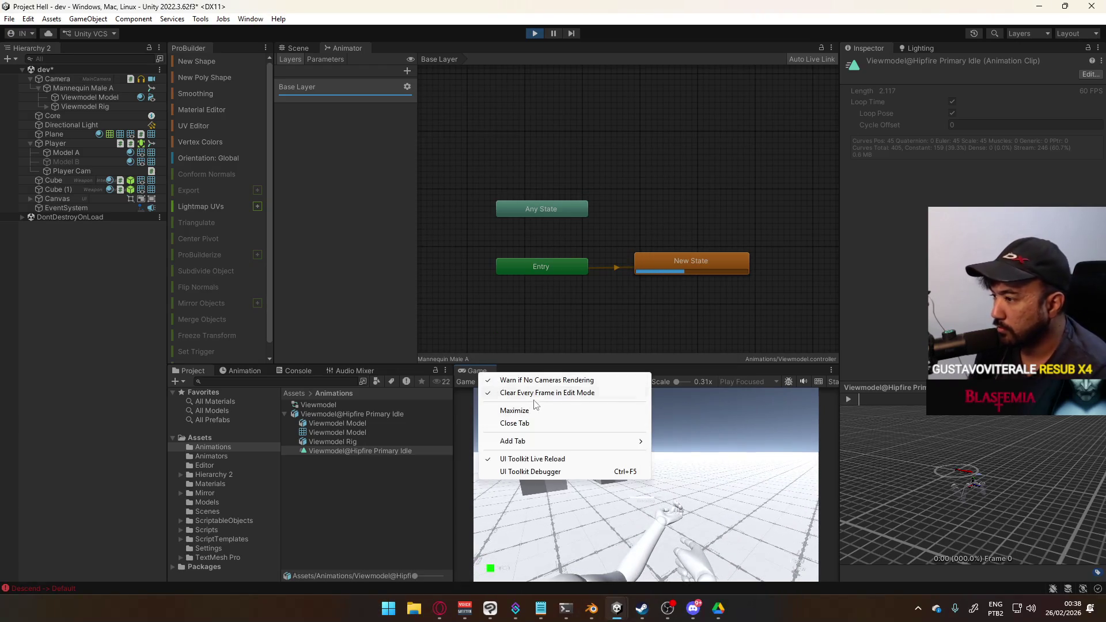
pyautogui.click(532, 410)
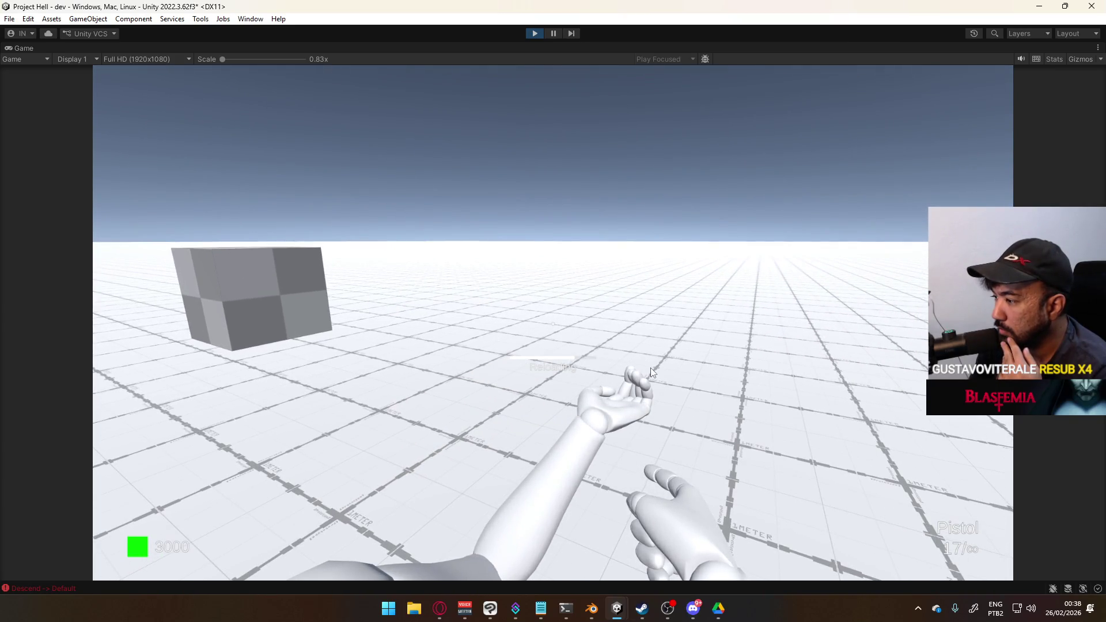
pyautogui.moveTo(397, 233)
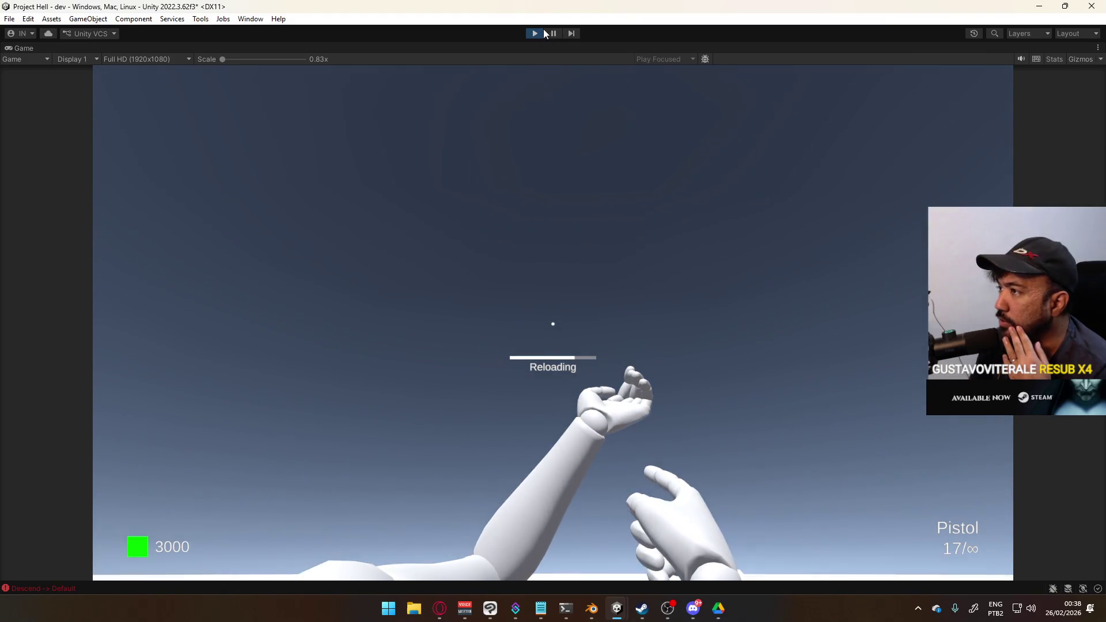
pyautogui.click(534, 33)
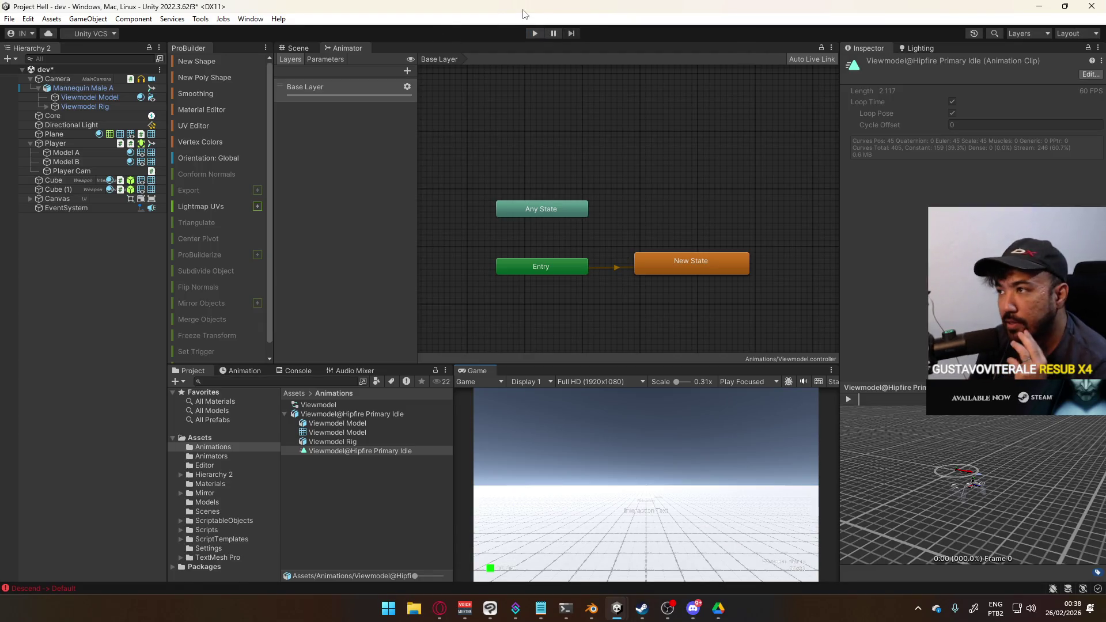
# Step: Collapse the Viewmodel@Hipfire Primary Idle asset, show the Models folder contents, and return to Blender
pyautogui.click(286, 414)
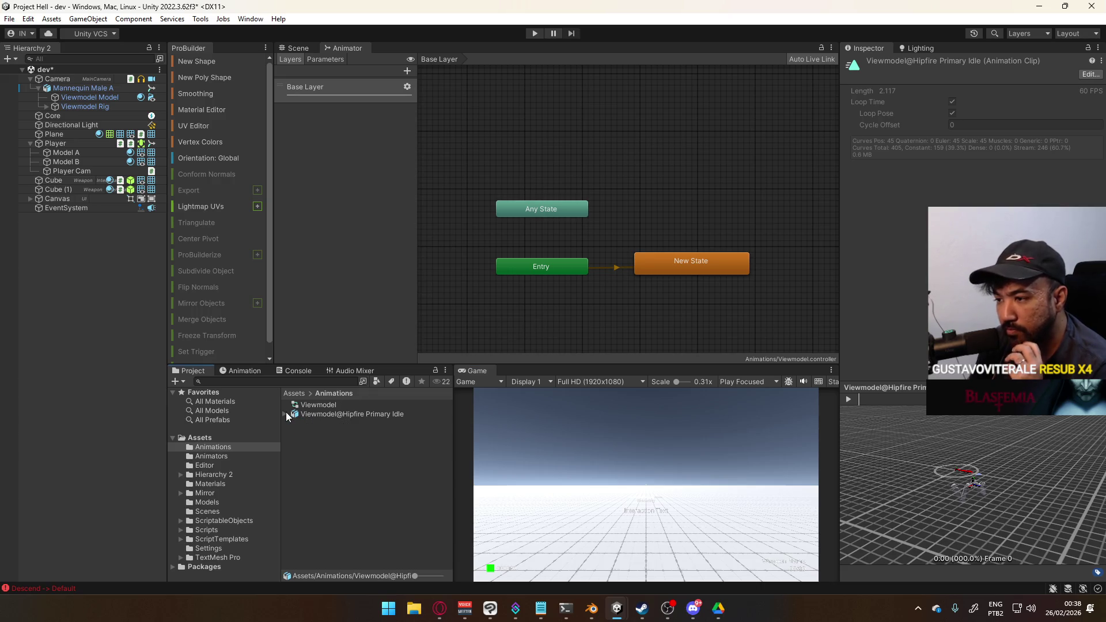
pyautogui.rightClick(313, 444)
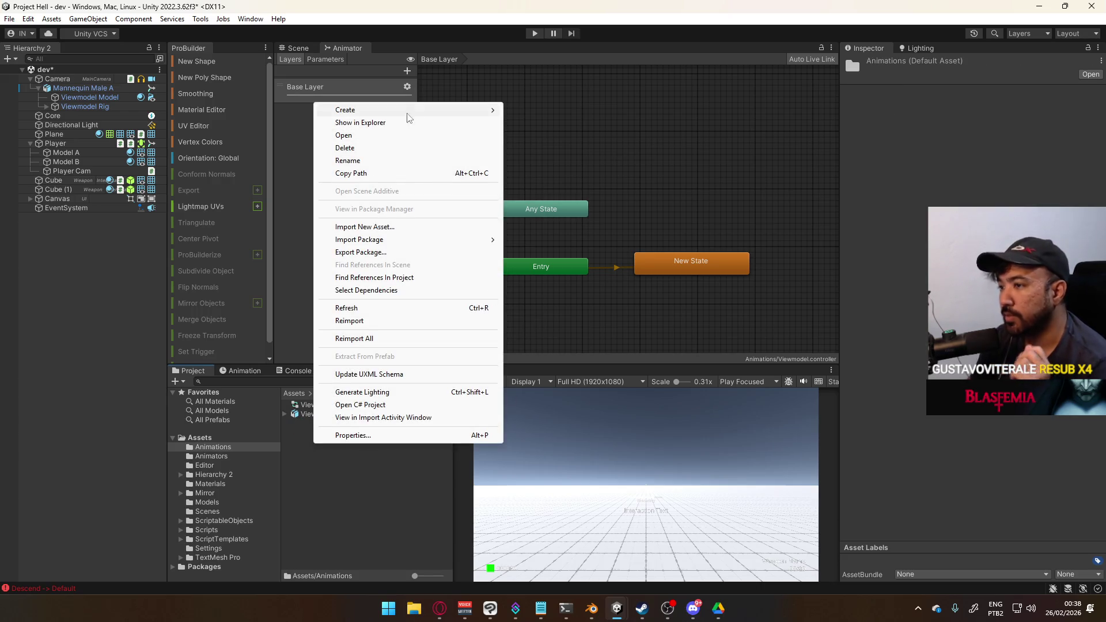
pyautogui.click(218, 503)
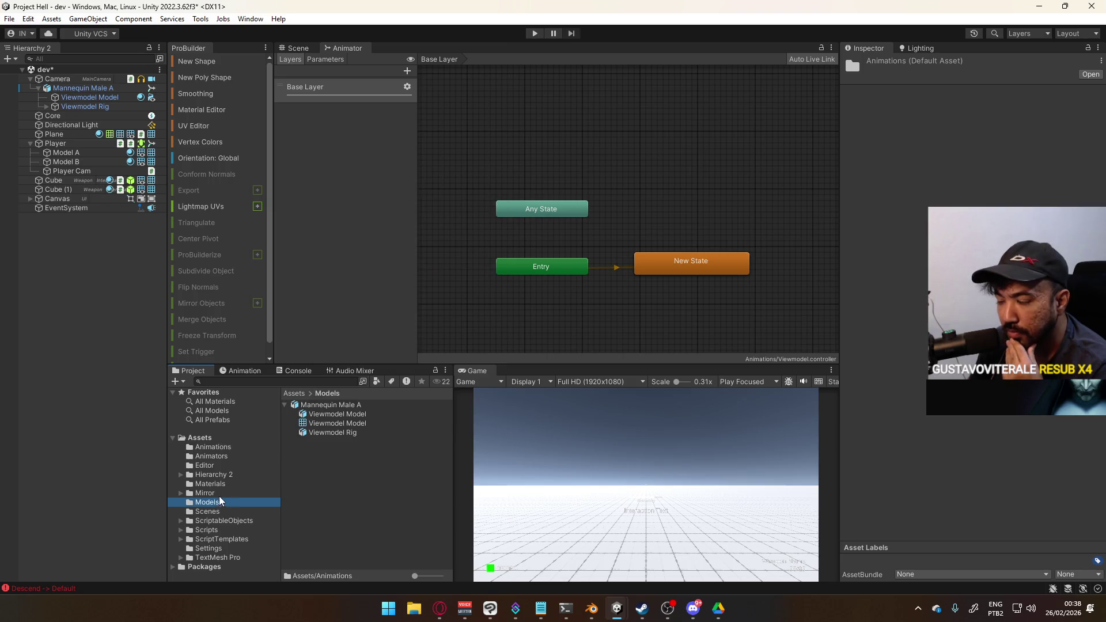
pyautogui.click(592, 608)
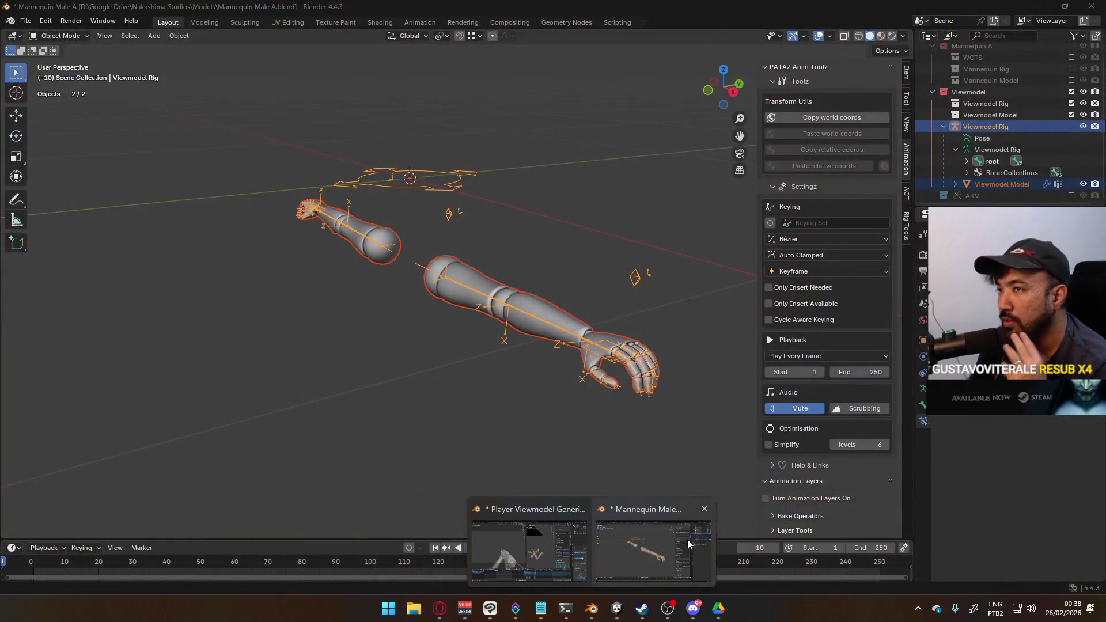
# Step: Save the Mannequin Male A file and open Weapon Library.blend from the recent files
pyautogui.click(687, 540)
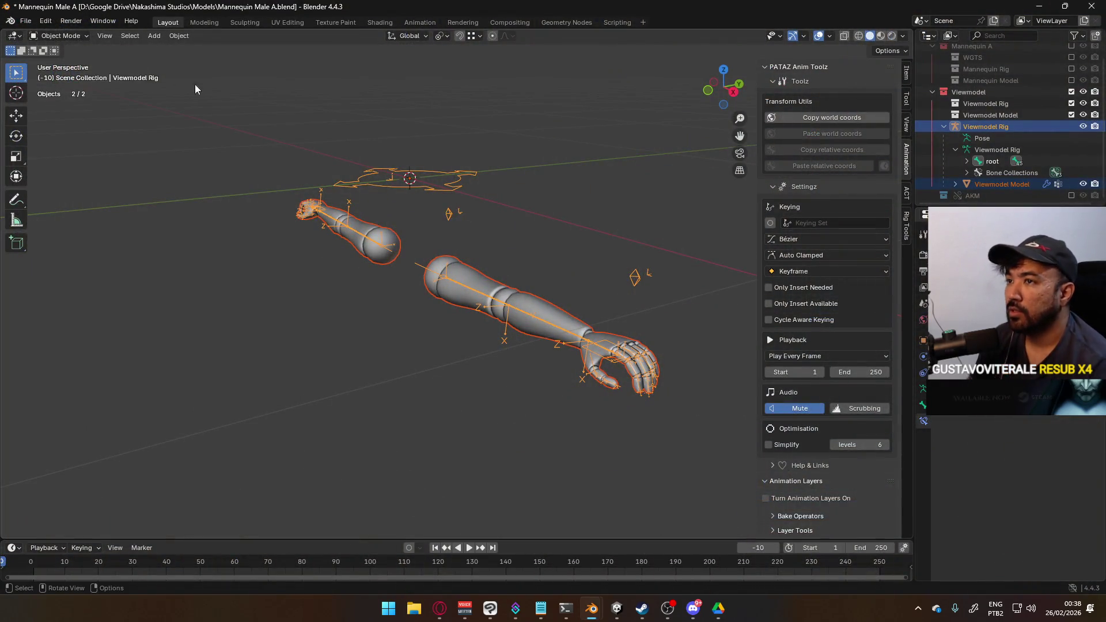
pyautogui.hotkey('ctrl', 's')
pyautogui.click(25, 21)
pyautogui.moveTo(64, 57)
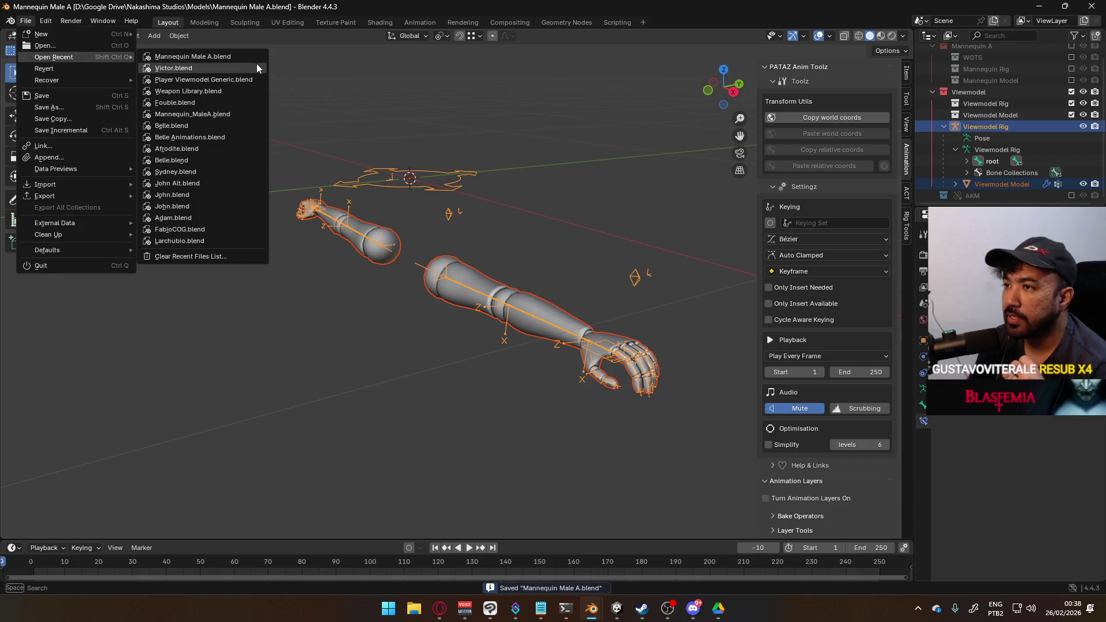
pyautogui.click(227, 92)
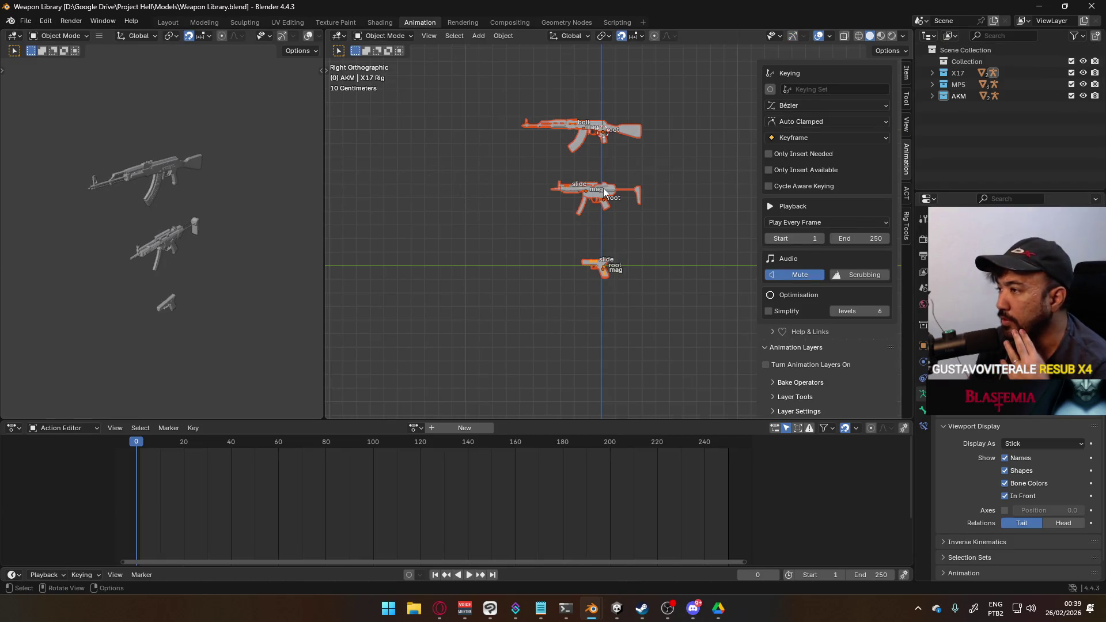
# Step: Select the MP5 Body and MP5 Rig to inspect the MP5 weapon rig
pyautogui.click(599, 211)
pyautogui.click(605, 205)
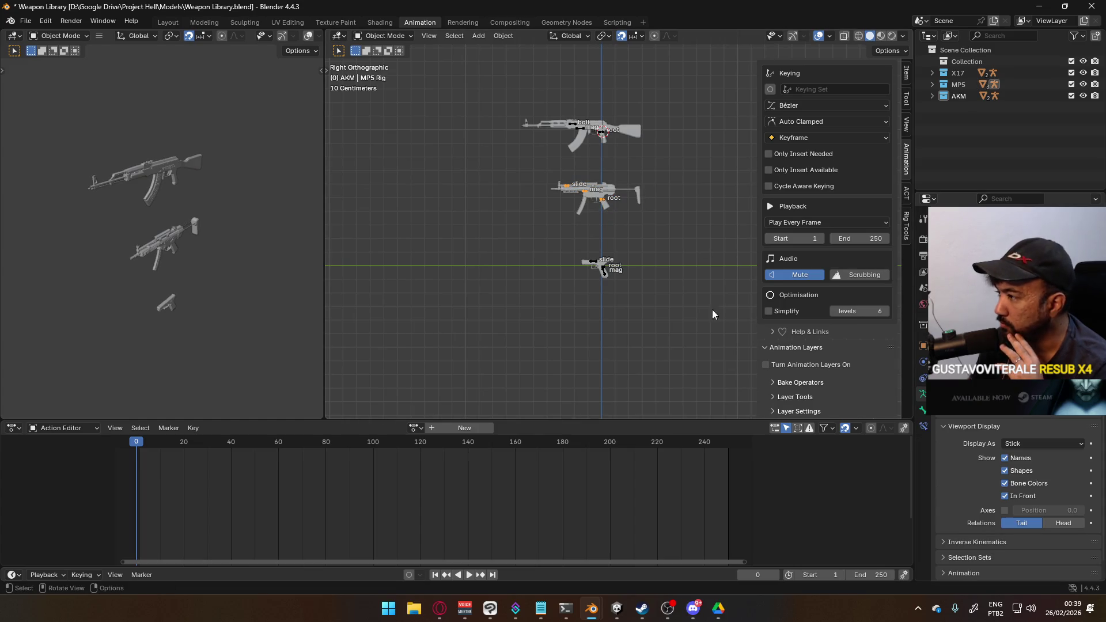
pyautogui.click(415, 428)
pyautogui.scroll(5, 582, 220)
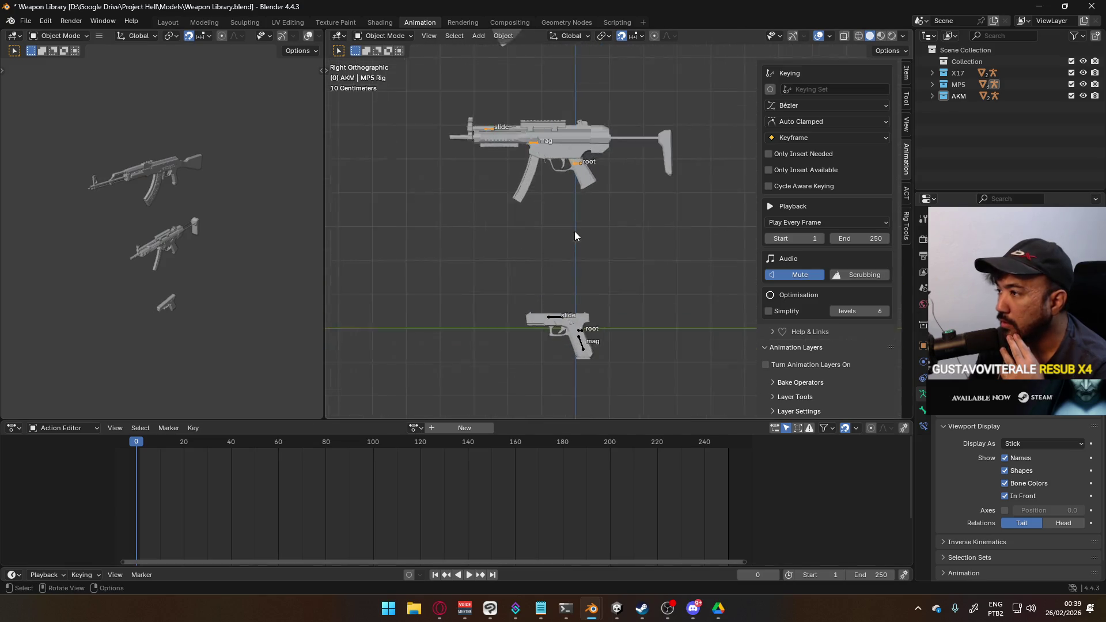
pyautogui.click(573, 135)
pyautogui.click(571, 152)
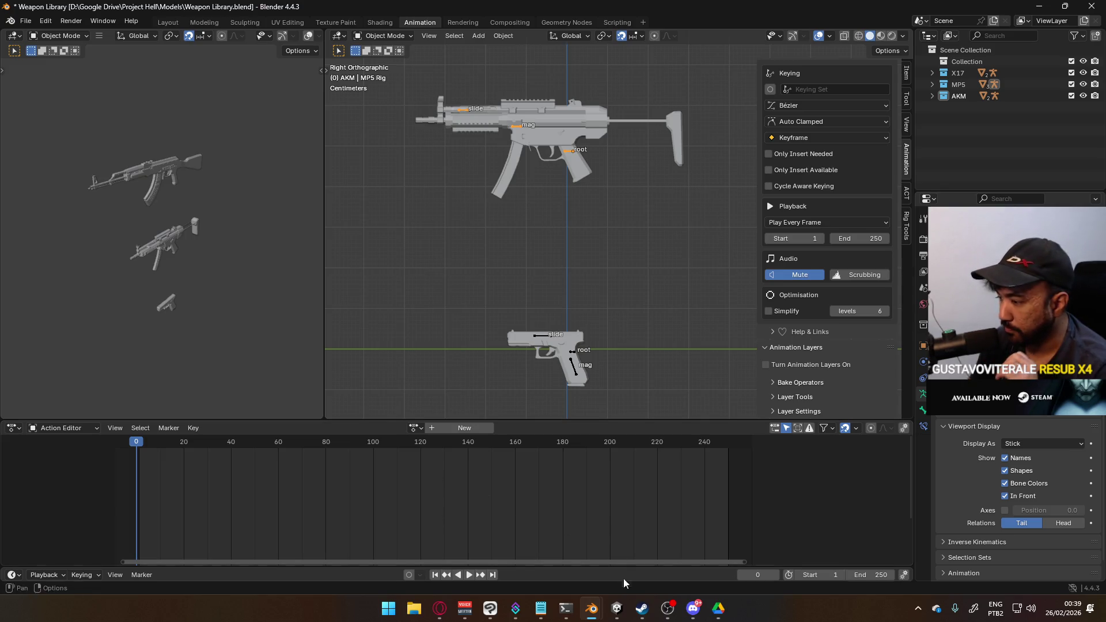
pyautogui.moveTo(621, 605)
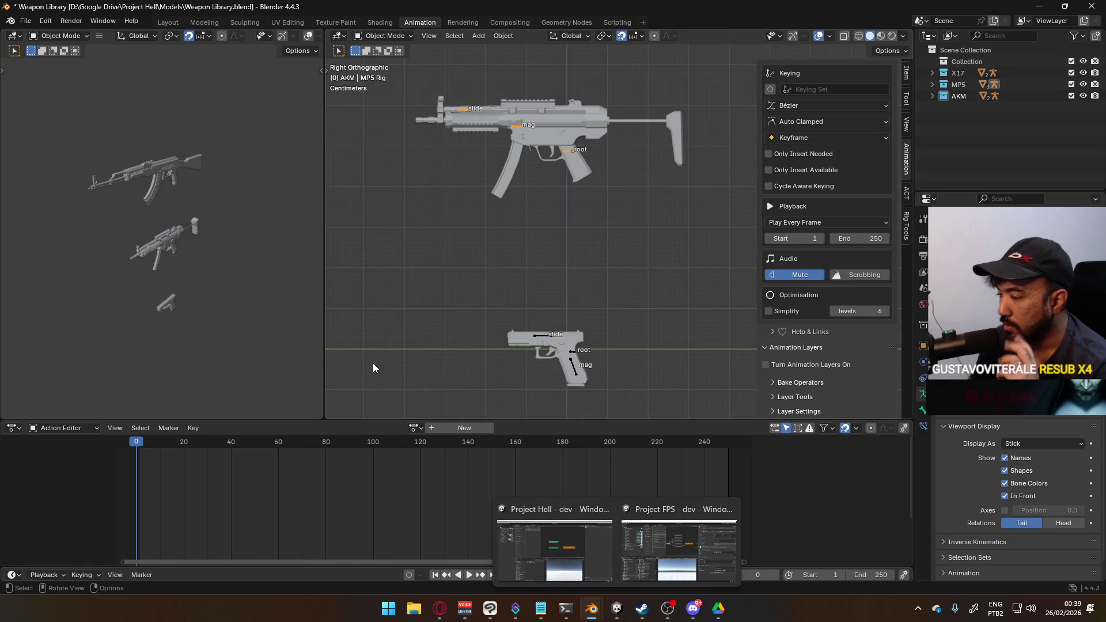
pyautogui.click(26, 21)
# Step: Start a new General file and delete the default camera, cube and light
pyautogui.moveTo(35, 35)
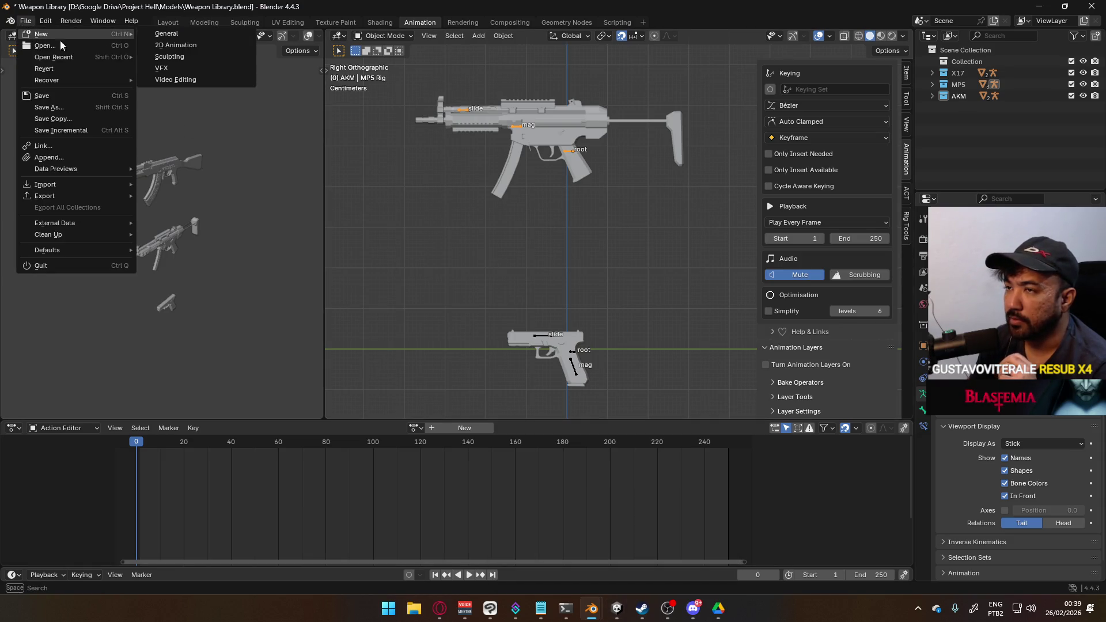
pyautogui.click(173, 36)
pyautogui.click(575, 324)
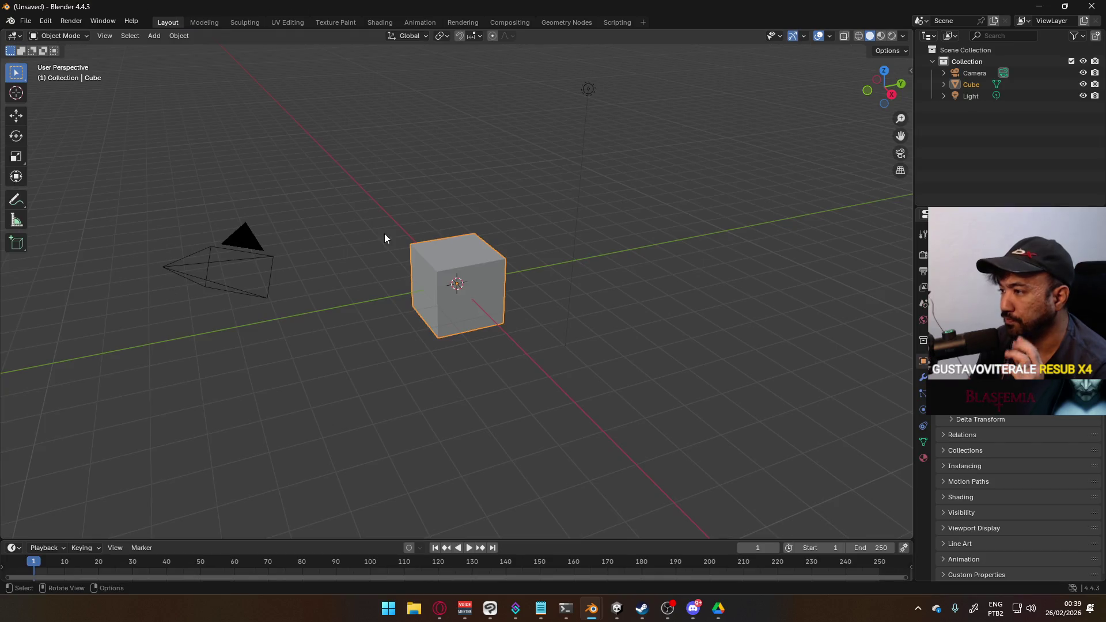
pyautogui.scroll(-4, 237, 119)
pyautogui.moveTo(208, 96); pyautogui.dragTo(614, 398)
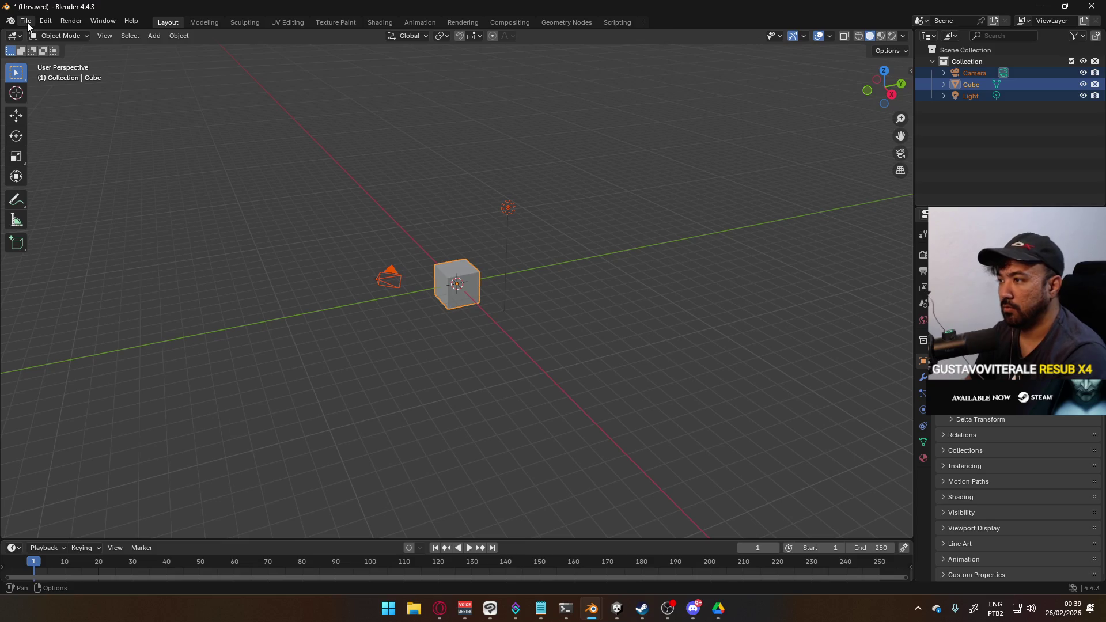
pyautogui.press('Delete')
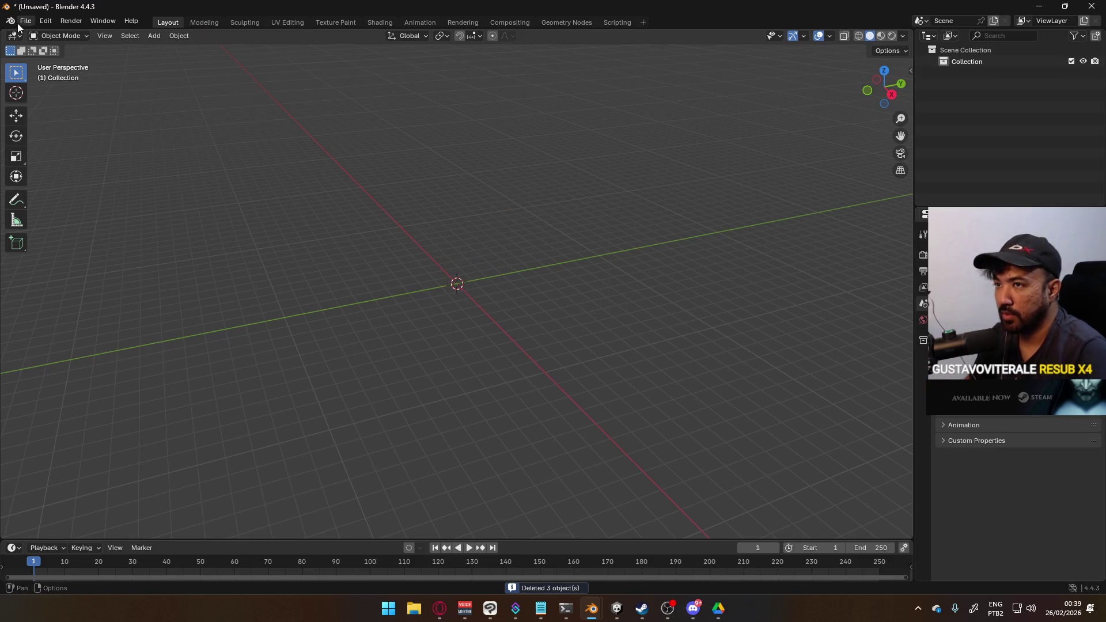
# Step: Begin linking from another blend file, browsing to the Google Drive folder on D:
pyautogui.click(24, 22)
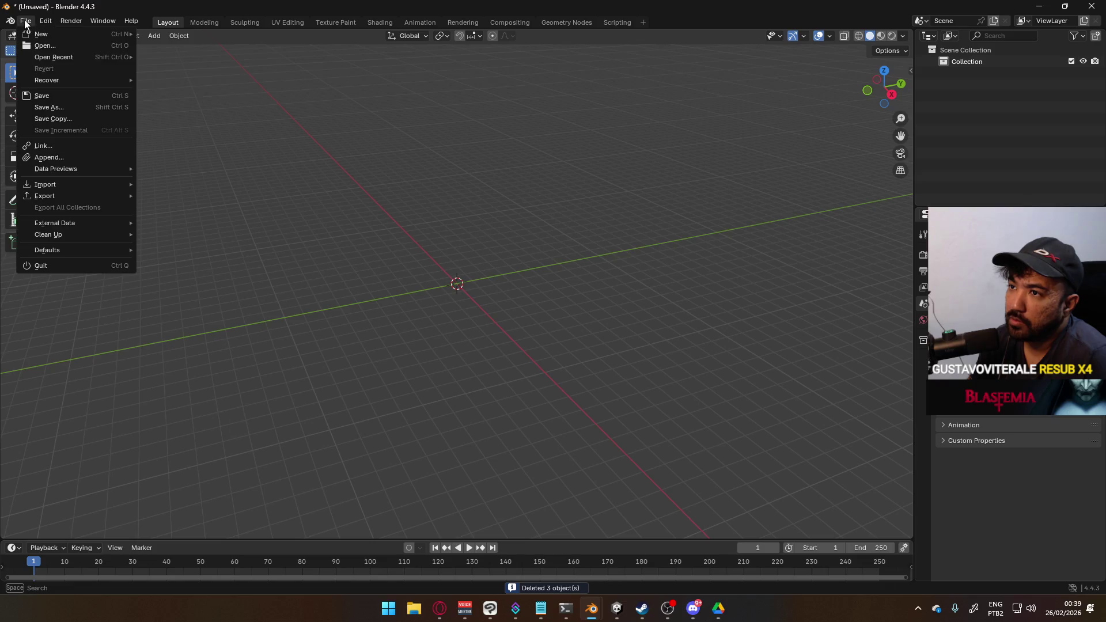
pyautogui.click(102, 147)
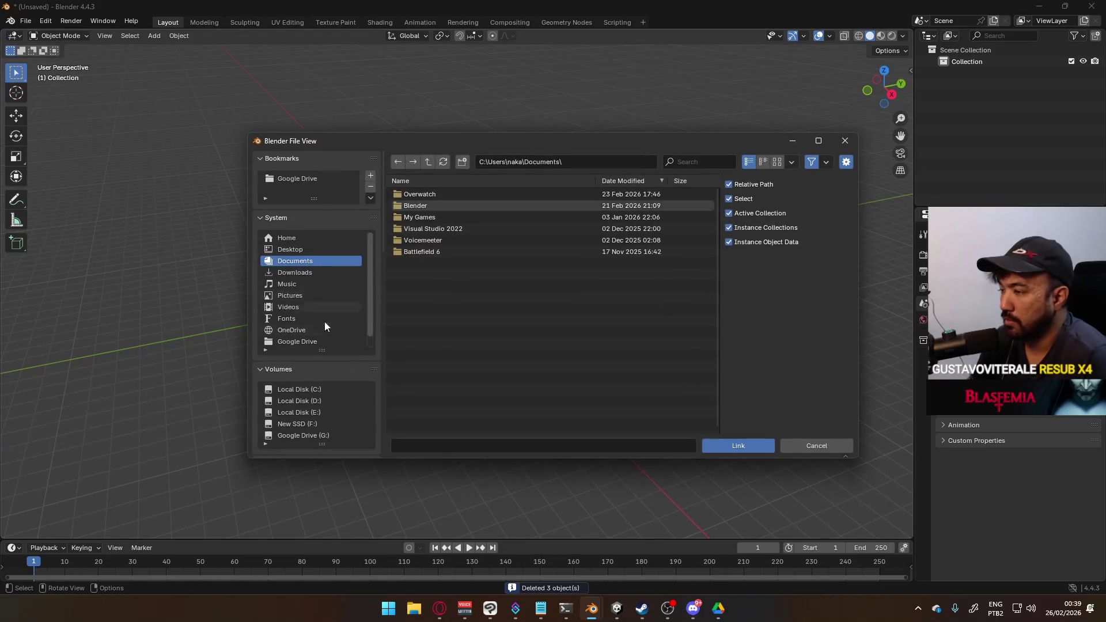
pyautogui.scroll(-5, 337, 403)
pyautogui.click(320, 244)
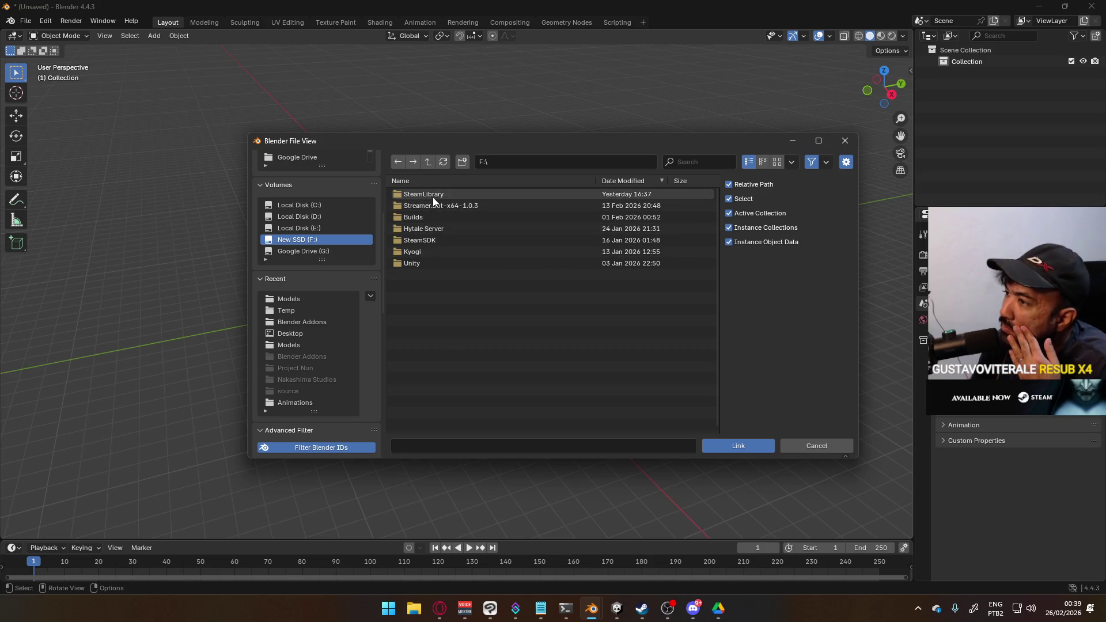
pyautogui.click(308, 302)
pyautogui.click(310, 241)
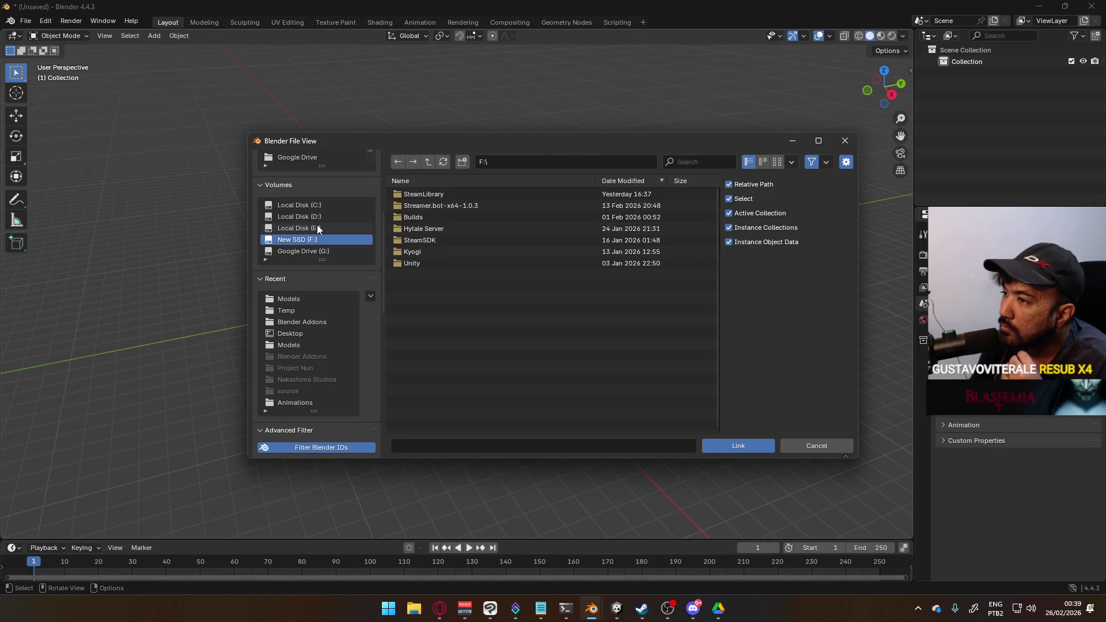
pyautogui.click(318, 219)
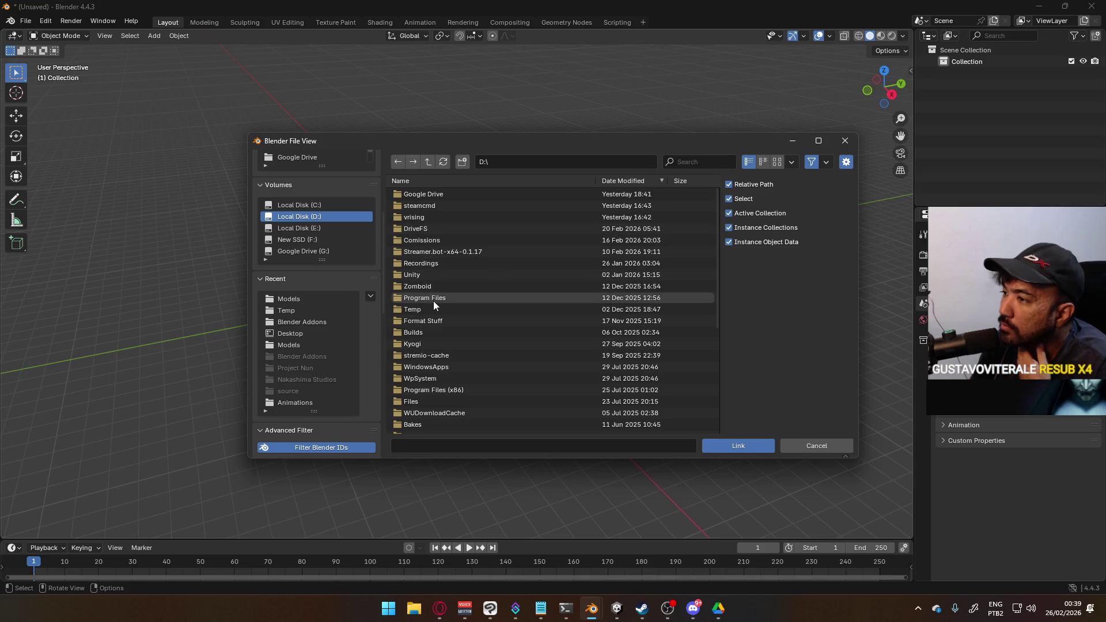
pyautogui.click(442, 195)
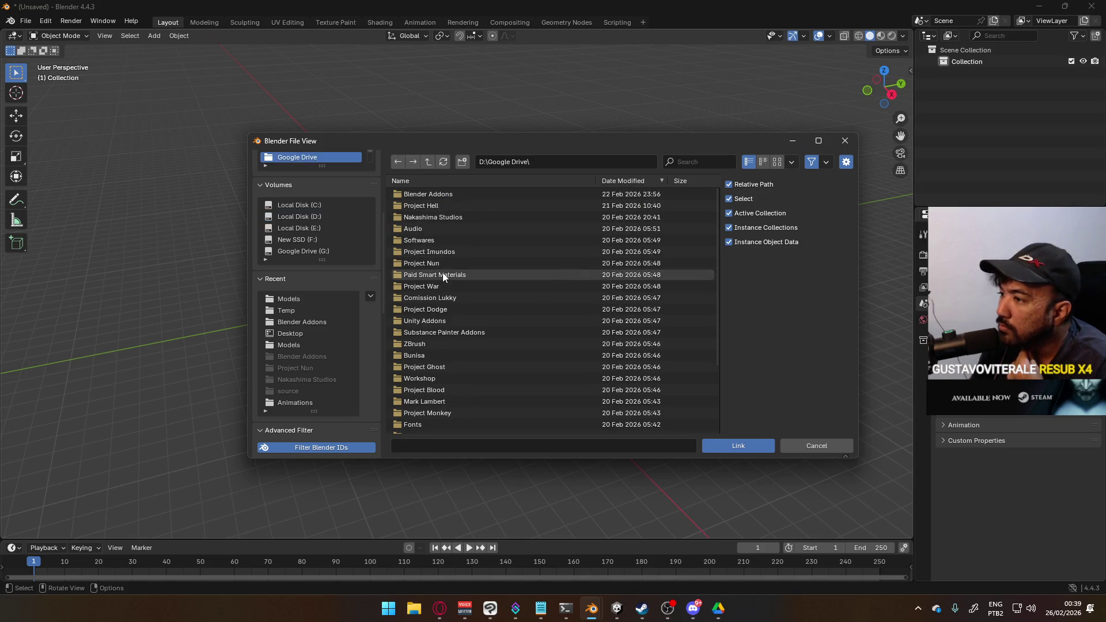
# Step: Open Project Hell\Models\Player Viewmodel Generic.blend and link its MP5 collection
pyautogui.doubleClick(444, 206)
pyautogui.doubleClick(437, 195)
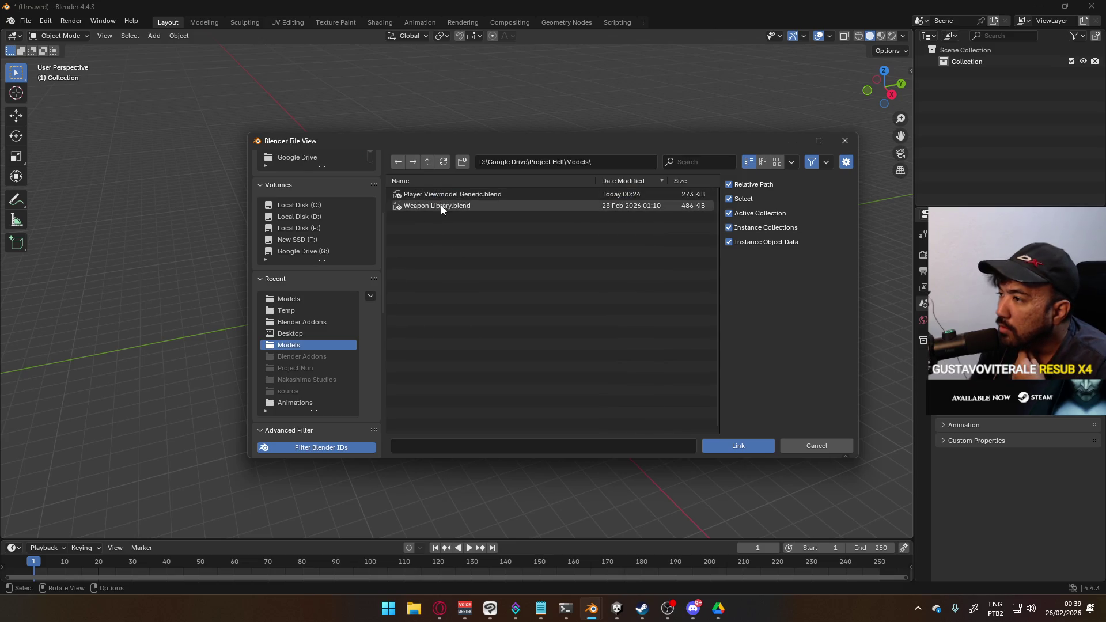
pyautogui.doubleClick(441, 196)
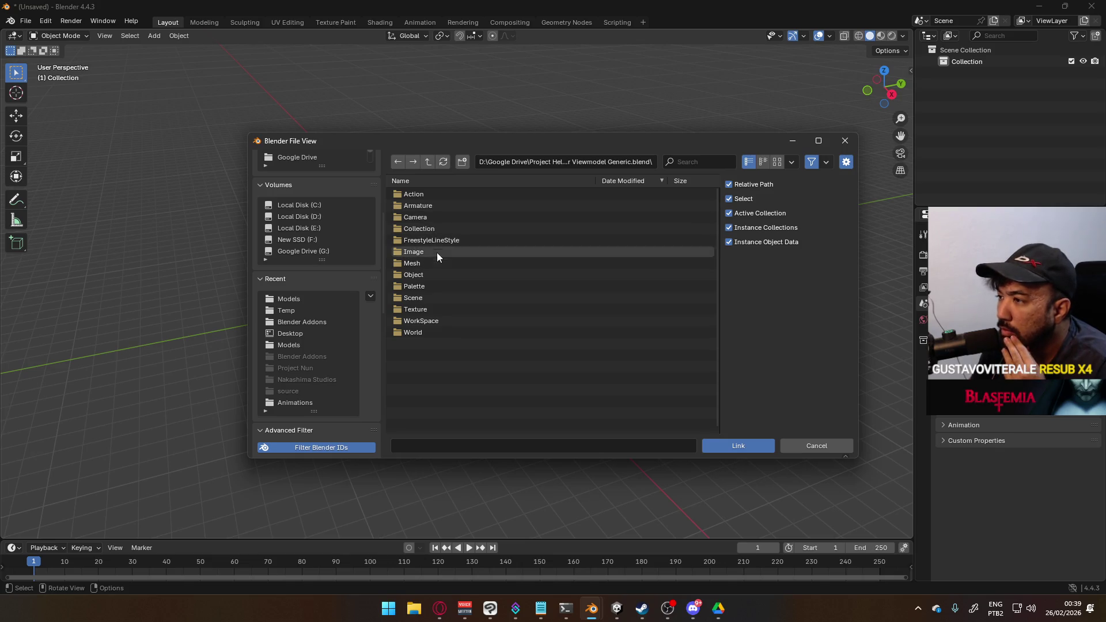
pyautogui.doubleClick(429, 229)
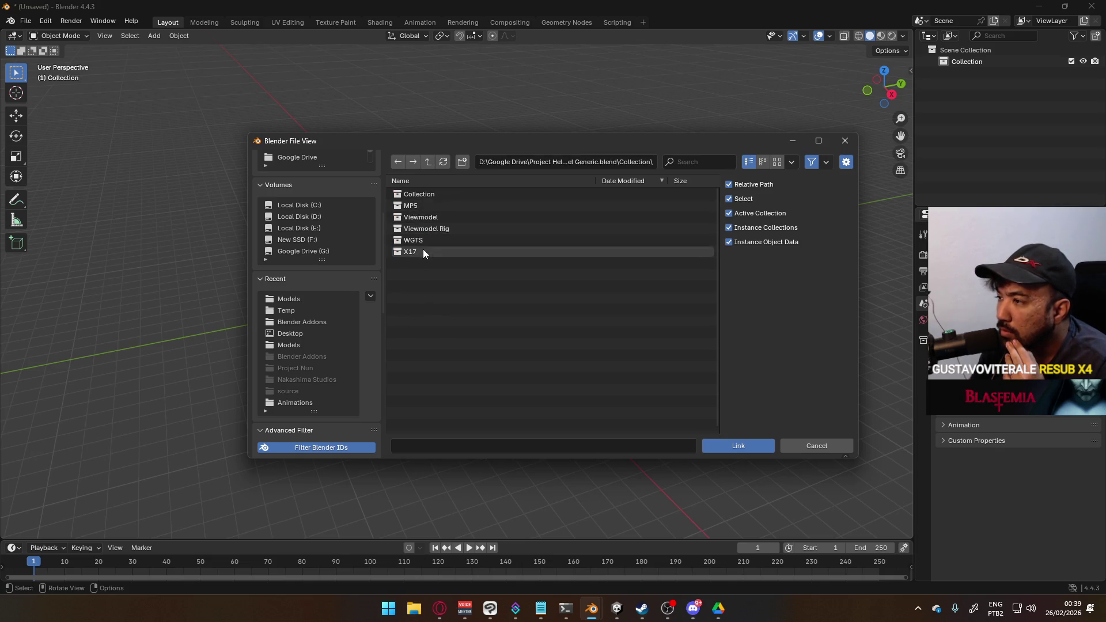
pyautogui.click(438, 206)
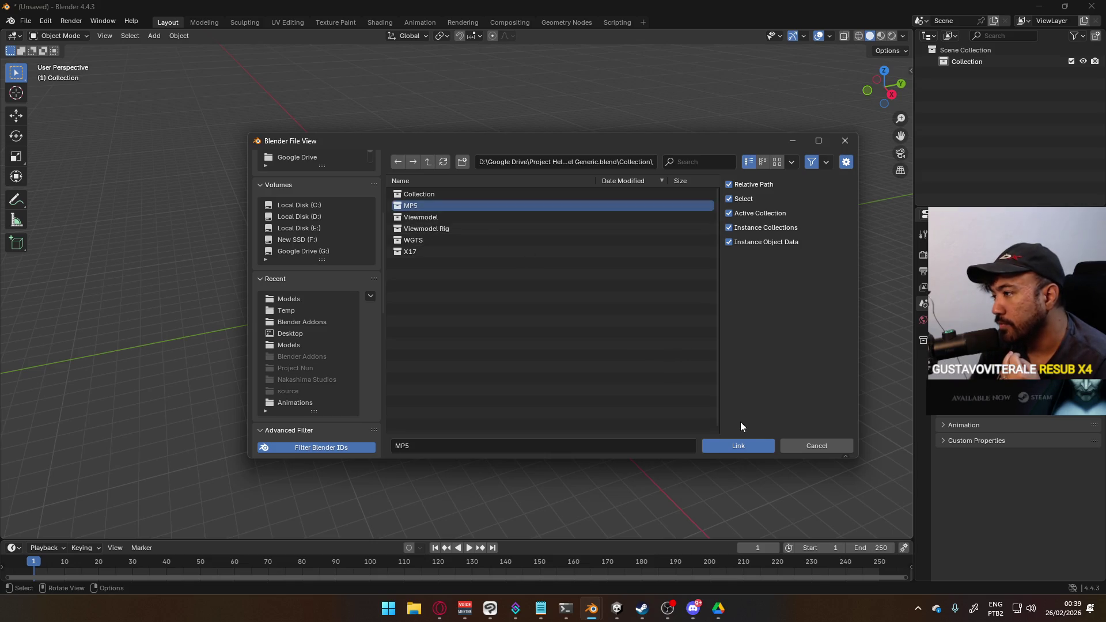
pyautogui.click(743, 446)
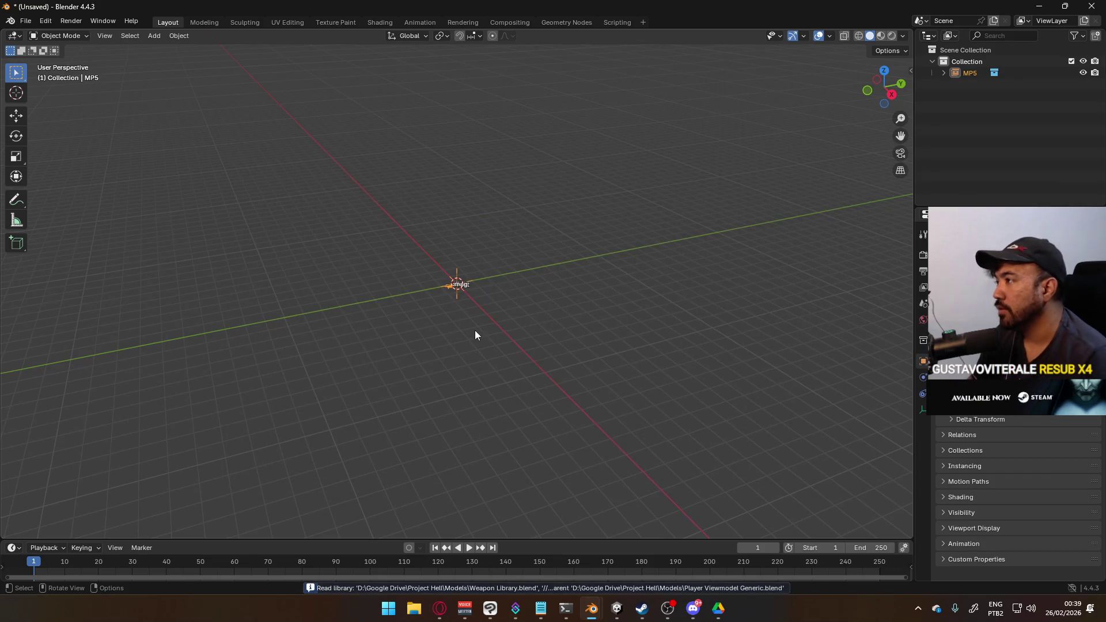
# Step: Make the linked MP5 an editable library override with Selected & Content
pyautogui.press('KP_3')
pyautogui.scroll(8, 445, 313)
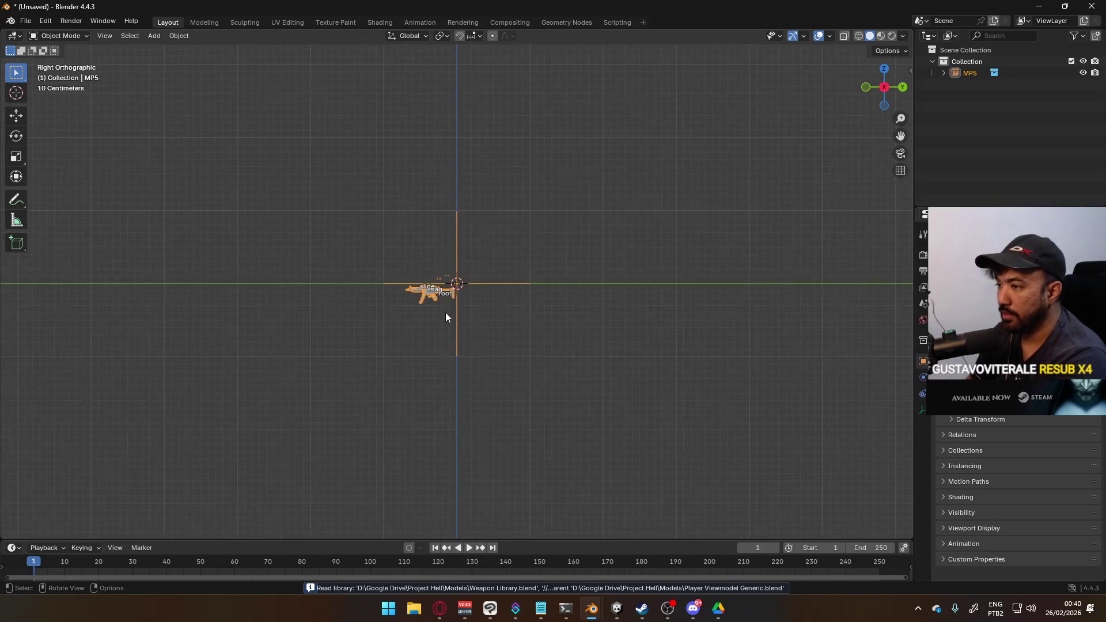
pyautogui.click(261, 331)
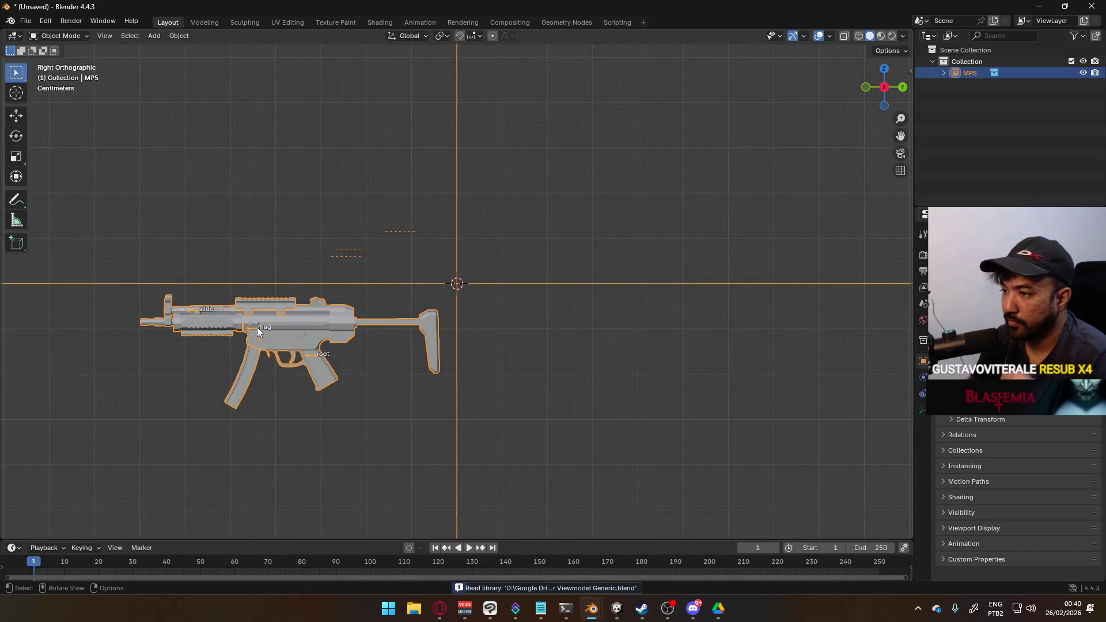
pyautogui.click(59, 35)
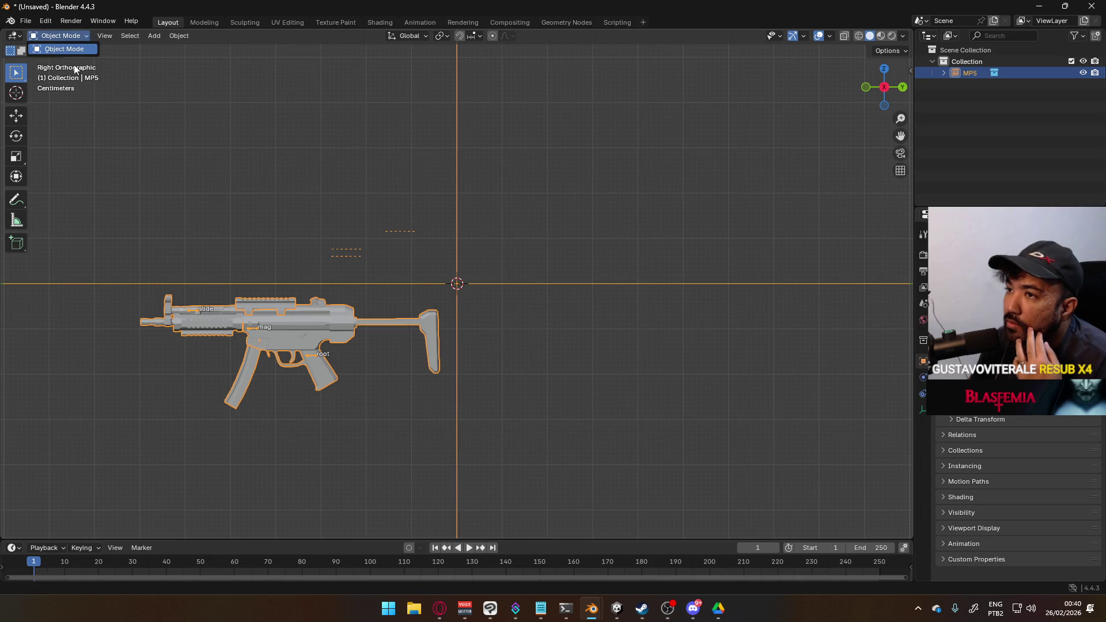
pyautogui.click(66, 50)
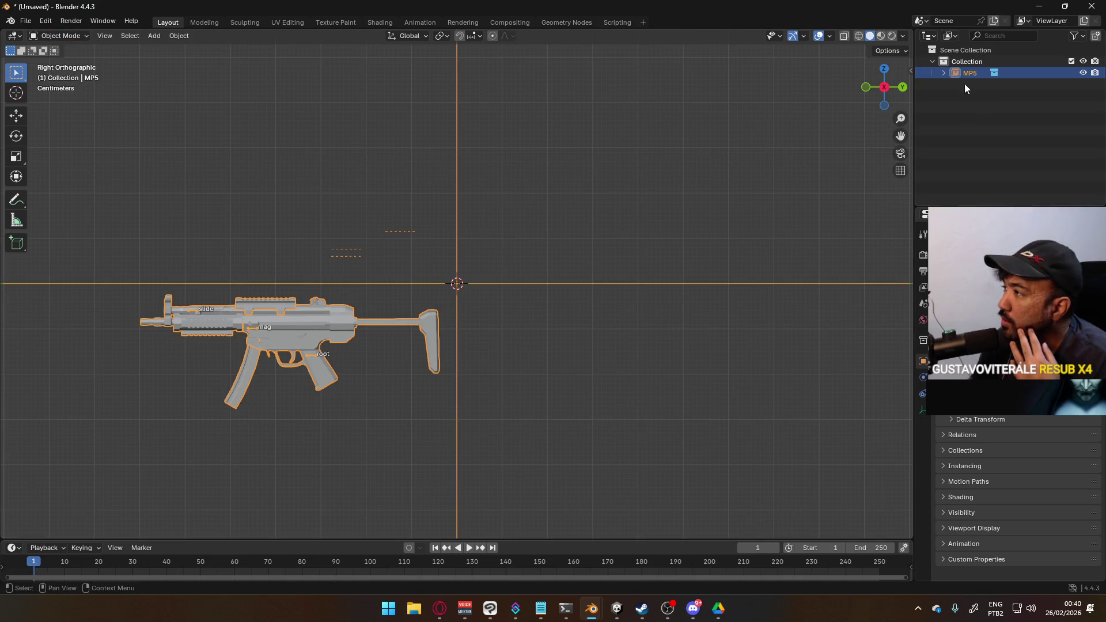
pyautogui.rightClick(967, 72)
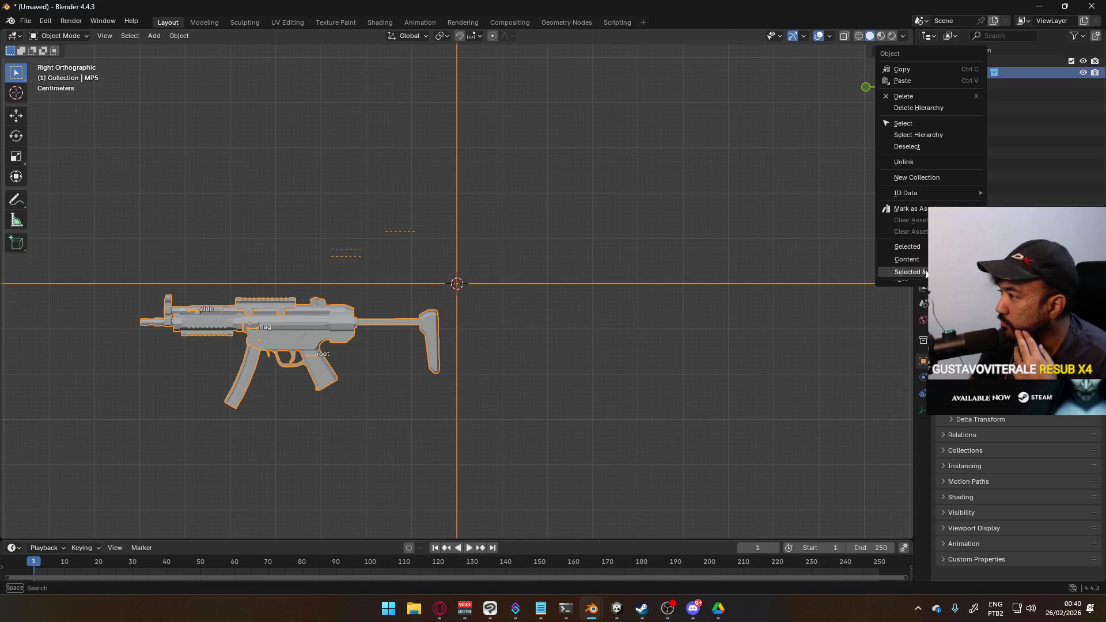
pyautogui.click(1020, 254)
# Step: Make the MP5 Rig armature active and put it into Pose Mode
pyautogui.click(253, 329)
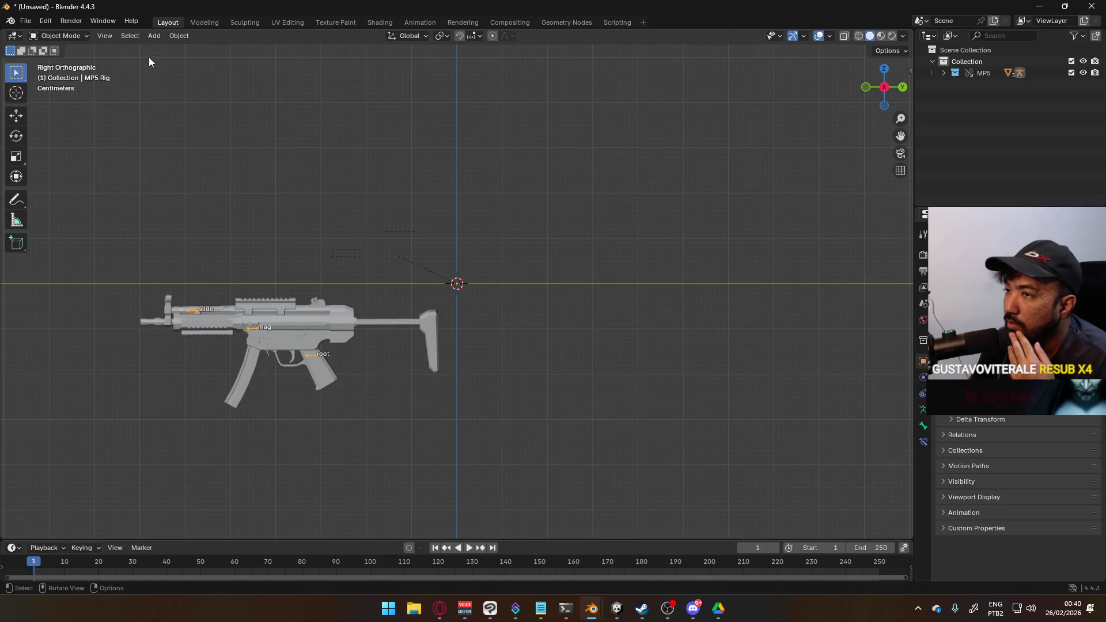
pyautogui.click(65, 35)
pyautogui.click(82, 80)
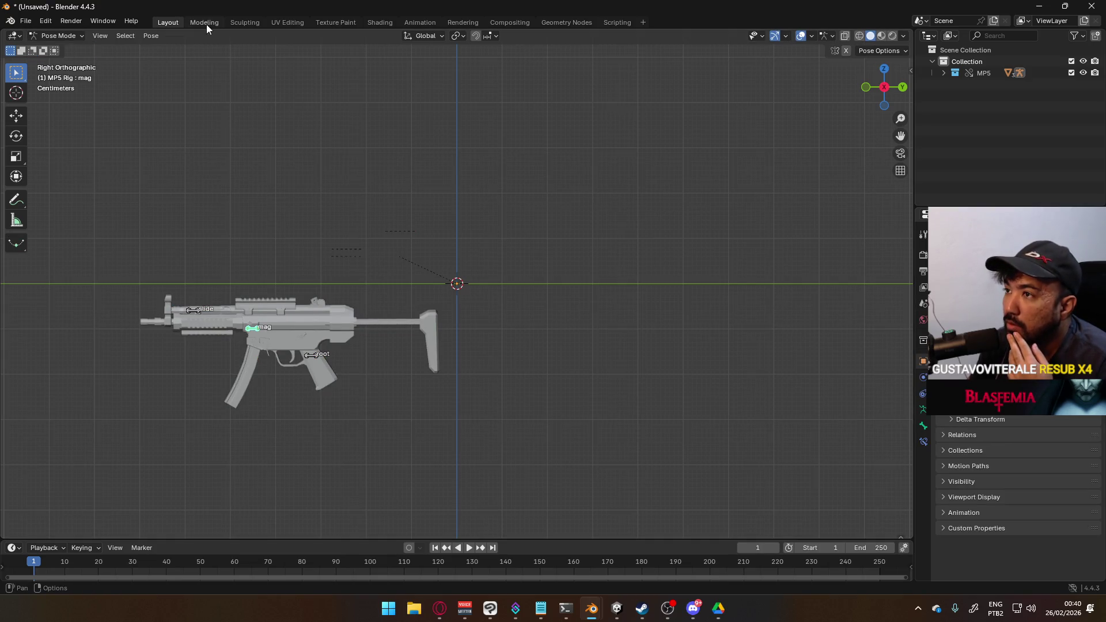
# Step: In the Animation workspace, select the rig's root bone and set the Dope Sheet to Action Editor
pyautogui.click(408, 22)
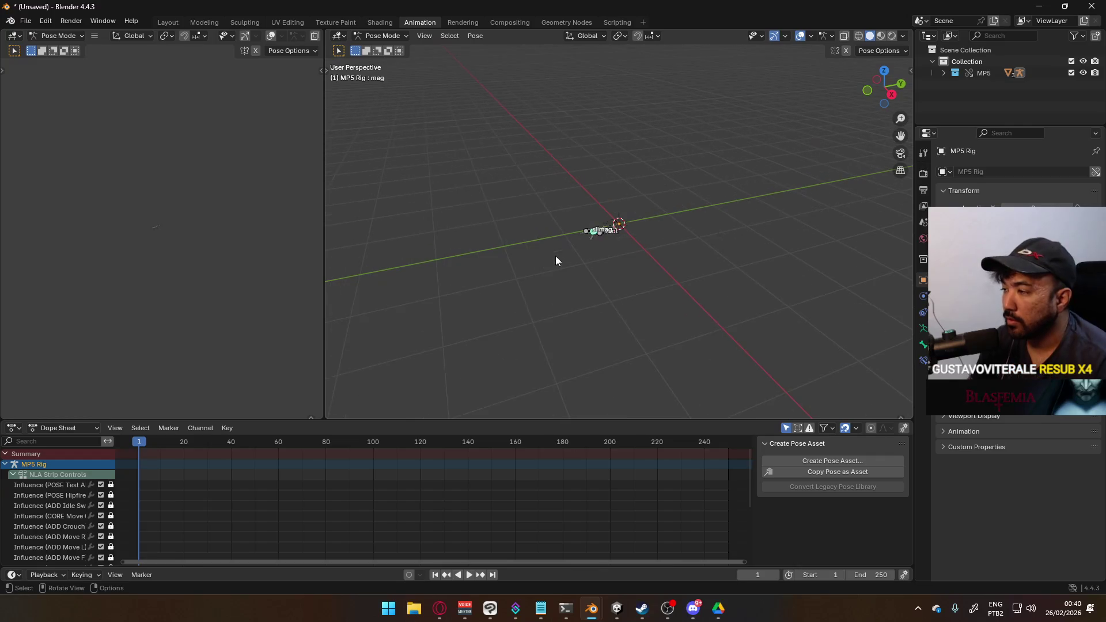
pyautogui.click(521, 278)
pyautogui.press('KP_3')
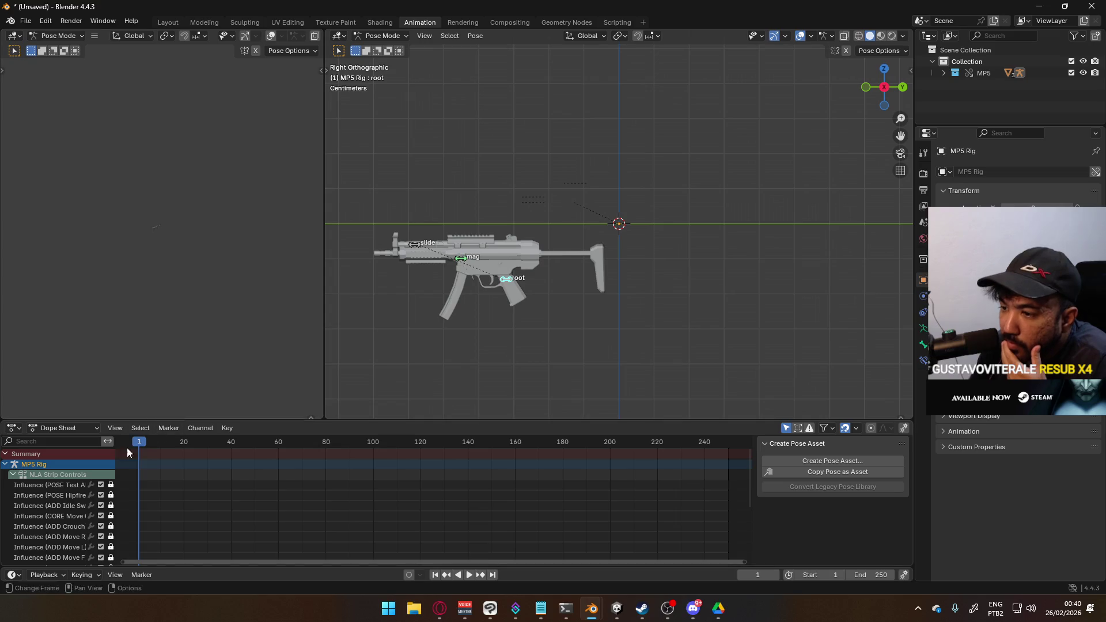
pyautogui.click(46, 428)
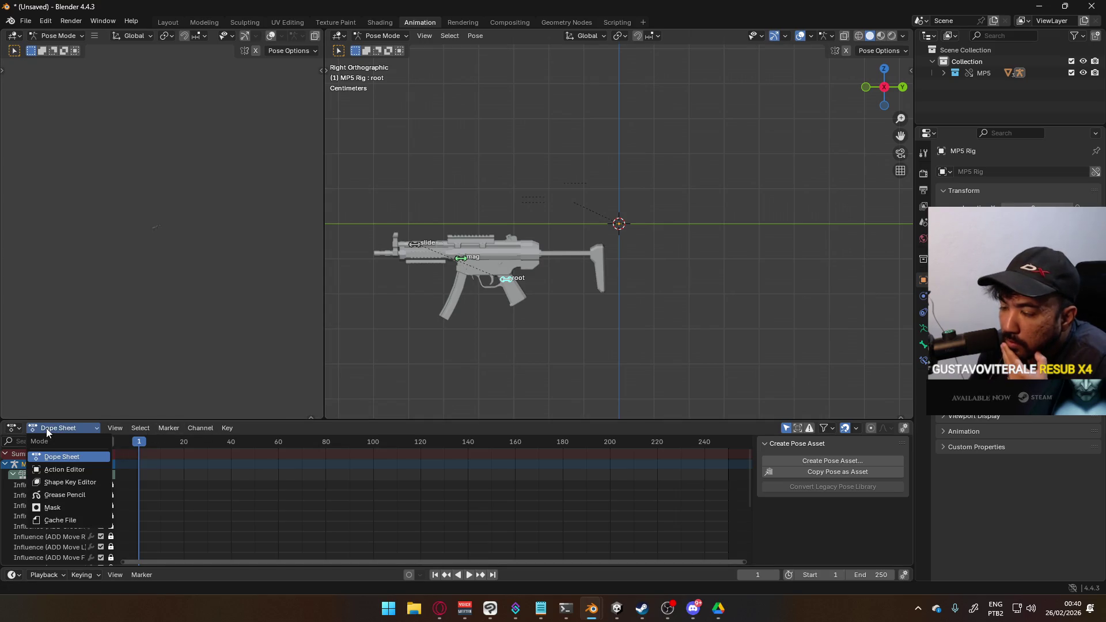
pyautogui.click(72, 456)
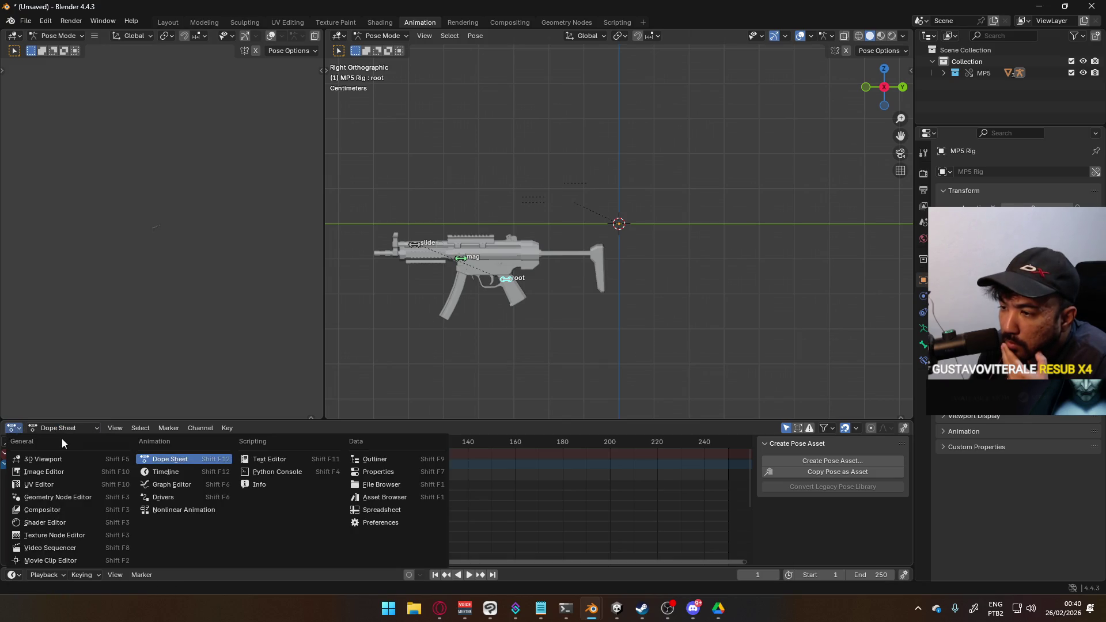
pyautogui.click(84, 429)
pyautogui.click(74, 469)
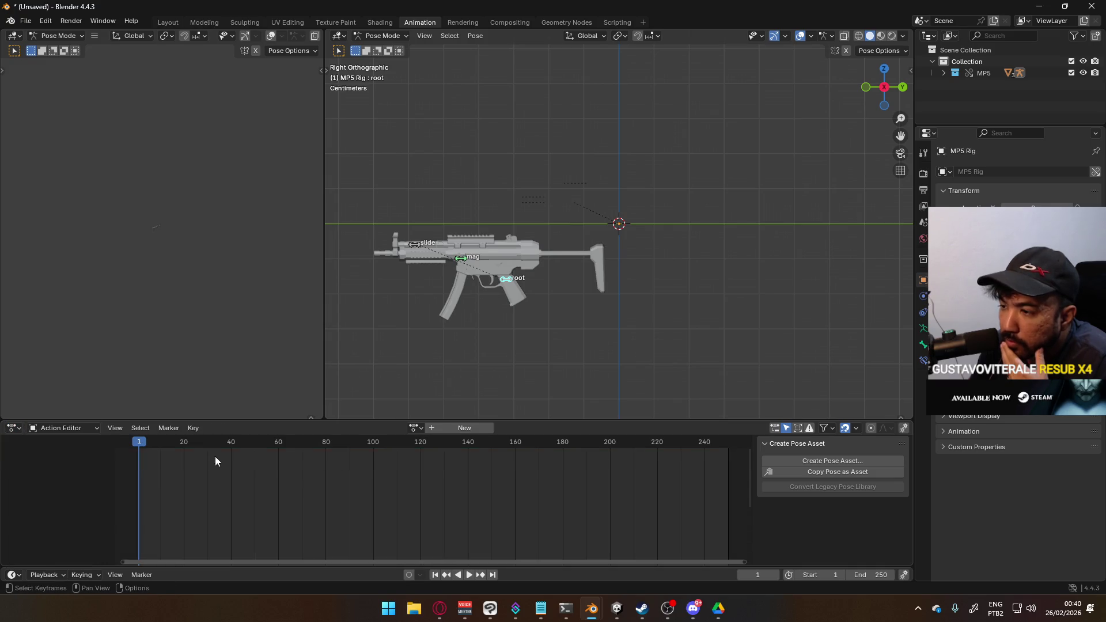
pyautogui.click(415, 428)
# Step: Assign 0.T-Pose, then switch the rig to the POSE Hipfire Primary action
pyautogui.click(492, 446)
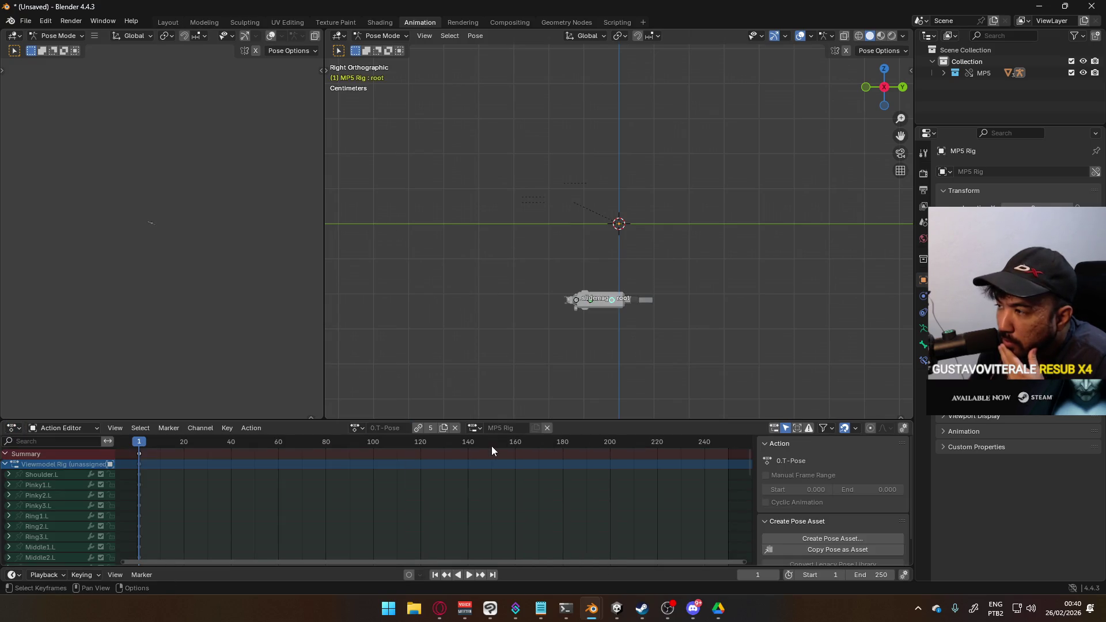
pyautogui.click(350, 425)
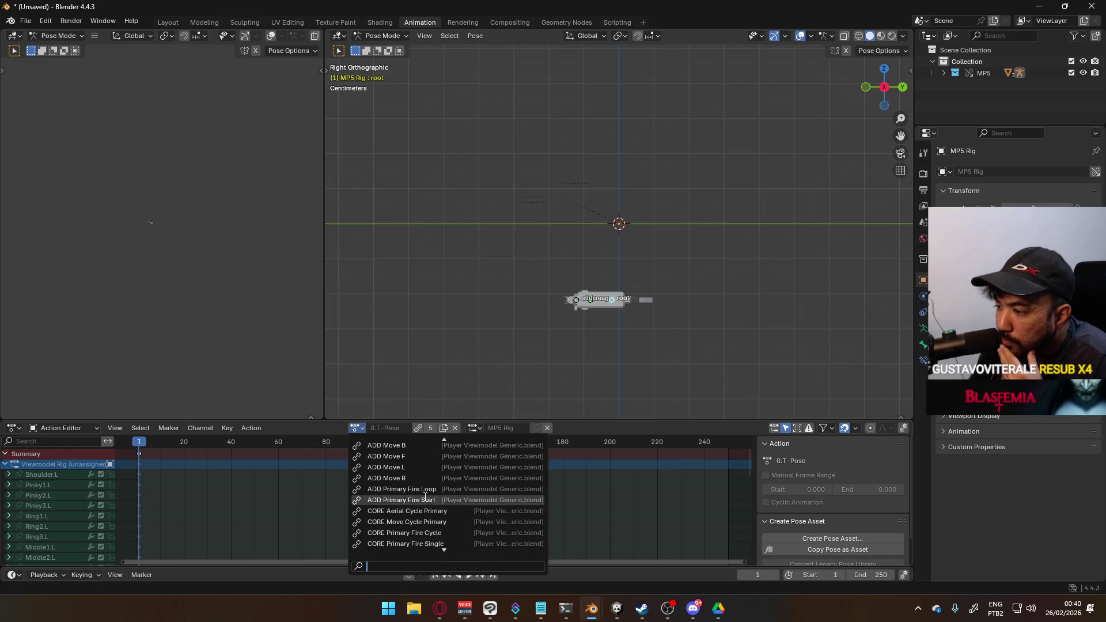
pyautogui.scroll(-7, 444, 489)
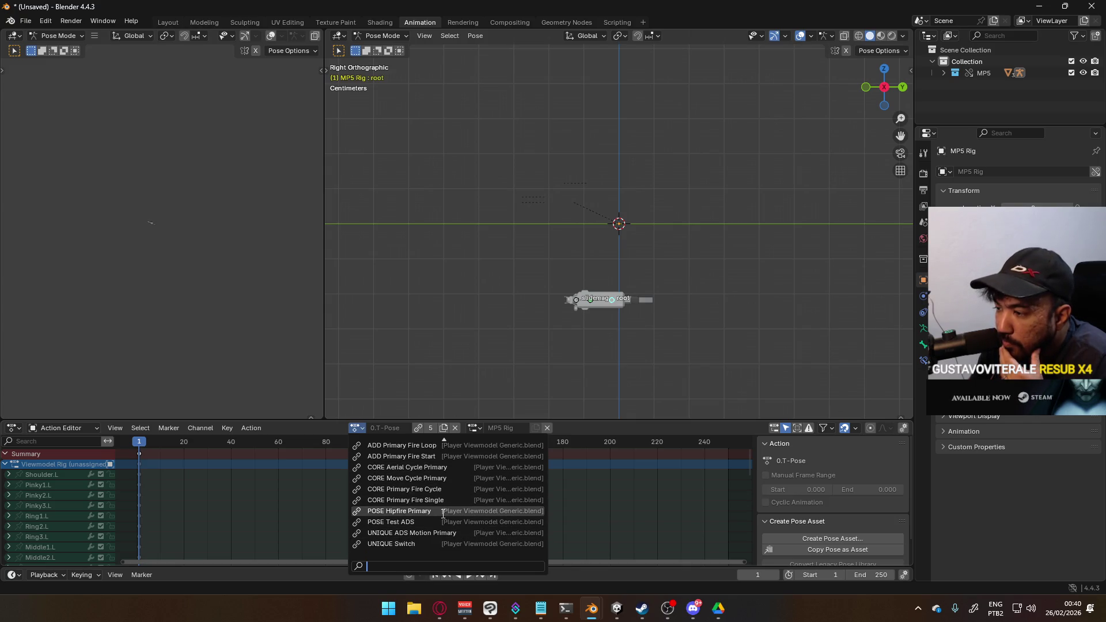
pyautogui.click(445, 512)
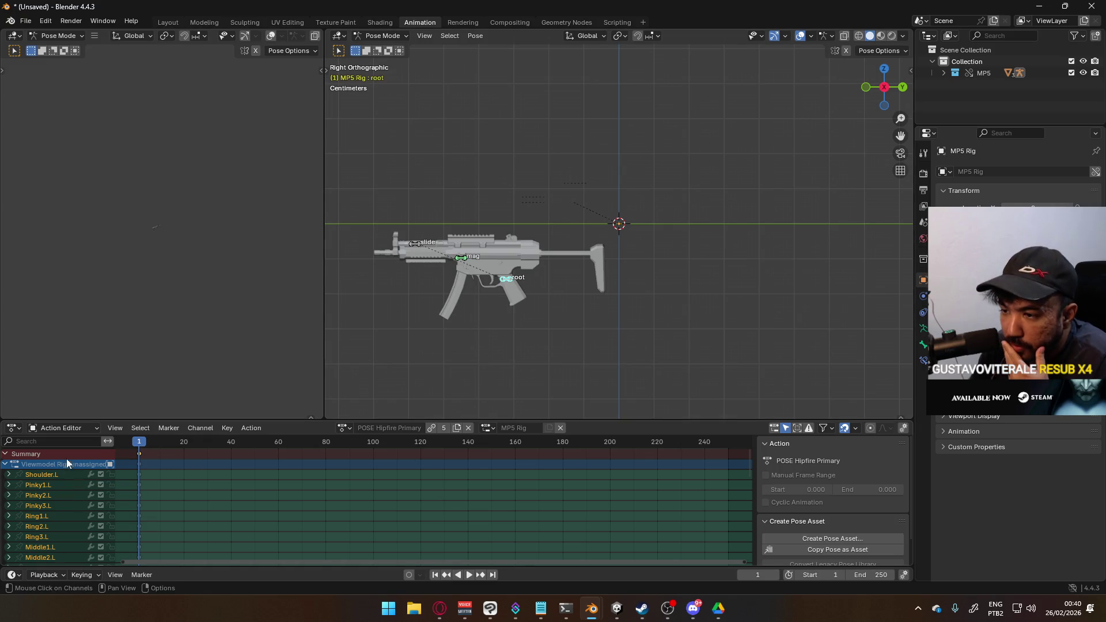
pyautogui.scroll(-15, 69, 490)
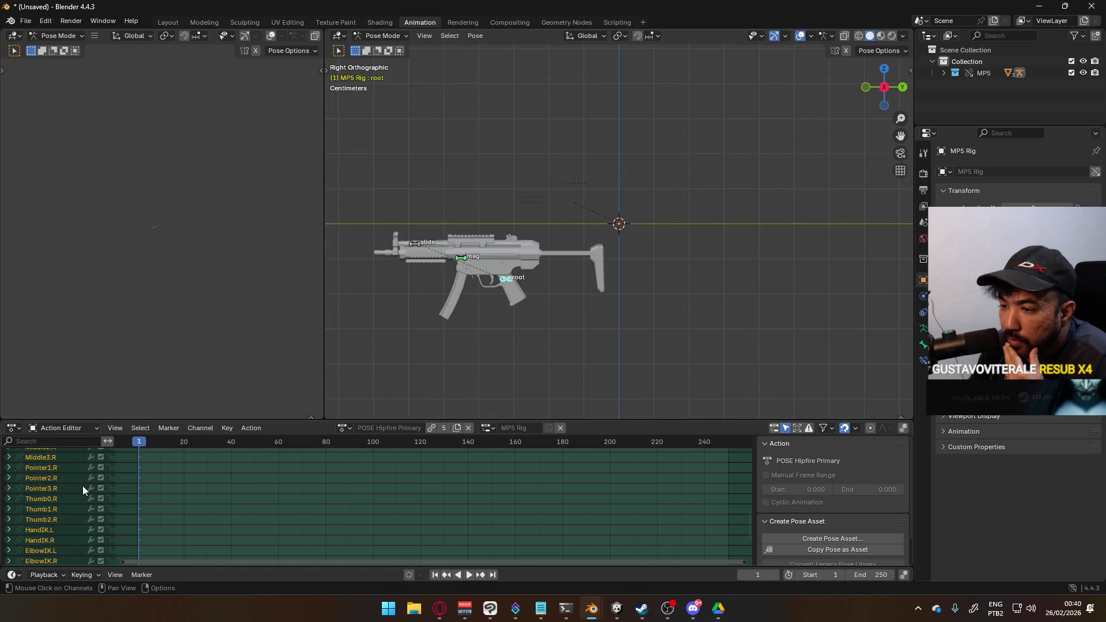
# Step: Make POSE Hipfire Primary local and mute all of the root bone's channels
pyautogui.click(9, 536)
pyautogui.scroll(-5, 106, 507)
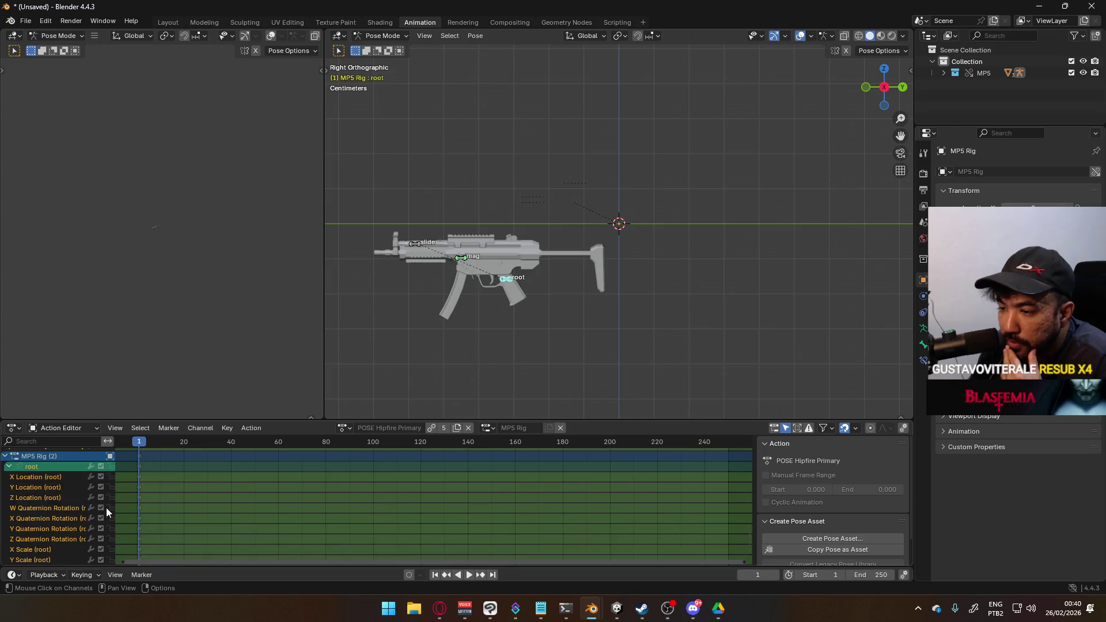
pyautogui.click(99, 479)
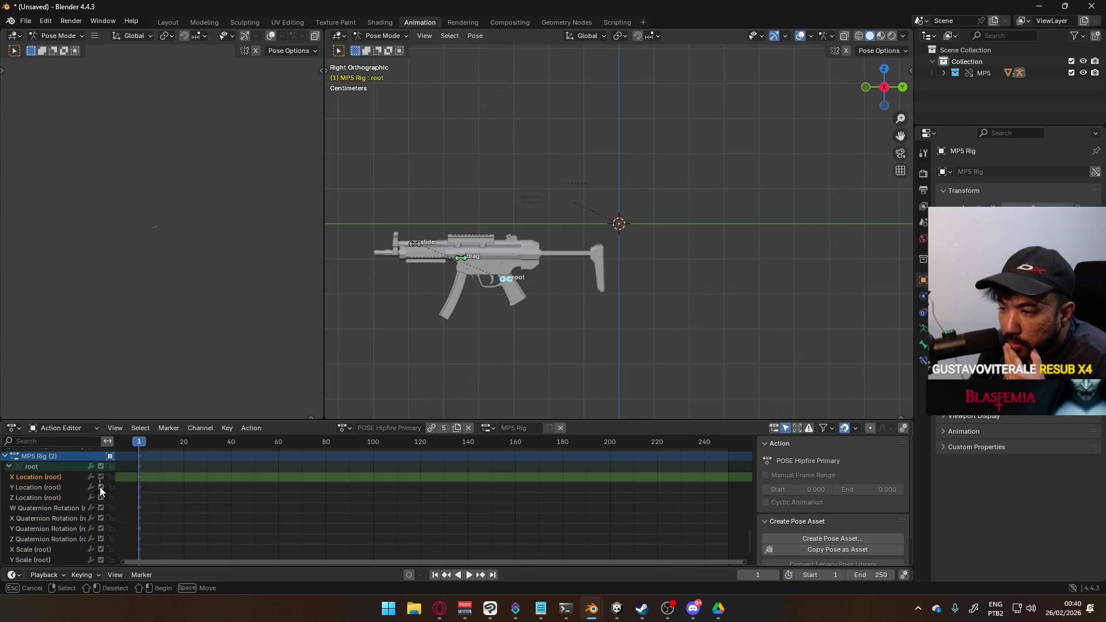
pyautogui.click(102, 468)
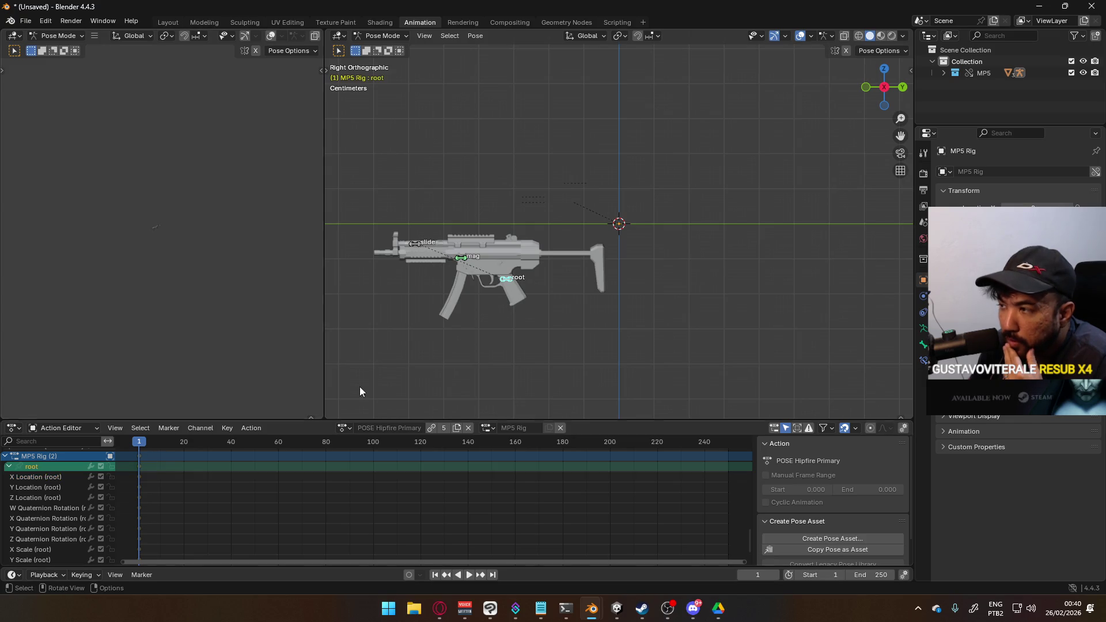
pyautogui.click(430, 426)
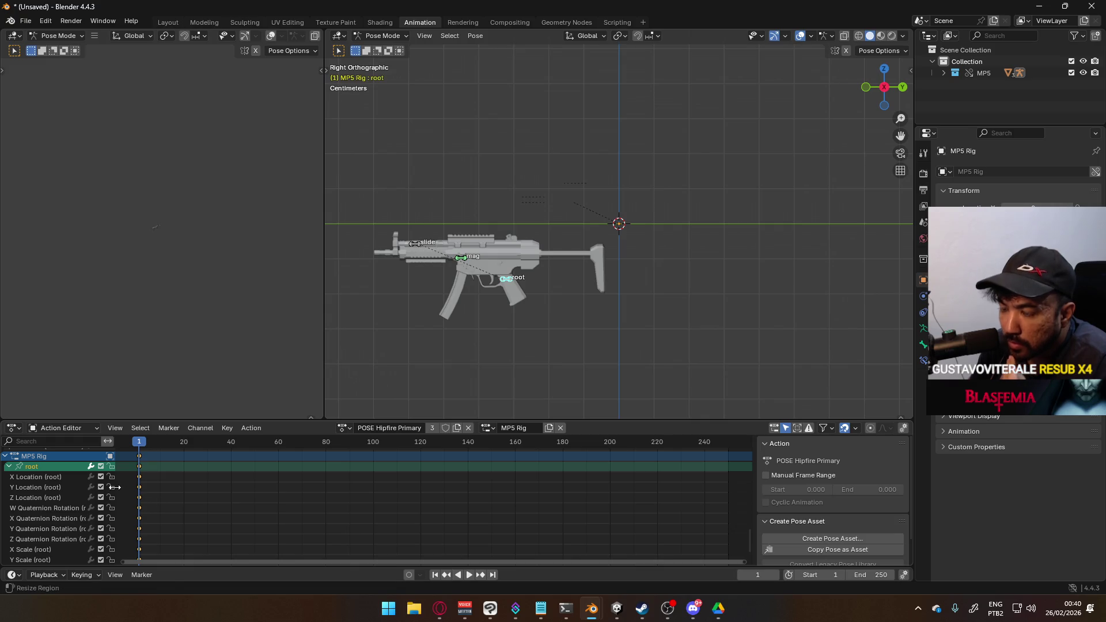
pyautogui.click(100, 467)
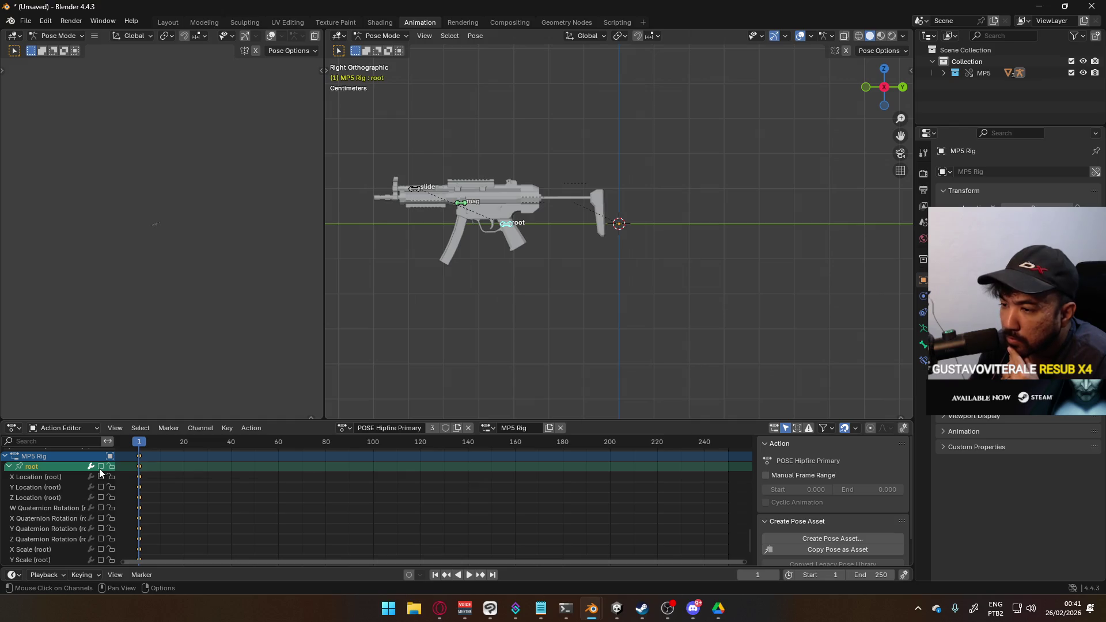
# Step: Reset the root bone to the world origin and collapse its channel group
pyautogui.scroll(1, 96, 492)
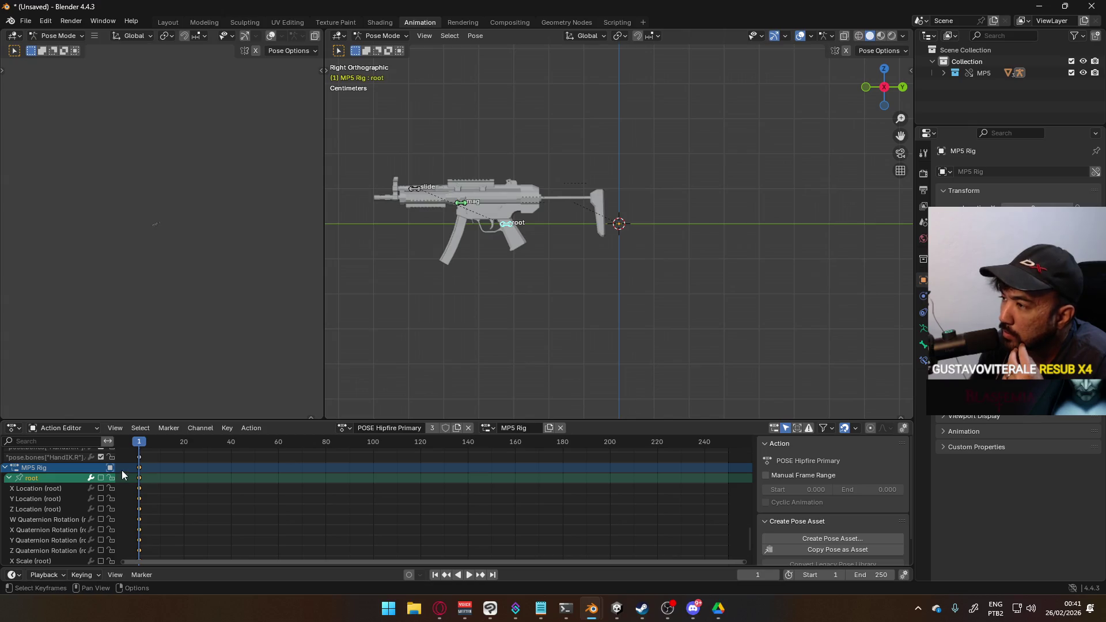
pyautogui.hotkey('alt', 'g')
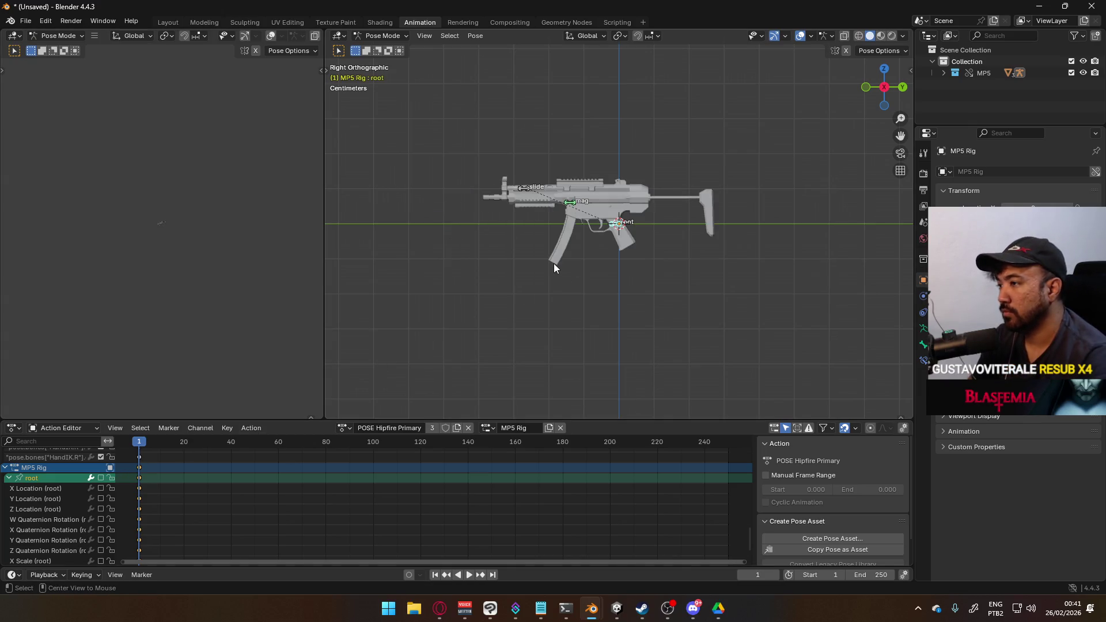
pyautogui.moveTo(554, 264)
pyautogui.mouseDown(button='middle')
pyautogui.moveTo(545, 213)
pyautogui.moveTo(728, 234)
pyautogui.moveTo(574, 254)
pyautogui.moveTo(536, 240)
pyautogui.mouseUp(button='middle')
pyautogui.press('KP_3')
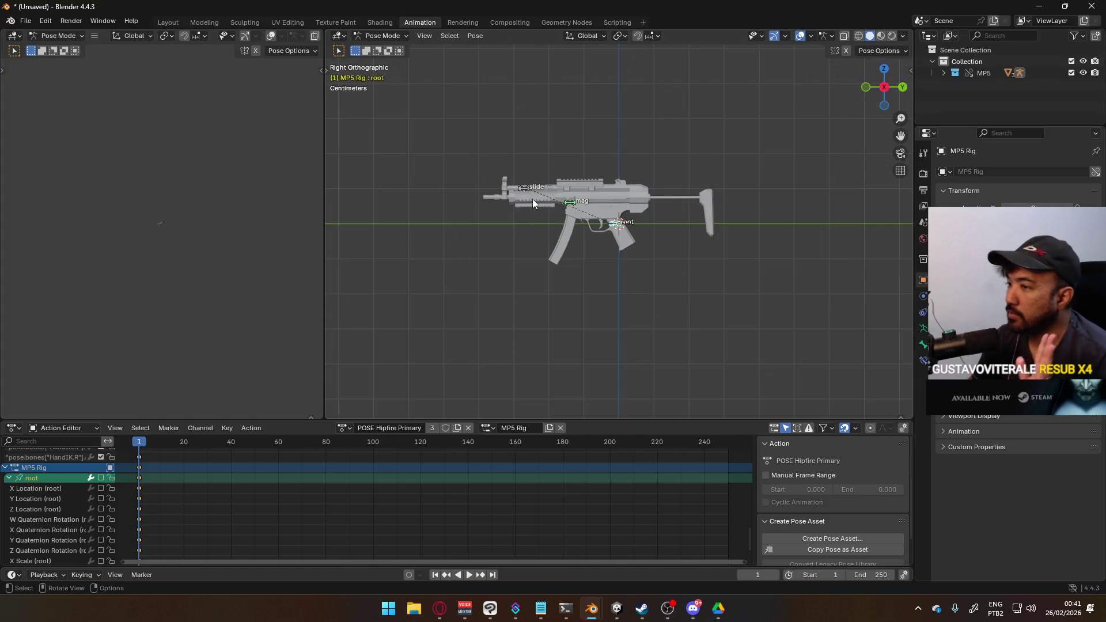
pyautogui.press('KP_Subtract')
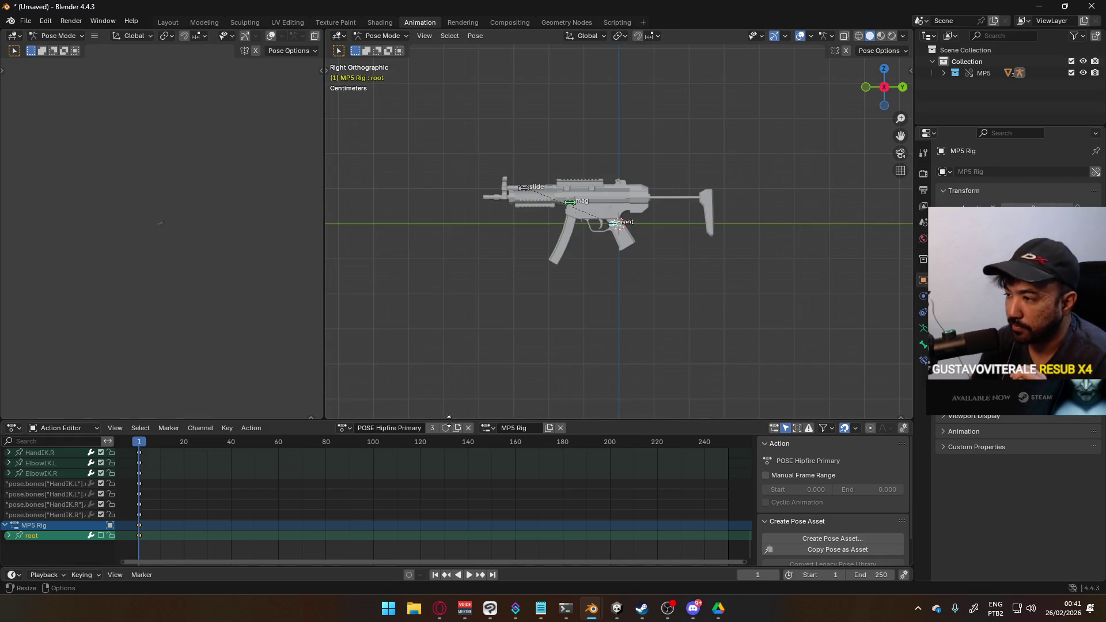
# Step: Save the file as MP5 Export.blend
pyautogui.click(25, 21)
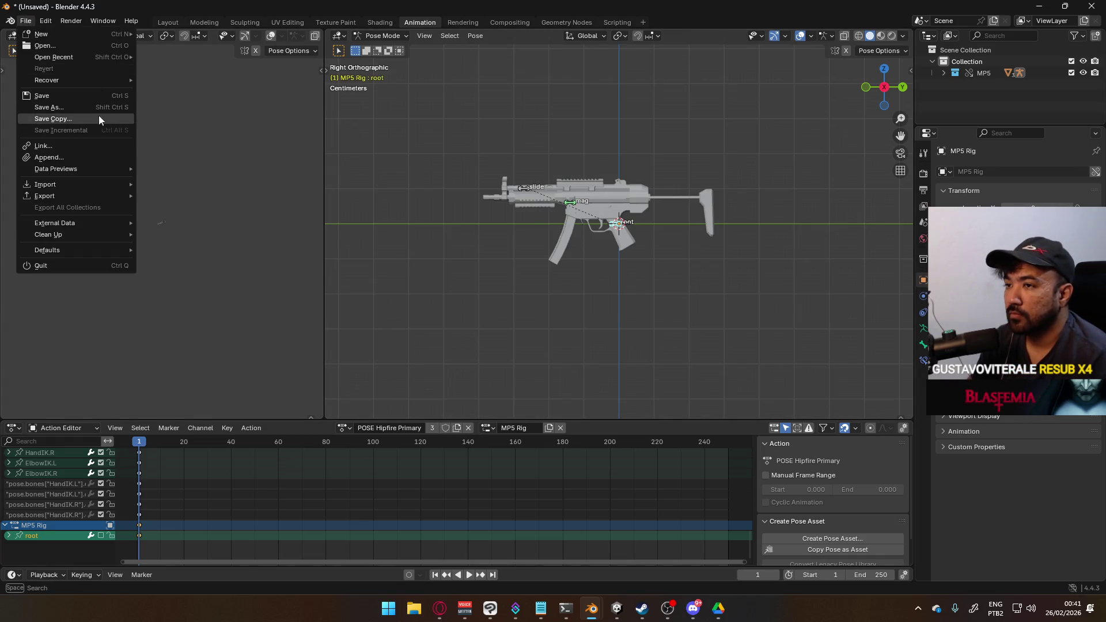
pyautogui.click(82, 107)
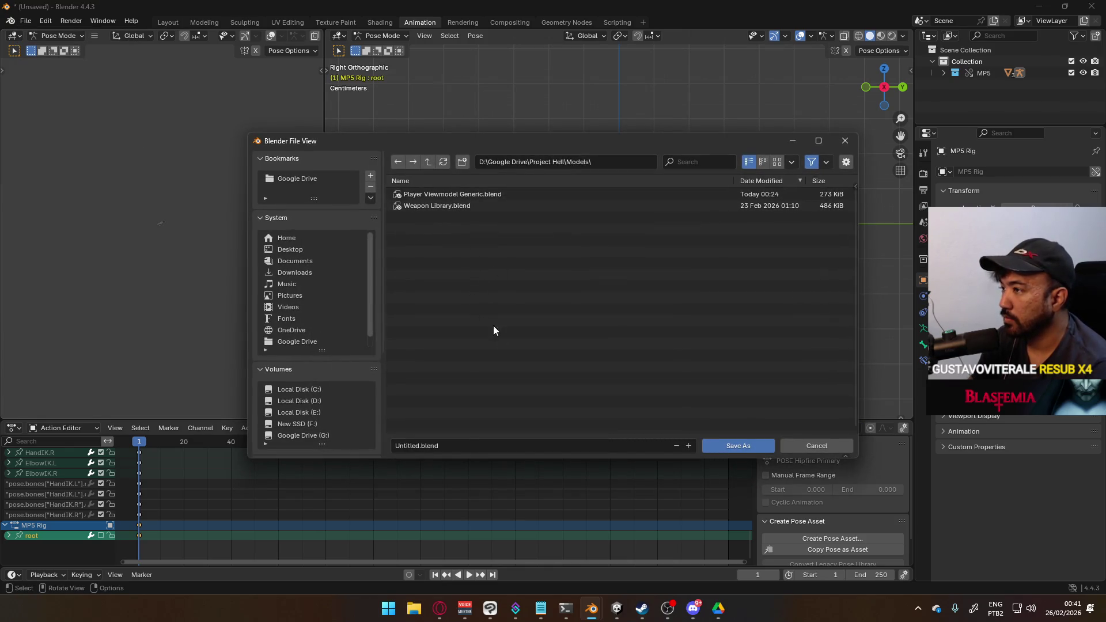
pyautogui.click(485, 443)
pyautogui.write('M')
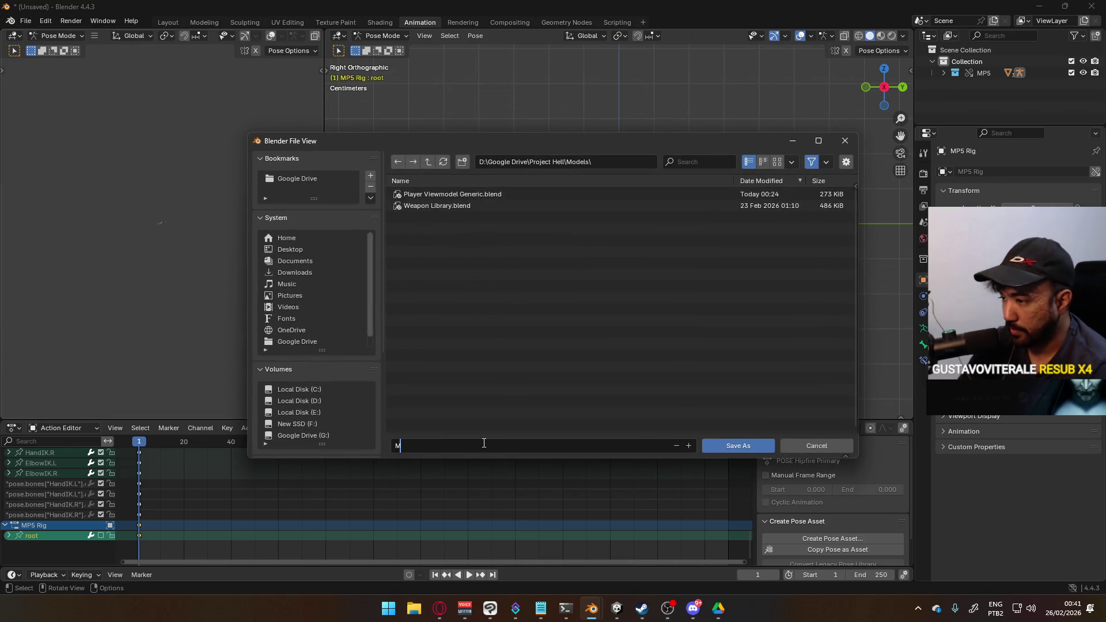
pyautogui.write('P5 Fin')
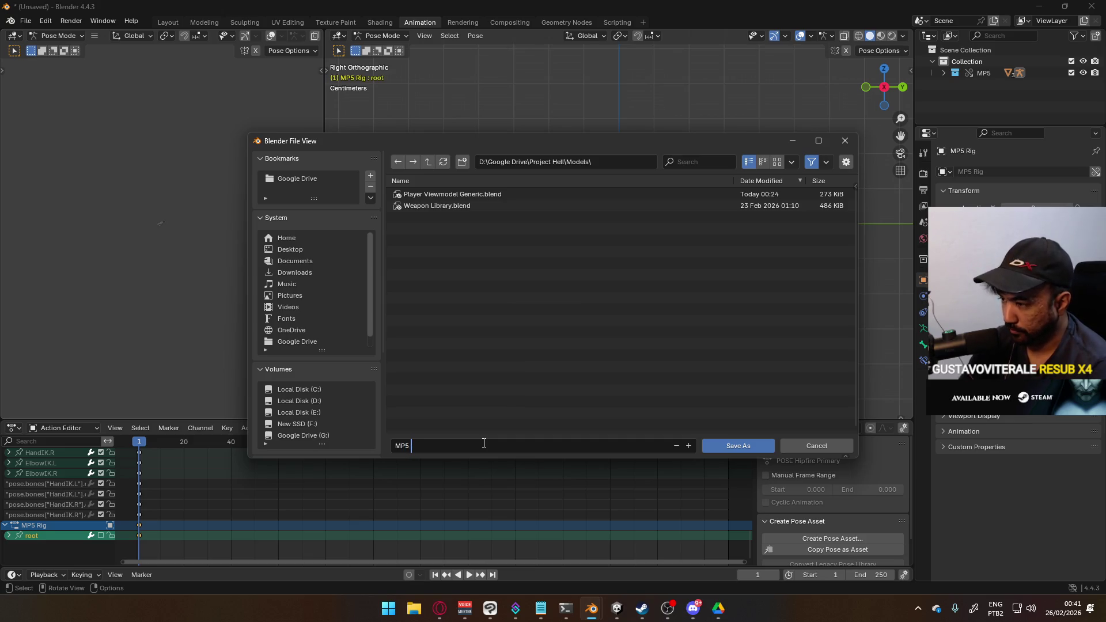
pyautogui.press('BackSpace')
pyautogui.press('BackSpace')
pyautogui.press('BackSpace')
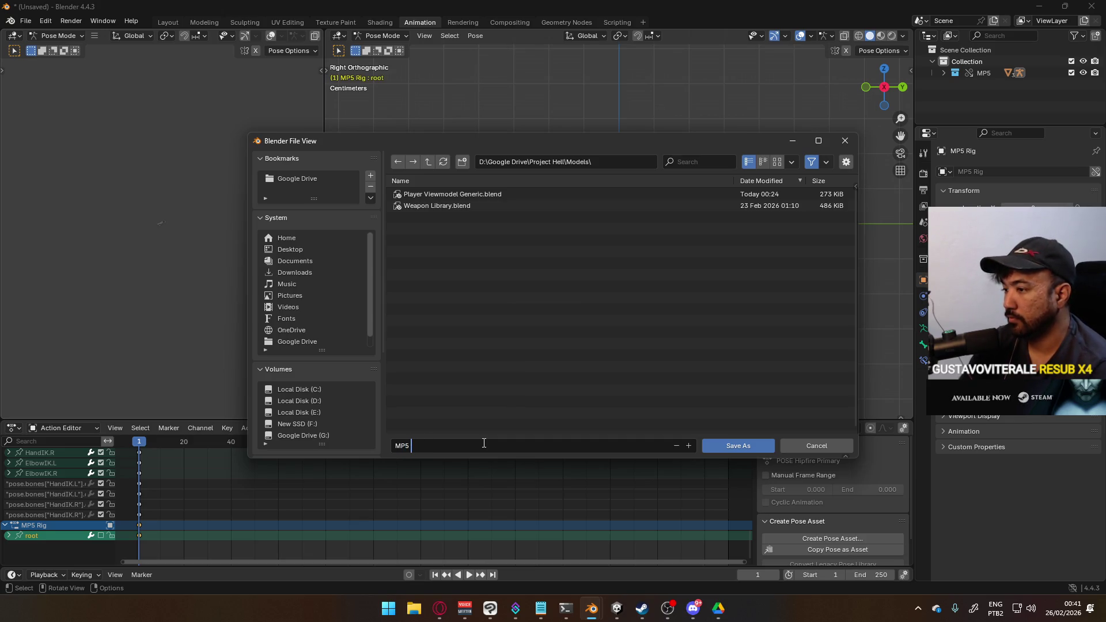
pyautogui.write('Export')
pyautogui.press('Return')
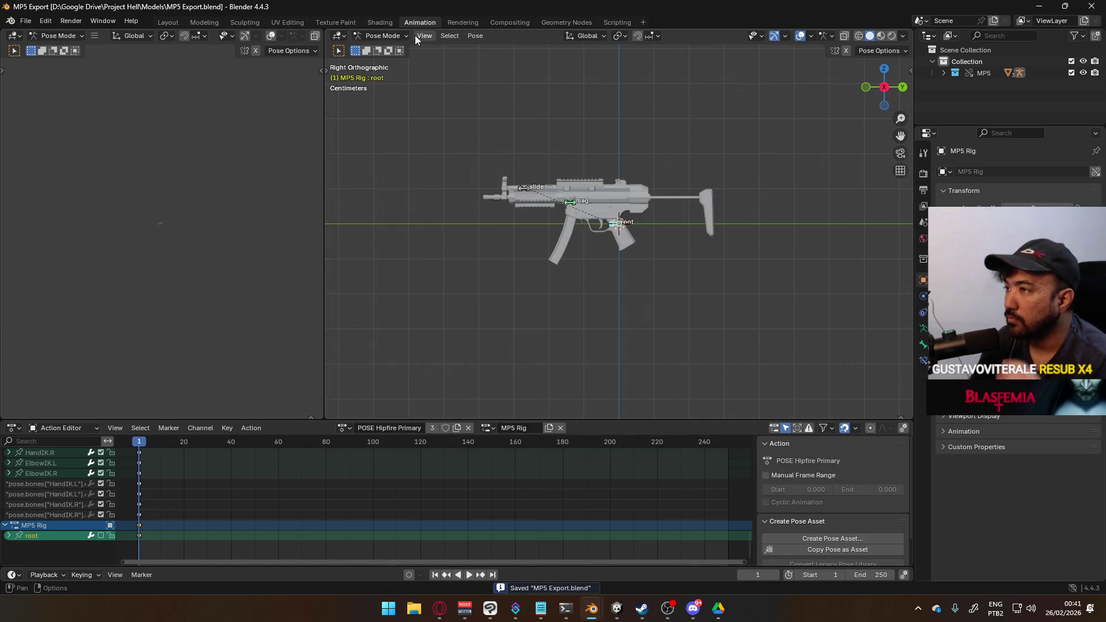
# Step: In Object Mode, select the whole gun with MP5 Rig active, and save
pyautogui.click(397, 35)
pyautogui.click(396, 51)
pyautogui.moveTo(445, 131); pyautogui.dragTo(657, 272)
pyautogui.scroll(4, 537, 232)
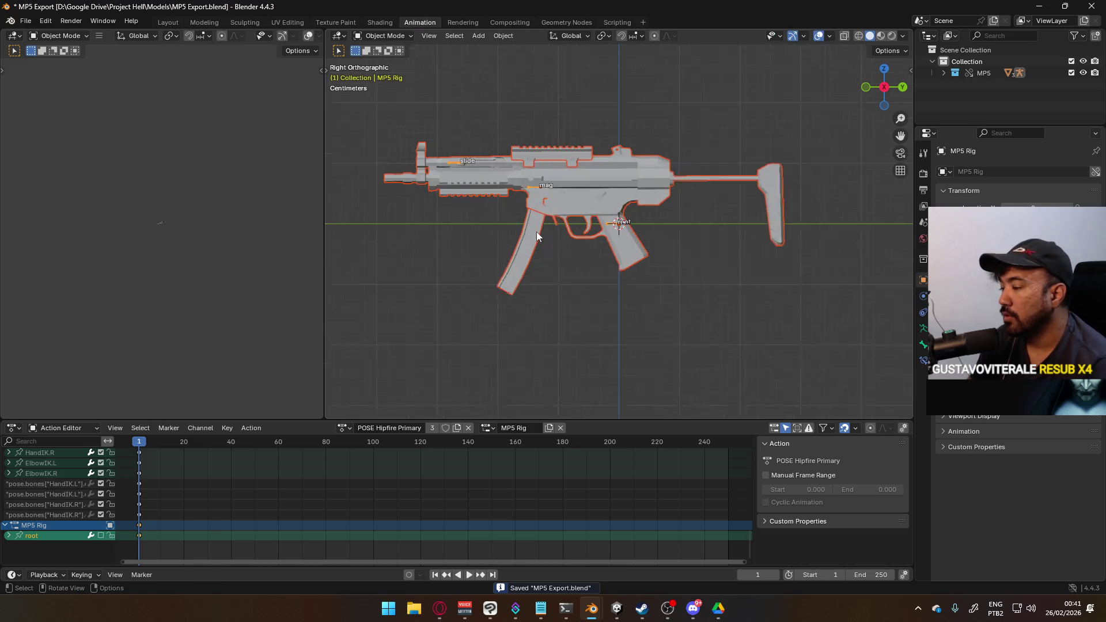
pyautogui.click(617, 243)
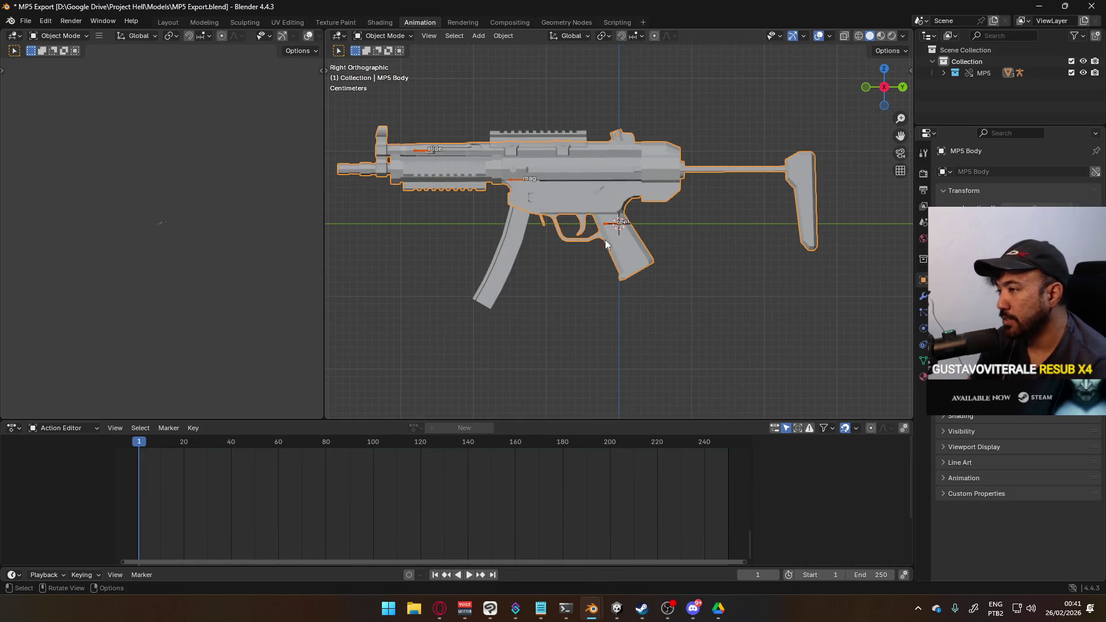
pyautogui.click(803, 384)
pyautogui.moveTo(803, 385); pyautogui.dragTo(389, 79)
pyautogui.scroll(-4, 622, 219)
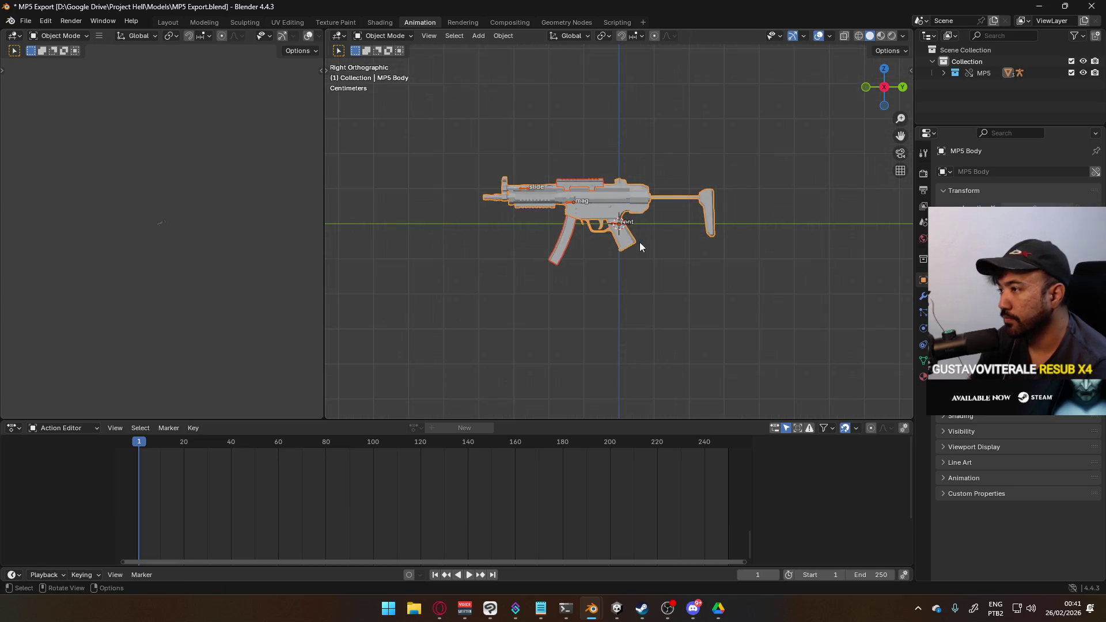
pyautogui.click(614, 223)
pyautogui.hotkey('ctrl', 's')
# Step: Start an FBX export limited to Armature and Mesh object types
pyautogui.click(26, 21)
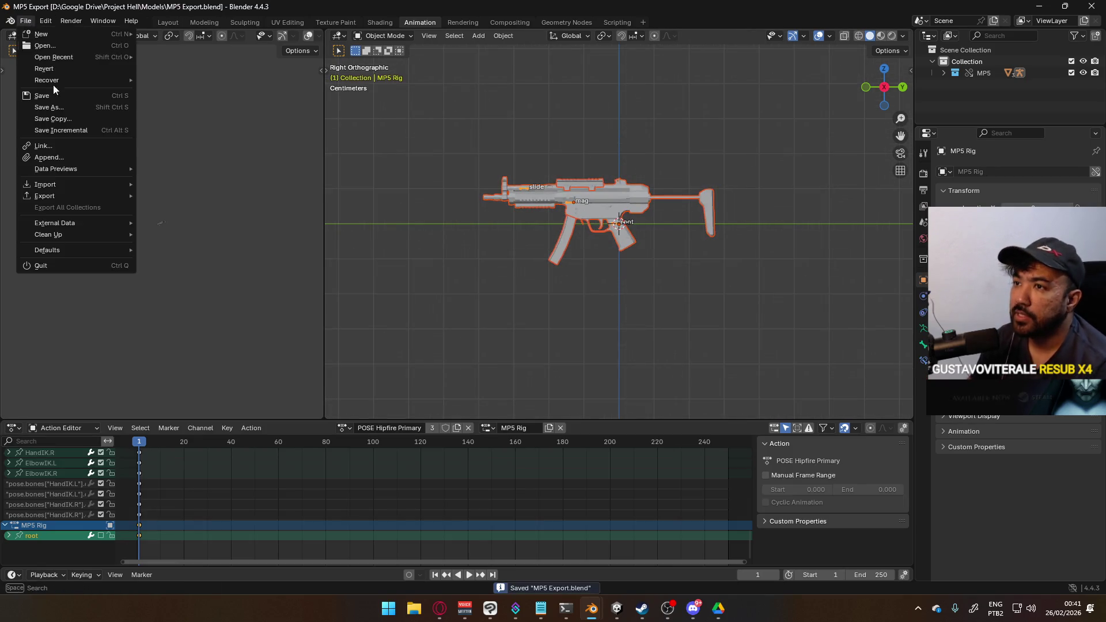
pyautogui.moveTo(121, 197)
pyautogui.click(203, 298)
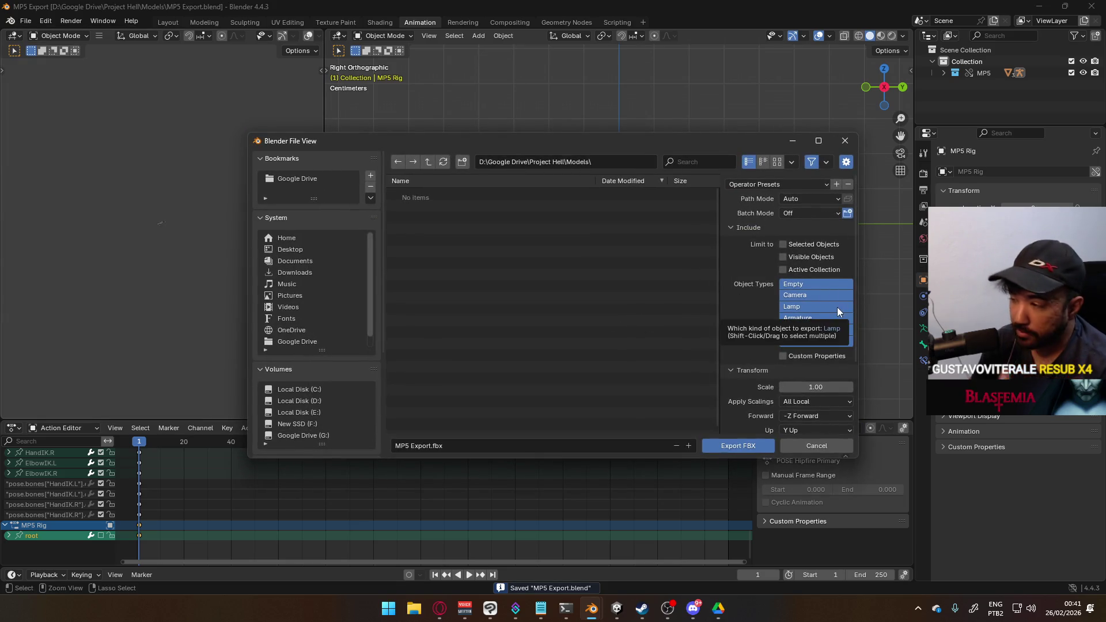
pyautogui.click(826, 324)
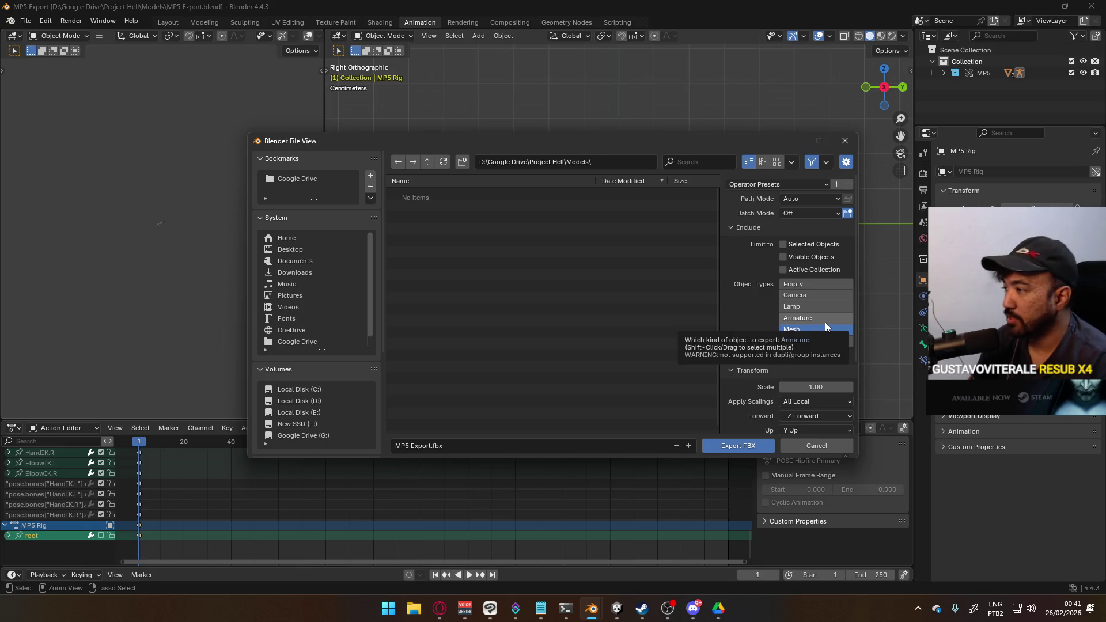
pyautogui.click(826, 321)
pyautogui.keyDown('shift'); pyautogui.click(840, 330); pyautogui.keyUp('shift')
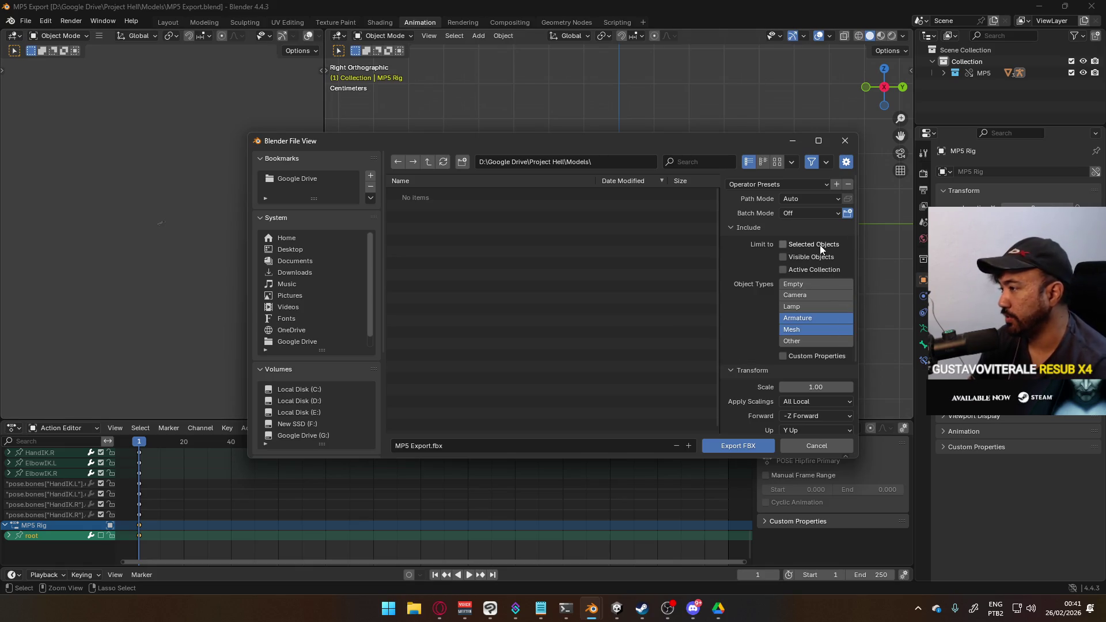
# Step: Expand the Animation and Armature sections of the FBX export settings
pyautogui.scroll(-4, 783, 352)
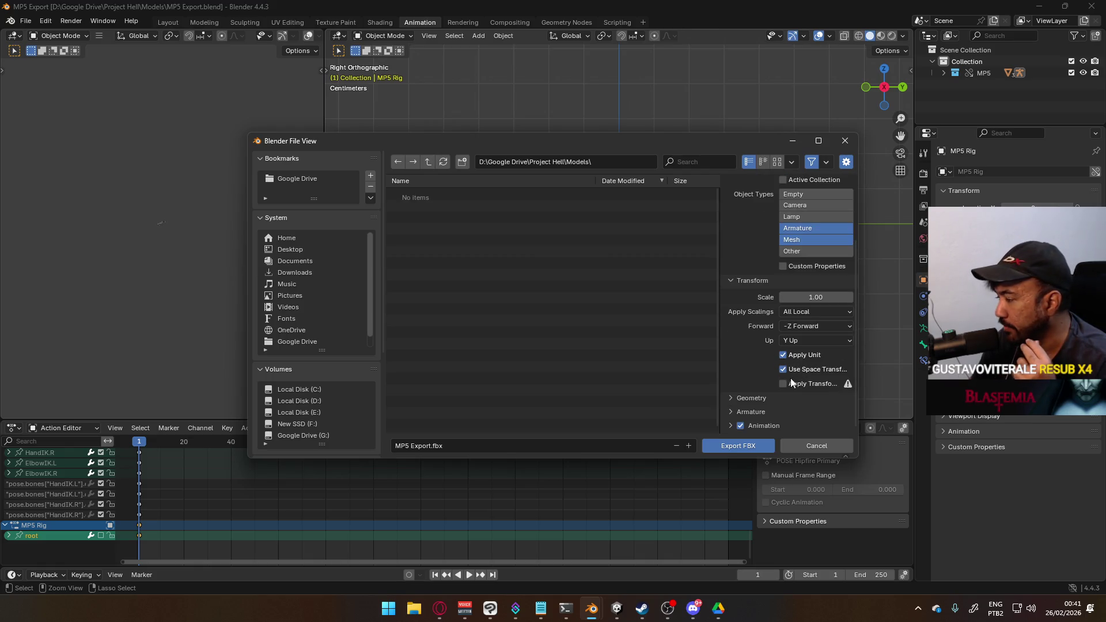
pyautogui.scroll(4, 786, 194)
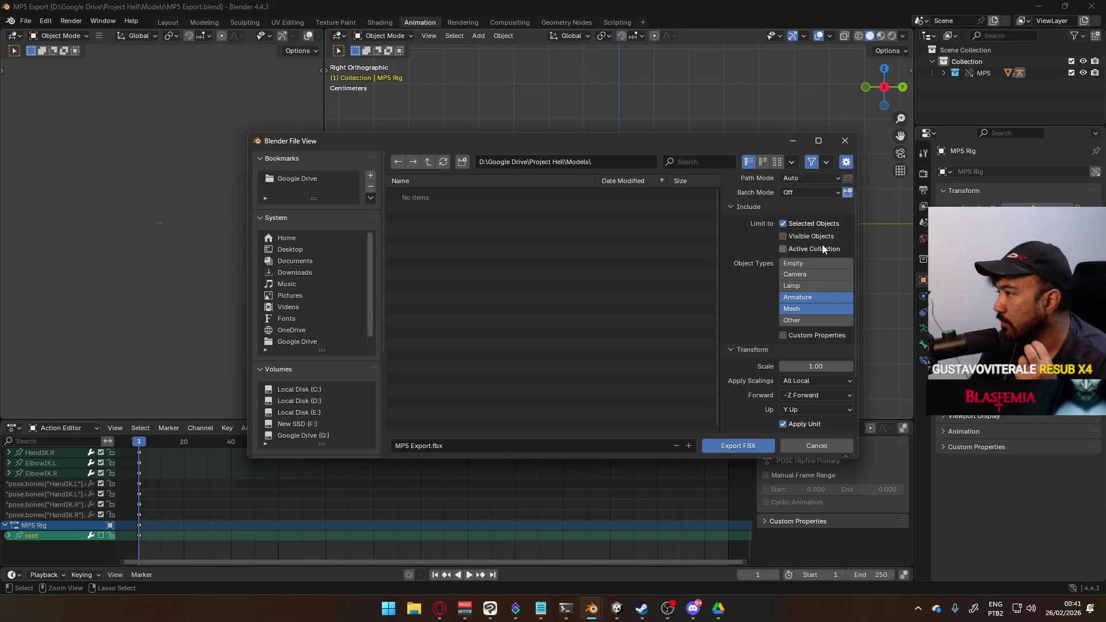
pyautogui.scroll(-4, 811, 347)
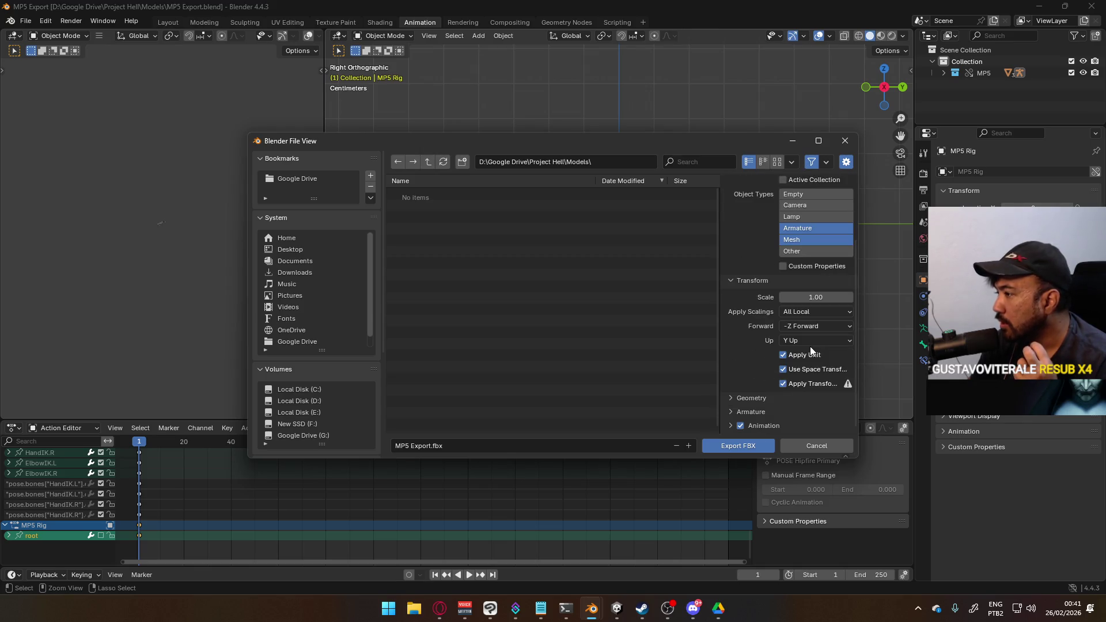
pyautogui.click(728, 427)
pyautogui.scroll(-4, 750, 390)
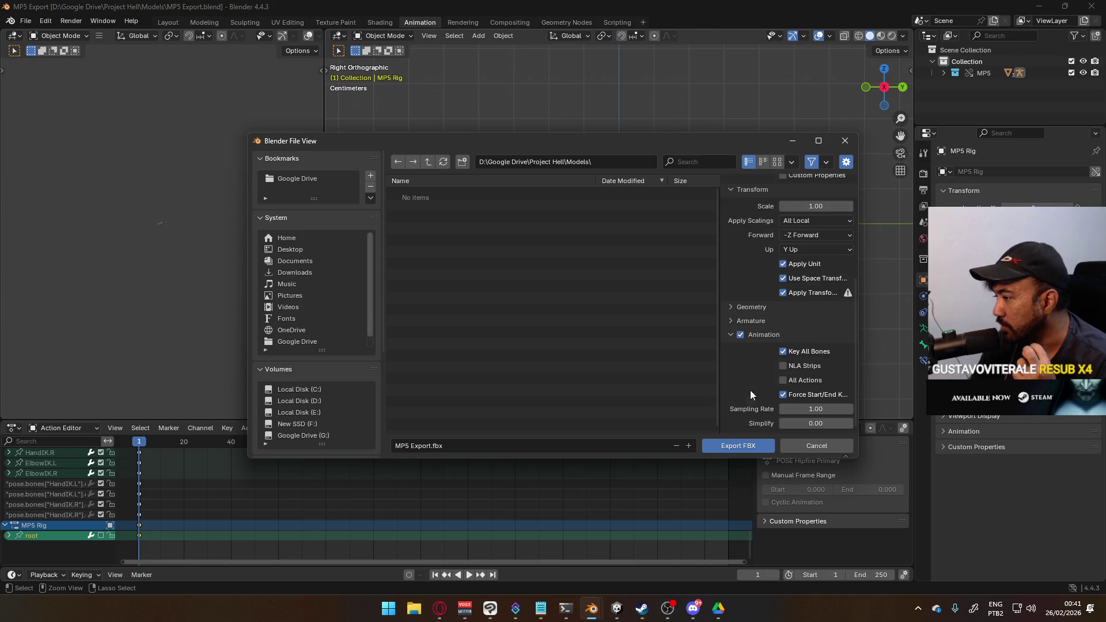
pyautogui.click(731, 321)
# Step: Name the export Weapon MP5.fbx and export it into the Models folder
pyautogui.click(731, 320)
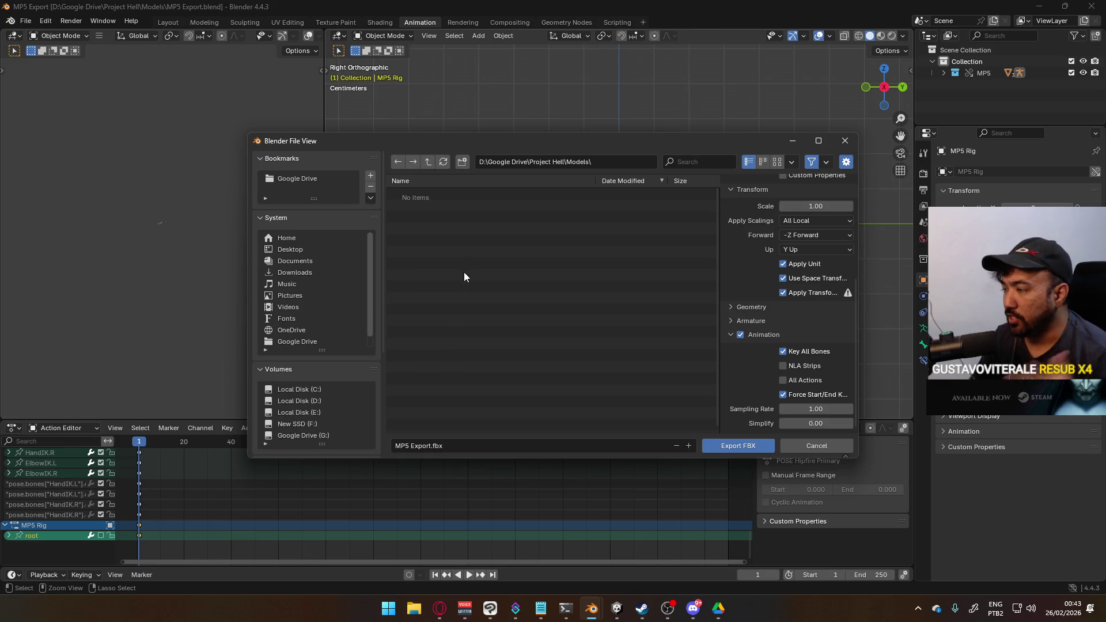
pyautogui.scroll(8, 762, 353)
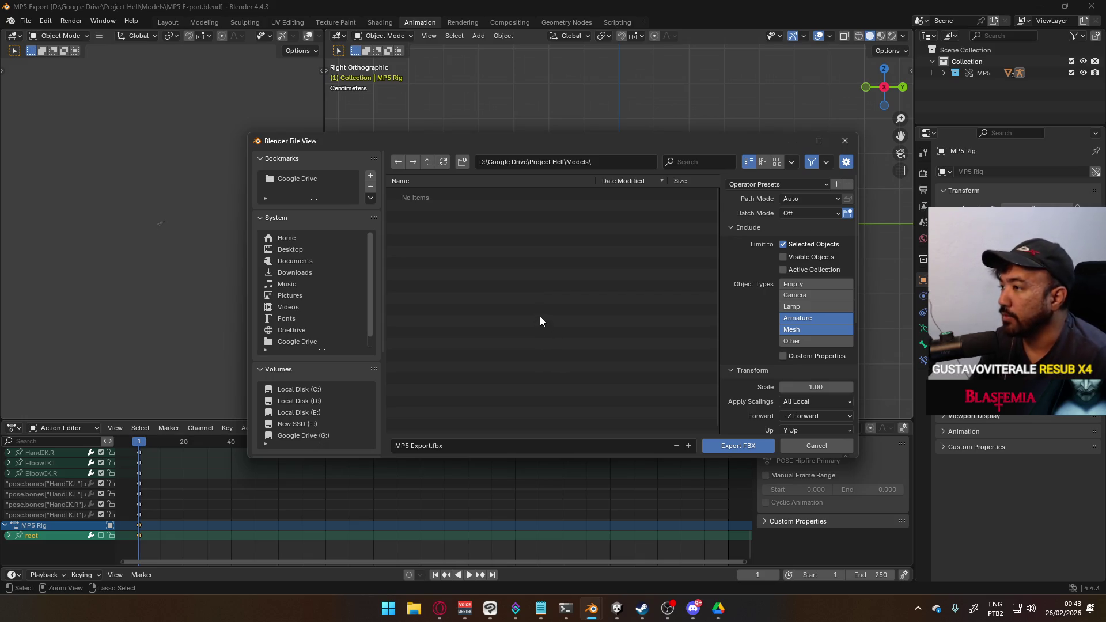
pyautogui.click(432, 447)
pyautogui.click(433, 447)
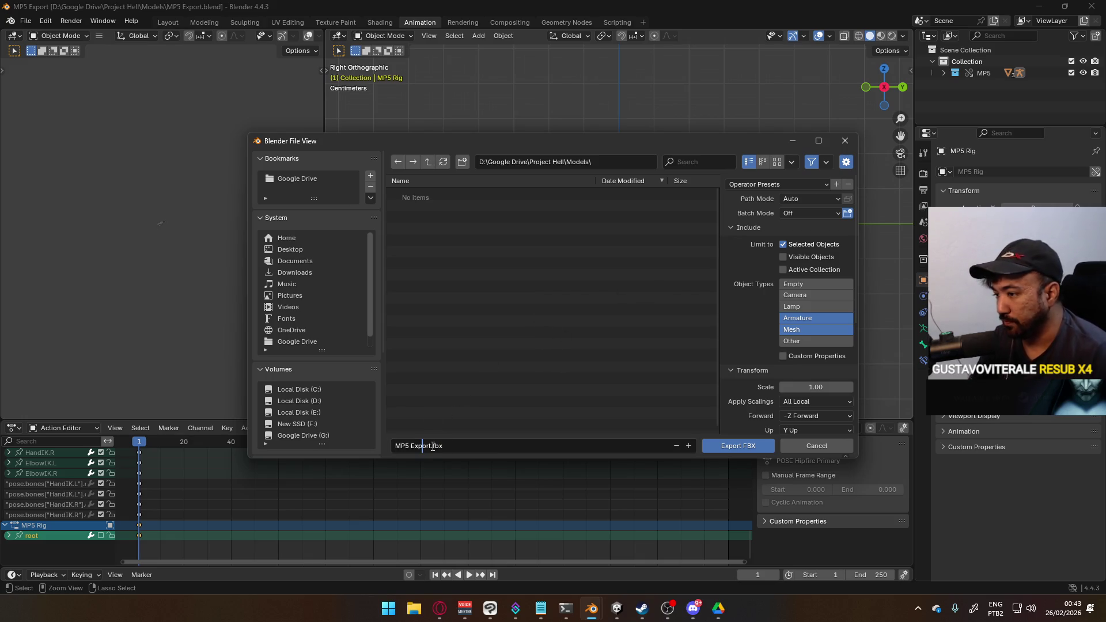
pyautogui.hotkey('shift', 'Home')
pyautogui.write('Weap')
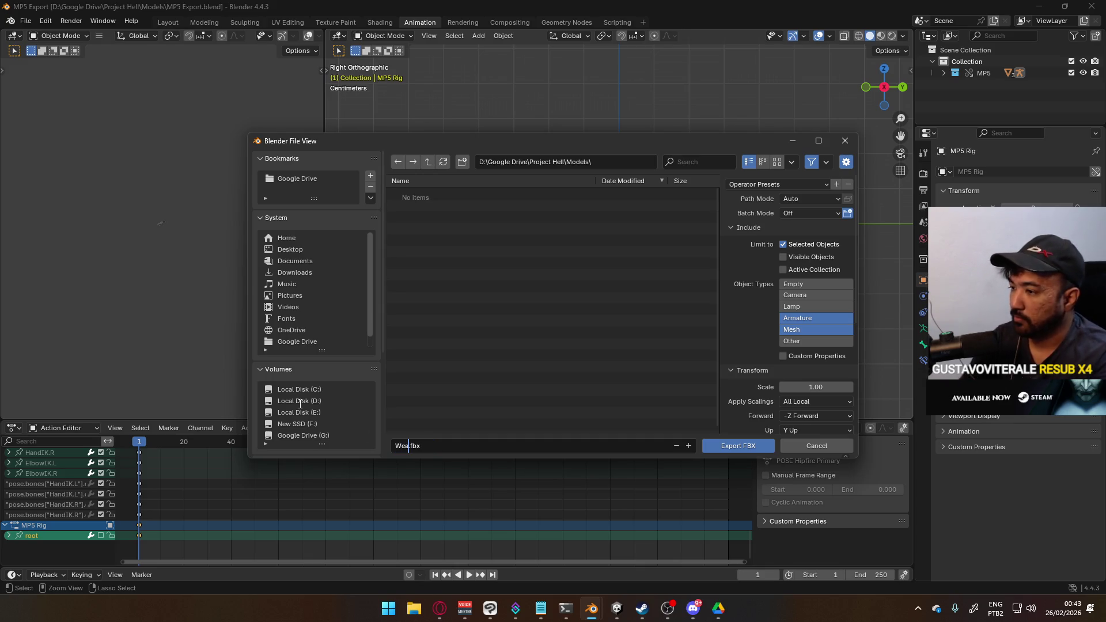
pyautogui.write('on MP5')
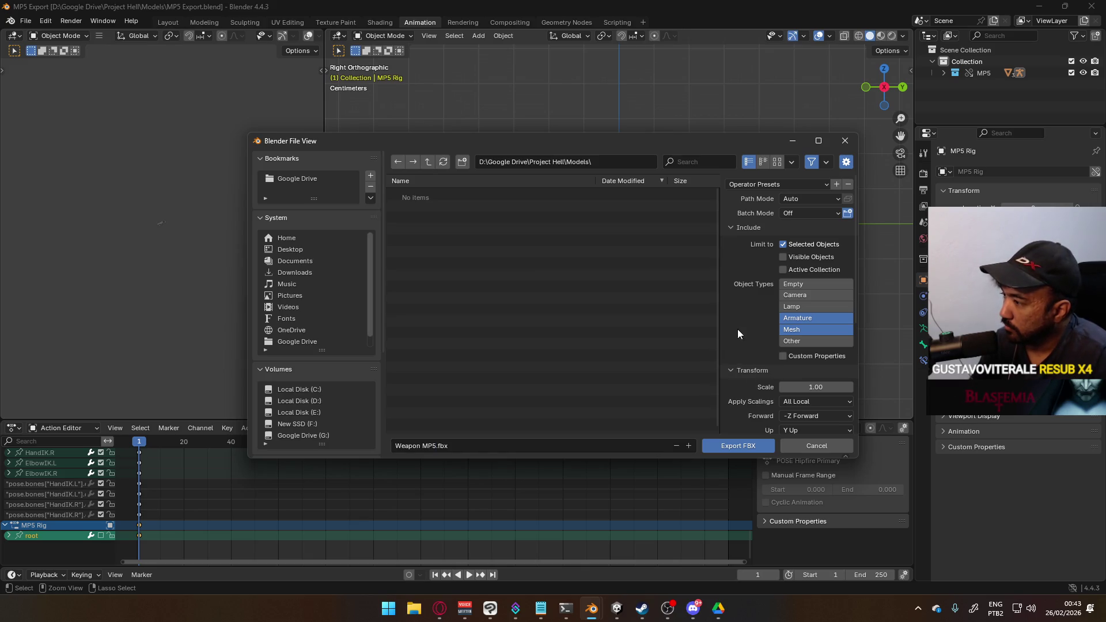
pyautogui.scroll(-5, 738, 329)
pyautogui.scroll(-3, 742, 375)
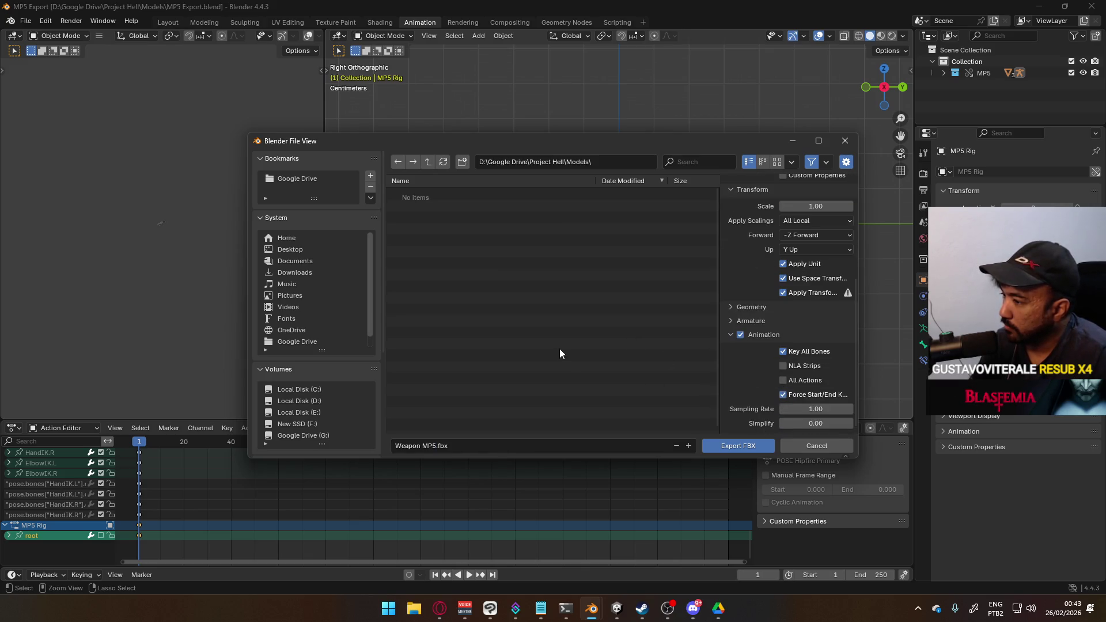
pyautogui.click(718, 445)
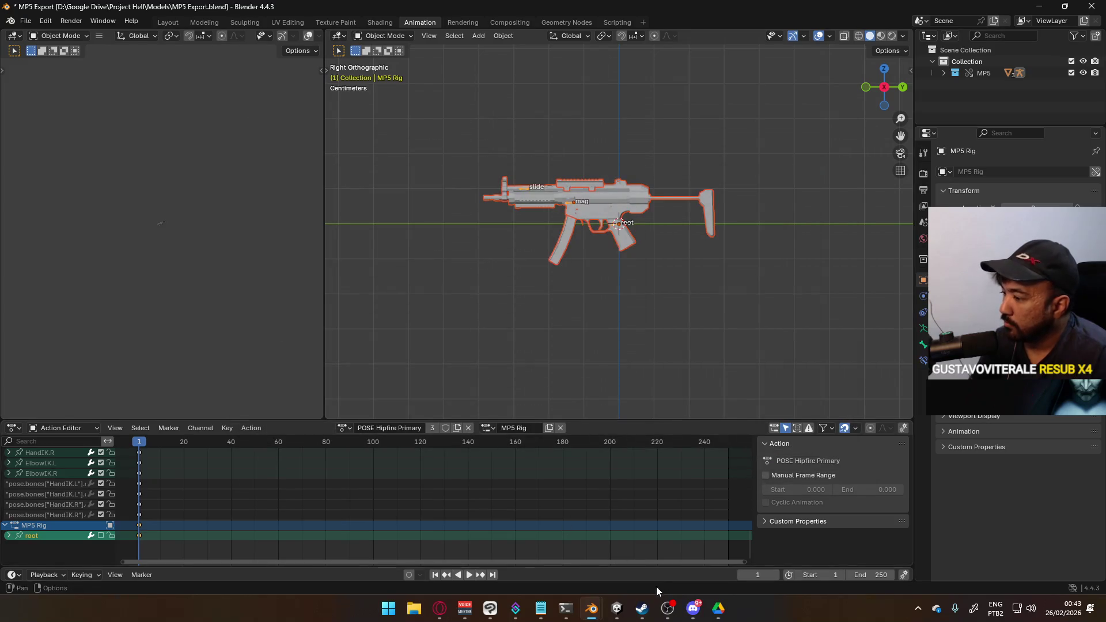
# Step: Re-export the MP5 rig as FBX, overwriting the existing Weapon MP5.fbx on Google Drive
pyautogui.moveTo(615, 609)
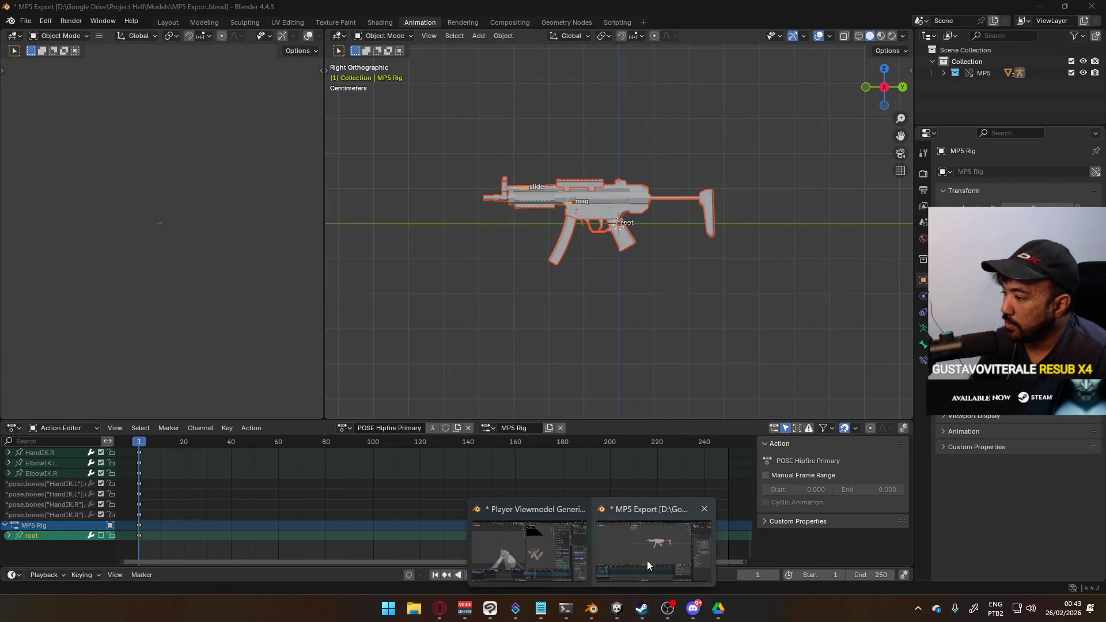
pyautogui.click(648, 561)
pyautogui.click(32, 23)
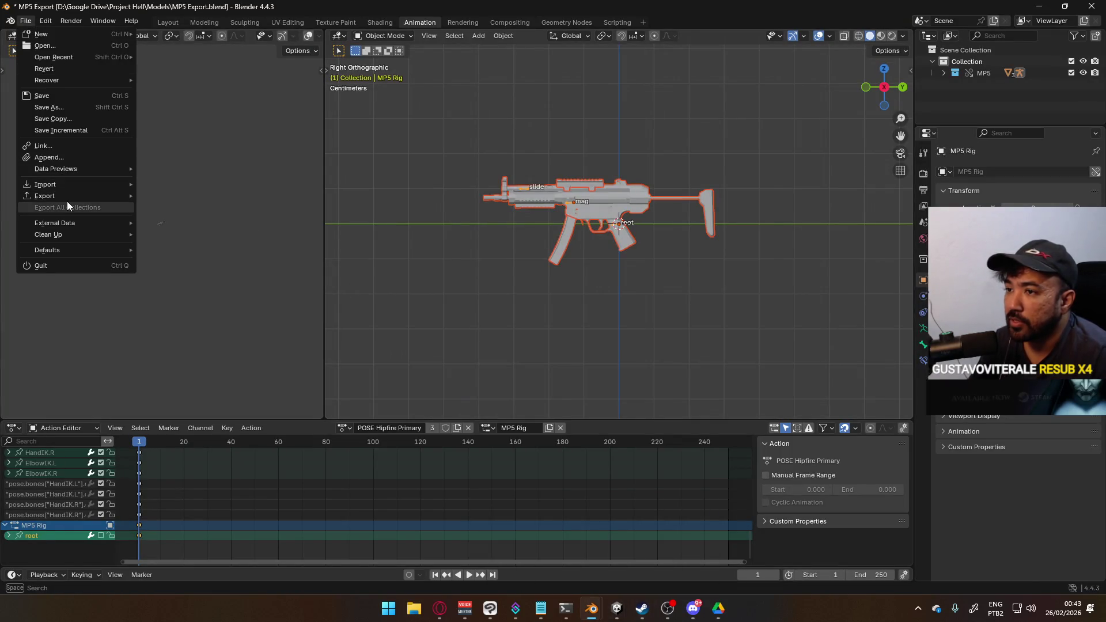
pyautogui.moveTo(67, 199)
pyautogui.click(211, 298)
pyautogui.scroll(-5, 790, 340)
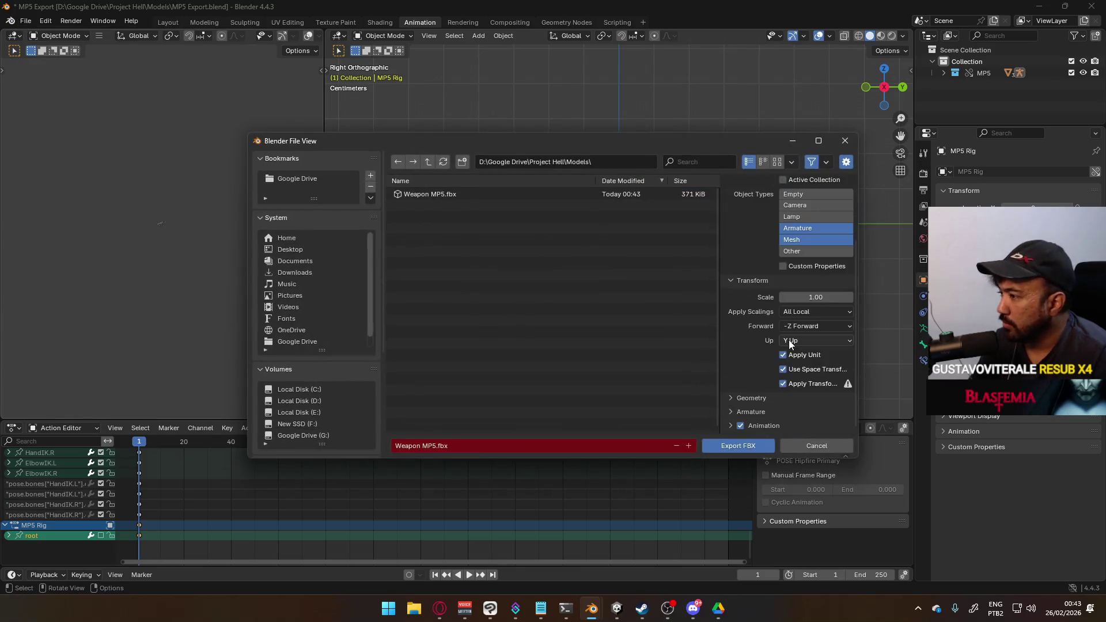
pyautogui.doubleClick(472, 195)
# Step: Check the Project Hell Unity Models folder for the exported Weapon MP5.fbx
pyautogui.moveTo(617, 605)
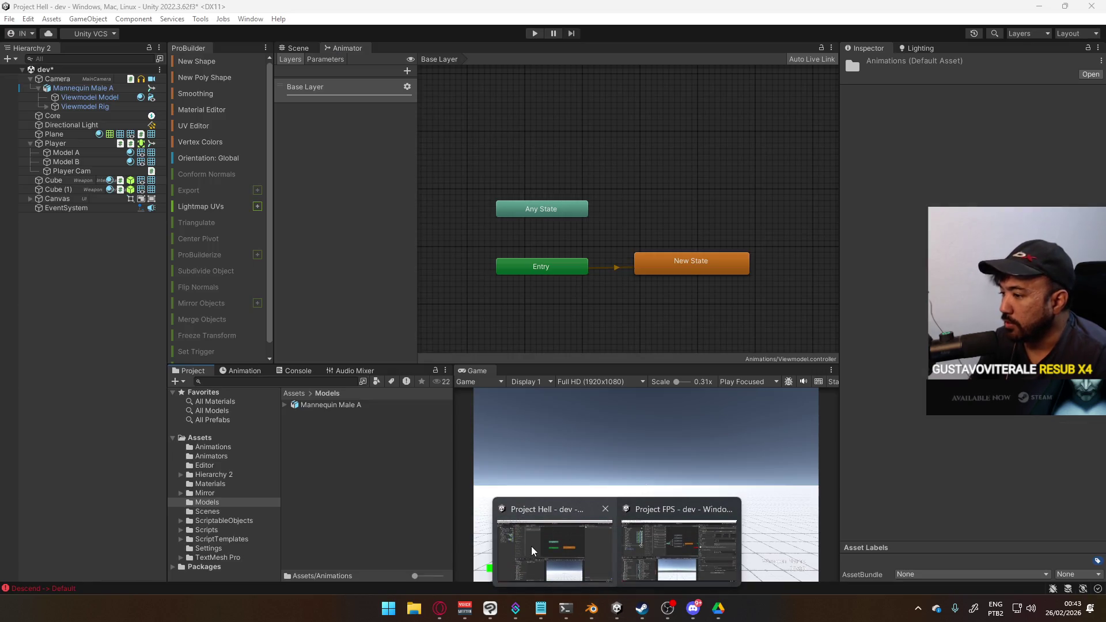
pyautogui.click(553, 568)
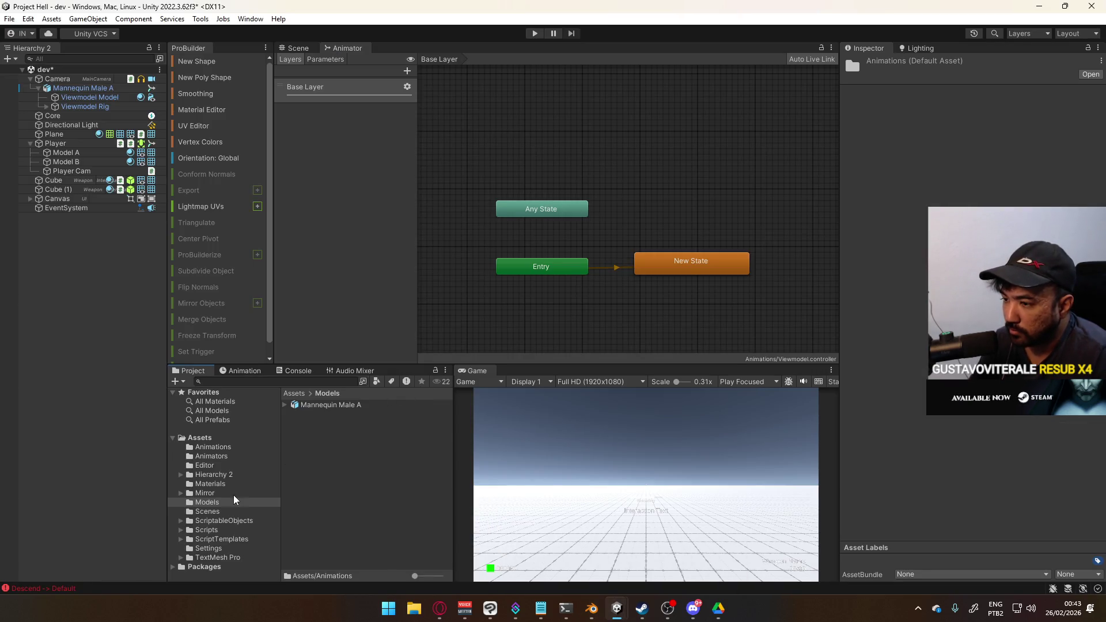
pyautogui.click(207, 494)
pyautogui.click(212, 504)
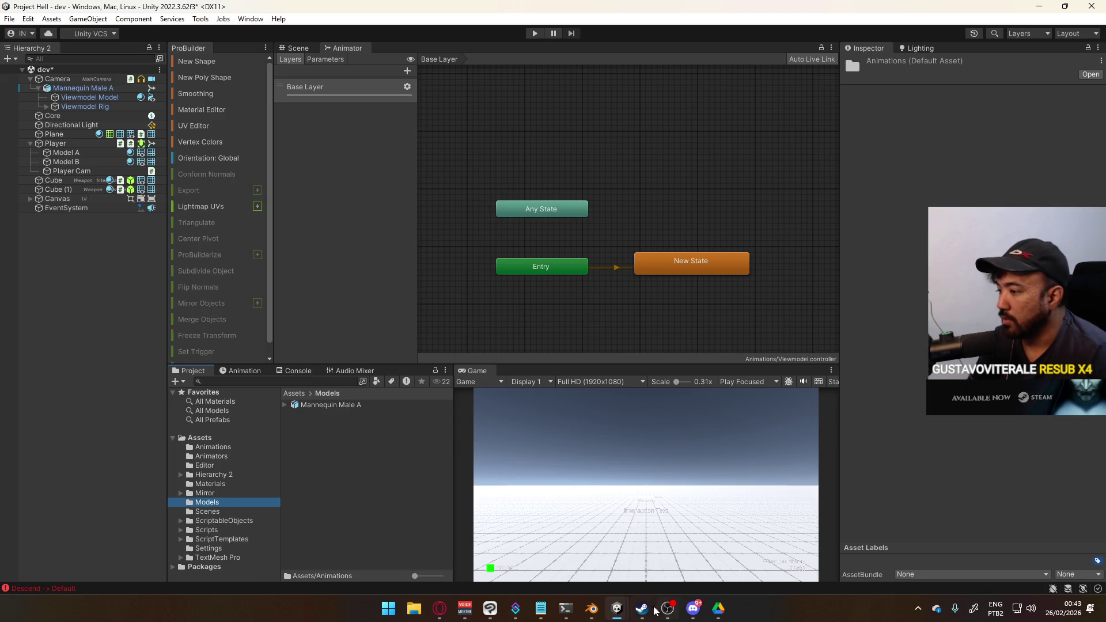
pyautogui.moveTo(600, 600)
pyautogui.click(655, 548)
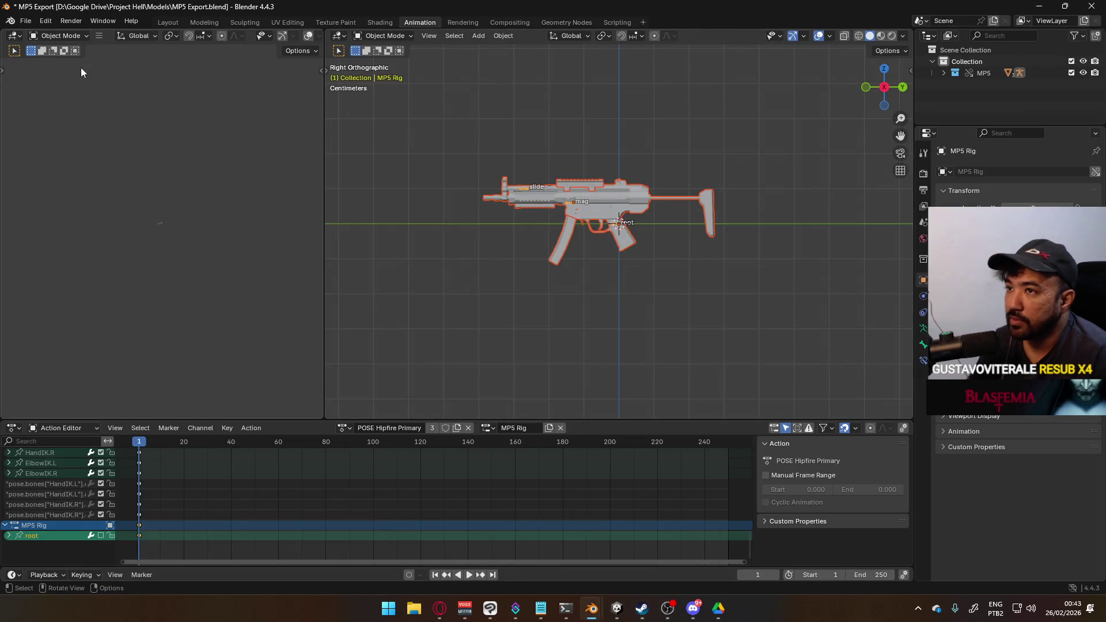
# Step: Delete the old Weapon MP5.fbx from the Google Drive Models folder in the FBX export browser
pyautogui.click(25, 21)
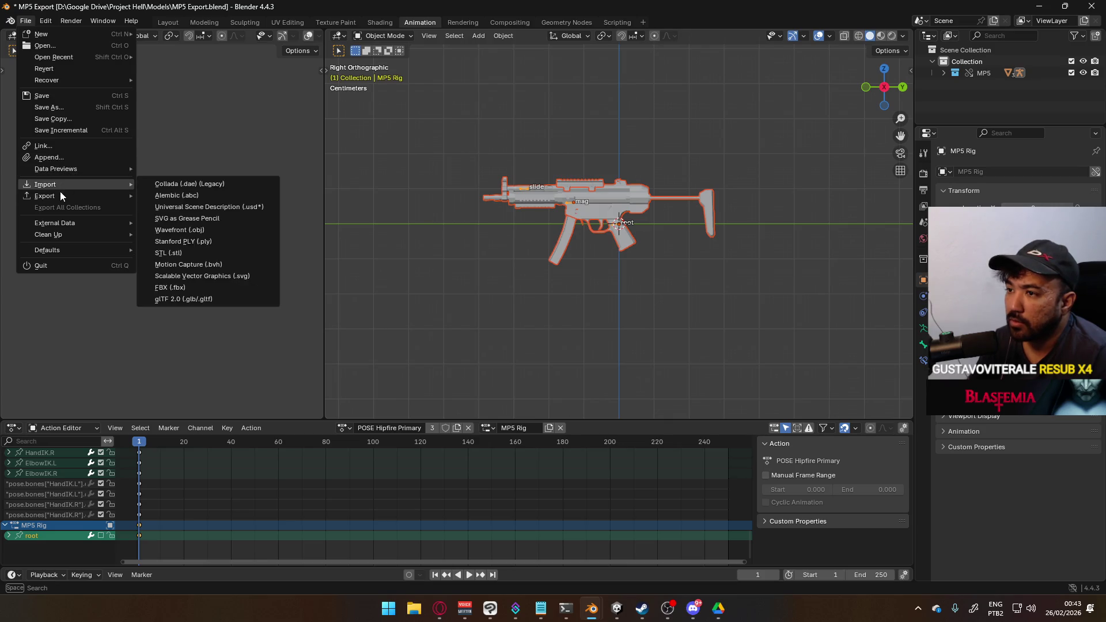
pyautogui.moveTo(60, 195)
pyautogui.click(196, 298)
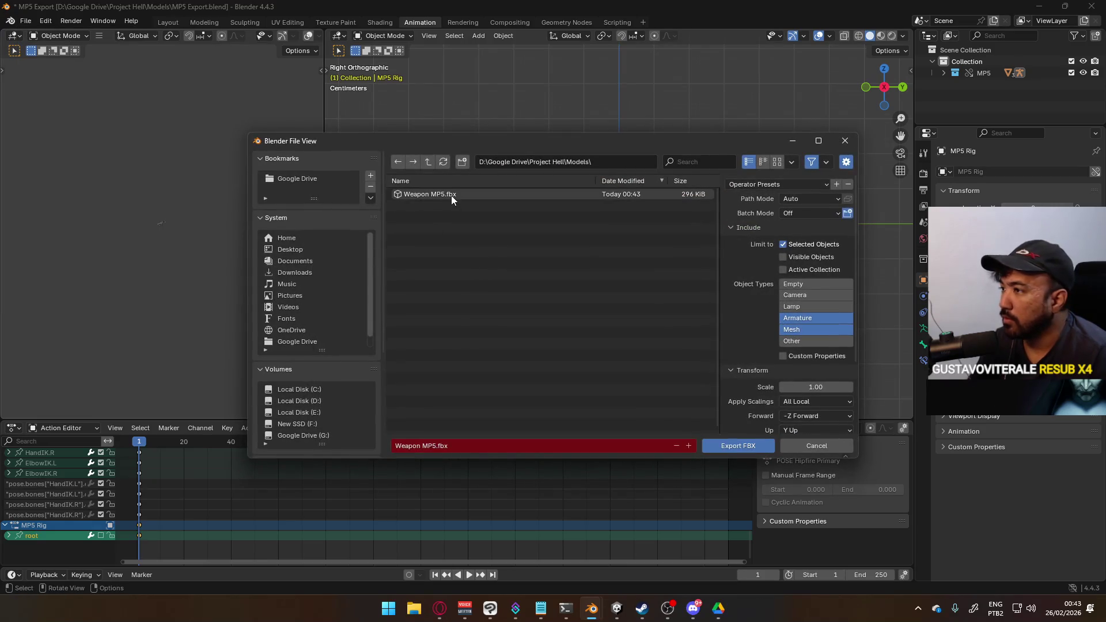
pyautogui.click(453, 195)
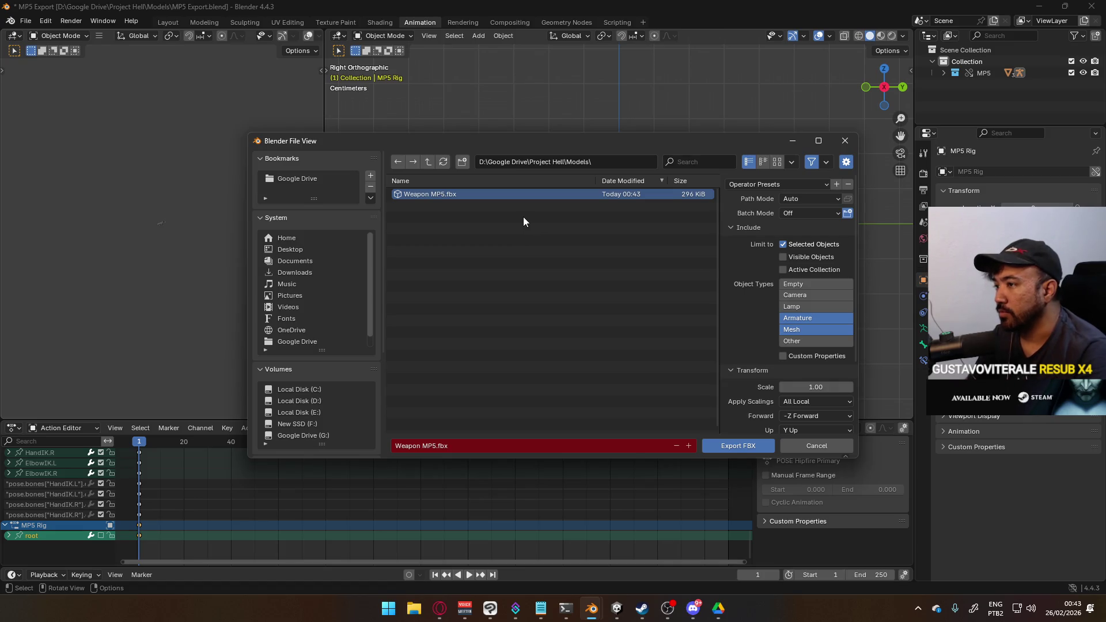
pyautogui.press('Delete')
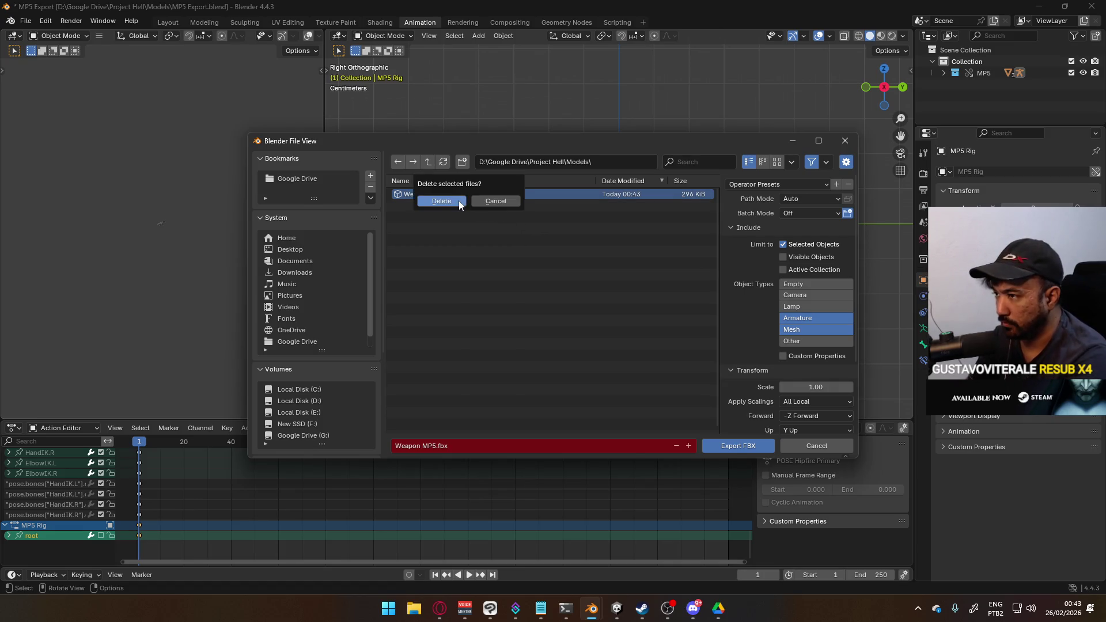
pyautogui.click(459, 201)
# Step: Export the rig as Weapon MP5.fbx into the Unity project's Assets\Models folder
pyautogui.scroll(-1, 351, 452)
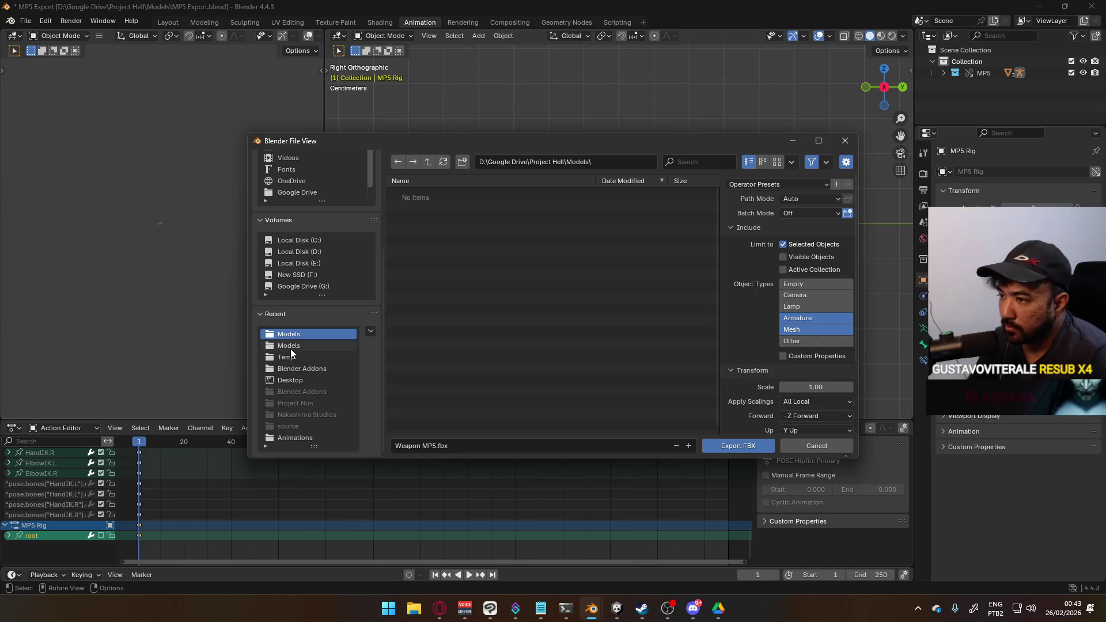
pyautogui.click(291, 348)
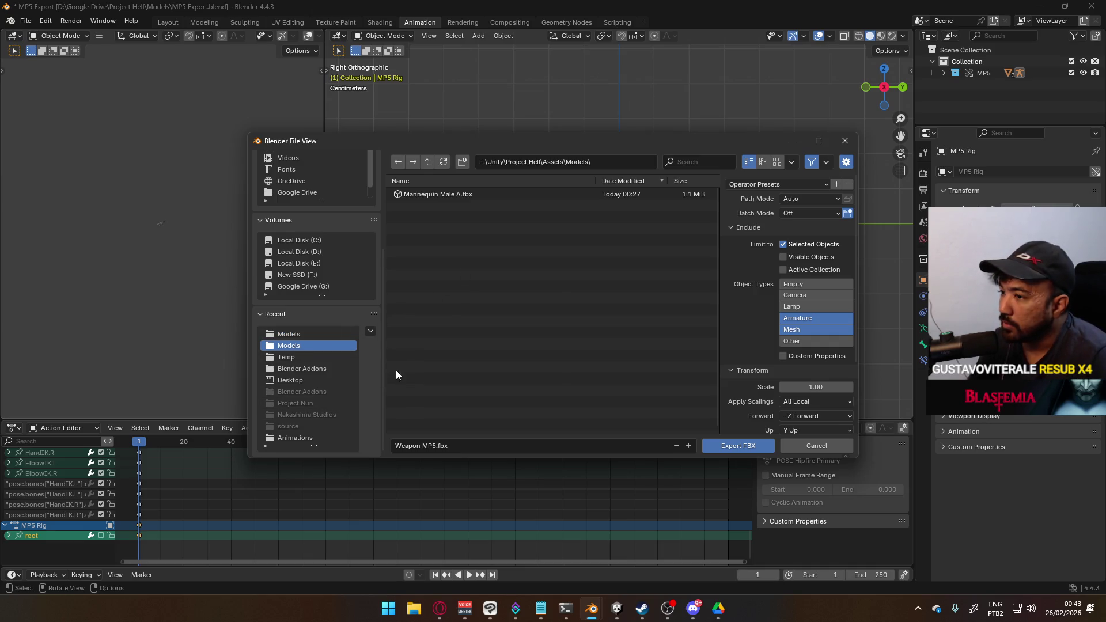
pyautogui.click(454, 445)
pyautogui.click(730, 446)
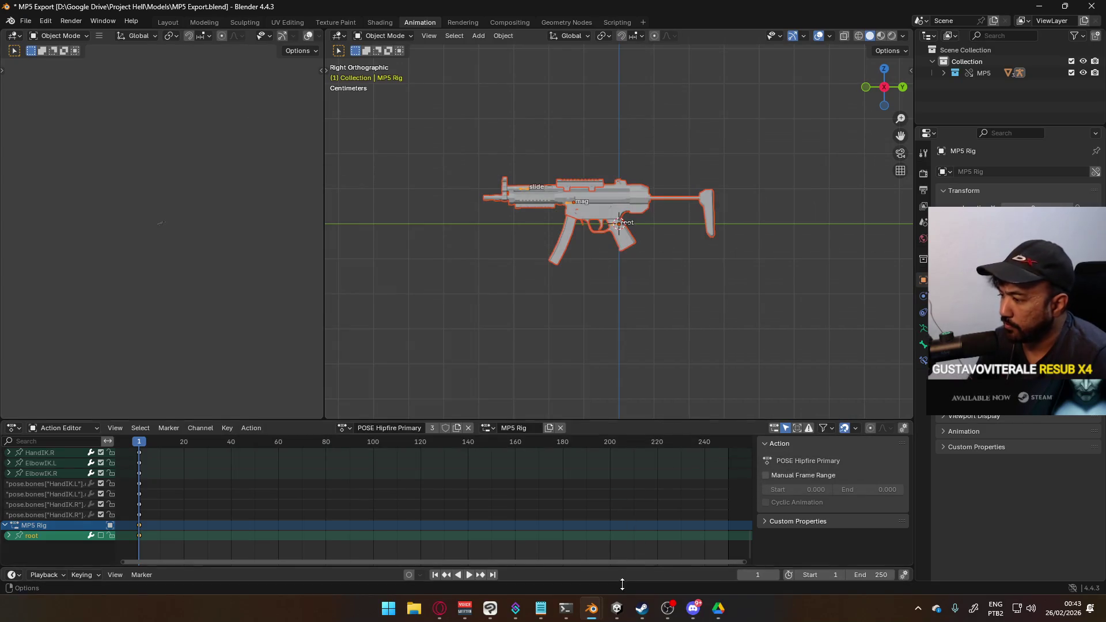
# Step: In the Project Hell Unity window, select Weapon MP5 to show its import settings
pyautogui.moveTo(617, 608)
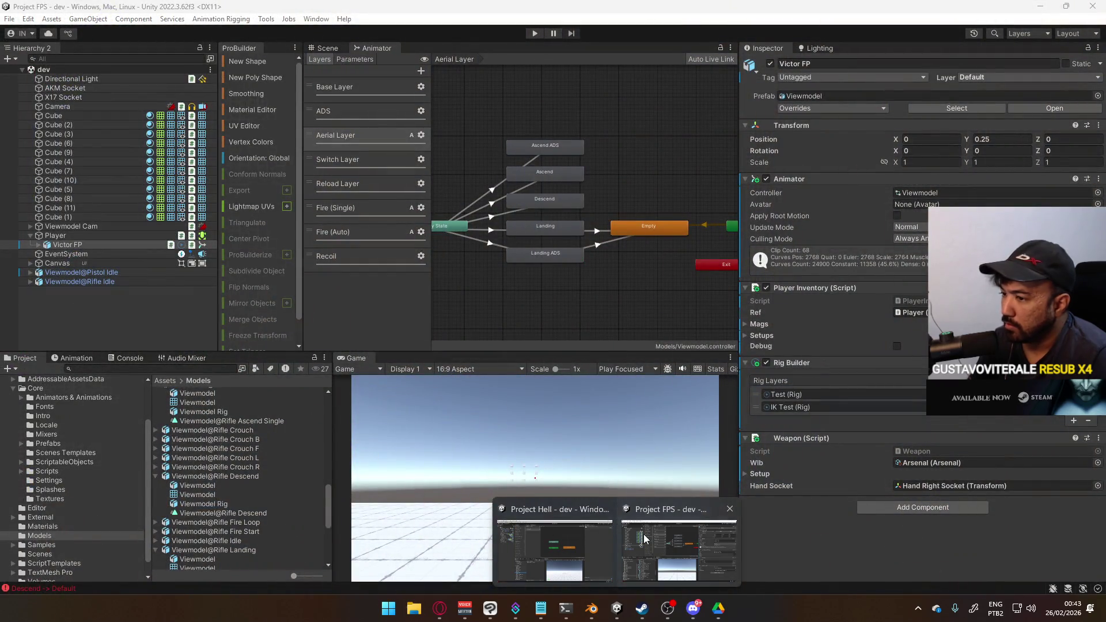
pyautogui.click(644, 535)
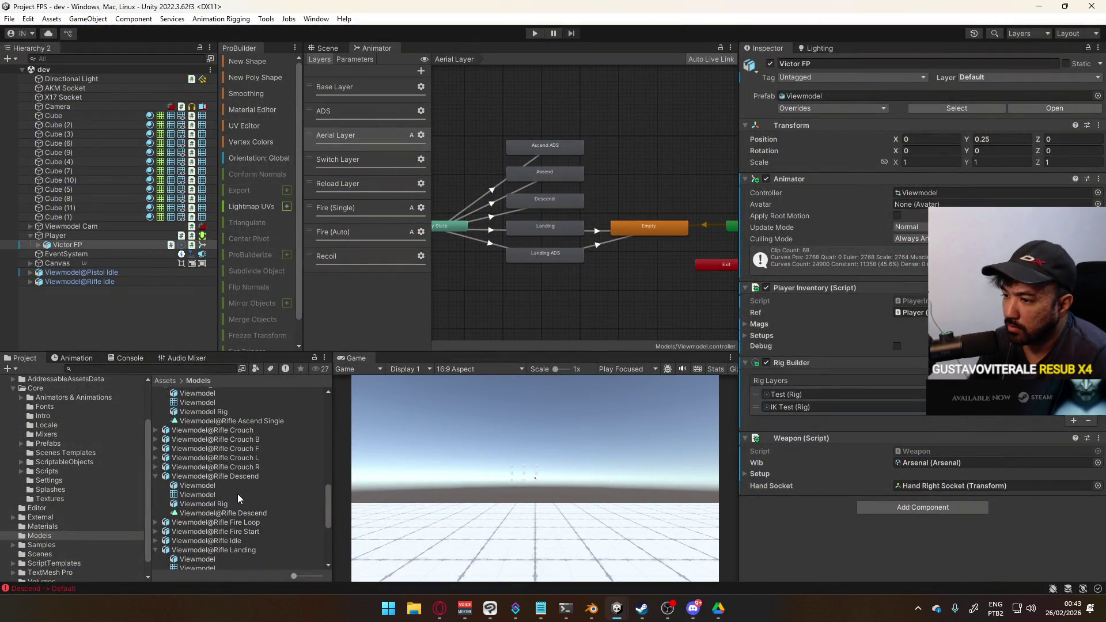
pyautogui.scroll(4, 274, 476)
pyautogui.scroll(3, 274, 477)
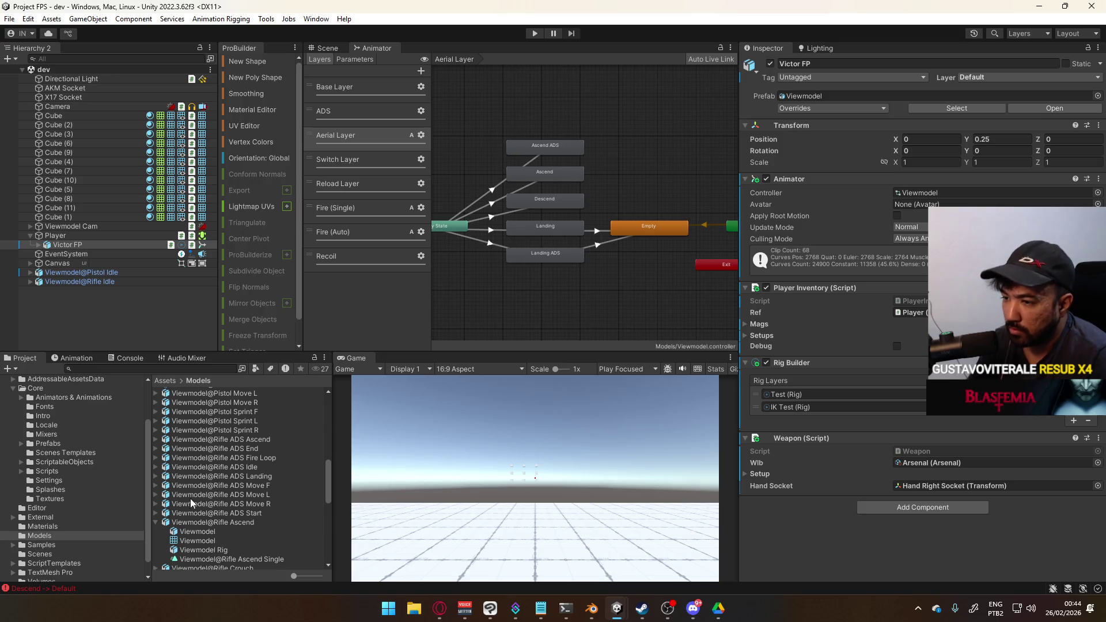
pyautogui.scroll(-3, 292, 493)
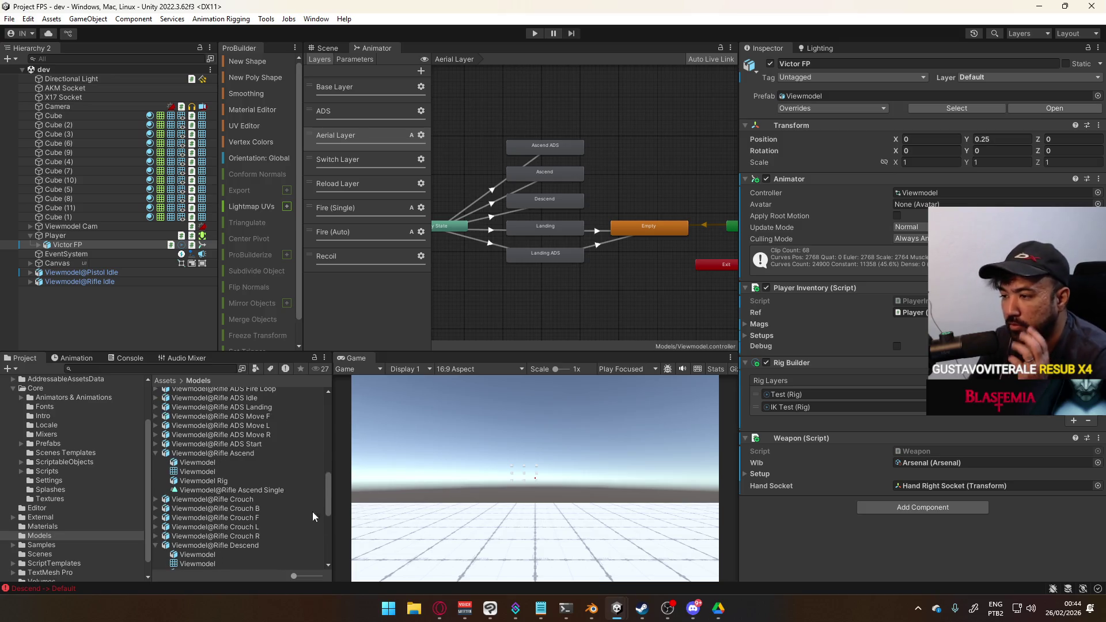
pyautogui.moveTo(617, 608)
pyautogui.click(582, 565)
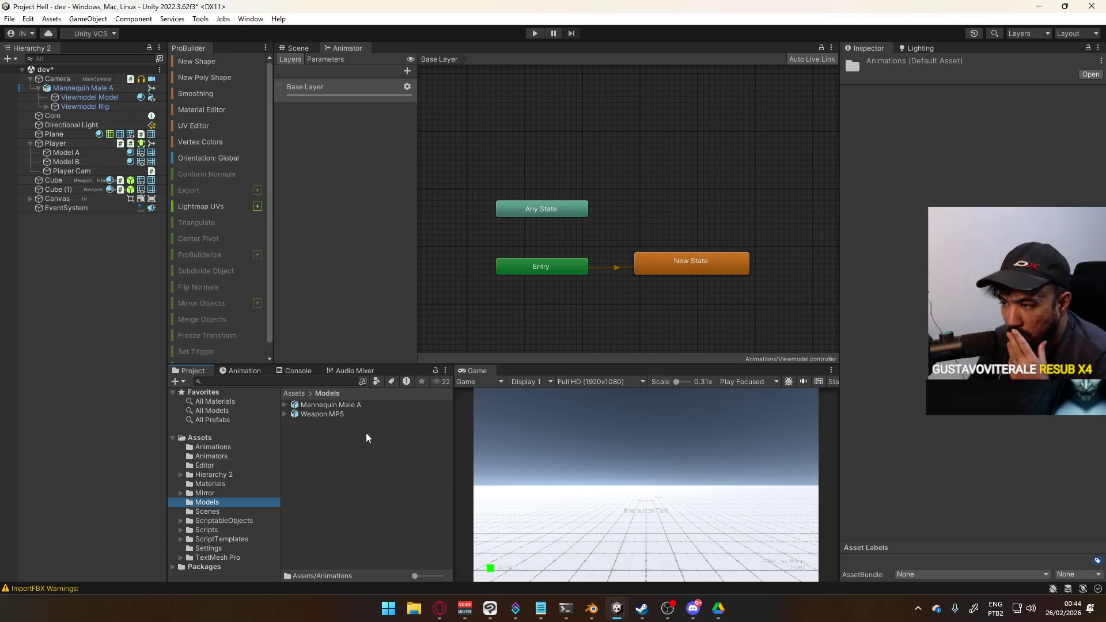
pyautogui.click(329, 415)
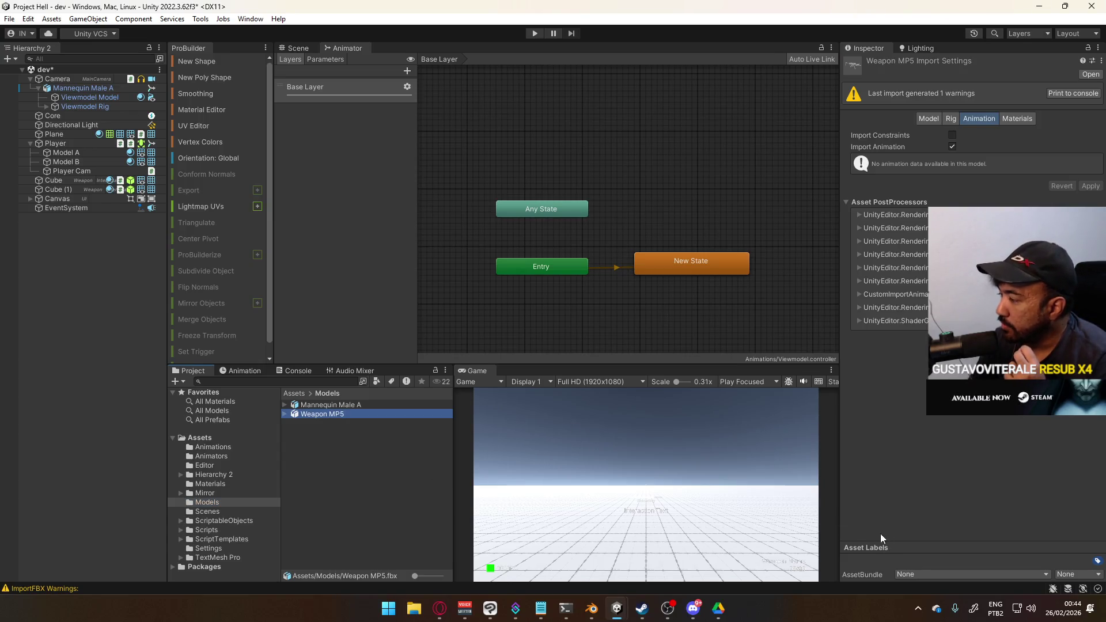
# Step: Uncheck Import Animation for Weapon MP5 and review its Rig, Materials and Model tabs
pyautogui.click(952, 120)
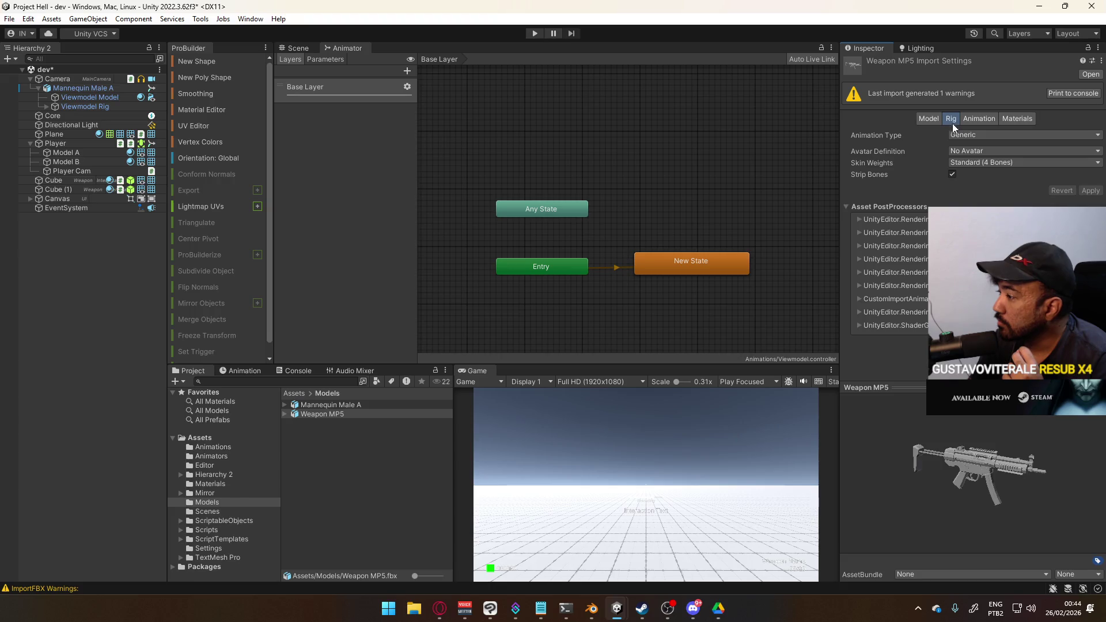
pyautogui.click(1007, 120)
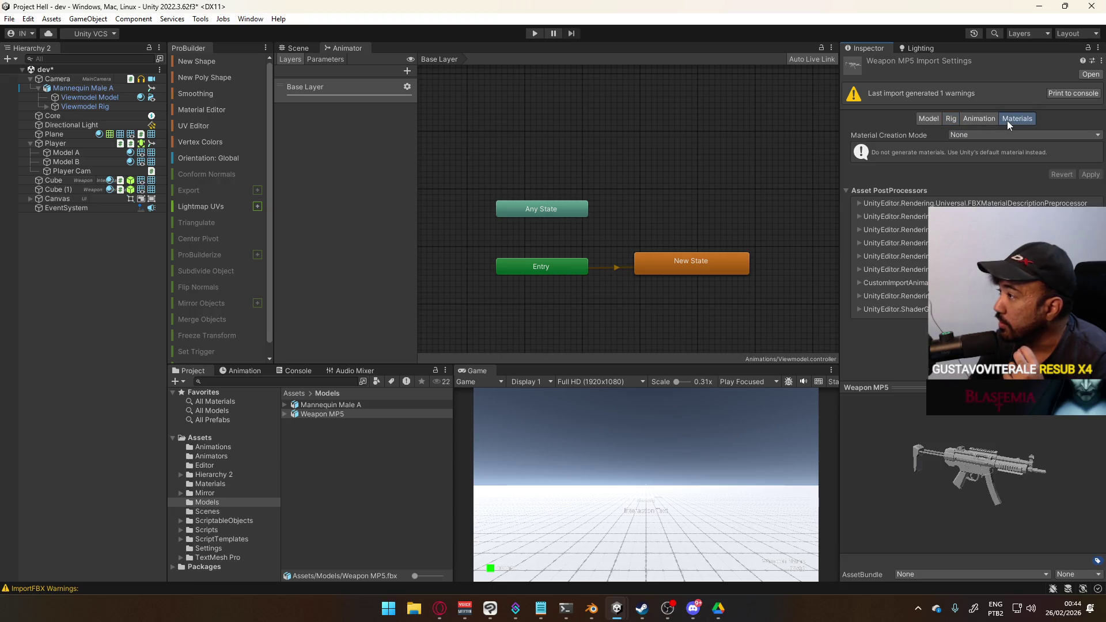
pyautogui.click(976, 120)
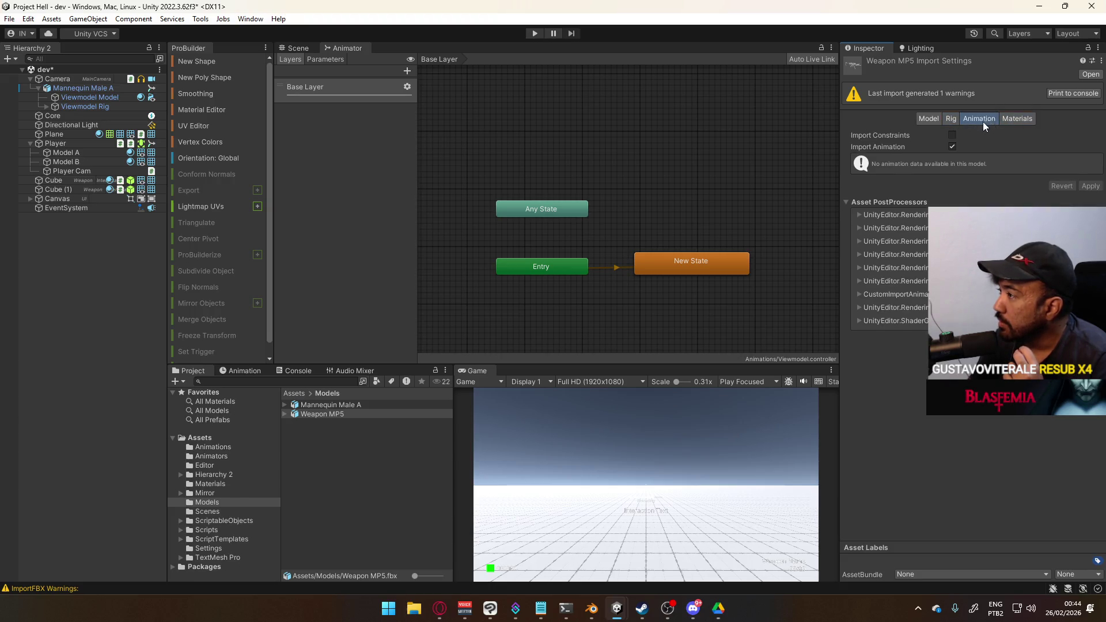
pyautogui.click(954, 145)
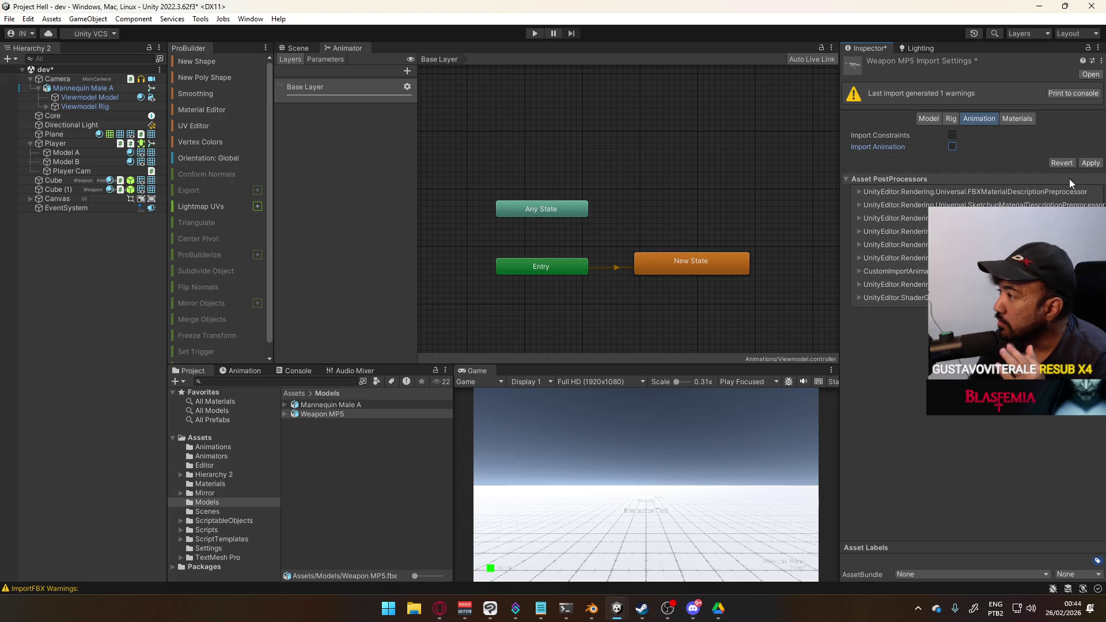
pyautogui.click(953, 118)
pyautogui.click(928, 120)
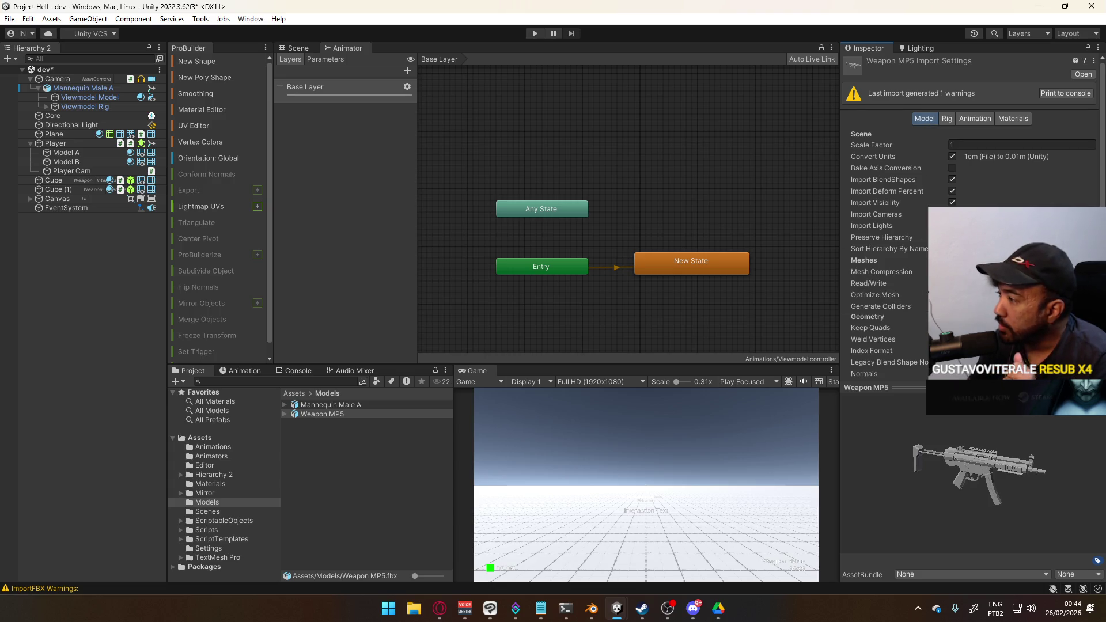
pyautogui.scroll(-5, 968, 230)
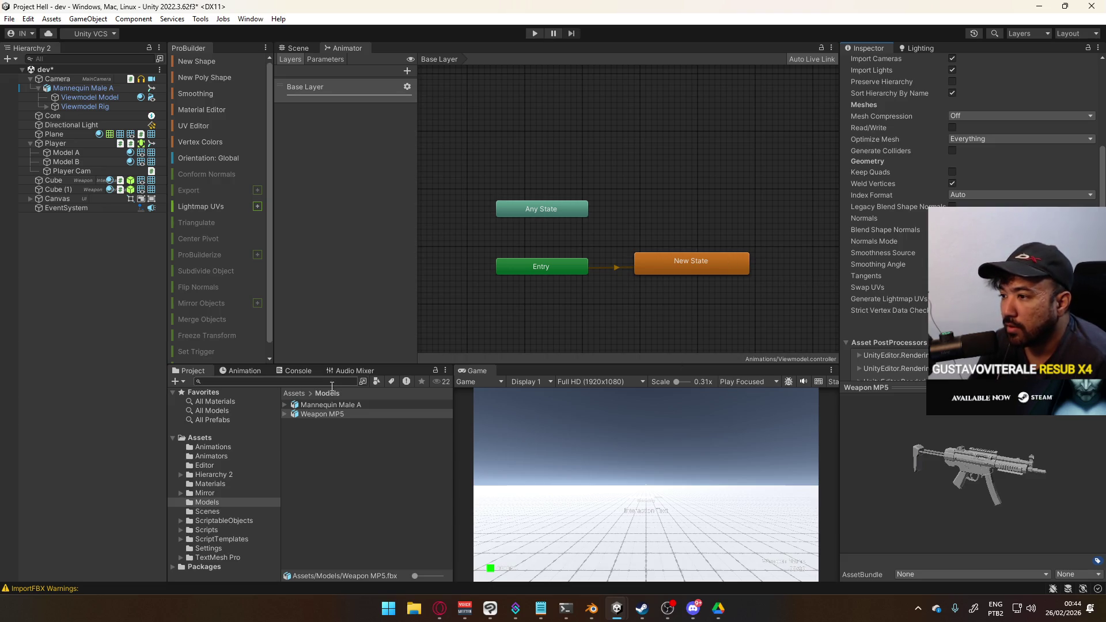
pyautogui.click(302, 46)
# Step: Drag Weapon MP5 into the scene beside the player capsule and expand Viewmodel Rig > root in the Hierarchy
pyautogui.moveTo(508, 208)
pyautogui.mouseDown(button='right')
pyautogui.moveTo(469, 208)
pyautogui.moveTo(531, 405)
pyautogui.mouseUp(button='right')
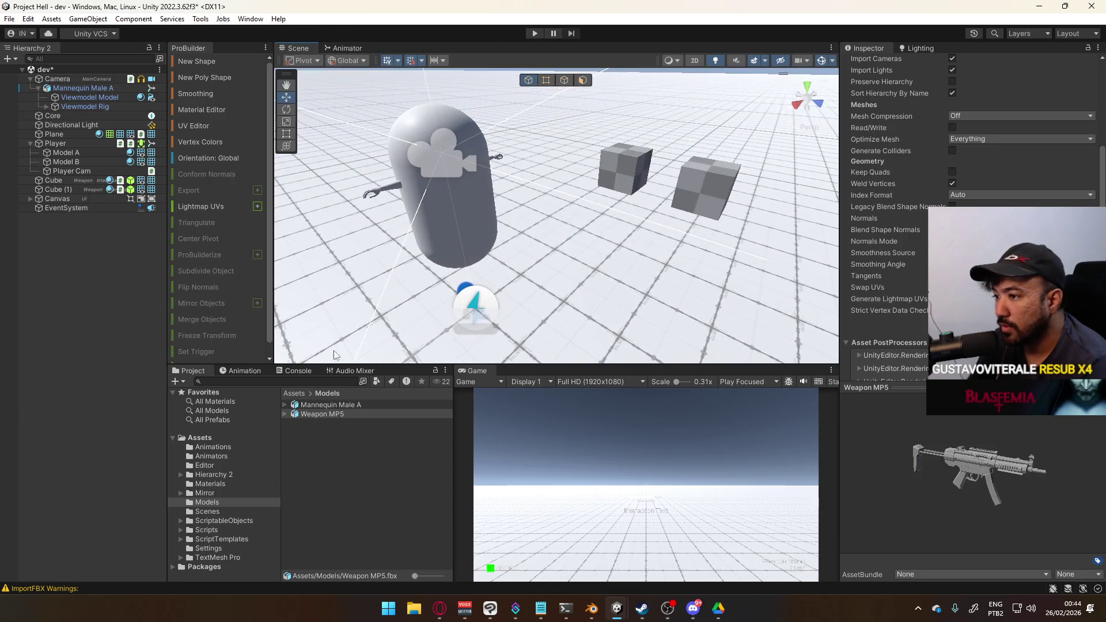
pyautogui.moveTo(334, 414); pyautogui.dragTo(576, 254)
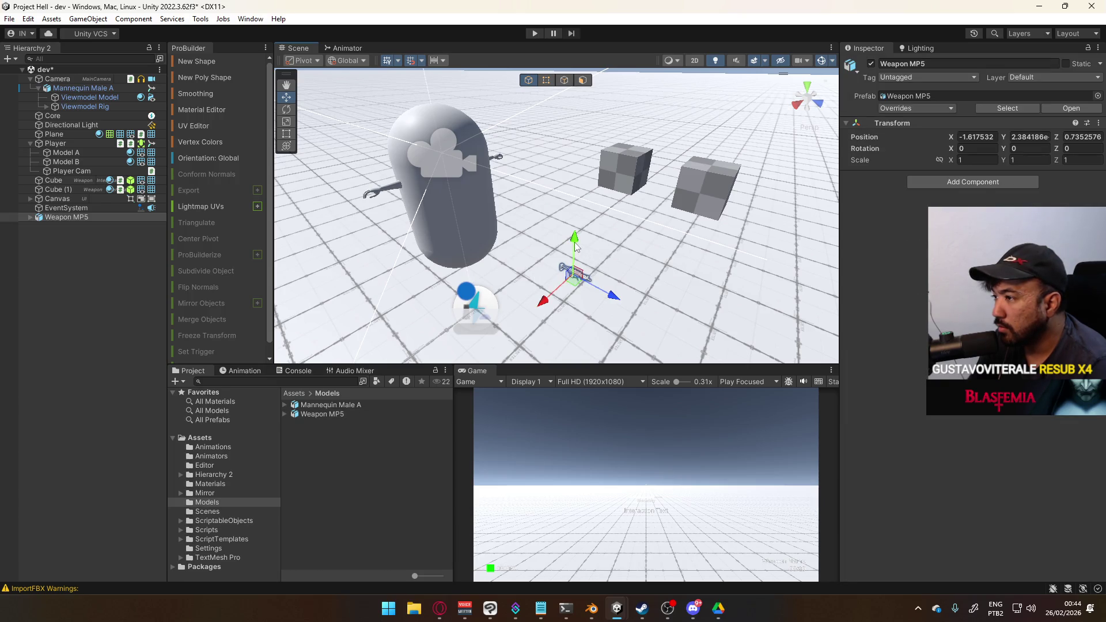
pyautogui.moveTo(591, 247)
pyautogui.mouseDown(button='right')
pyautogui.moveTo(586, 264)
pyautogui.moveTo(647, 244)
pyautogui.moveTo(668, 218)
pyautogui.moveTo(582, 222)
pyautogui.mouseUp(button='right')
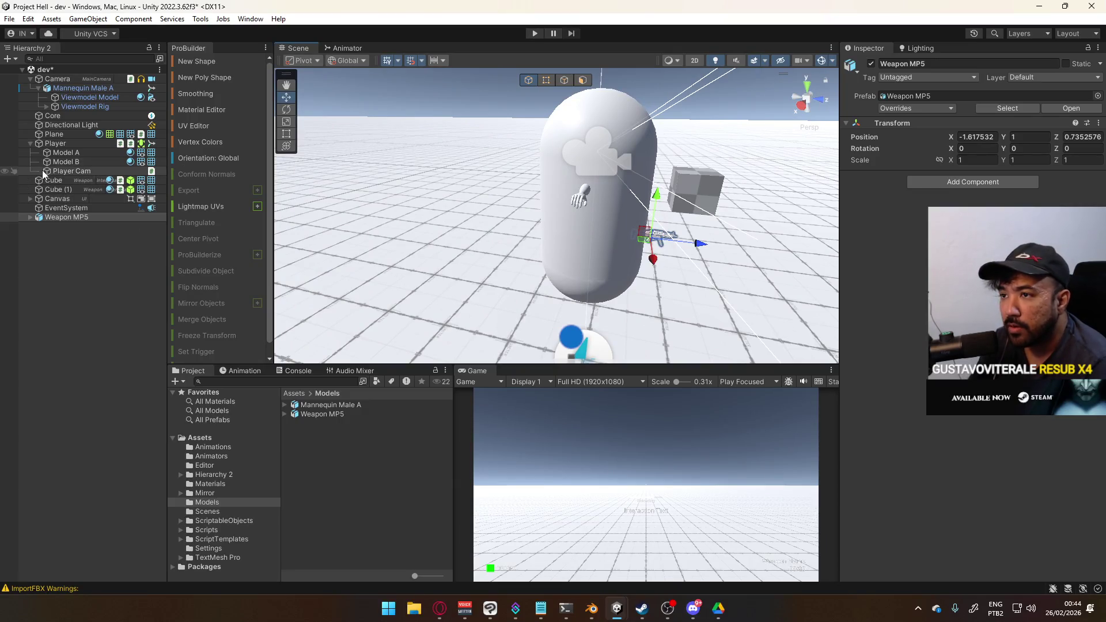
pyautogui.click(47, 106)
pyautogui.click(53, 115)
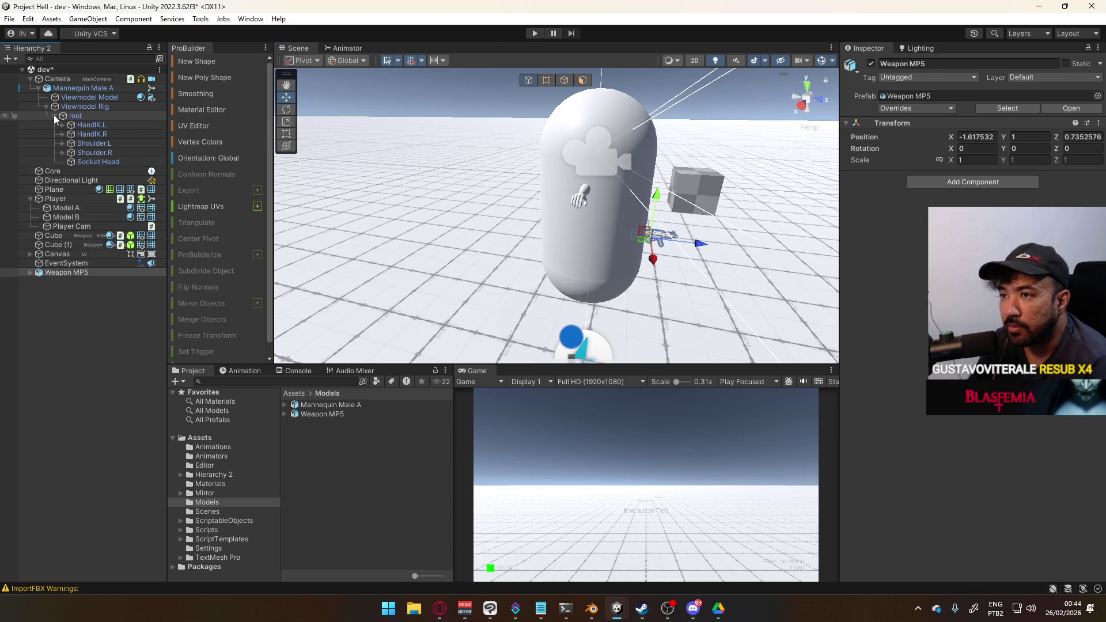
# Step: Clear Socket Hand R's parent with Alt+P and choose a new parent in Bone Relations
pyautogui.hotkey('alt', 'Tab')
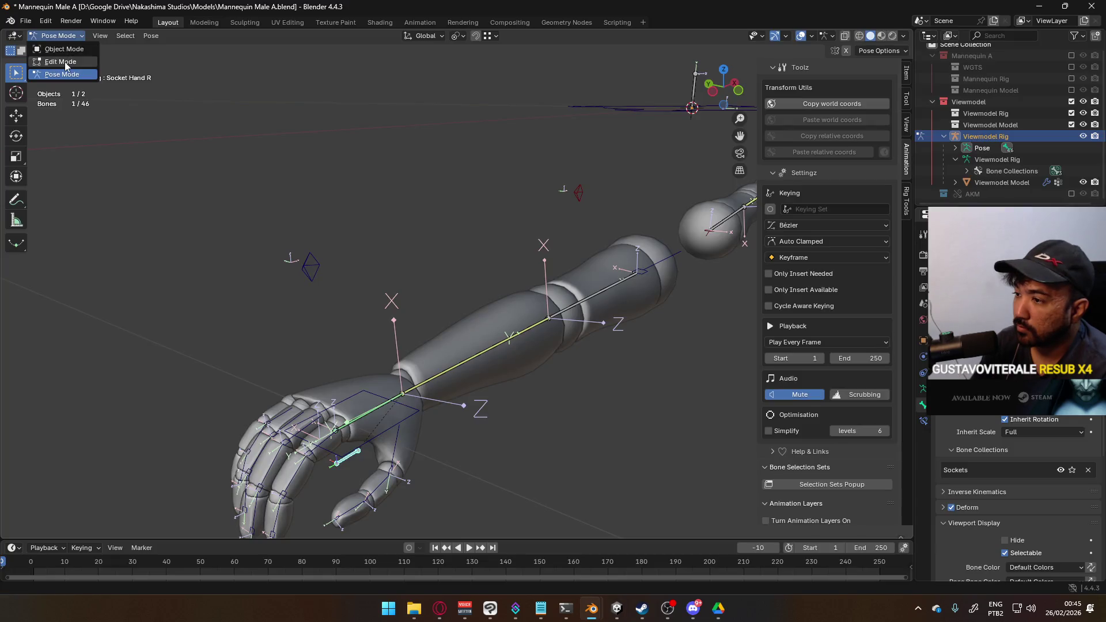
pyautogui.hotkey('alt', 'p')
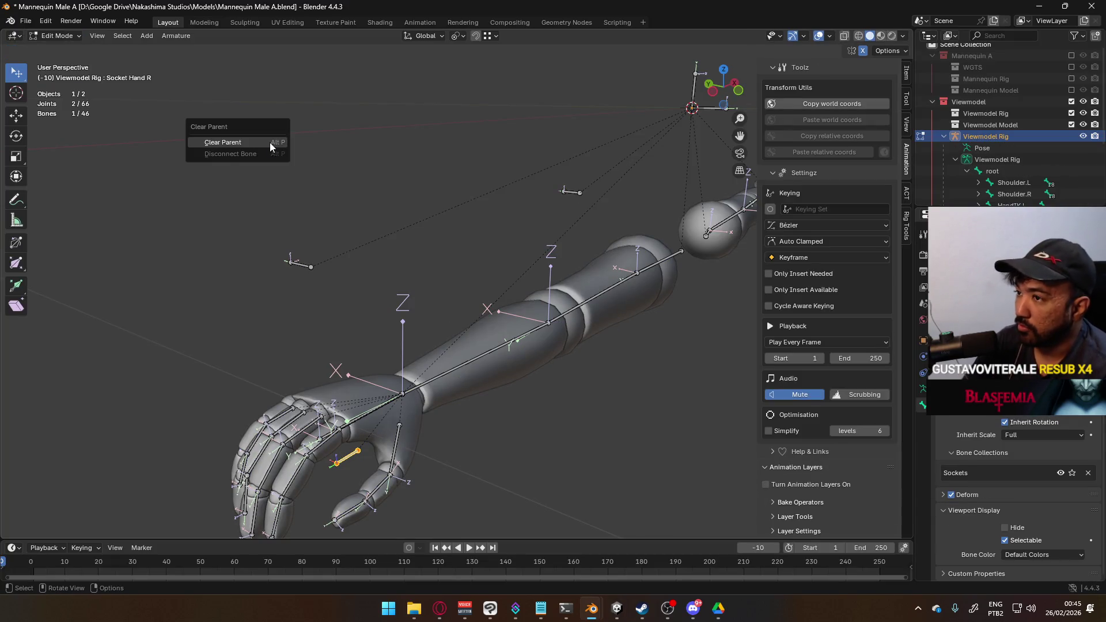
pyautogui.click(270, 142)
pyautogui.click(1043, 398)
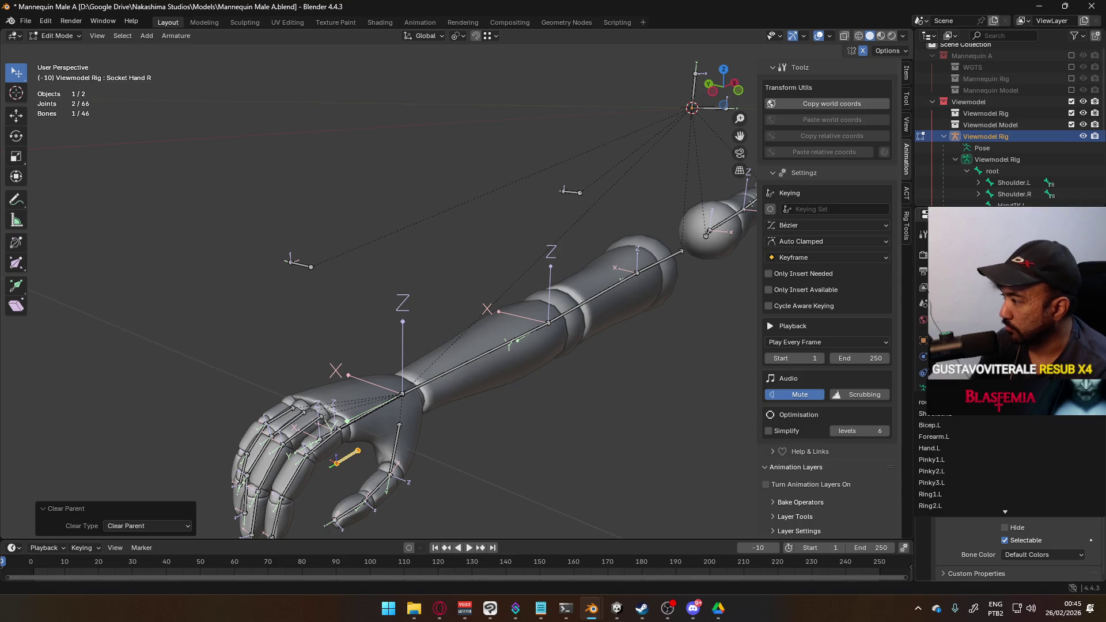
pyautogui.press('Return')
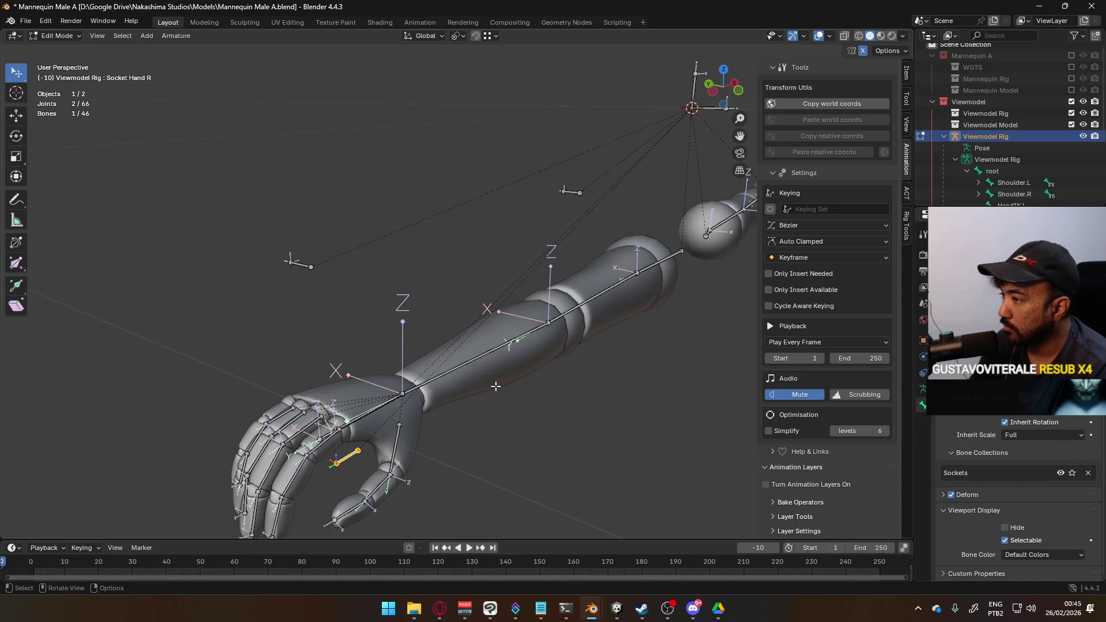
pyautogui.moveTo(495, 386); pyautogui.dragTo(576, 381, button='middle')
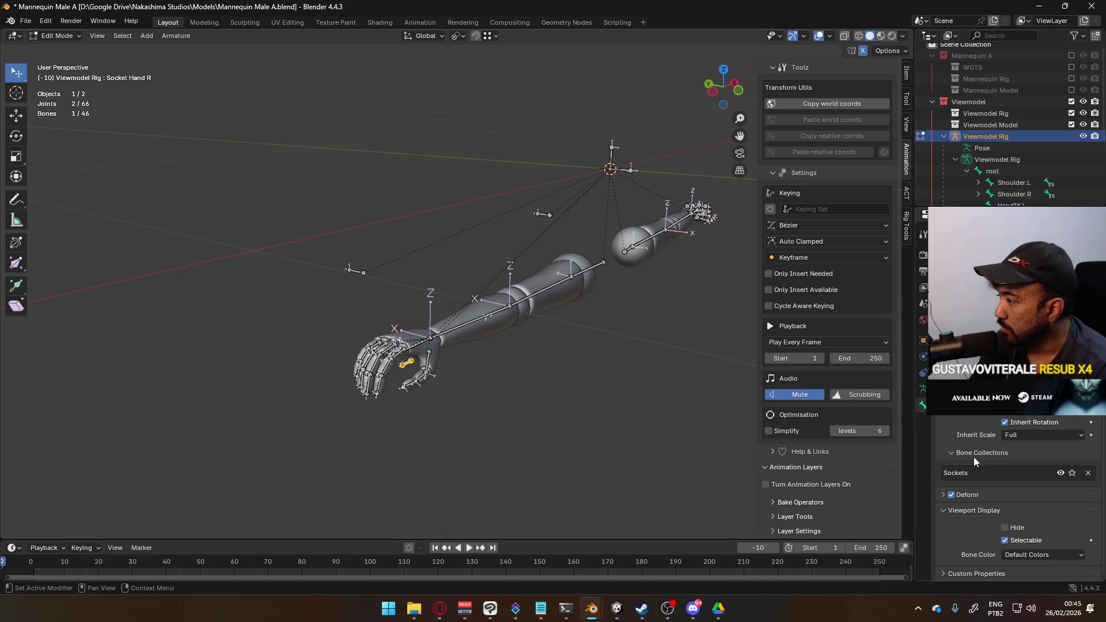
# Step: Switch the rig to Pose Mode and inspect Socket Hand R's Bone Constraints without adding one
pyautogui.click(57, 36)
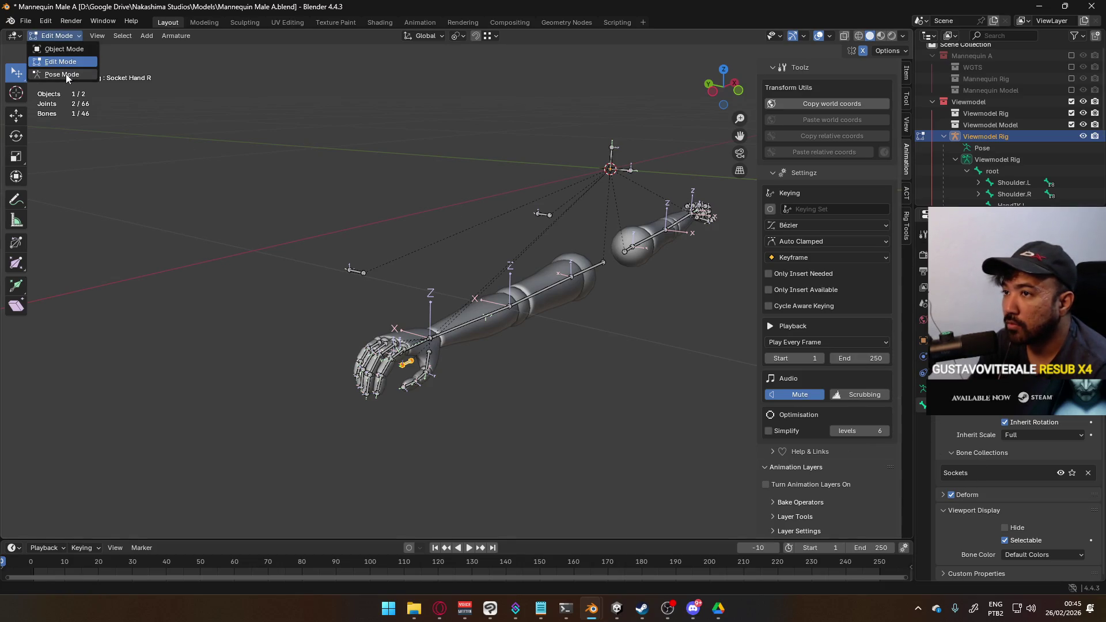
pyautogui.click(55, 70)
pyautogui.click(924, 421)
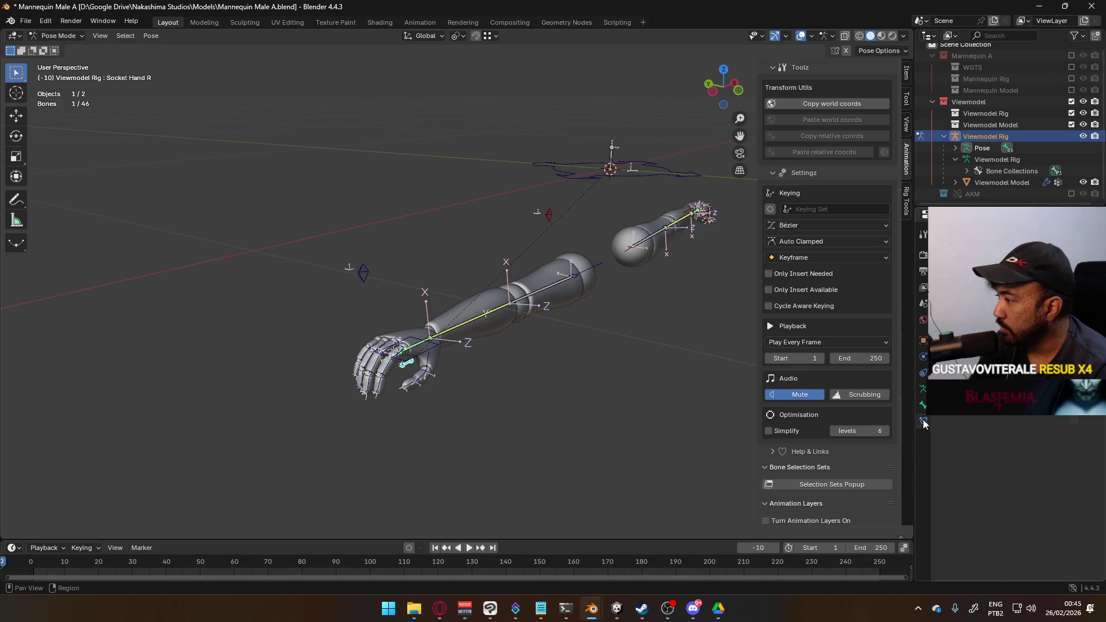
pyautogui.click(1015, 245)
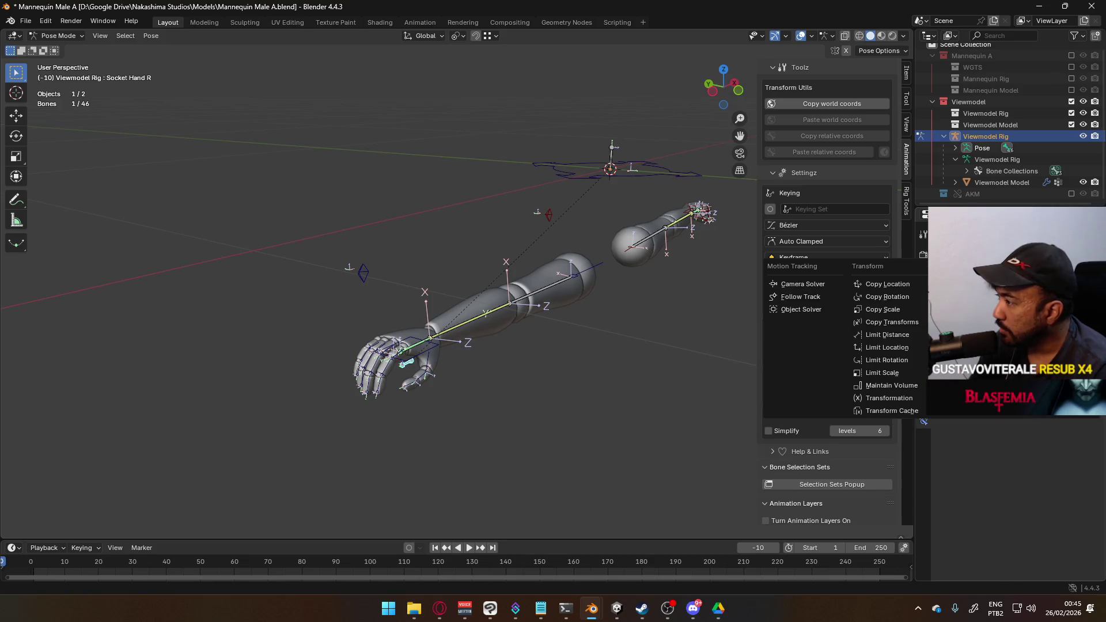
pyautogui.press('Escape')
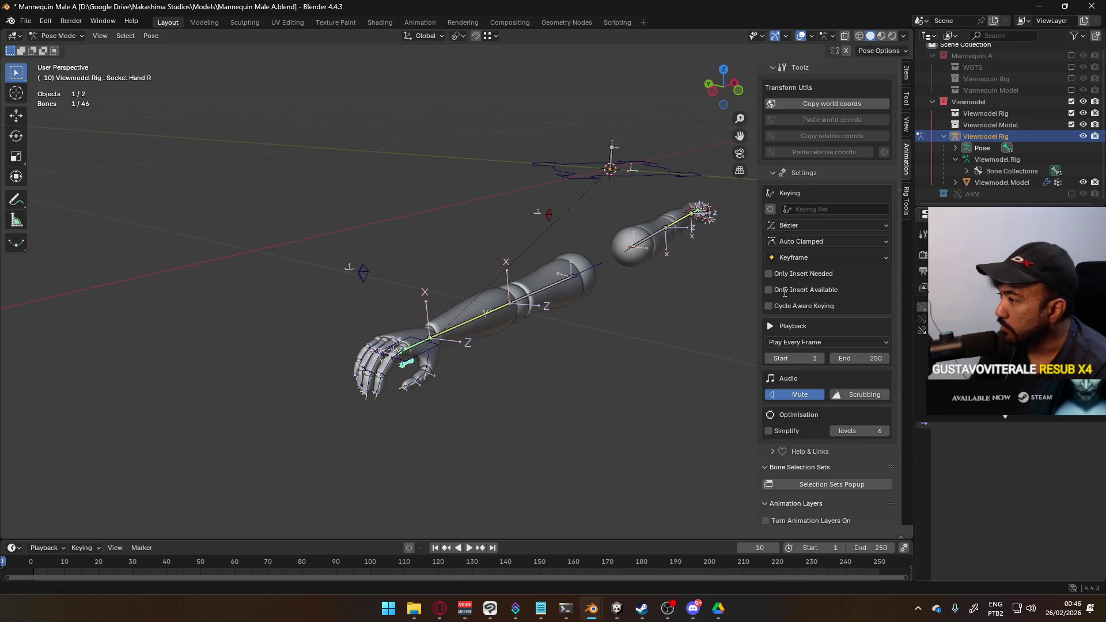
pyautogui.click(986, 275)
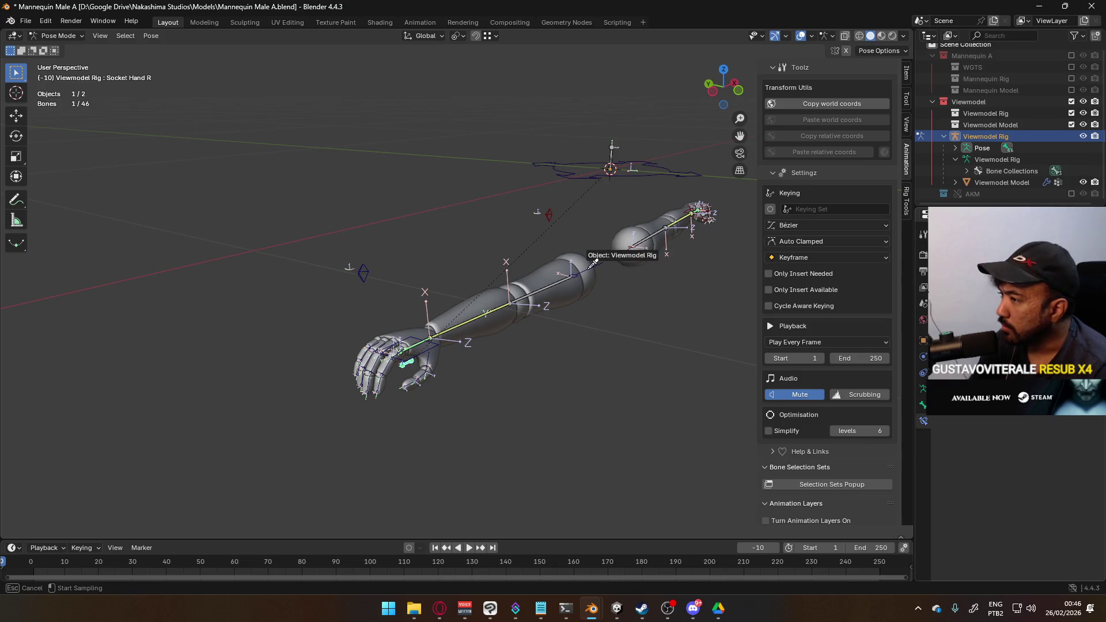
pyautogui.click(591, 265)
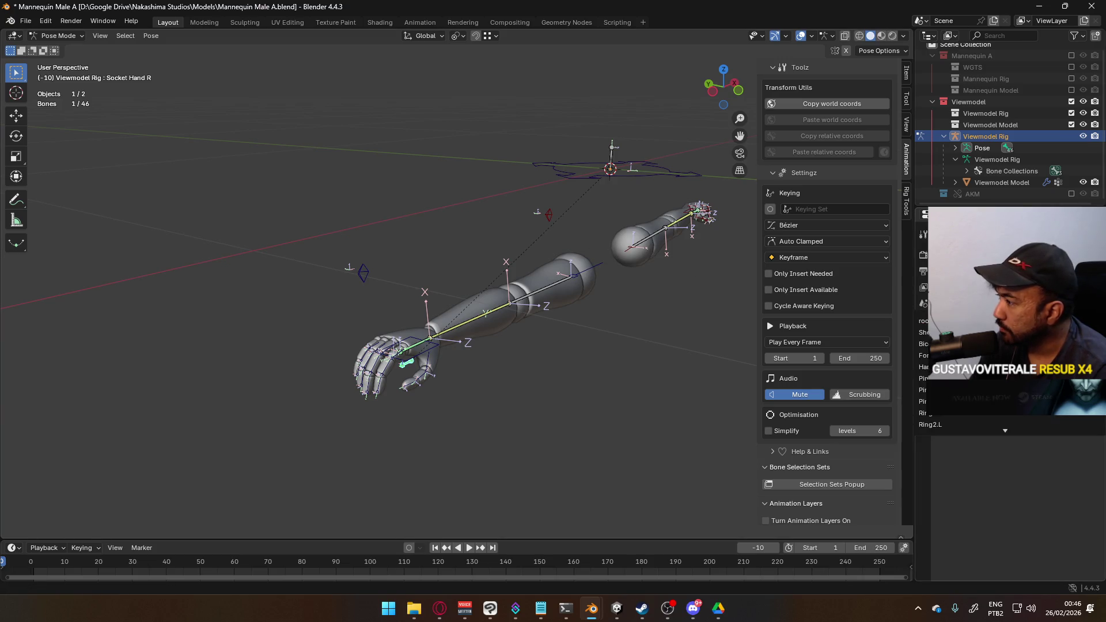
pyautogui.scroll(4, 565, 259)
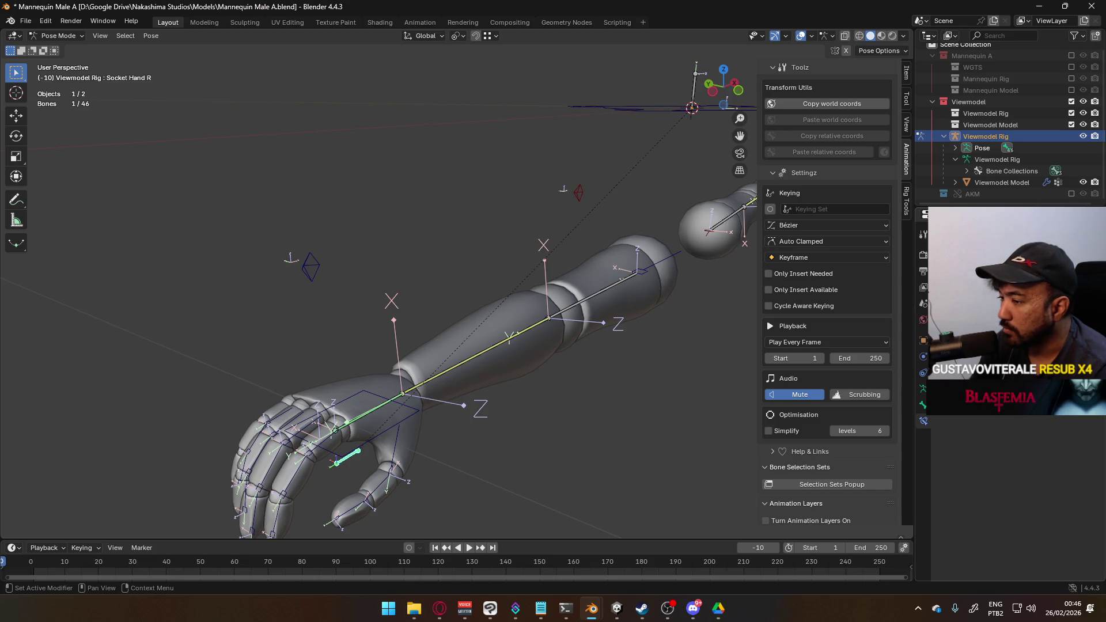
pyautogui.scroll(-4, 632, 366)
pyautogui.moveTo(633, 367)
pyautogui.mouseDown(button='middle')
pyautogui.moveTo(478, 355)
pyautogui.moveTo(588, 361)
pyautogui.mouseUp(button='middle')
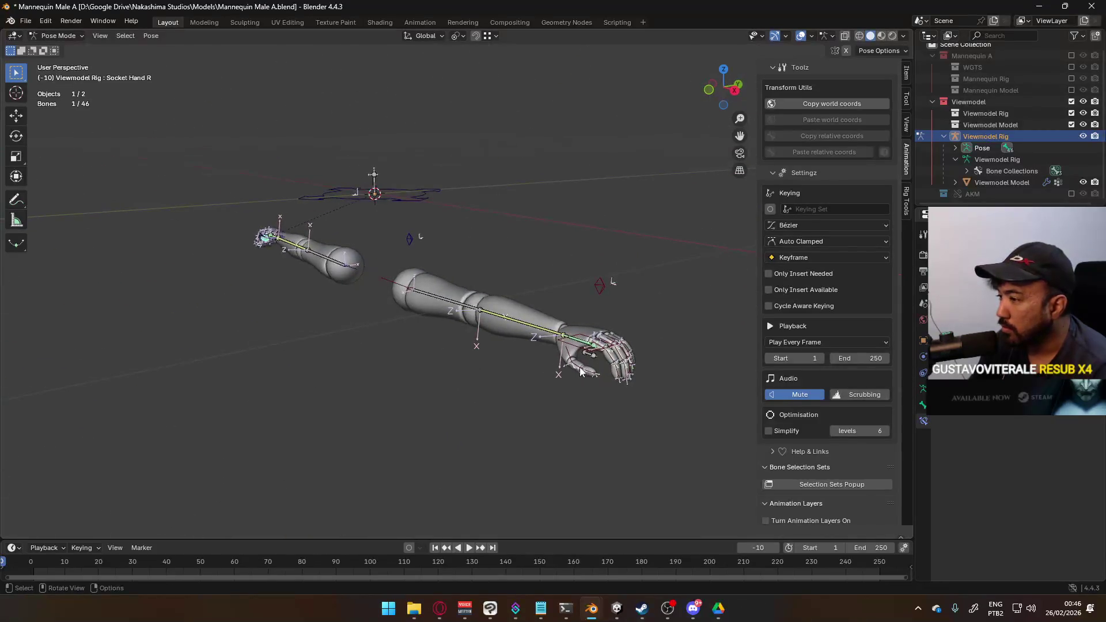
# Step: Select the Socket Hand L bone and glance at its constraint options
pyautogui.click(591, 360)
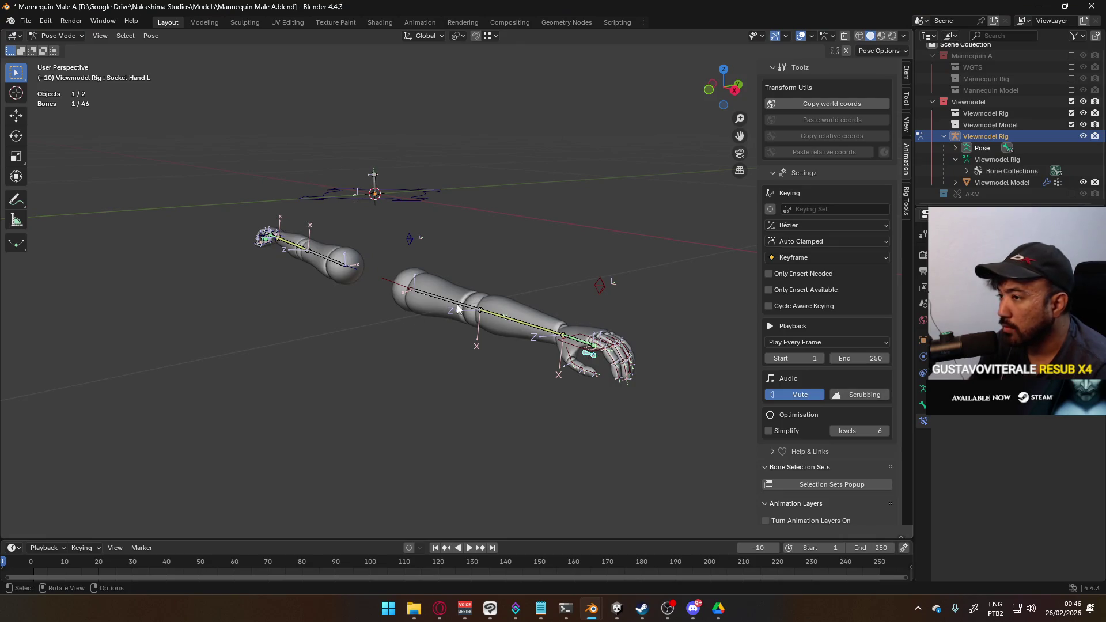
pyautogui.hotkey('shift', 'ctrl', 'c')
pyautogui.press('Escape')
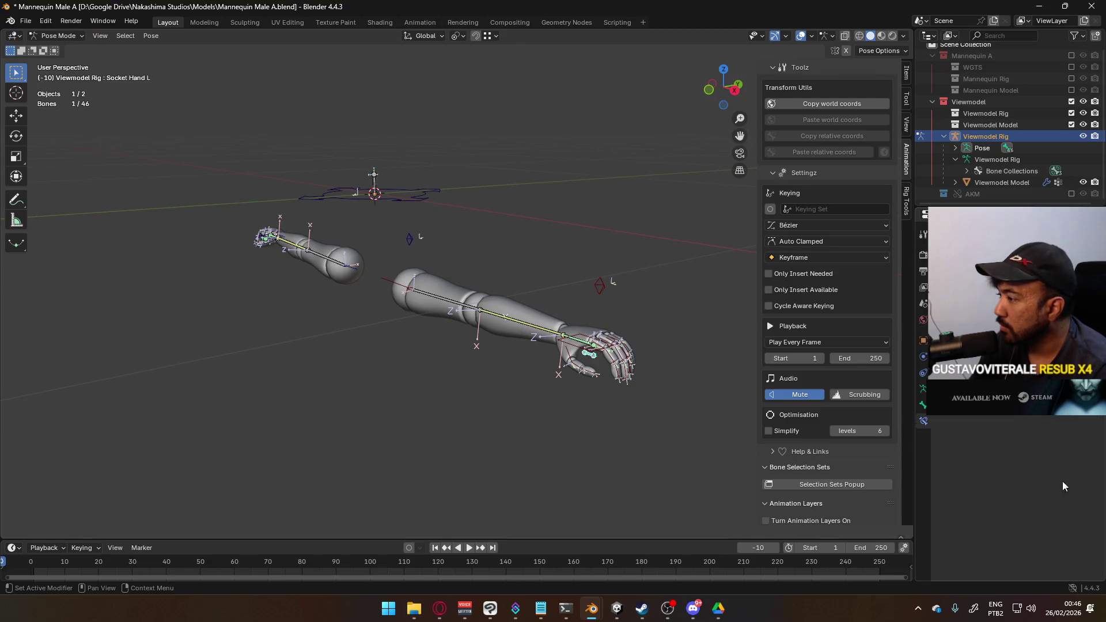
pyautogui.scroll(5, 1018, 490)
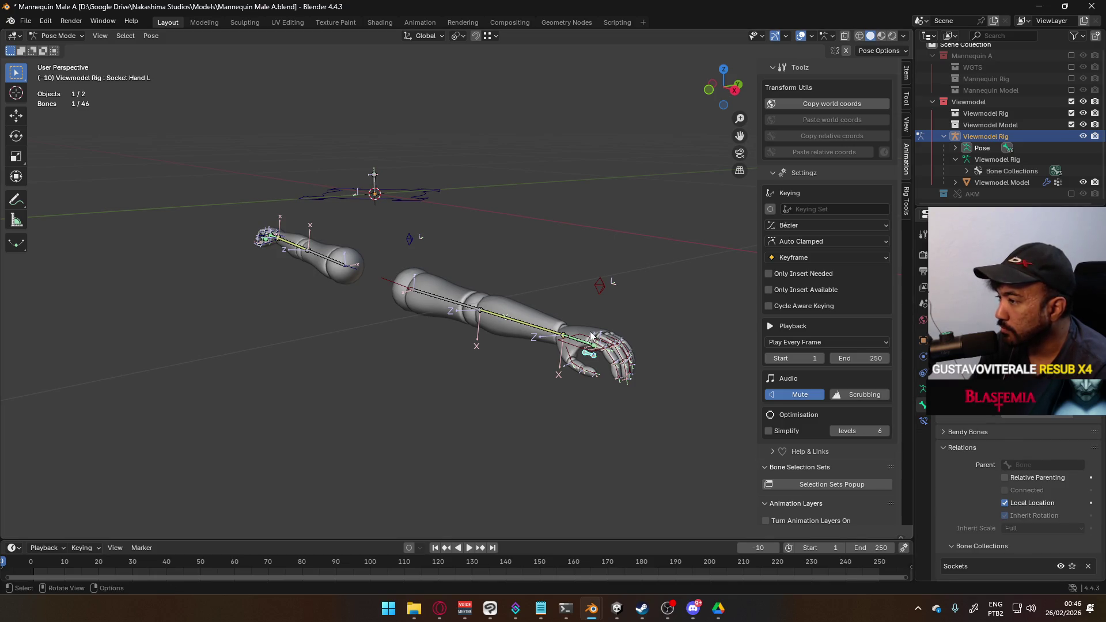
# Step: In Edit Mode set Socket Hand L's parent to root, then check its constraints in Pose Mode
pyautogui.click(57, 36)
pyautogui.click(55, 61)
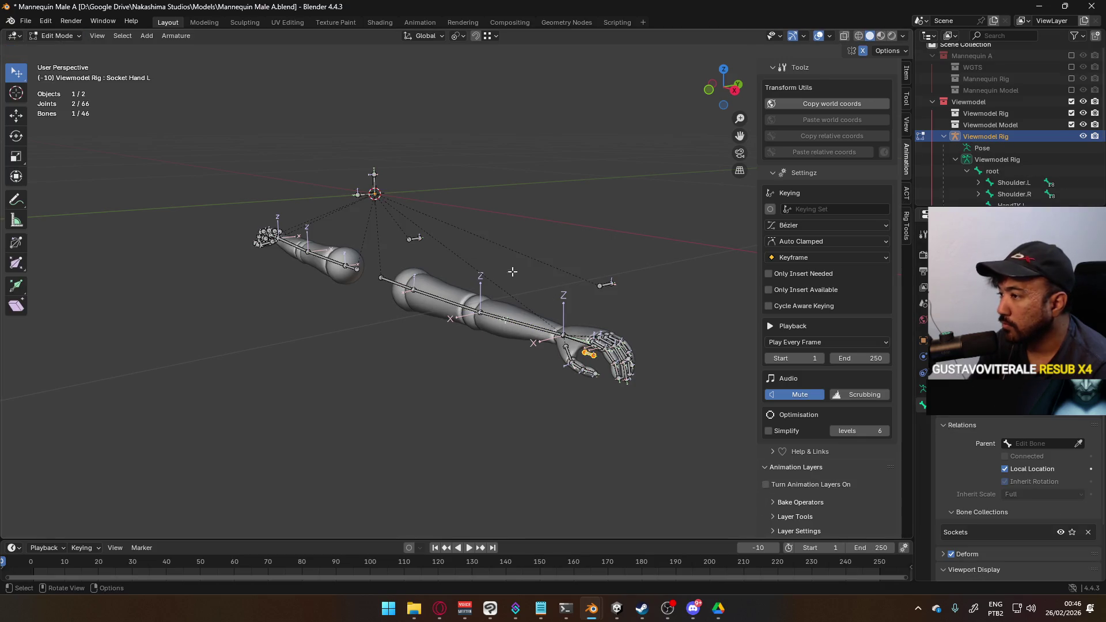
pyautogui.click(1040, 444)
pyautogui.click(1020, 463)
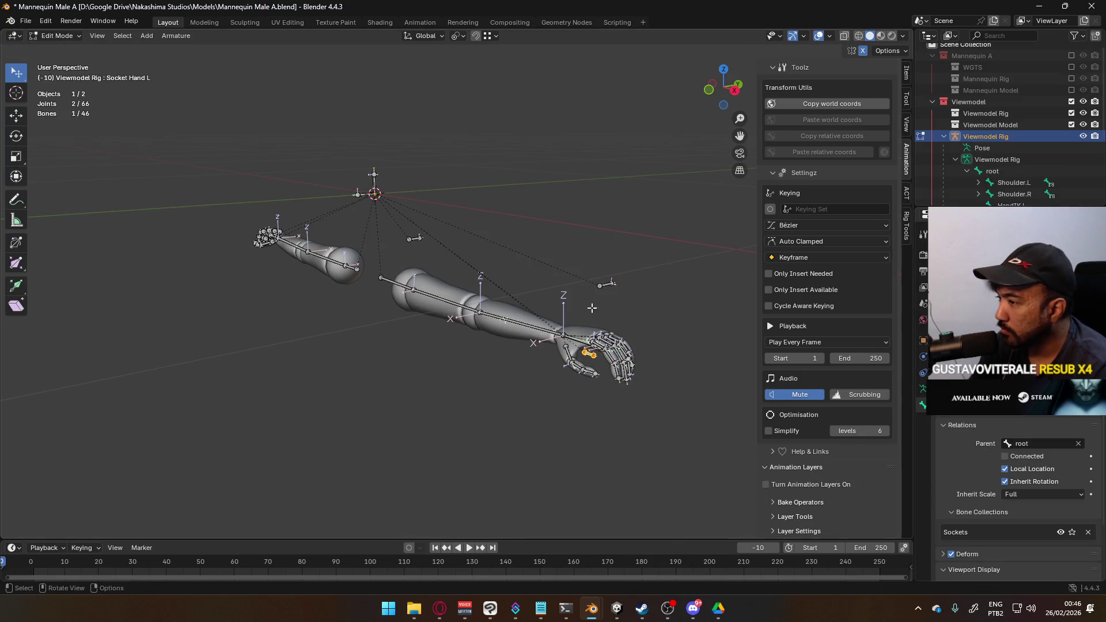
pyautogui.click(58, 35)
pyautogui.click(55, 74)
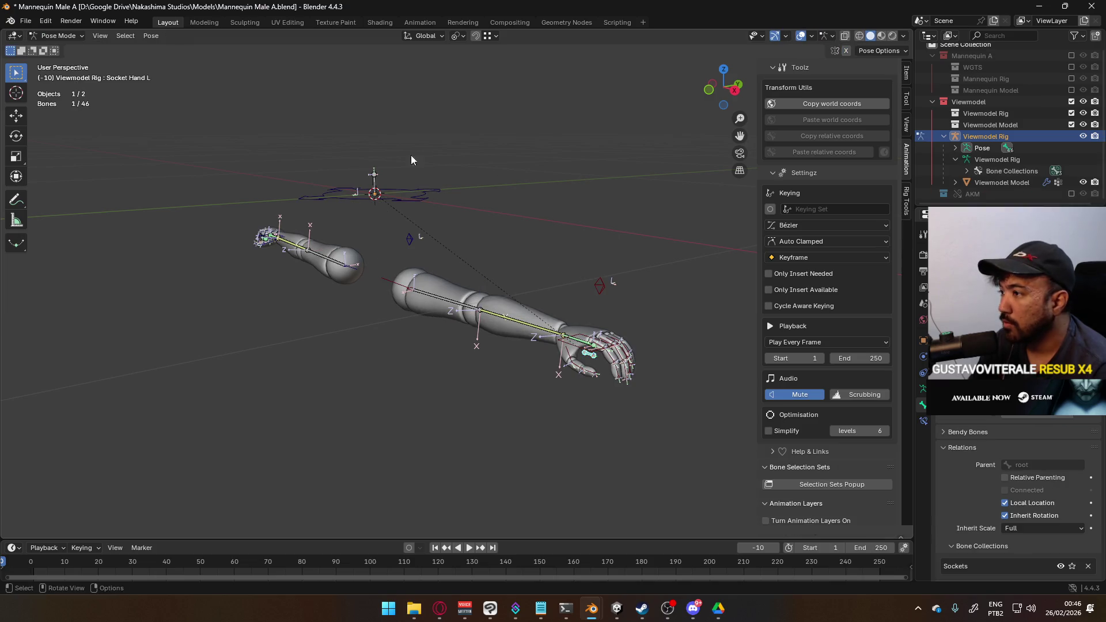
pyautogui.click(924, 421)
pyautogui.click(1008, 245)
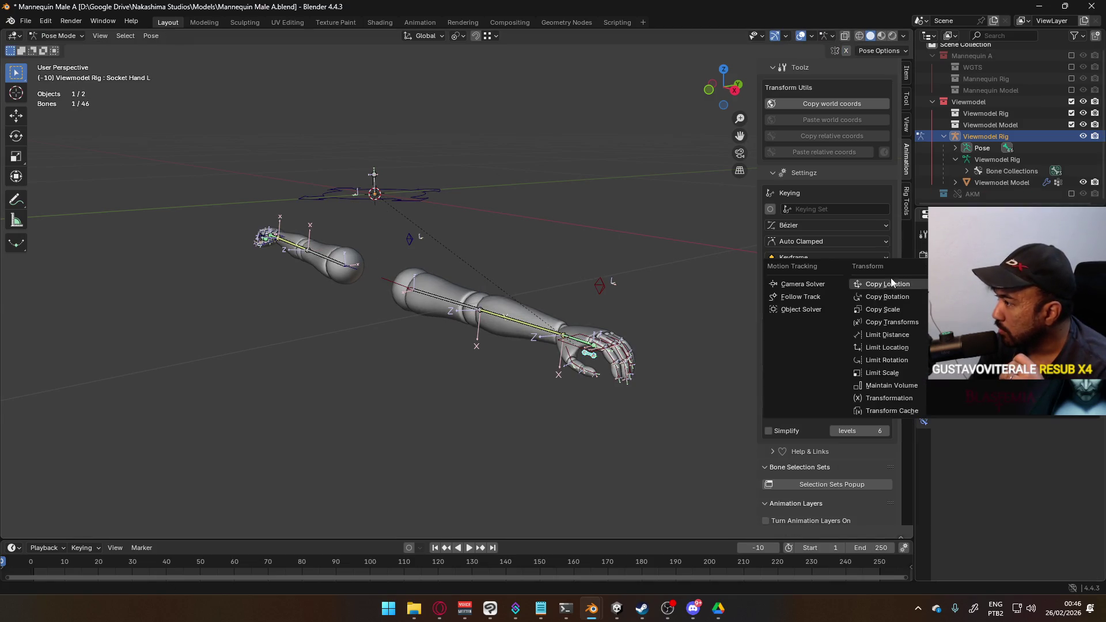
pyautogui.press('Escape')
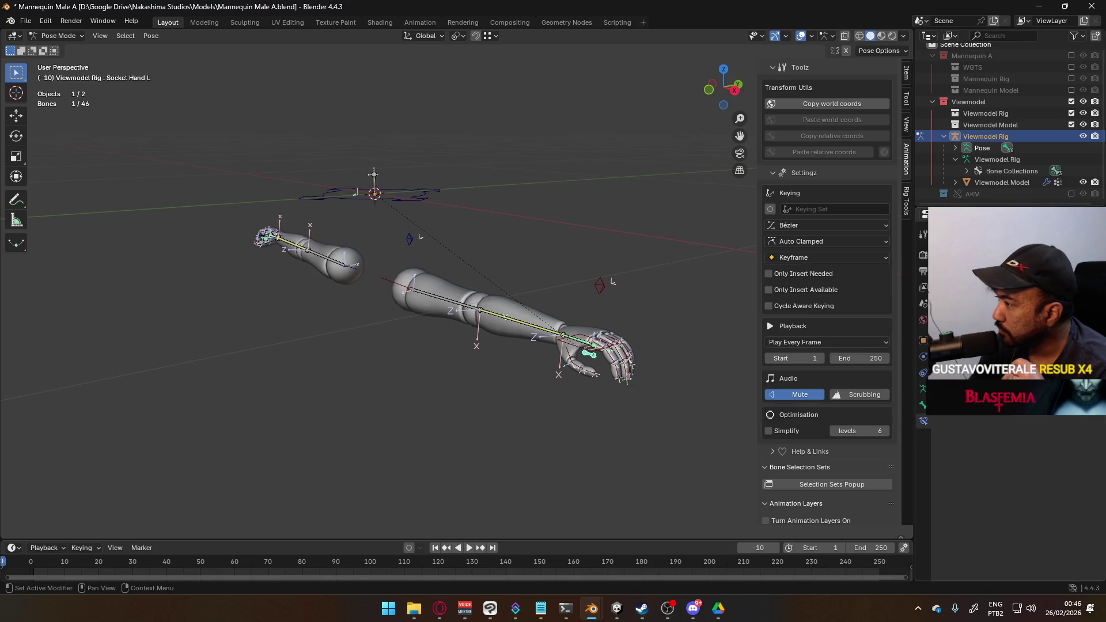
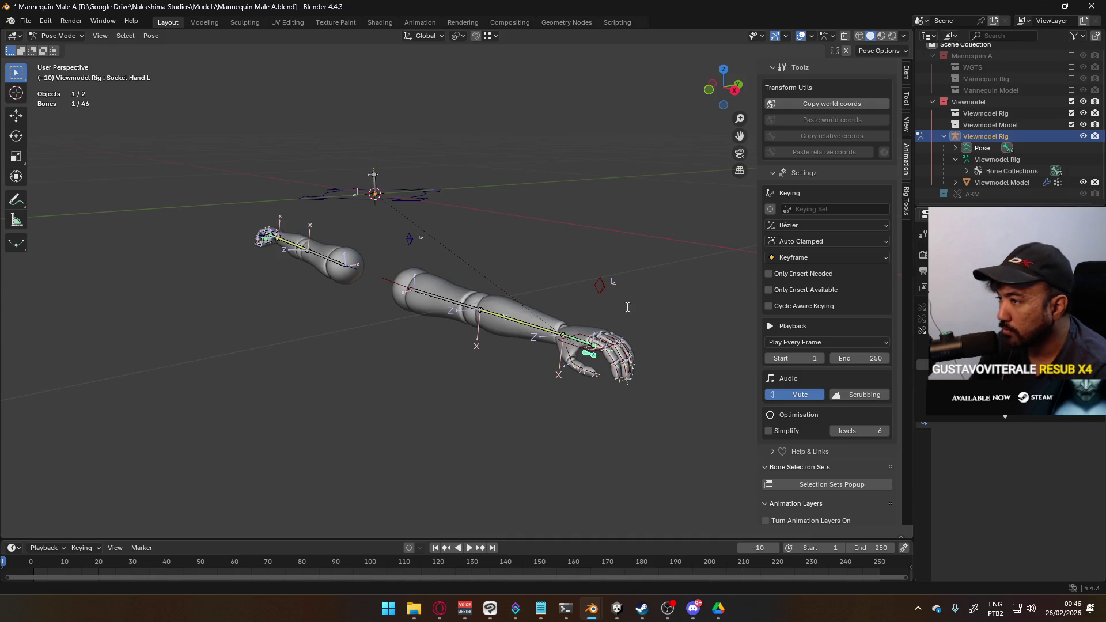
# Step: Return the viewmodel rig to Object Mode and save Mannequin Male A.blend
pyautogui.click(922, 375)
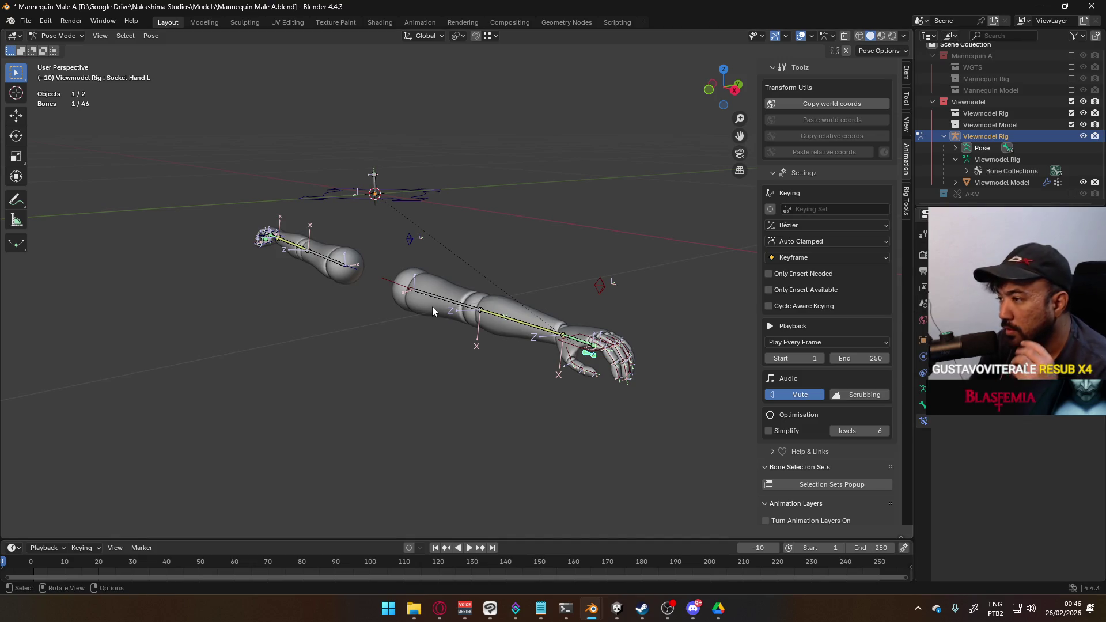
pyautogui.click(58, 36)
pyautogui.click(54, 49)
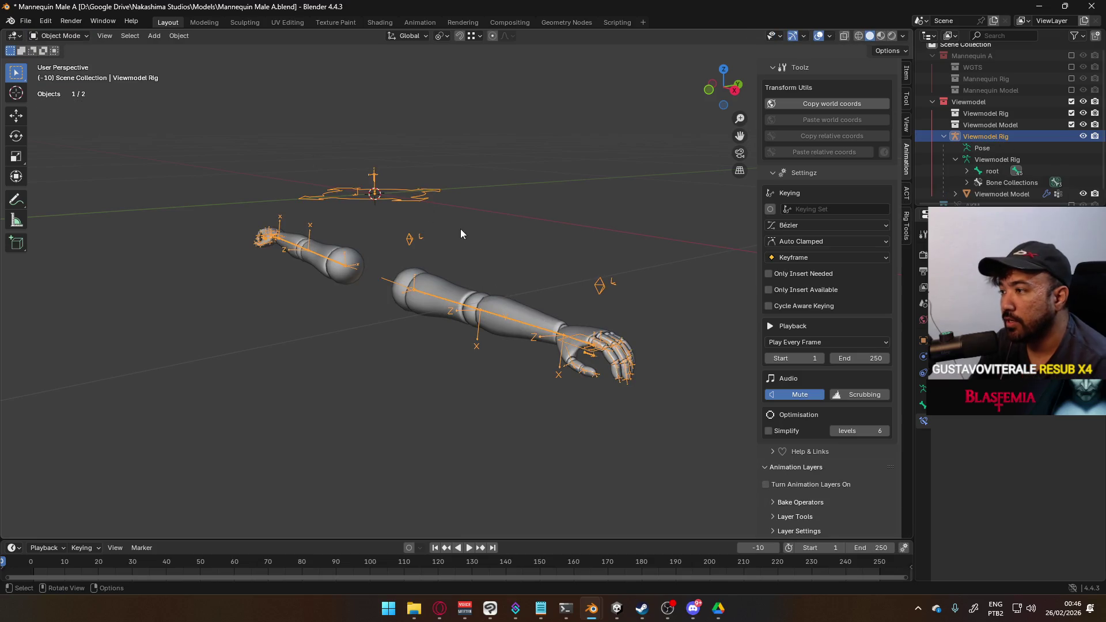
pyautogui.hotkey('ctrl', 's')
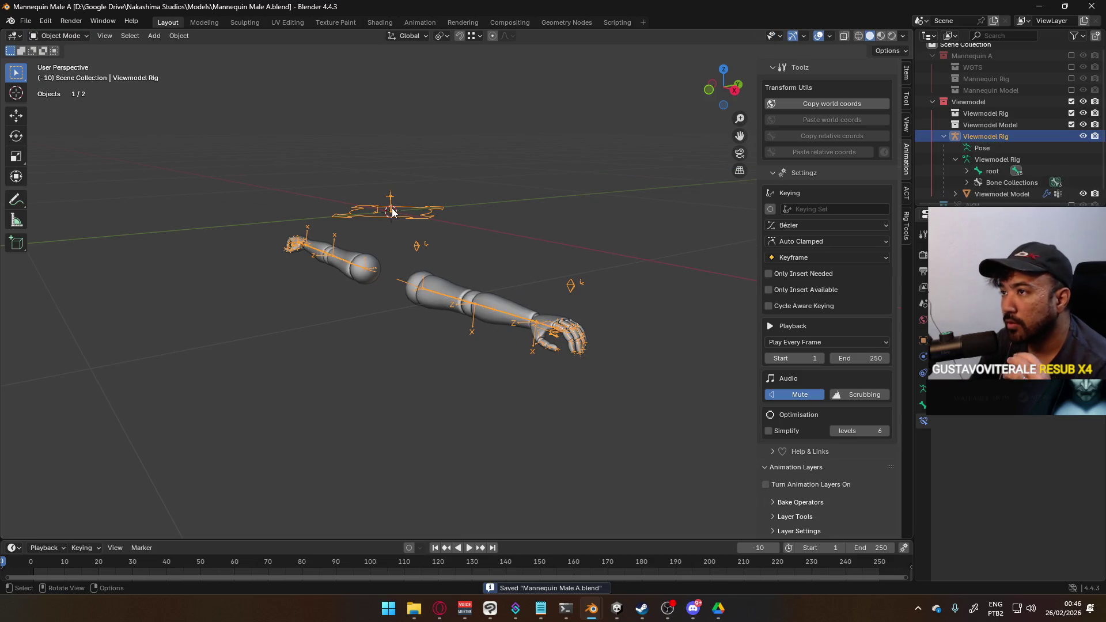
# Step: Select both the viewmodel rig and the Viewmodel Model arm mesh for export
pyautogui.moveTo(304, 230); pyautogui.dragTo(375, 240, button='middle')
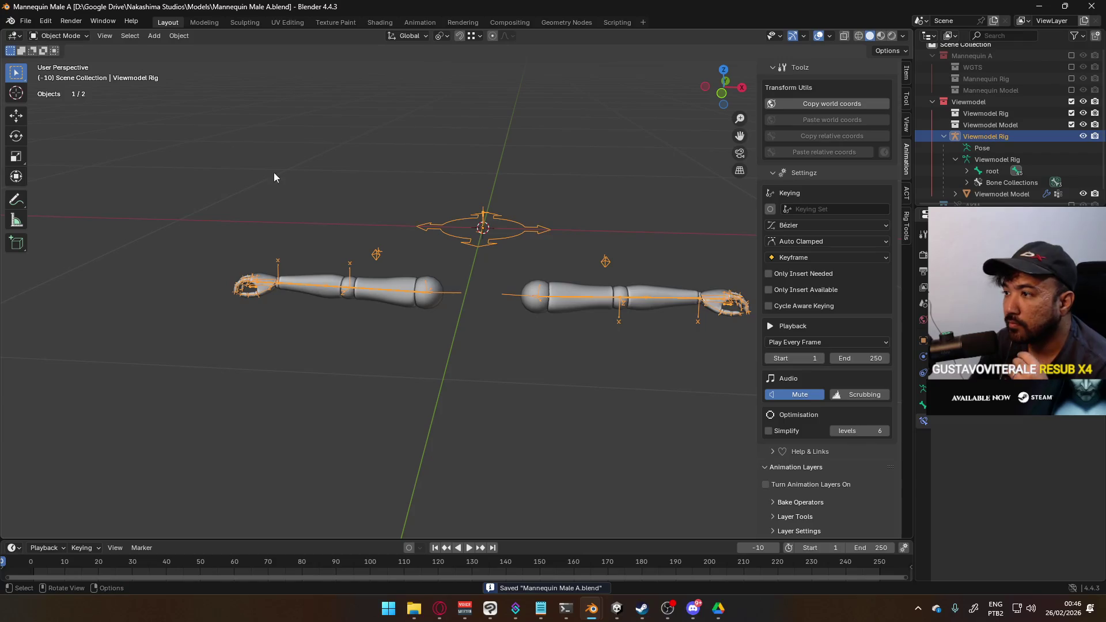
pyautogui.press('a')
pyautogui.click(26, 21)
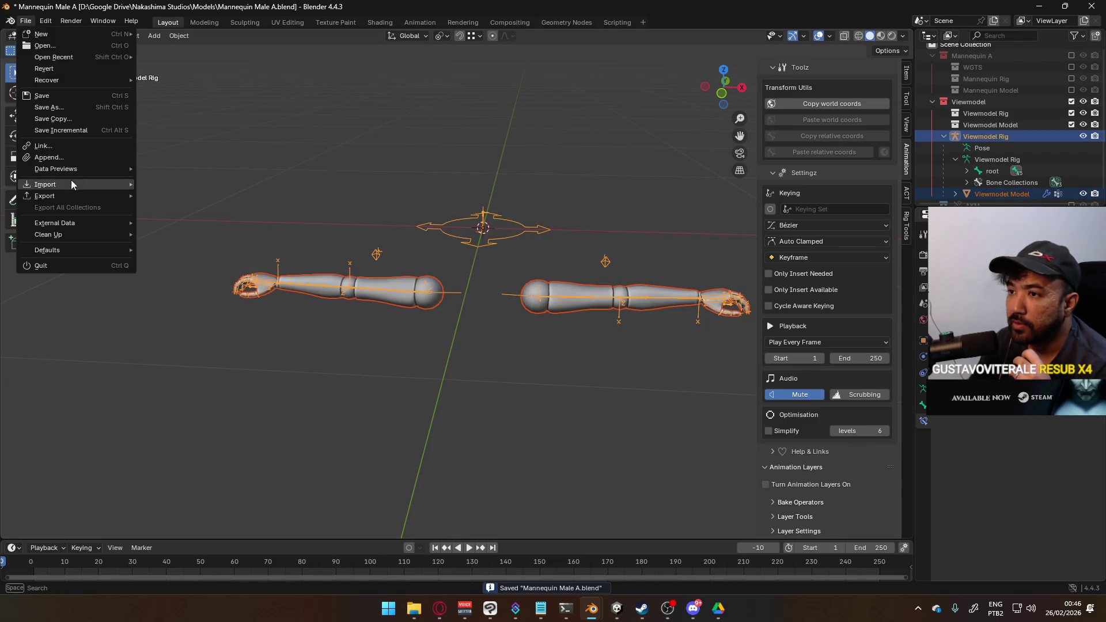
# Step: Start an FBX export aimed at the Unity project's Models folder
pyautogui.moveTo(75, 196)
pyautogui.click(233, 300)
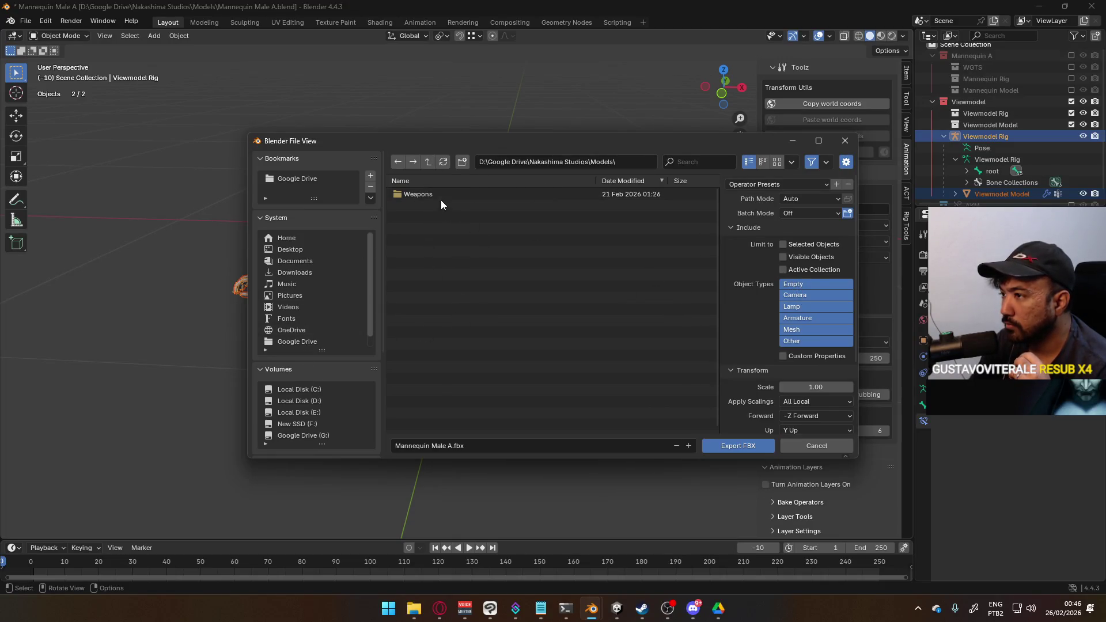
pyautogui.scroll(-4, 323, 400)
pyautogui.scroll(-1, 314, 383)
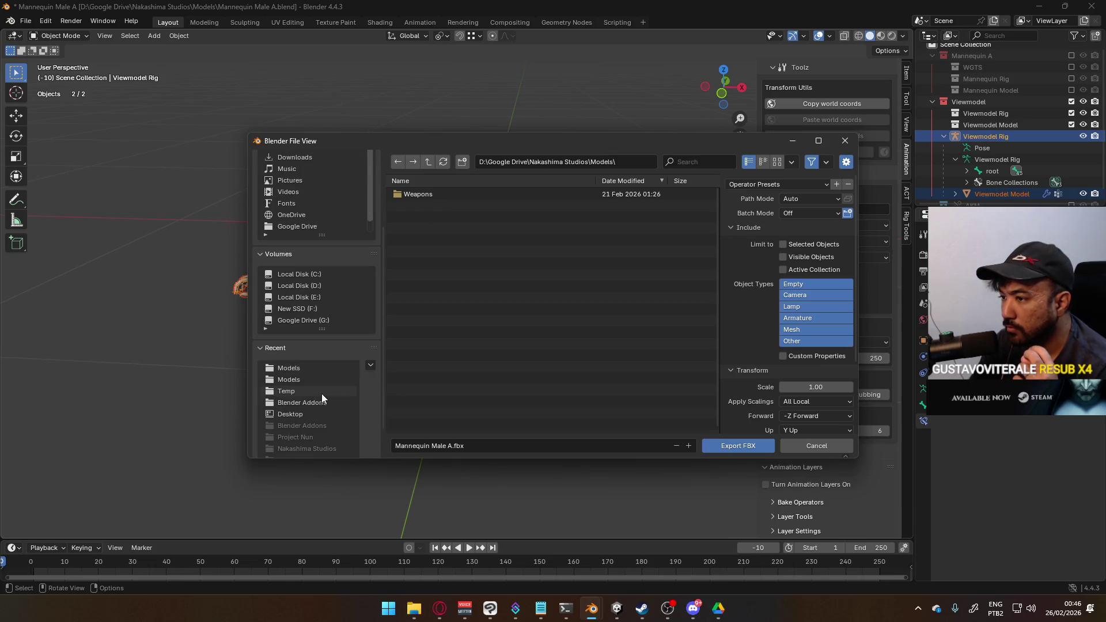
pyautogui.click(320, 371)
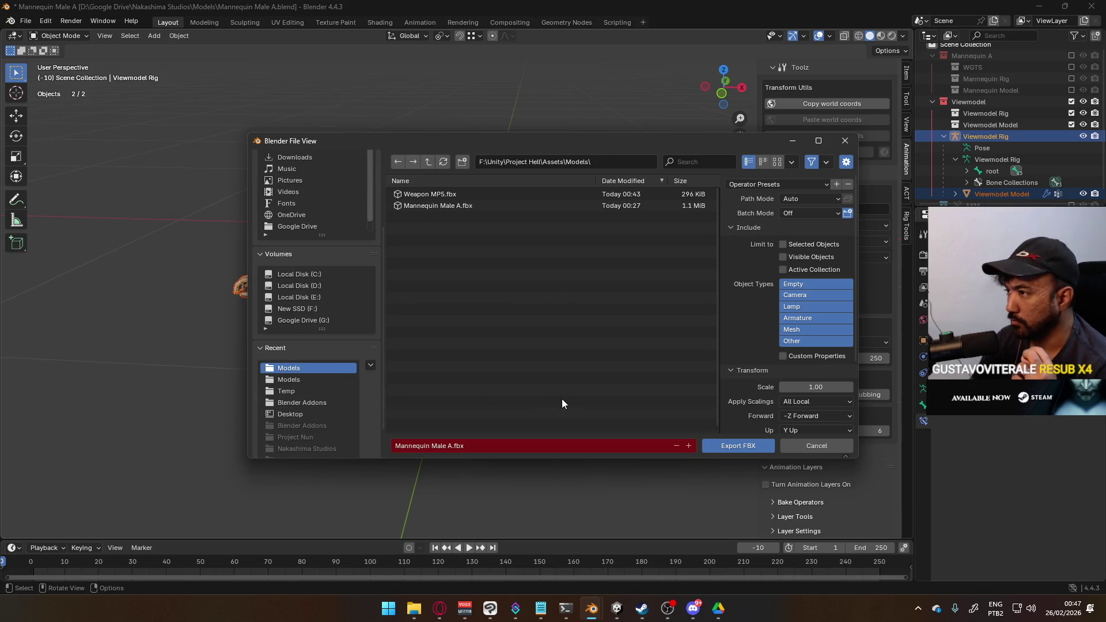
# Step: Export with the Unity preset, Apply Transform on and Animation off, overwriting Mannequin Male A.fbx
pyautogui.click(818, 186)
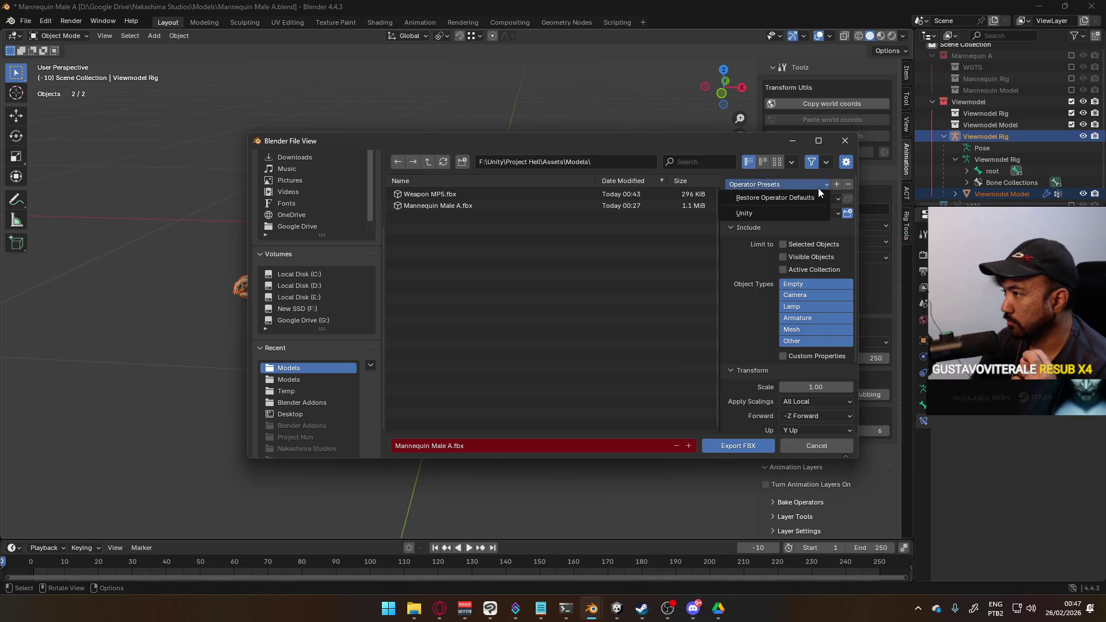
pyautogui.click(762, 210)
pyautogui.scroll(-4, 804, 321)
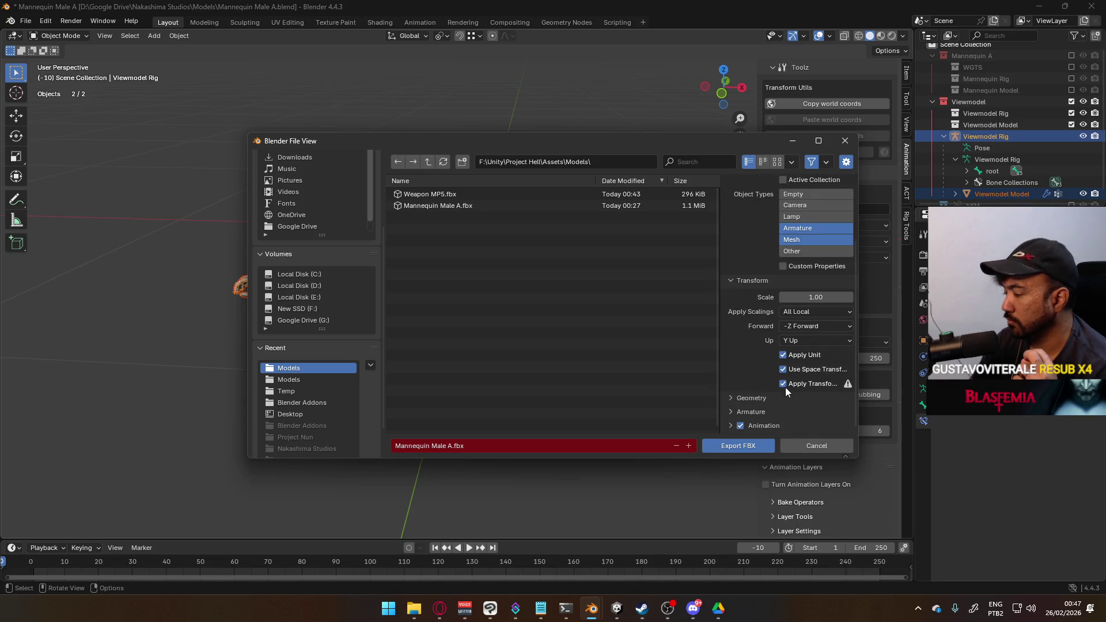
pyautogui.click(784, 384)
pyautogui.click(743, 424)
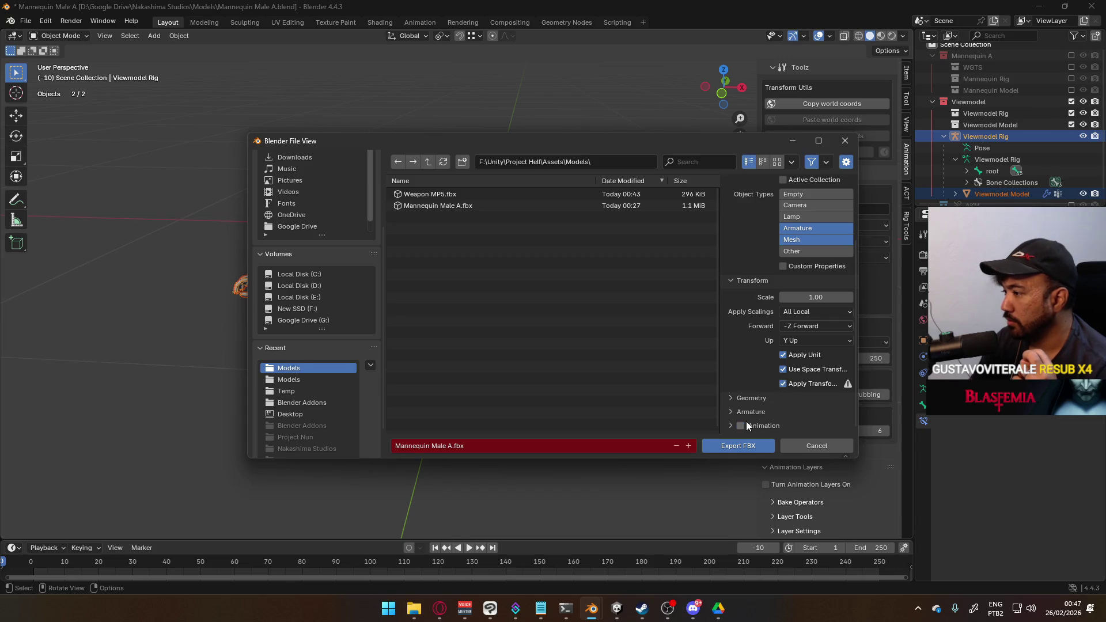
pyautogui.doubleClick(453, 205)
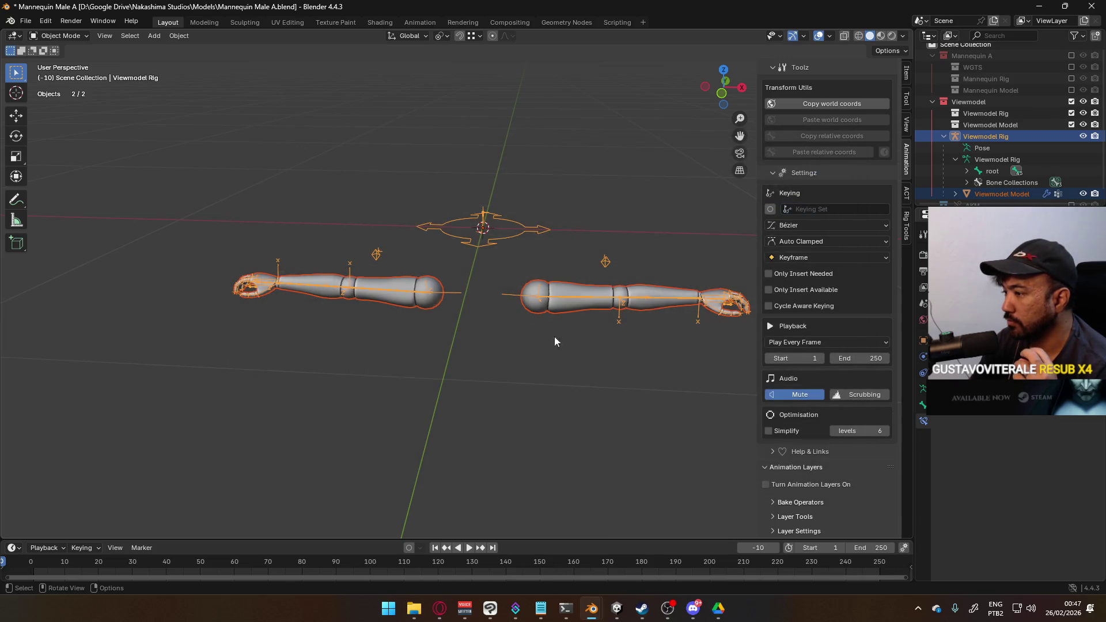
pyautogui.moveTo(618, 608)
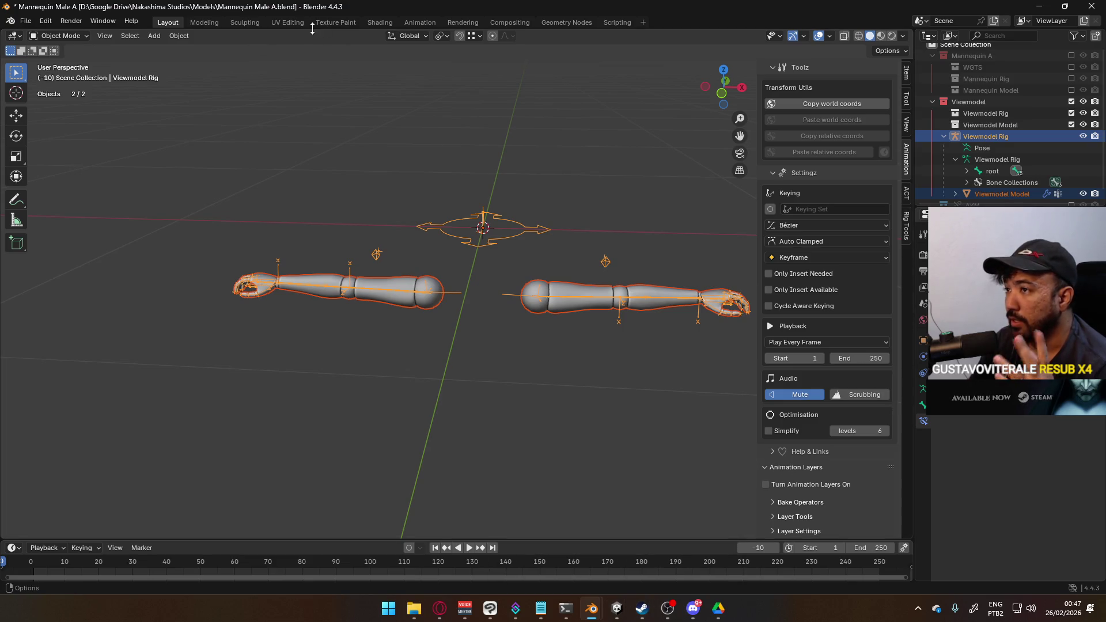
pyautogui.click(1039, 6)
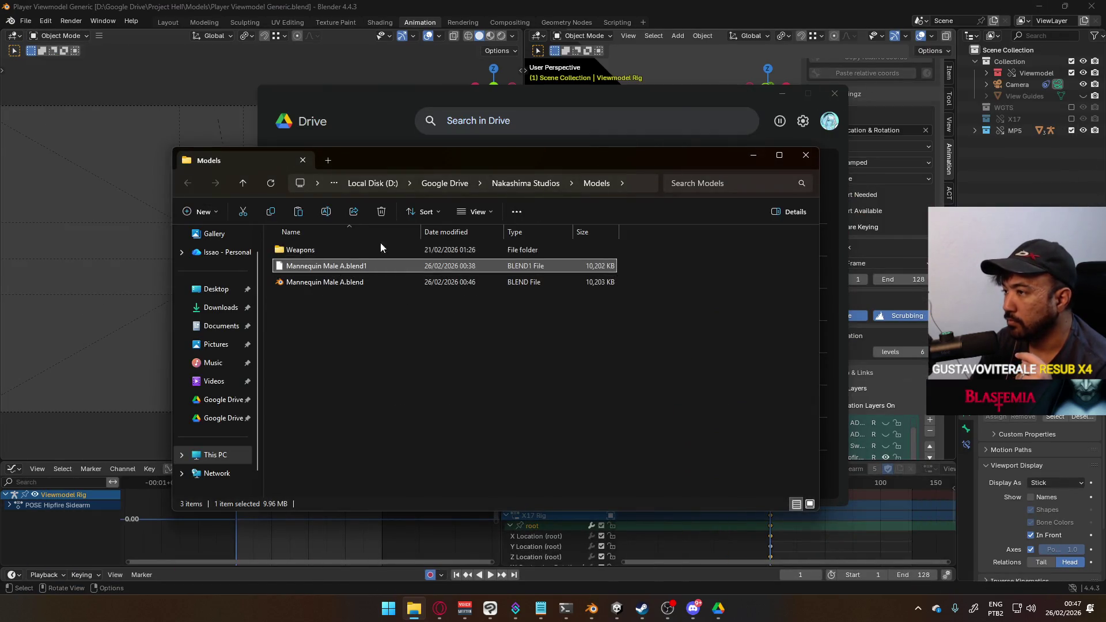
# Step: Try a 'Viewmodel' prefix on Mannequin Male A.blend, then undo to keep the original name
pyautogui.click(352, 282)
pyautogui.click(330, 285)
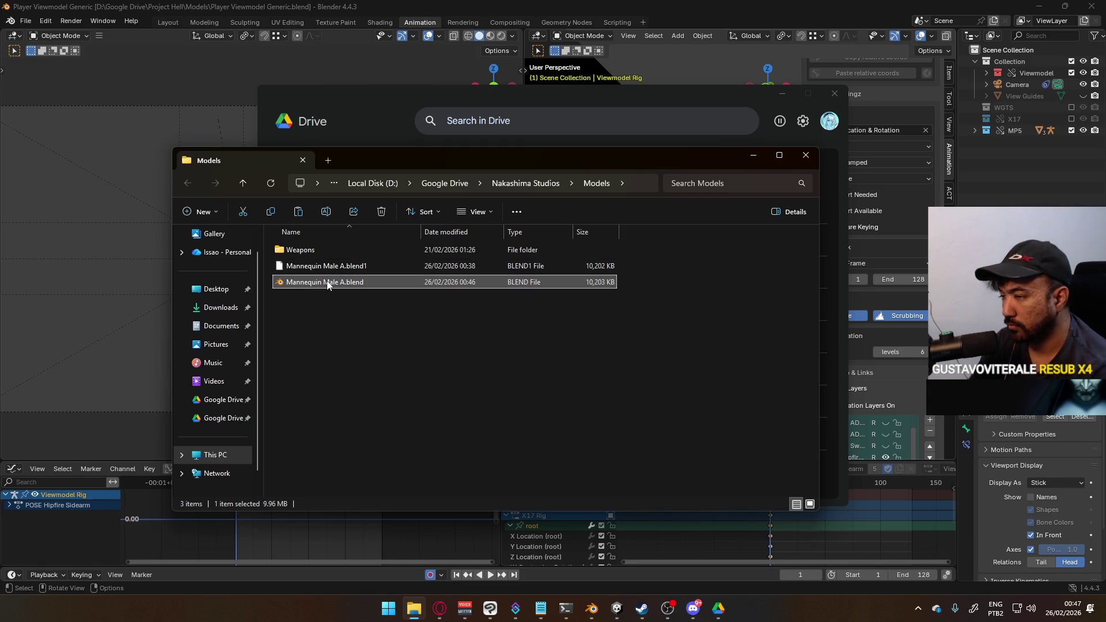
pyautogui.press('Home')
pyautogui.write('Viewmode')
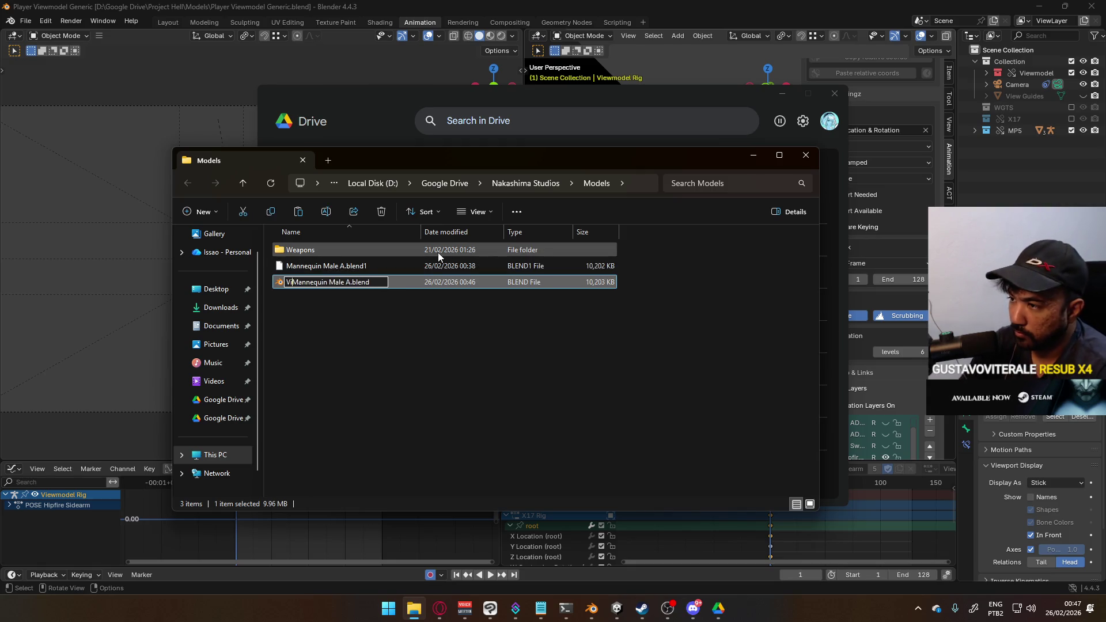
pyautogui.write('l')
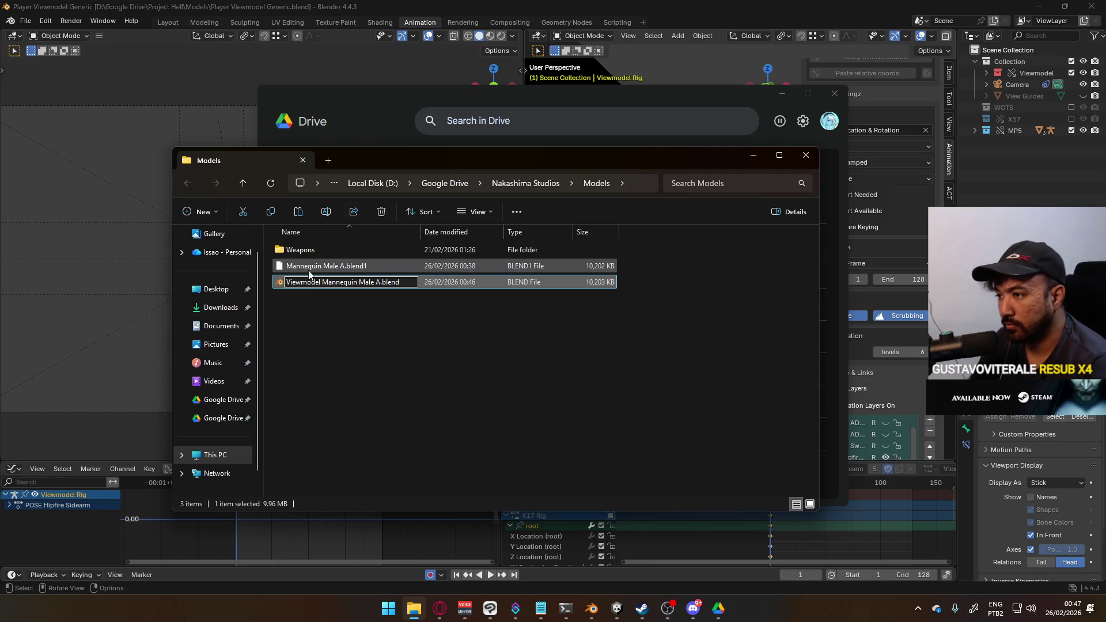
pyautogui.click(340, 314)
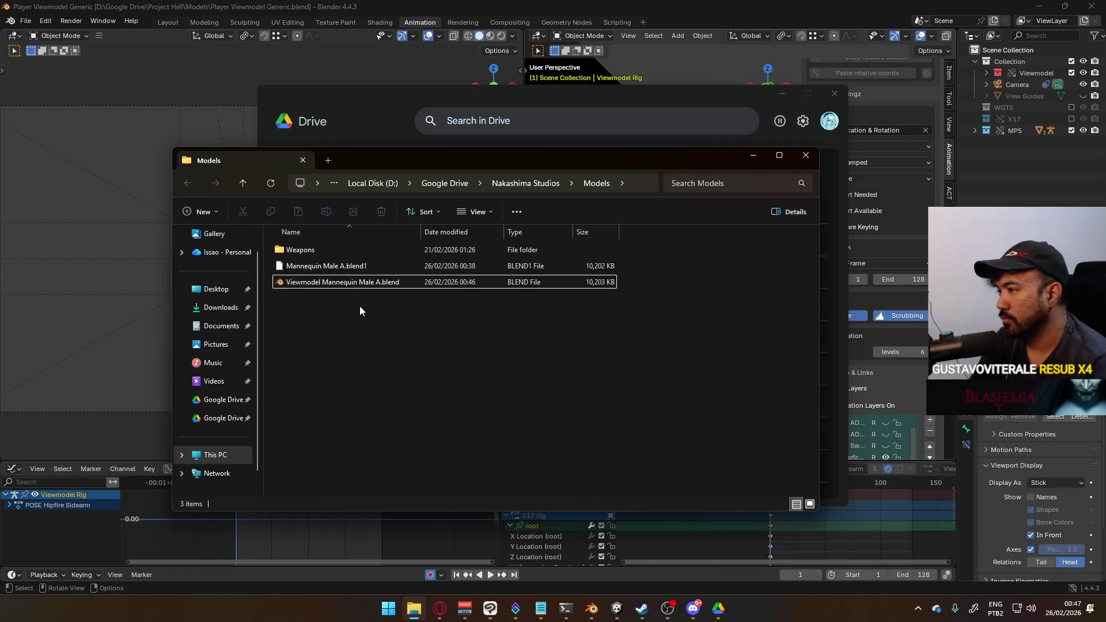
pyautogui.hotkey('ctrl', 'z')
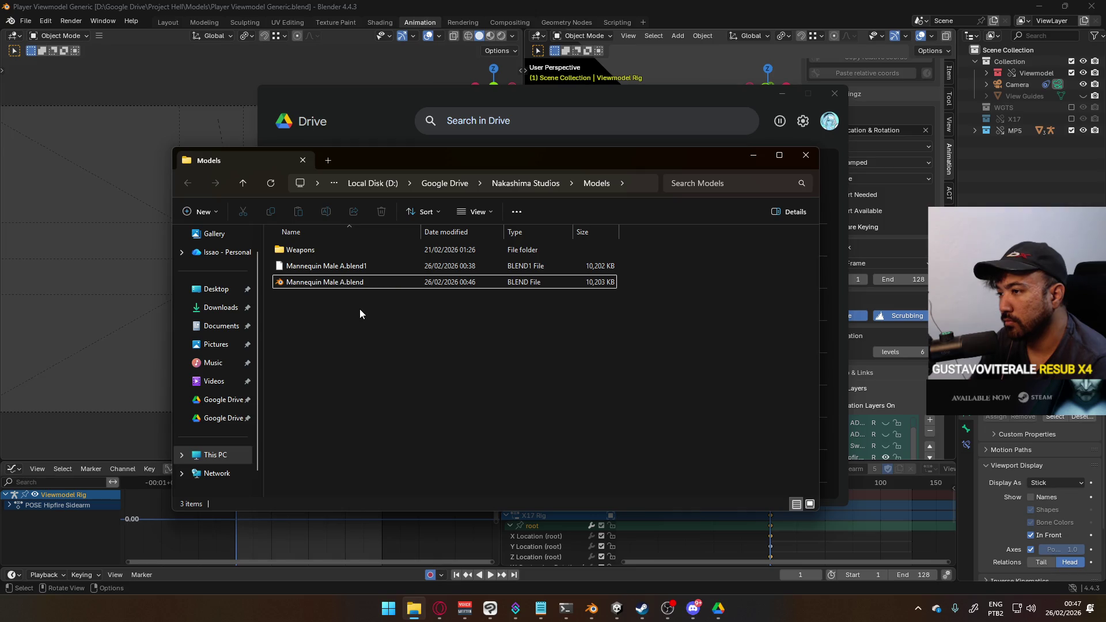
# Step: Close the Models folder window and switch to the Project Hell Unity editor
pyautogui.click(806, 155)
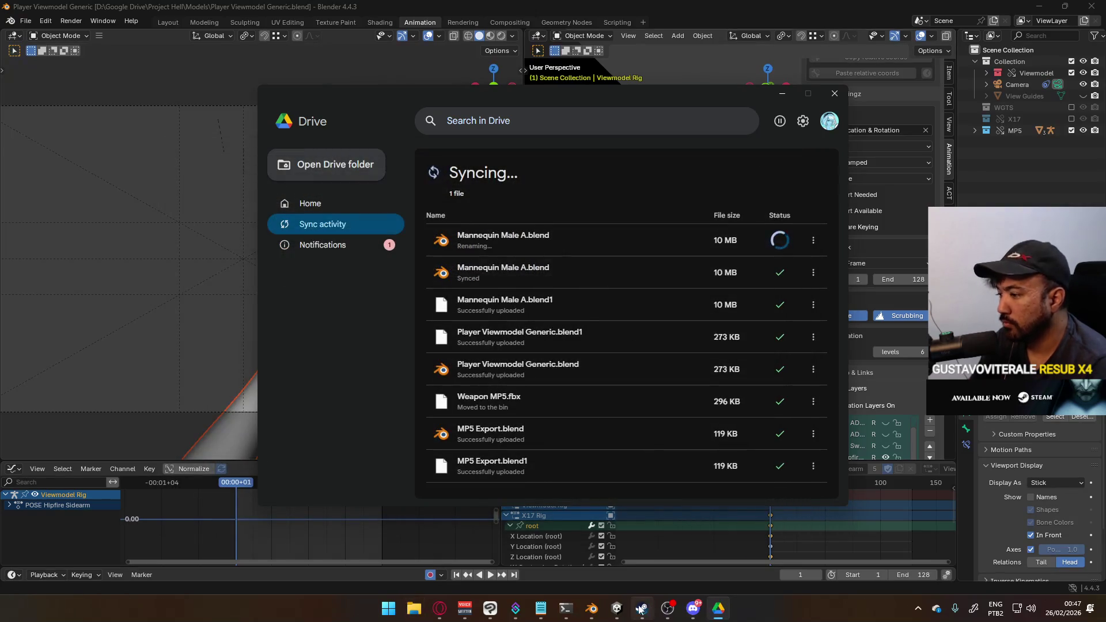
pyautogui.moveTo(595, 604)
pyautogui.click(555, 553)
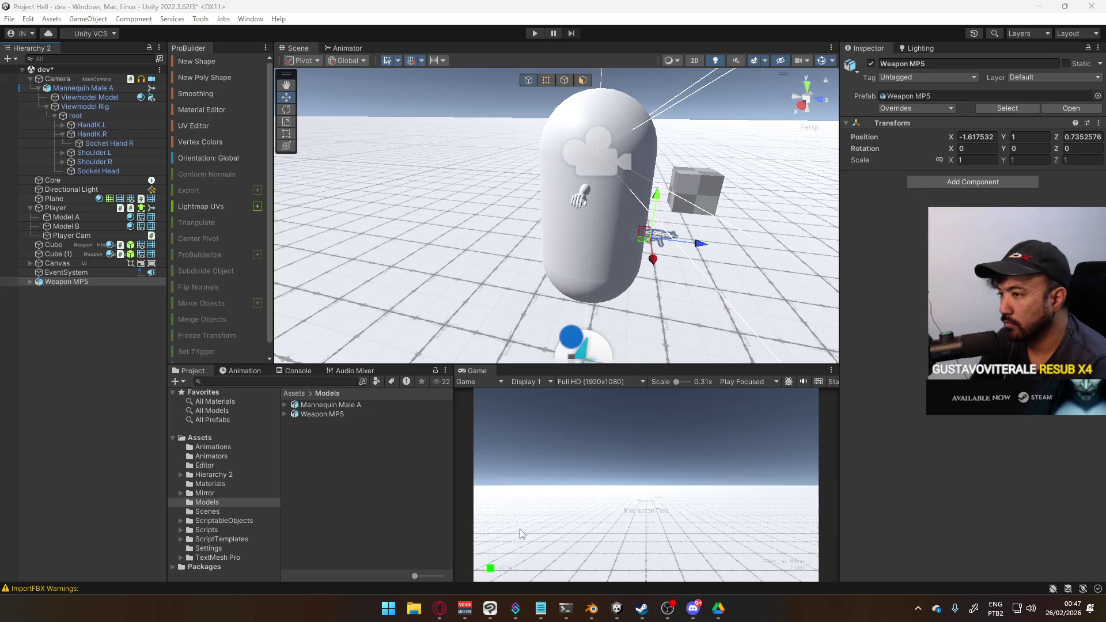
# Step: Prefix the Mannequin Male A asset and its scene object with 'Viewmodel'
pyautogui.click(324, 406)
pyautogui.click(336, 404)
pyautogui.press('Home')
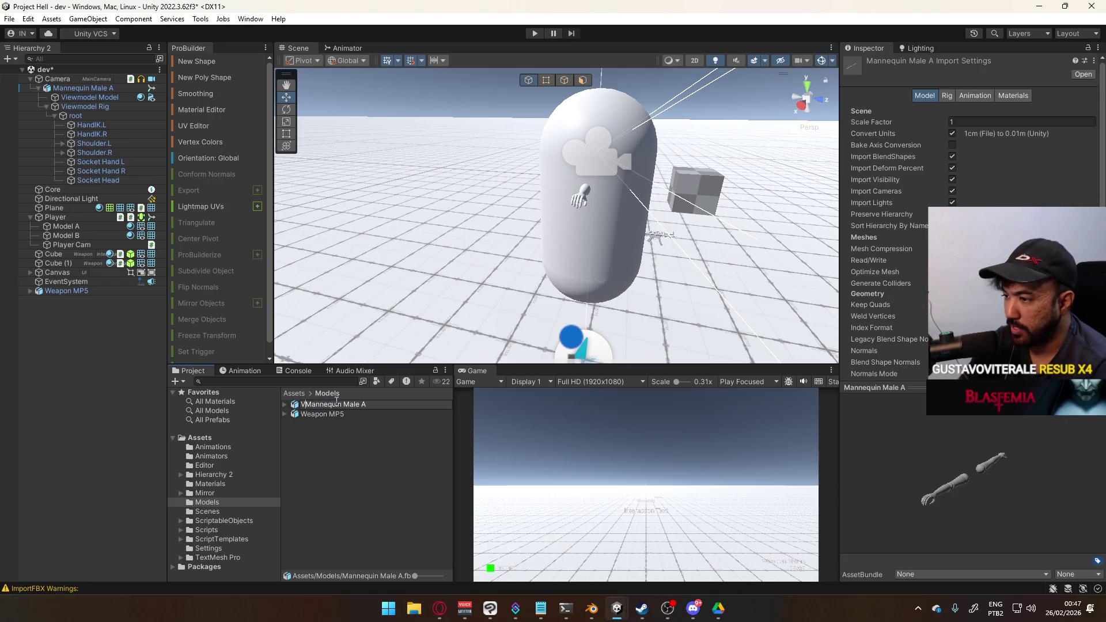
pyautogui.write('Viewmodel')
pyautogui.press('Return')
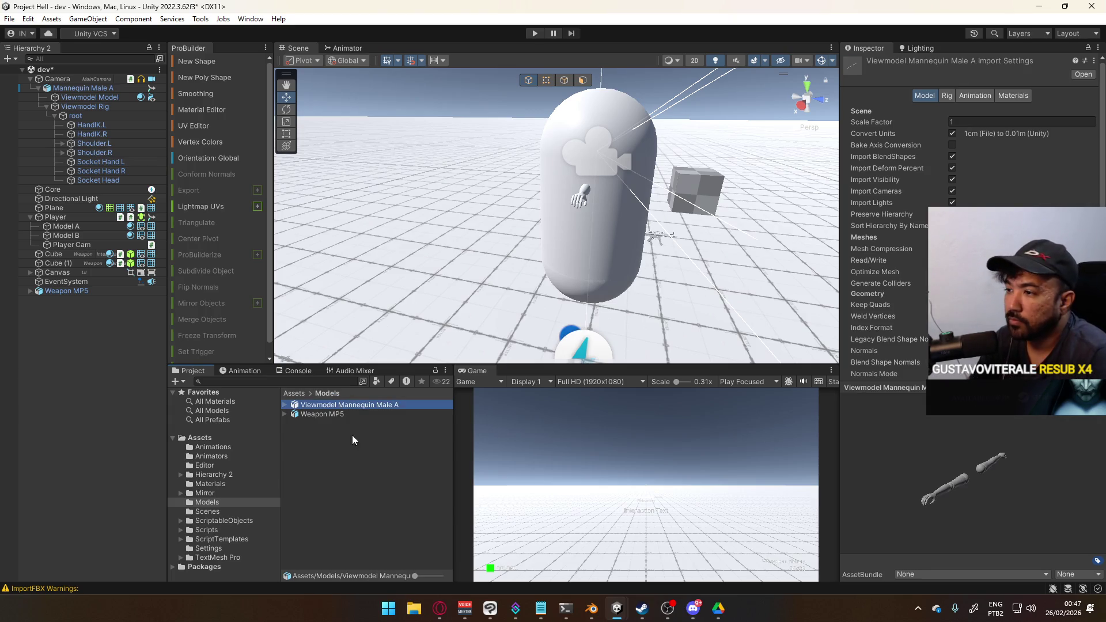
pyautogui.click(92, 86)
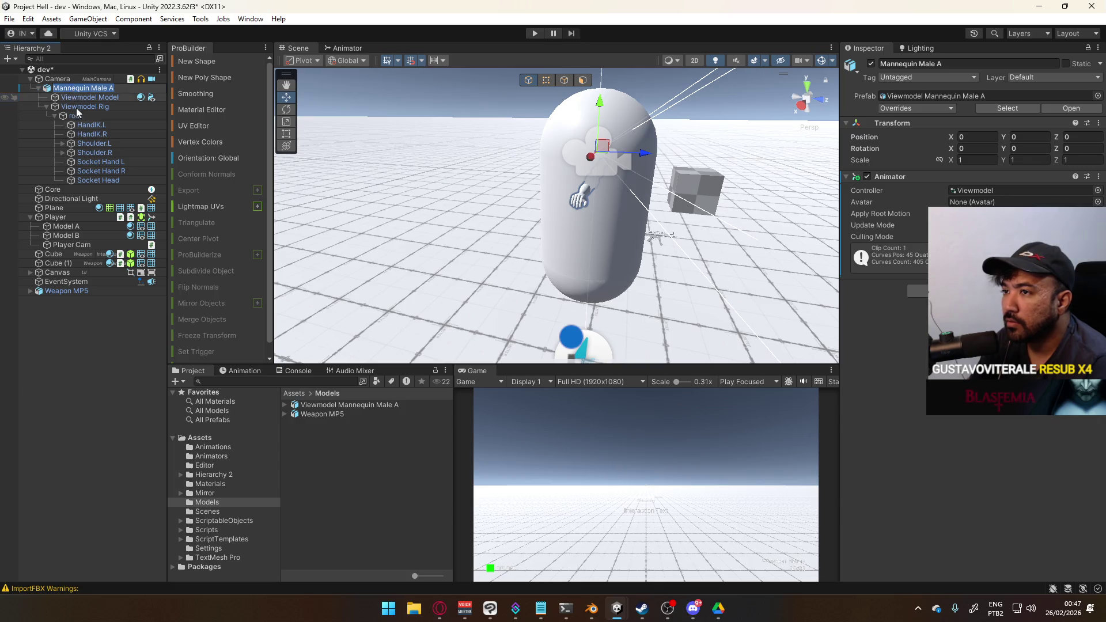
pyautogui.hotkey('ctrl', 'z')
# Step: Parent Weapon MP5 under Socket Hand R in the Hierarchy
pyautogui.moveTo(634, 241); pyautogui.dragTo(579, 240, button='middle')
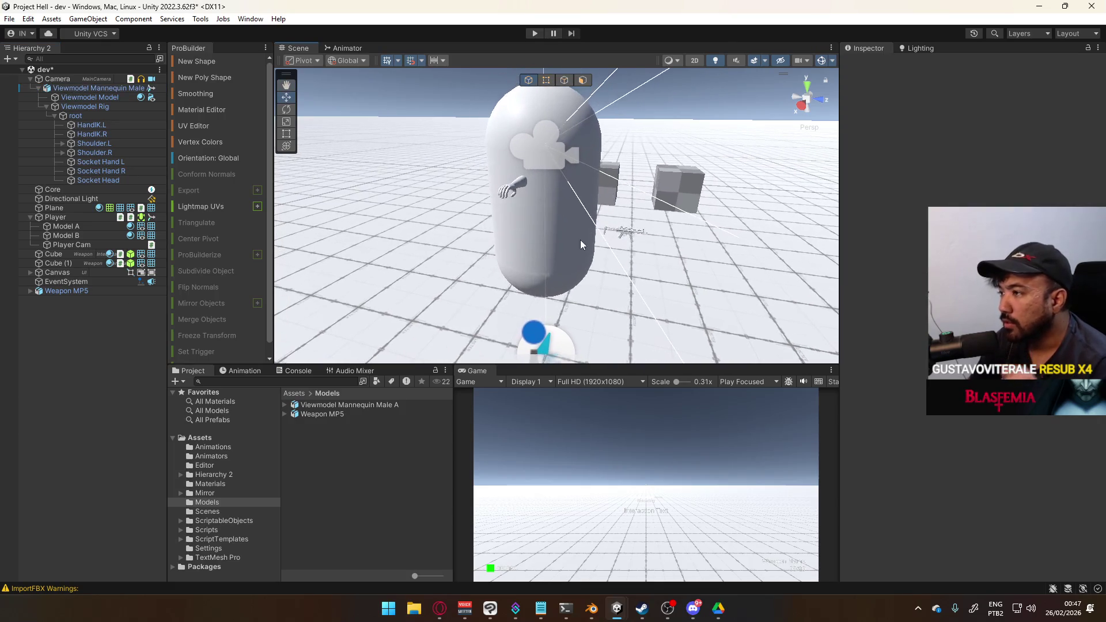
pyautogui.click(65, 291)
pyautogui.moveTo(64, 292)
pyautogui.mouseDown()
pyautogui.moveTo(157, 243)
pyautogui.moveTo(183, 201)
pyautogui.moveTo(123, 183)
pyautogui.moveTo(136, 167)
pyautogui.moveTo(121, 173)
pyautogui.mouseUp()
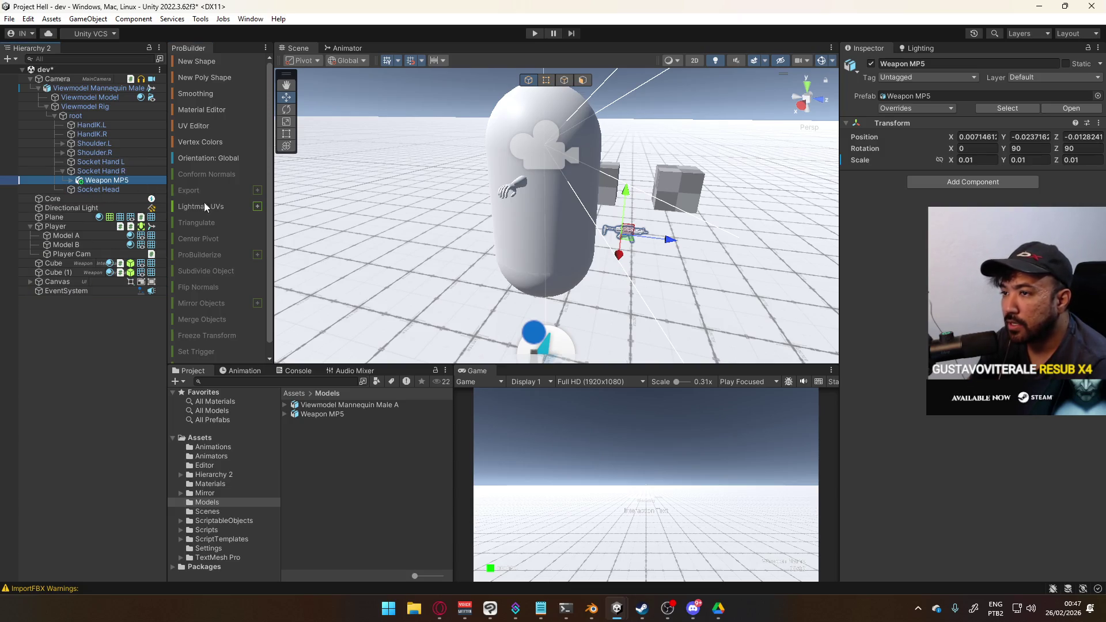
# Step: Undo and redo the Weapon MP5 attachment under Socket Hand R
pyautogui.click(978, 136)
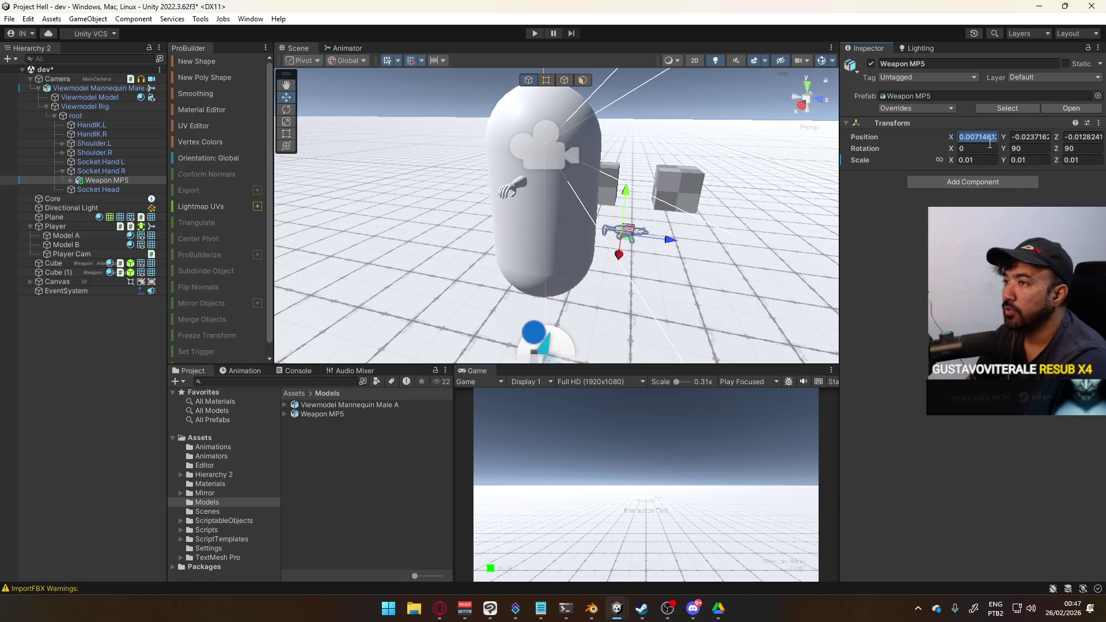
pyautogui.hotkey('ctrl', 'z')
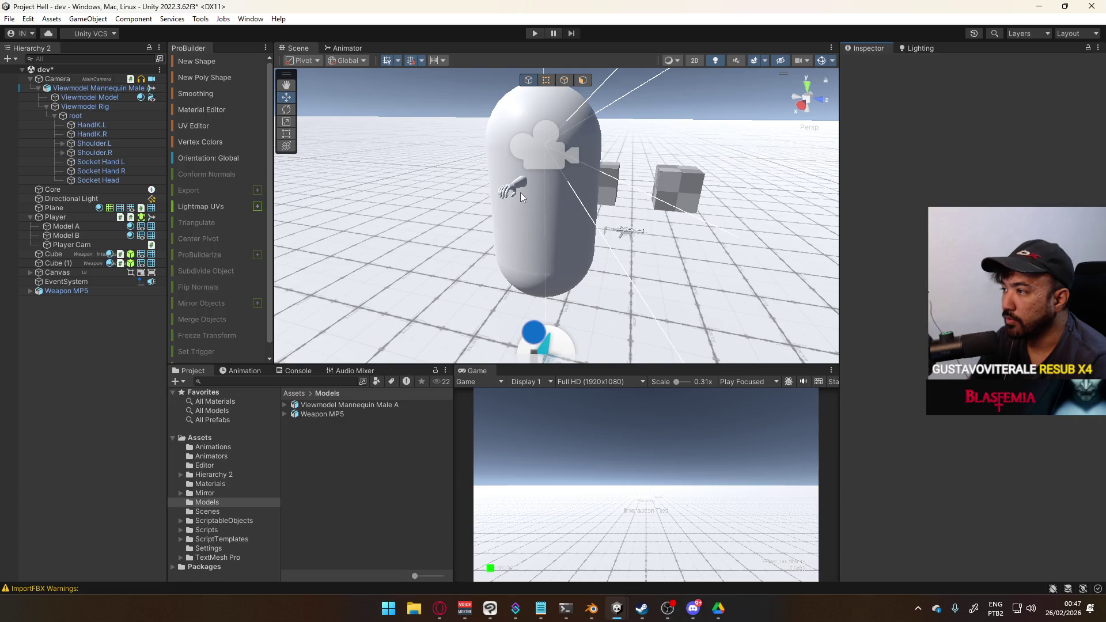
pyautogui.hotkey('ctrl', 'y')
pyautogui.hotkey('ctrl', 'z')
pyautogui.hotkey('ctrl', 'y')
pyautogui.hotkey('ctrl', 'z')
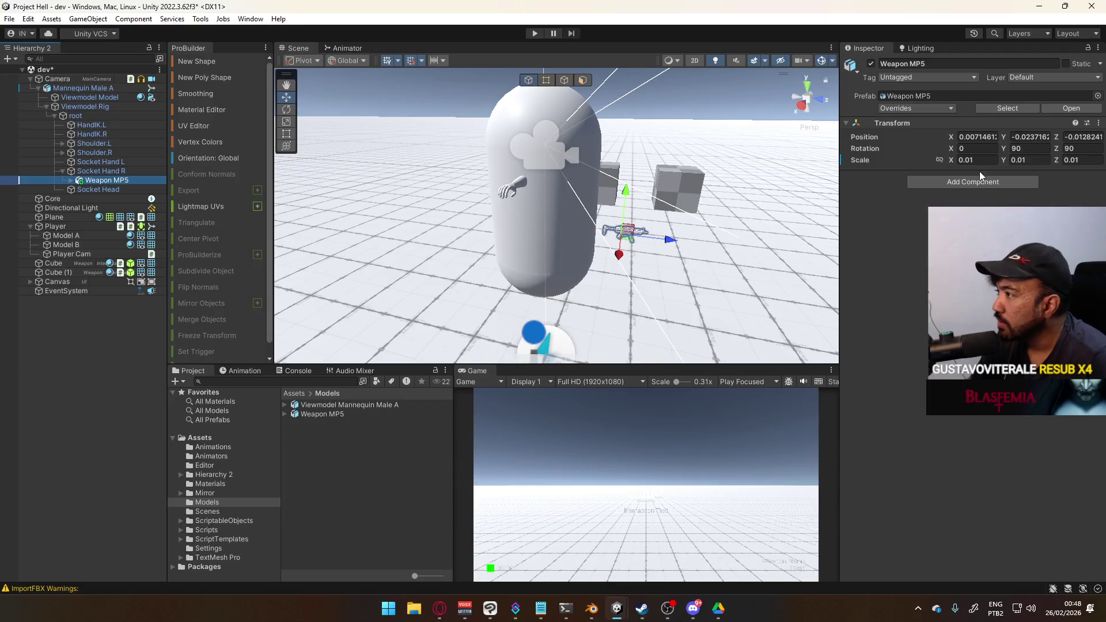
# Step: Set Weapon MP5's position to 0, 0, 0 and its Y and Z rotation to 0
pyautogui.click(974, 136)
pyautogui.press('BackSpace')
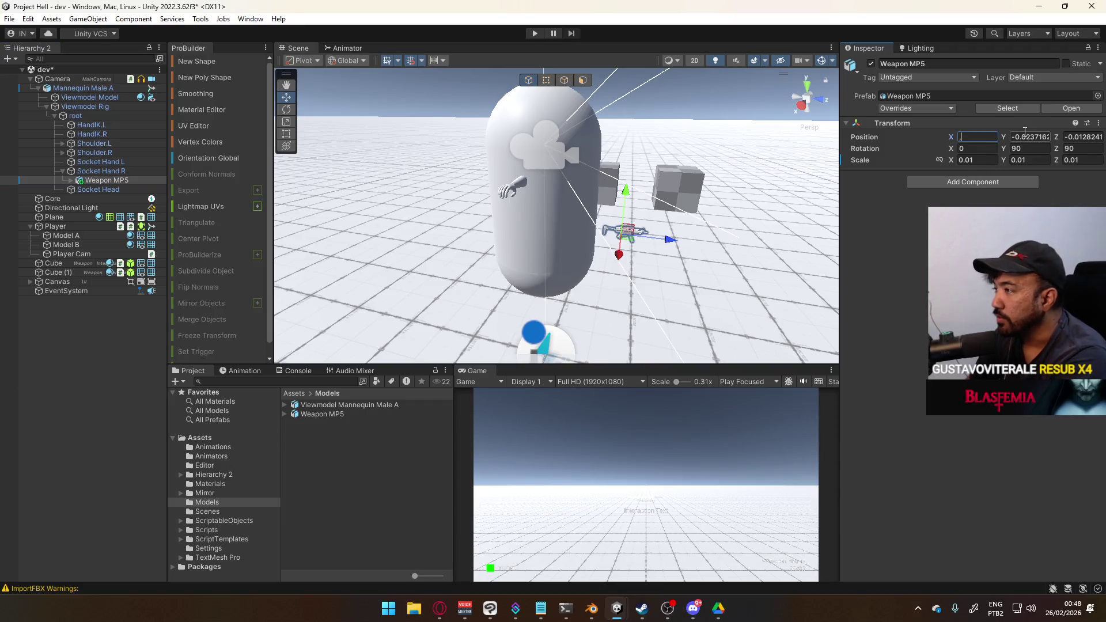
pyautogui.write('0')
pyautogui.press('Tab')
pyautogui.write('0')
pyautogui.press('Tab')
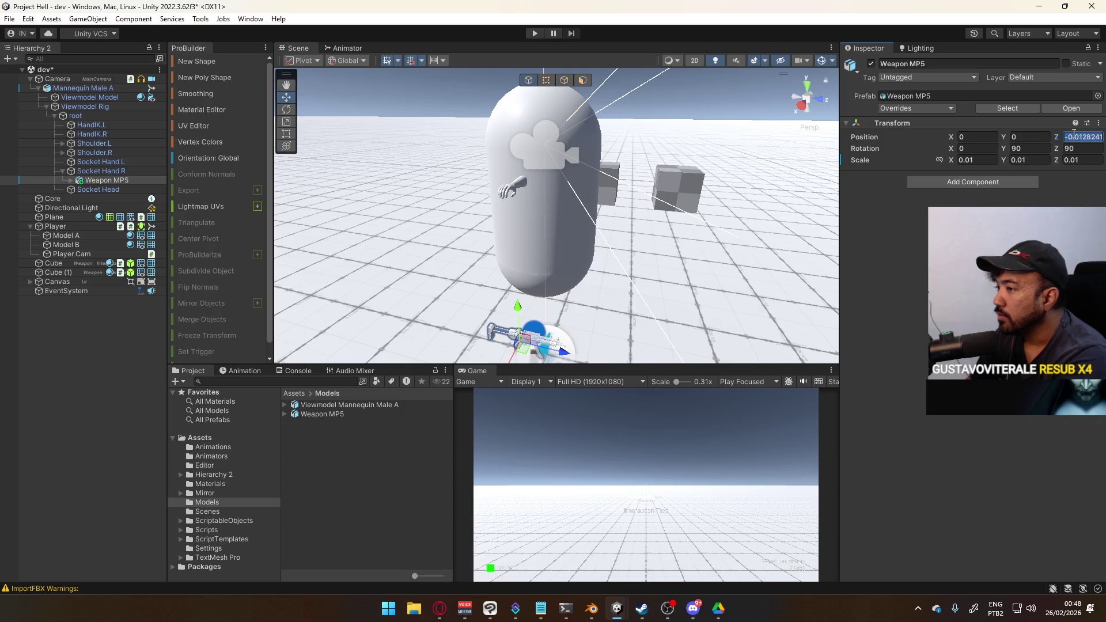
pyautogui.write('0')
pyautogui.click(1026, 149)
pyautogui.write('0')
pyautogui.press('Tab')
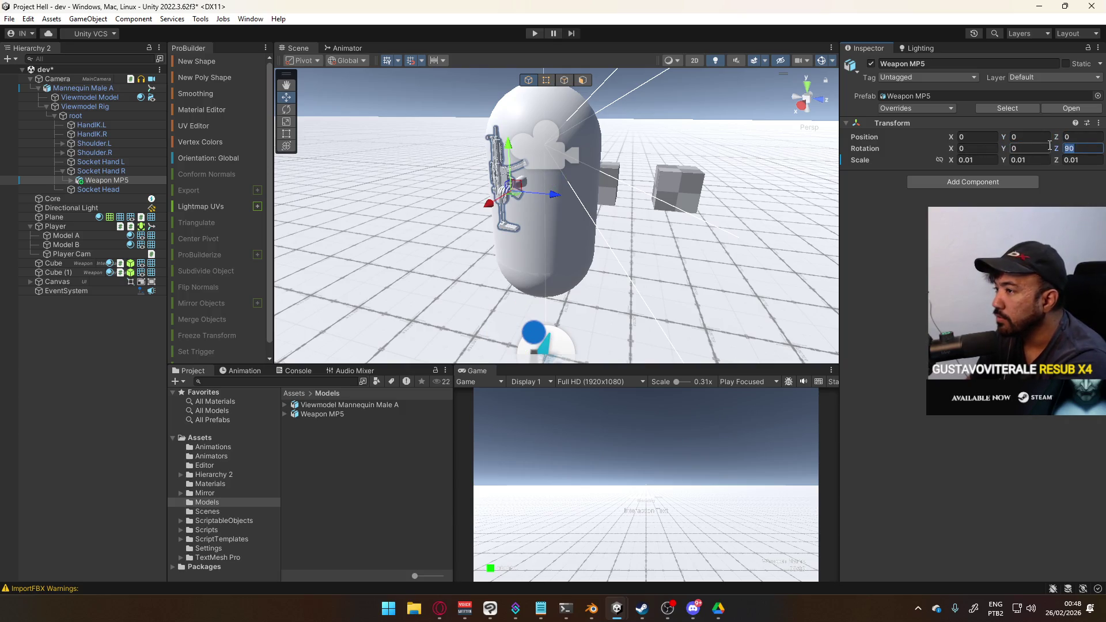
pyautogui.write('0')
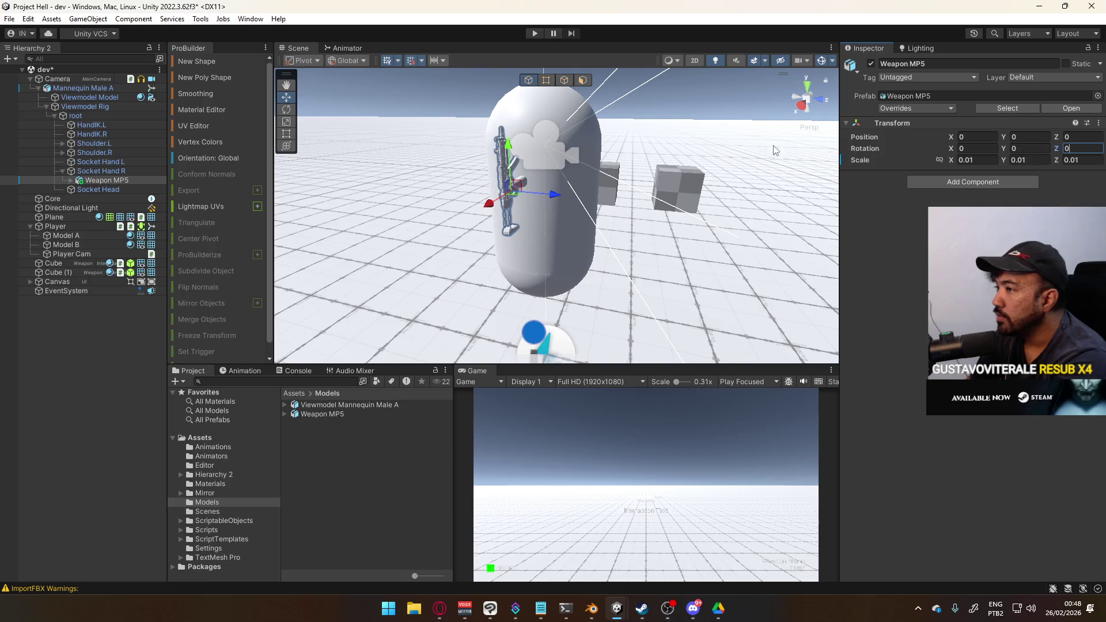
# Step: Rotate Weapon MP5 with the gizmo, spinning it around Z and Y and tilting it around X
pyautogui.moveTo(530, 213)
pyautogui.keyDown('alt'); pyautogui.mouseDown()
pyautogui.moveTo(590, 227)
pyautogui.moveTo(575, 262)
pyautogui.mouseUp(); pyautogui.keyUp('alt')
pyautogui.press('e')
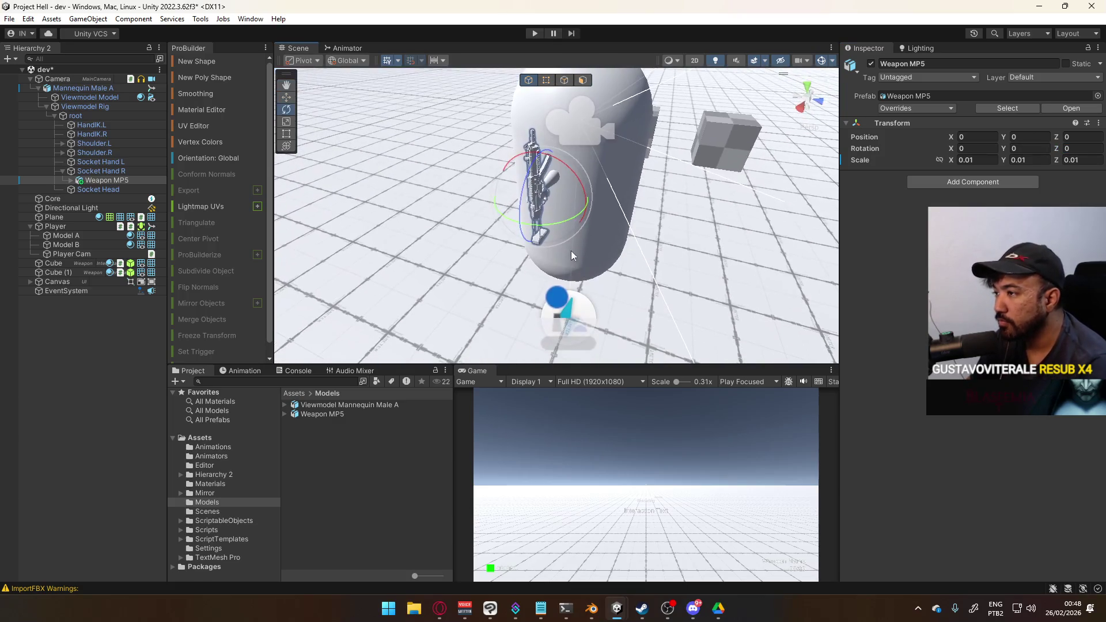
pyautogui.keyDown('ctrl'); pyautogui.moveTo(572, 219); pyautogui.dragTo(385, 215); pyautogui.keyUp('ctrl')
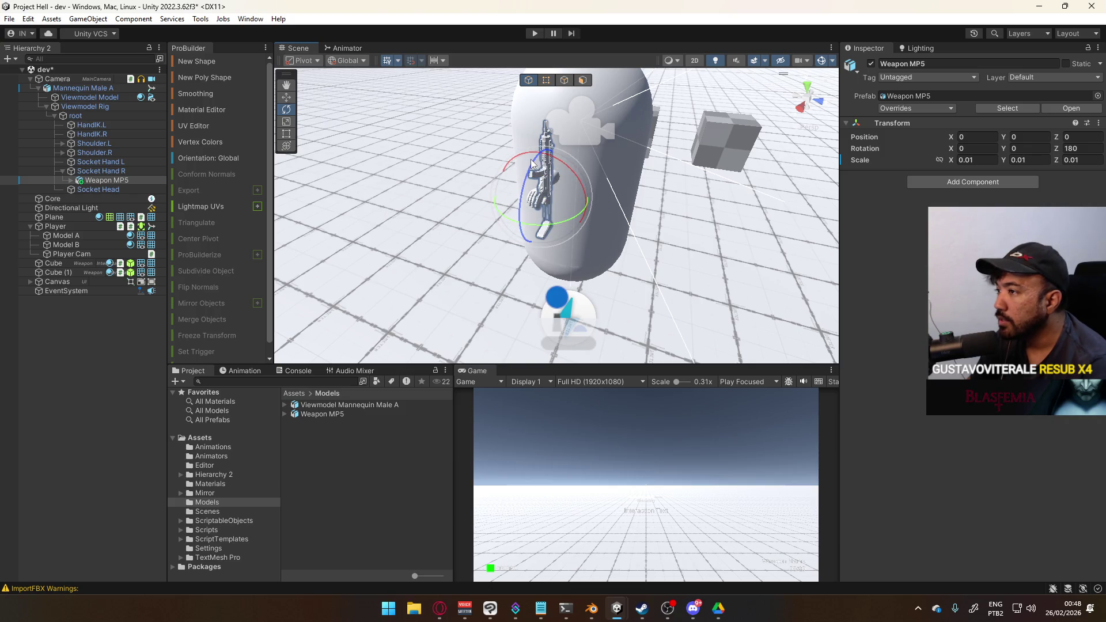
pyautogui.moveTo(568, 171)
pyautogui.mouseDown()
pyautogui.moveTo(596, 200)
pyautogui.moveTo(604, 301)
pyautogui.mouseUp()
pyautogui.moveTo(588, 341); pyautogui.dragTo(582, 379)
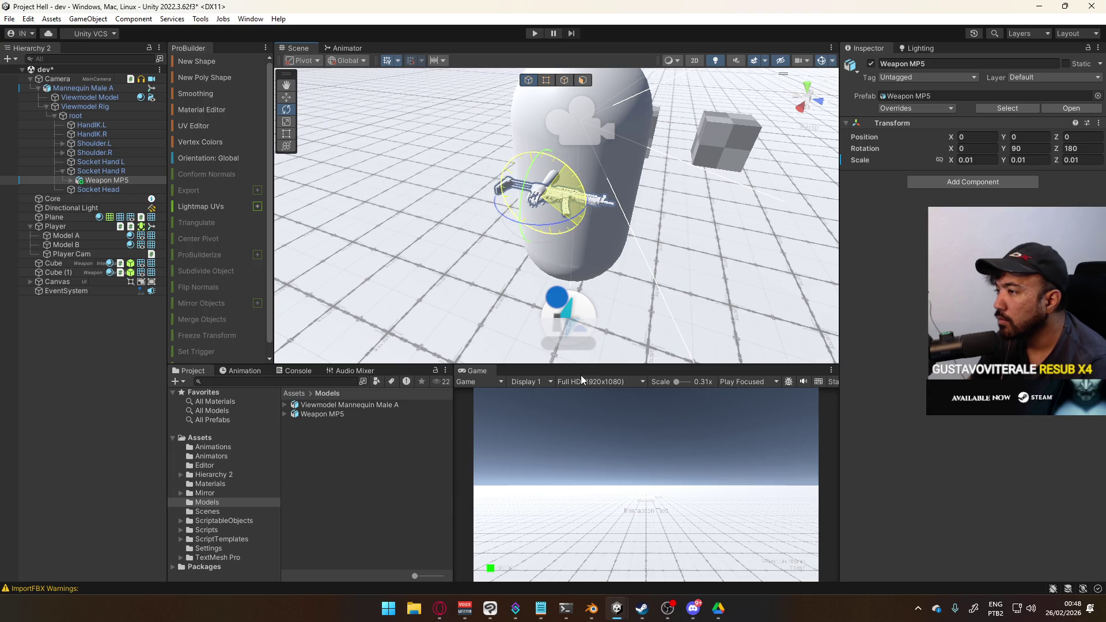
pyautogui.moveTo(583, 216); pyautogui.dragTo(485, 244)
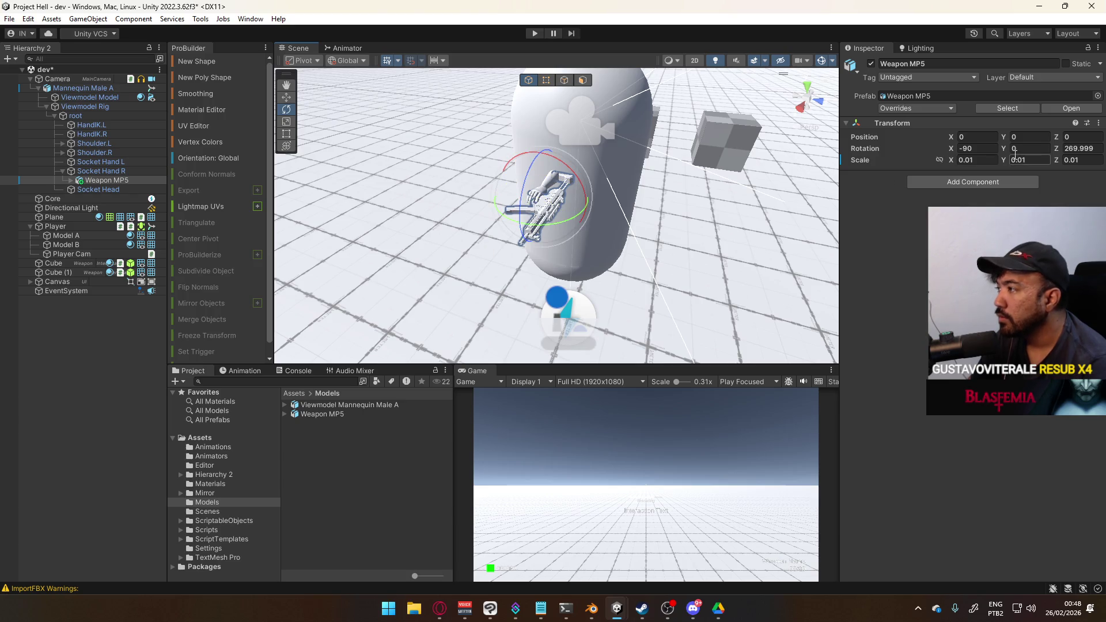
# Step: Set Weapon MP5's rotation to 270, 0, 270 and run the scene in Play mode
pyautogui.write('270')
pyautogui.click(978, 149)
pyautogui.write('70')
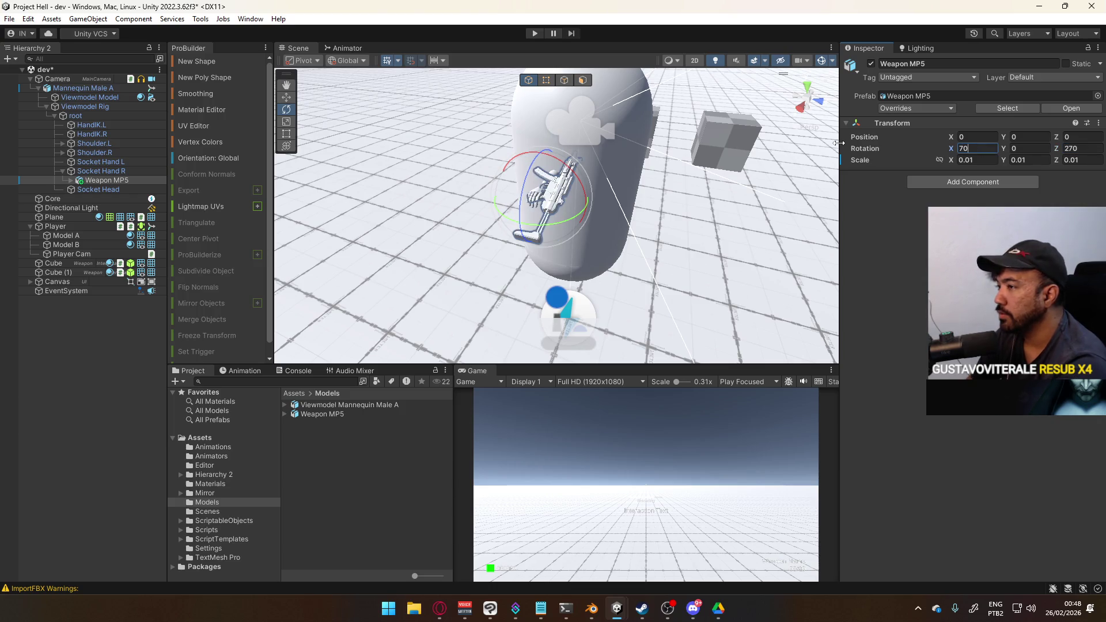
pyautogui.press('BackSpace')
pyautogui.press('BackSpace')
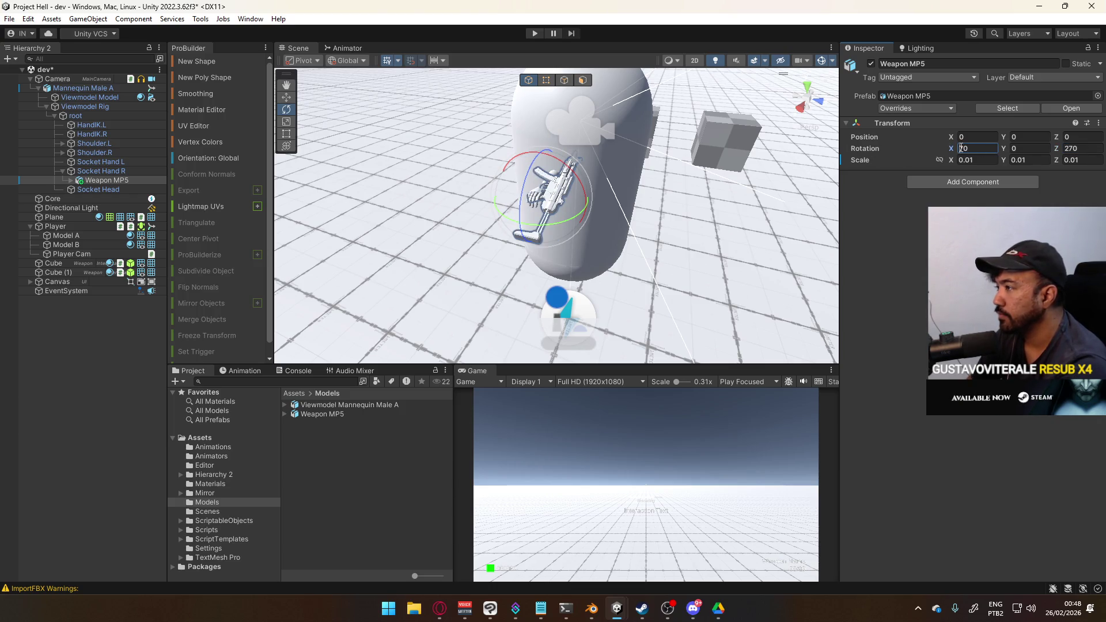
pyautogui.write('270')
pyautogui.scroll(5, 671, 253)
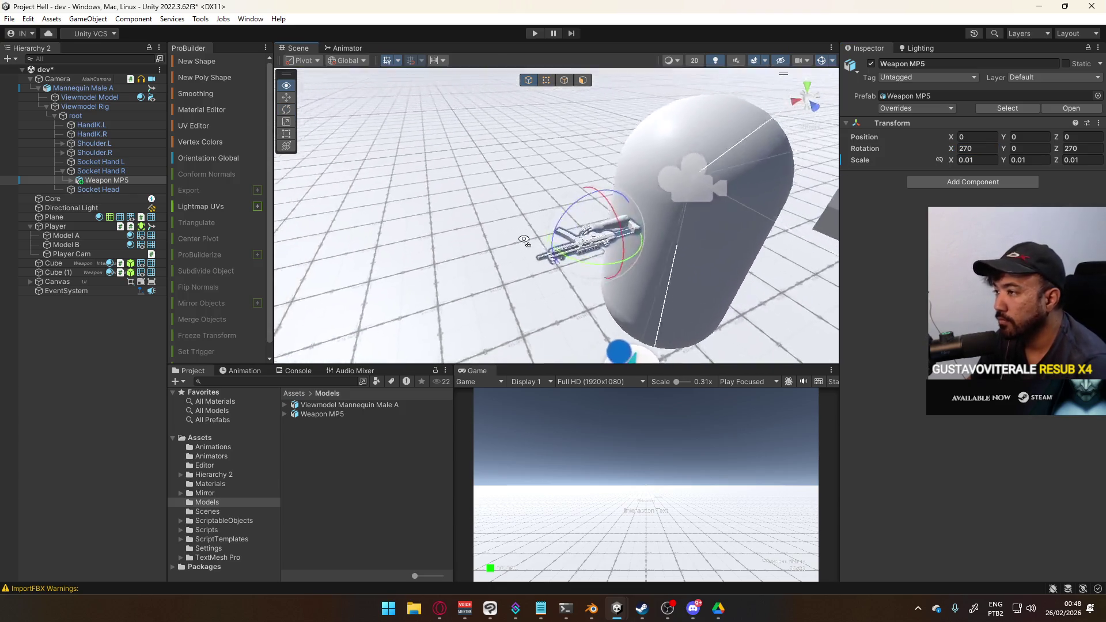
pyautogui.scroll(3, 687, 223)
pyautogui.scroll(-5, 733, 250)
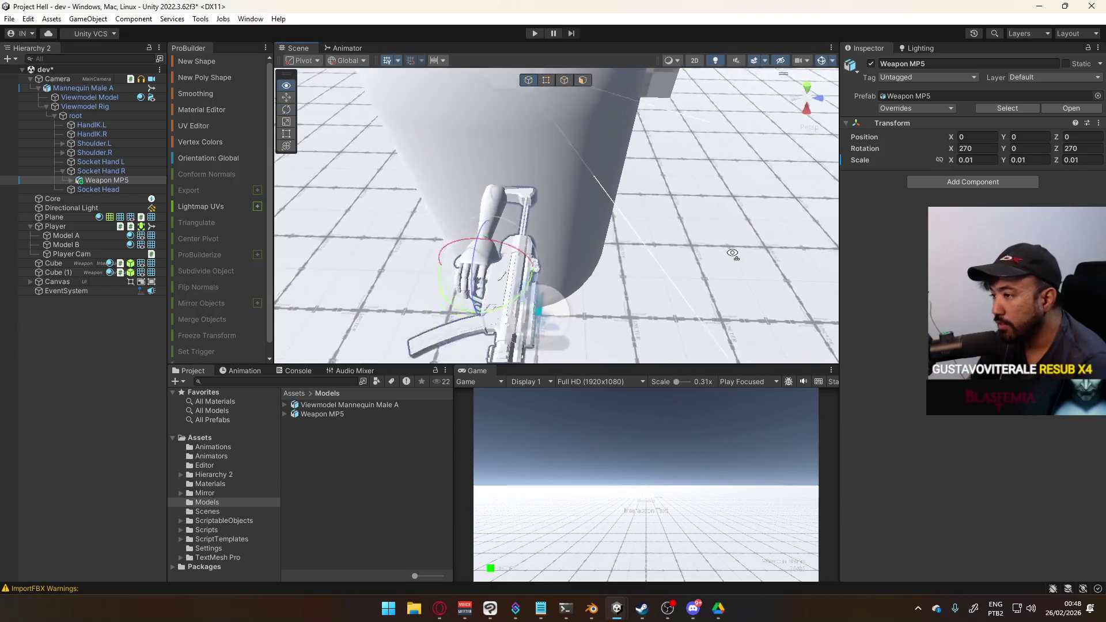
pyautogui.click(535, 33)
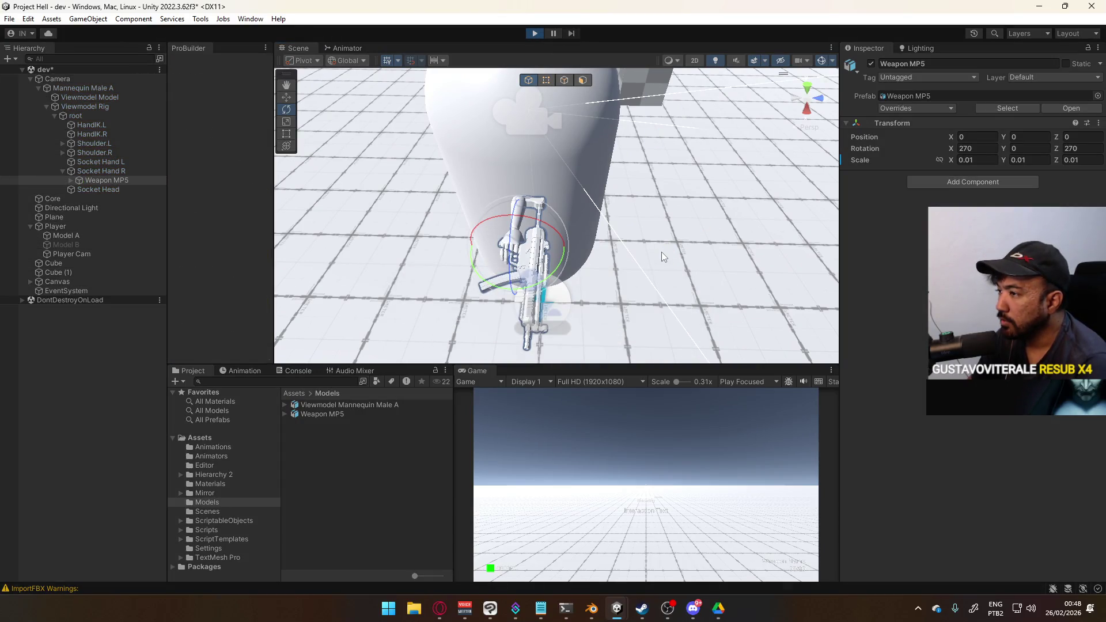
# Step: Stop Play mode, select Socket Hand R, and save Mannequin Male A.blend in Blender
pyautogui.click(535, 34)
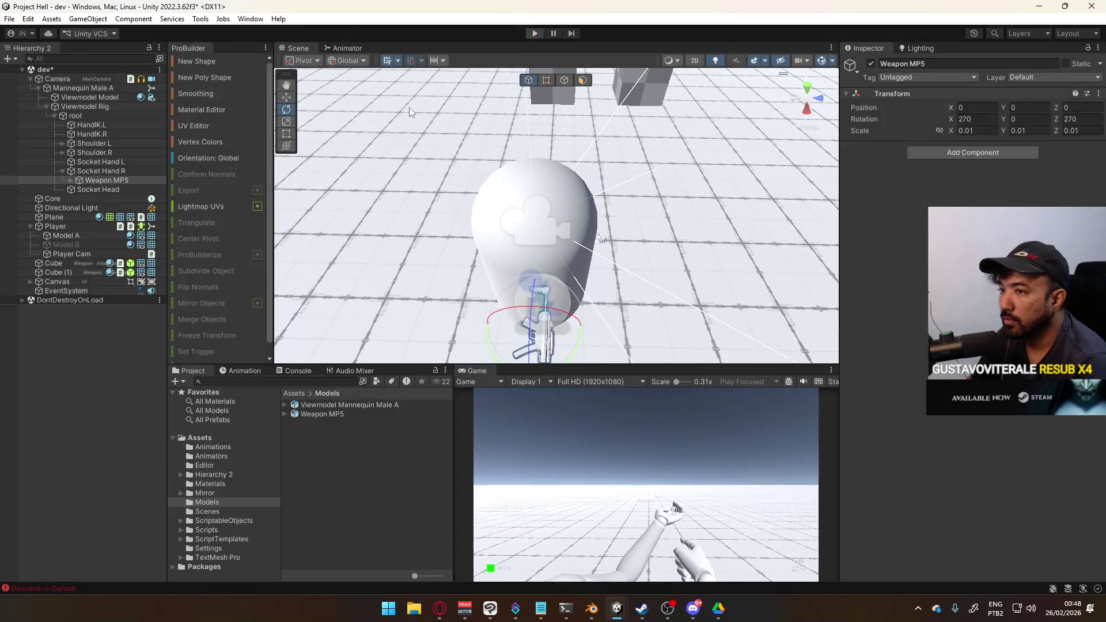
pyautogui.click(106, 172)
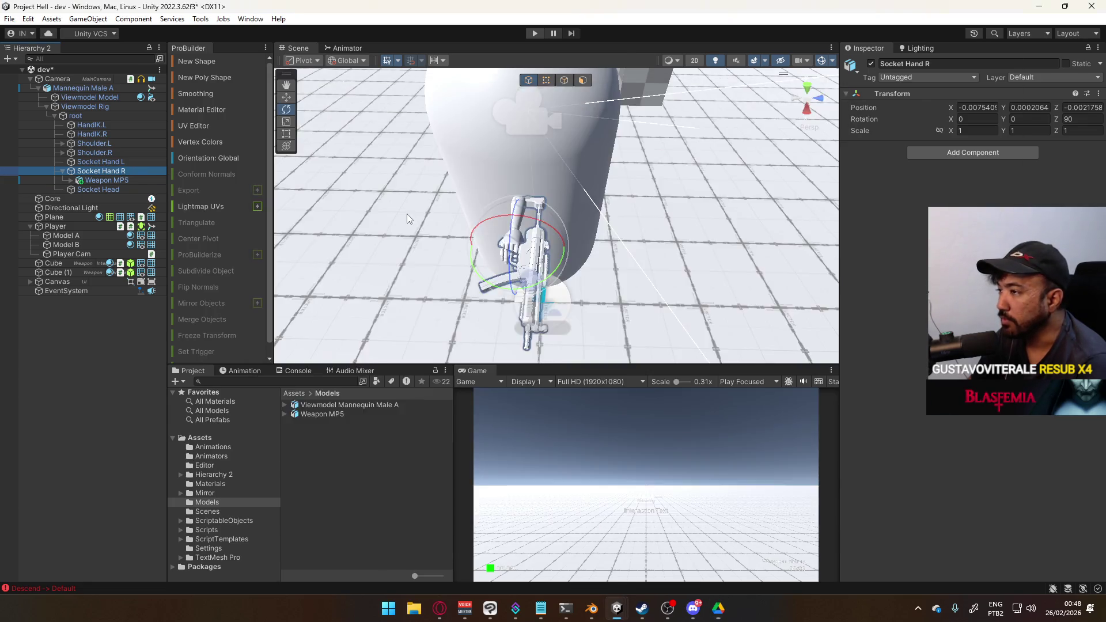
pyautogui.hotkey('alt', 'Tab')
pyautogui.hotkey('ctrl', 's')
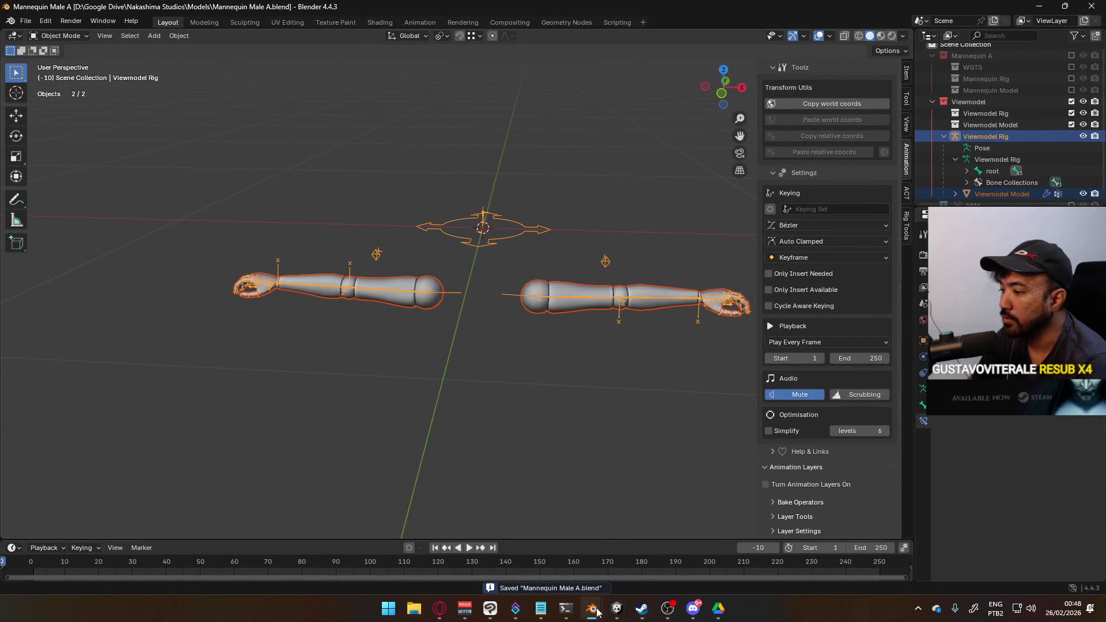
# Step: Switch to Player Viewmodel Generic.blend and revert it to its last saved version
pyautogui.moveTo(651, 546)
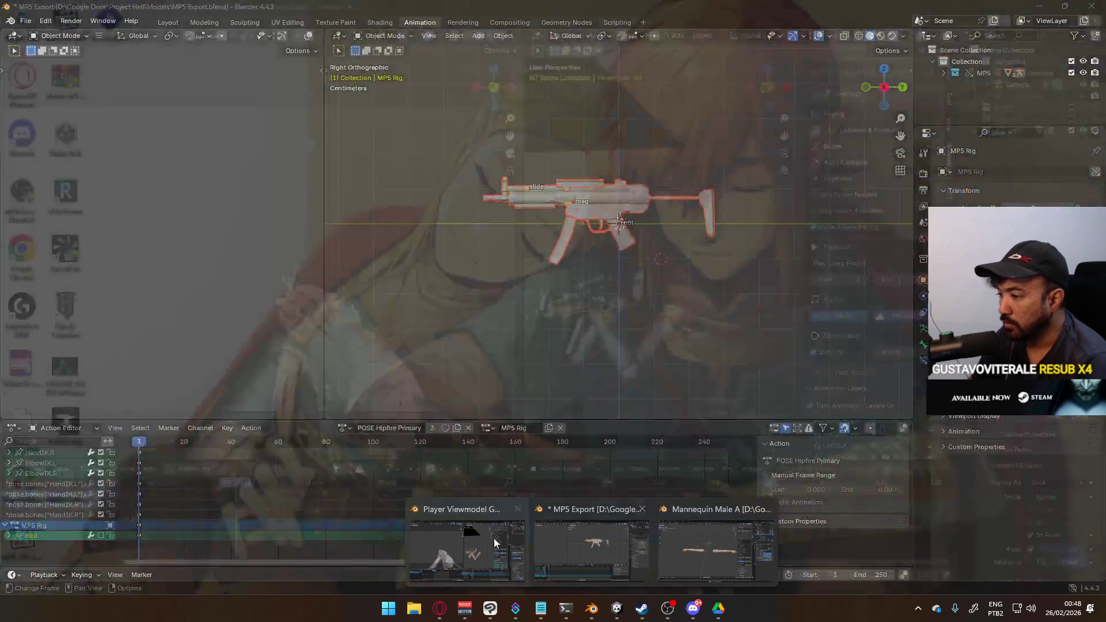
pyautogui.click(484, 529)
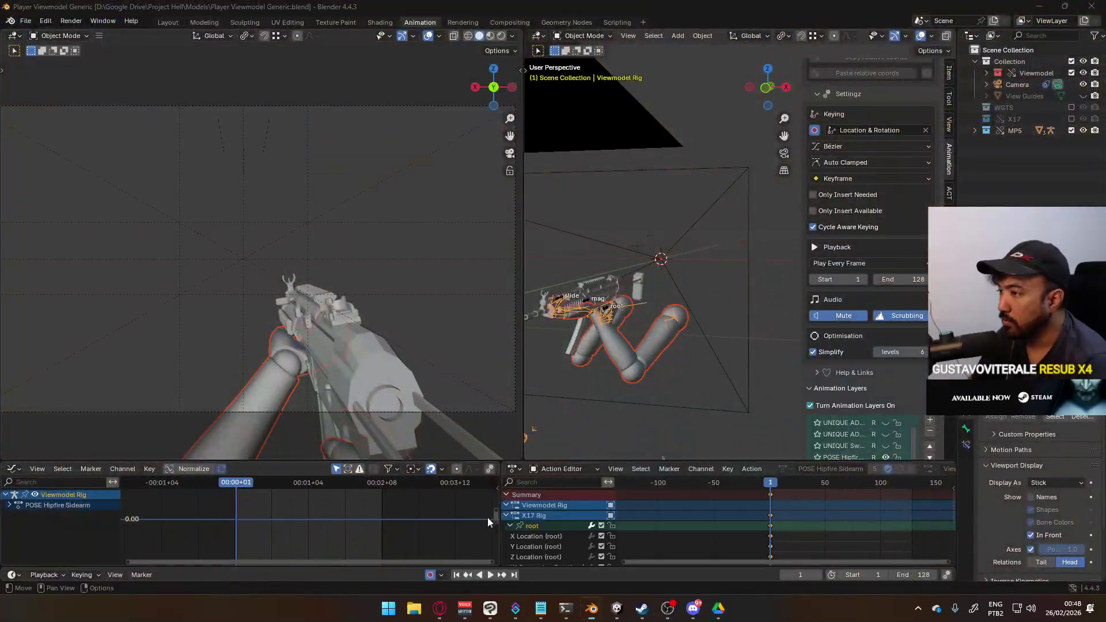
pyautogui.moveTo(578, 296); pyautogui.dragTo(640, 280, button='middle')
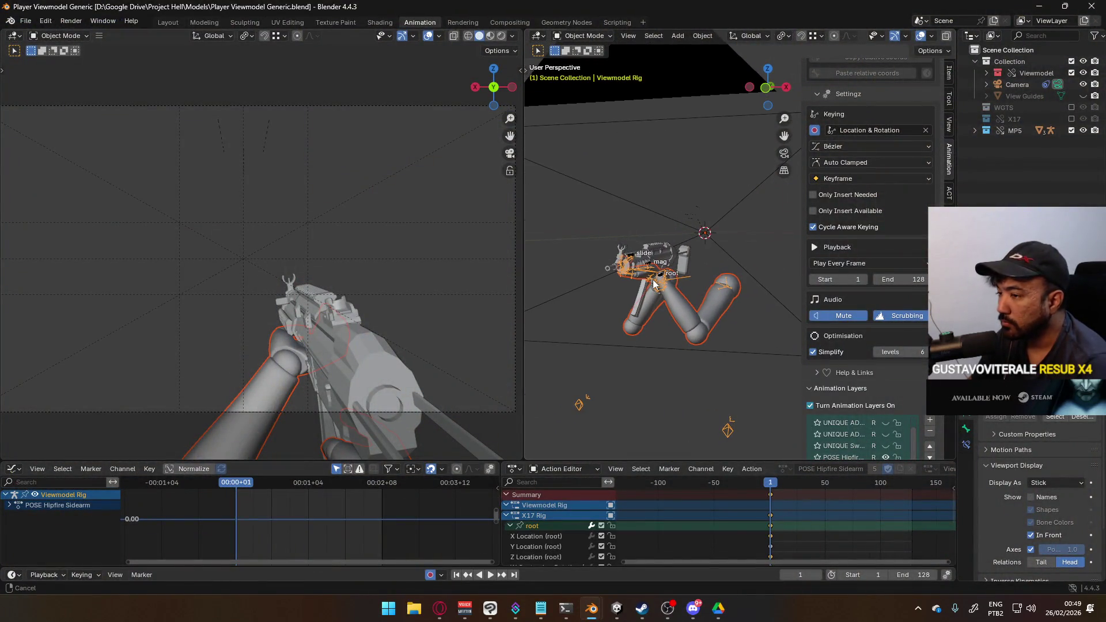
pyautogui.click(23, 20)
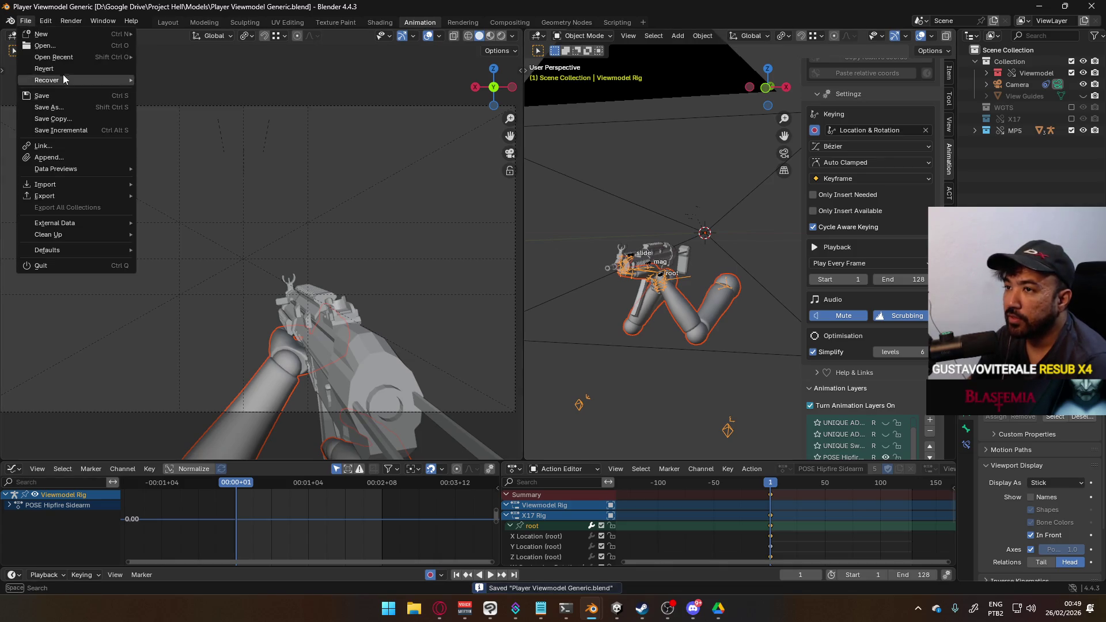
pyautogui.click(64, 77)
pyautogui.click(542, 322)
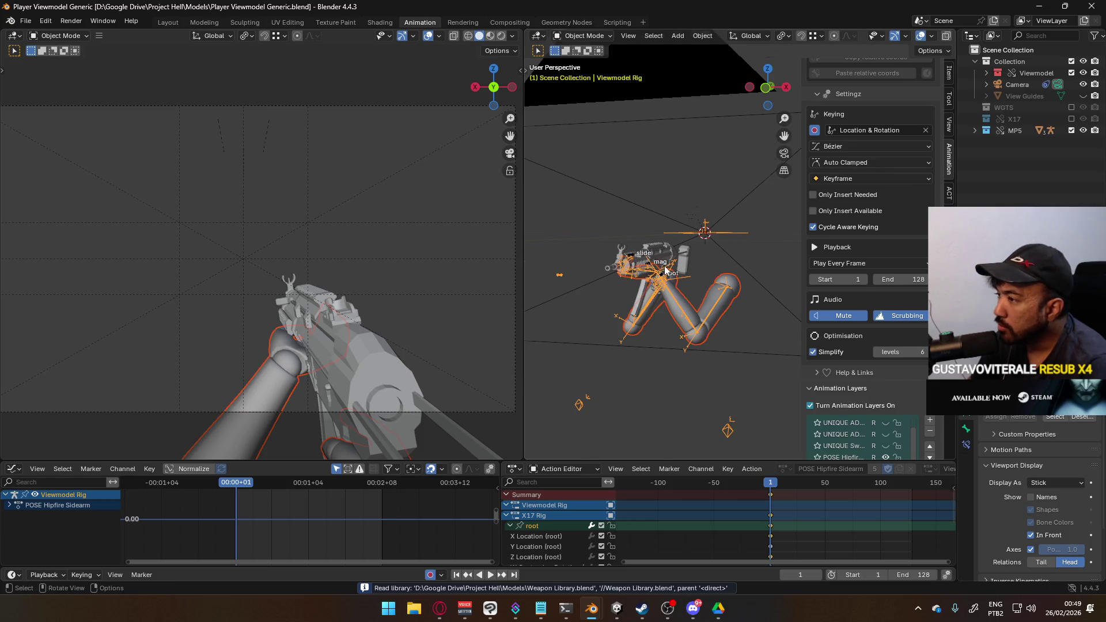
pyautogui.scroll(3, 665, 269)
pyautogui.moveTo(656, 307)
pyautogui.mouseDown(button='middle')
pyautogui.moveTo(572, 293)
pyautogui.moveTo(559, 279)
pyautogui.mouseUp(button='middle')
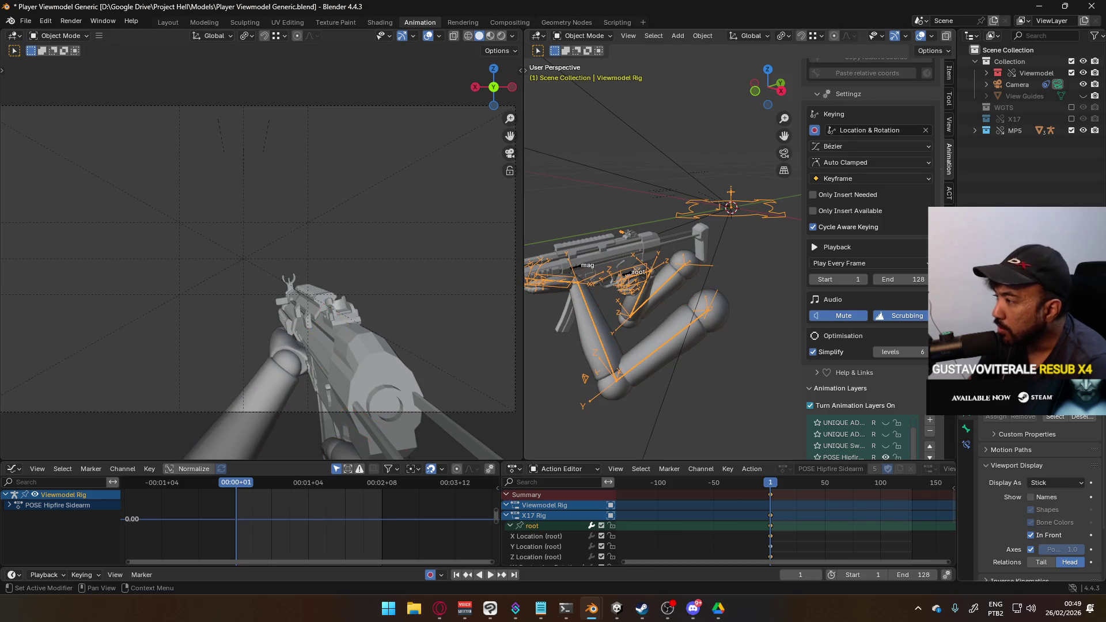
pyautogui.click(570, 36)
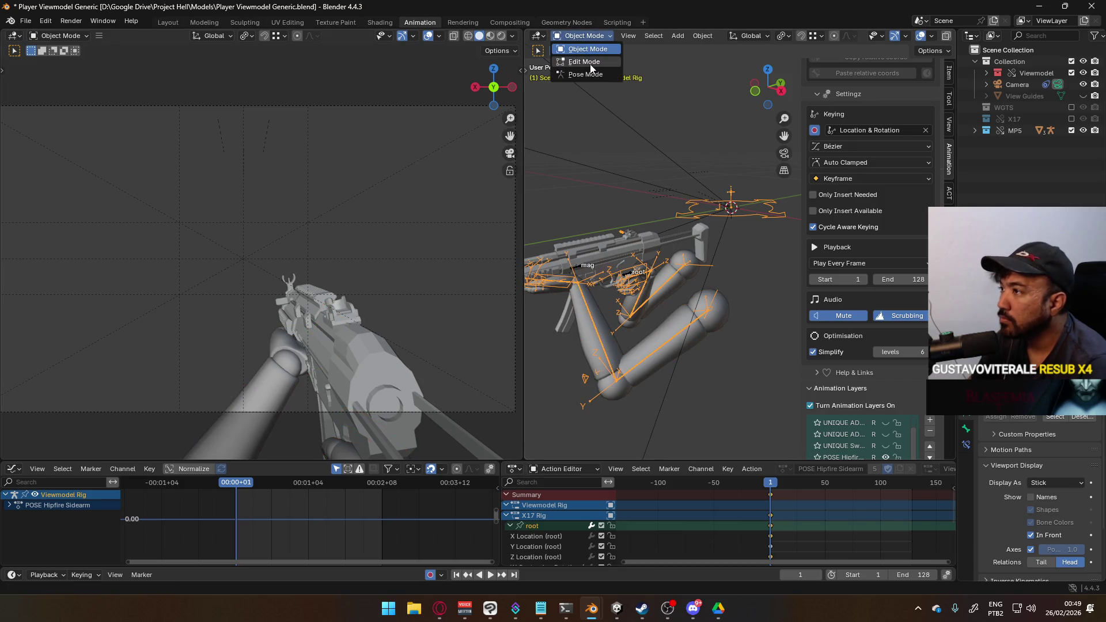
# Step: Enter Pose Mode, select Socket Hand R, and delete its action channel, then undo
pyautogui.click(576, 74)
pyautogui.press('KP_Decimal')
pyautogui.moveTo(661, 261)
pyautogui.mouseDown(button='middle')
pyautogui.moveTo(801, 241)
pyautogui.moveTo(659, 320)
pyautogui.moveTo(709, 279)
pyautogui.mouseUp(button='middle')
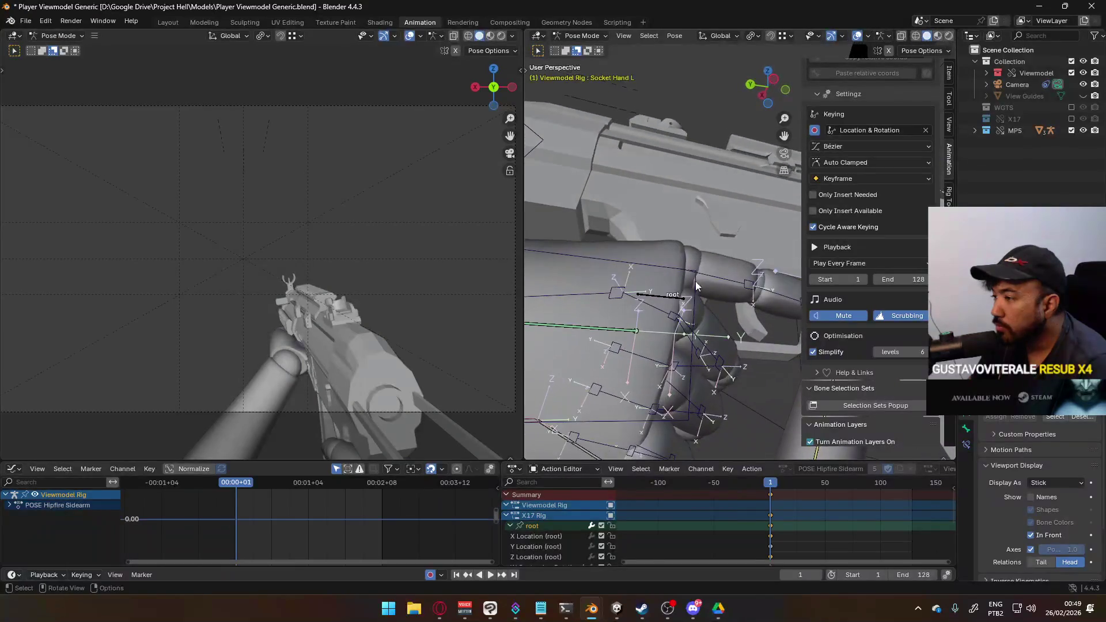
pyautogui.scroll(-10, 707, 275)
pyautogui.moveTo(707, 219); pyautogui.dragTo(686, 296, button='middle')
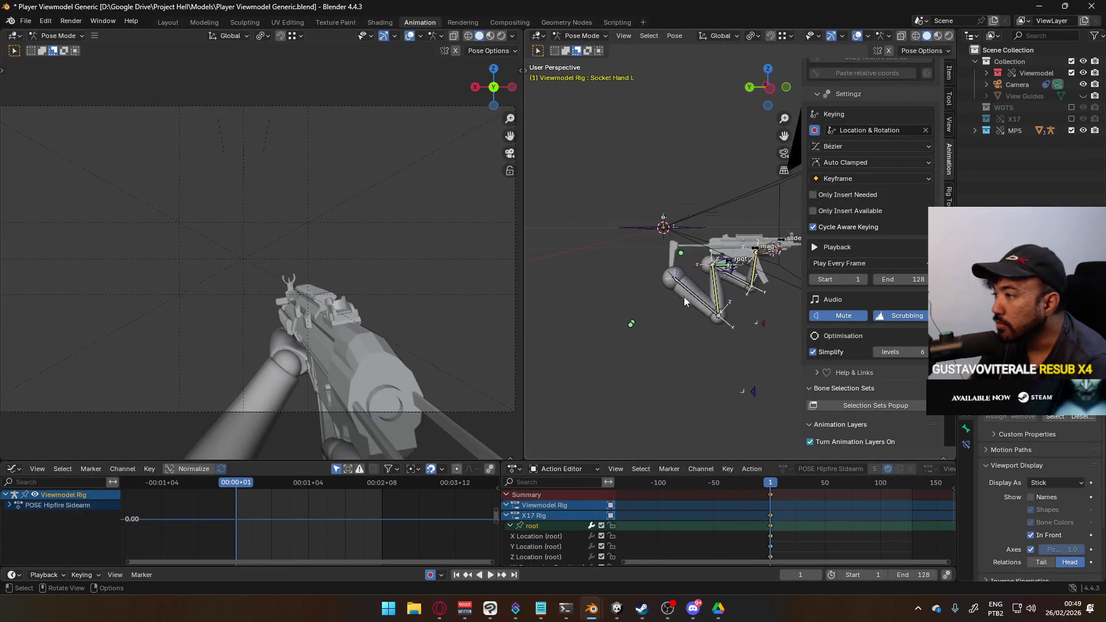
pyautogui.click(632, 324)
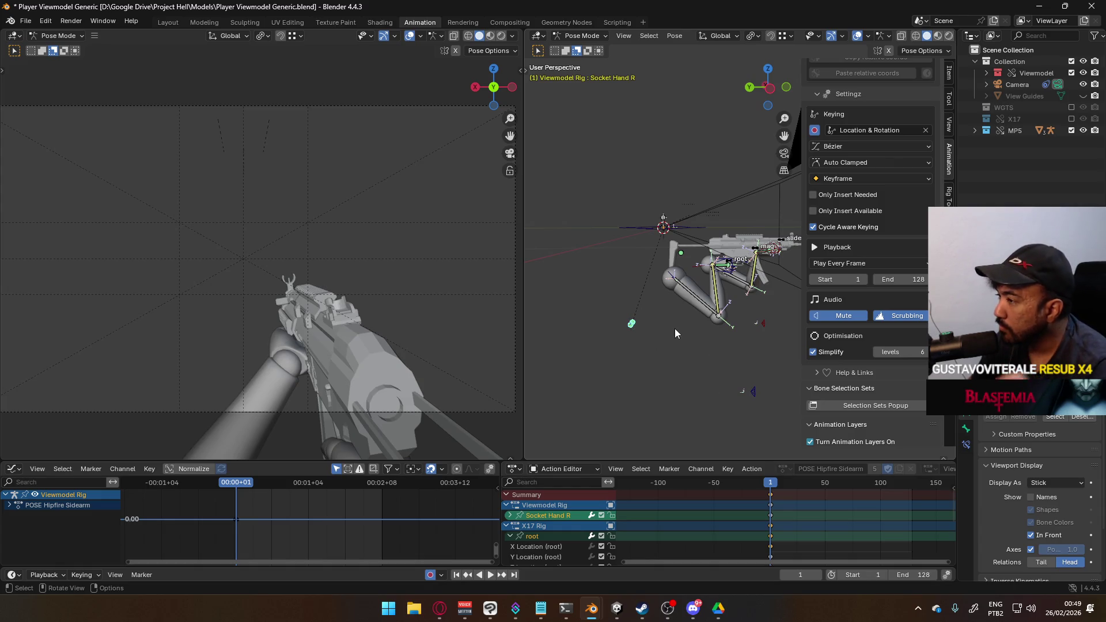
pyautogui.click(551, 518)
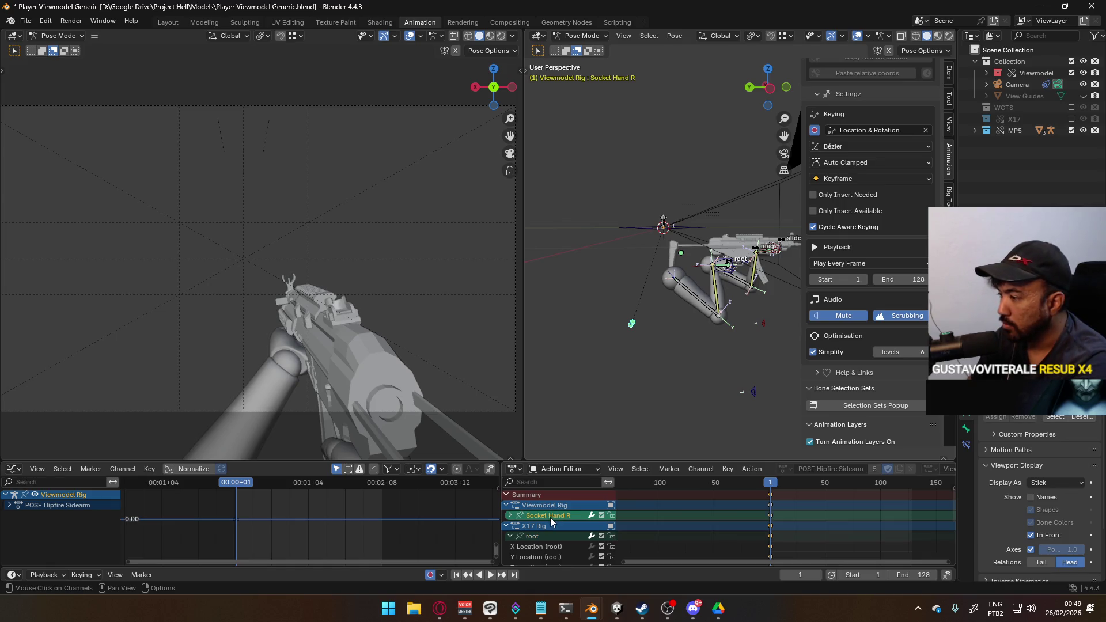
pyautogui.press('x')
pyautogui.moveTo(691, 281); pyautogui.dragTo(700, 351, button='middle')
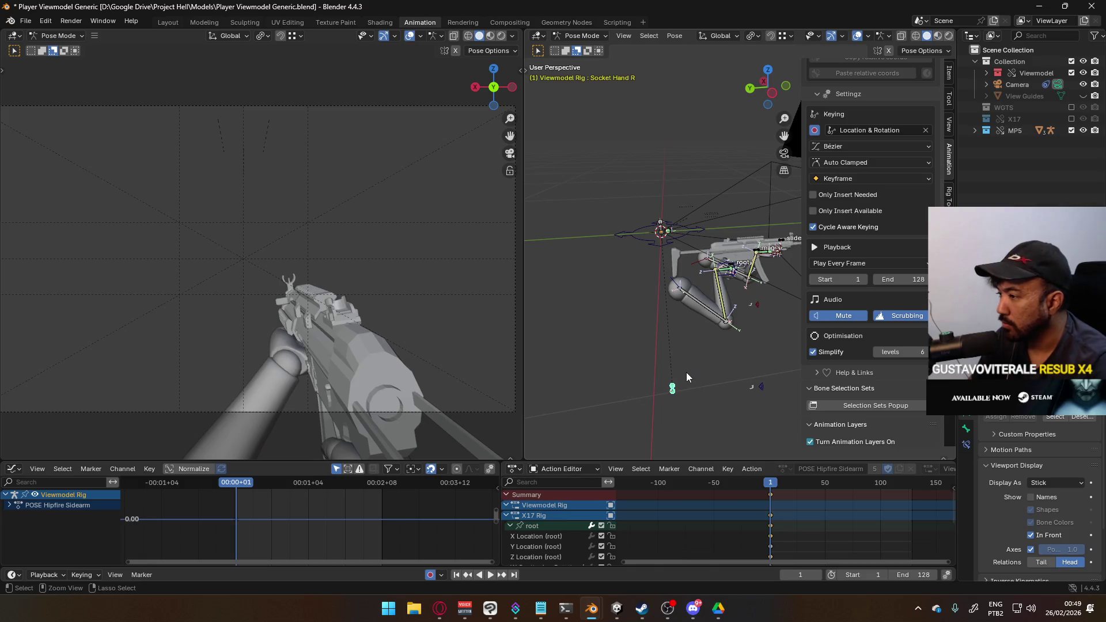
pyautogui.hotkey('ctrl', 'z')
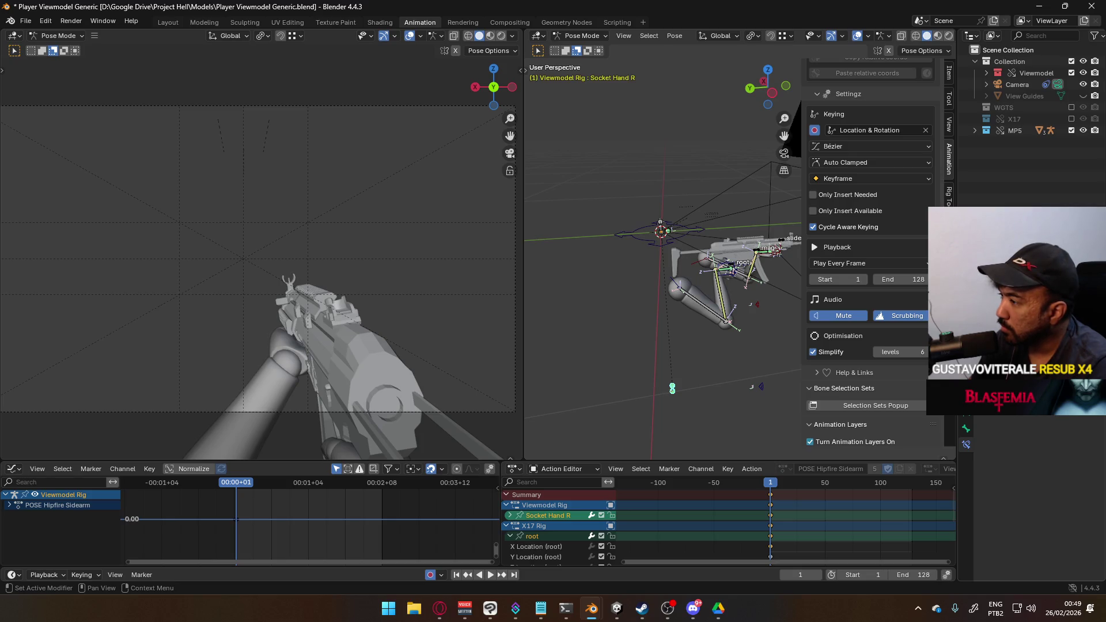
# Step: Inspect the MP5 and arm rig from several angles, then save Player Viewmodel Generic.blend
pyautogui.scroll(5, 704, 289)
pyautogui.moveTo(704, 288); pyautogui.dragTo(667, 303, button='middle')
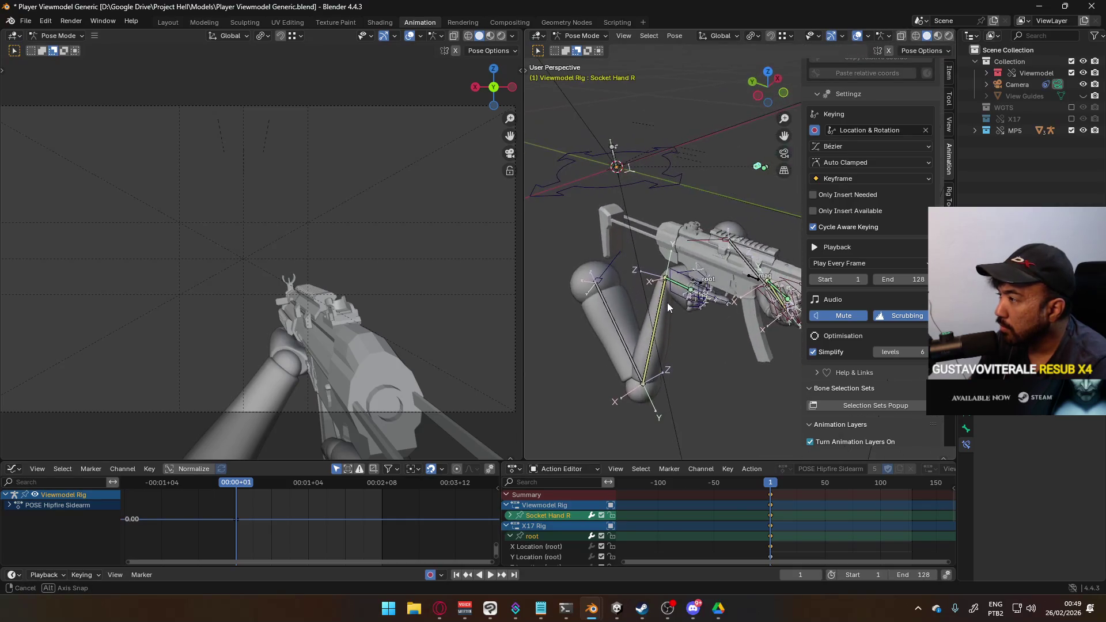
pyautogui.moveTo(666, 254)
pyautogui.keyDown('shift'); pyautogui.mouseDown(button='middle')
pyautogui.moveTo(590, 289)
pyautogui.moveTo(690, 229)
pyautogui.moveTo(891, 182)
pyautogui.moveTo(552, 183)
pyautogui.moveTo(867, 228)
pyautogui.mouseUp(button='middle'); pyautogui.keyUp('shift')
pyautogui.scroll(-3, 721, 266)
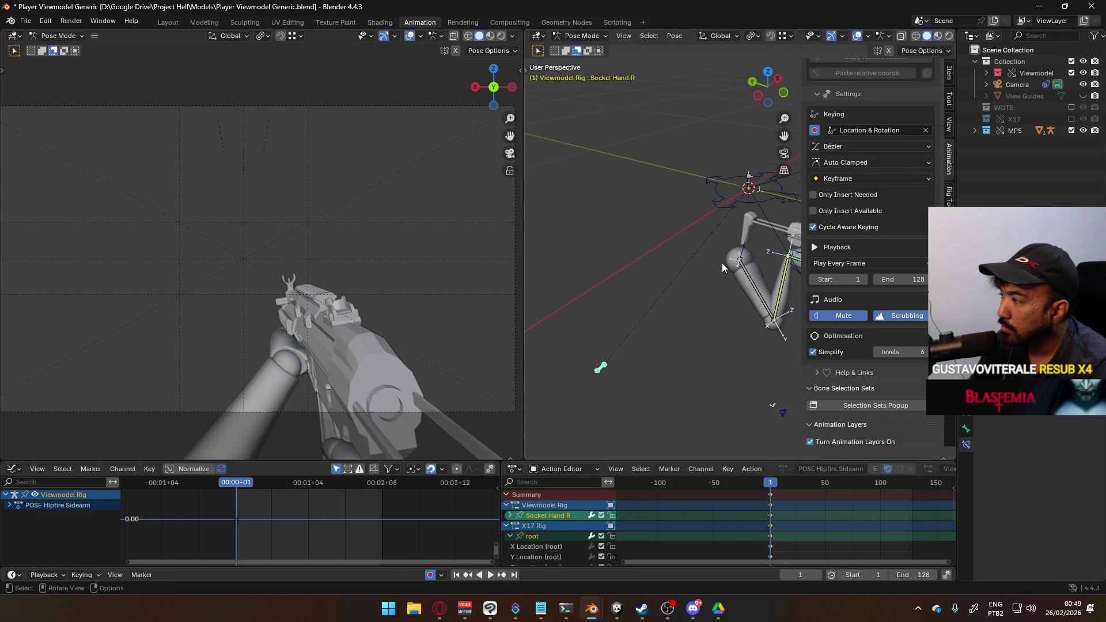
pyautogui.keyDown('shift'); pyautogui.moveTo(721, 275); pyautogui.dragTo(866, 294, button='middle'); pyautogui.keyUp('shift')
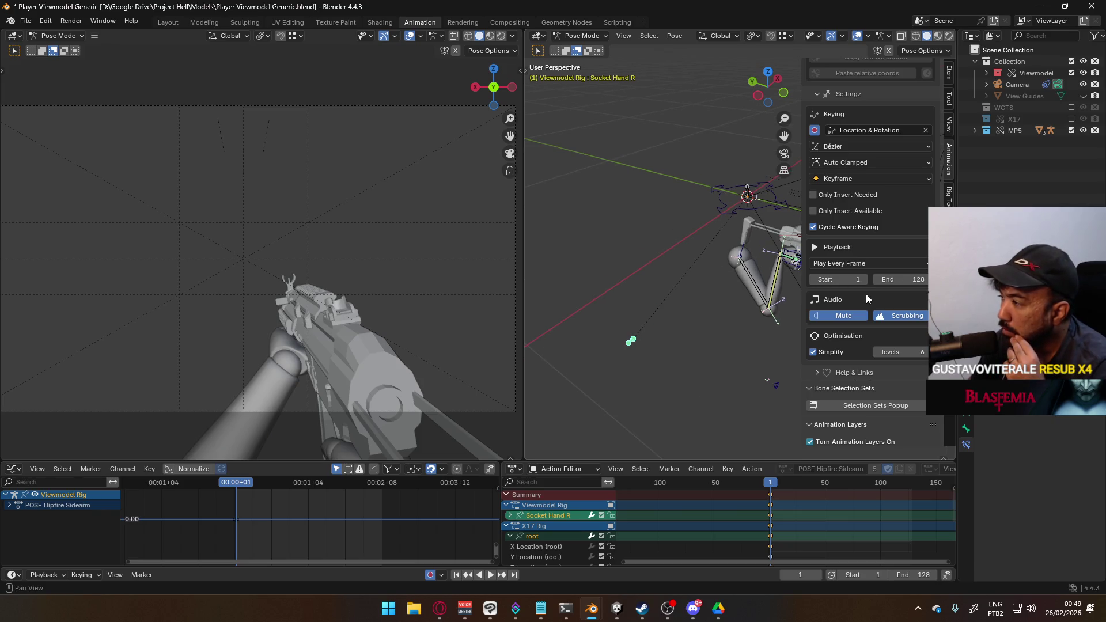
pyautogui.hotkey('ctrl', 's')
# Step: Switch to Mannequin Male A.blend, enter Edit Mode and frame the hand bones
pyautogui.moveTo(592, 608)
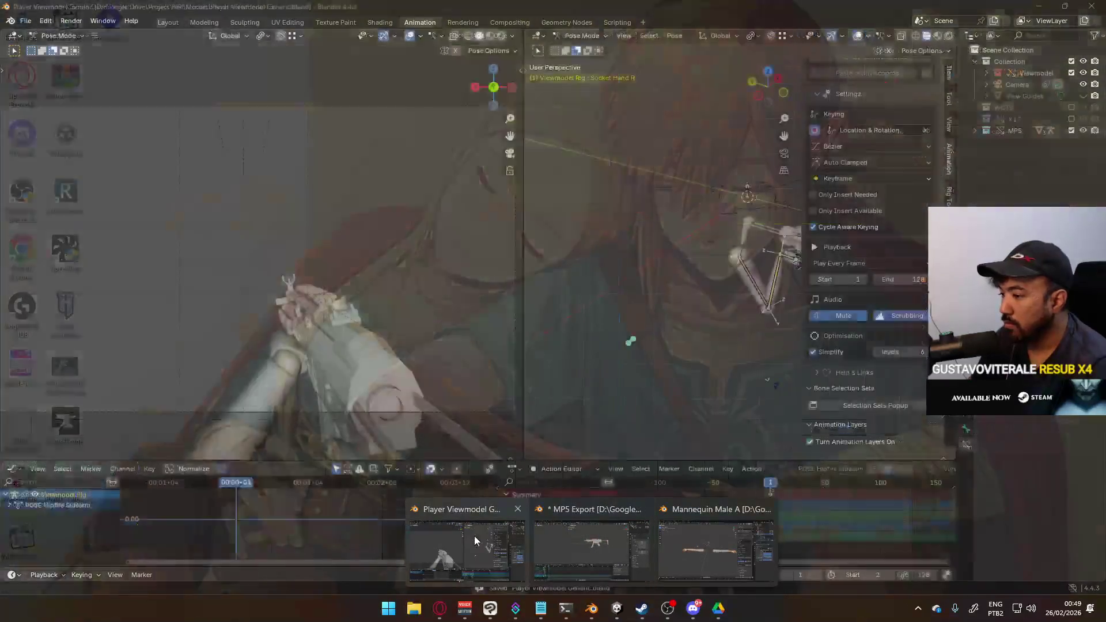
pyautogui.click(717, 545)
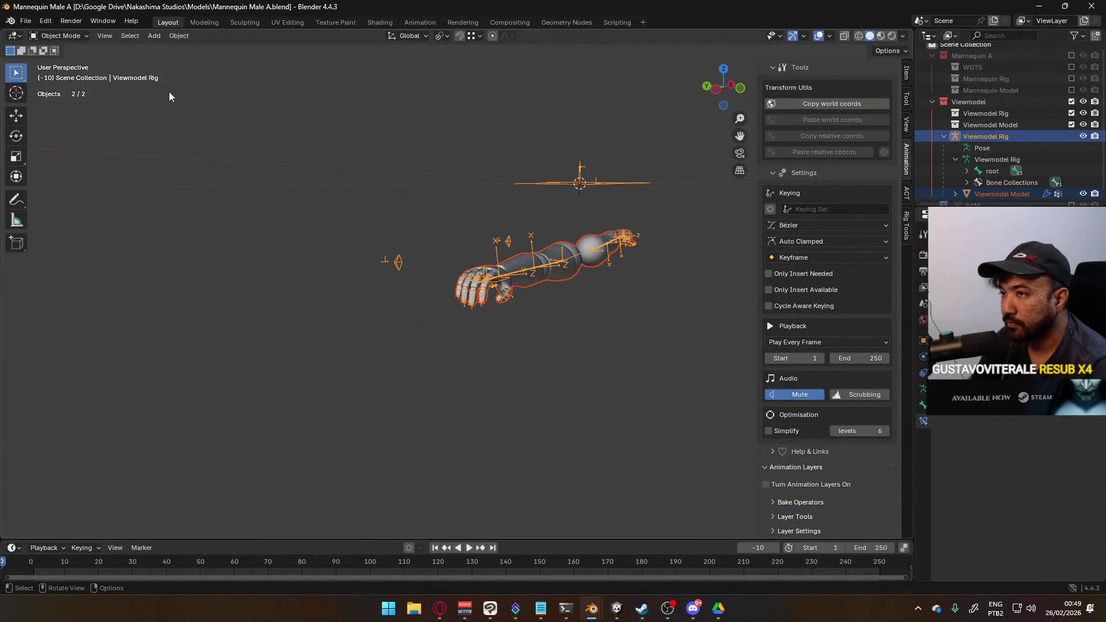
pyautogui.click(61, 35)
pyautogui.click(55, 62)
pyautogui.press('KP_Decimal')
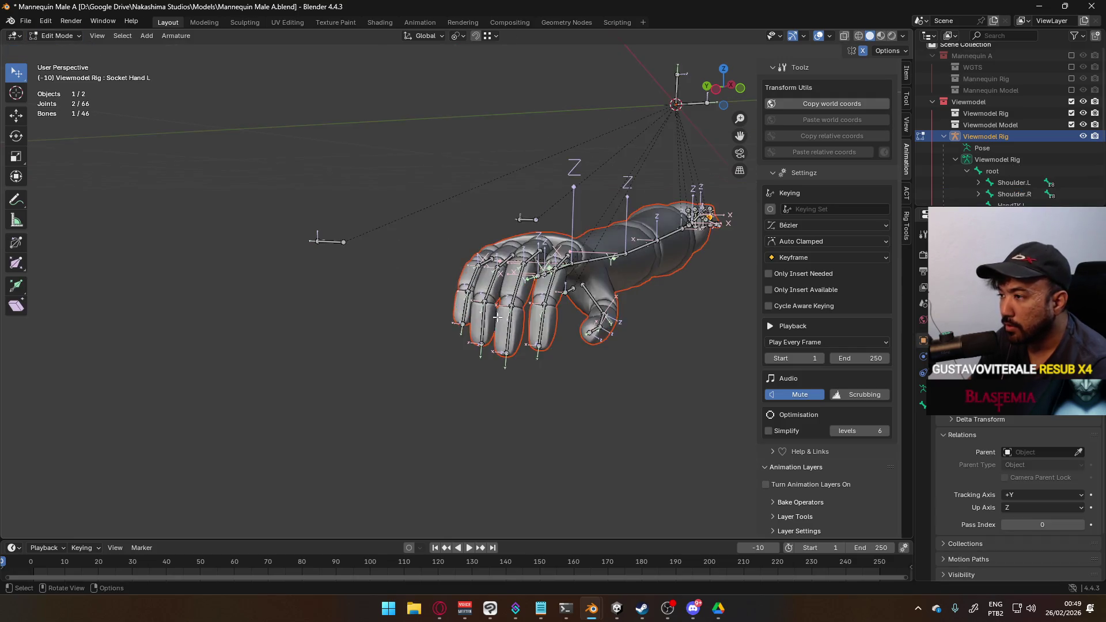
pyautogui.moveTo(483, 314); pyautogui.dragTo(484, 315, button='middle')
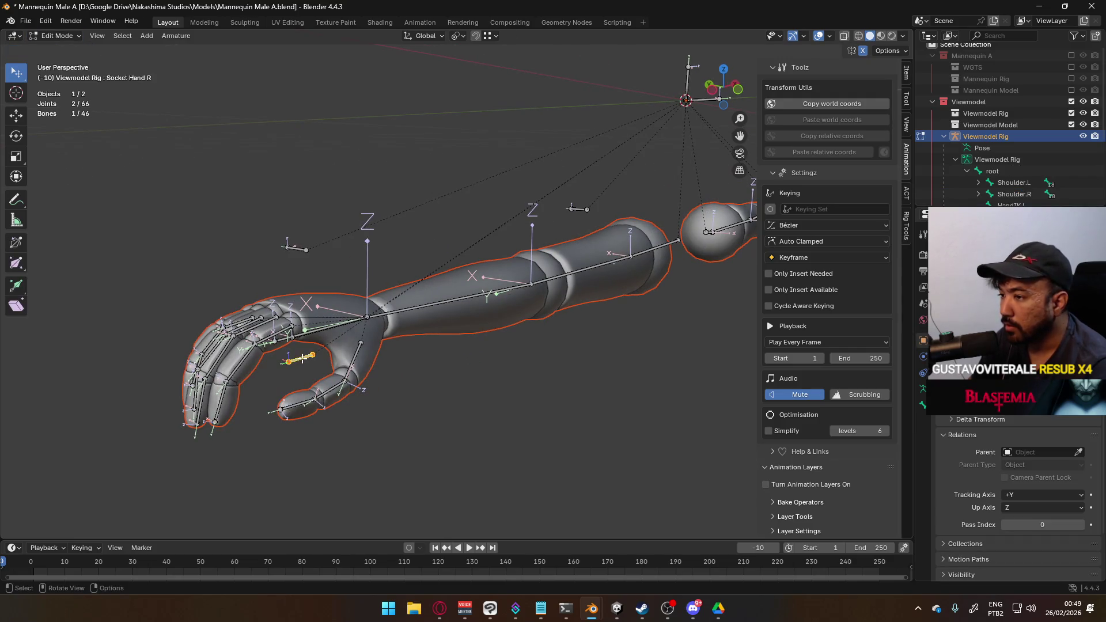
pyautogui.scroll(-2, 1020, 490)
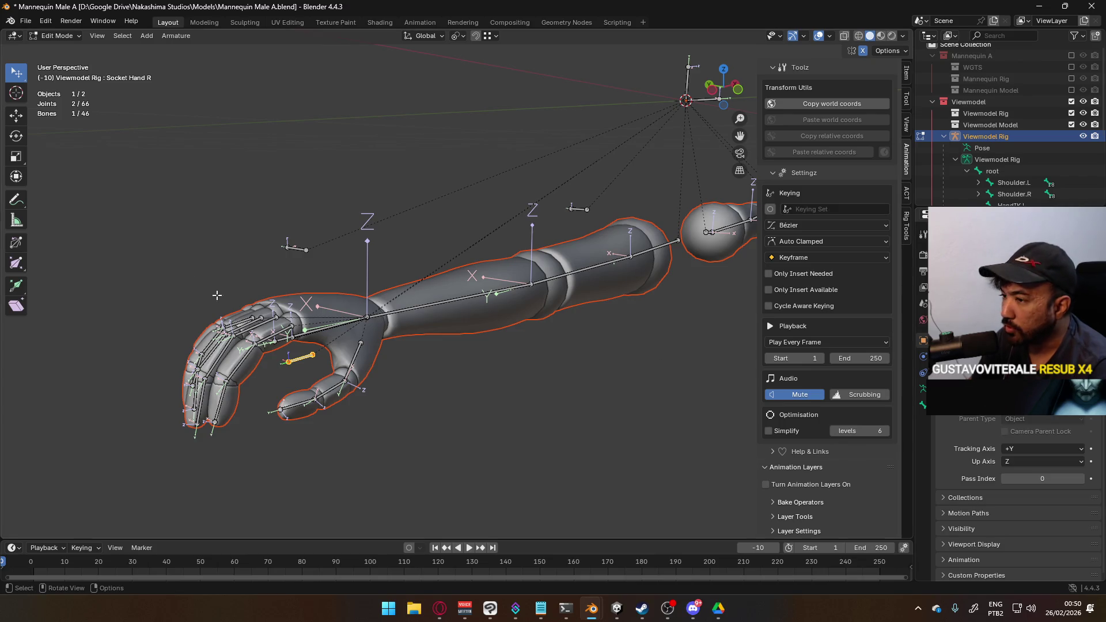
# Step: In Pose Mode, assign a bone to Socket Hand R from the bone list, then select Socket Hand L
pyautogui.click(60, 35)
pyautogui.click(63, 75)
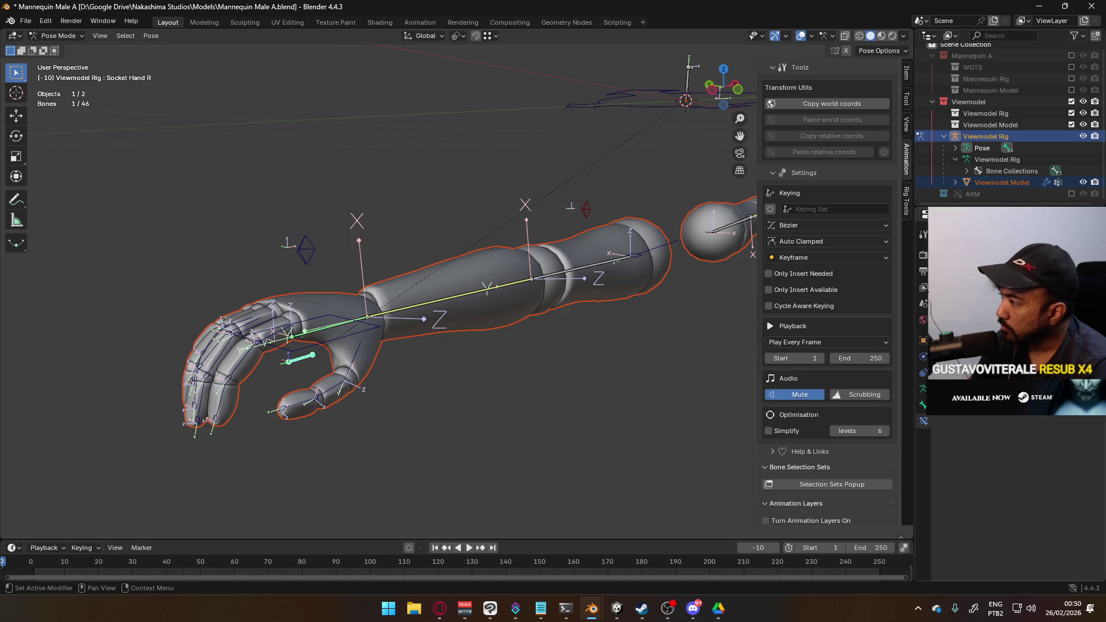
pyautogui.click(980, 314)
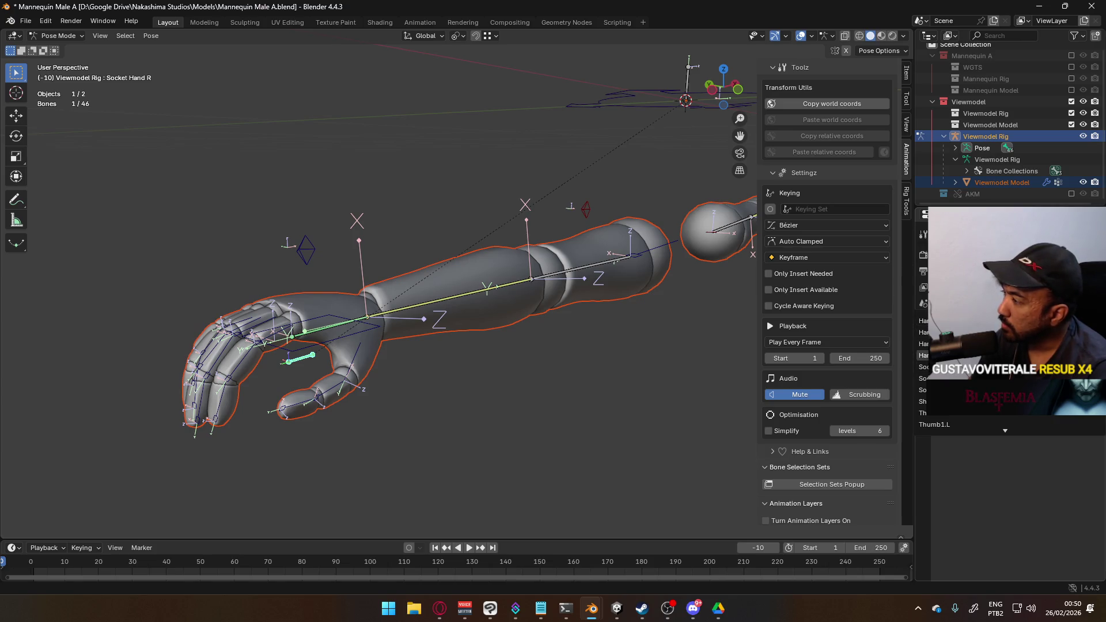
pyautogui.click(945, 356)
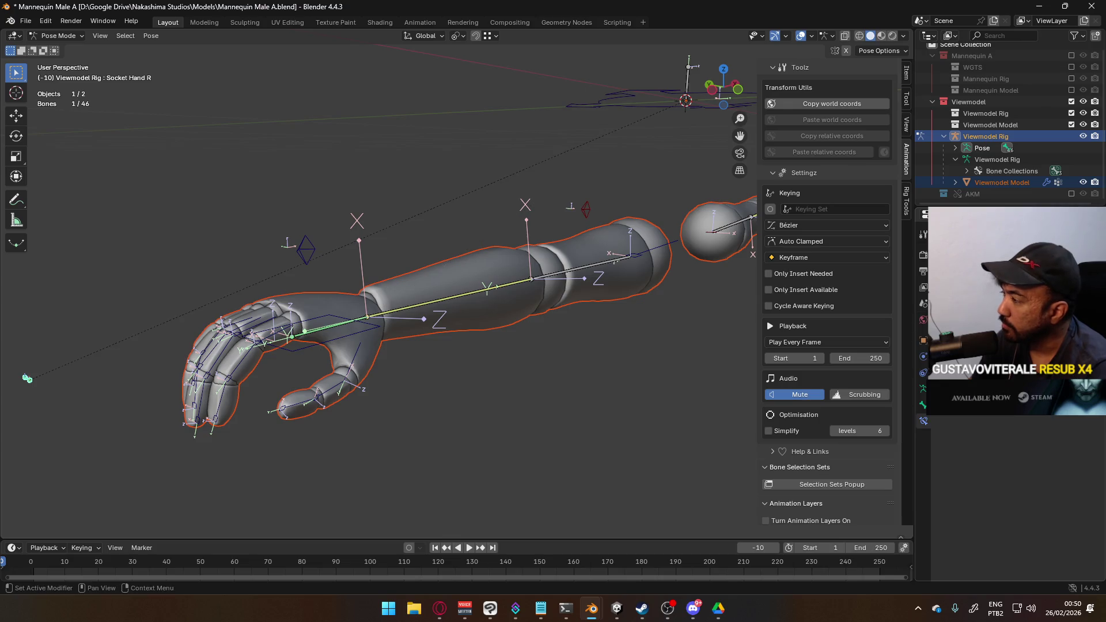
pyautogui.scroll(-5, 499, 324)
pyautogui.moveTo(470, 296); pyautogui.dragTo(663, 303, button='middle')
pyautogui.moveTo(555, 321)
pyautogui.mouseDown(button='middle')
pyautogui.moveTo(457, 313)
pyautogui.moveTo(632, 285)
pyautogui.mouseUp(button='middle')
pyautogui.click(643, 277)
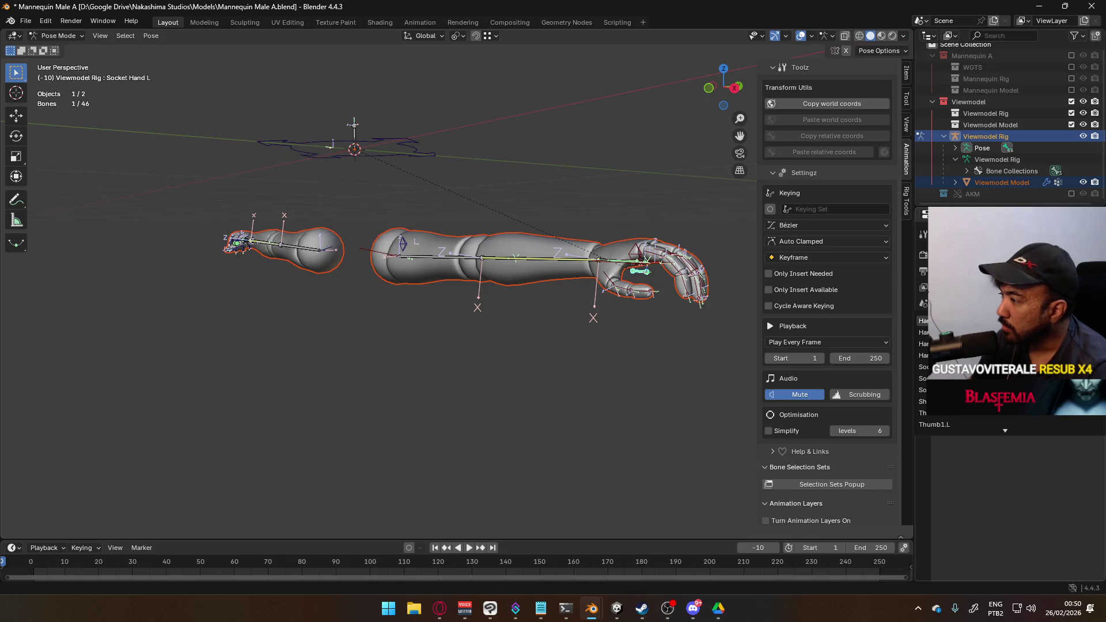
pyautogui.press('Escape')
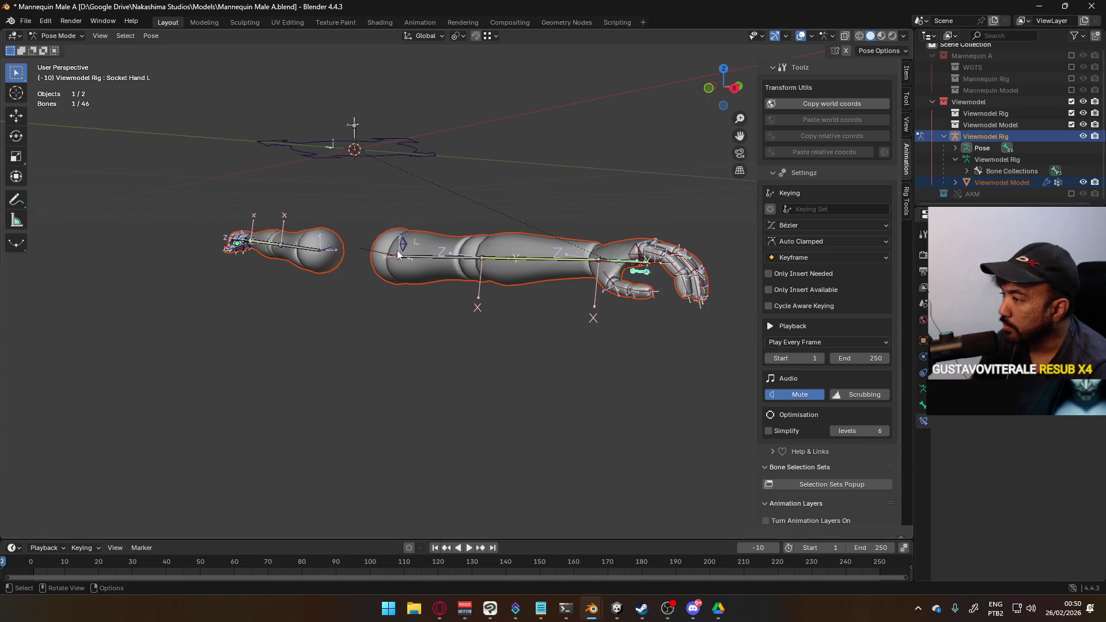
pyautogui.moveTo(654, 247); pyautogui.dragTo(577, 253, button='middle')
pyautogui.scroll(5, 576, 254)
# Step: Save Mannequin Male A.blend in Object Mode and return to Player Viewmodel Generic
pyautogui.hotkey('ctrl', 's')
pyautogui.click(58, 36)
pyautogui.click(59, 51)
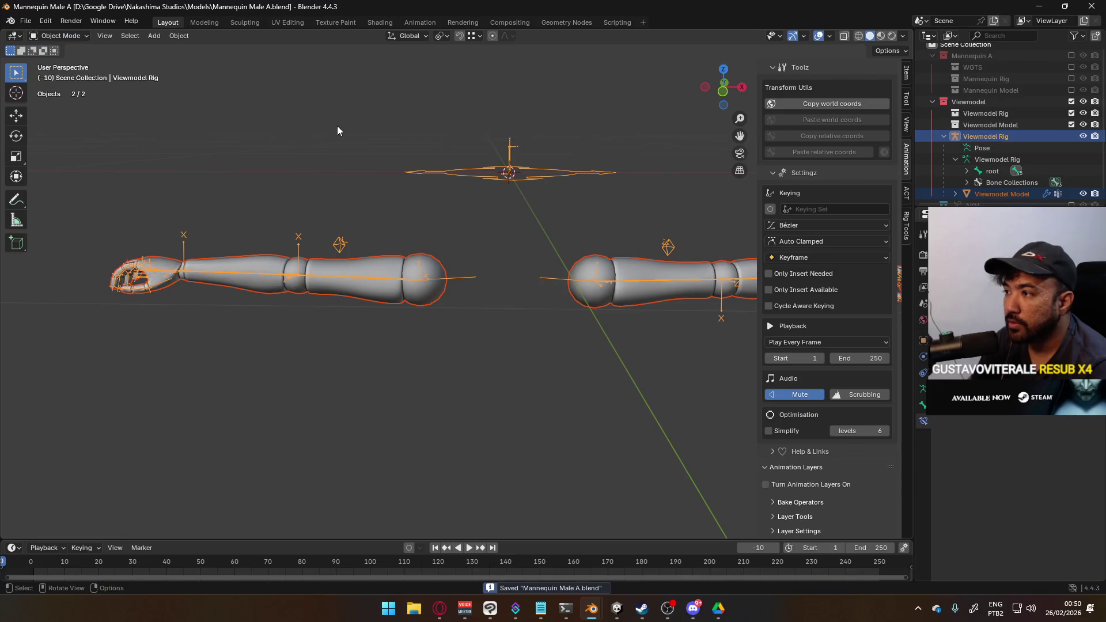
pyautogui.hotkey('alt', 'Tab')
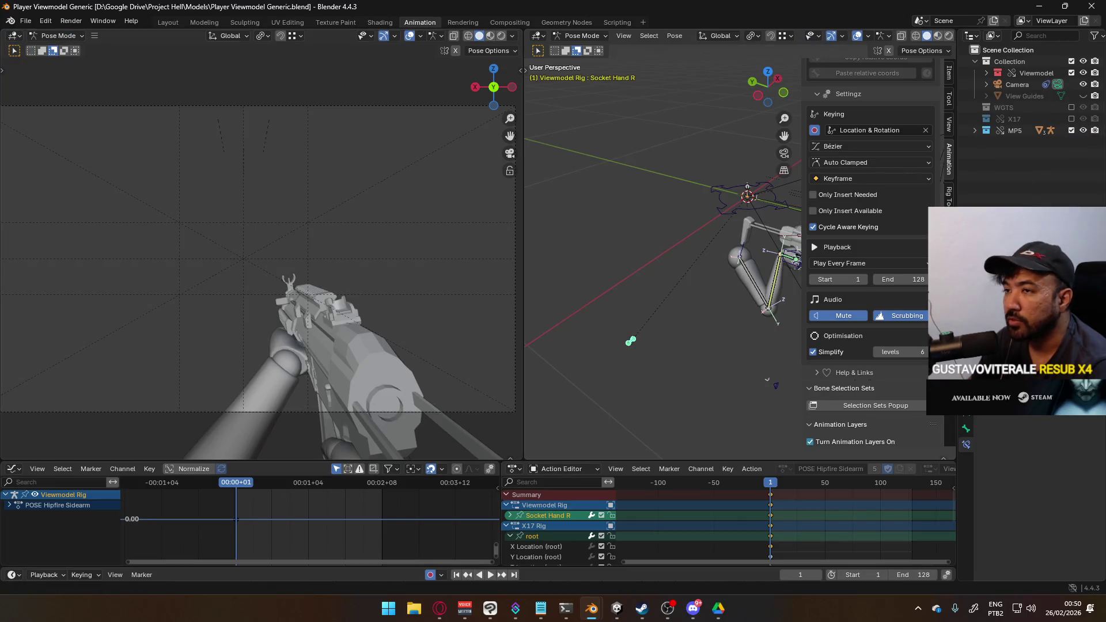
# Step: Revert Player Viewmodel Generic to its last saved version
pyautogui.click(25, 20)
pyautogui.click(103, 94)
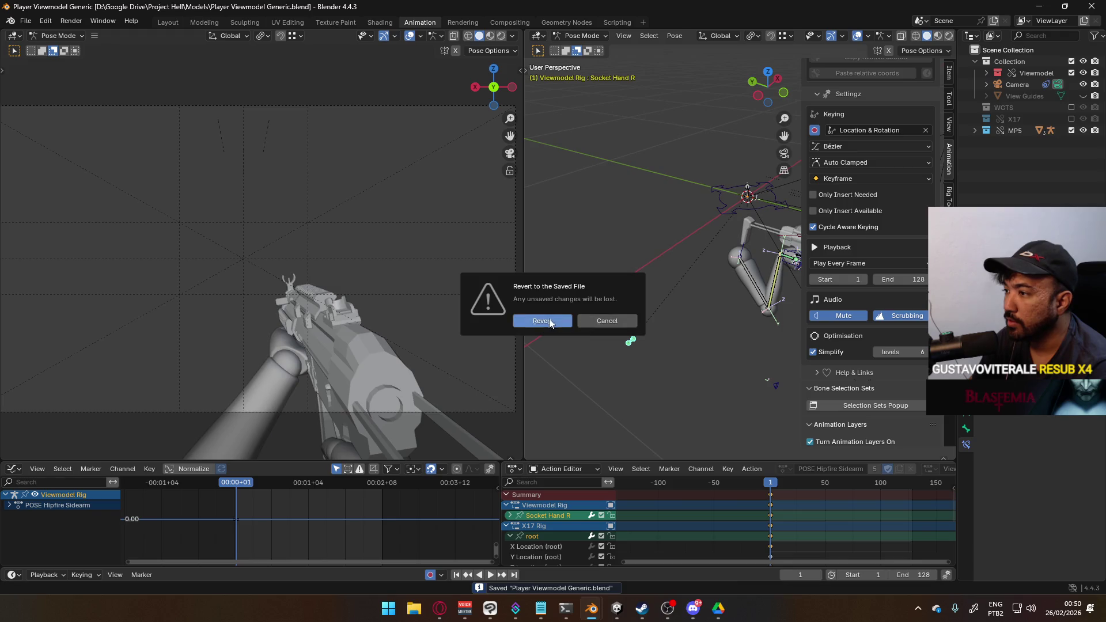
pyautogui.click(556, 321)
# Step: Inspect the gun and hand rig in Right Orthographic view, scrubbing to frame 67
pyautogui.moveTo(676, 310)
pyautogui.mouseDown(button='middle')
pyautogui.moveTo(572, 286)
pyautogui.moveTo(576, 276)
pyautogui.mouseUp(button='middle')
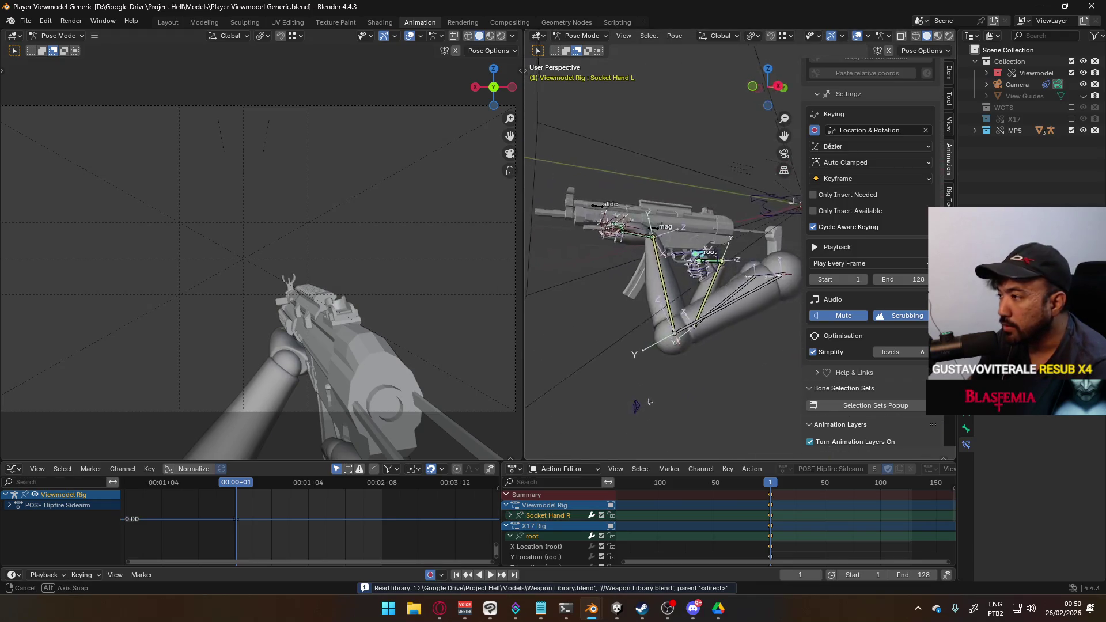
pyautogui.scroll(5, 676, 266)
pyautogui.moveTo(675, 266); pyautogui.dragTo(672, 265, button='middle')
pyautogui.click(553, 519)
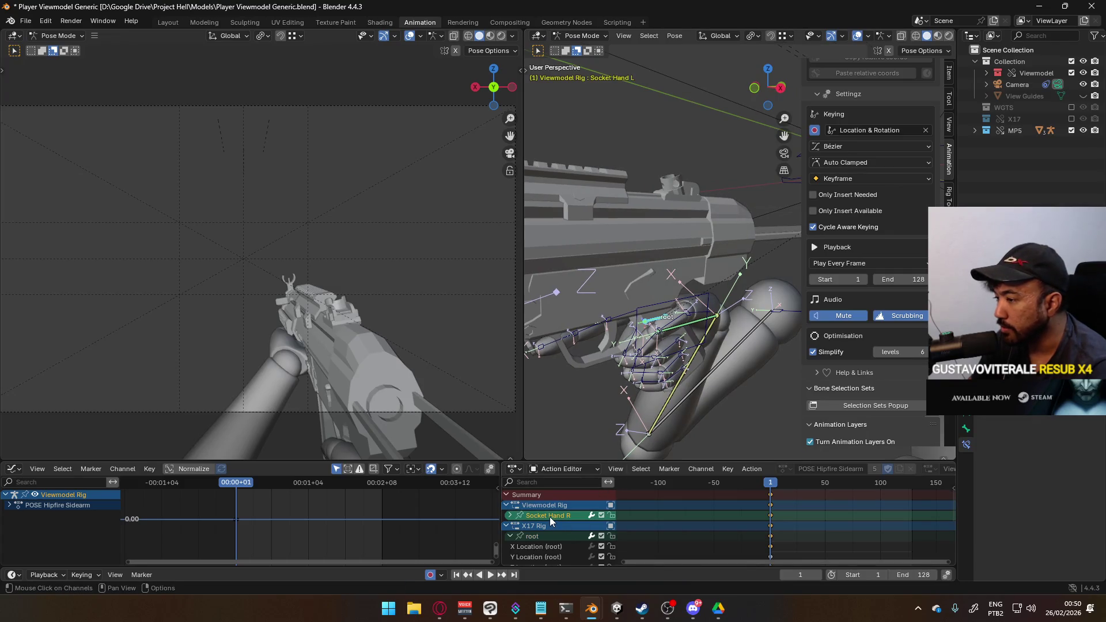
pyautogui.scroll(-5, 680, 357)
pyautogui.moveTo(686, 324); pyautogui.dragTo(697, 322, button='middle')
pyautogui.press('KP_3')
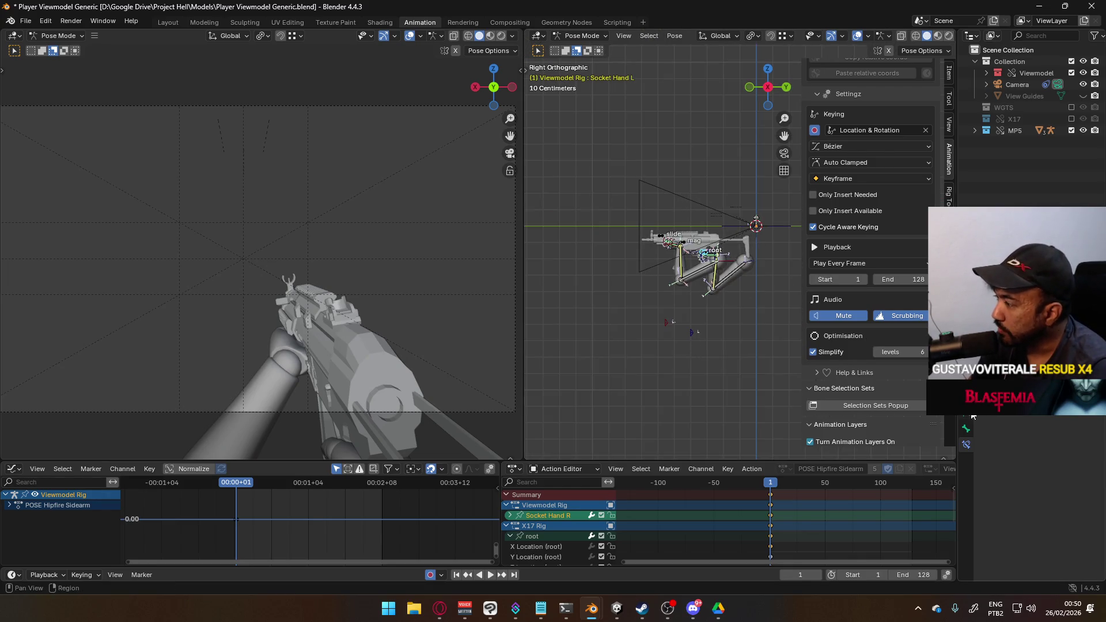
pyautogui.scroll(2, 680, 295)
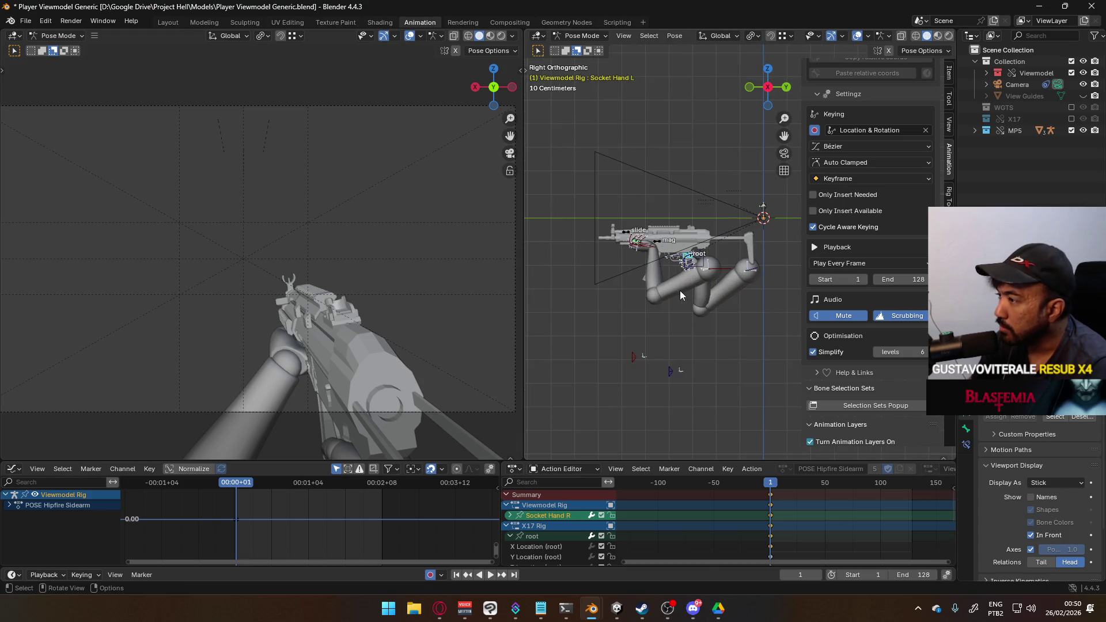
pyautogui.moveTo(787, 483)
pyautogui.mouseDown()
pyautogui.moveTo(921, 484)
pyautogui.moveTo(771, 486)
pyautogui.mouseUp()
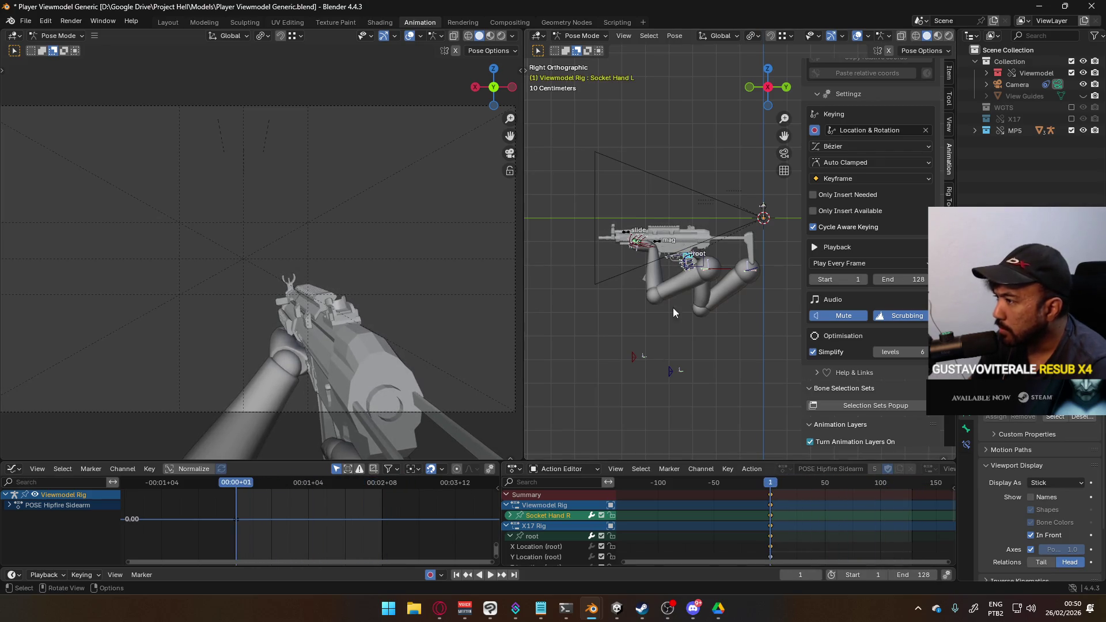
# Step: Return to Object Mode, select the Viewmodel Rig, and save the file
pyautogui.hotkey('ctrl', 'Tab')
pyautogui.scroll(2, 631, 150)
pyautogui.click(685, 288)
pyautogui.keyDown('shift'); pyautogui.click(685, 288); pyautogui.keyUp('shift')
pyautogui.hotkey('ctrl', 's')
# Step: Start an FBX export from the File menu
pyautogui.click(26, 21)
pyautogui.moveTo(75, 169)
pyautogui.moveTo(69, 196)
pyautogui.click(210, 294)
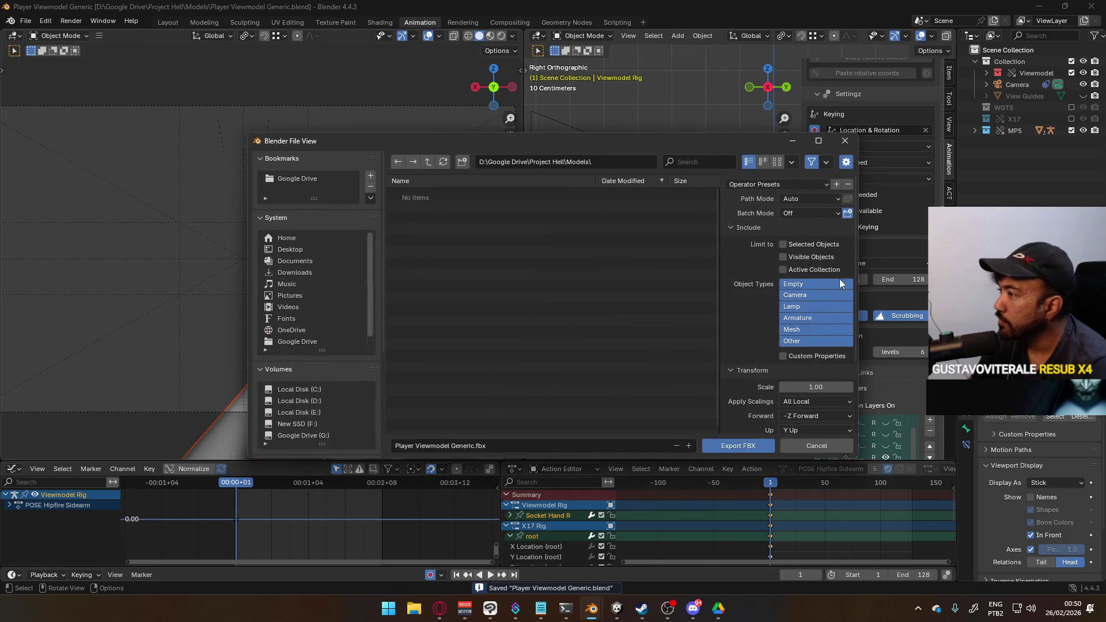
# Step: Apply the export preset that includes only the armature and mesh
pyautogui.click(784, 187)
pyautogui.click(765, 206)
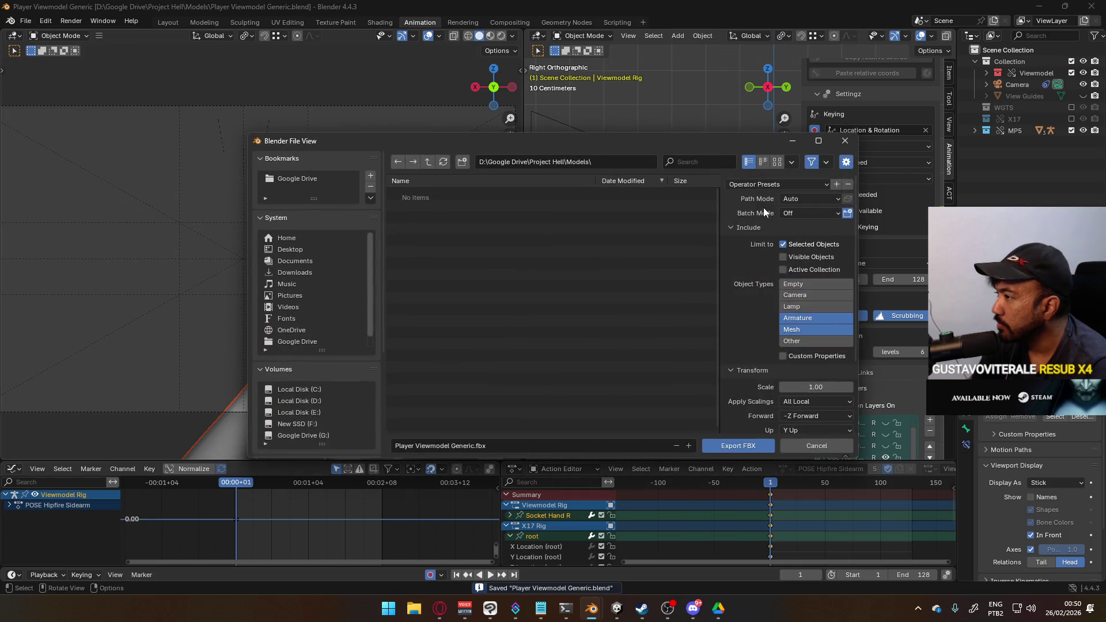
pyautogui.scroll(-4, 799, 356)
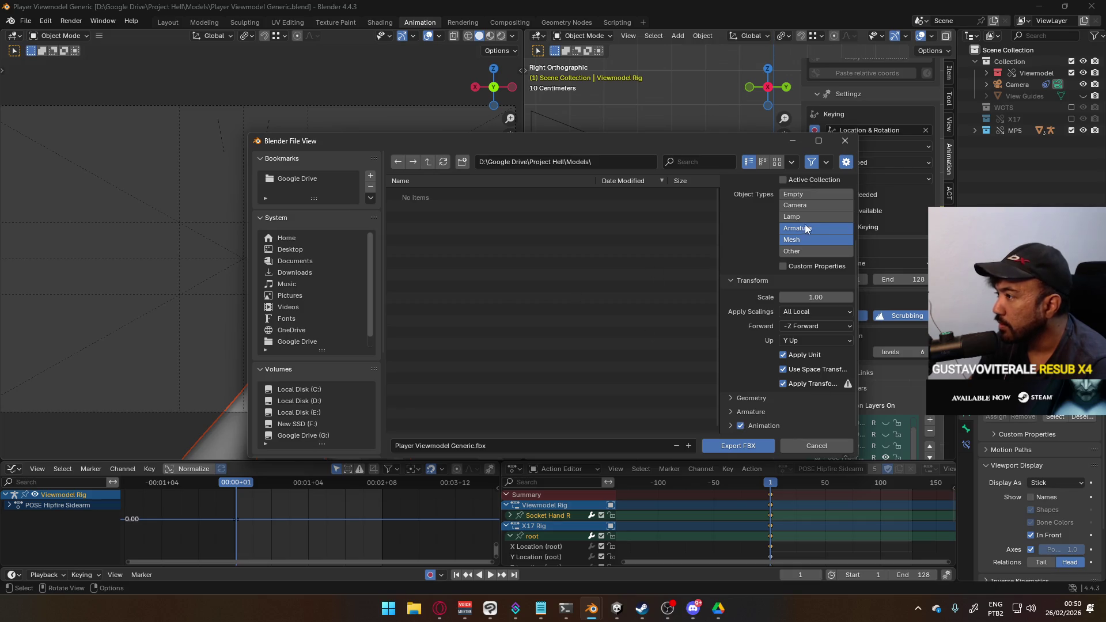
pyautogui.scroll(-5, 341, 257)
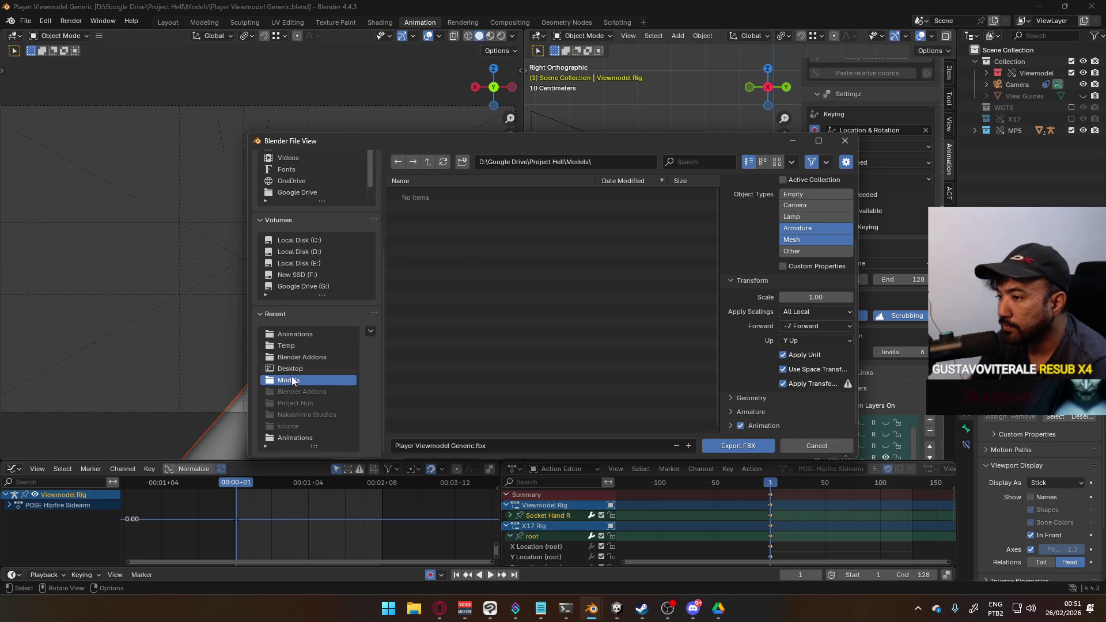
pyautogui.scroll(4, 309, 295)
pyautogui.scroll(-4, 313, 310)
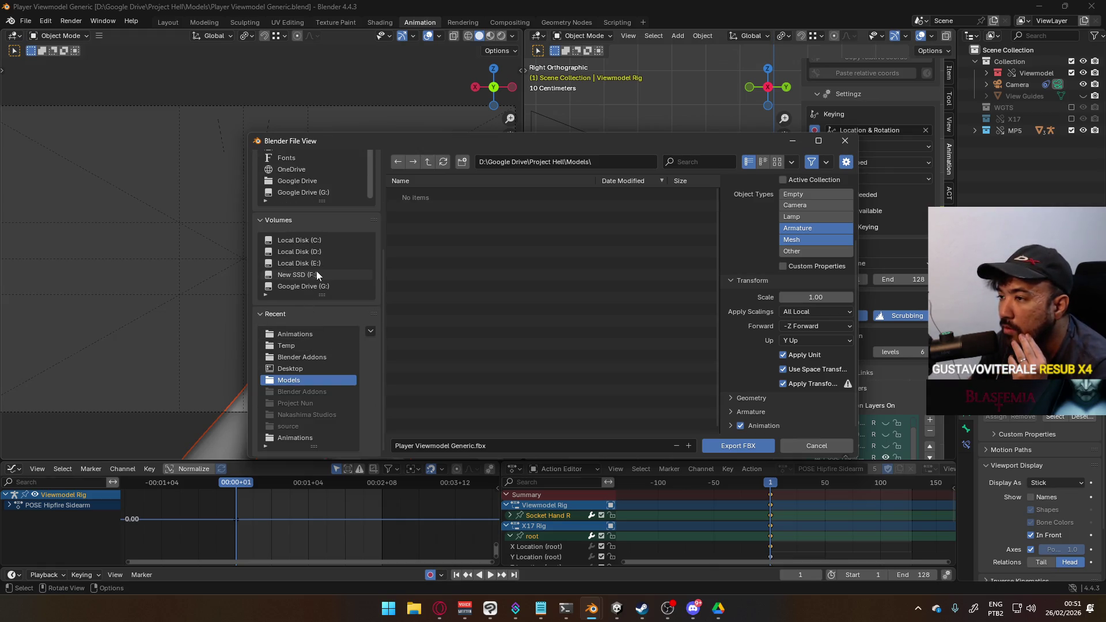
# Step: Export into F:\Unity\Project Hell\Assets\Animations, overwriting Viewmodel@Hipfire Primary Idle.fbx
pyautogui.click(316, 275)
pyautogui.click(448, 216)
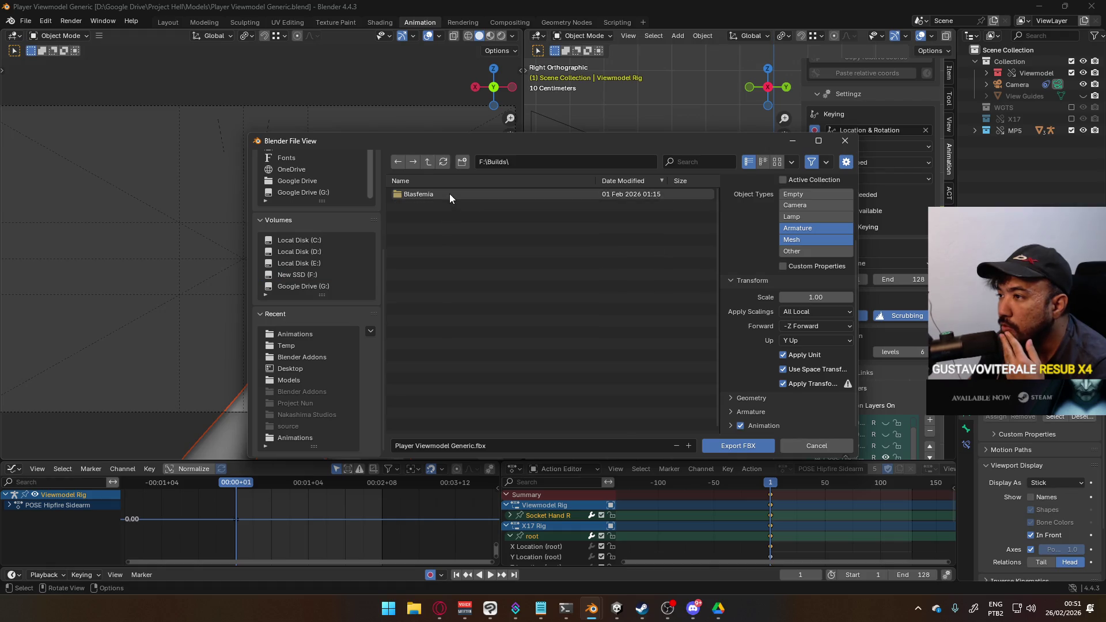
pyautogui.click(428, 162)
pyautogui.click(424, 263)
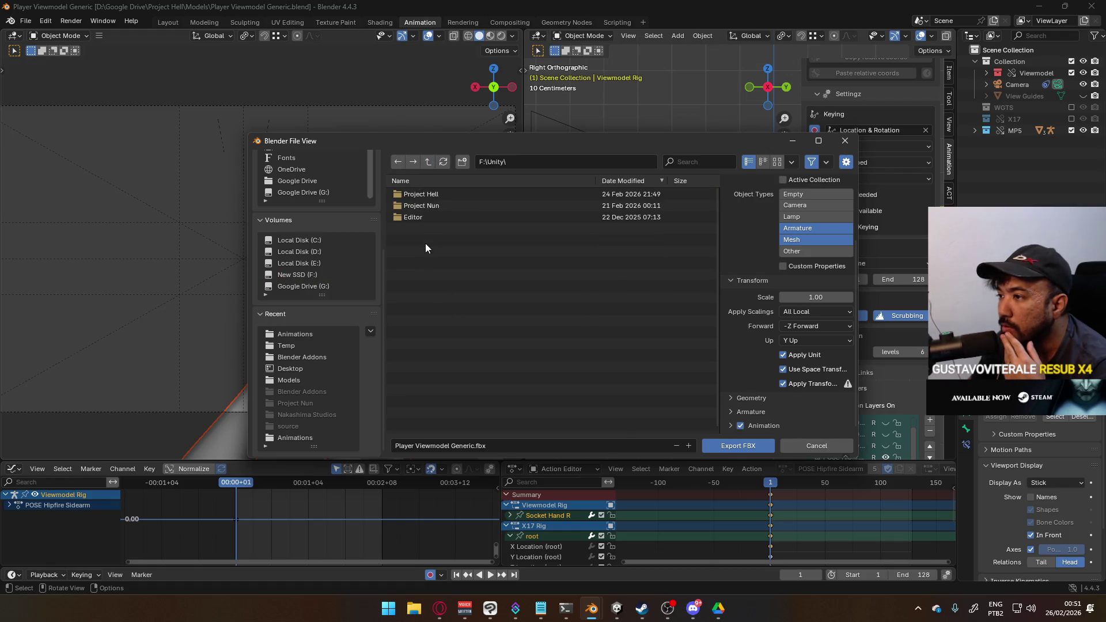
pyautogui.click(429, 193)
pyautogui.click(433, 195)
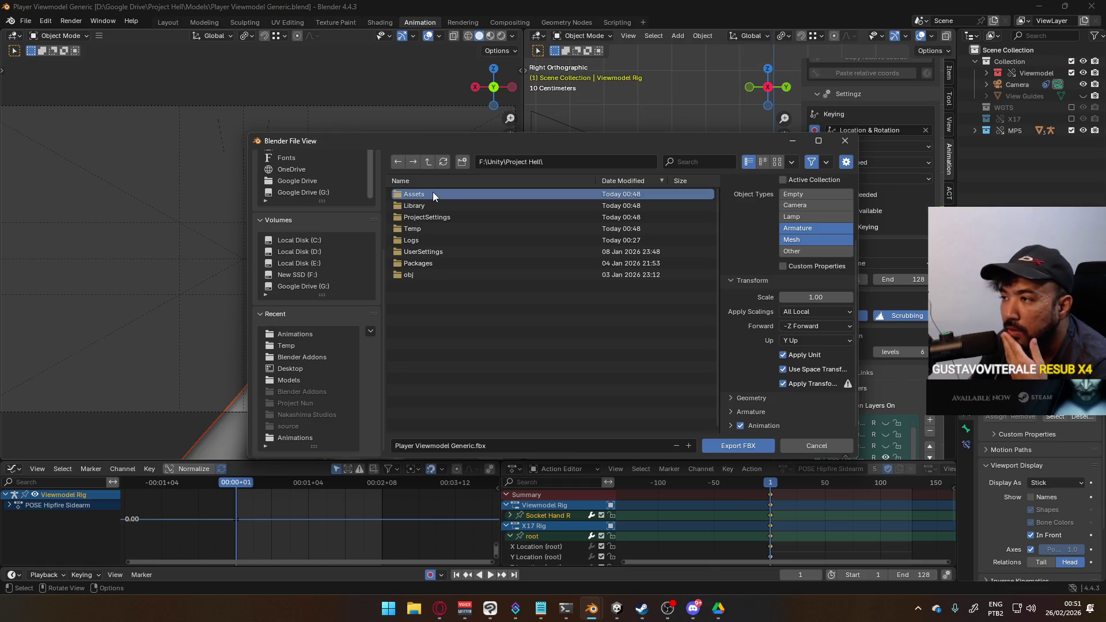
pyautogui.click(426, 206)
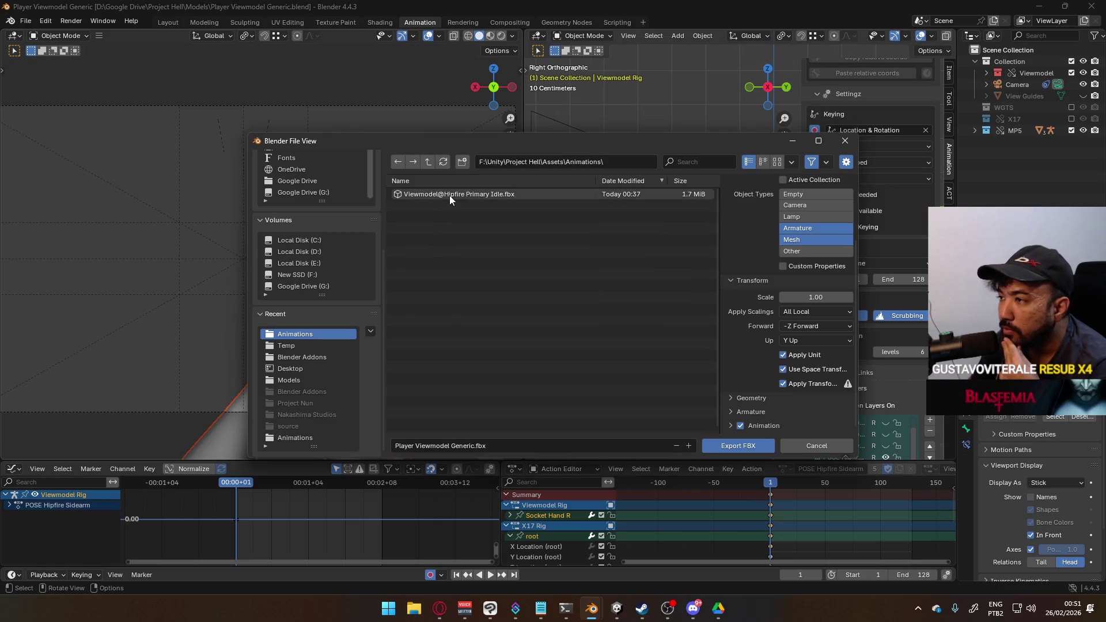
pyautogui.doubleClick(449, 195)
pyautogui.moveTo(618, 606)
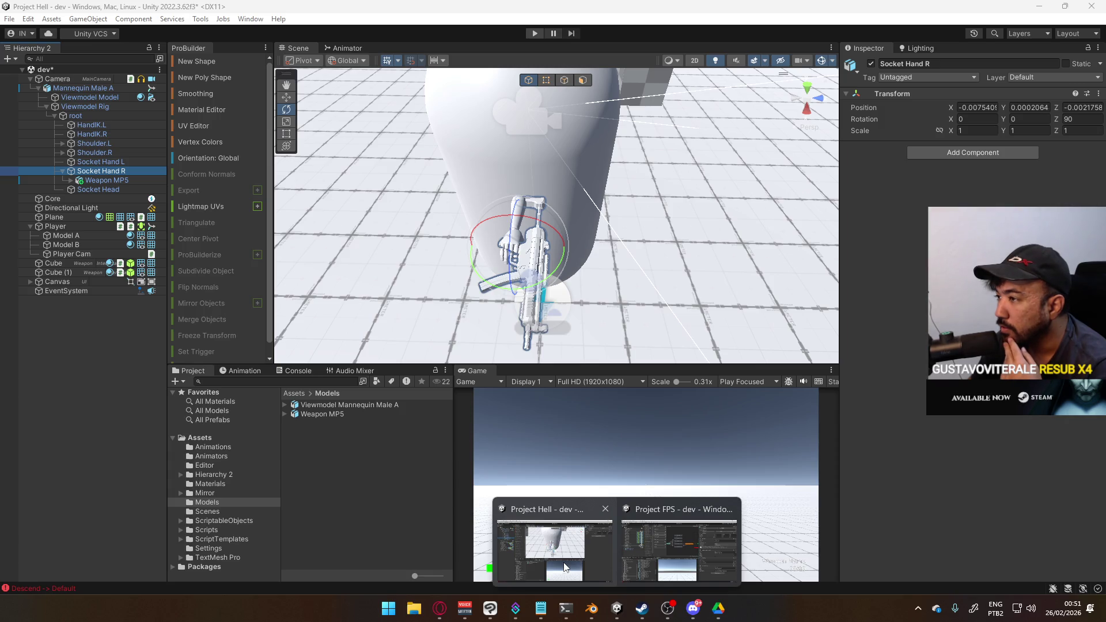
# Step: Start Play mode in the Project Hell Unity window with the Game view maximized
pyautogui.click(565, 568)
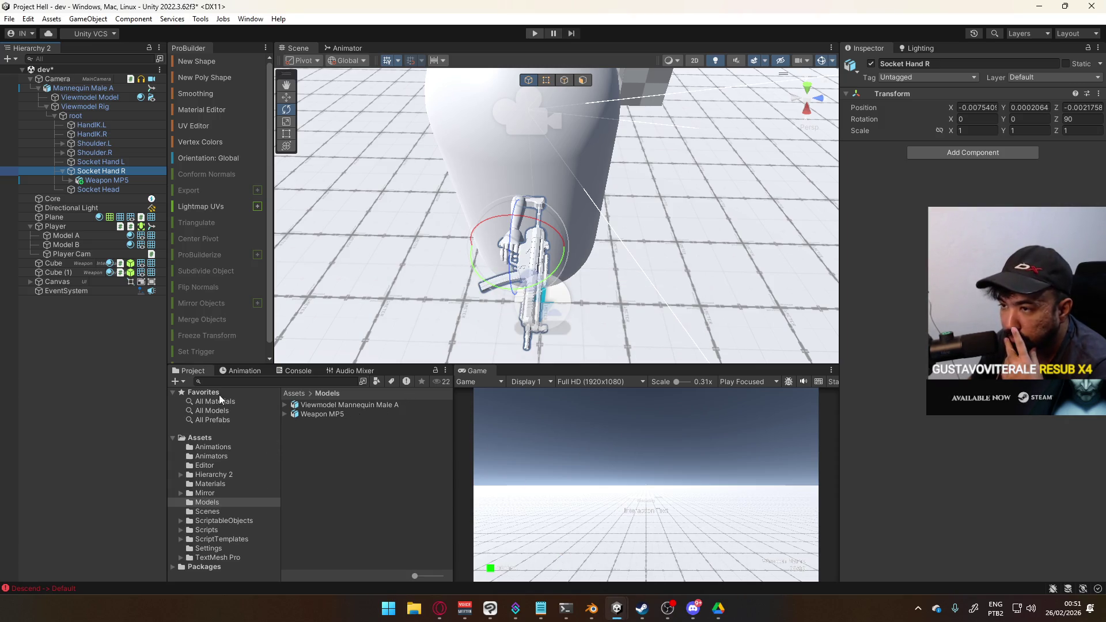
pyautogui.click(534, 33)
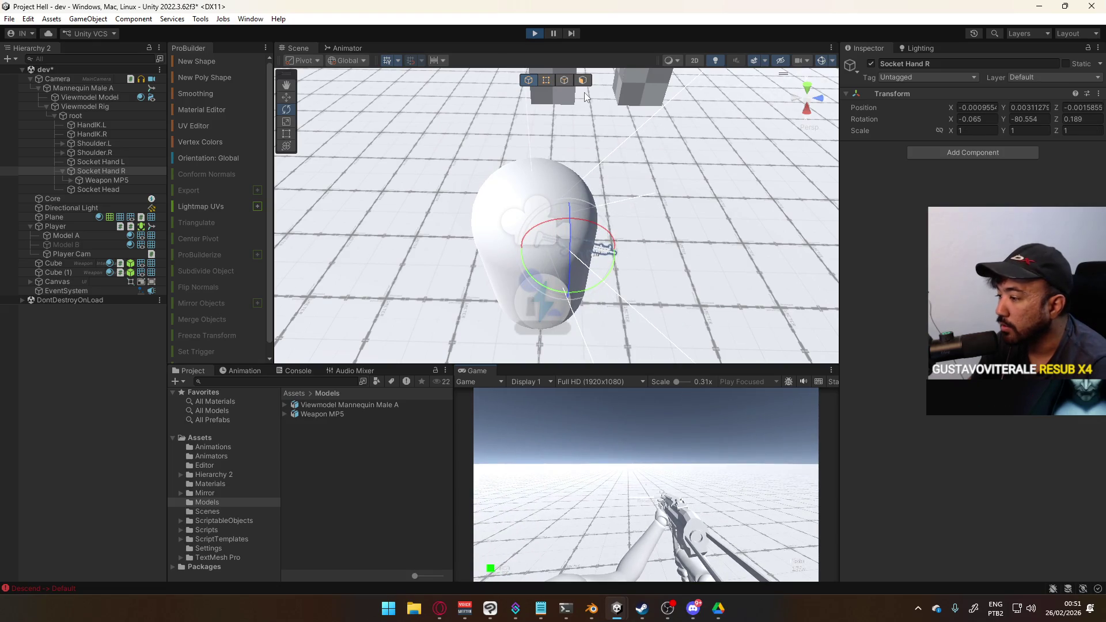
pyautogui.press('super')
pyautogui.press('super')
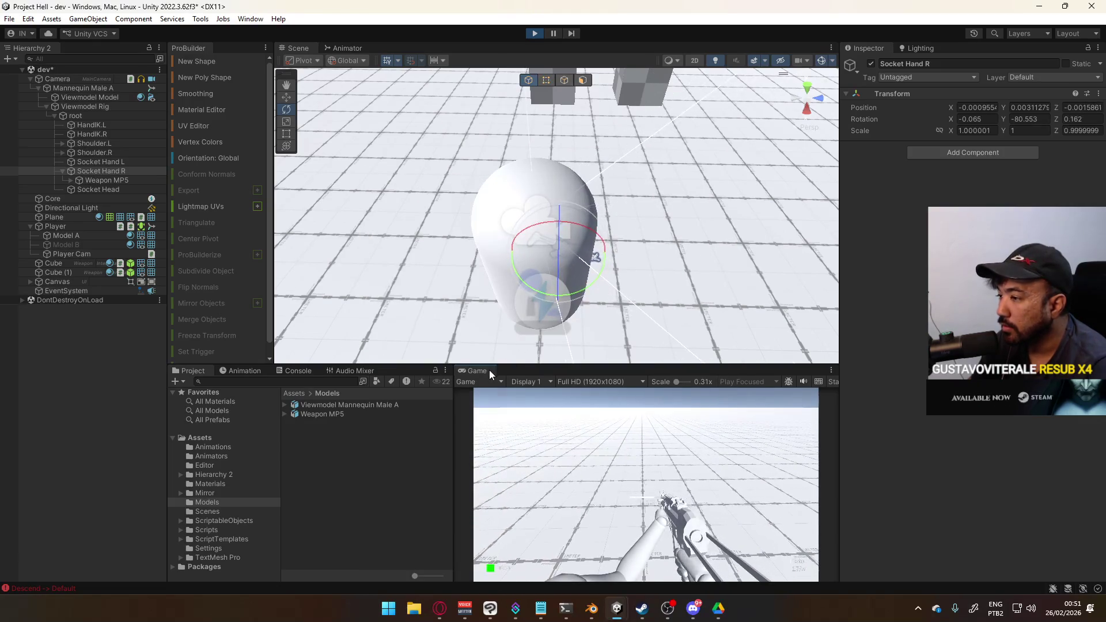
pyautogui.rightClick(489, 370)
pyautogui.click(536, 405)
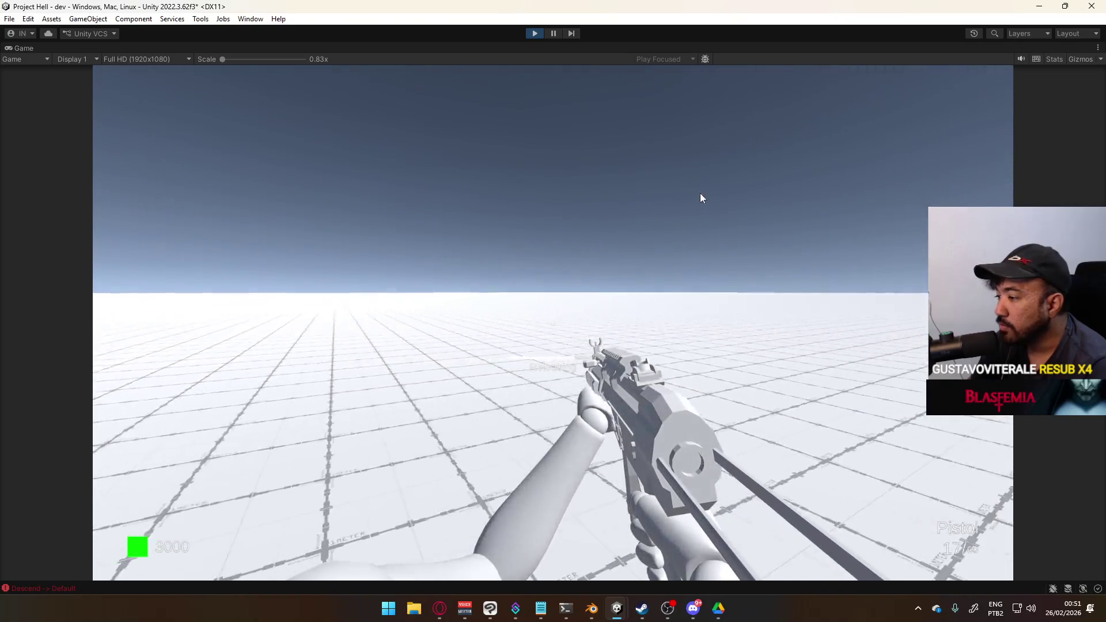
# Step: Walk forward briefly, restore the full editor layout, and inspect the Camera's settings
pyautogui.press('w')
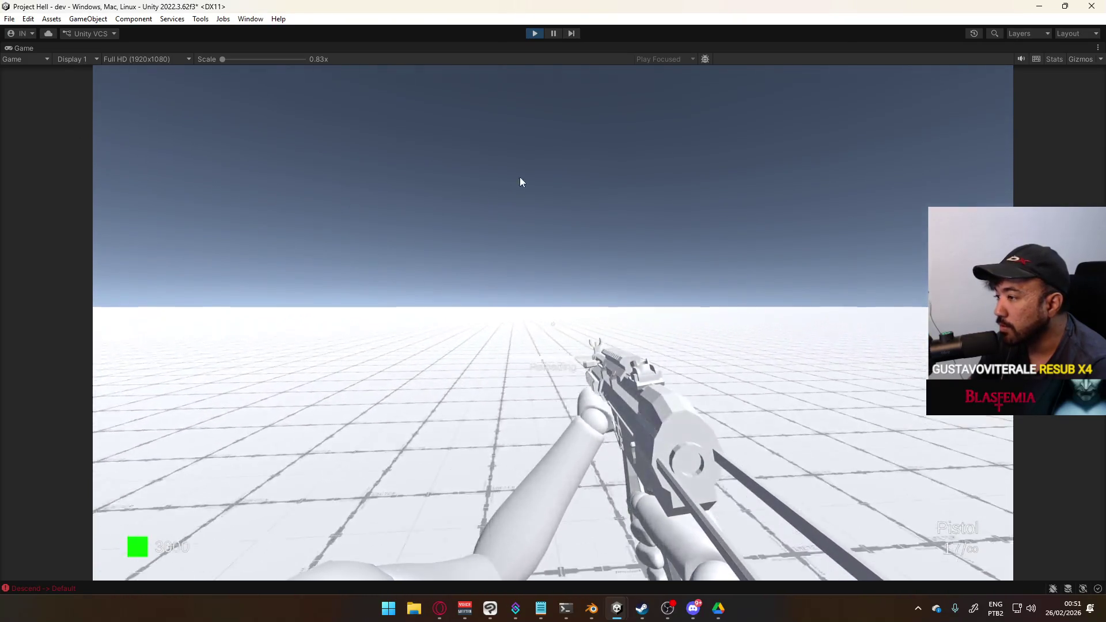
pyautogui.press('super')
pyautogui.rightClick(326, 45)
pyautogui.click(346, 82)
pyautogui.press('super')
pyautogui.press('super')
pyautogui.click(98, 87)
pyautogui.click(87, 80)
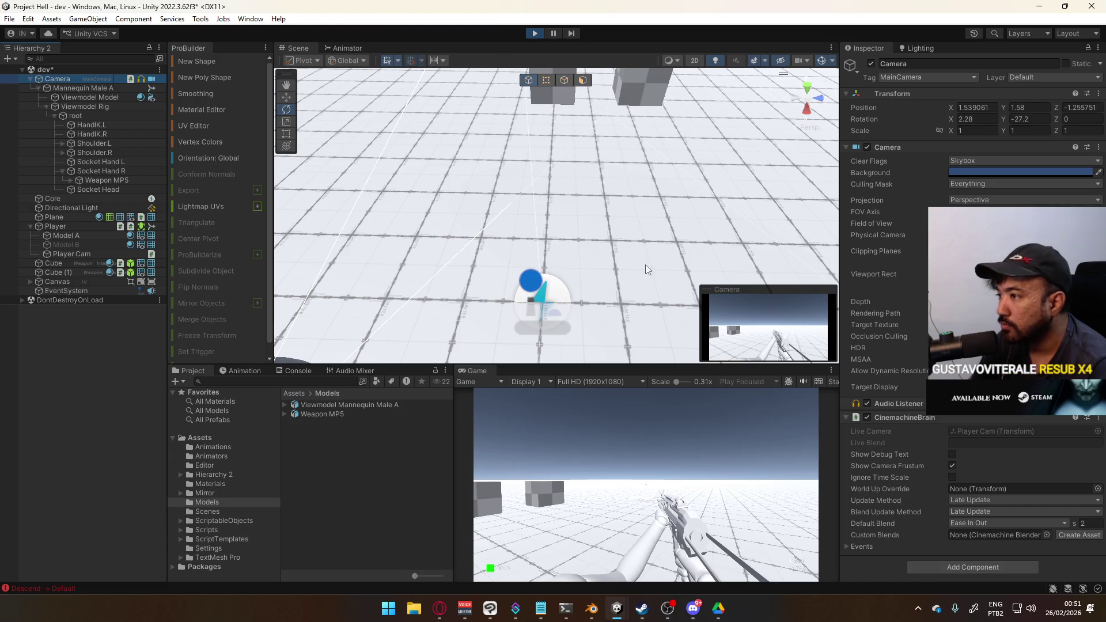
pyautogui.moveTo(662, 275)
pyautogui.mouseDown(button='right')
pyautogui.moveTo(359, 173)
pyautogui.moveTo(620, 226)
pyautogui.moveTo(610, 156)
pyautogui.moveTo(514, 166)
pyautogui.moveTo(526, 144)
pyautogui.moveTo(540, 148)
pyautogui.moveTo(562, 333)
pyautogui.mouseUp(button='right')
# Step: Maximize the Game view again, walk toward and away from the grey boxes, then stop play
pyautogui.rightClick(483, 369)
pyautogui.click(517, 404)
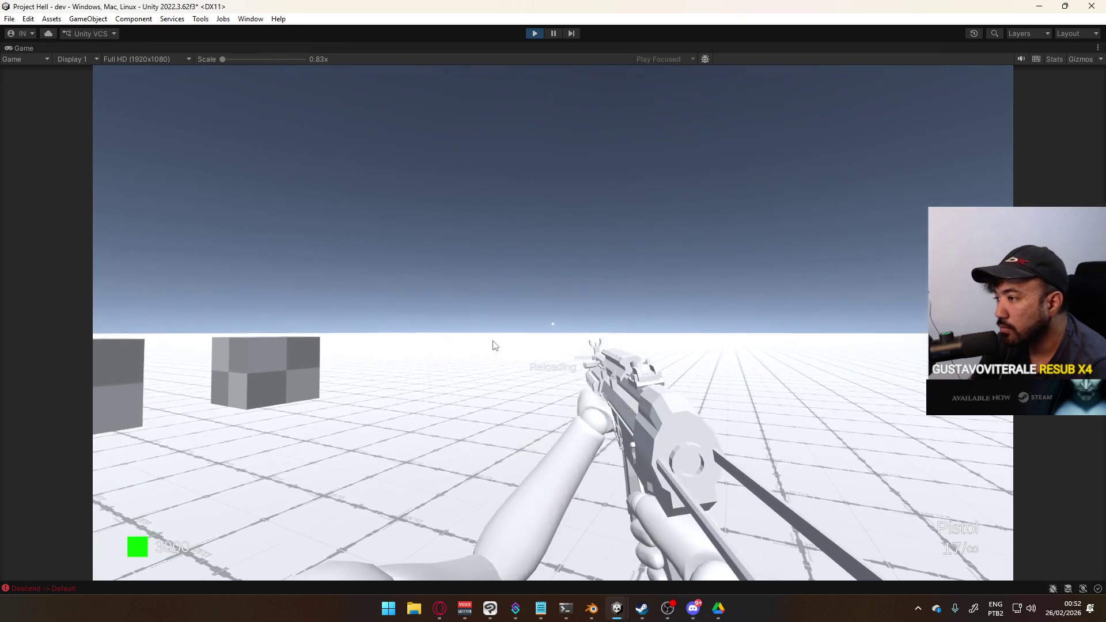
pyautogui.press('w')
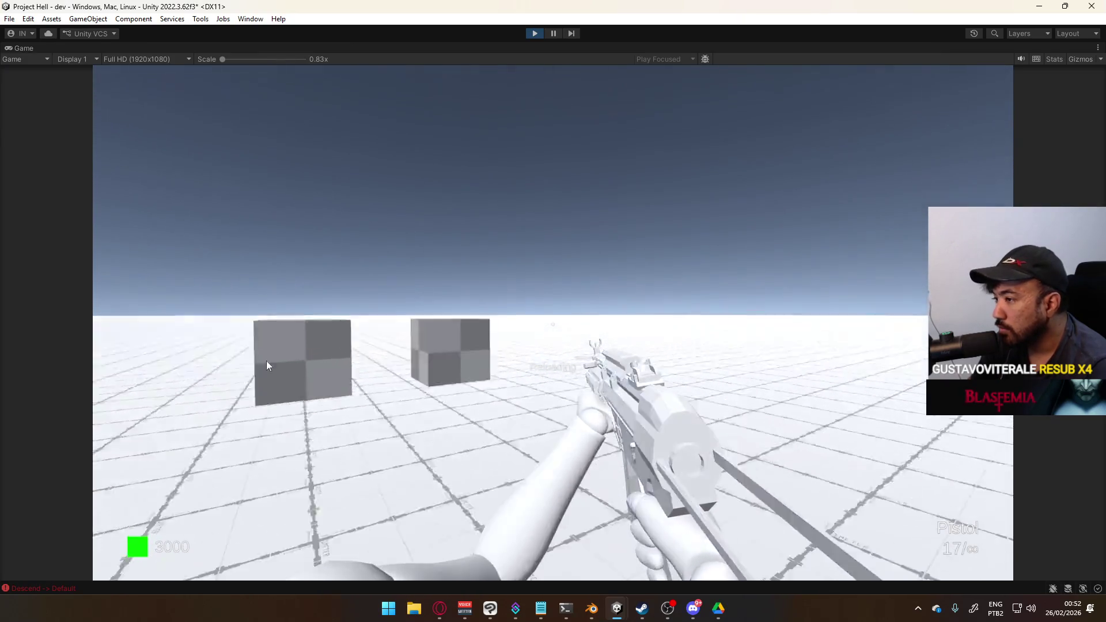
pyautogui.press('w')
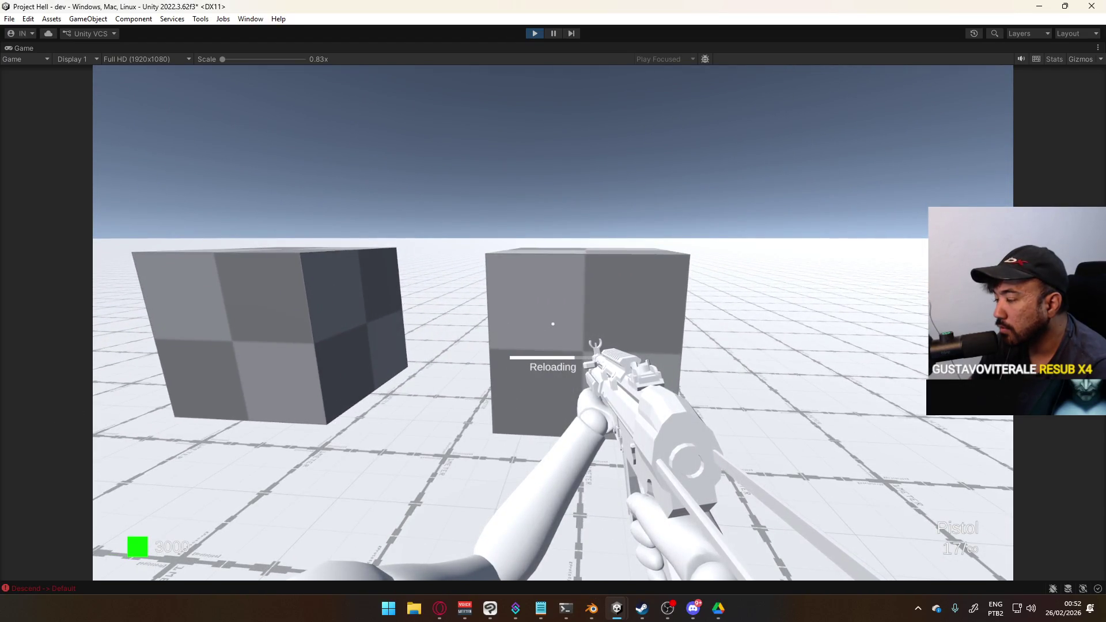
pyautogui.press('s')
pyautogui.press('s')
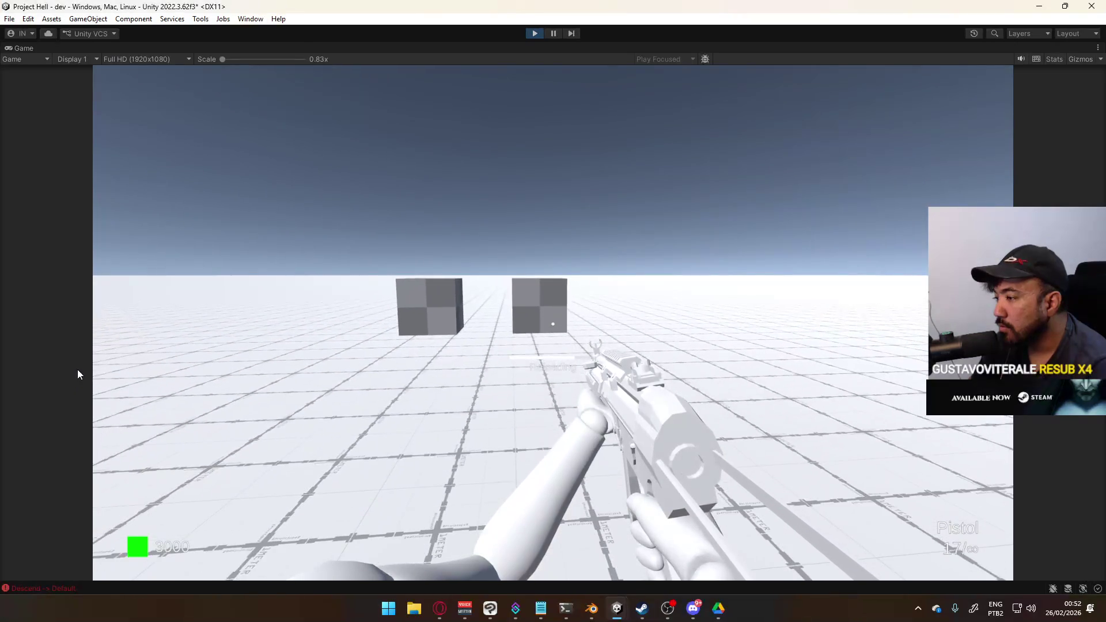
pyautogui.press('w')
pyautogui.press('s')
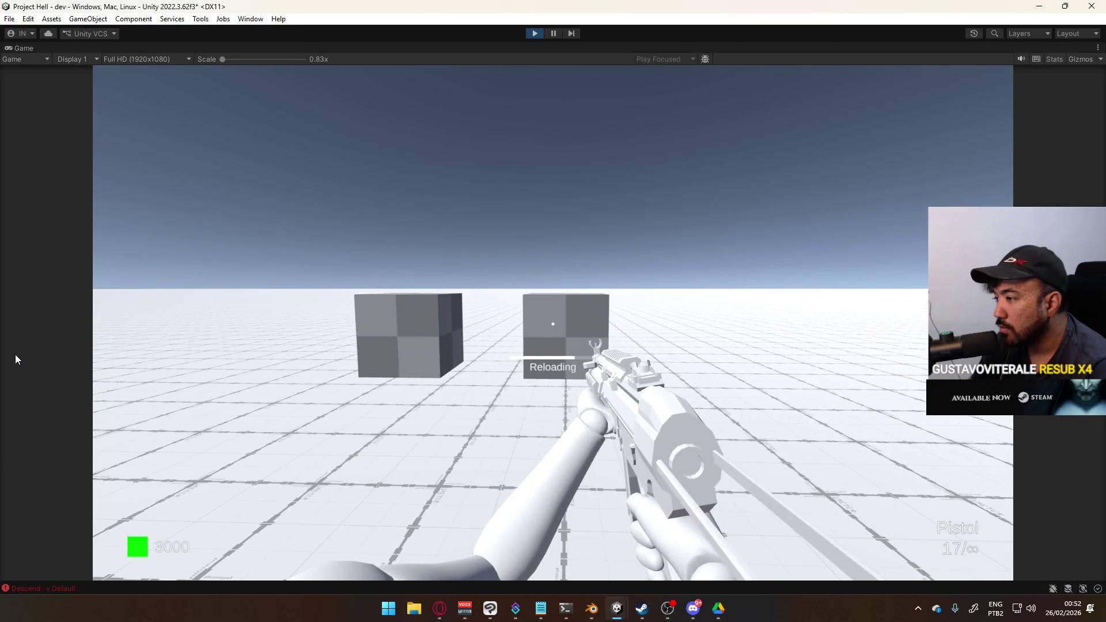
pyautogui.press('super')
pyautogui.click(535, 34)
pyautogui.click(535, 33)
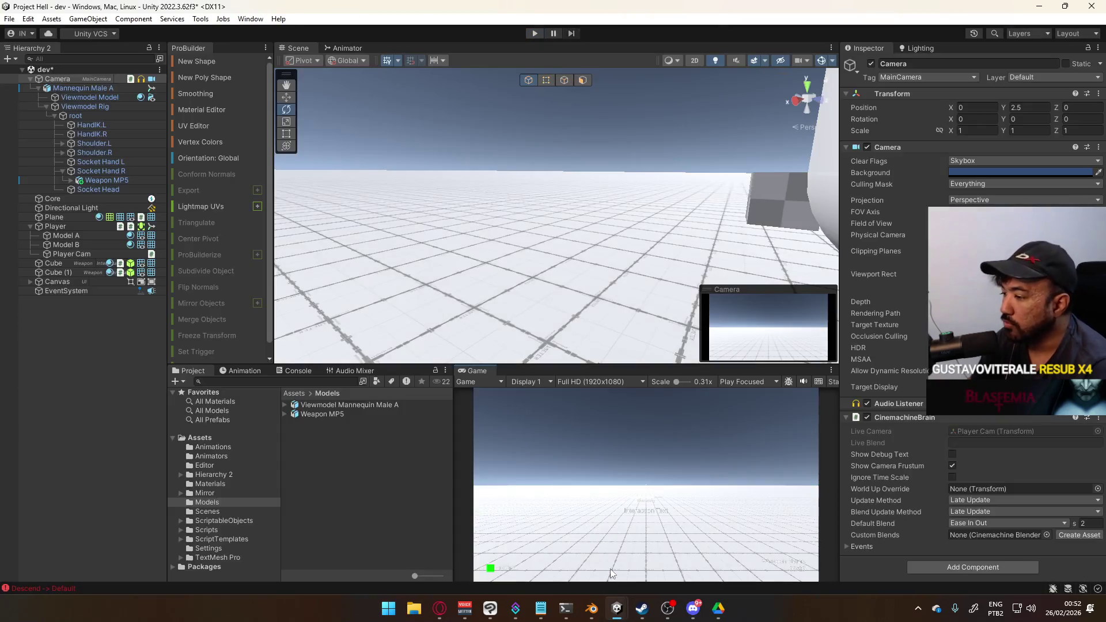
# Step: Briefly check the Blender viewmodel file, then return to the Project Hell Unity window
pyautogui.moveTo(594, 606)
pyautogui.click(466, 544)
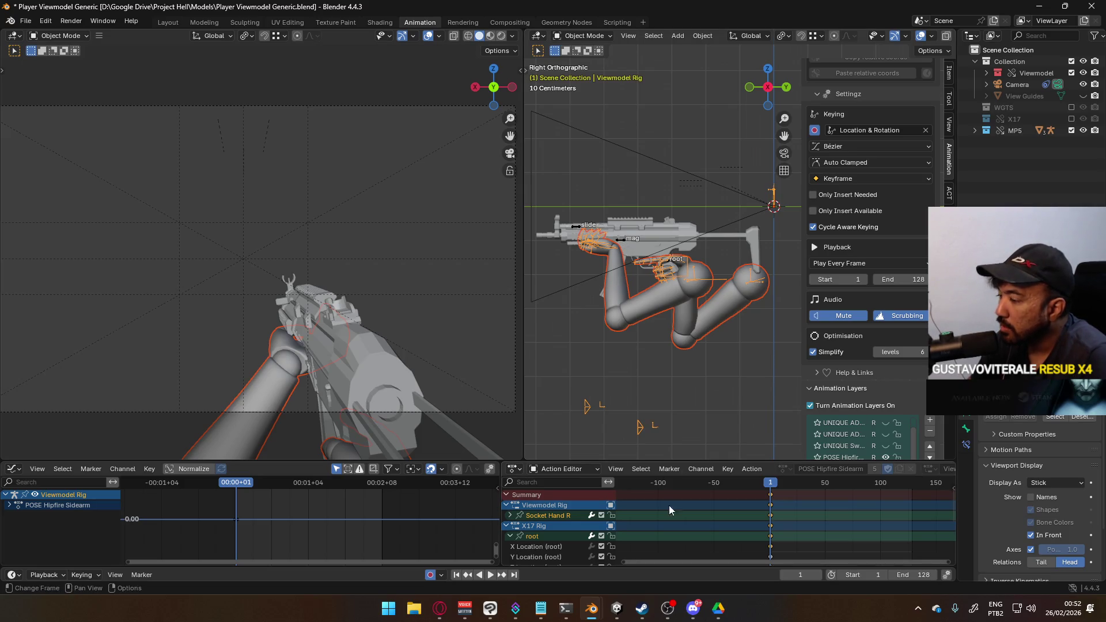
pyautogui.moveTo(618, 608)
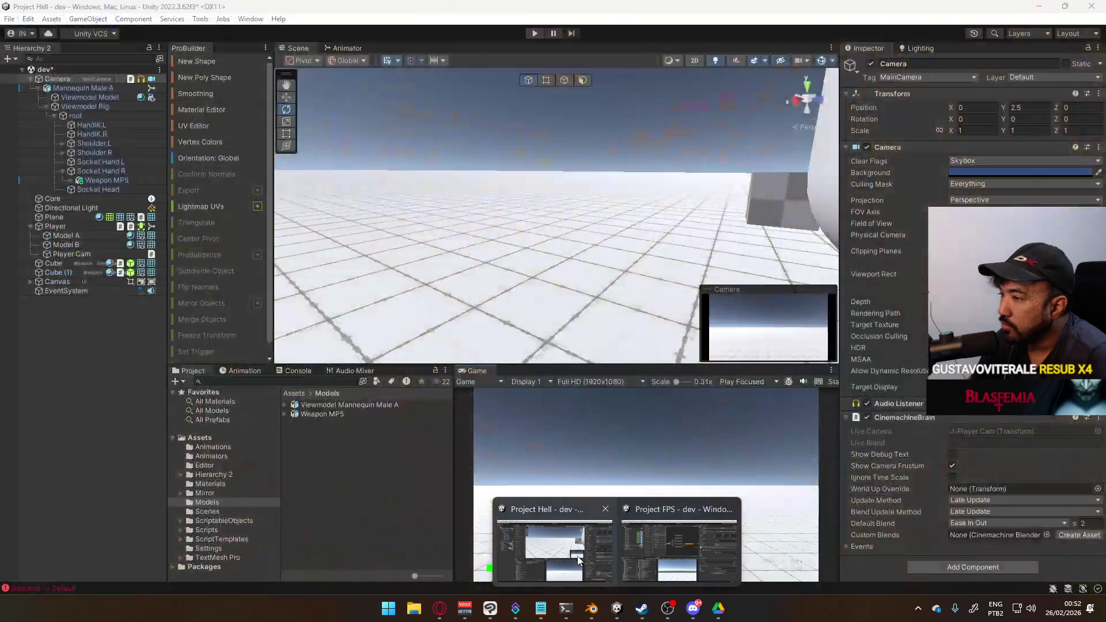
pyautogui.click(555, 547)
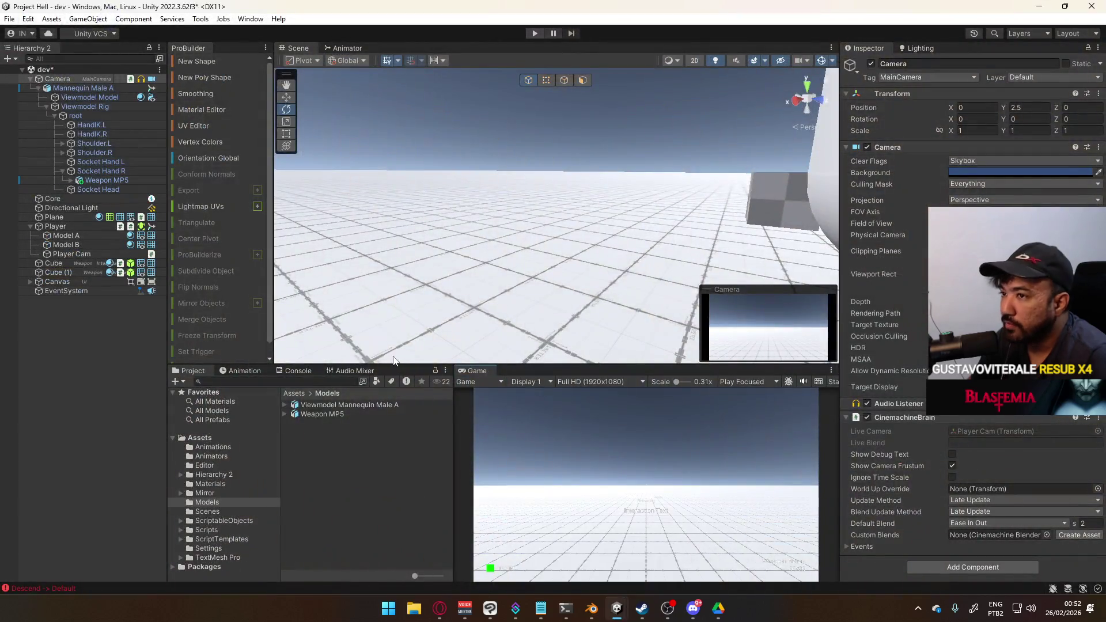
# Step: Frame the viewmodel in the Scene view and run a quick play test, then stop it
pyautogui.click(39, 87)
pyautogui.moveTo(462, 164); pyautogui.dragTo(603, 177, button='right')
pyautogui.press('f')
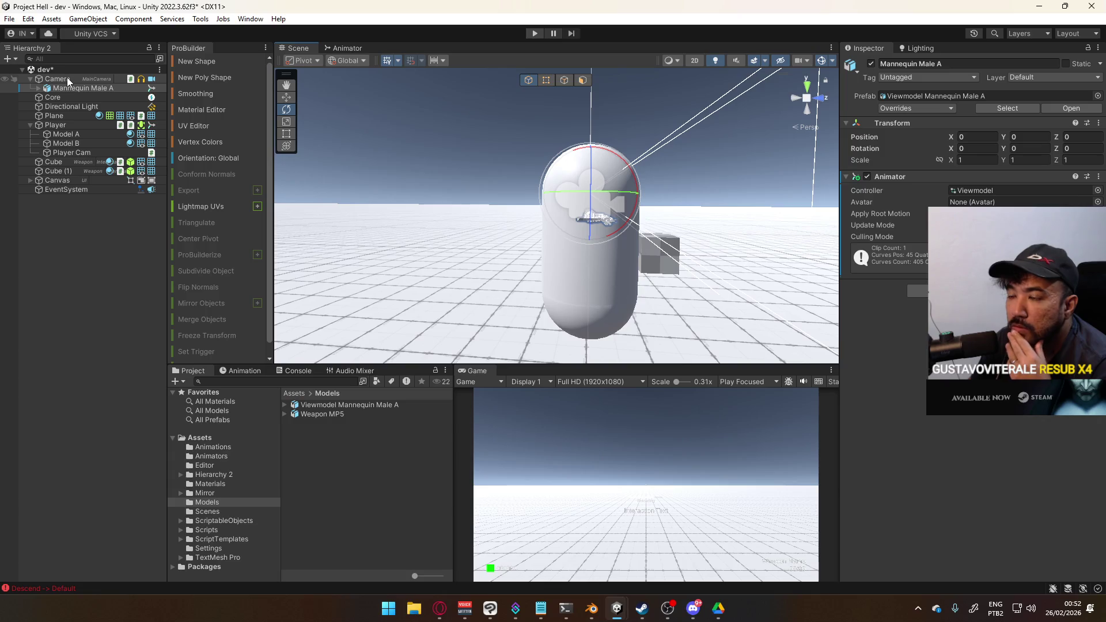
pyautogui.click(535, 33)
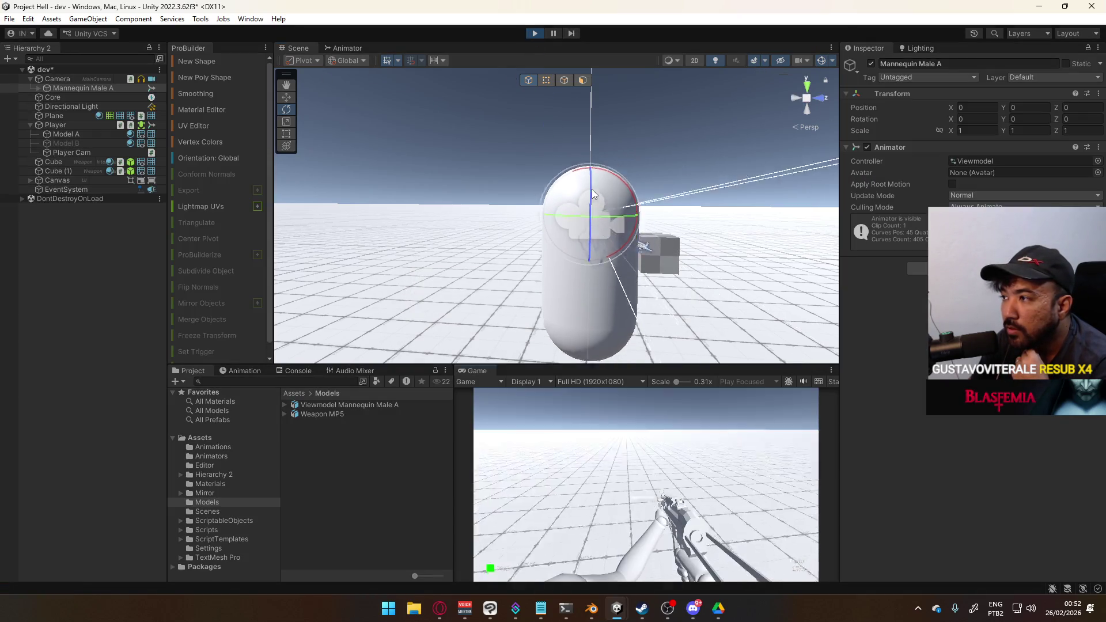
pyautogui.press('super')
pyautogui.moveTo(589, 217)
pyautogui.keyDown('alt'); pyautogui.mouseDown()
pyautogui.moveTo(684, 227)
pyautogui.moveTo(708, 248)
pyautogui.moveTo(711, 272)
pyautogui.mouseUp(); pyautogui.keyUp('alt')
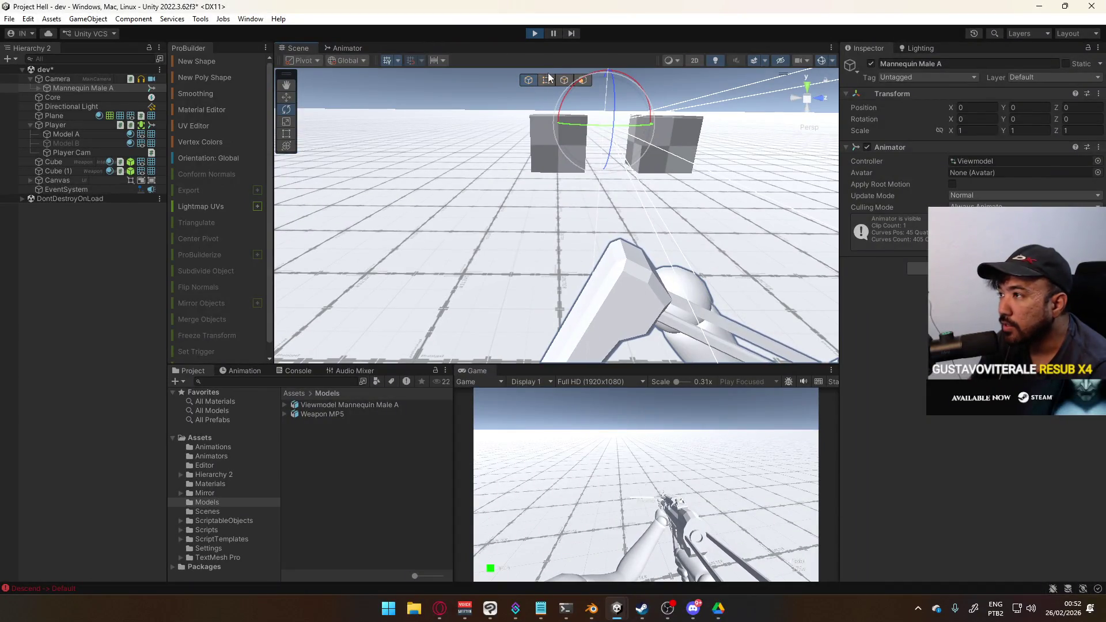
pyautogui.click(535, 32)
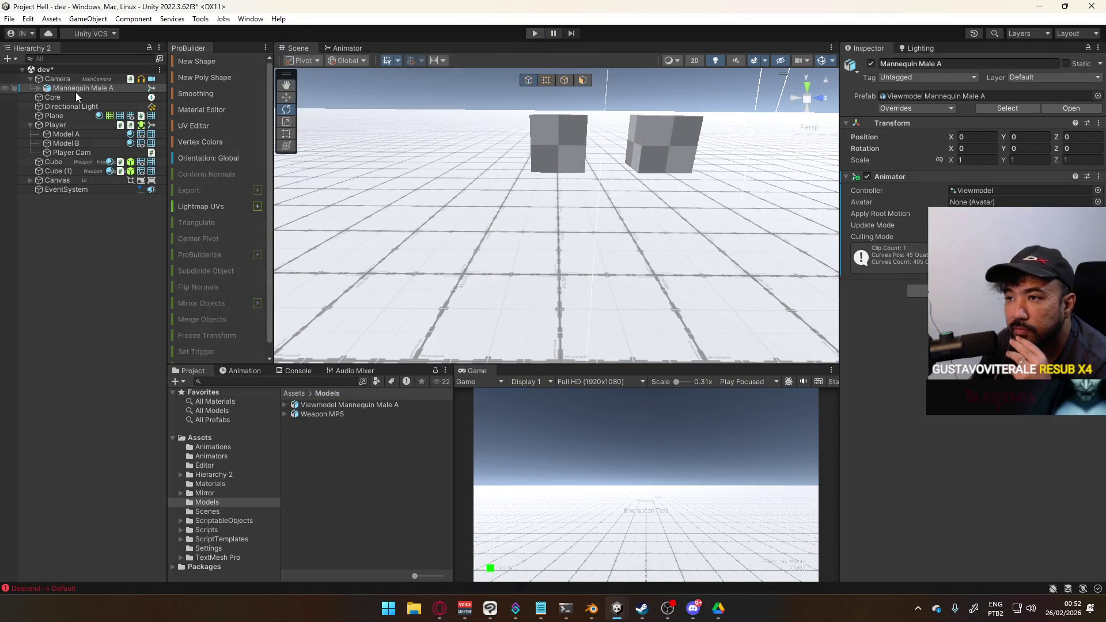
# Step: Parent Mannequin Male A under Player Cam, frame it, and start the game again
pyautogui.moveTo(71, 92)
pyautogui.mouseDown()
pyautogui.moveTo(84, 130)
pyautogui.moveTo(76, 151)
pyautogui.moveTo(84, 123)
pyautogui.moveTo(98, 163)
pyautogui.moveTo(89, 156)
pyautogui.mouseUp()
pyautogui.press('f')
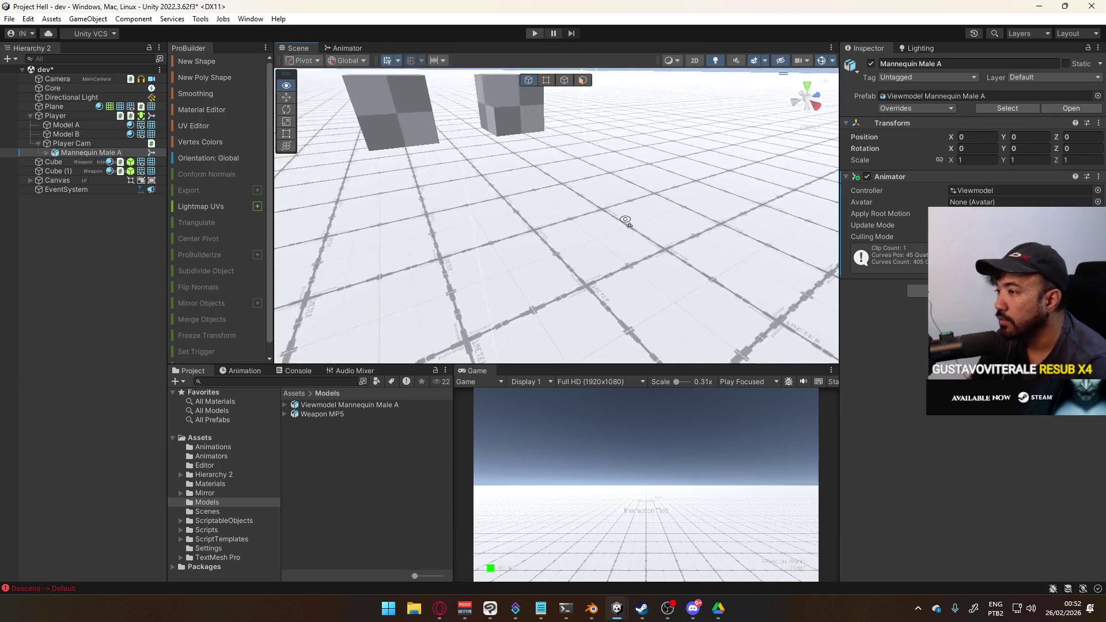
pyautogui.moveTo(576, 231)
pyautogui.keyDown('alt'); pyautogui.mouseDown()
pyautogui.moveTo(538, 236)
pyautogui.moveTo(501, 185)
pyautogui.mouseUp(); pyautogui.keyUp('alt')
pyautogui.hotkey('ctrl', 'p')
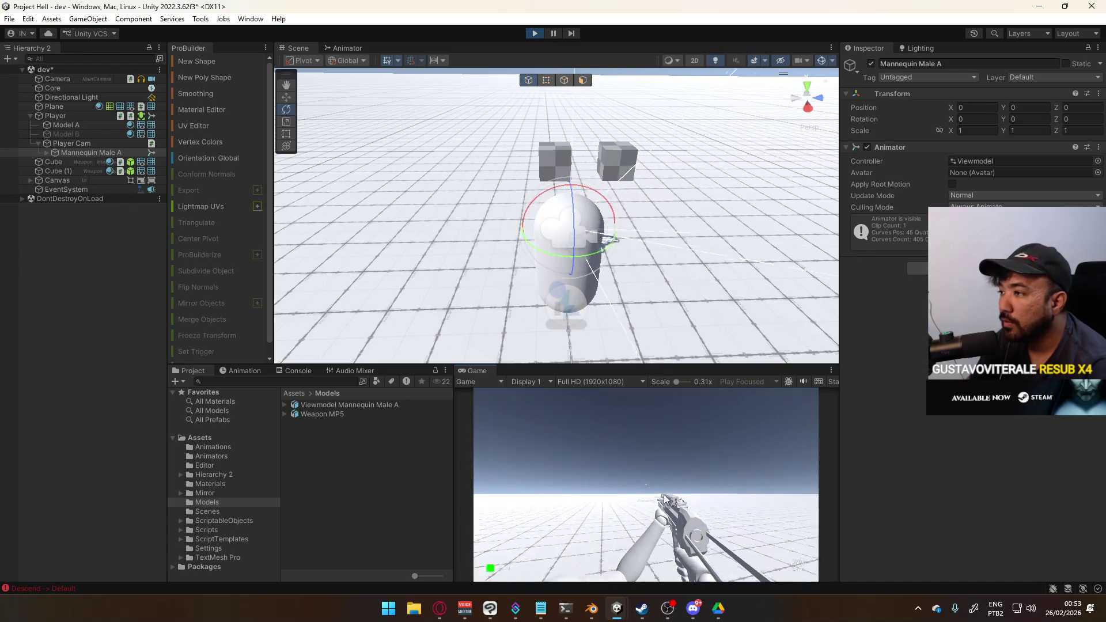
pyautogui.press('super')
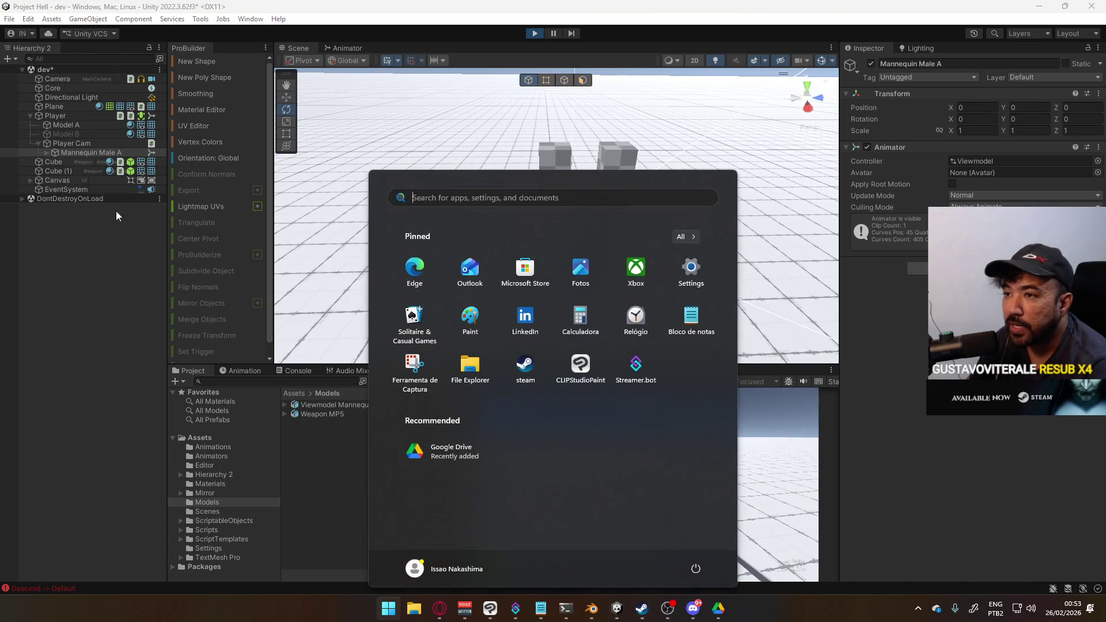
# Step: Select Player Cam, review its lens settings, and frame it in the Scene view
pyautogui.press('super')
pyautogui.click(102, 145)
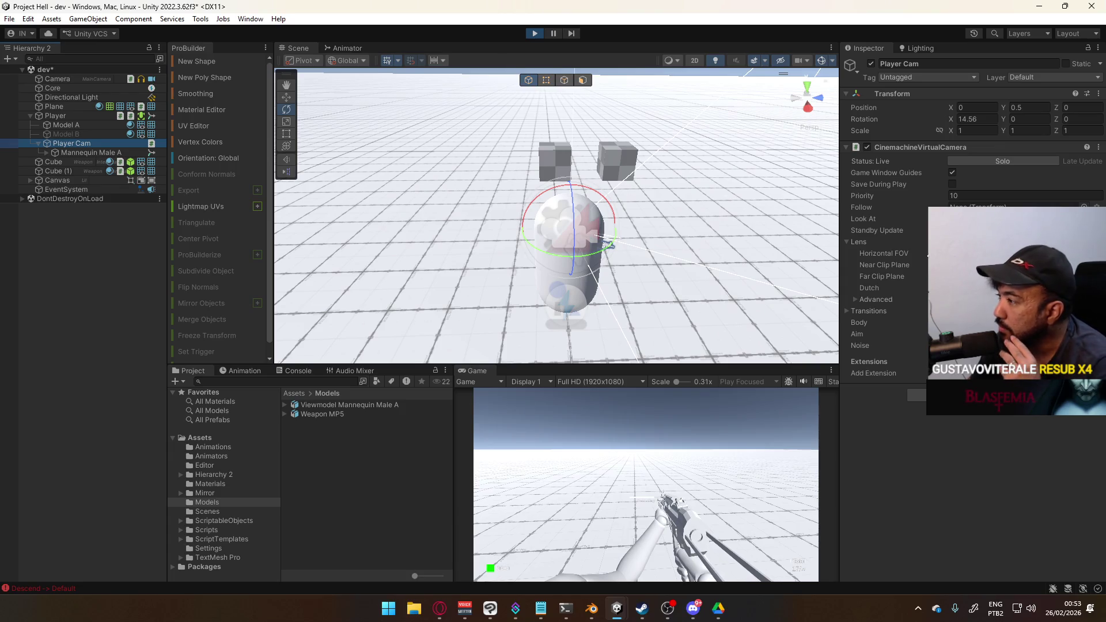
pyautogui.click(922, 252)
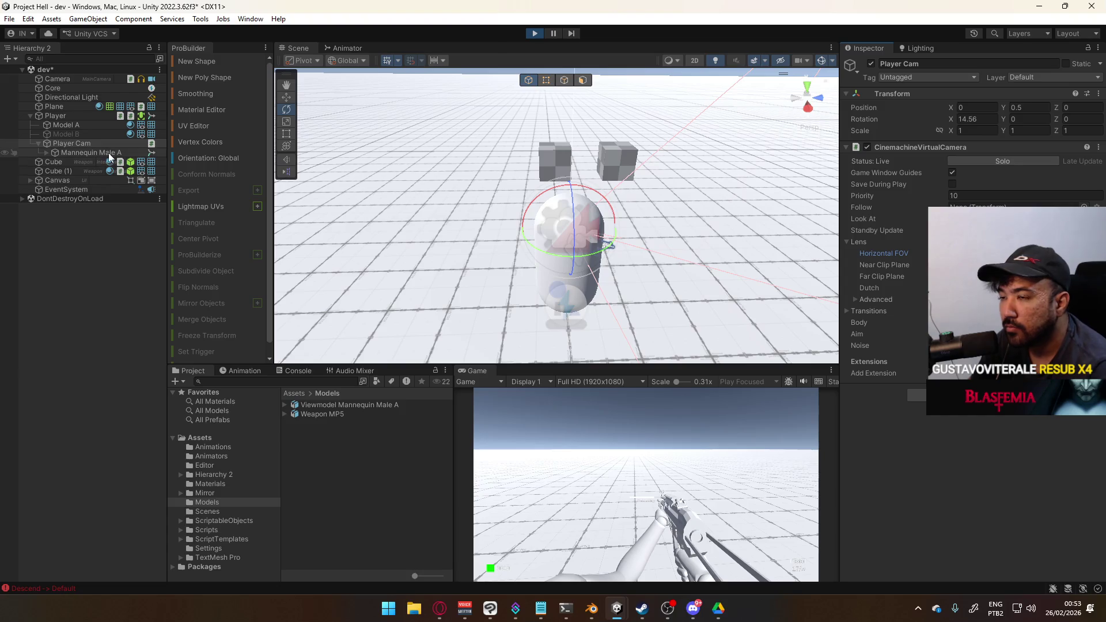
pyautogui.press('f')
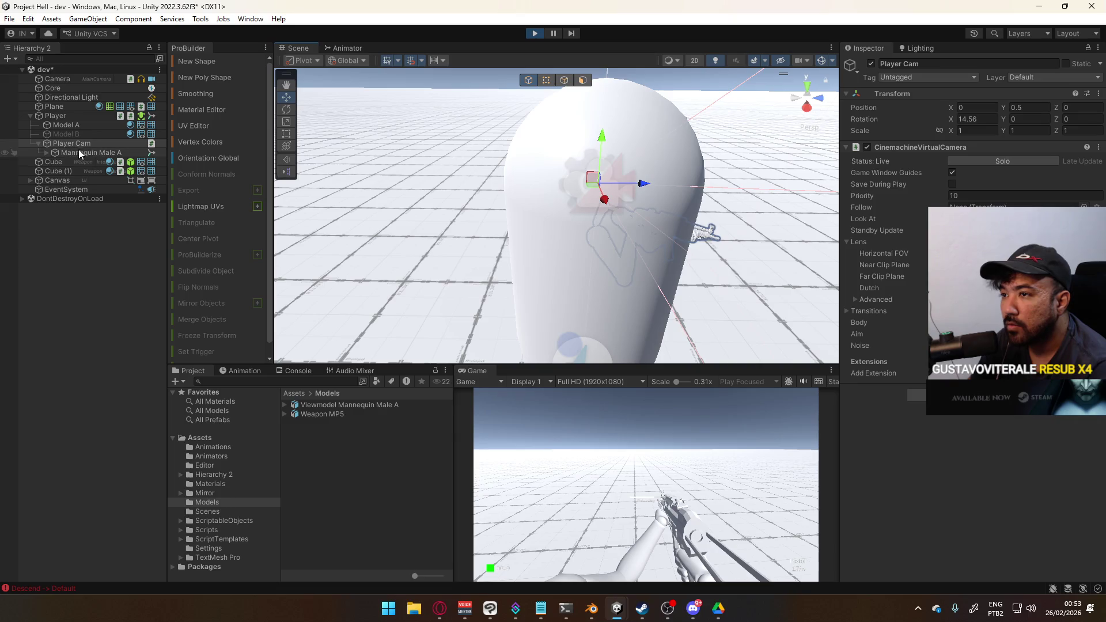
# Step: Switch move handles to local axes and set Mannequin Male A's Z position to -0.13
pyautogui.click(91, 152)
pyautogui.click(341, 60)
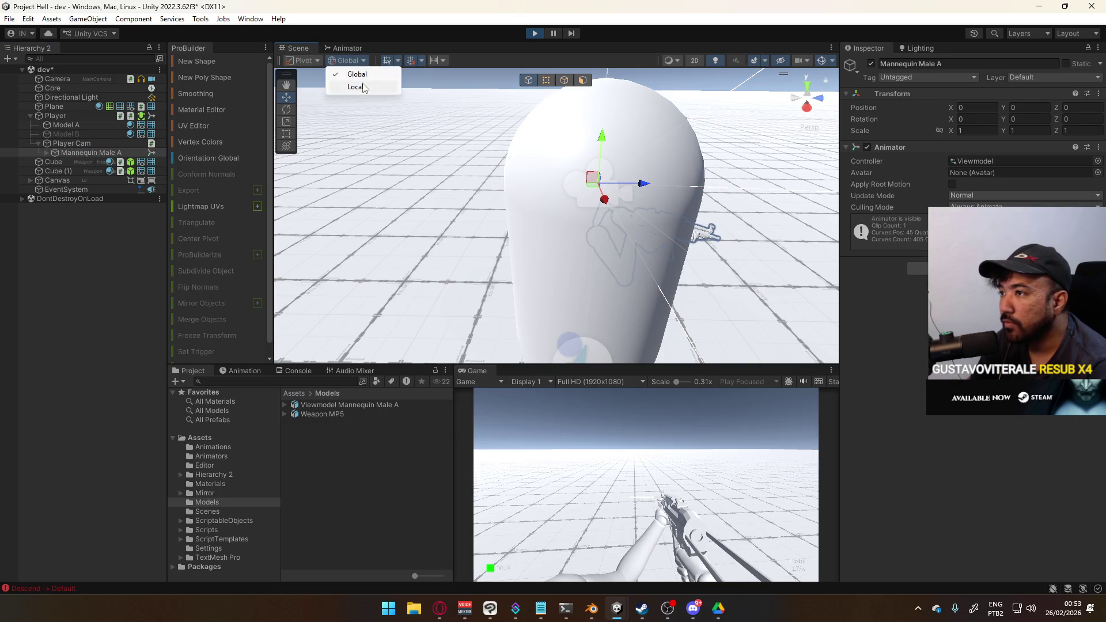
pyautogui.click(346, 87)
pyautogui.moveTo(641, 198); pyautogui.dragTo(613, 199)
pyautogui.click(1088, 108)
pyautogui.write('-0.12')
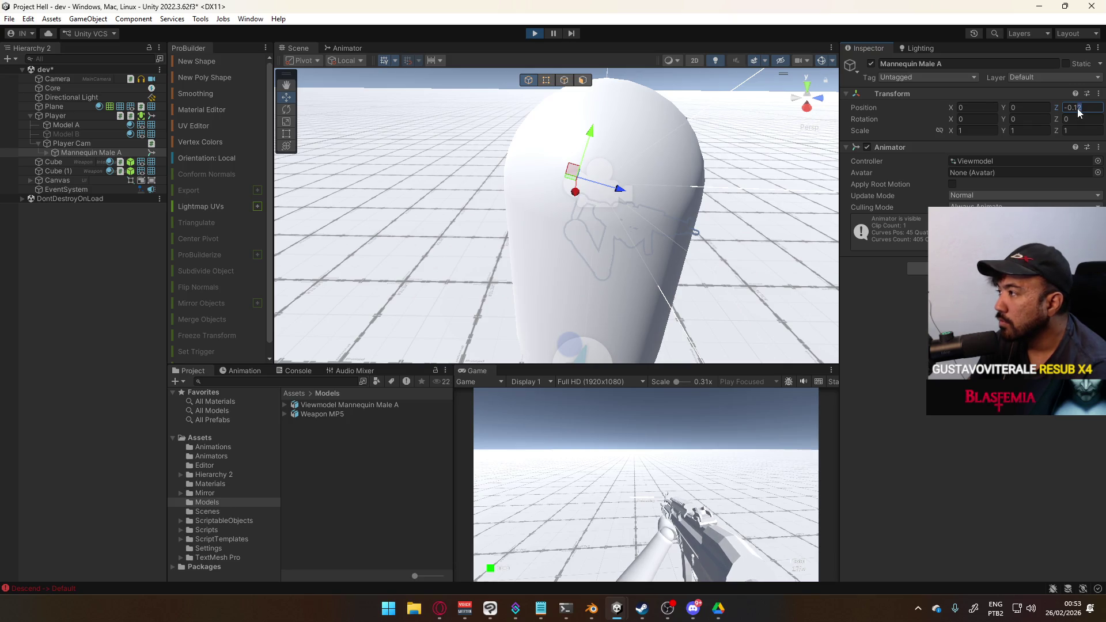
pyautogui.press('BackSpace')
pyautogui.write('3')
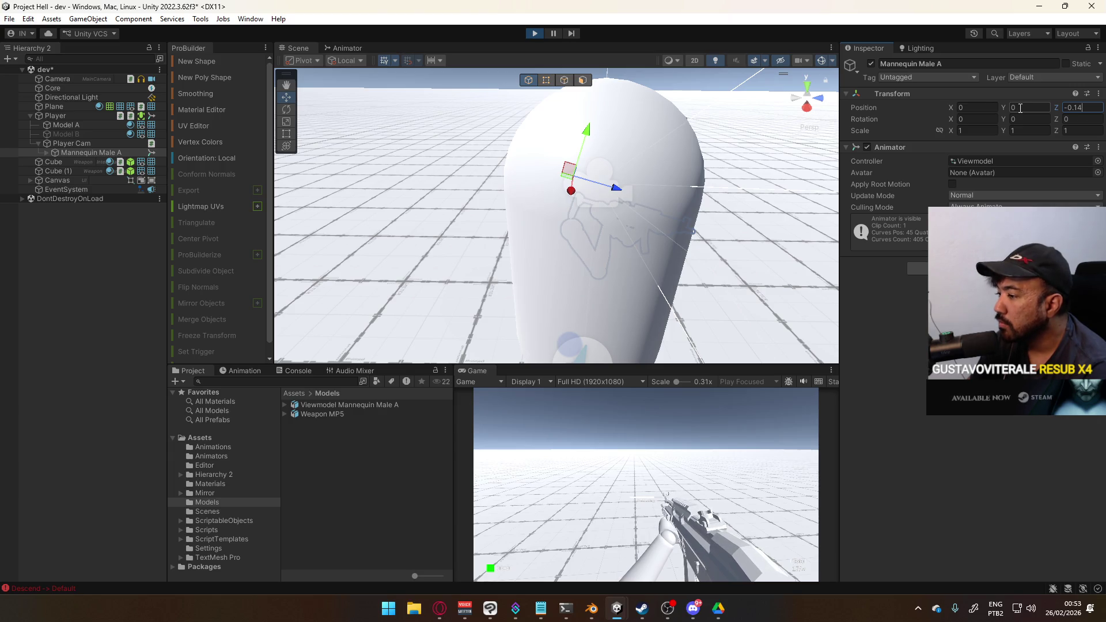
# Step: Reframe the mannequin in the Scene view and stop play mode
pyautogui.moveTo(740, 201)
pyautogui.mouseDown(button='right')
pyautogui.moveTo(704, 163)
pyautogui.moveTo(617, 153)
pyautogui.moveTo(802, 149)
pyautogui.moveTo(715, 153)
pyautogui.mouseUp(button='right')
pyautogui.press('f')
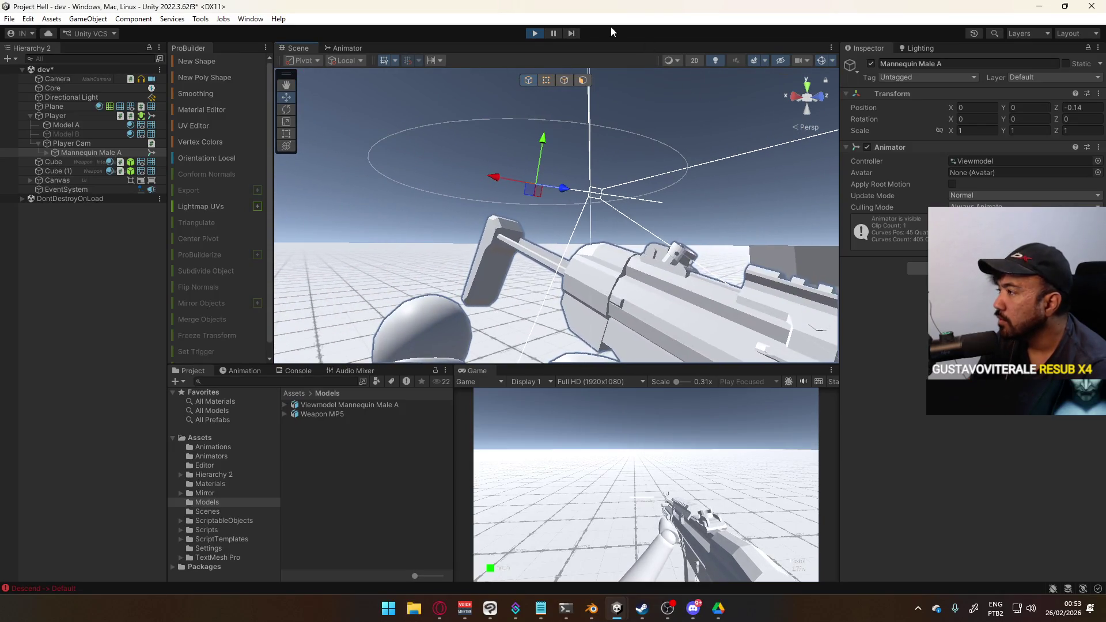
pyautogui.click(534, 33)
# Step: In Blender, put the viewmodel rig in Pose Mode and activate the POSE Hipfire Primary layer
pyautogui.moveTo(592, 608)
pyautogui.click(459, 538)
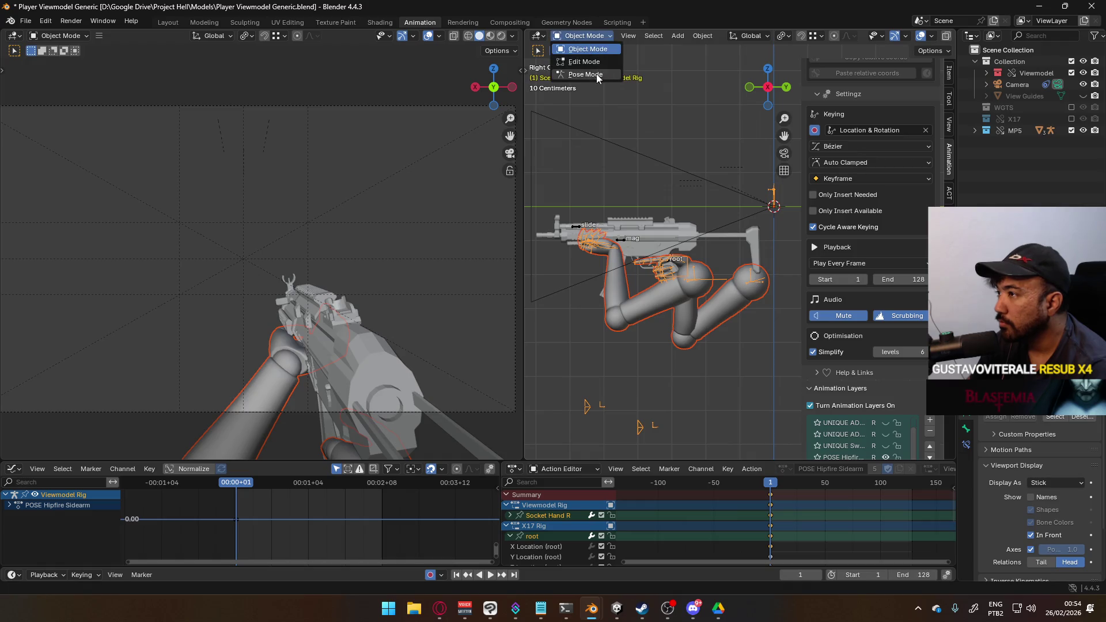
pyautogui.click(597, 74)
pyautogui.scroll(4, 678, 290)
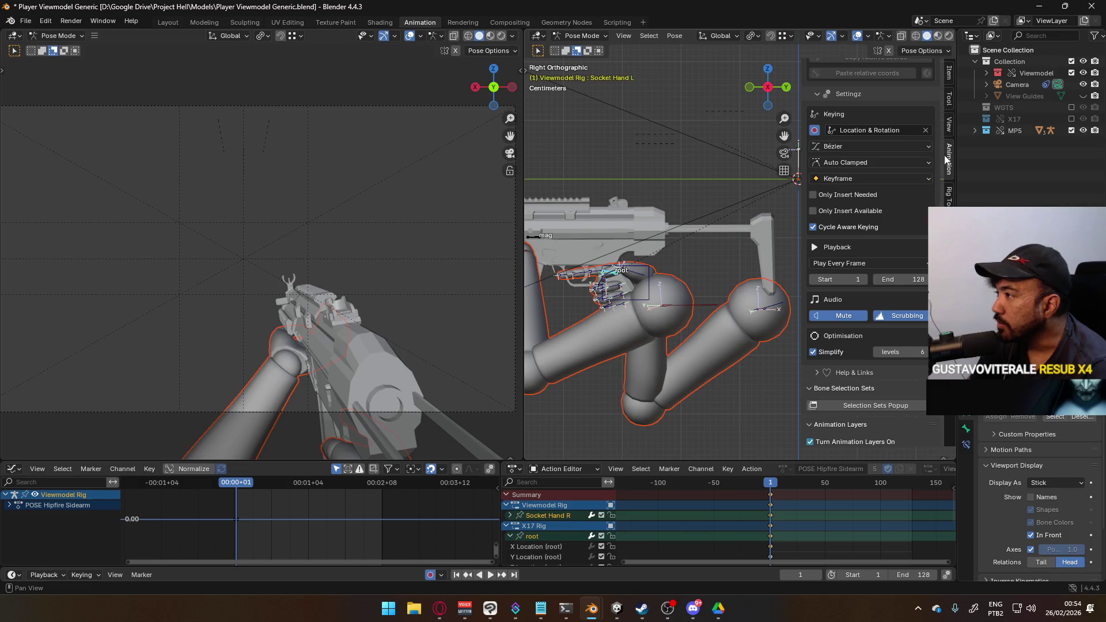
pyautogui.scroll(5, 942, 138)
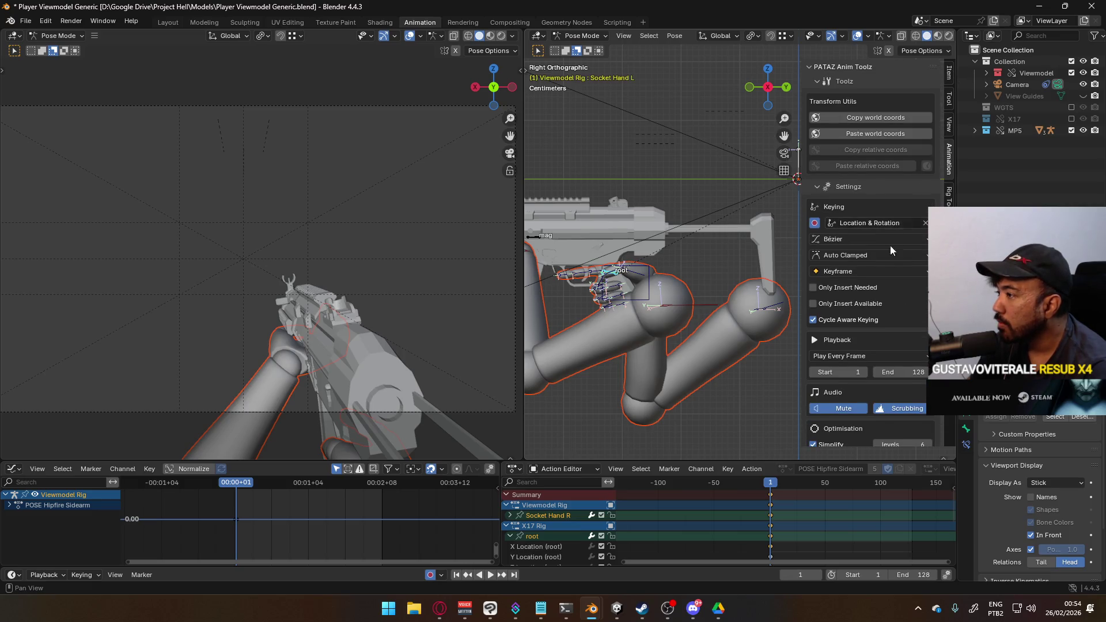
pyautogui.scroll(-10, 893, 230)
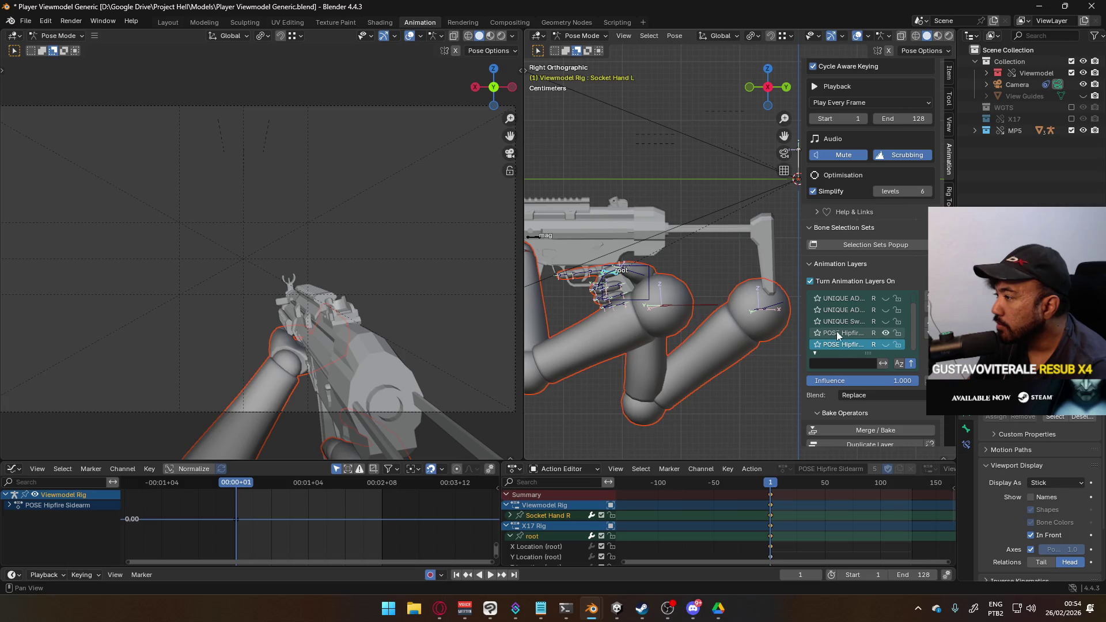
pyautogui.click(844, 334)
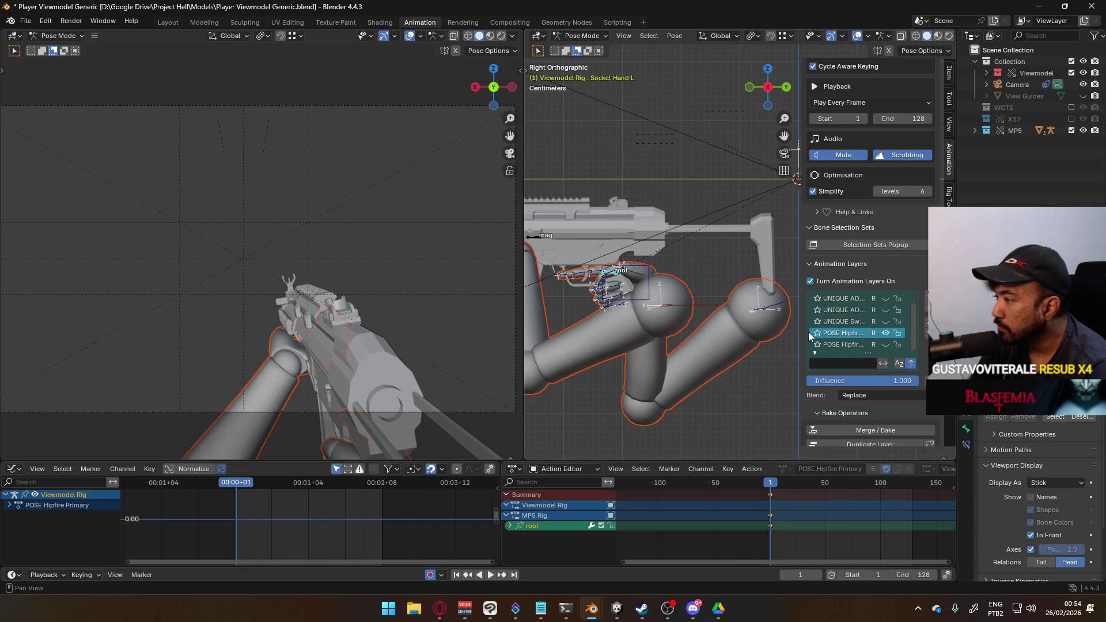
pyautogui.moveTo(804, 339)
pyautogui.mouseDown()
pyautogui.moveTo(662, 340)
pyautogui.moveTo(770, 339)
pyautogui.mouseUp()
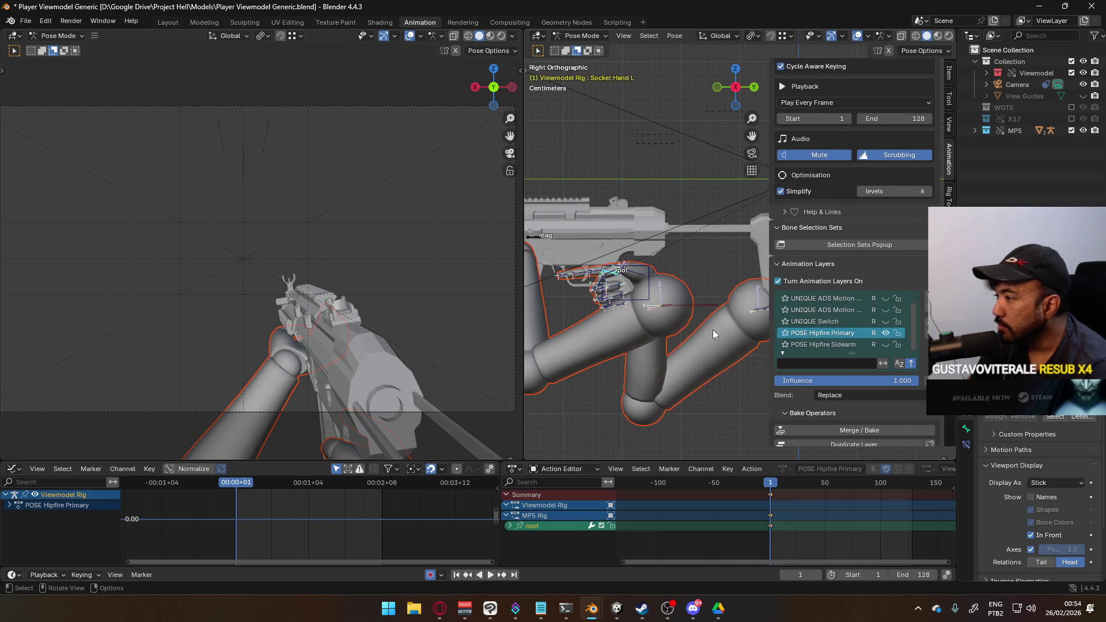
pyautogui.scroll(-3, 732, 335)
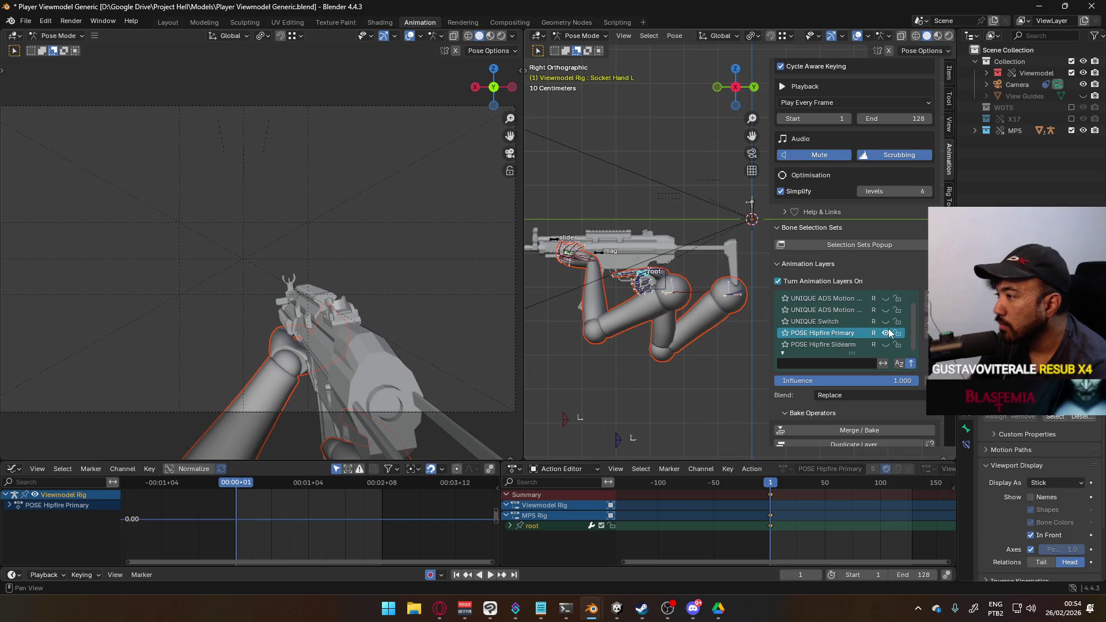
# Step: Try the MP5 rig in Pose Mode, then return to Object Mode with the arms rig selected
pyautogui.click(600, 258)
pyautogui.hotkey('ctrl', 'Tab')
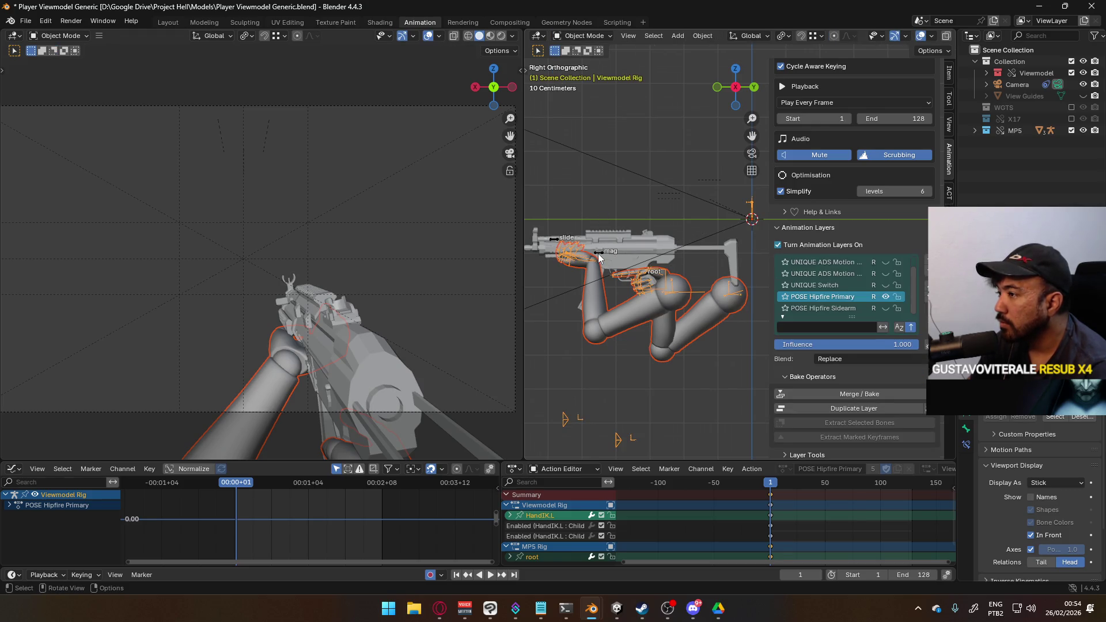
pyautogui.click(598, 254)
pyautogui.click(583, 36)
pyautogui.click(576, 75)
pyautogui.scroll(2, 668, 279)
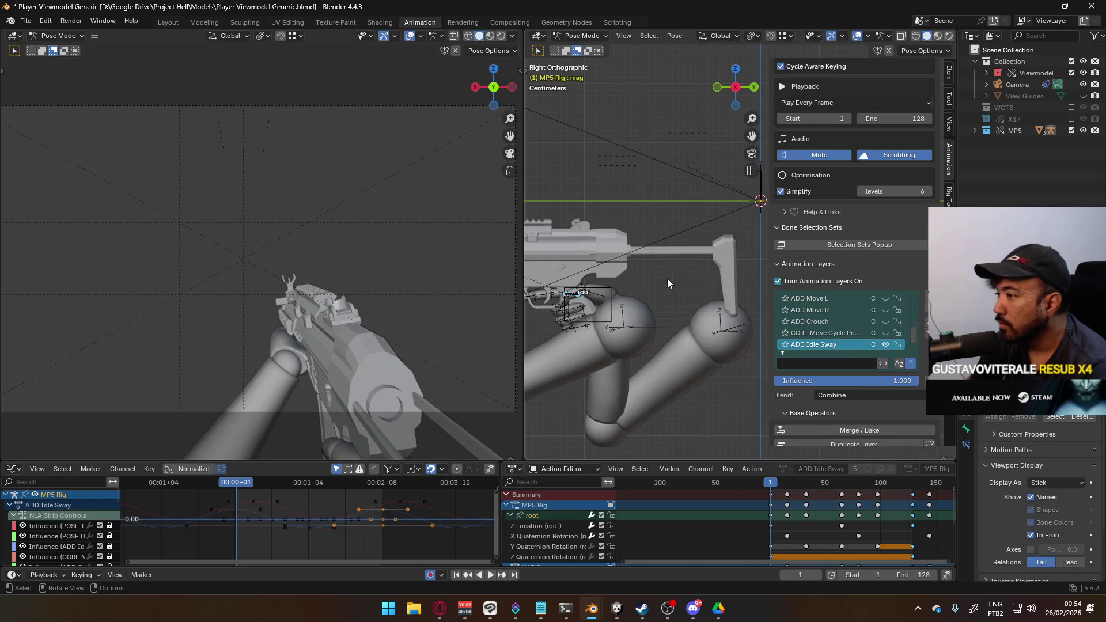
pyautogui.click(582, 36)
pyautogui.click(576, 49)
pyautogui.click(600, 298)
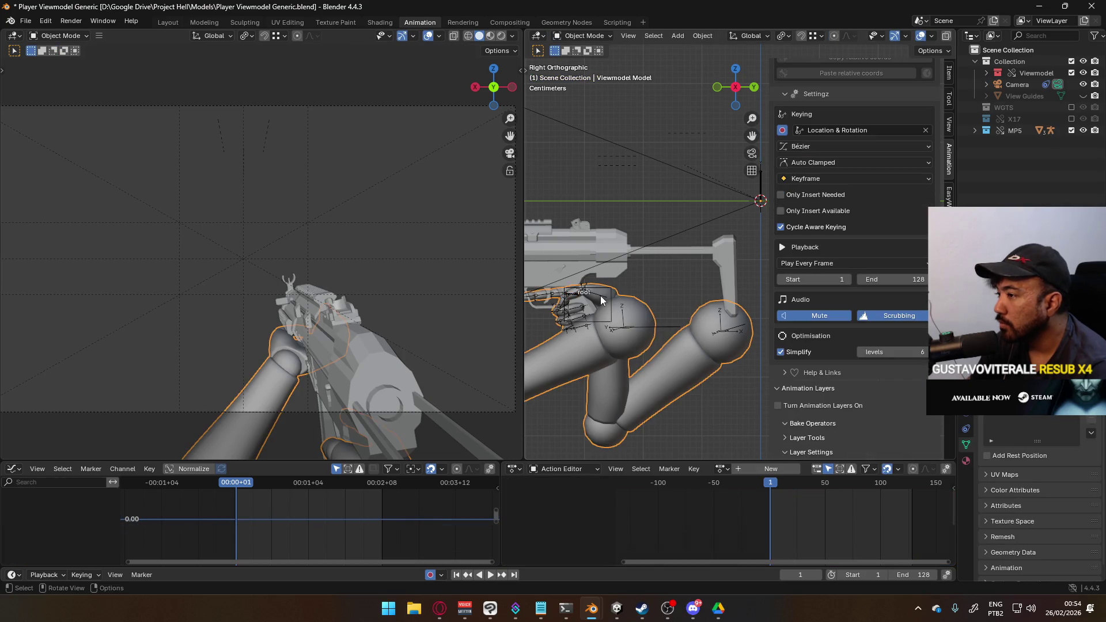
# Step: Select the MP5 rig, enter Pose Mode, and pick the right hand socket bone
pyautogui.moveTo(555, 296)
pyautogui.keyDown('shift'); pyautogui.mouseDown(button='middle')
pyautogui.moveTo(644, 262)
pyautogui.moveTo(577, 252)
pyautogui.mouseUp(button='middle'); pyautogui.keyUp('shift')
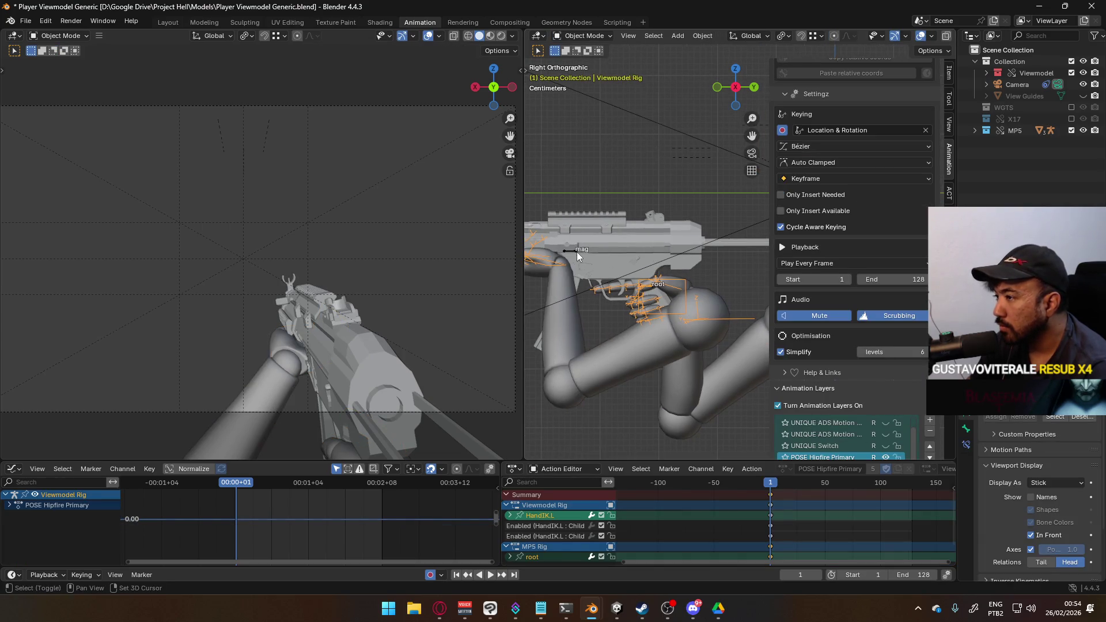
pyautogui.click(577, 251)
pyautogui.click(594, 37)
pyautogui.click(587, 74)
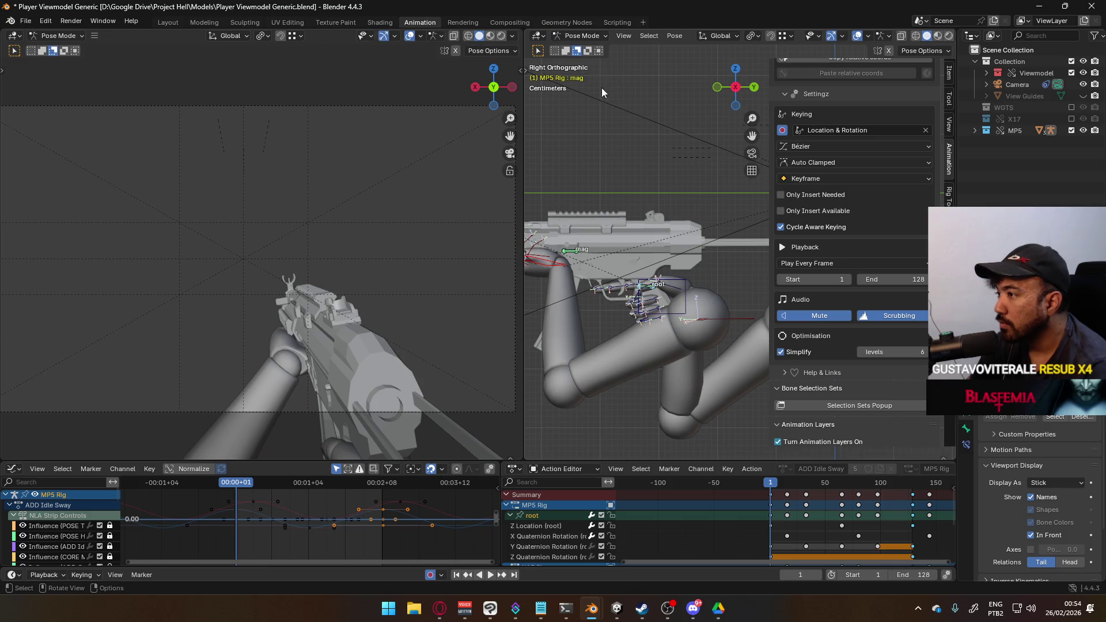
pyautogui.click(649, 289)
pyautogui.moveTo(650, 288)
pyautogui.mouseDown(button='middle')
pyautogui.moveTo(689, 275)
pyautogui.moveTo(661, 339)
pyautogui.moveTo(659, 311)
pyautogui.moveTo(702, 303)
pyautogui.moveTo(704, 282)
pyautogui.moveTo(670, 290)
pyautogui.mouseUp(button='middle')
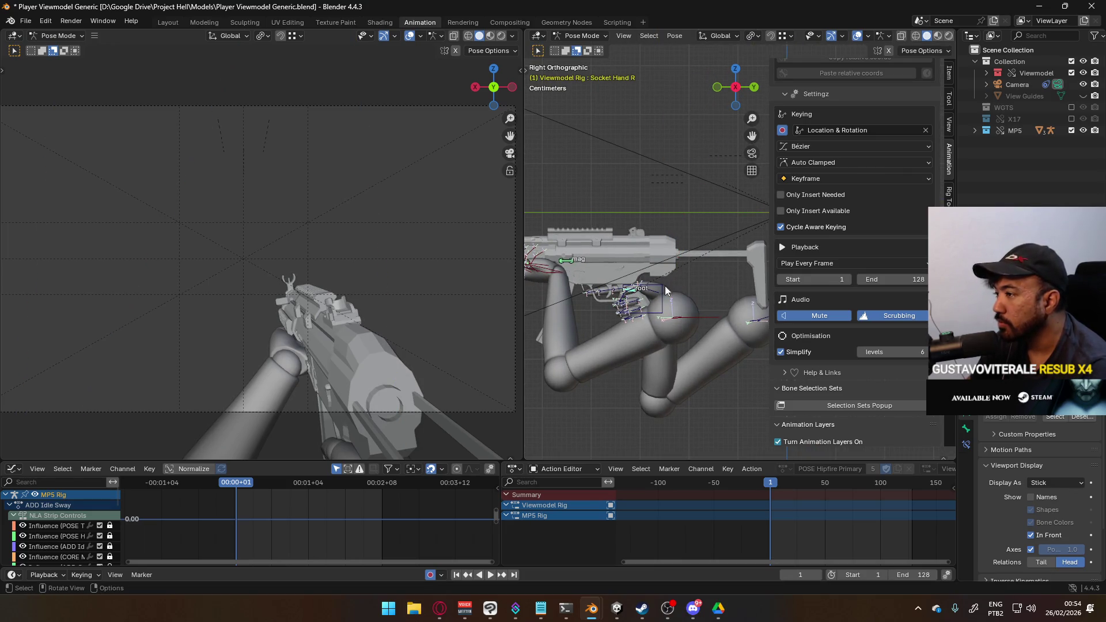
# Step: Enable Increment snapping and shift the MP5 rig's root bone sideways
pyautogui.click(778, 36)
pyautogui.click(758, 96)
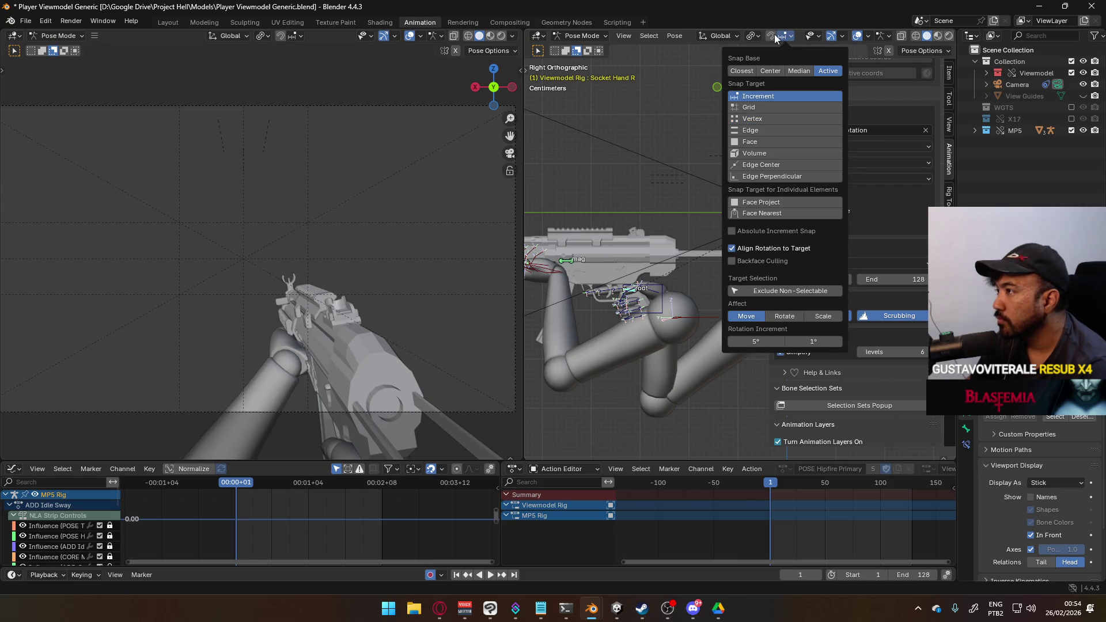
pyautogui.hotkey('shift', 'Tab')
pyautogui.scroll(3, 653, 257)
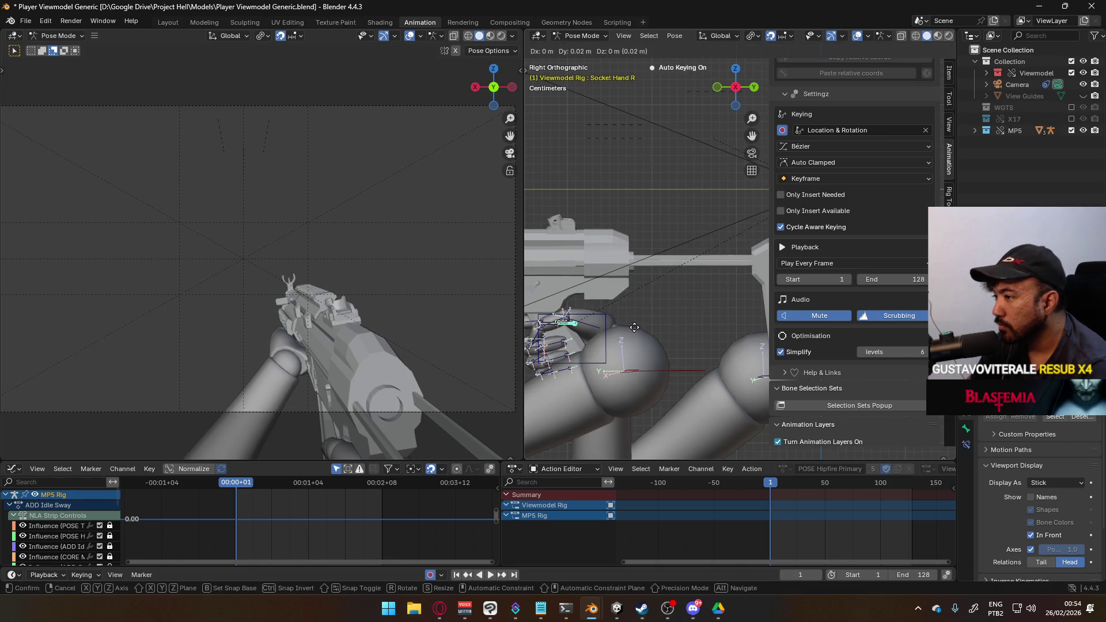
pyautogui.click(556, 328)
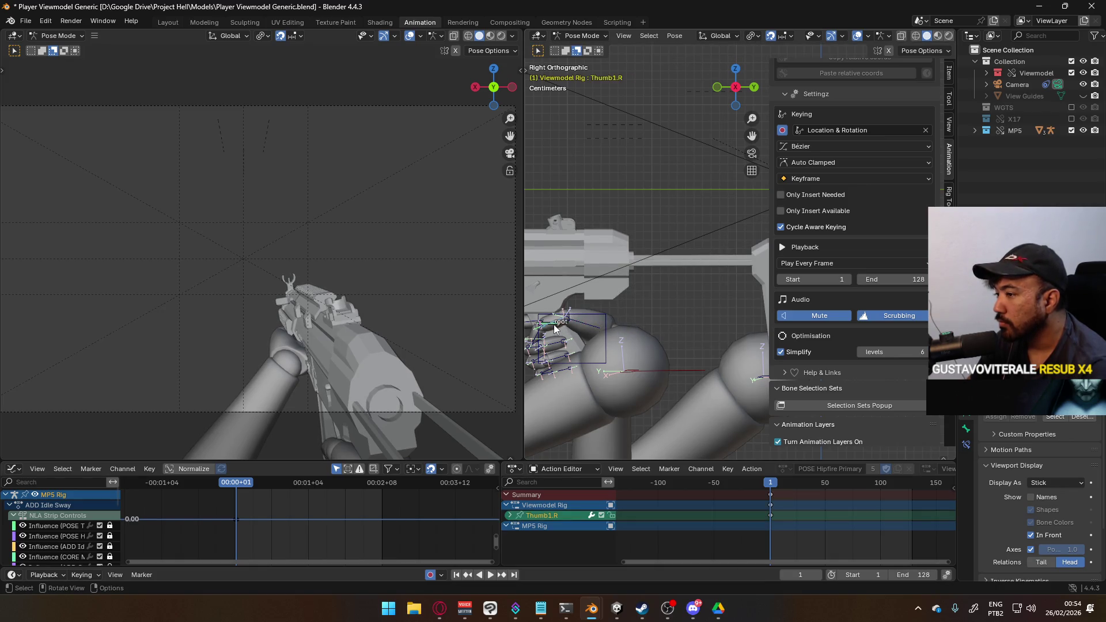
pyautogui.click(555, 327)
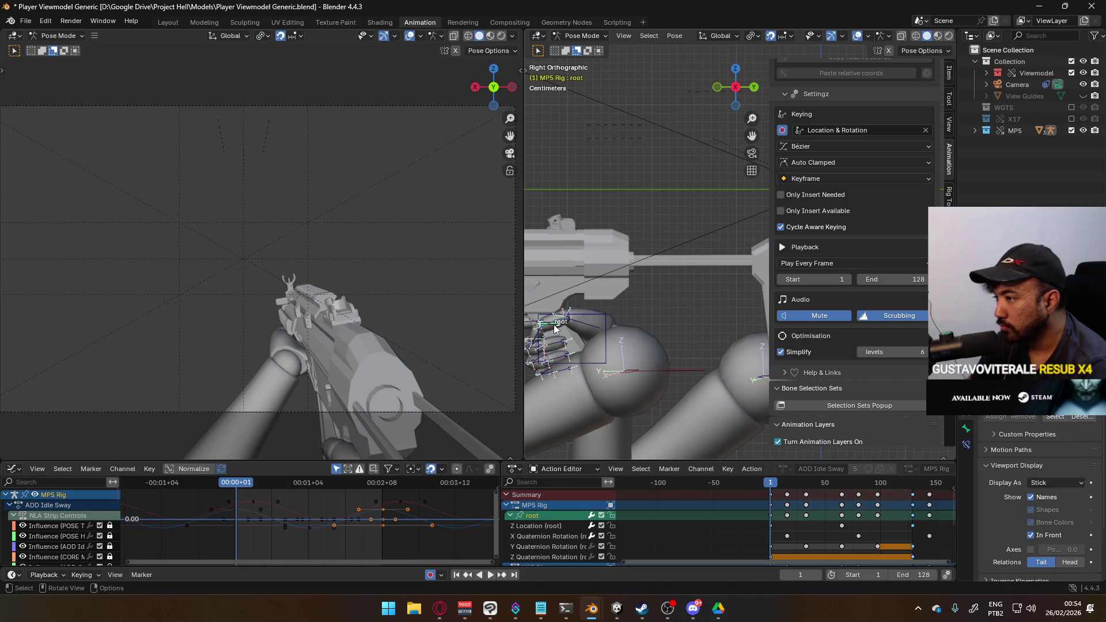
pyautogui.press('g')
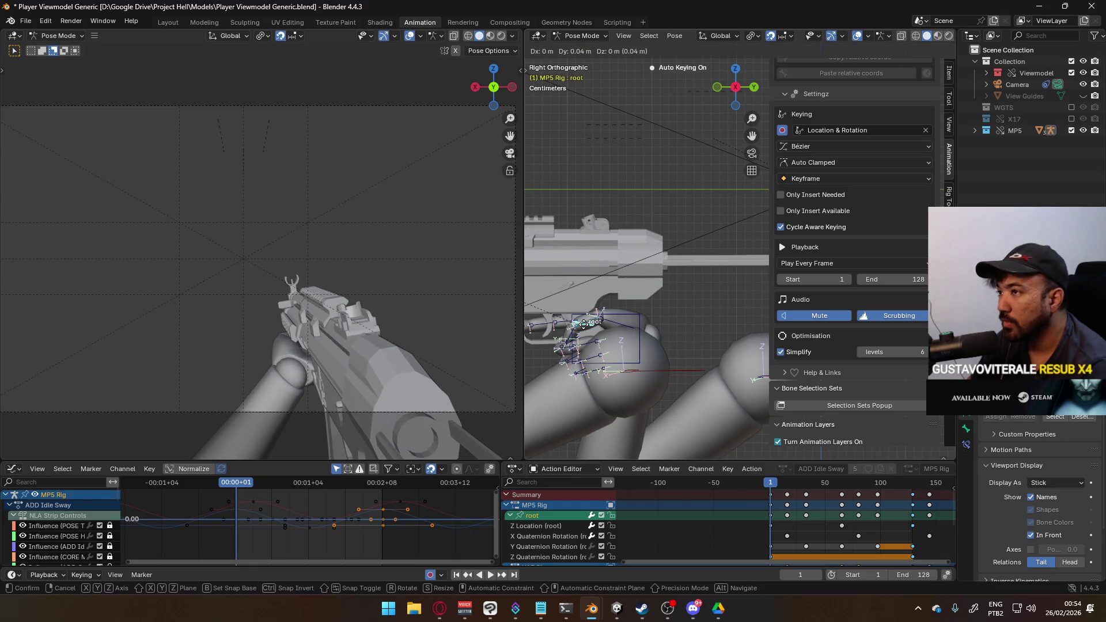
pyautogui.moveTo(588, 323); pyautogui.dragTo(675, 324)
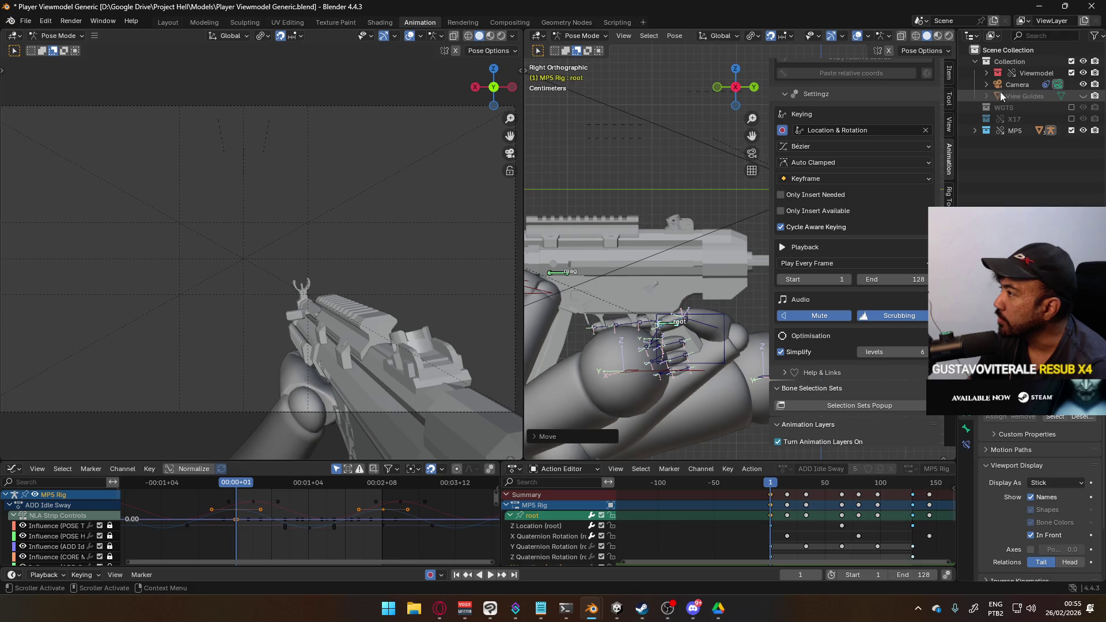
# Step: Lower the Camera's focal length to widen its view of the arms, then reselect the MP5 rig
pyautogui.click(1023, 85)
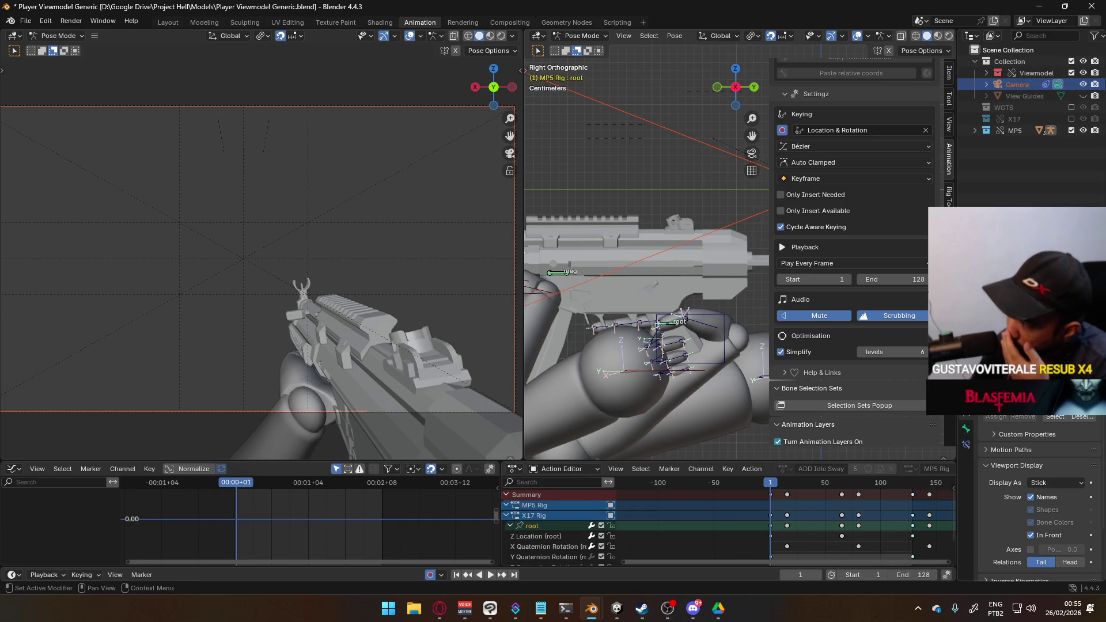
pyautogui.click(58, 36)
pyautogui.click(55, 48)
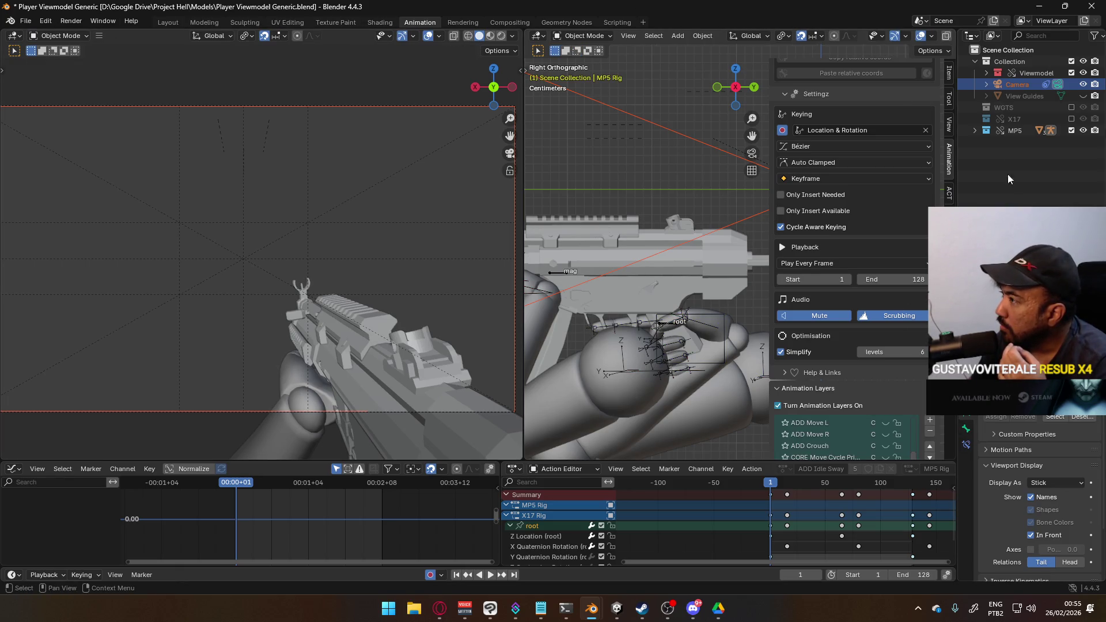
pyautogui.click(1013, 82)
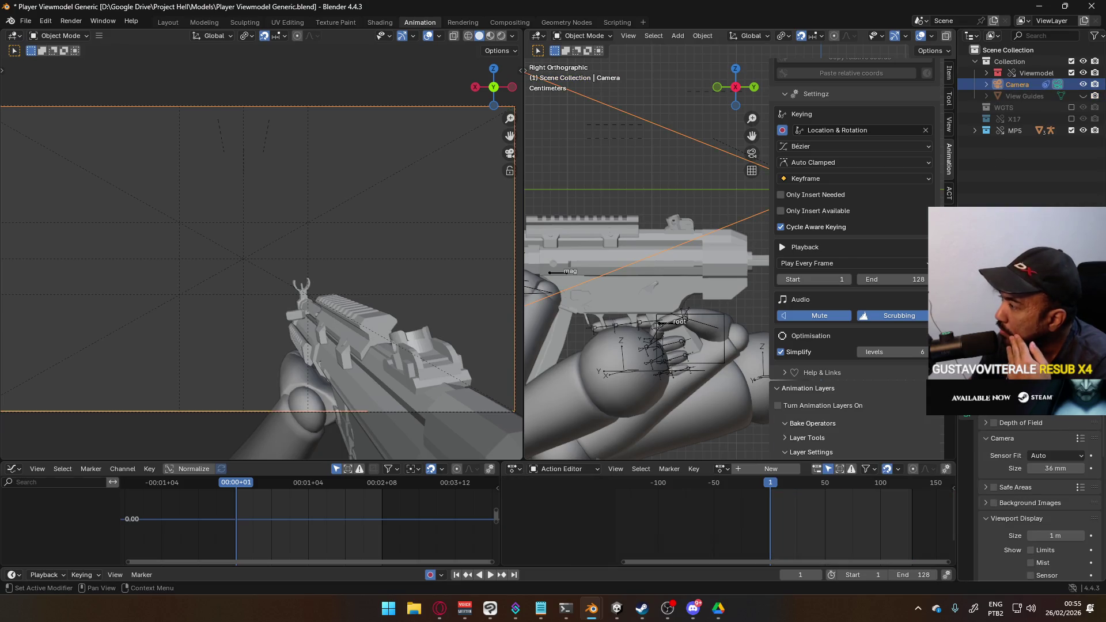
pyautogui.moveTo(1055, 282); pyautogui.dragTo(977, 282)
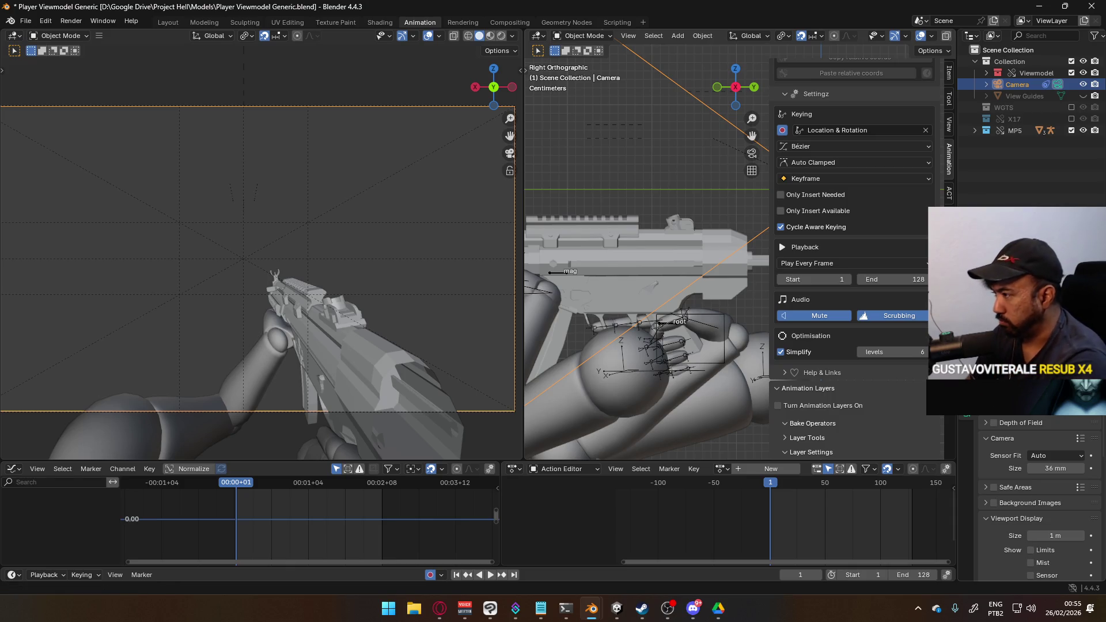
pyautogui.moveTo(977, 282); pyautogui.dragTo(977, 283)
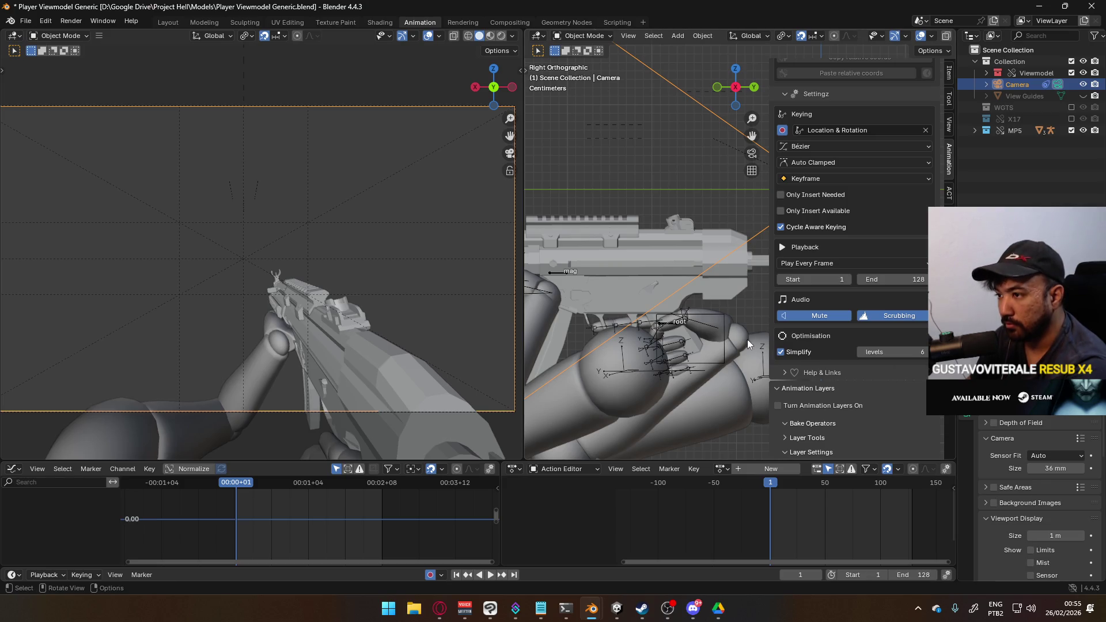
pyautogui.scroll(-3, 421, 287)
pyautogui.scroll(3, 422, 291)
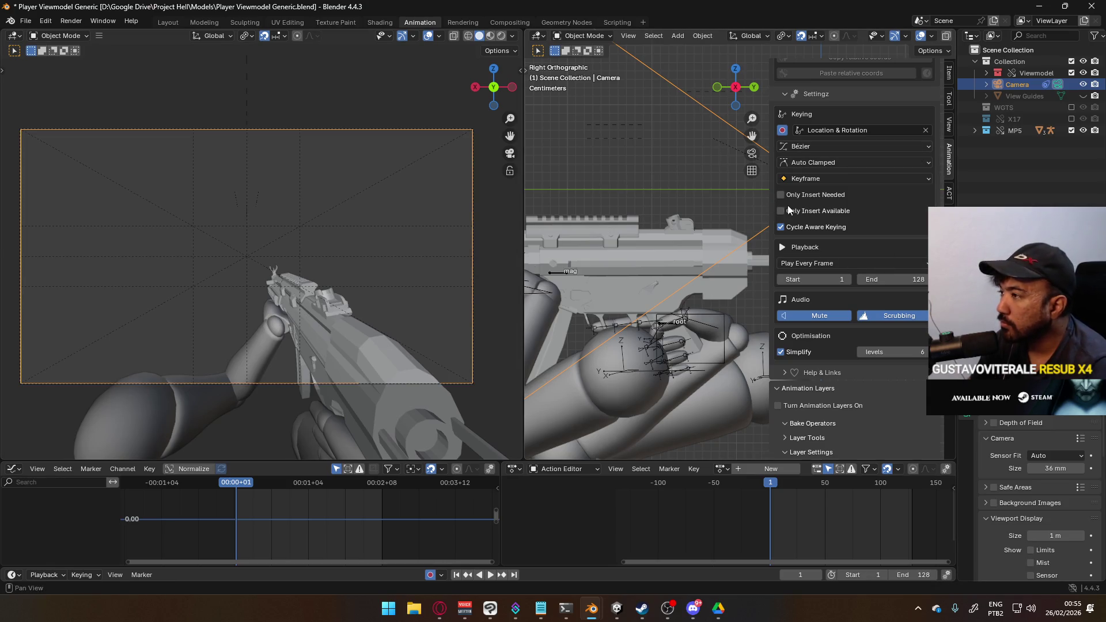
pyautogui.click(639, 205)
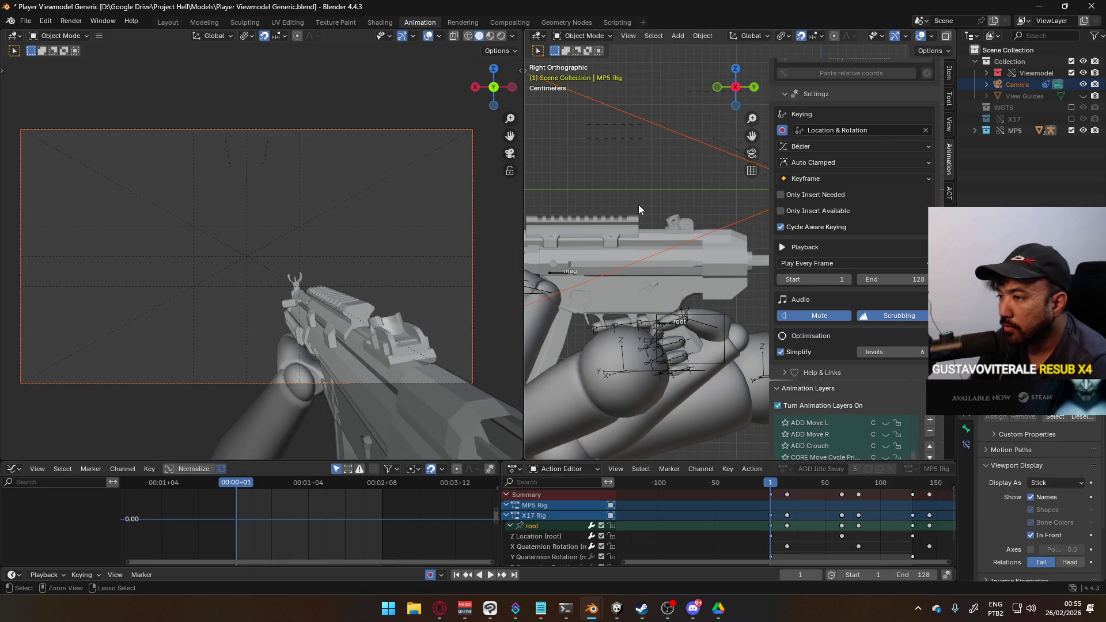
# Step: Align the Camera to the current view, framing both arms raising the MP5 at 36 mm
pyautogui.hotkey('ctrl', 'Tab')
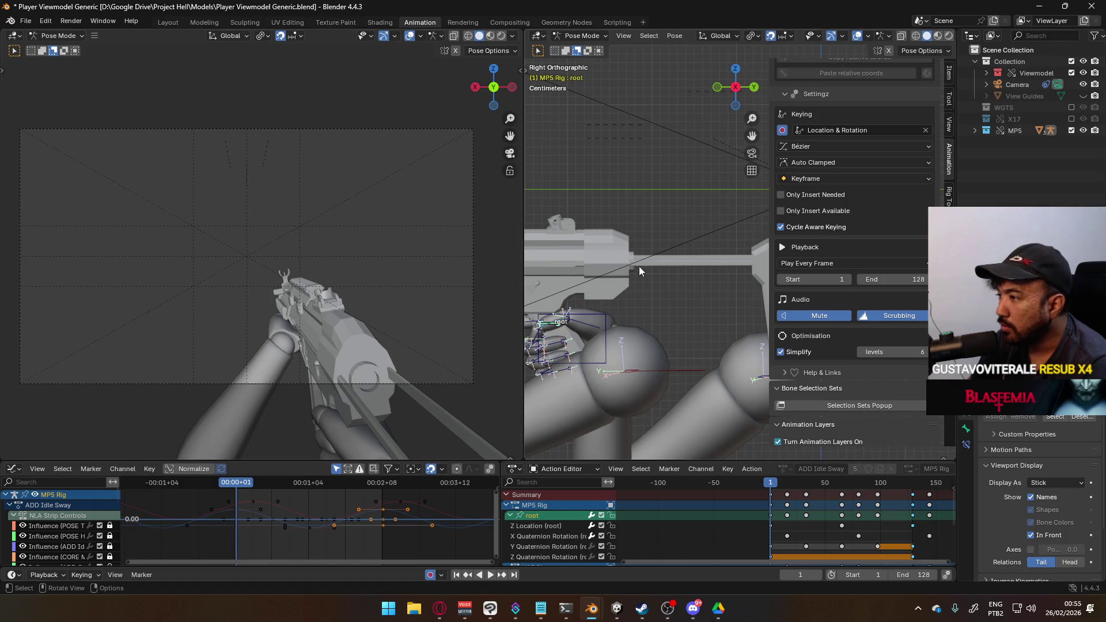
pyautogui.click(581, 36)
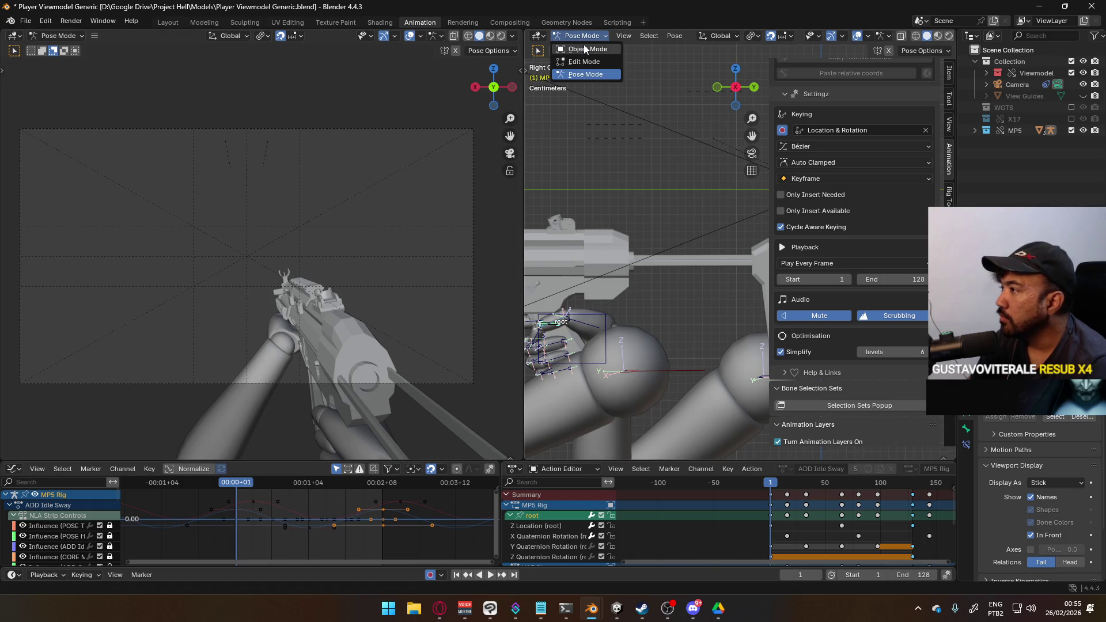
pyautogui.click(576, 49)
pyautogui.click(1006, 86)
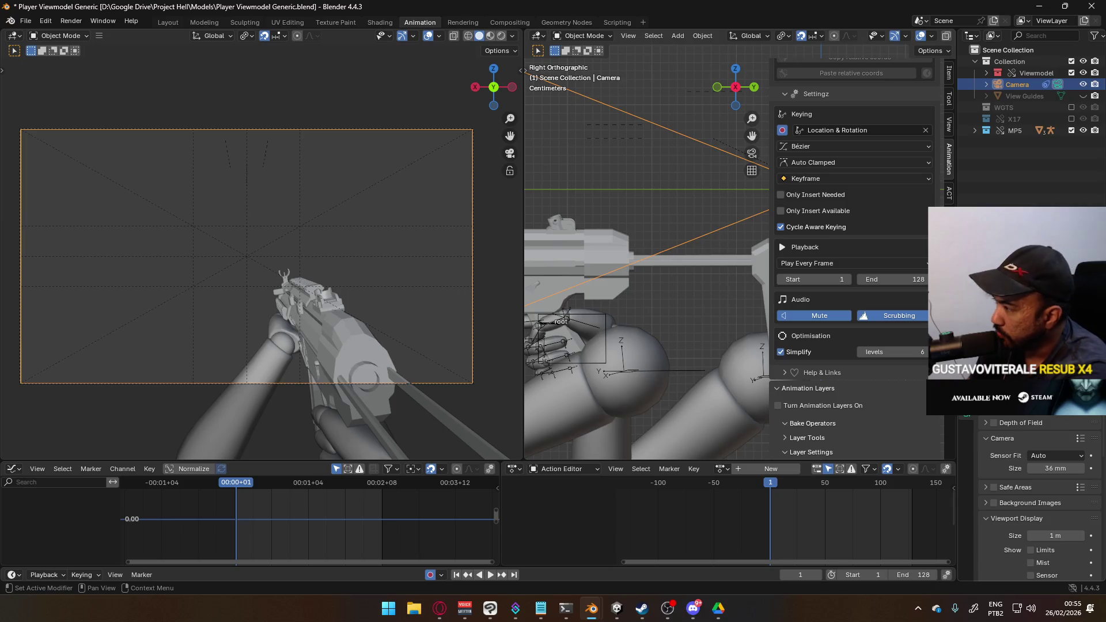
pyautogui.hotkey('ctrl', 'z')
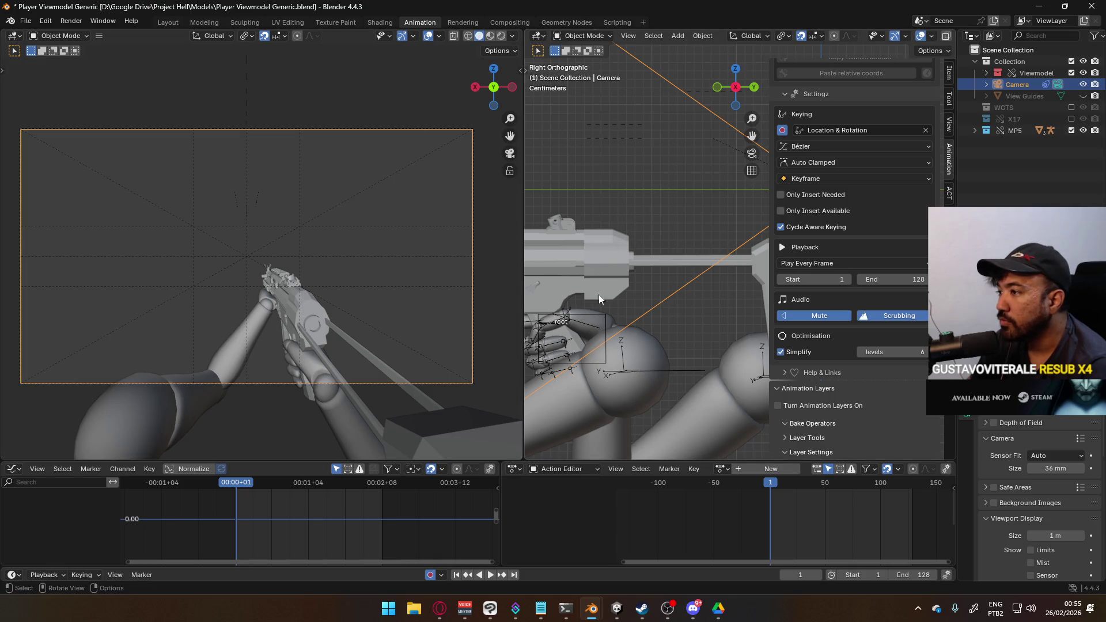
pyautogui.click(593, 313)
# Step: Enter Pose Mode to inspect the Socket Hand R and Thumb1.R bones, then return to Object Mode
pyautogui.click(582, 35)
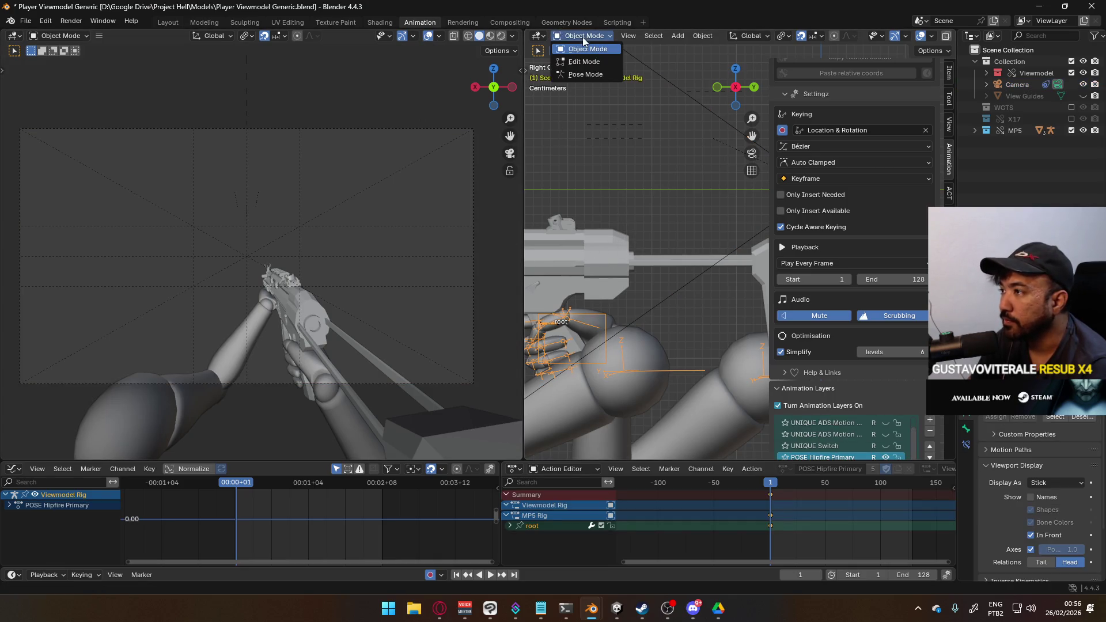
pyautogui.click(576, 74)
pyautogui.click(562, 327)
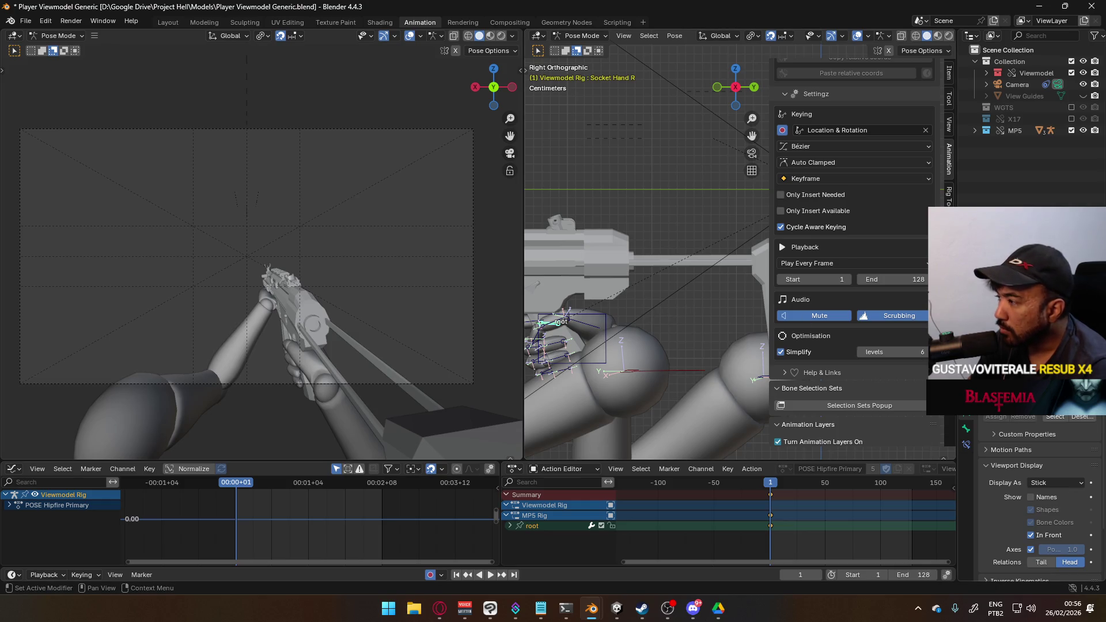
pyautogui.click(557, 283)
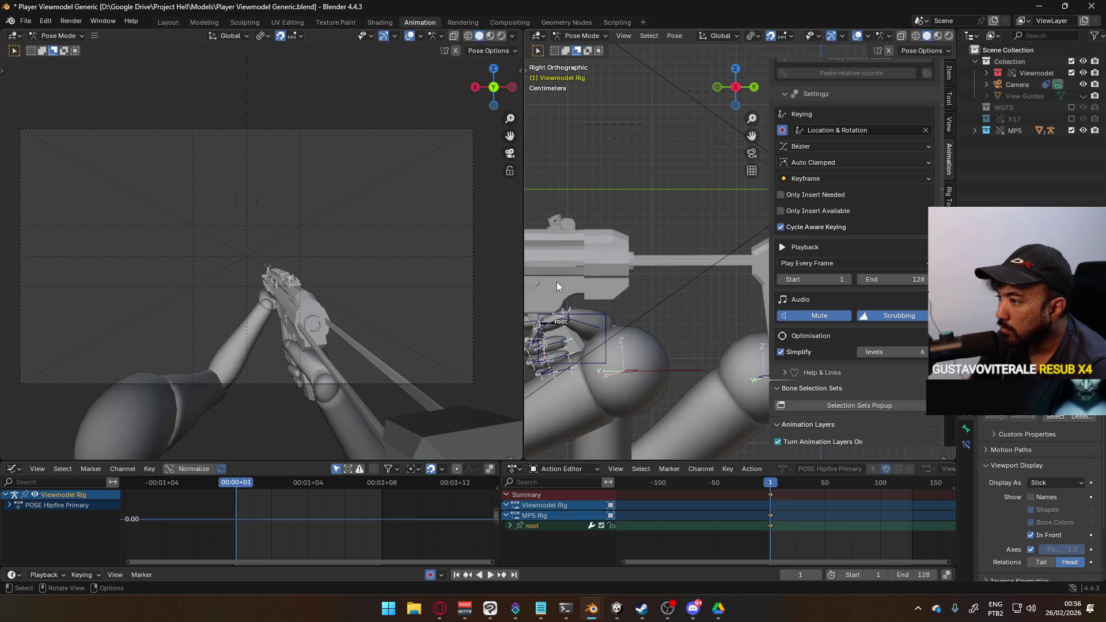
pyautogui.click(552, 326)
pyautogui.click(588, 39)
pyautogui.click(587, 51)
# Step: Select the MP5 Rig together with the Viewmodel Rig
pyautogui.click(556, 332)
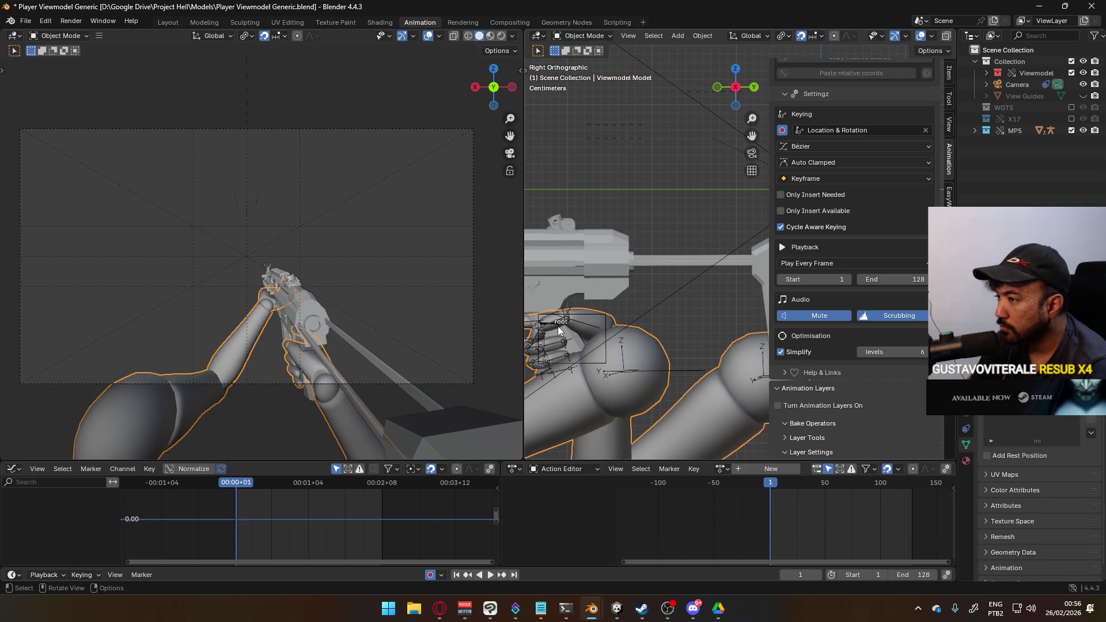
pyautogui.click(589, 241)
pyautogui.click(589, 241)
pyautogui.click(562, 323)
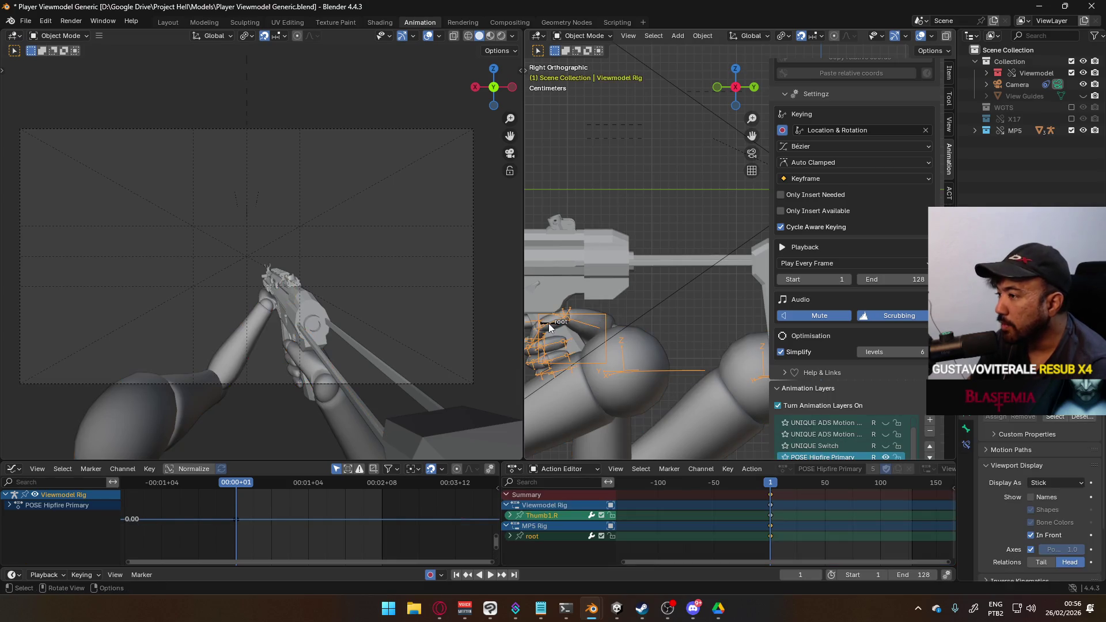
pyautogui.keyDown('shift'); pyautogui.click(606, 316); pyautogui.keyUp('shift')
# Step: Put both rigs in Pose Mode and move the MP5 Rig root bone along global Y
pyautogui.click(581, 36)
pyautogui.click(584, 75)
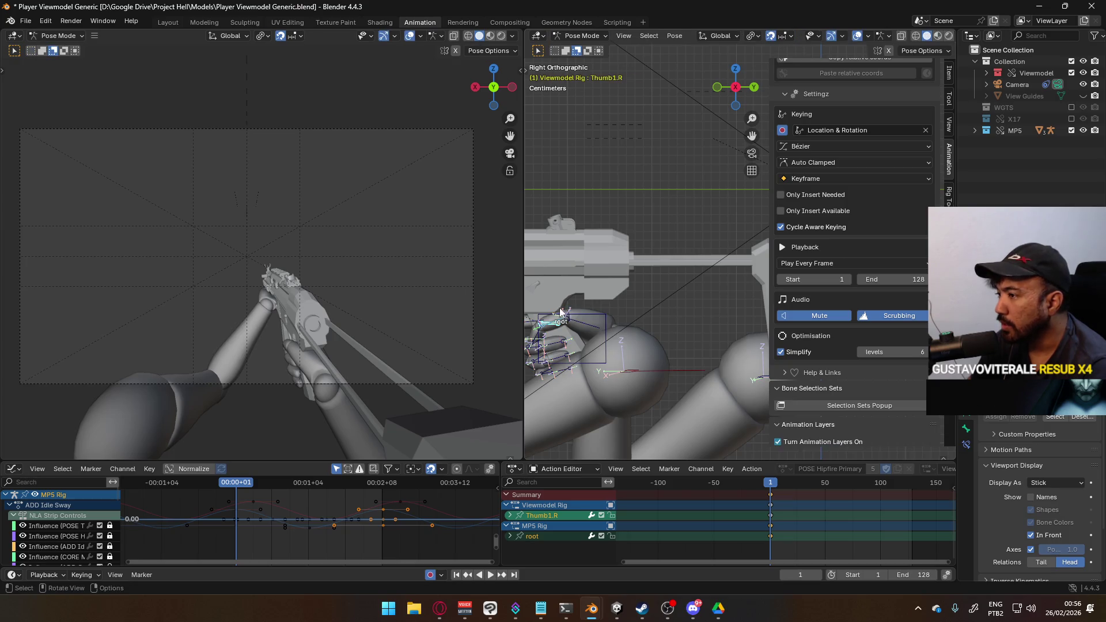
pyautogui.click(561, 327)
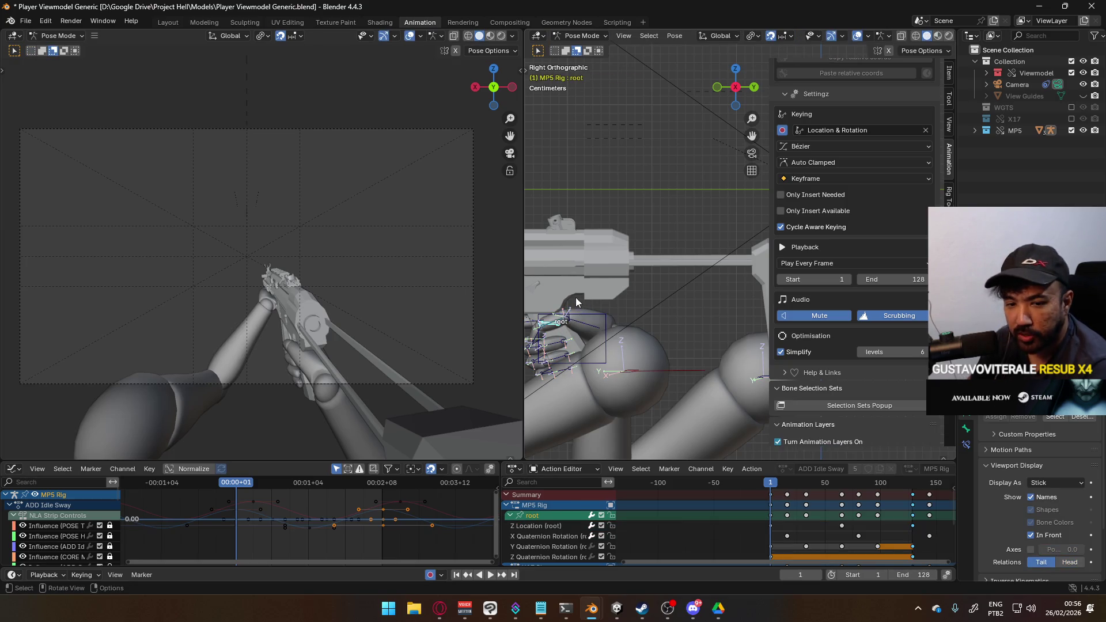
pyautogui.press('g')
pyautogui.press('y')
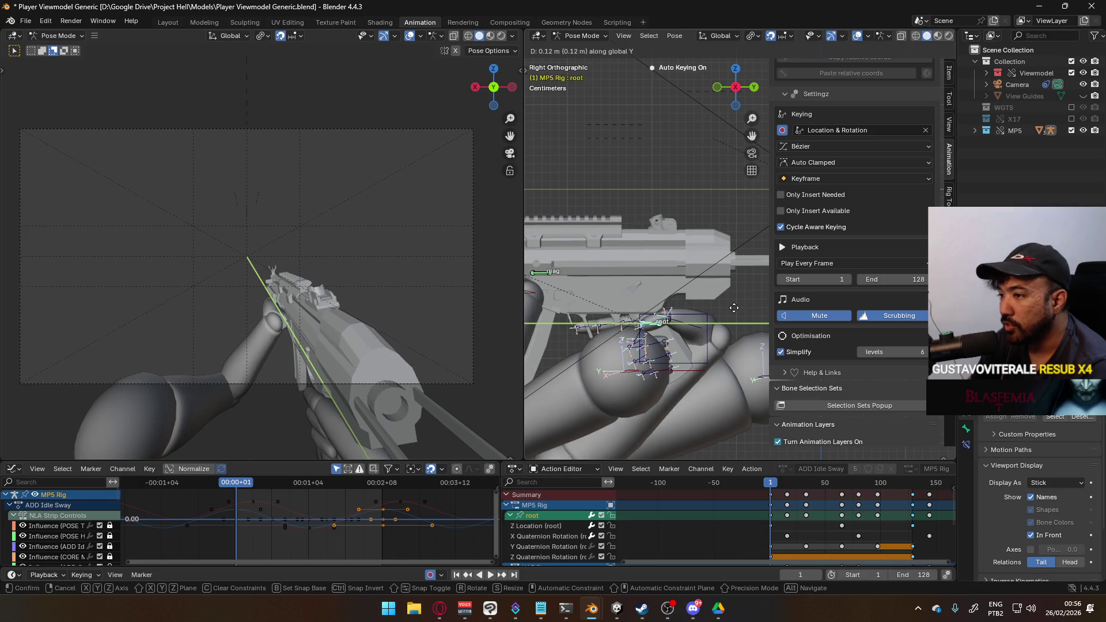
# Step: Confirm the MP5 root bone's new position, about 0.12 m along Y
pyautogui.click(734, 309)
pyautogui.scroll(-4, 723, 310)
pyautogui.keyDown('shift'); pyautogui.moveTo(682, 330); pyautogui.dragTo(607, 233, button='middle'); pyautogui.keyUp('shift')
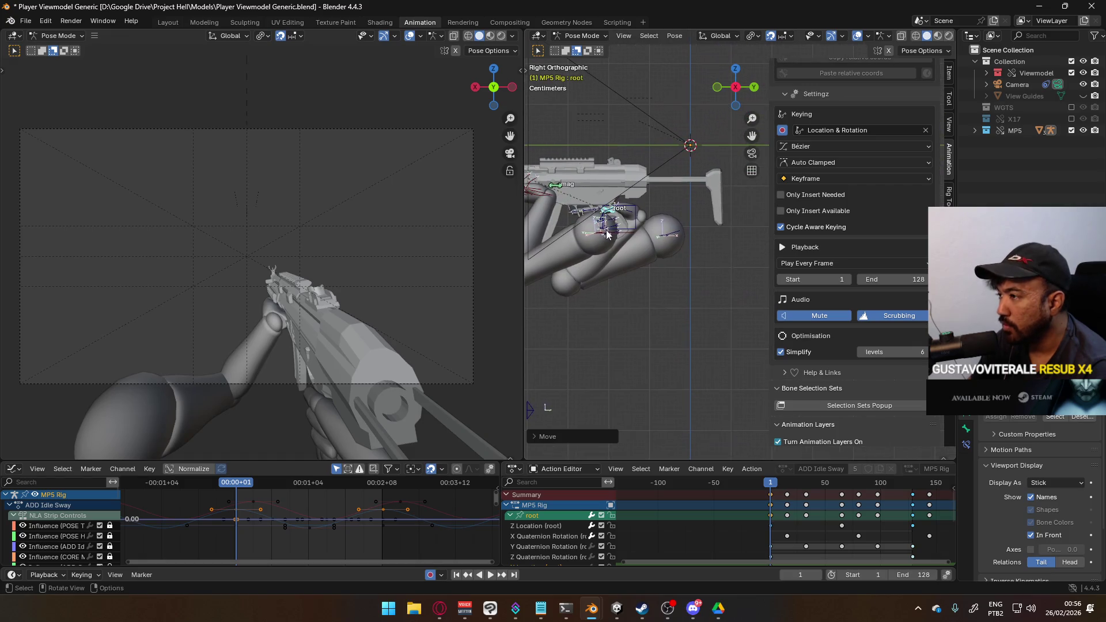
# Step: In top view, rotate the Shoulder.R bone to re-angle the right arm
pyautogui.click(607, 234)
pyautogui.press('KP_7')
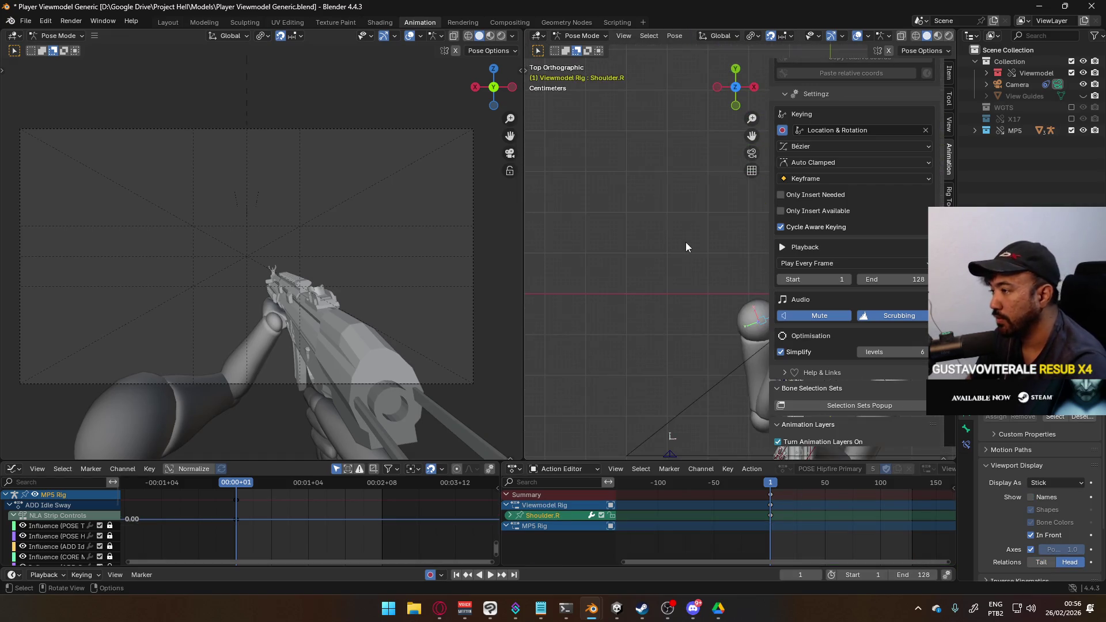
pyautogui.keyDown('shift'); pyautogui.moveTo(703, 299); pyautogui.dragTo(531, 238, button='middle'); pyautogui.keyUp('shift')
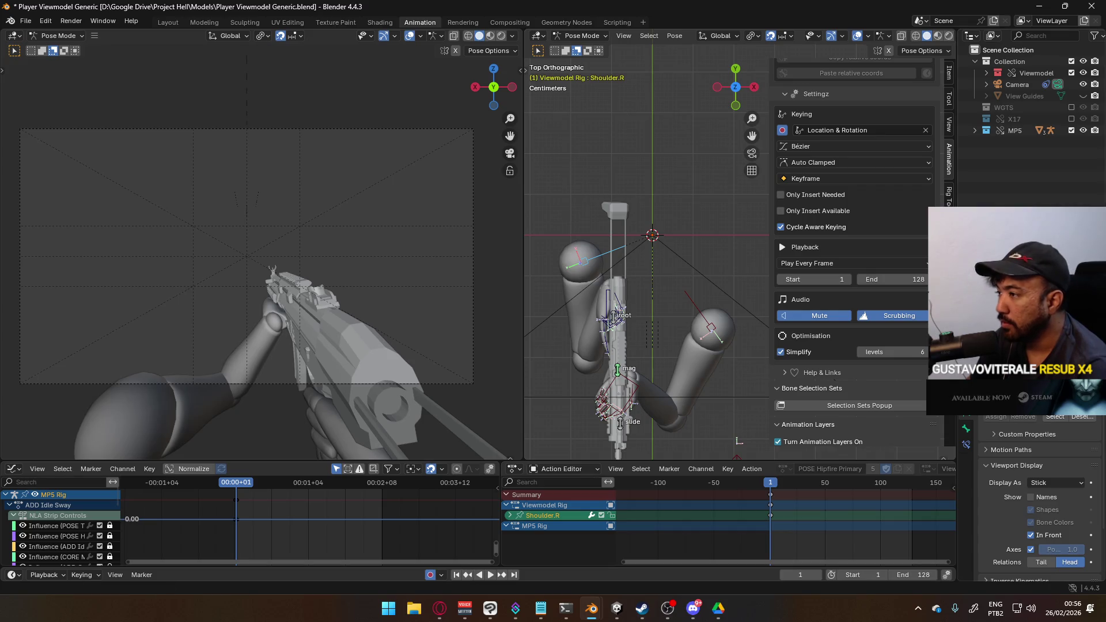
pyautogui.keyDown('shift'); pyautogui.moveTo(676, 216); pyautogui.dragTo(698, 226, button='middle'); pyautogui.keyUp('shift')
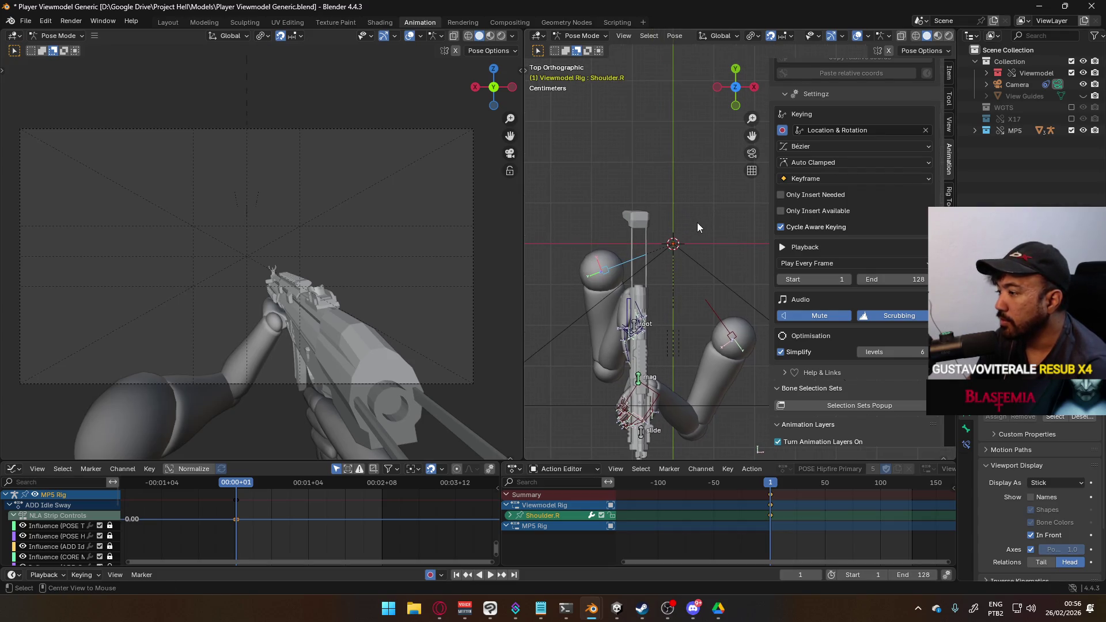
pyautogui.hotkey('alt', 'r')
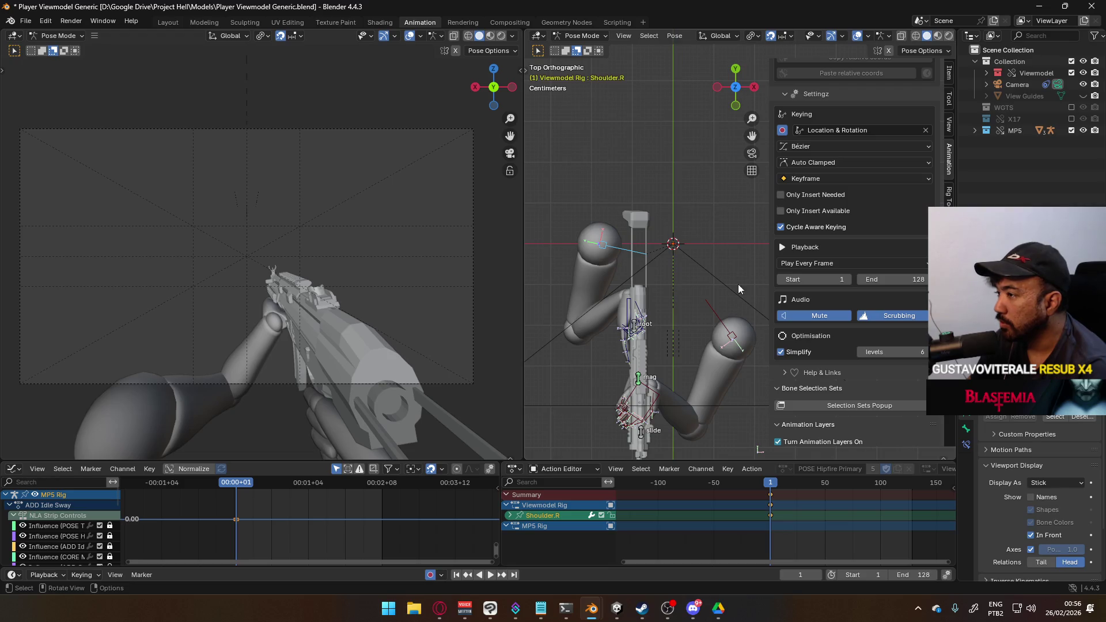
# Step: Rotate Shoulder.L to re-angle the left arm, return to Object Mode and save
pyautogui.click(710, 297)
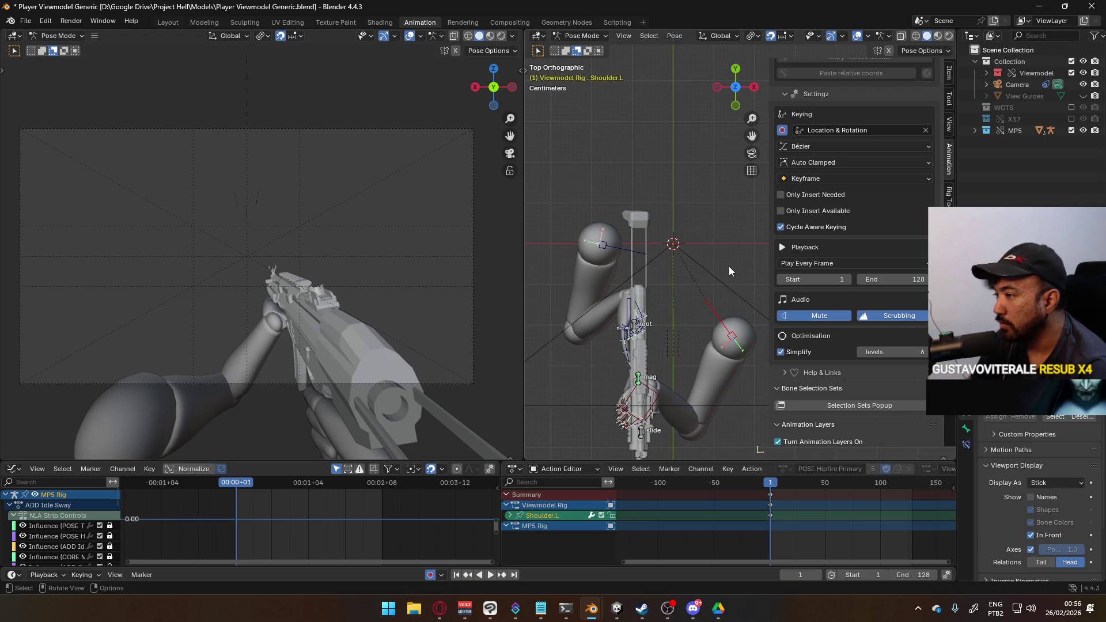
pyautogui.hotkey('alt', 'r')
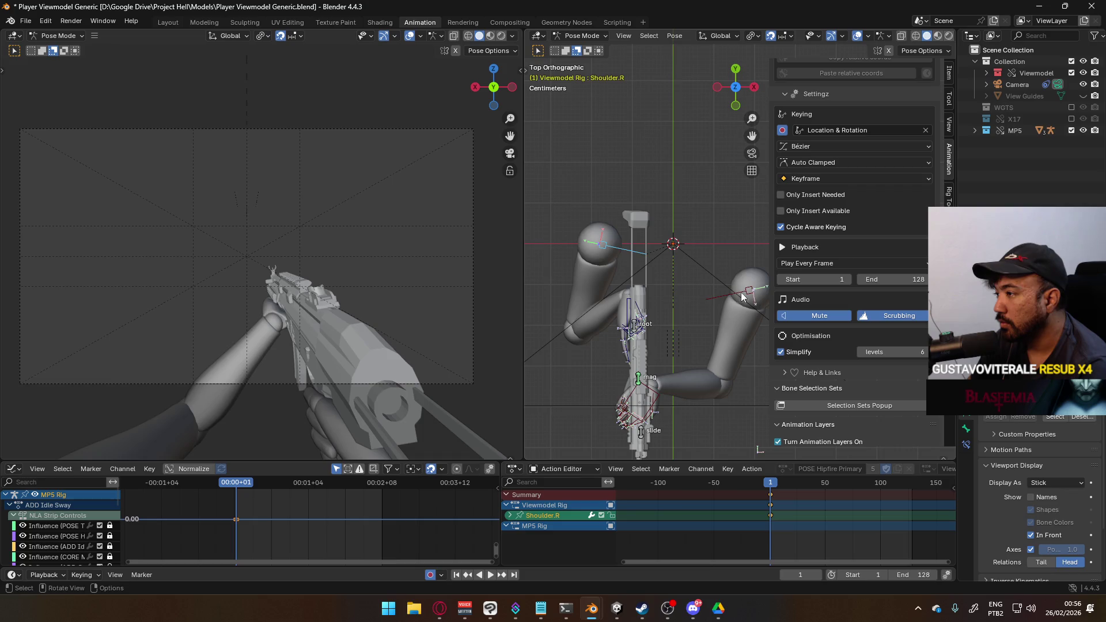
pyautogui.hotkey('ctrl', 'Tab')
pyautogui.hotkey('ctrl', 's')
pyautogui.click(26, 20)
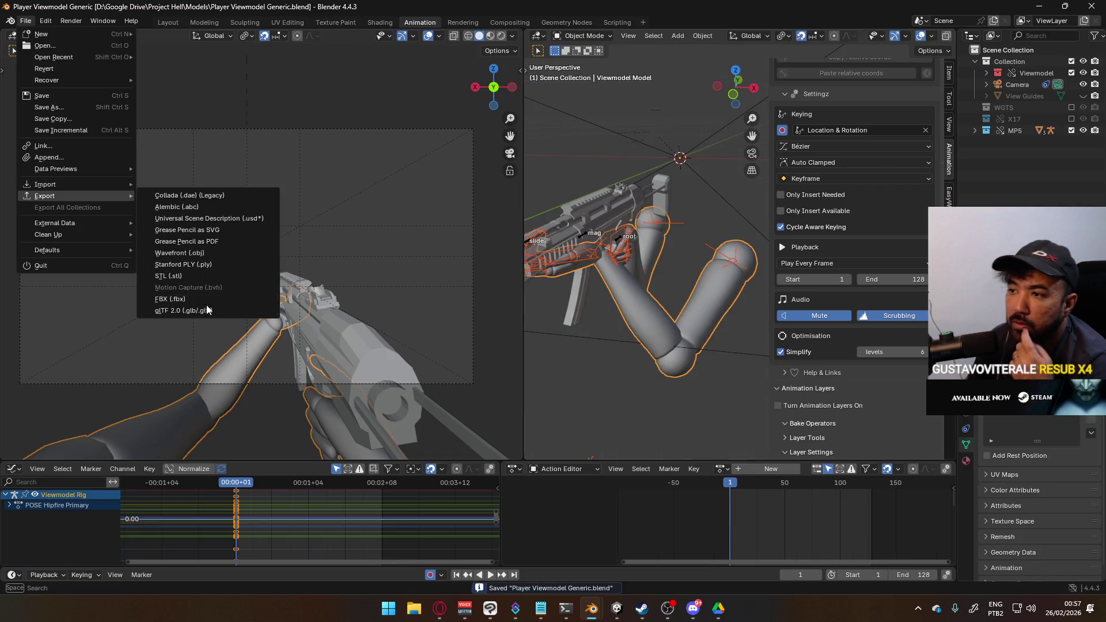
# Step: Re-export the viewmodel as FBX, overwriting Viewmodel@Hipfire Primary Idle.fbx
pyautogui.click(288, 277)
pyautogui.click(845, 141)
pyautogui.click(25, 21)
pyautogui.click(26, 22)
pyautogui.click(26, 21)
pyautogui.moveTo(75, 197)
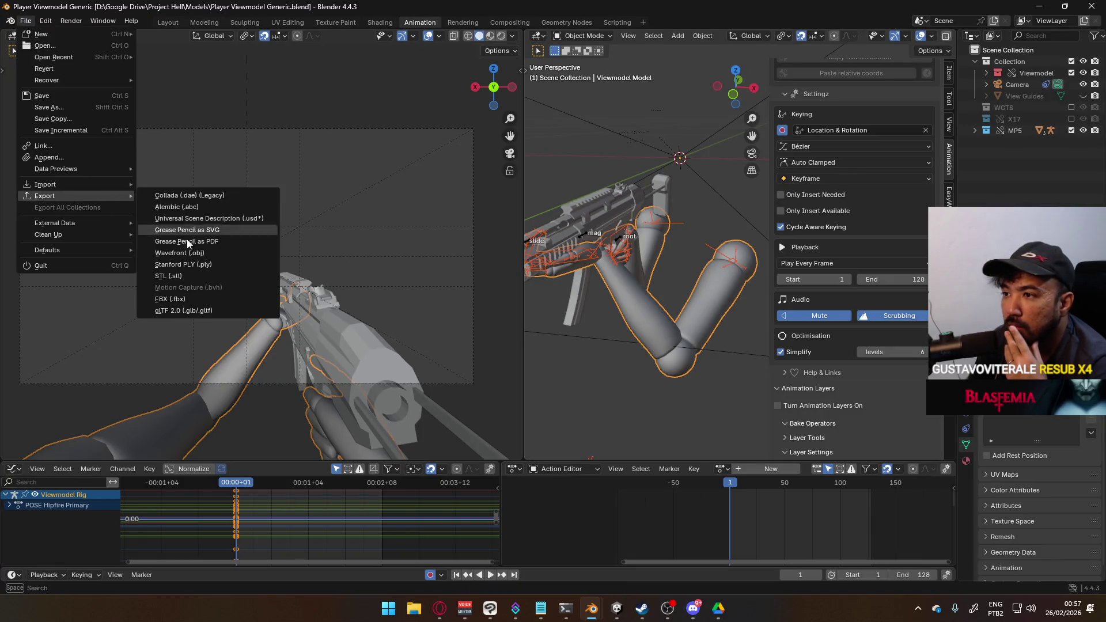
pyautogui.click(210, 298)
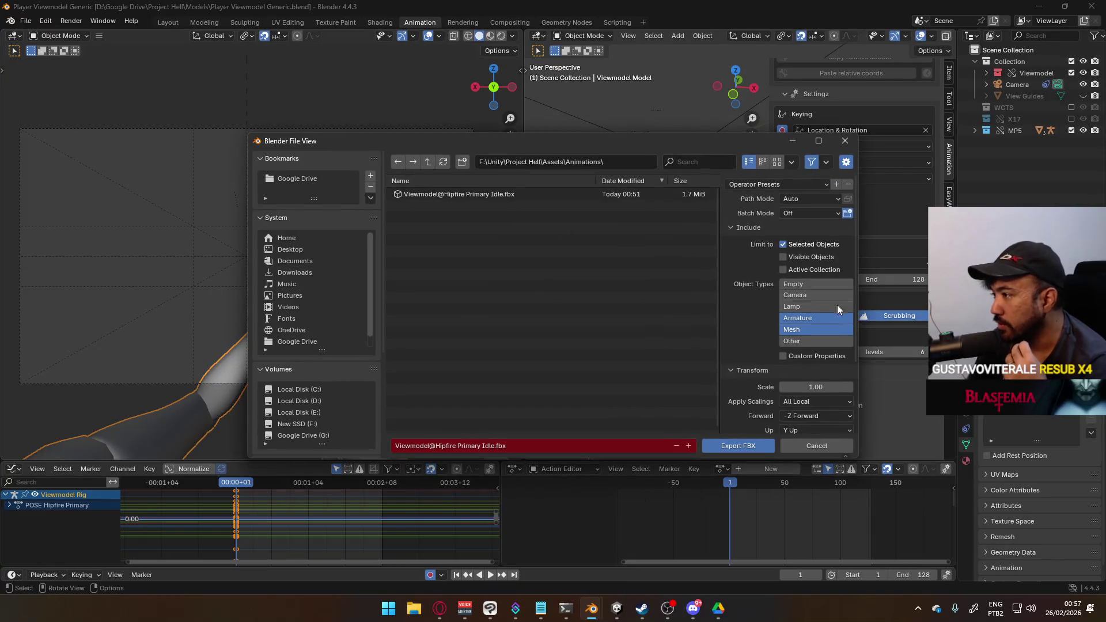
pyautogui.scroll(-3, 836, 307)
pyautogui.click(438, 194)
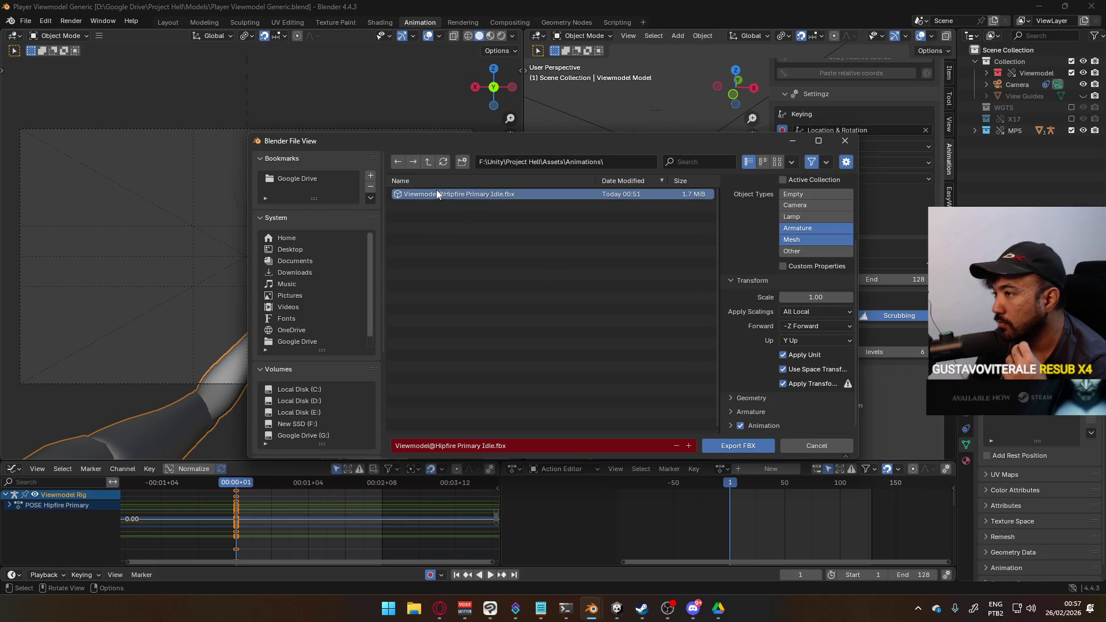
pyautogui.doubleClick(437, 194)
# Step: Switch over to the Project Hell Unity editor
pyautogui.moveTo(600, 450)
pyautogui.mouseDown(button='middle')
pyautogui.moveTo(587, 427)
pyautogui.moveTo(594, 461)
pyautogui.mouseUp(button='middle')
pyautogui.moveTo(617, 608)
pyautogui.click(589, 524)
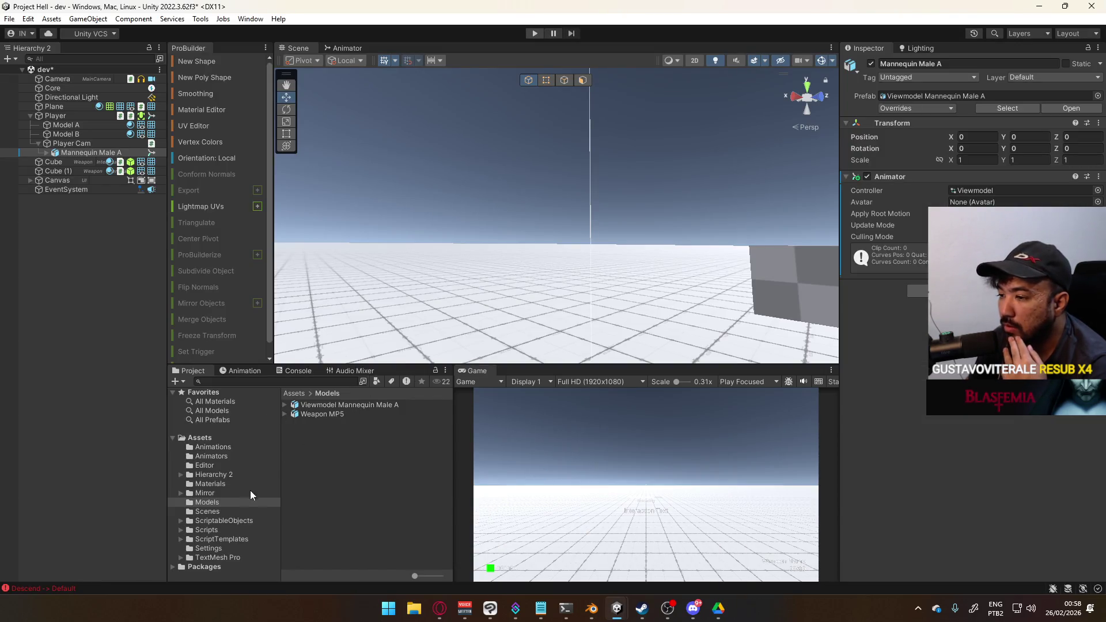
# Step: Start Play mode and maximize the game view to test the new viewmodel
pyautogui.click(542, 29)
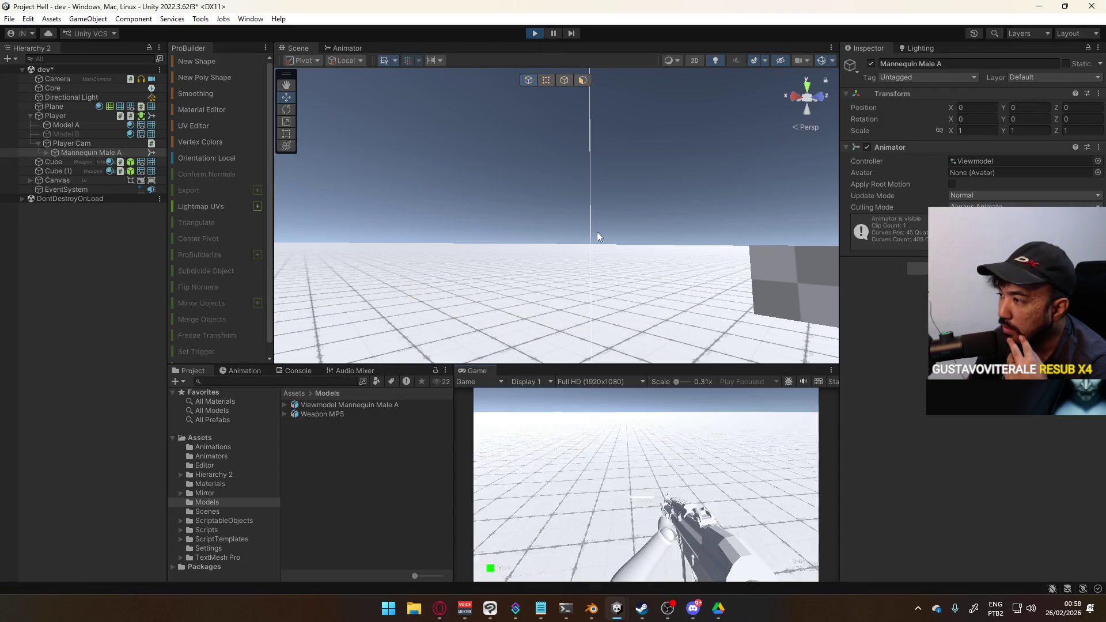
pyautogui.press('super')
pyautogui.press('super')
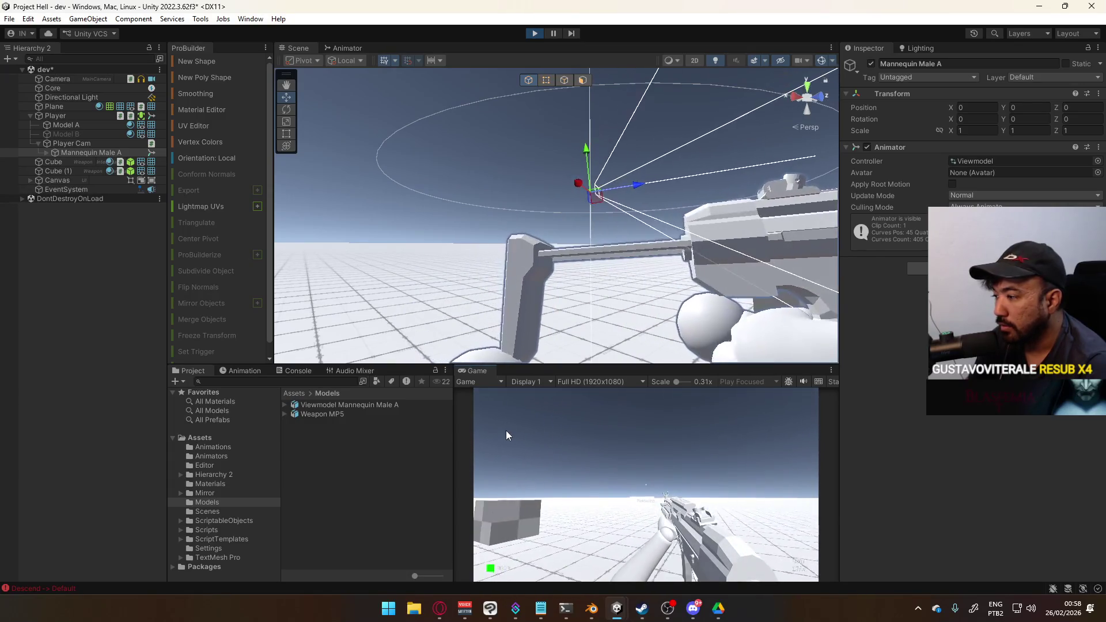
pyautogui.rightClick(484, 371)
pyautogui.click(519, 407)
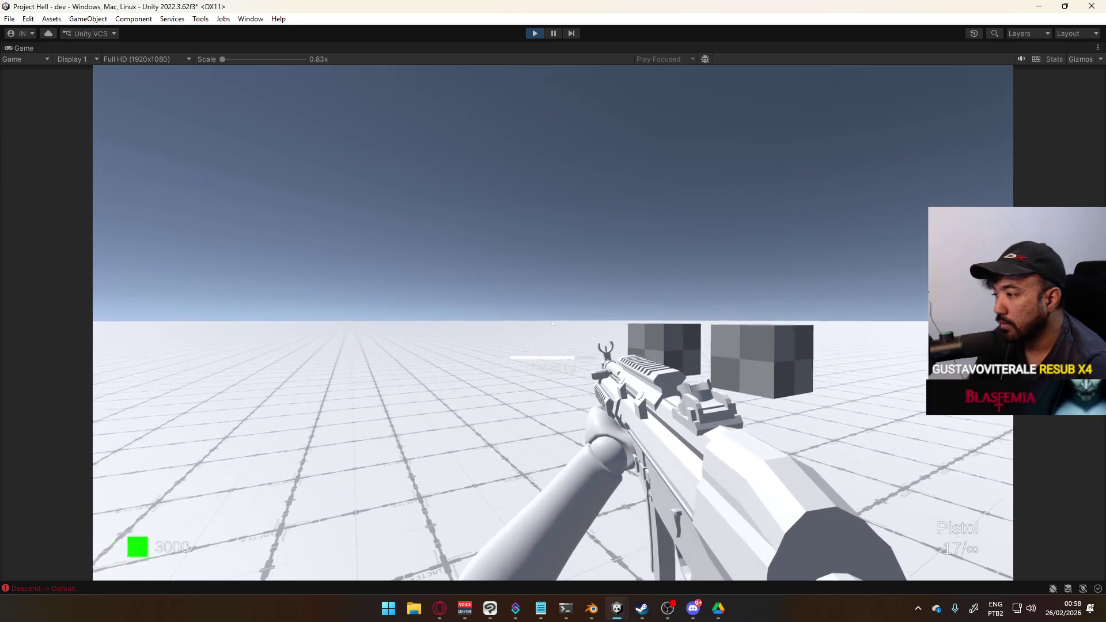
# Step: Walk back and forth near the grey cubes, then exit Play mode
pyautogui.press('s')
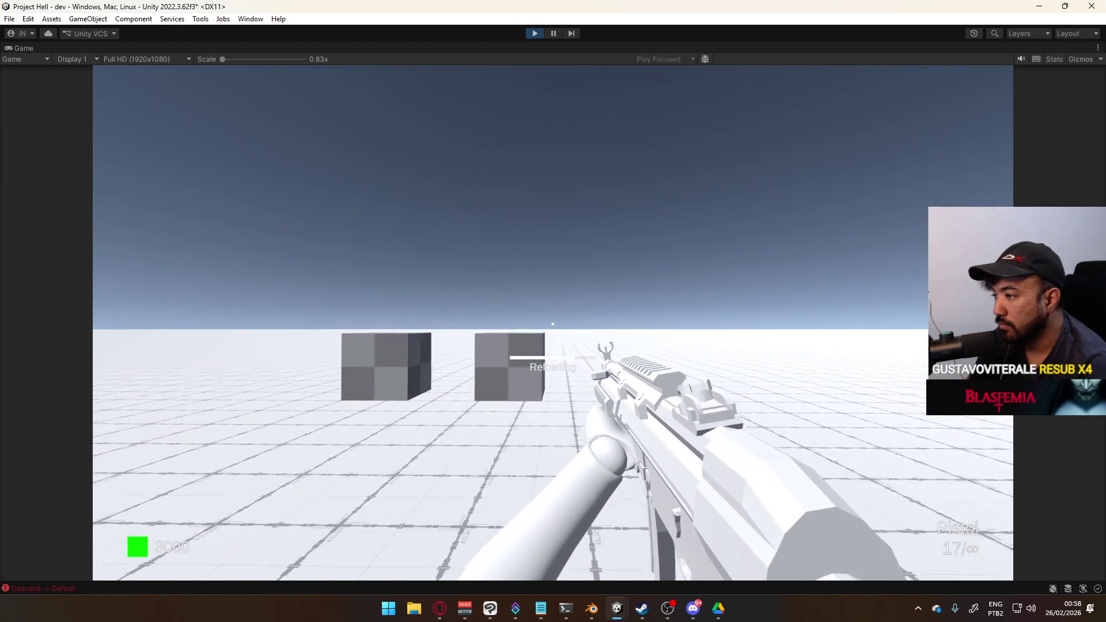
pyautogui.press('w')
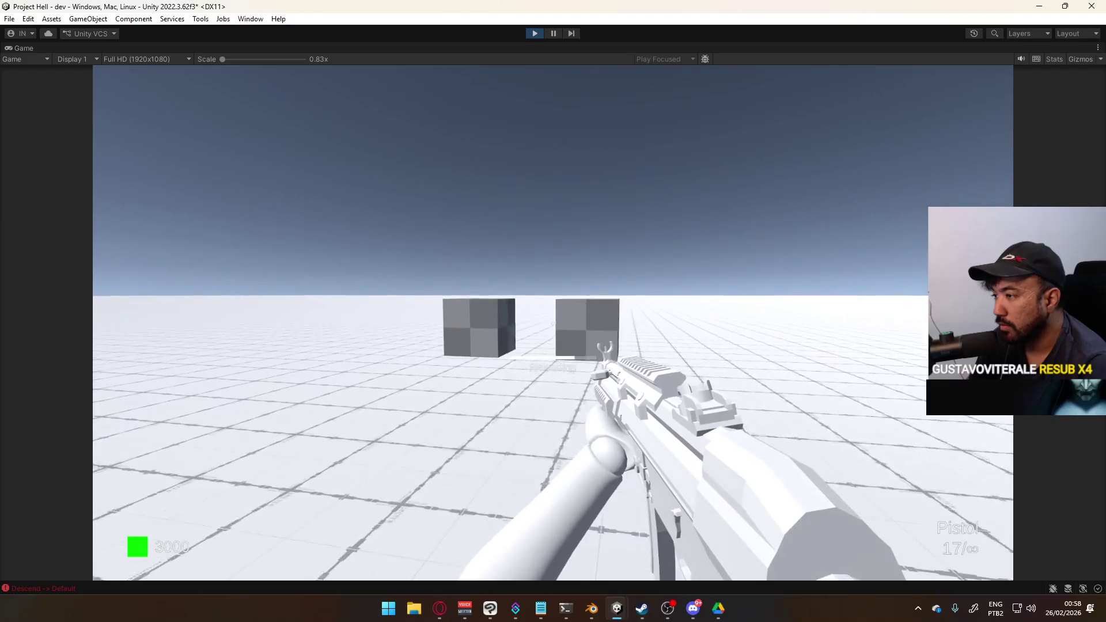
pyautogui.press('s')
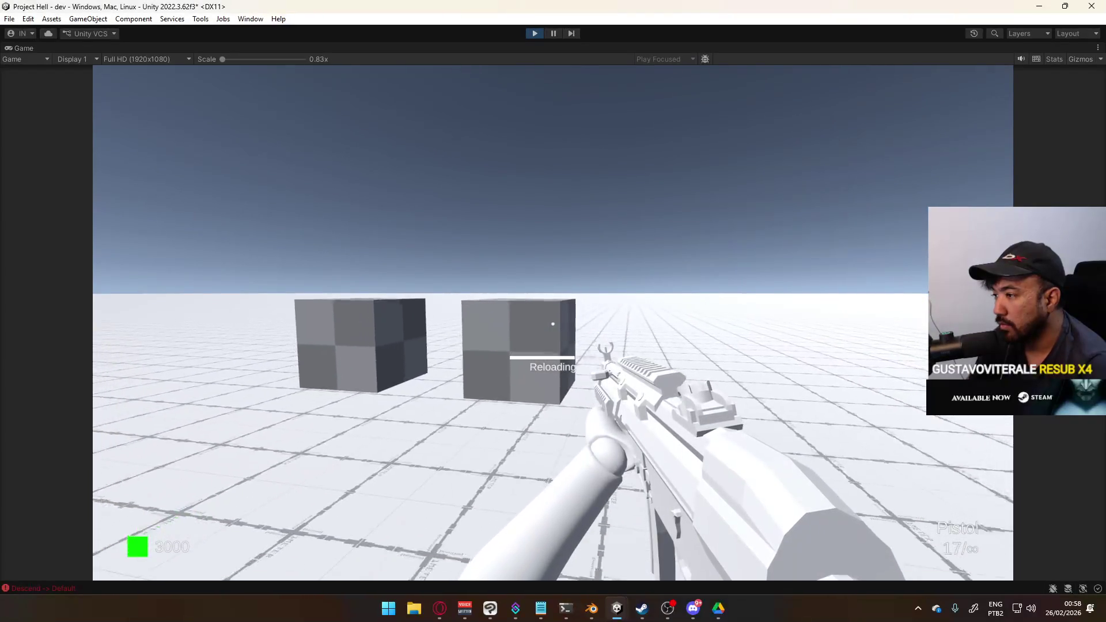
pyautogui.press('super')
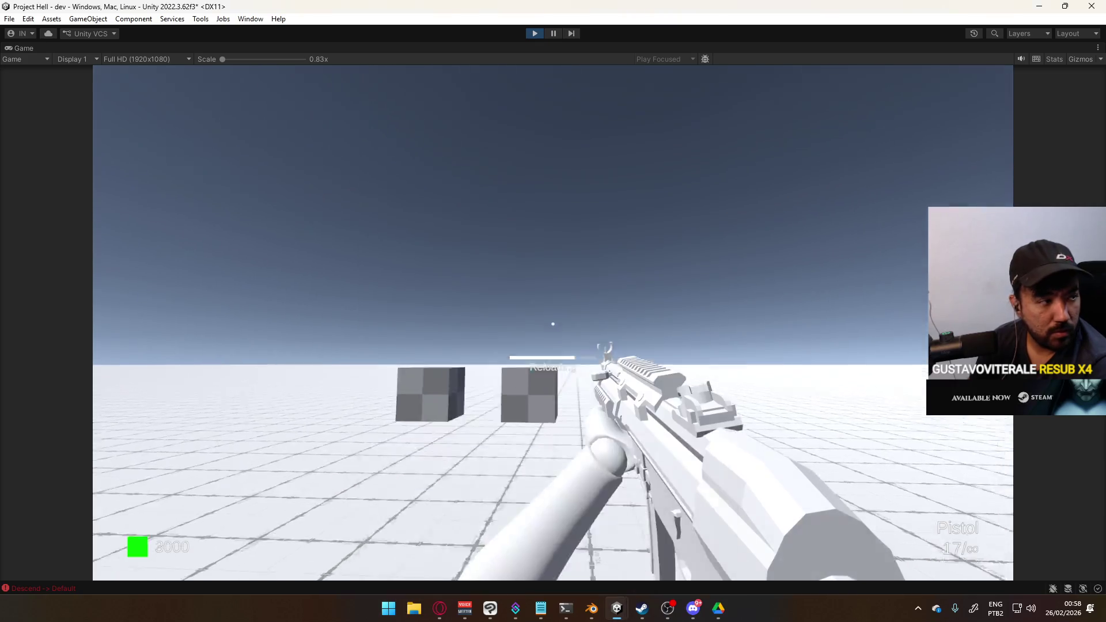
pyautogui.press('Escape')
pyautogui.click(533, 34)
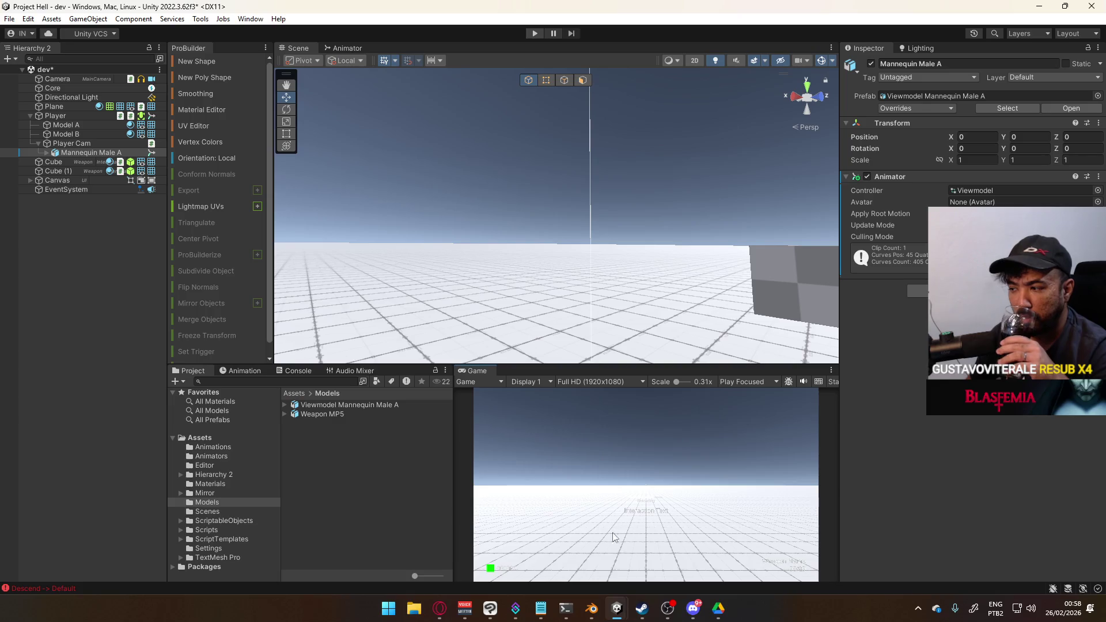
# Step: Open PlayerScript from the Assets/Scripts folder in Visual Studio
pyautogui.moveTo(612, 602)
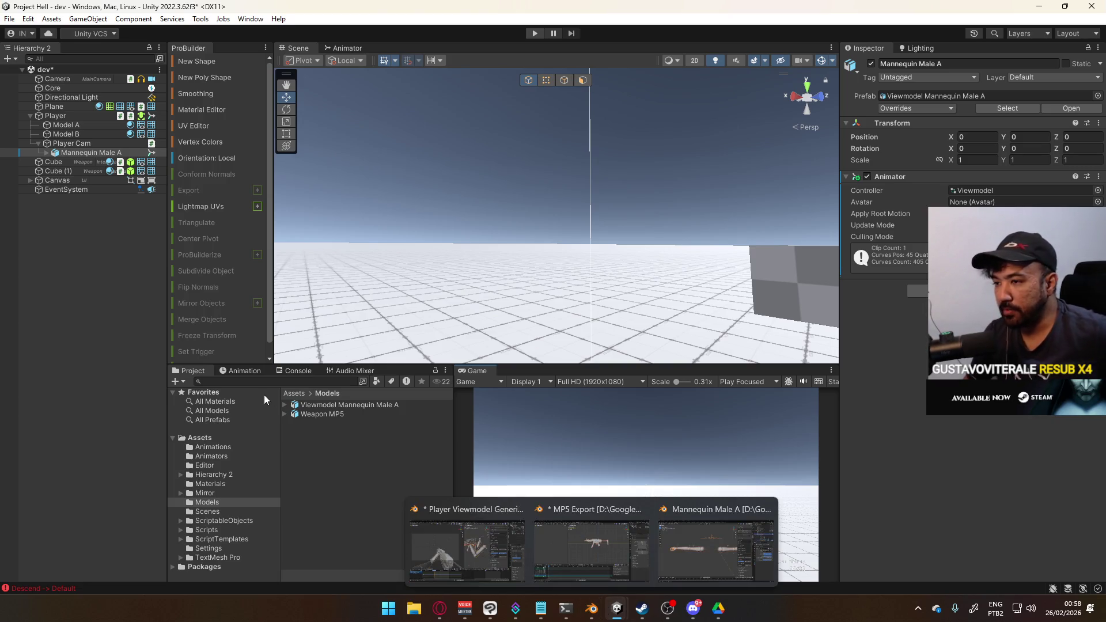
pyautogui.click(232, 532)
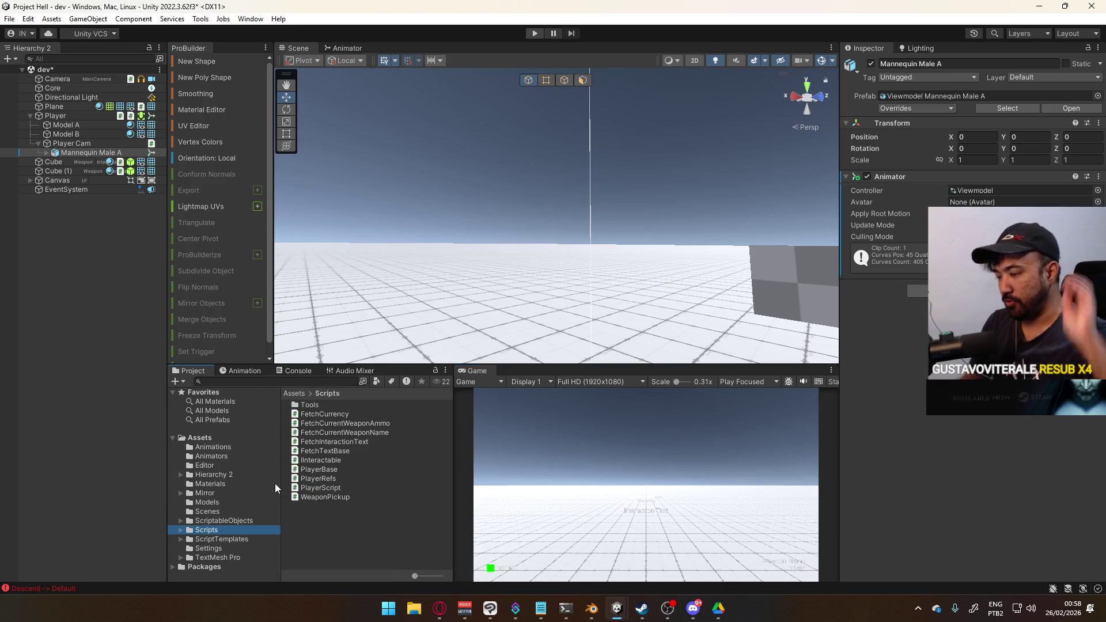
pyautogui.click(323, 485)
pyautogui.click(323, 485)
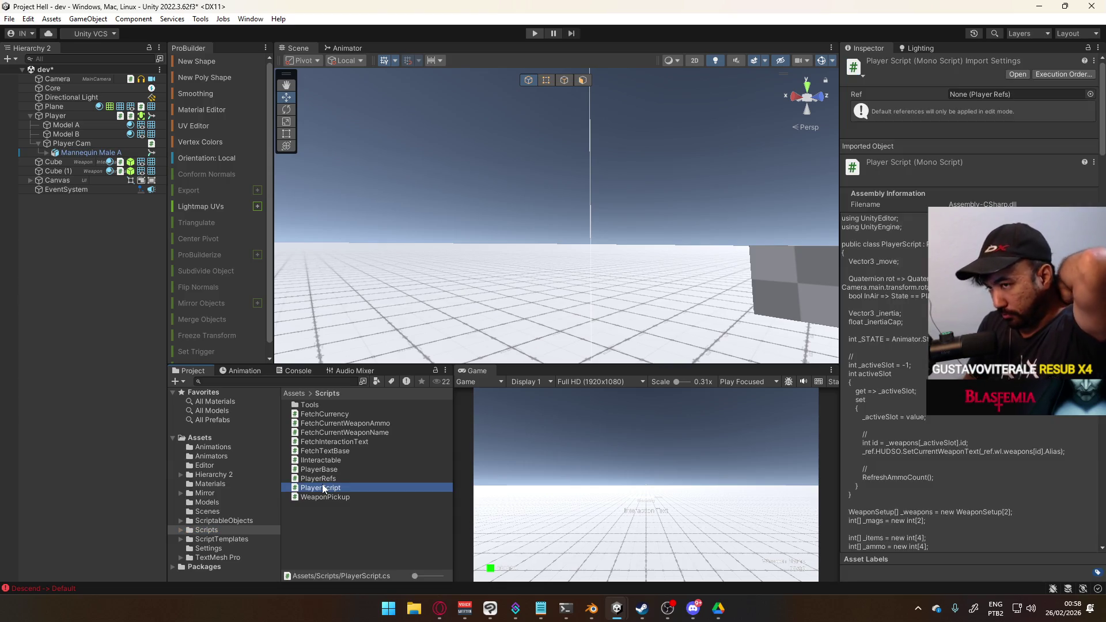
pyautogui.press('Escape')
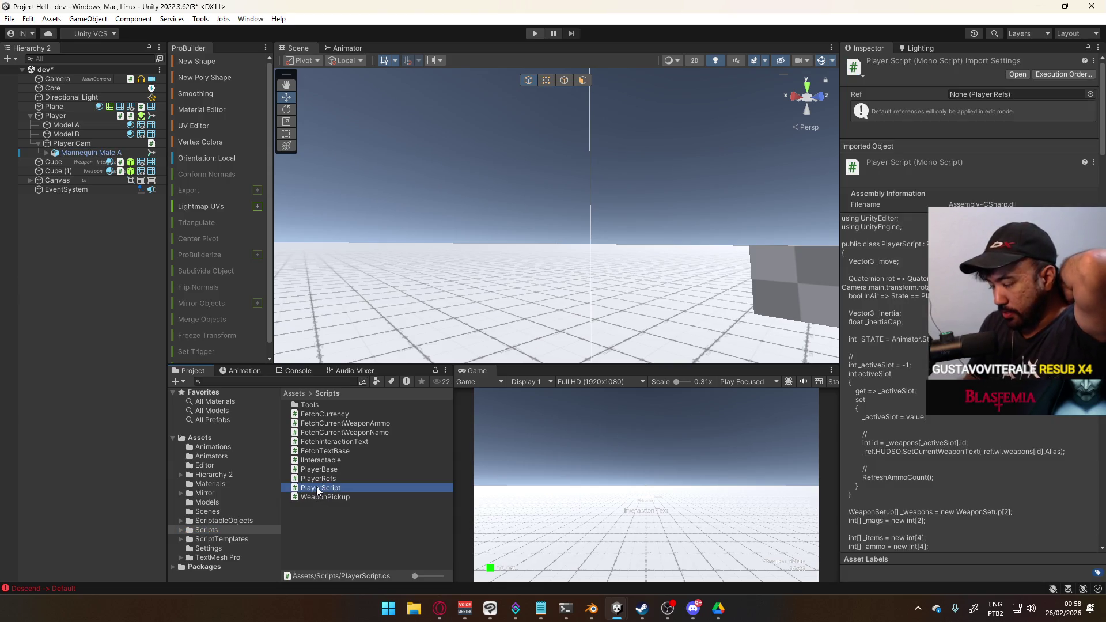
pyautogui.doubleClick(316, 487)
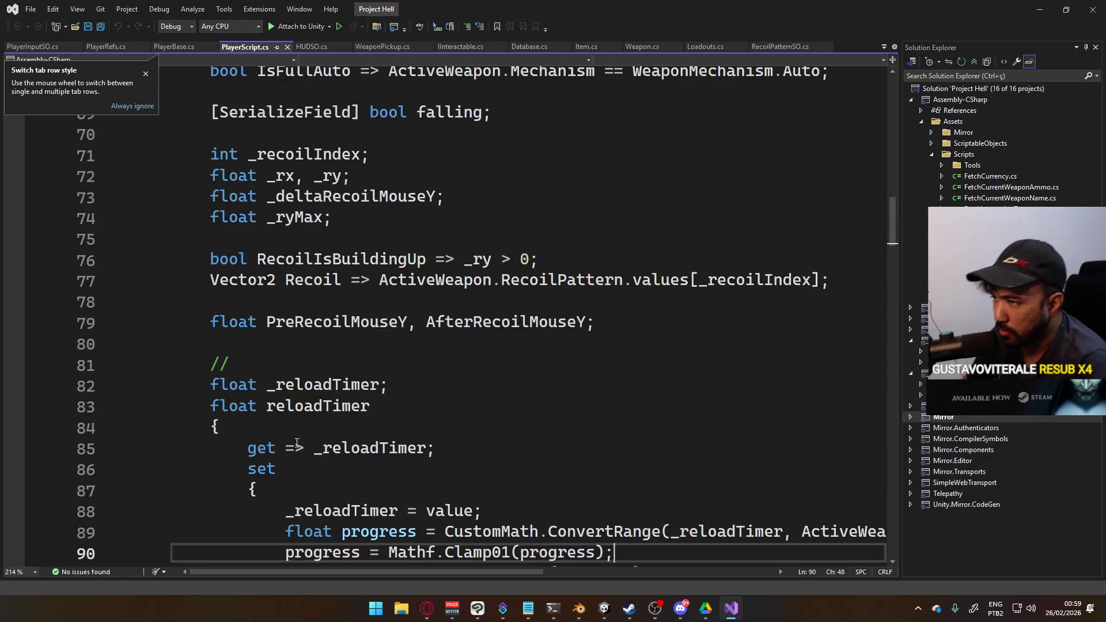
# Step: Collapse the activeSlot property block in PlayerScript
pyautogui.scroll(4, 389, 396)
pyautogui.scroll(8, 389, 396)
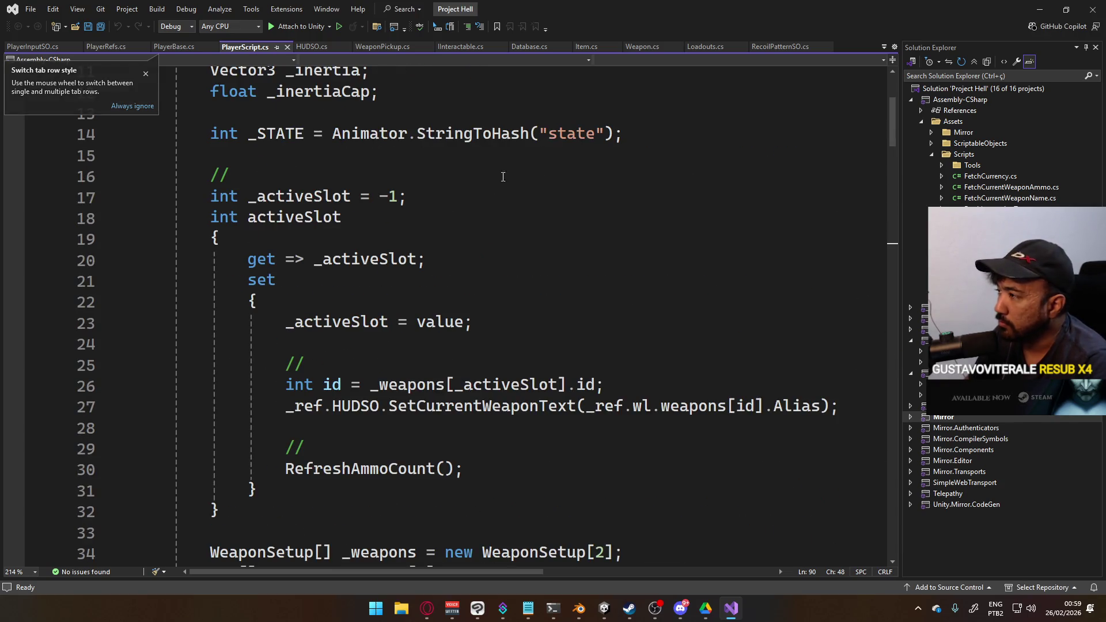
pyautogui.click(165, 216)
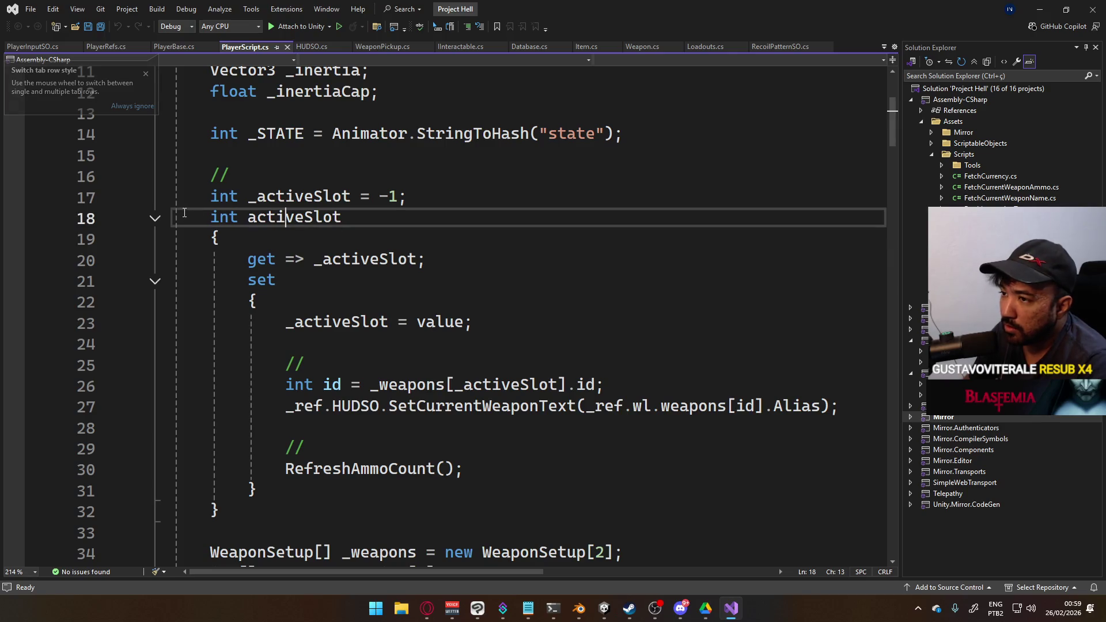
pyautogui.click(155, 219)
pyautogui.scroll(-9, 428, 277)
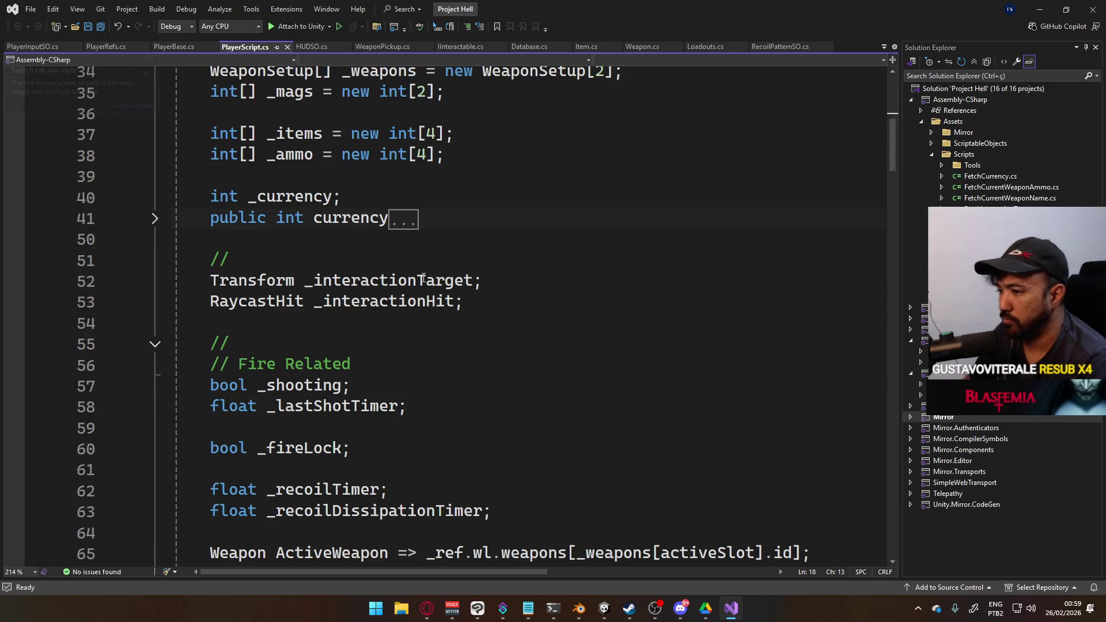
pyautogui.scroll(7, 428, 277)
pyautogui.scroll(5, 428, 277)
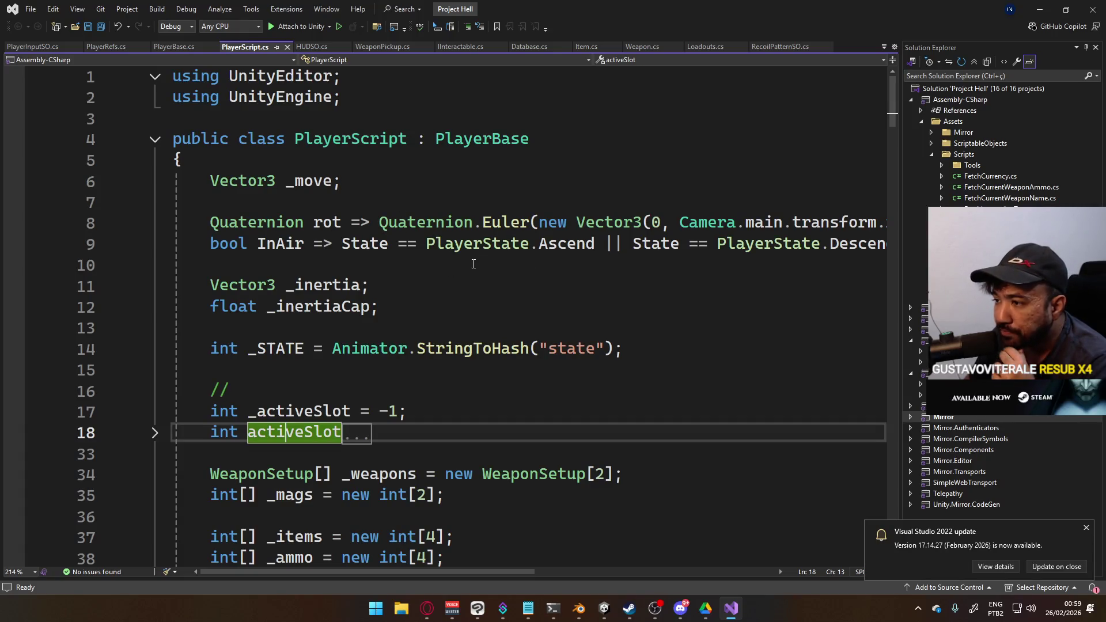
pyautogui.scroll(-2, 469, 264)
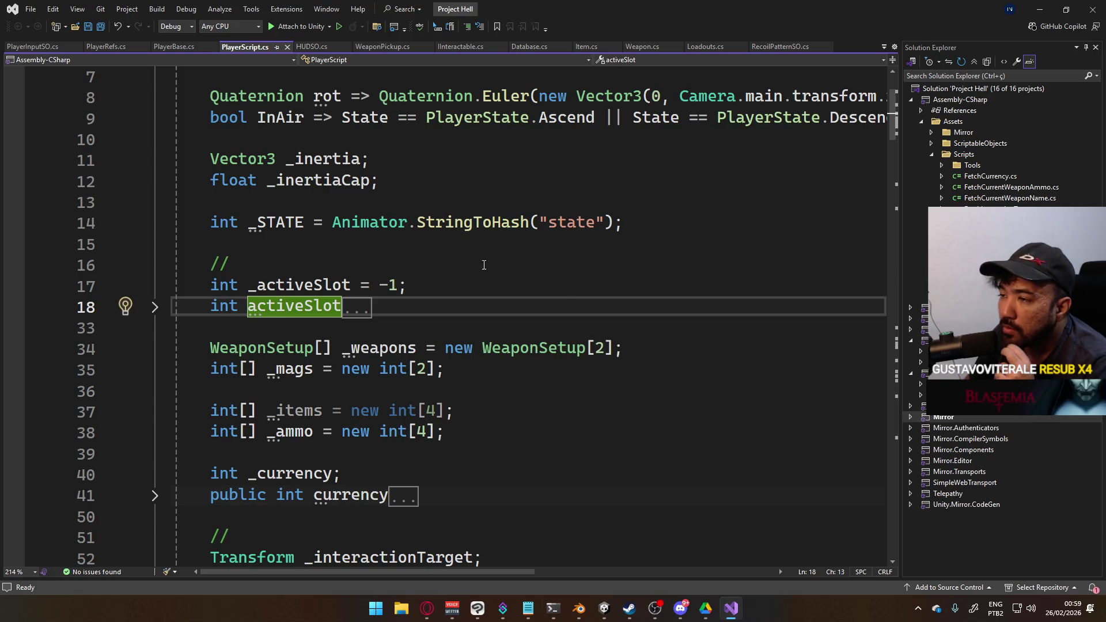
# Step: Search PlayerScript for further Animator uses, then switch to PlayerBase.cs
pyautogui.doubleClick(400, 228)
pyautogui.hotkey('ctrl', 'f')
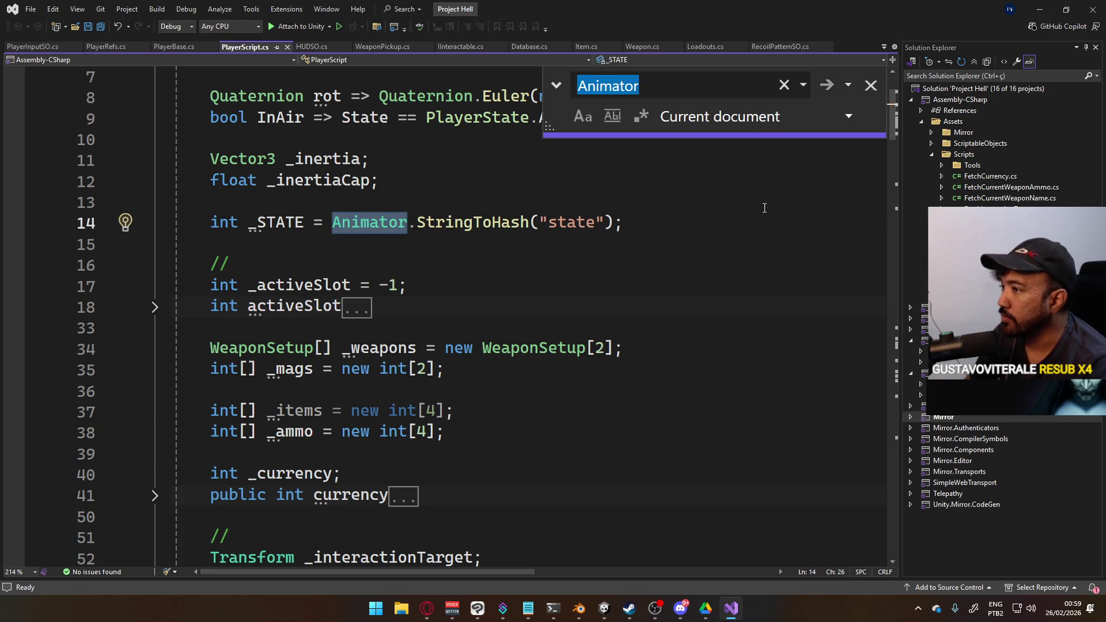
pyautogui.click(828, 88)
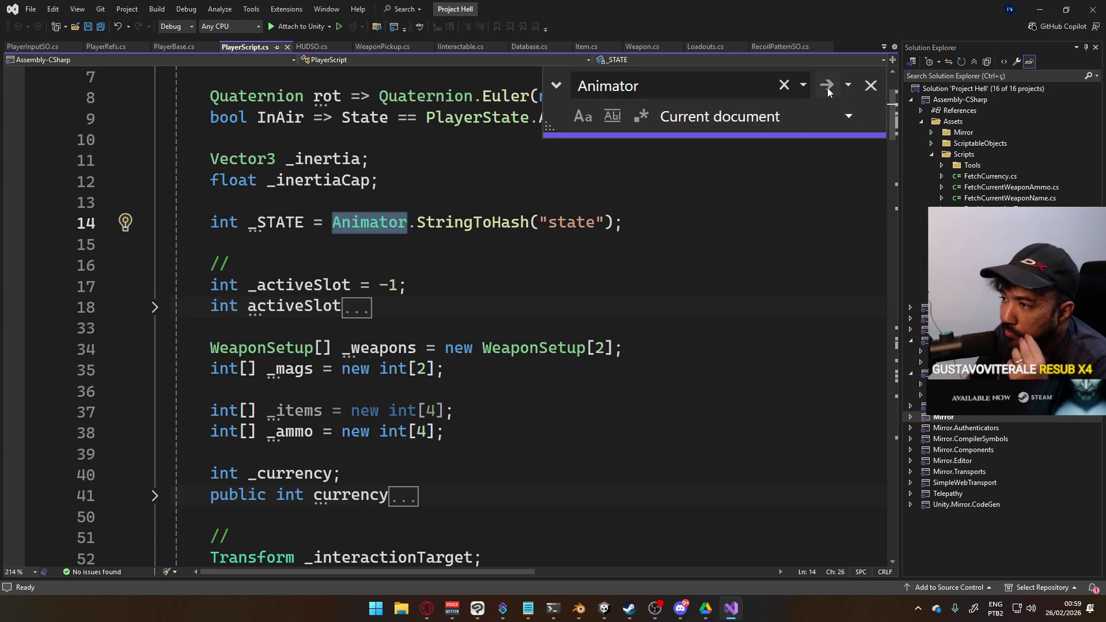
pyautogui.click(662, 348)
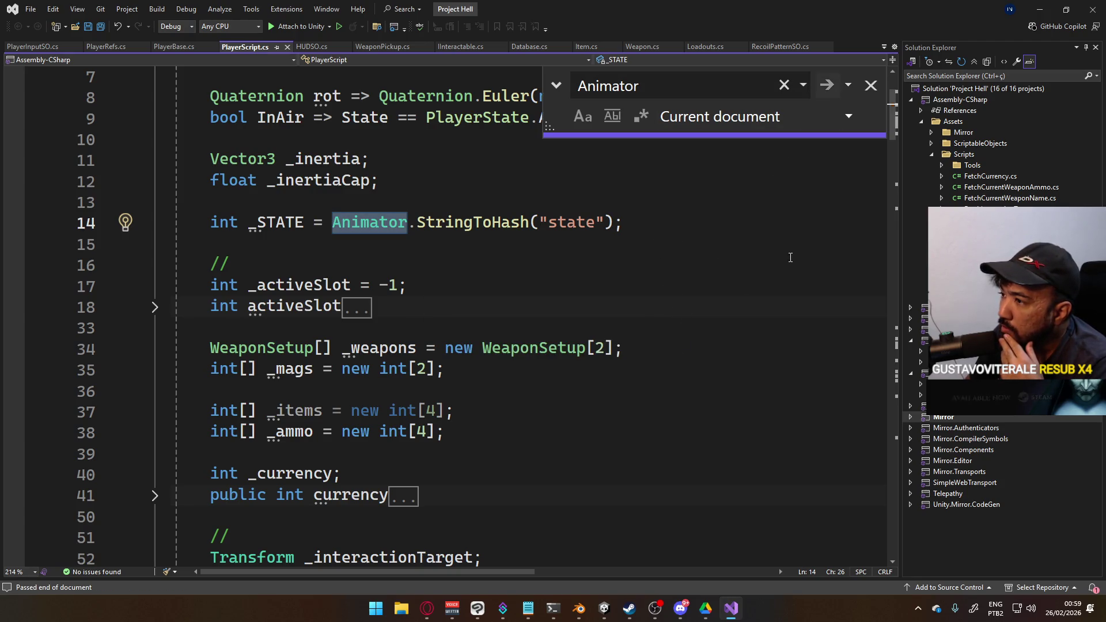
pyautogui.moveTo(893, 108)
pyautogui.mouseDown()
pyautogui.moveTo(879, 441)
pyautogui.moveTo(890, 412)
pyautogui.moveTo(849, 181)
pyautogui.moveTo(852, 106)
pyautogui.mouseUp()
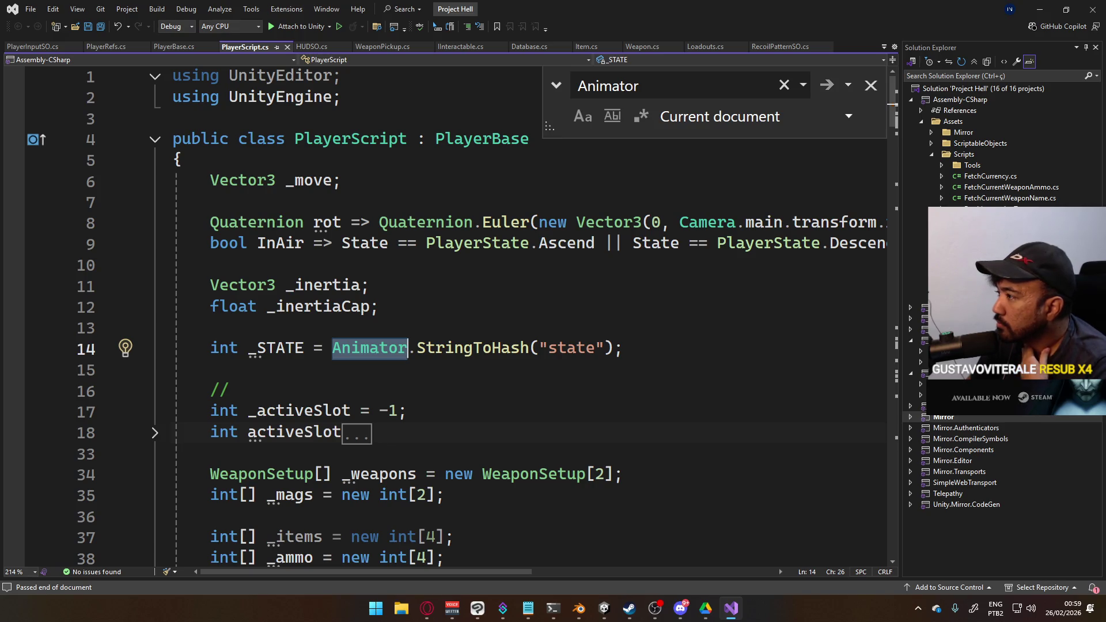
pyautogui.hotkey('ctrl', 'Tab')
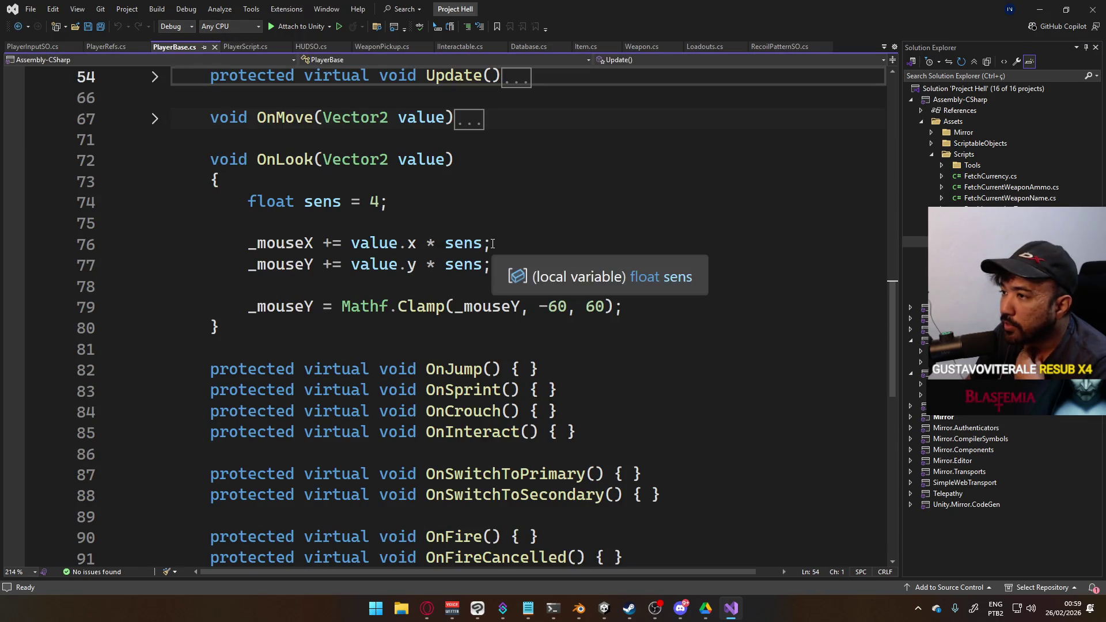
# Step: Expand the OnMove method and the State property to show the setter calling OnStateChanged
pyautogui.scroll(3, 632, 292)
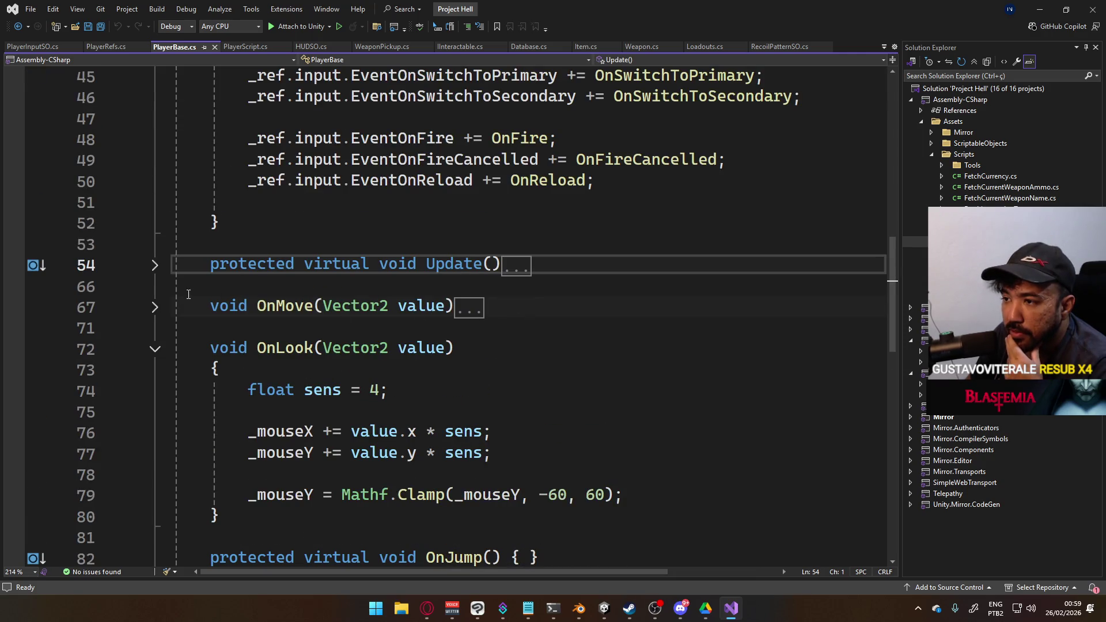
pyautogui.click(156, 309)
pyautogui.scroll(11, 468, 343)
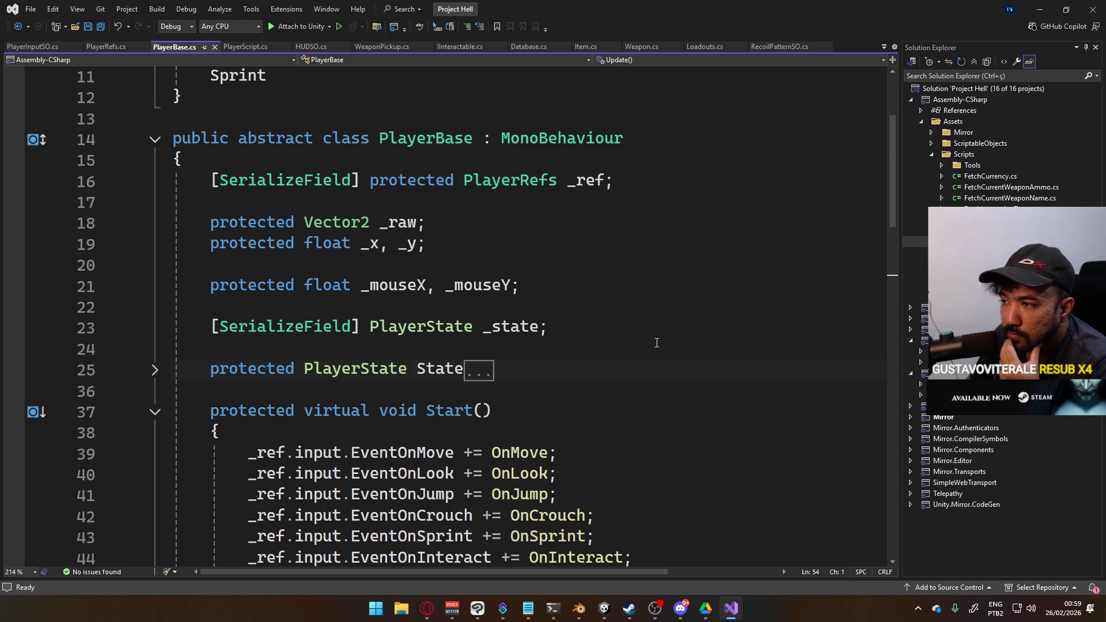
pyautogui.scroll(-2, 639, 342)
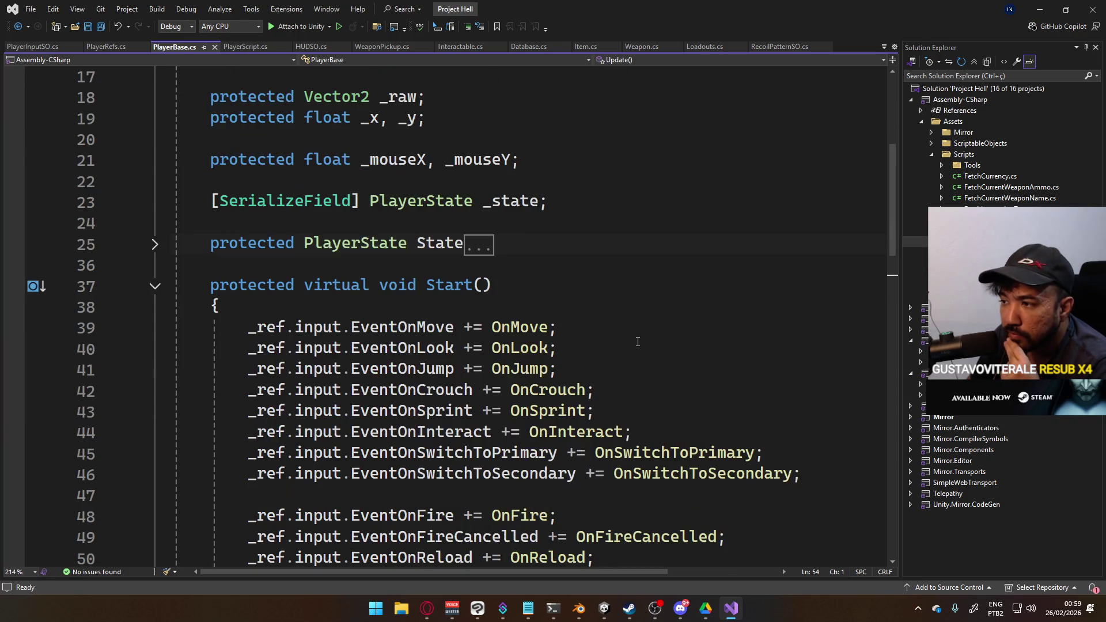
pyautogui.click(155, 244)
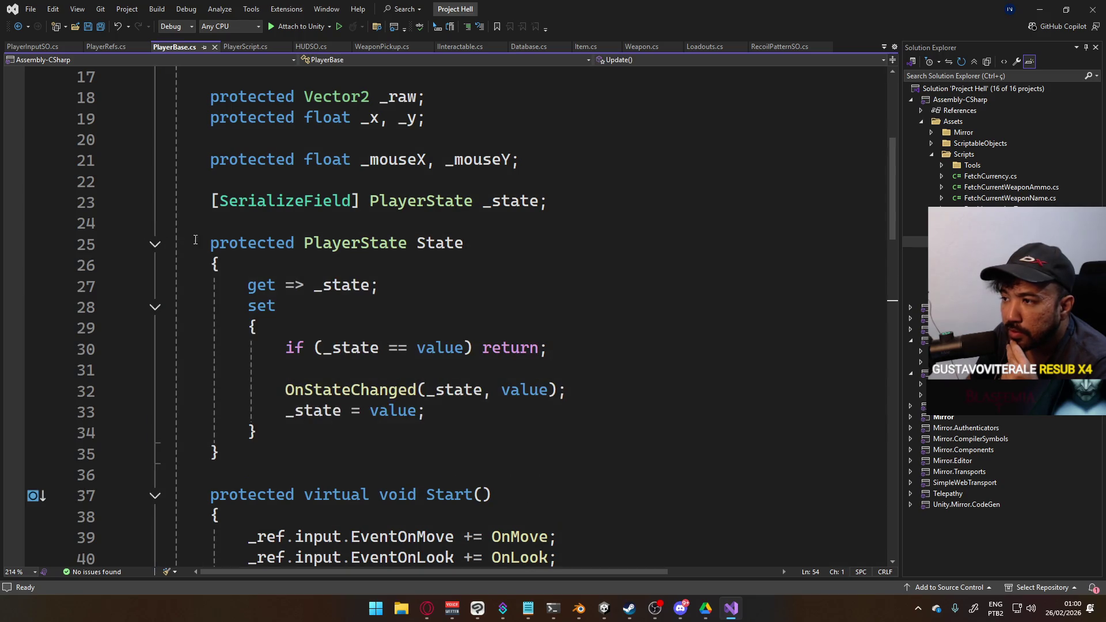
pyautogui.scroll(-13, 572, 348)
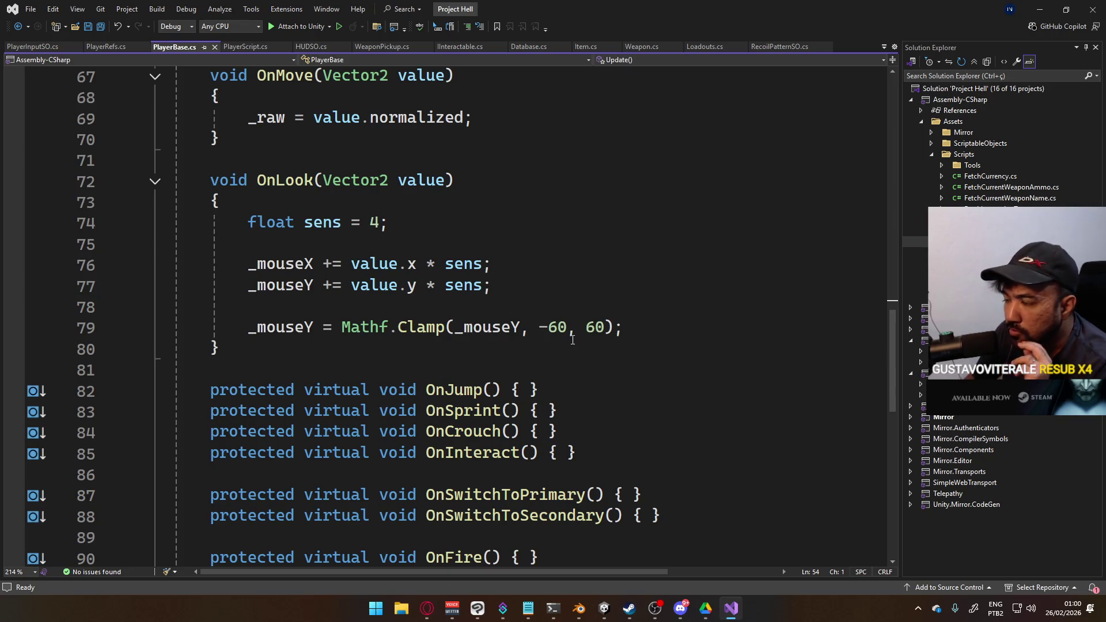
pyautogui.scroll(6, 557, 352)
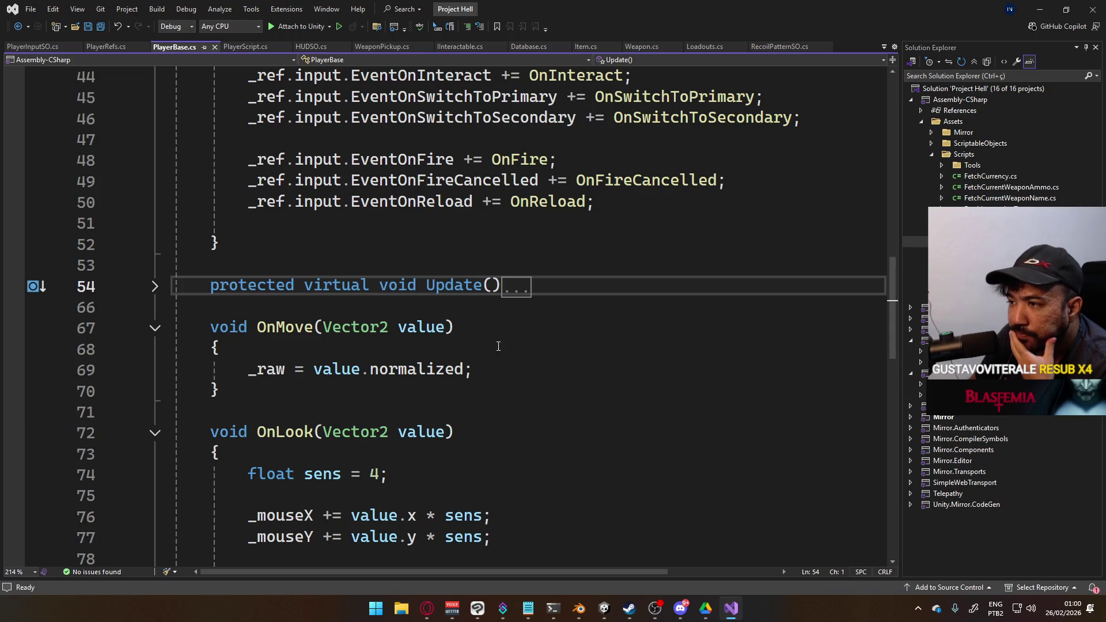
pyautogui.scroll(-9, 498, 346)
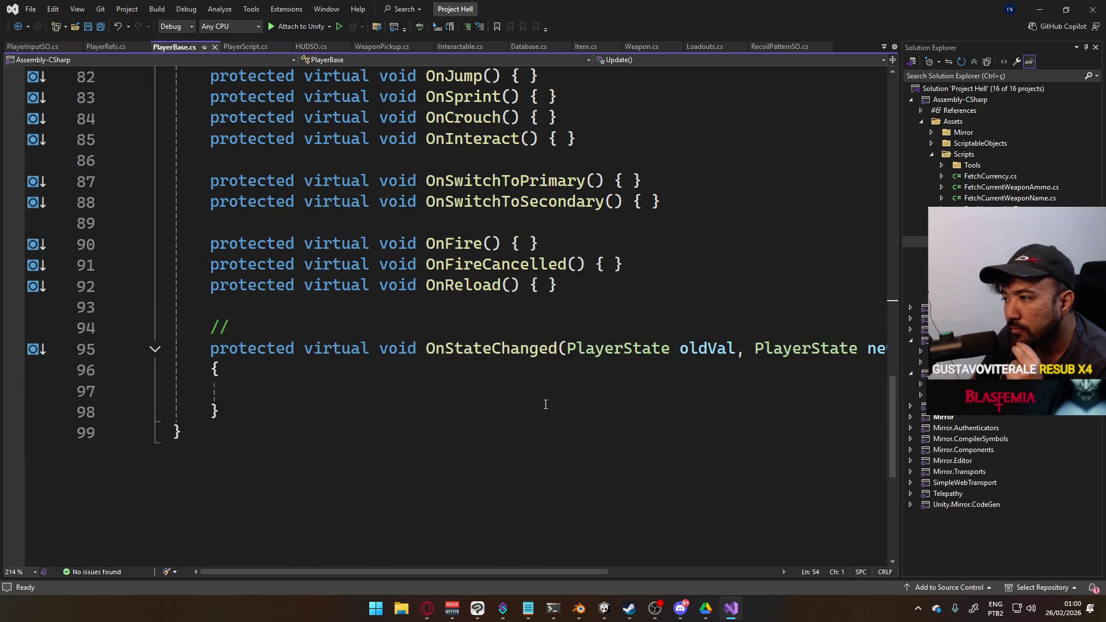
pyautogui.scroll(2, 548, 402)
pyautogui.scroll(18, 550, 402)
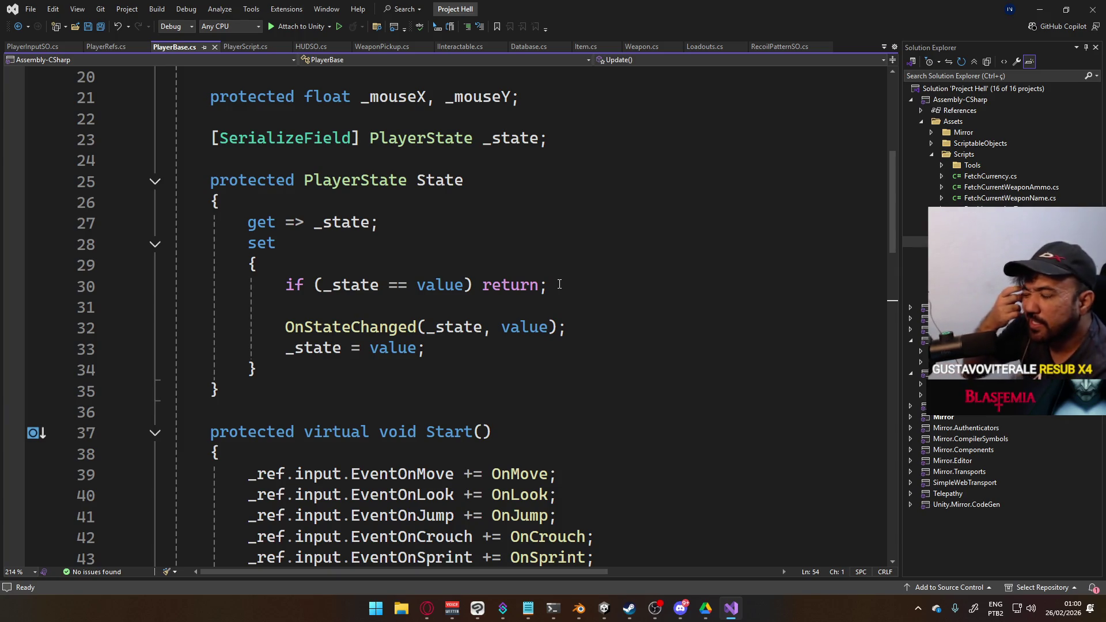
# Step: Write 'if (_ref.anim == null) return;' on a new line after the OnStateChanged call
pyautogui.click(582, 330)
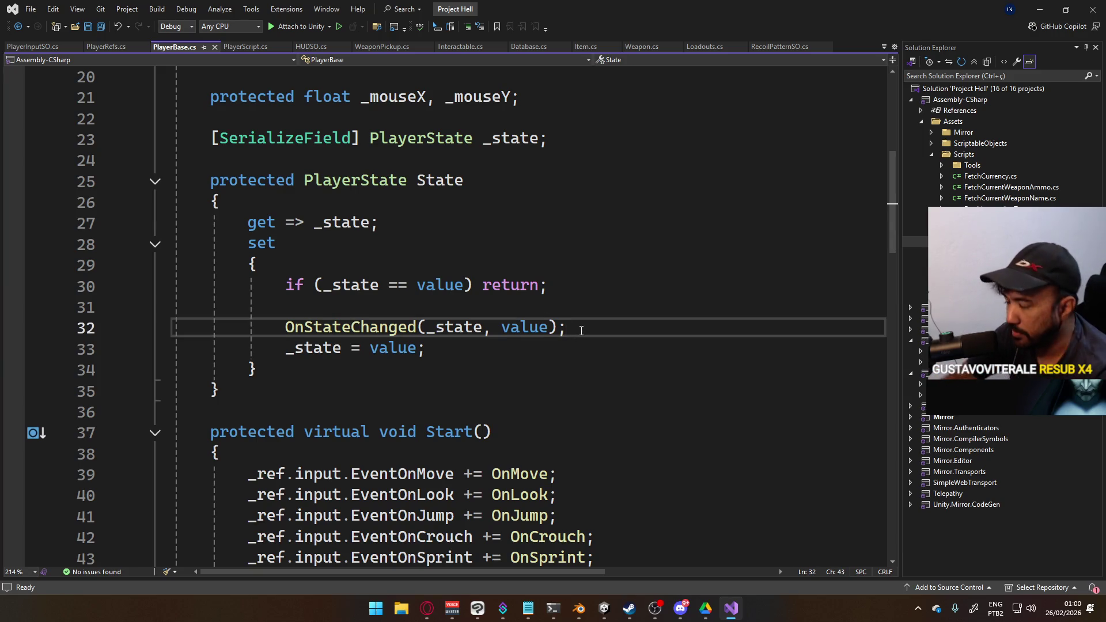
pyautogui.press('Return')
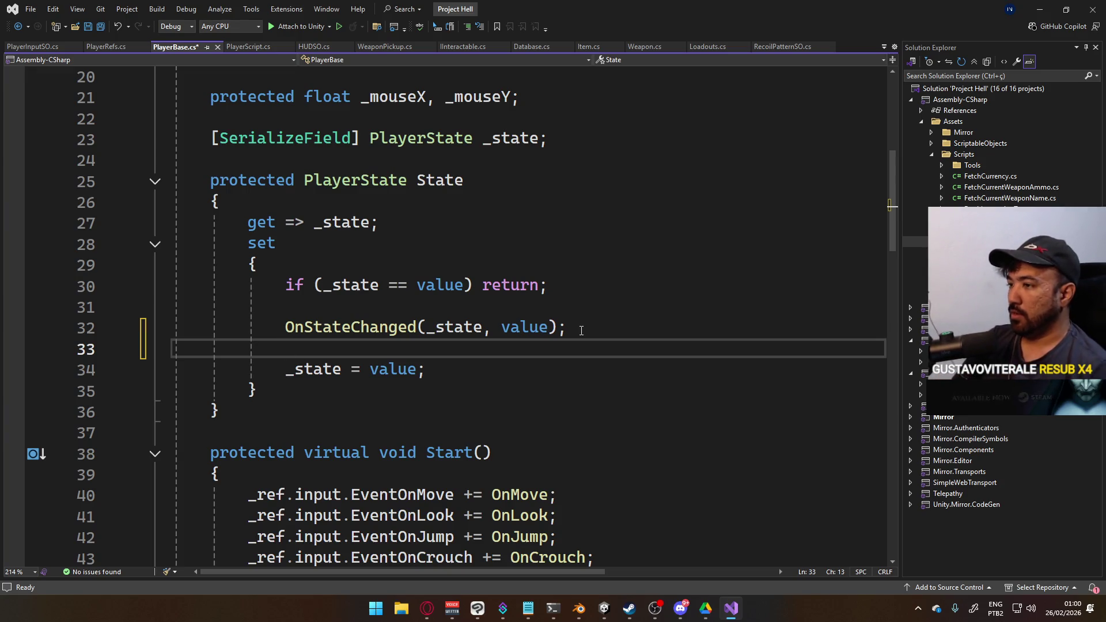
pyautogui.press('Return')
pyautogui.write('if (')
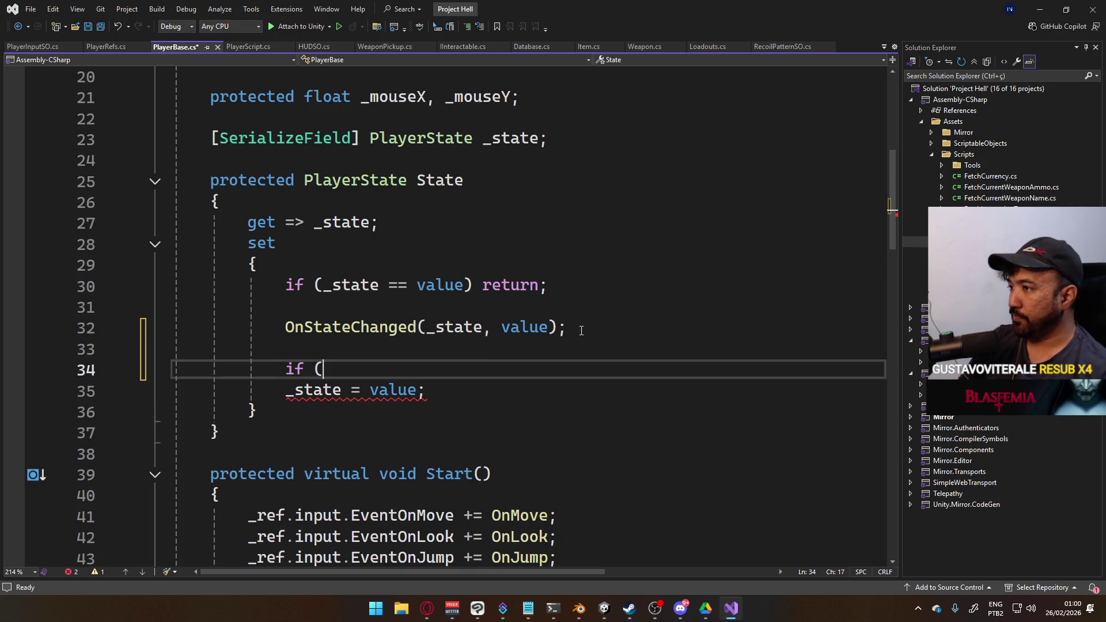
pyautogui.write('_ref.')
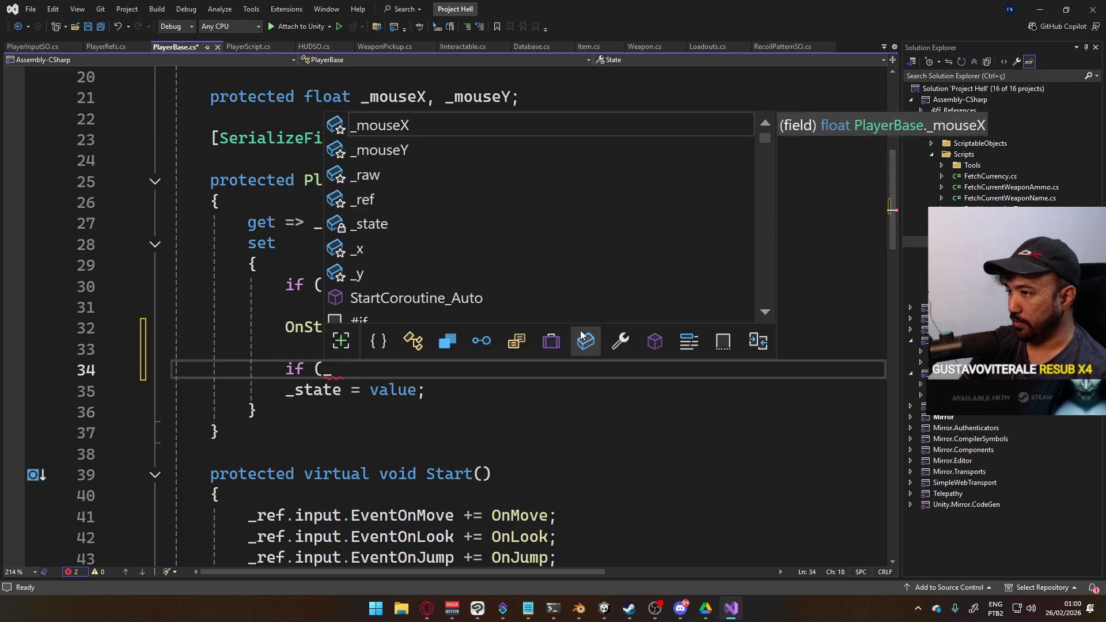
pyautogui.write('anim ==')
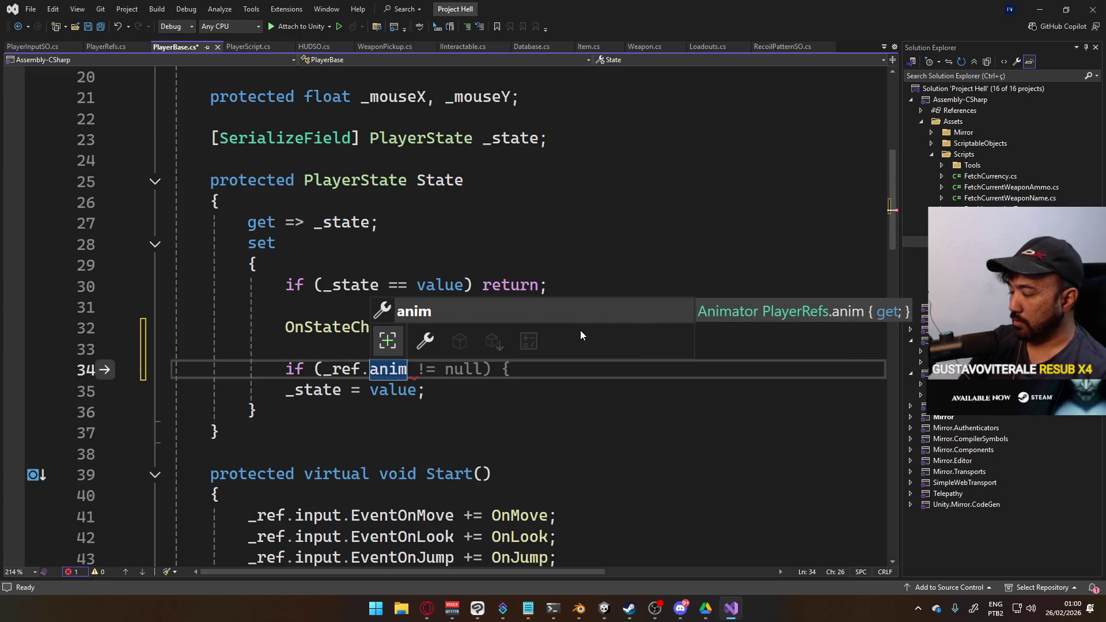
pyautogui.write(' nu')
pyautogui.press('BackSpace')
pyautogui.press('BackSpace')
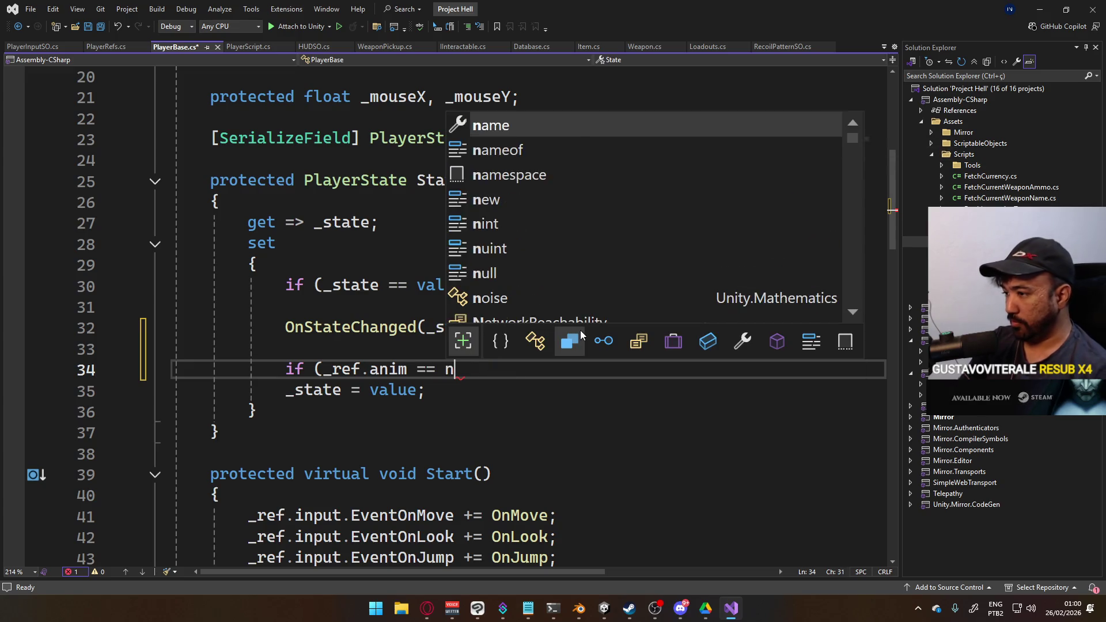
pyautogui.write('n')
pyautogui.press('BackSpace')
pyautogui.press('BackSpace')
pyautogui.press('BackSpace')
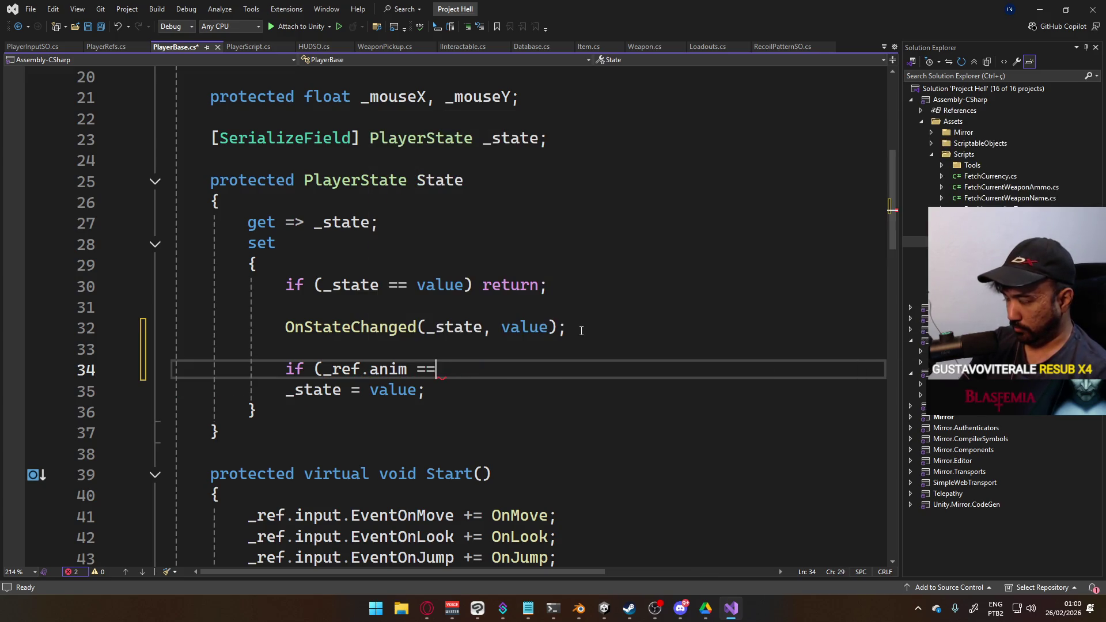
pyautogui.write('== null) return;')
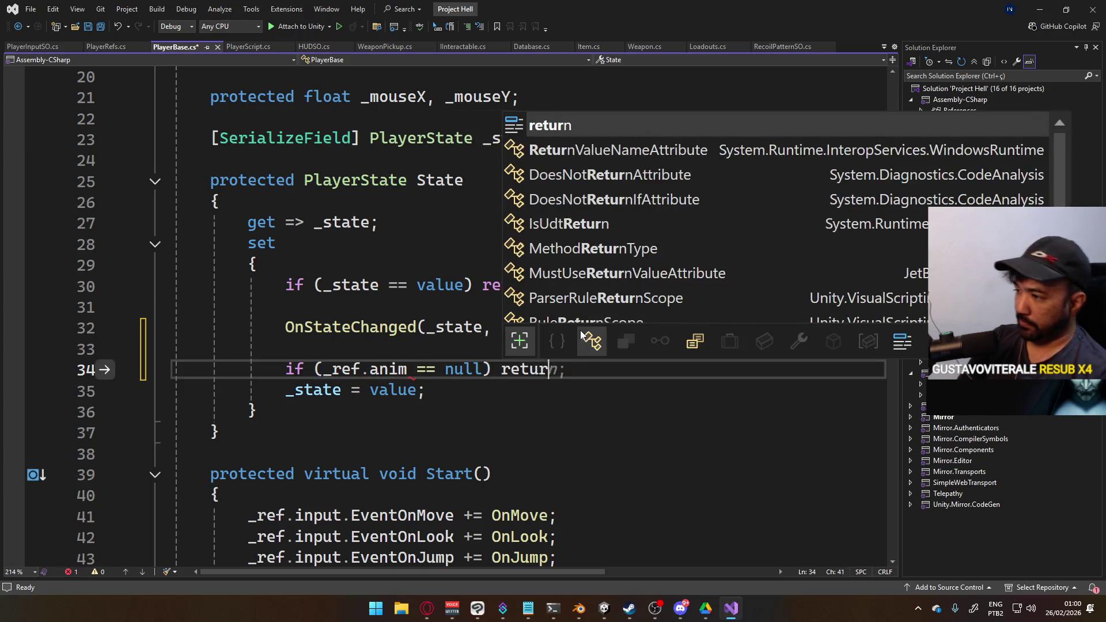
# Step: Move the null-check line to just below '_state = value;'
pyautogui.hotkey('shift', 'Home')
pyautogui.hotkey('ctrl', 'c')
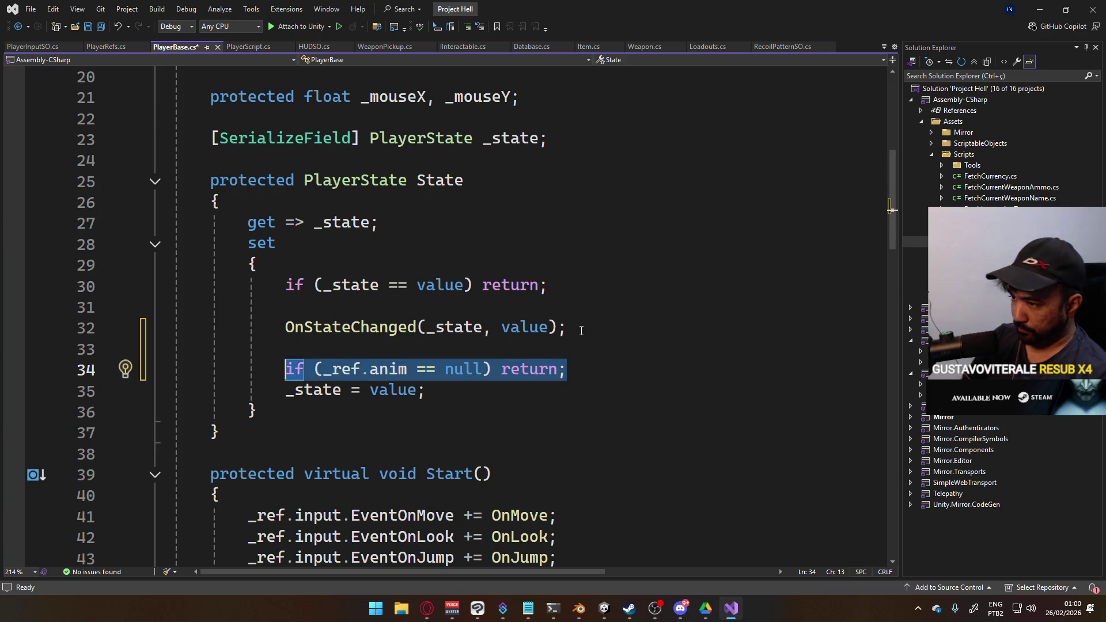
pyautogui.press('BackSpace')
pyautogui.press('Delete')
pyautogui.press('End')
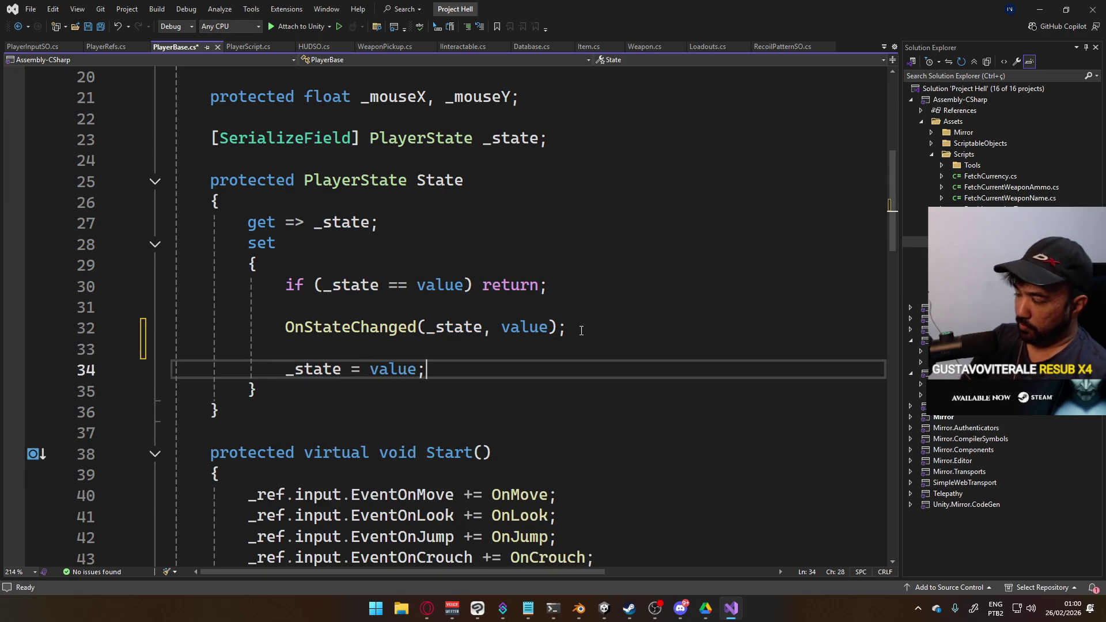
pyautogui.press('Return')
pyautogui.press('Return')
pyautogui.hotkey('ctrl', 'v')
pyautogui.press('Return')
pyautogui.press('Return')
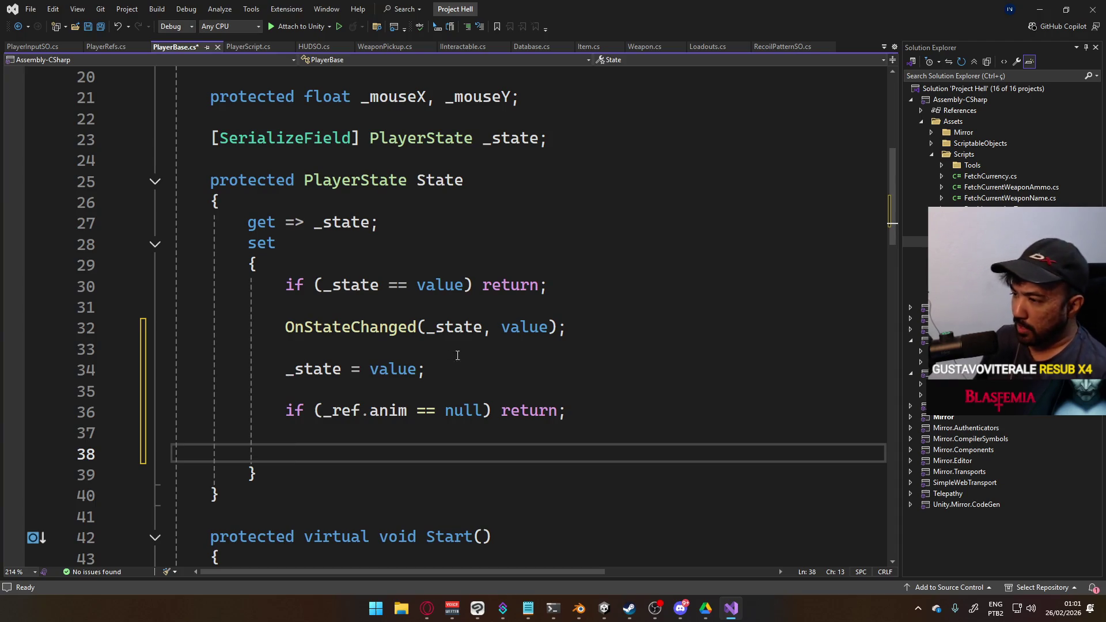
# Step: Review the OnStateChanged call, assignment and null check, leaving the caret on line 38
pyautogui.moveTo(269, 290)
pyautogui.mouseDown()
pyautogui.moveTo(286, 308)
pyautogui.moveTo(592, 290)
pyautogui.mouseUp()
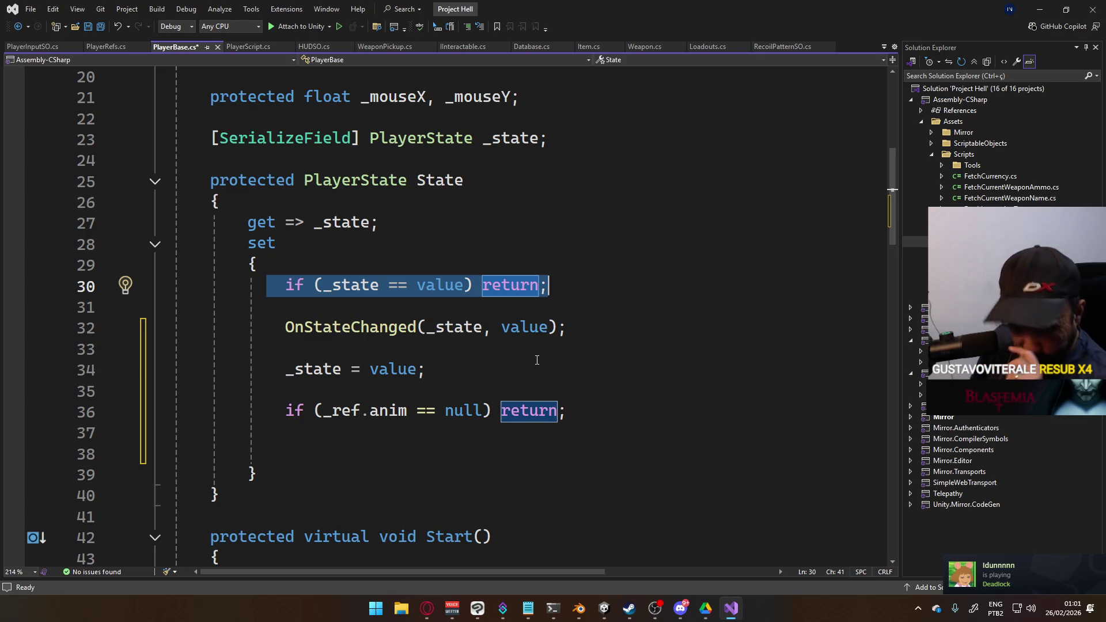
pyautogui.click(564, 348)
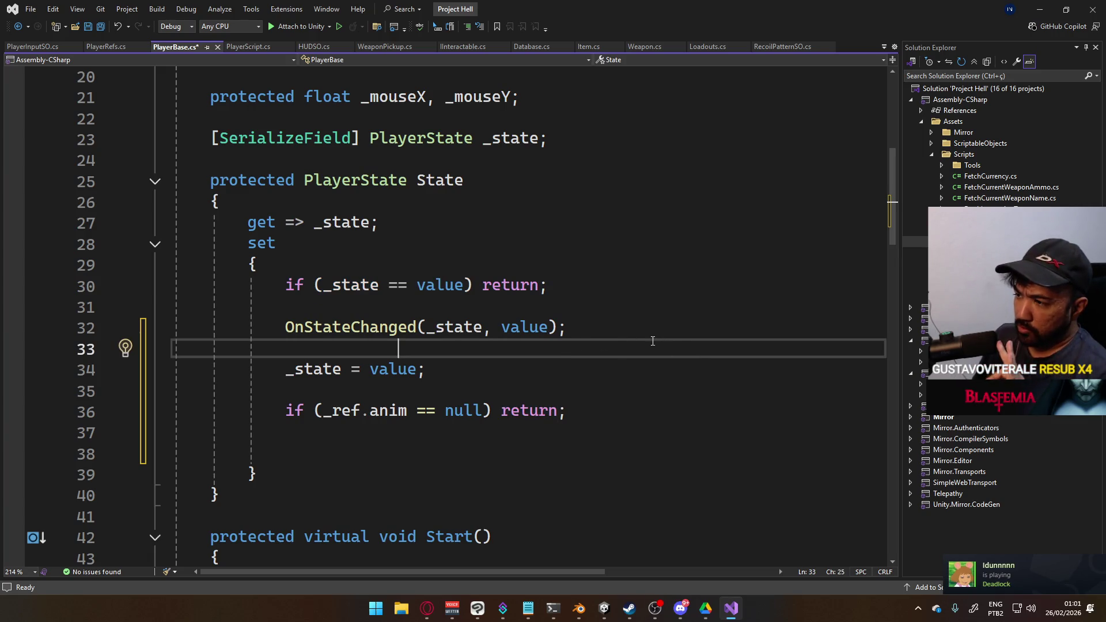
pyautogui.moveTo(657, 345); pyautogui.dragTo(301, 316)
pyautogui.click(461, 387)
pyautogui.moveTo(481, 372); pyautogui.dragTo(283, 321)
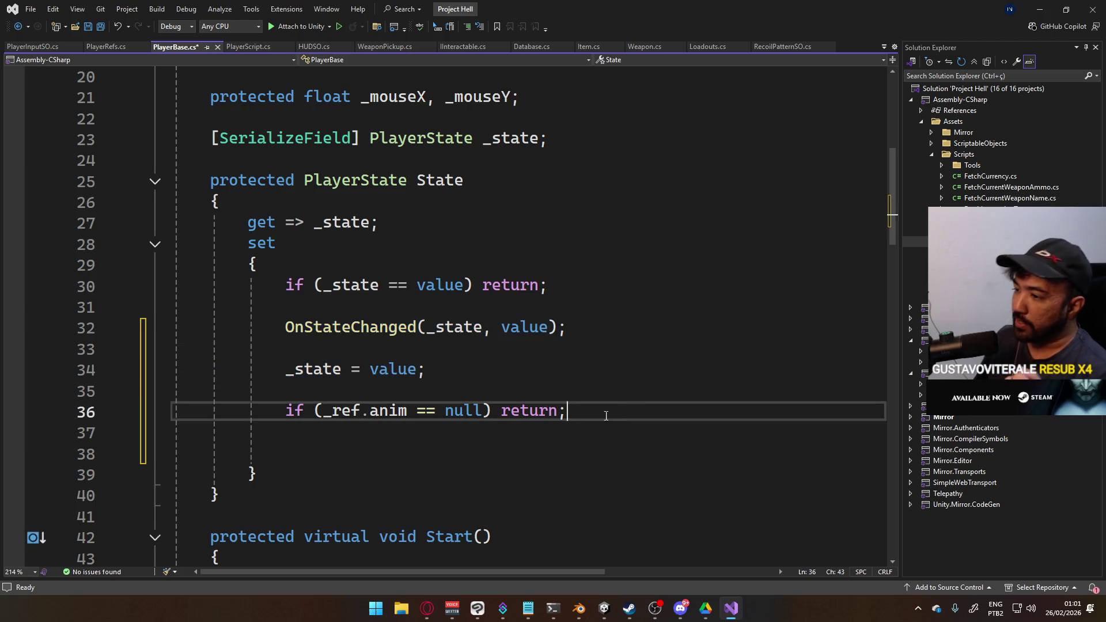
pyautogui.moveTo(617, 415); pyautogui.dragTo(290, 411)
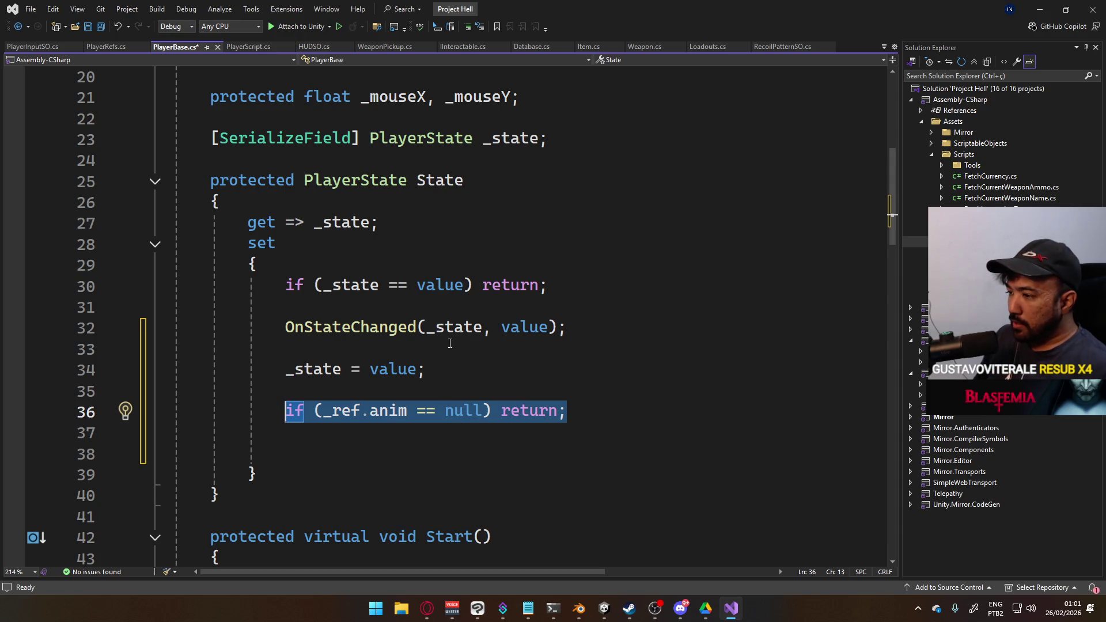
pyautogui.click(451, 446)
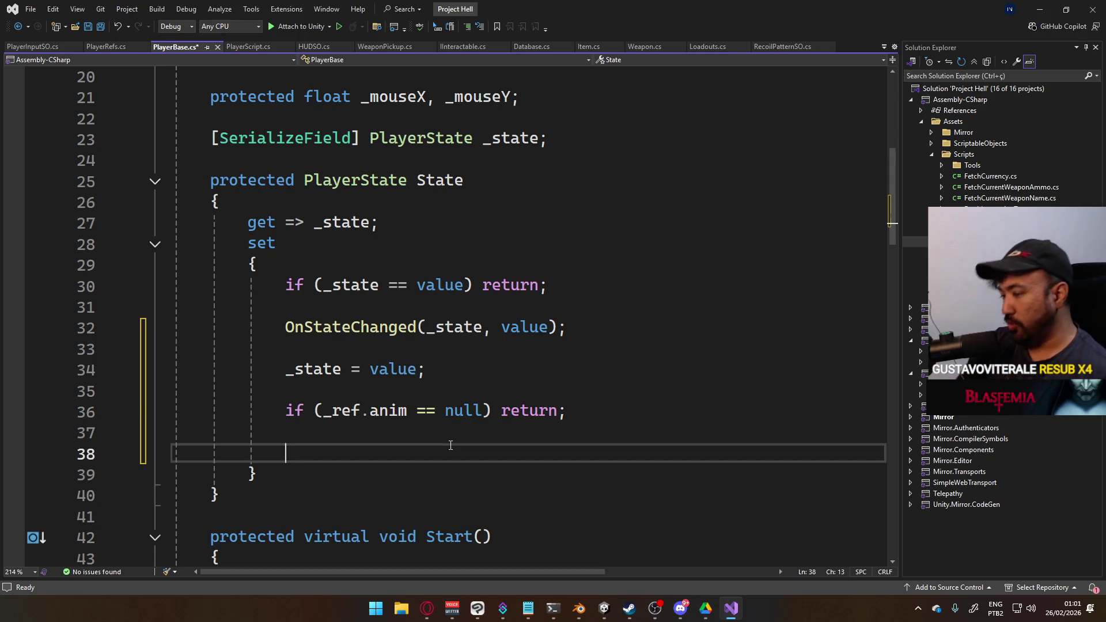
# Step: Add '_ref.anim.SetInteger(_state)' on line 38 and review the PlayerState enum
pyautogui.write('_ref.anim.se')
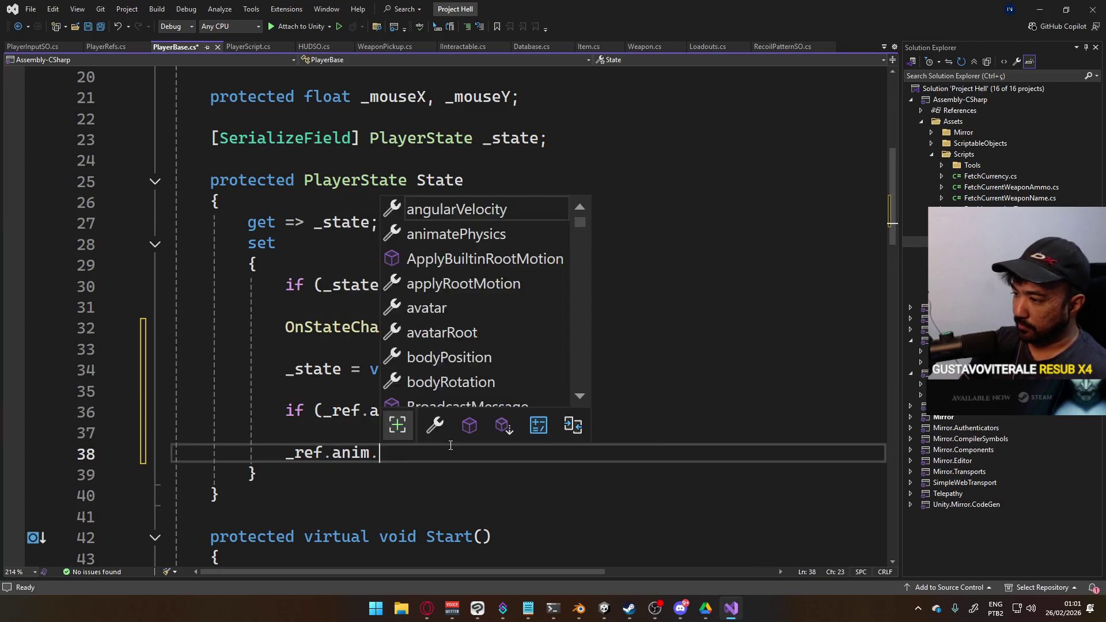
pyautogui.write('tin')
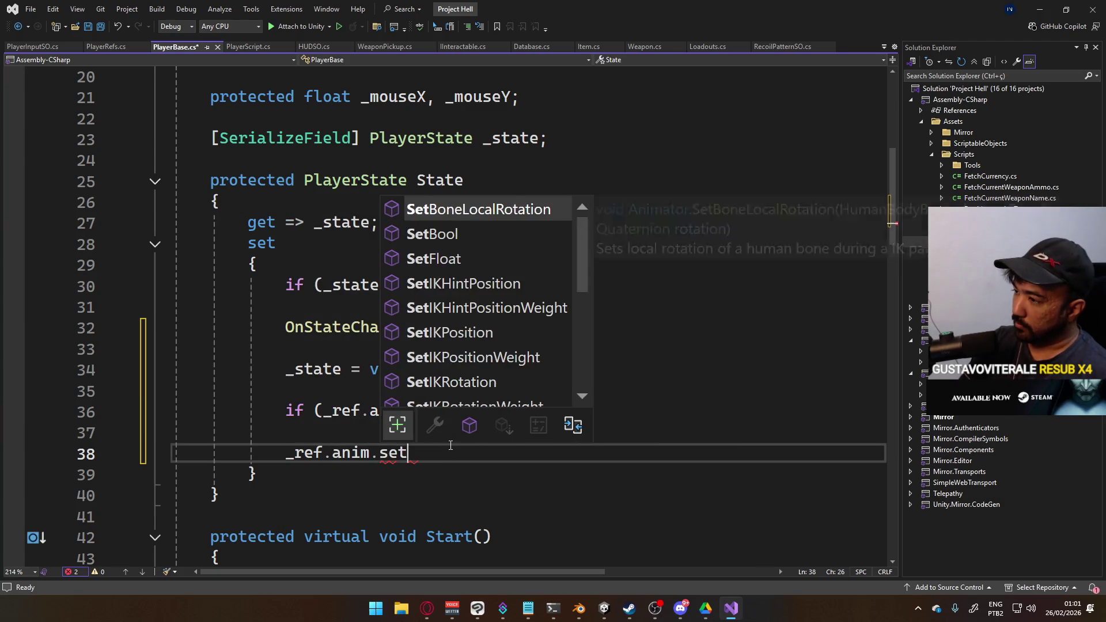
pyautogui.press('Tab')
pyautogui.write('(')
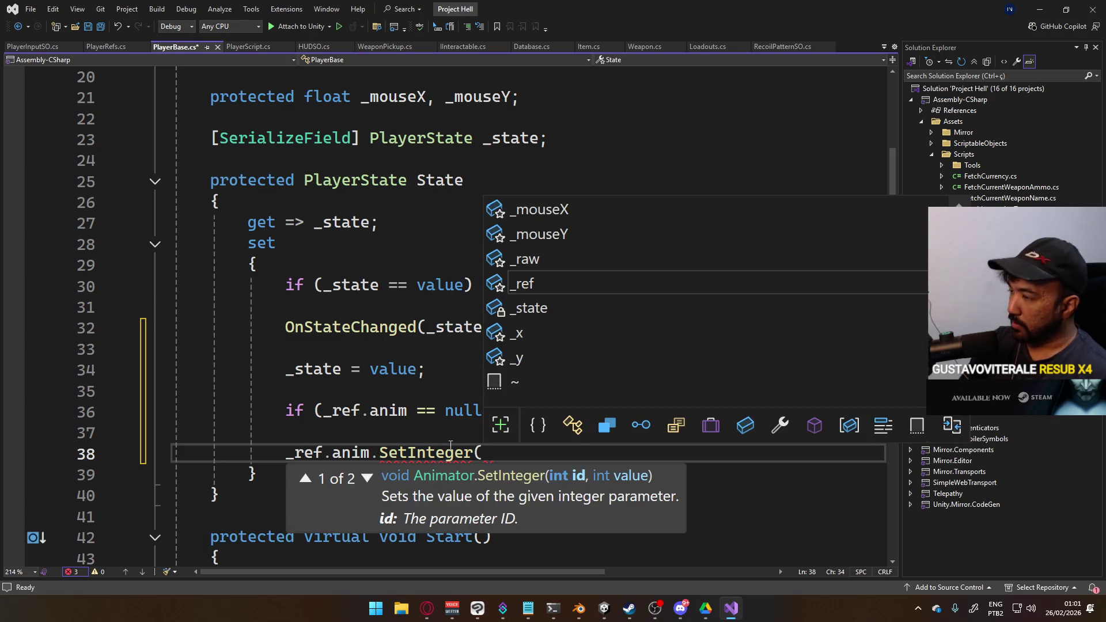
pyautogui.write('_state')
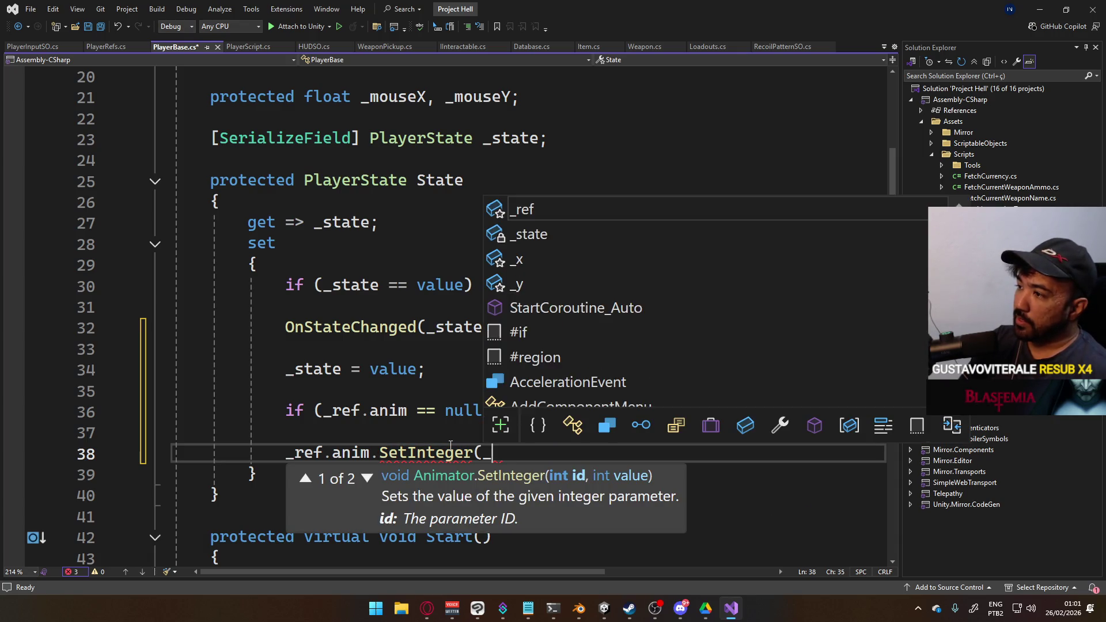
pyautogui.write(')')
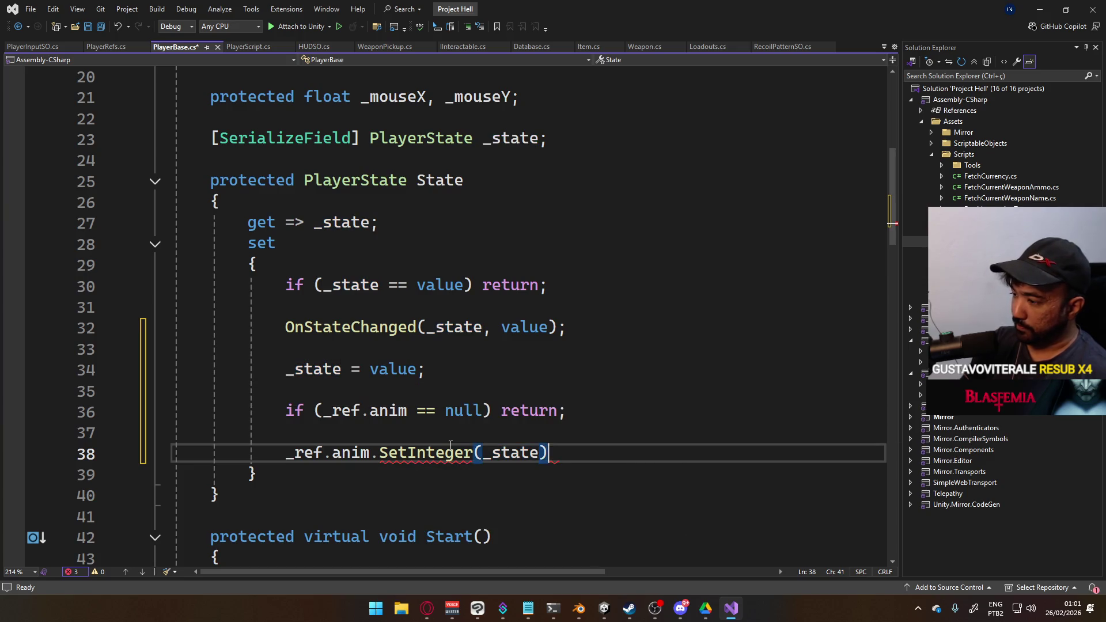
pyautogui.scroll(7, 544, 353)
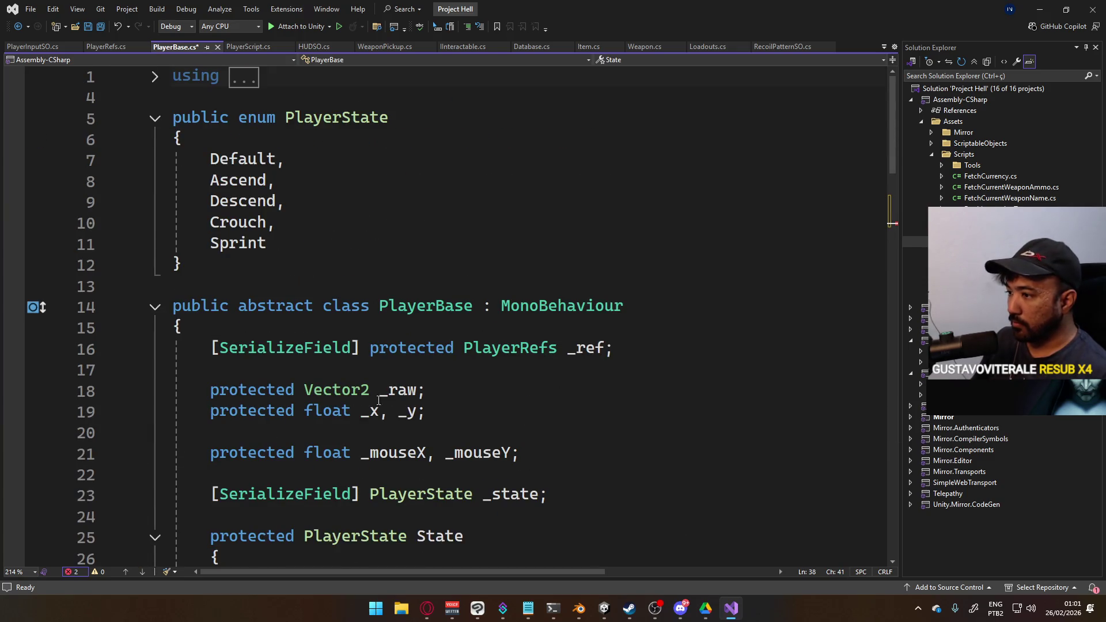
pyautogui.scroll(-3, 396, 400)
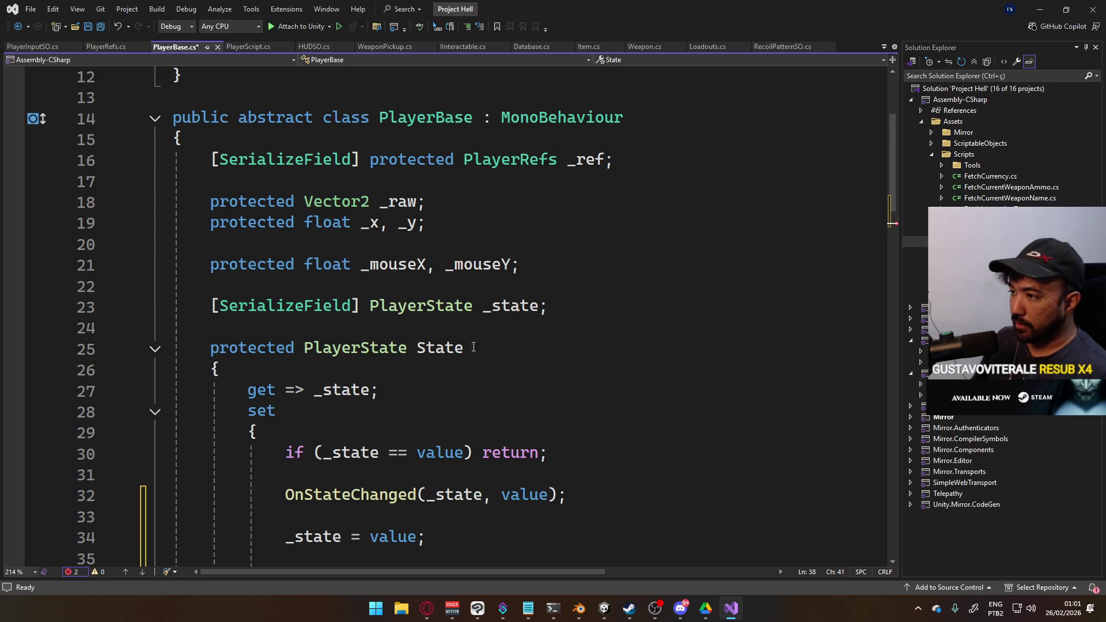
pyautogui.scroll(3, 503, 319)
pyautogui.scroll(-4, 507, 329)
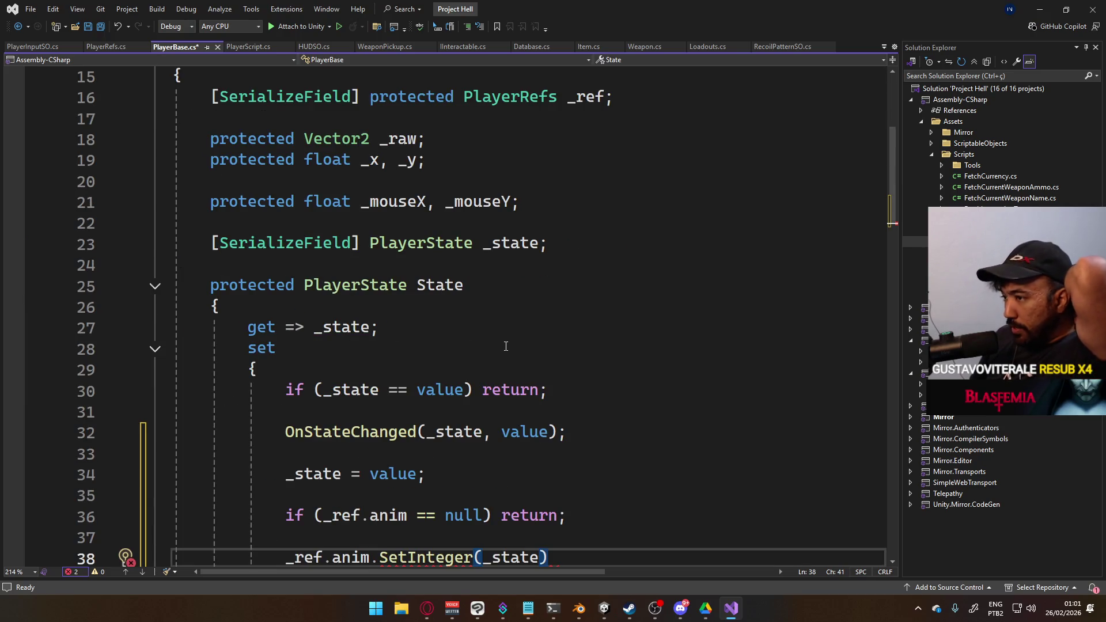
pyautogui.scroll(3, 499, 348)
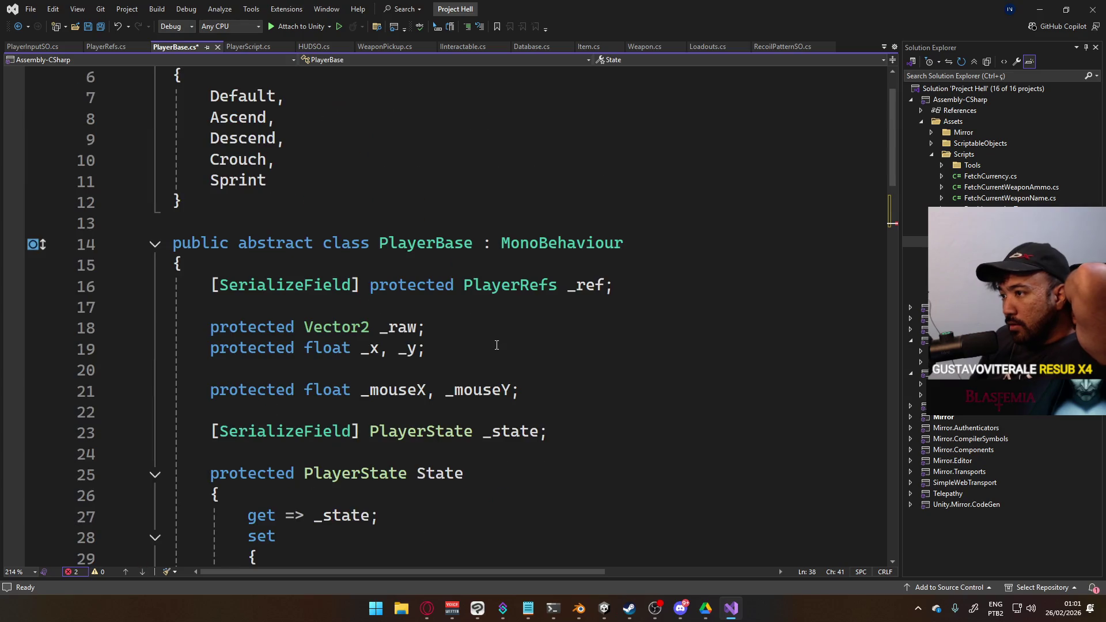
# Step: Delete the _STATE StringToHash field on line 14 of PlayerScript.cs
pyautogui.click(248, 47)
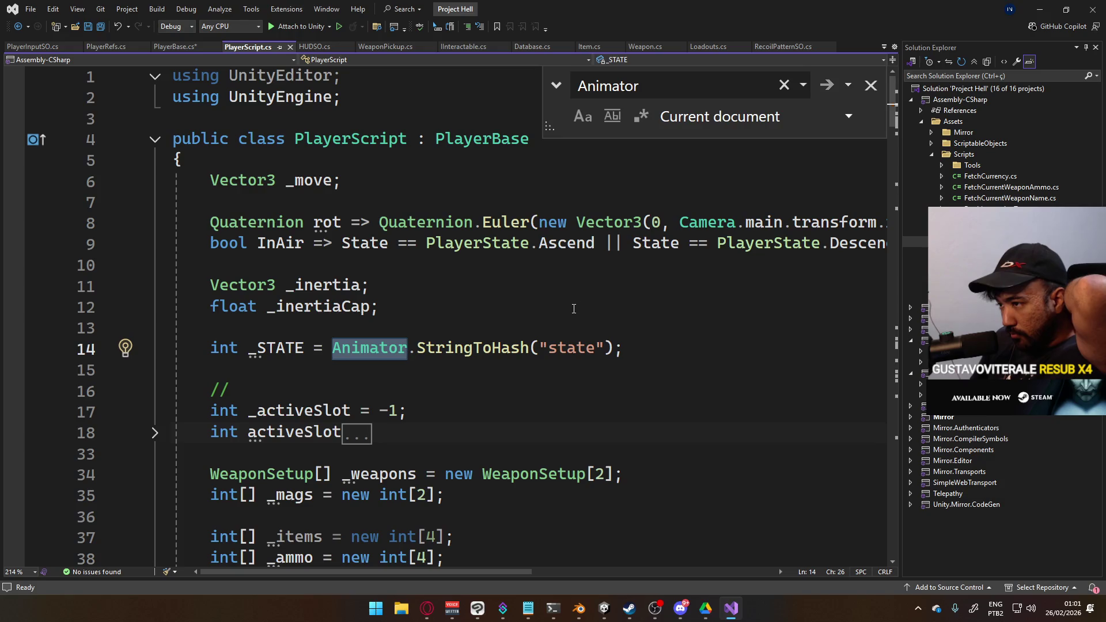
pyautogui.moveTo(623, 348)
pyautogui.mouseDown()
pyautogui.moveTo(190, 370)
pyautogui.moveTo(217, 354)
pyautogui.mouseUp()
pyautogui.press('BackSpace')
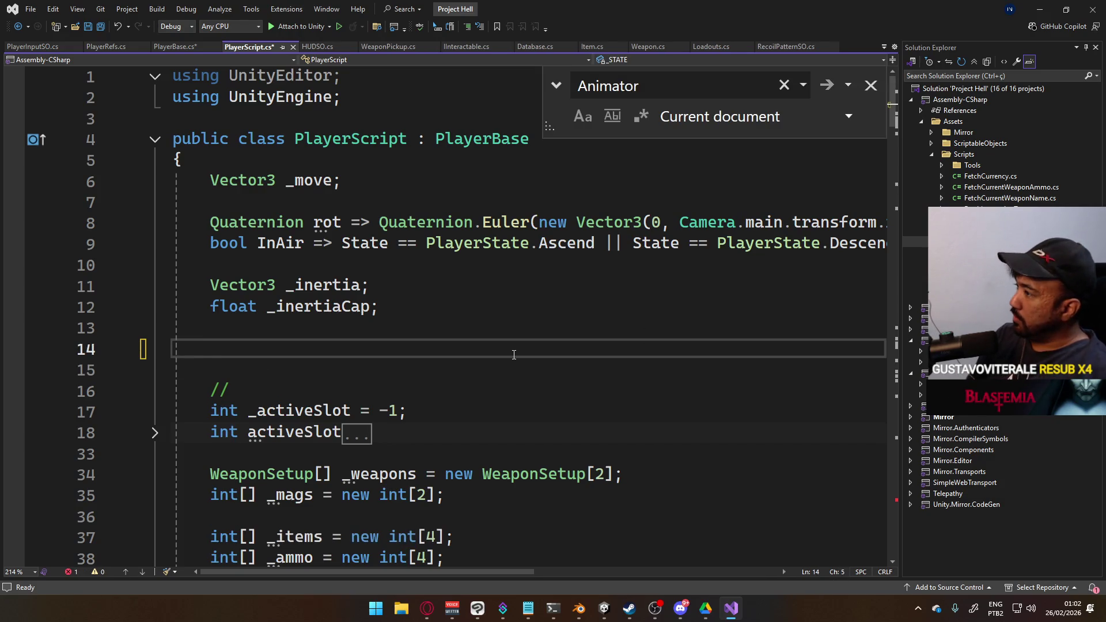
pyautogui.press('BackSpace')
pyautogui.press('Delete')
# Step: Expand the OnReload and OnStateChanged method bodies
pyautogui.moveTo(893, 103); pyautogui.dragTo(873, 496)
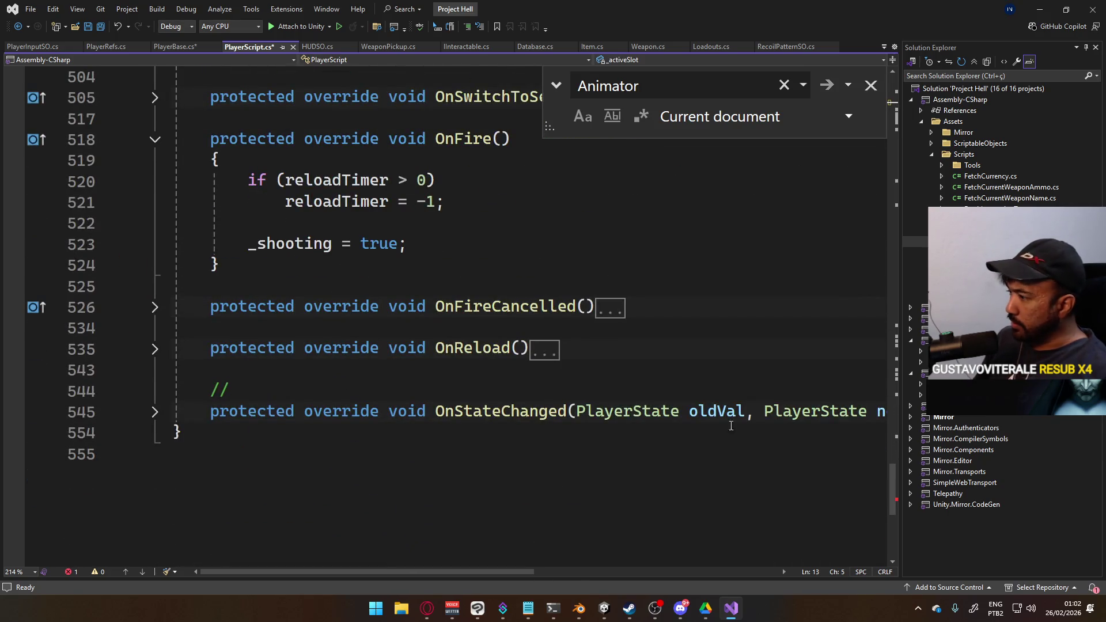
pyautogui.click(155, 349)
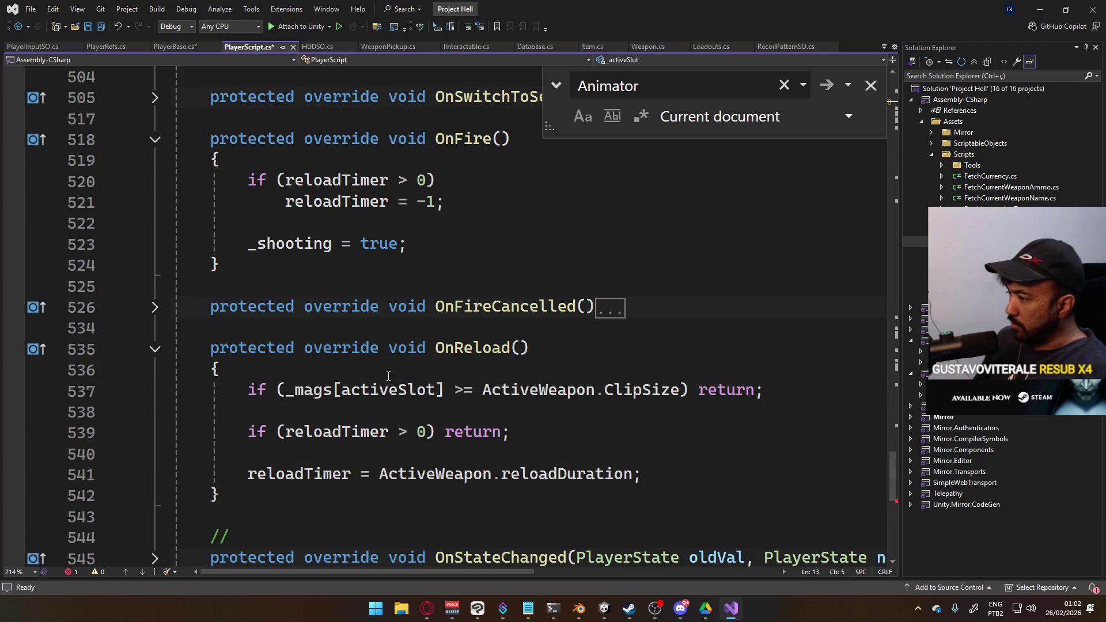
pyautogui.scroll(-3, 538, 429)
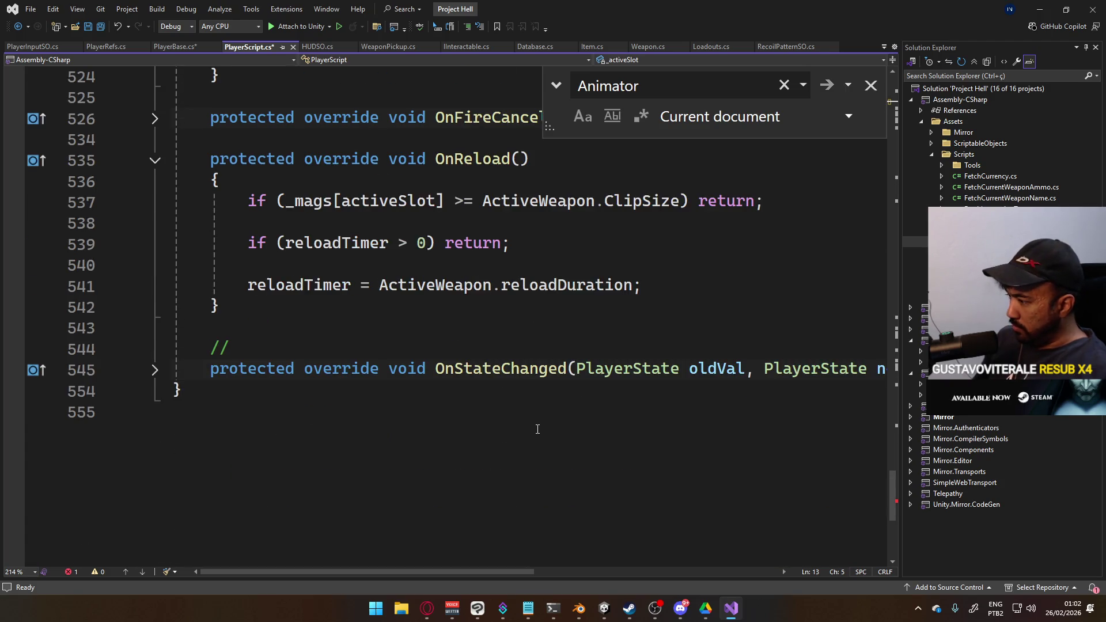
pyautogui.click(155, 372)
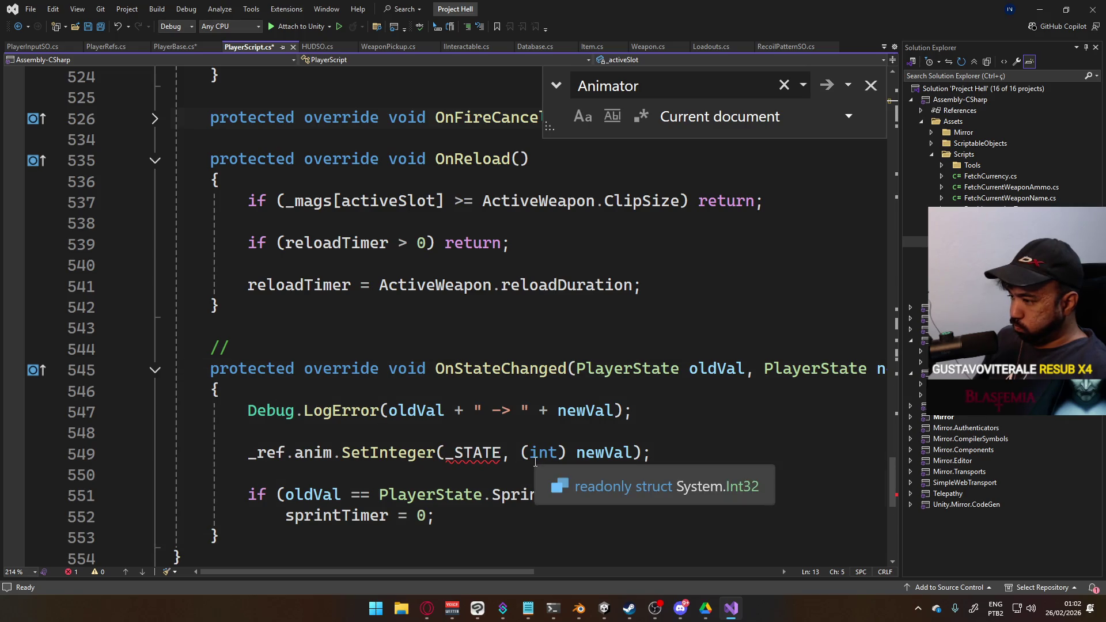
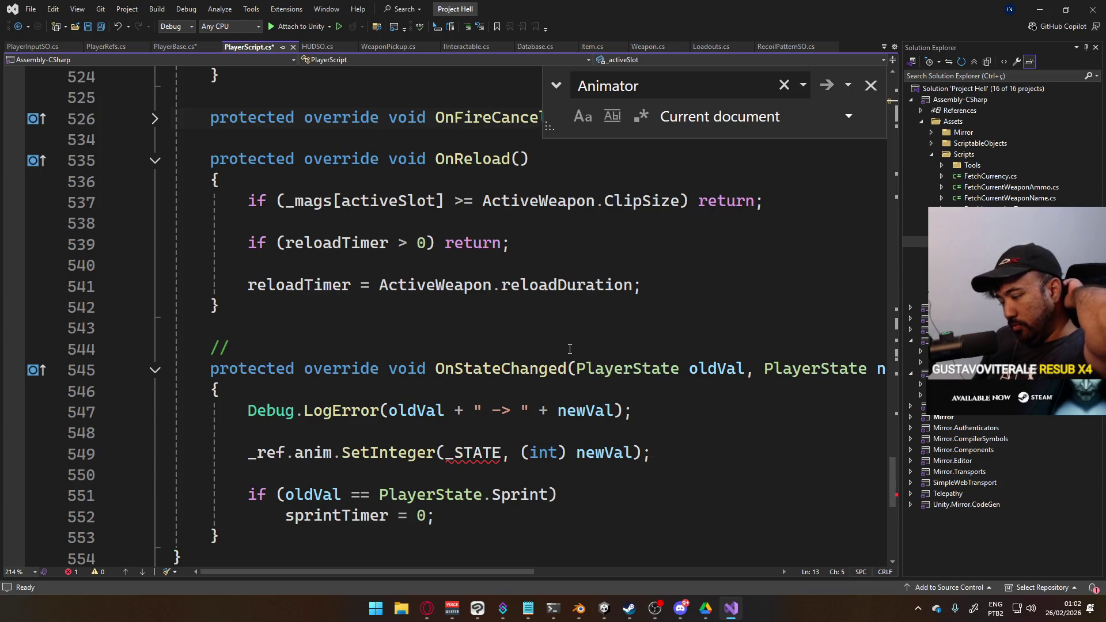
# Step: Delete the animator null check and SetInteger(_state) lines from PlayerBase's State setter and save
pyautogui.click(173, 47)
pyautogui.scroll(-7, 517, 390)
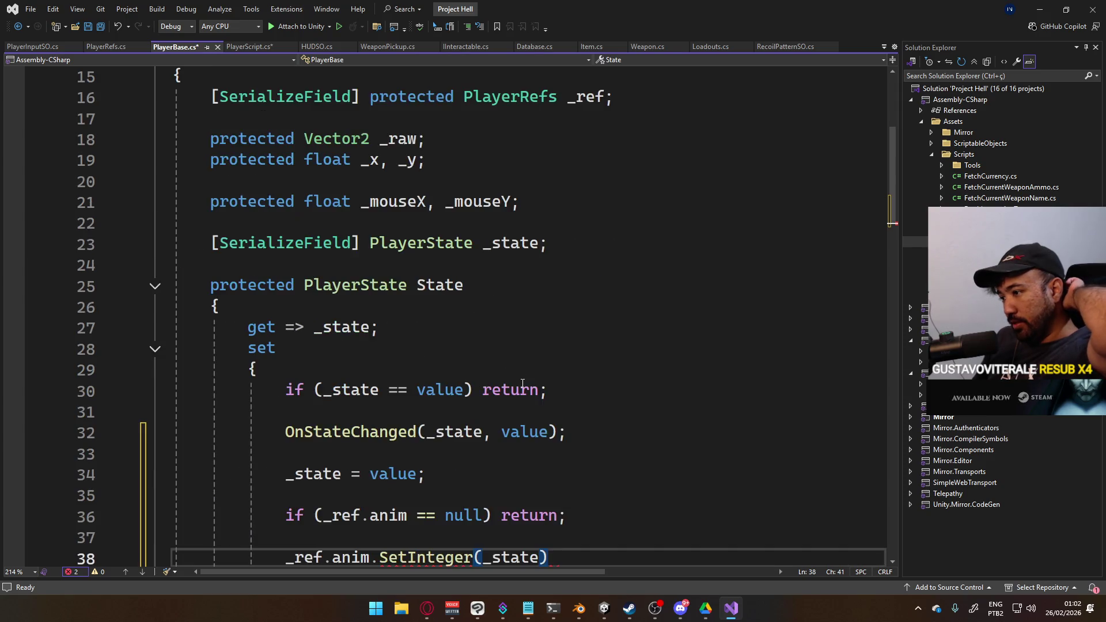
pyautogui.scroll(3, 517, 389)
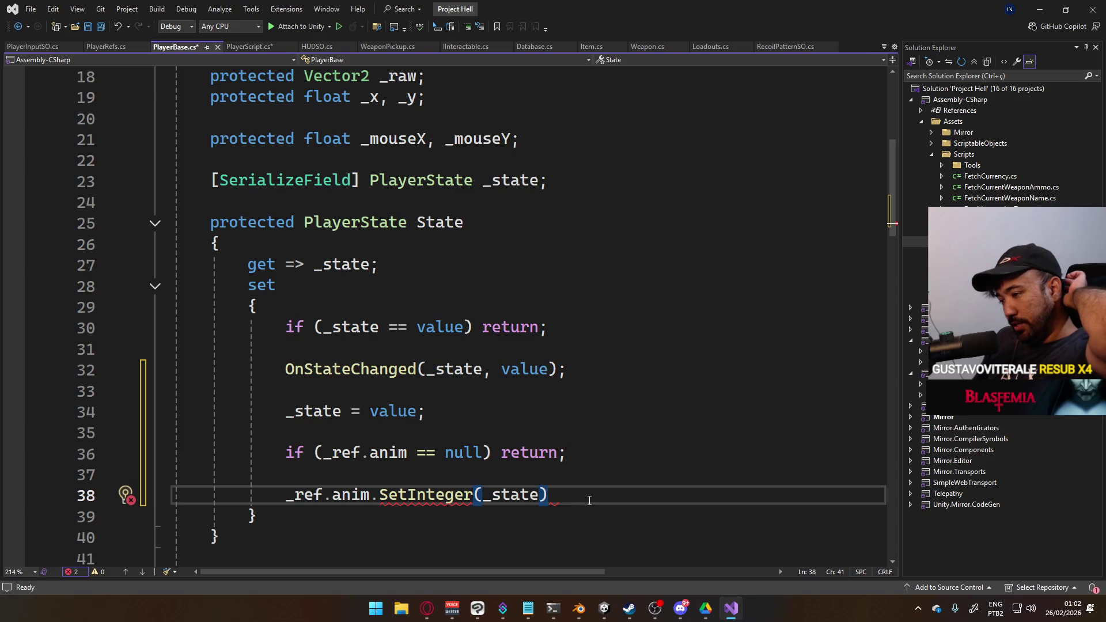
pyautogui.moveTo(587, 491); pyautogui.dragTo(584, 436)
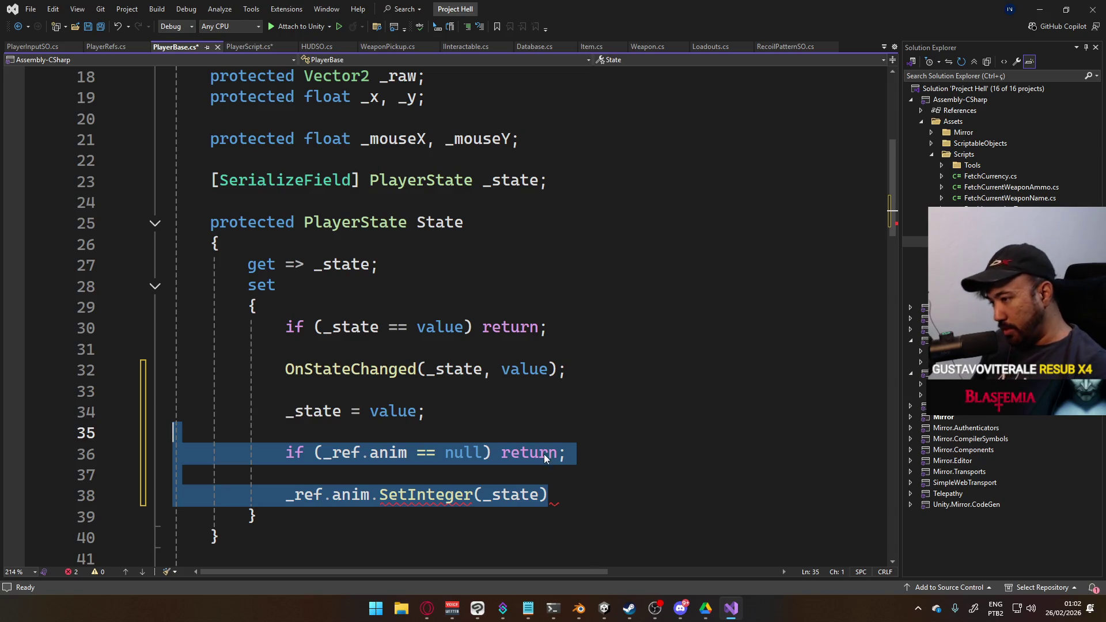
pyautogui.press('BackSpace')
pyautogui.press('BackSpace')
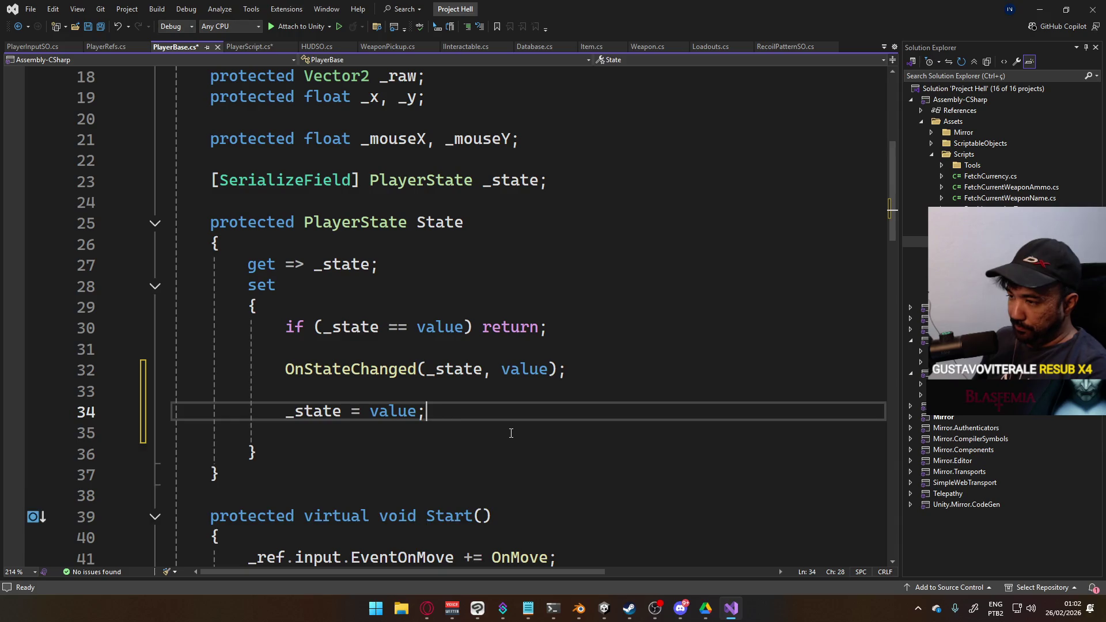
pyautogui.hotkey('ctrl', 's')
pyautogui.click(254, 47)
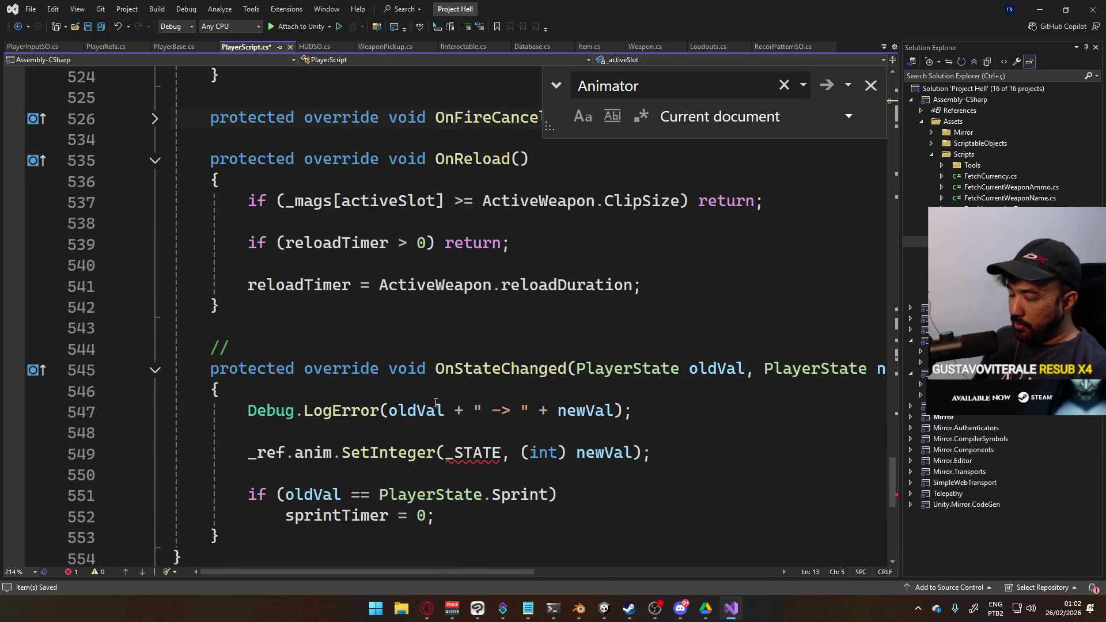
# Step: Undo to restore the _STATE hash declaration line in PlayerScript.cs
pyautogui.scroll(15, 519, 420)
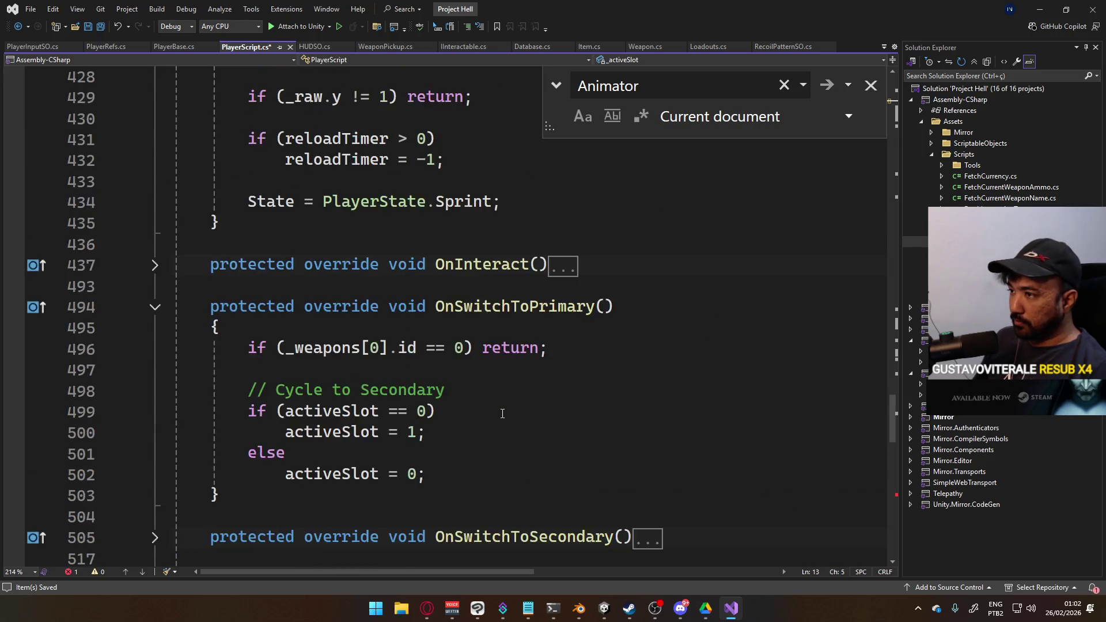
pyautogui.scroll(15, 503, 413)
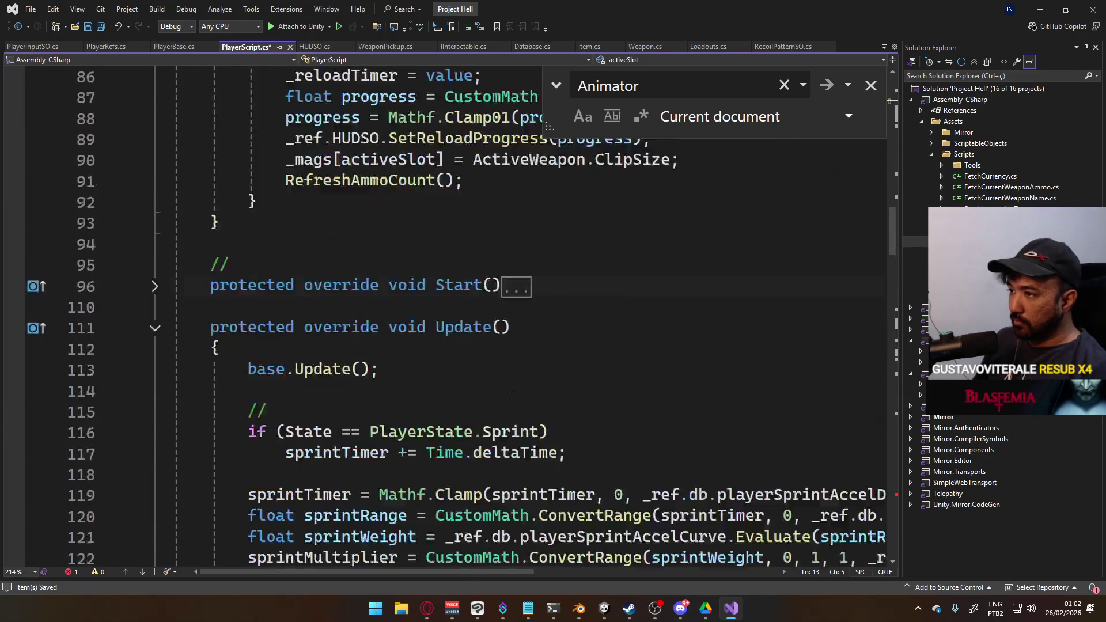
pyautogui.scroll(10, 511, 394)
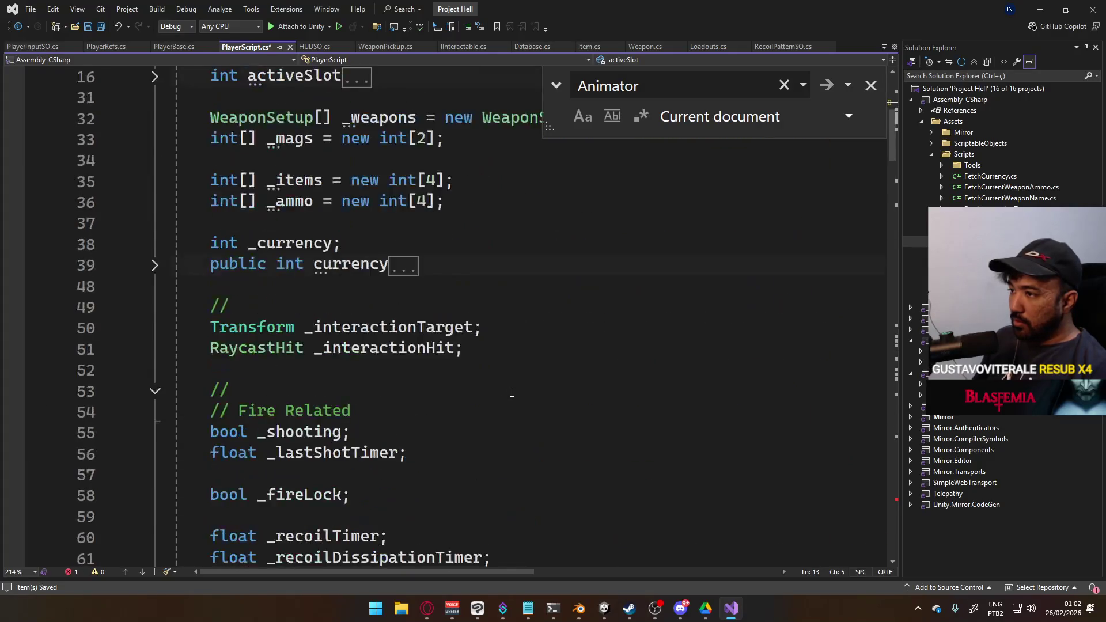
pyautogui.scroll(1, 512, 392)
pyautogui.hotkey('ctrl', 'z')
pyautogui.hotkey('ctrl', 'z')
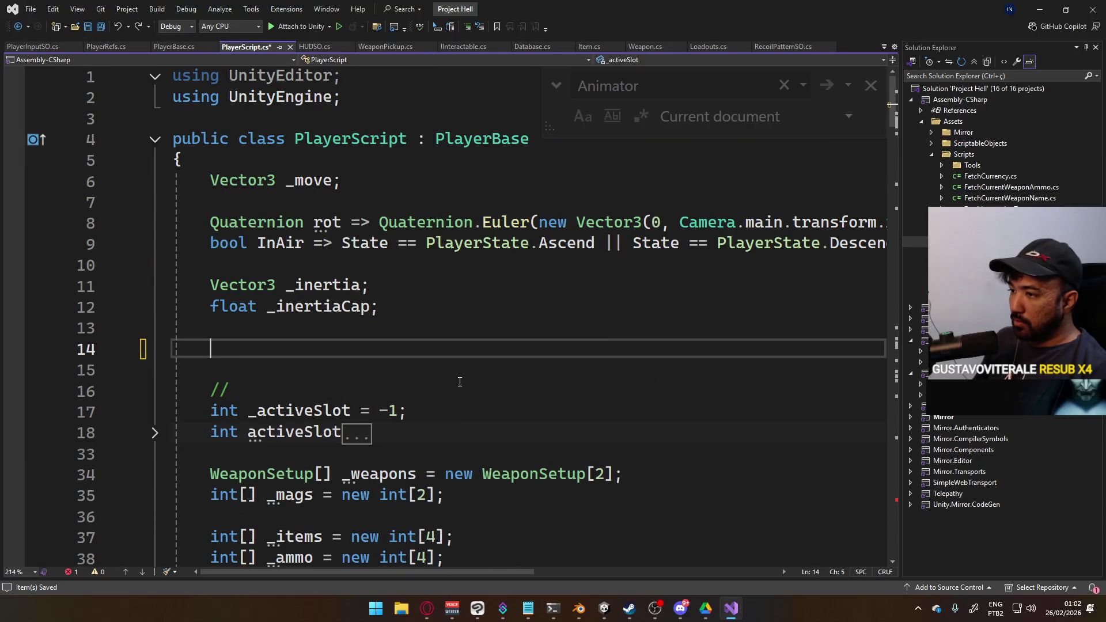
pyautogui.scroll(-20, 460, 382)
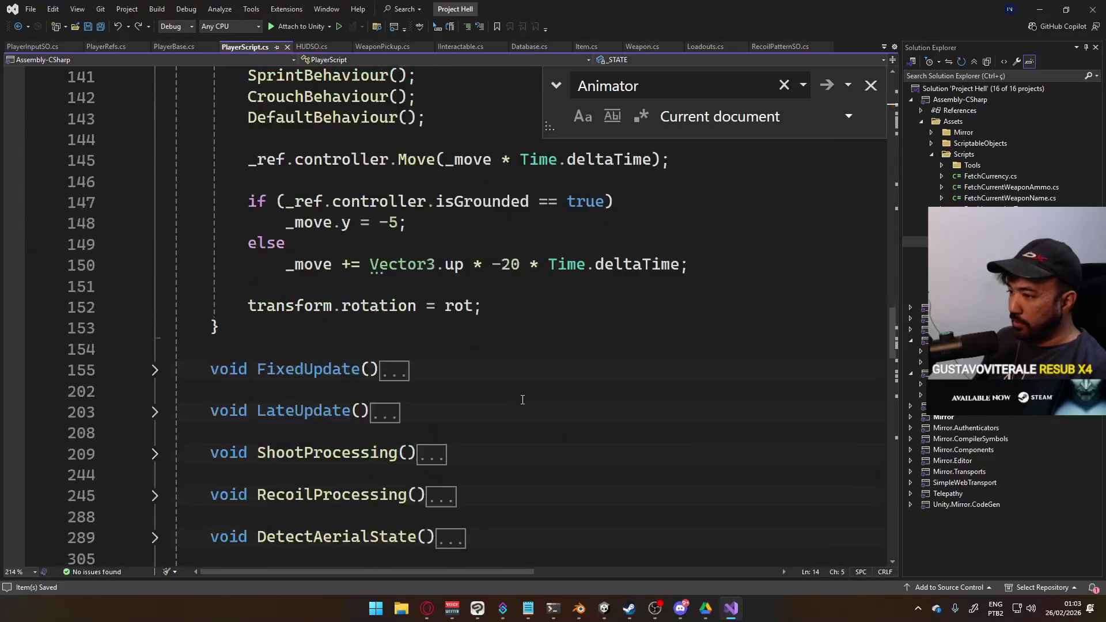
pyautogui.scroll(-20, 534, 405)
pyautogui.scroll(4, 535, 404)
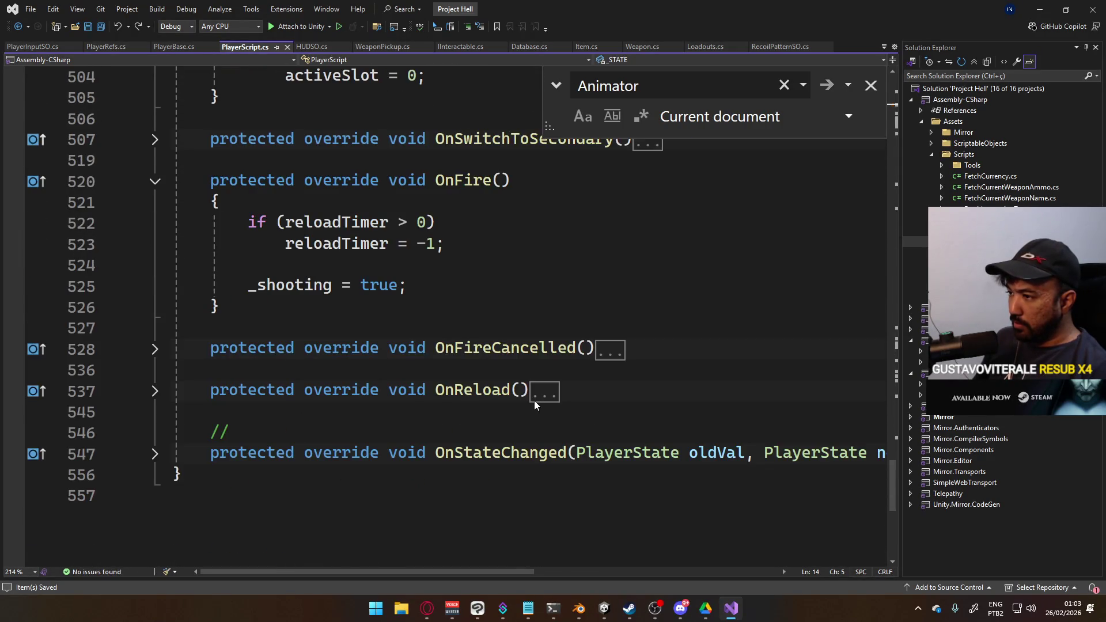
# Step: Wrap OnStateChanged's SetInteger call in 'if (_ref.anim != null)' and save PlayerScript.cs
pyautogui.click(155, 454)
pyautogui.scroll(-7, 358, 436)
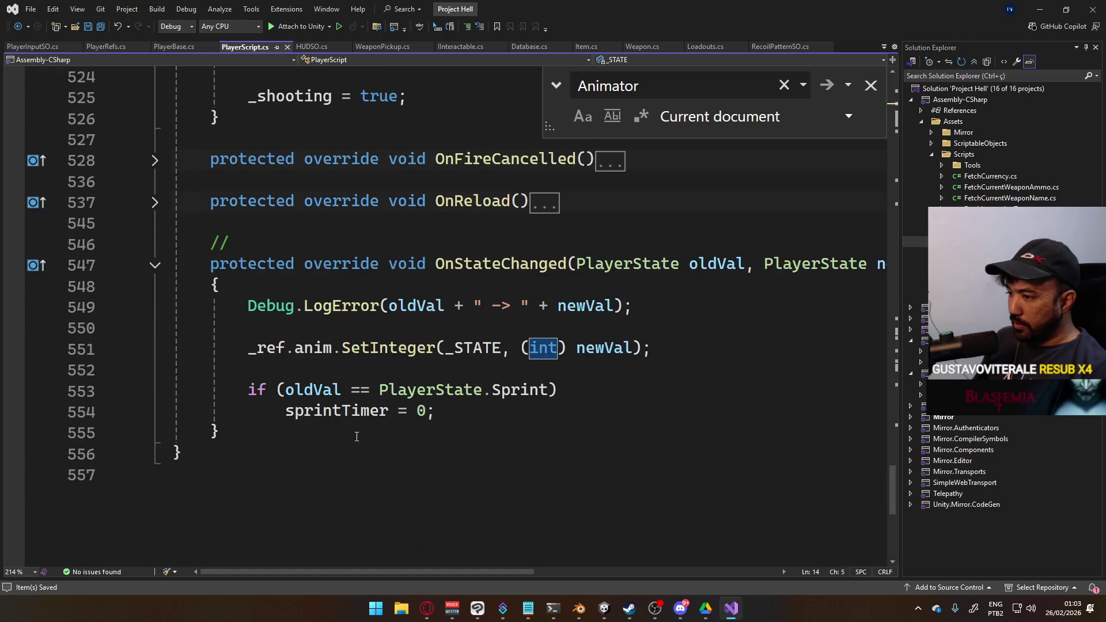
pyautogui.click(592, 326)
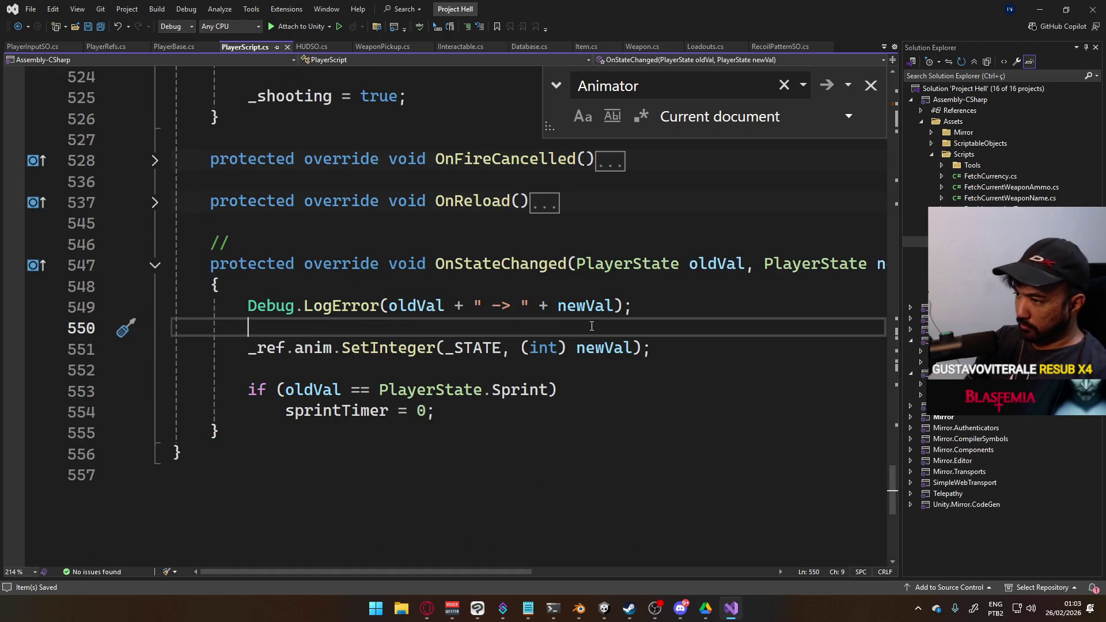
pyautogui.press('Return')
pyautogui.write('if (')
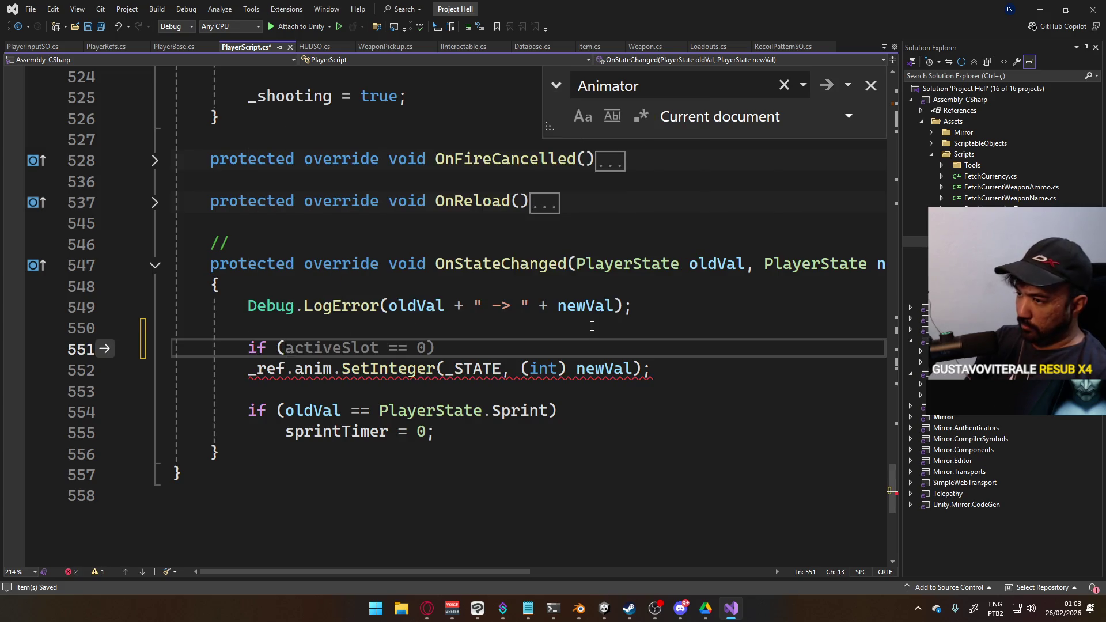
pyautogui.write('_ref.anim ==')
pyautogui.press('BackSpace')
pyautogui.press('BackSpace')
pyautogui.write('!= null)')
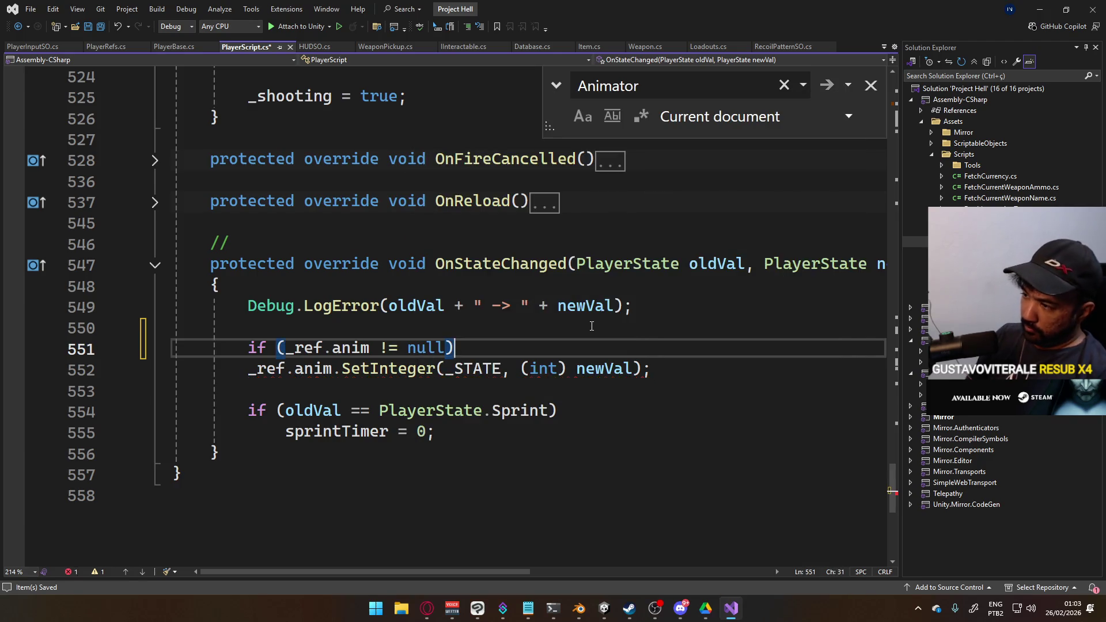
pyautogui.press('Down')
pyautogui.press('Home')
pyautogui.press('Tab')
pyautogui.hotkey('ctrl', 's')
pyautogui.press('Up')
pyautogui.press('End')
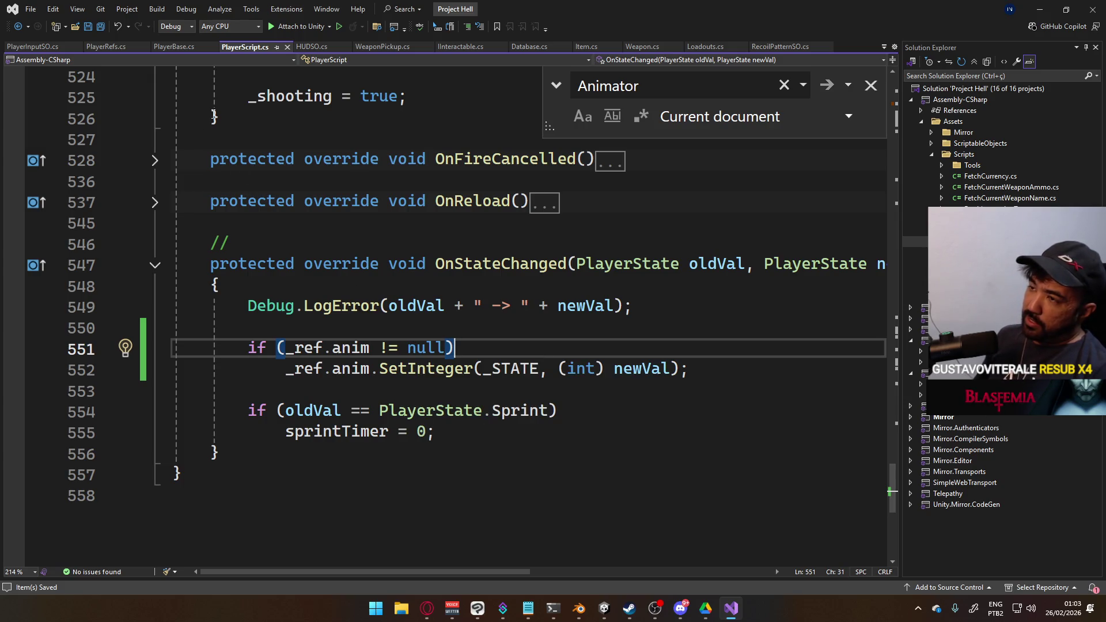
pyautogui.click(174, 46)
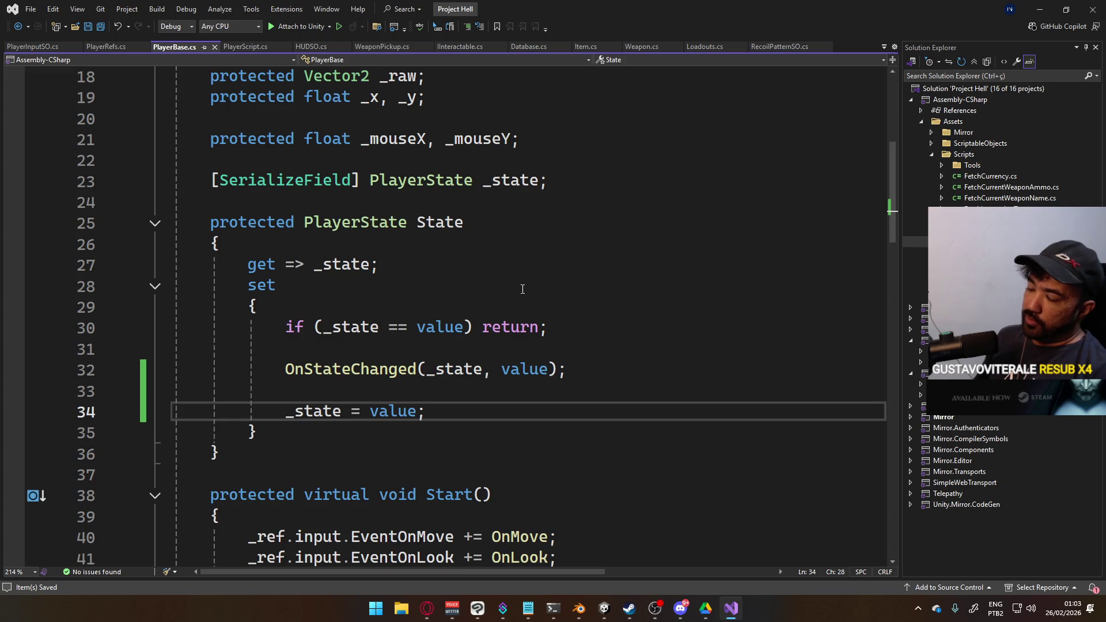
pyautogui.scroll(-4, 525, 285)
pyautogui.scroll(-4, 427, 330)
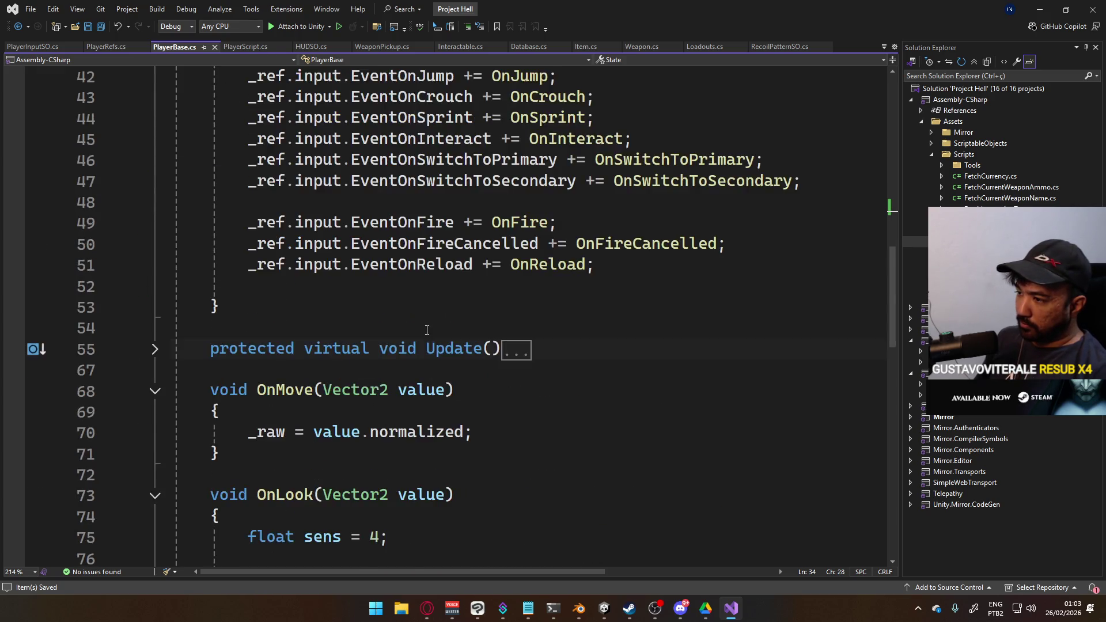
pyautogui.scroll(-4, 427, 330)
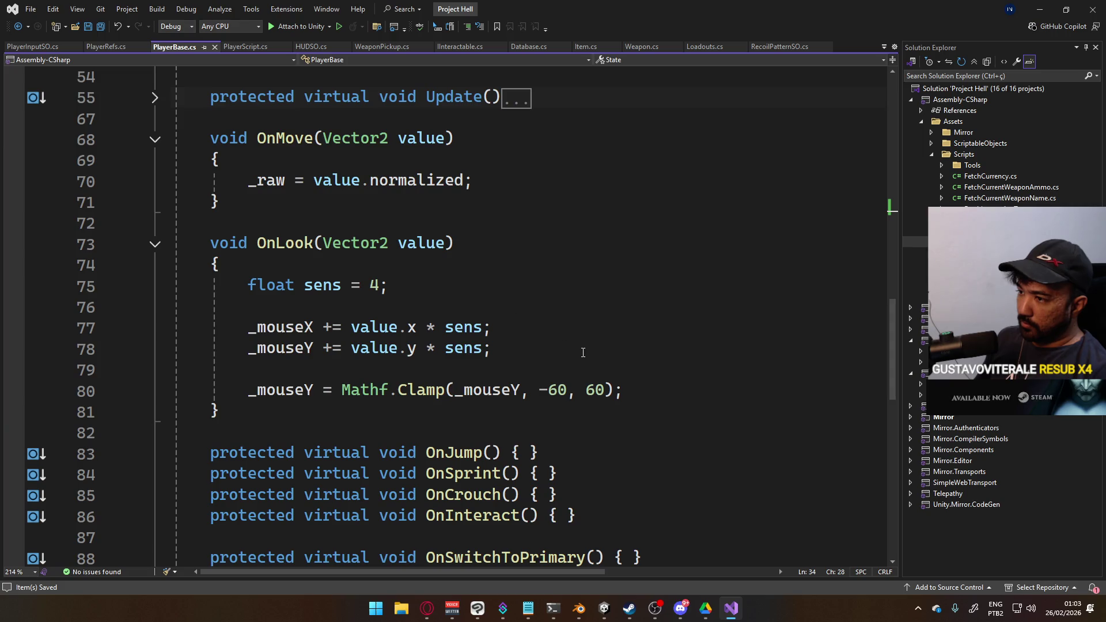
pyautogui.scroll(-4, 562, 346)
pyautogui.scroll(19, 553, 346)
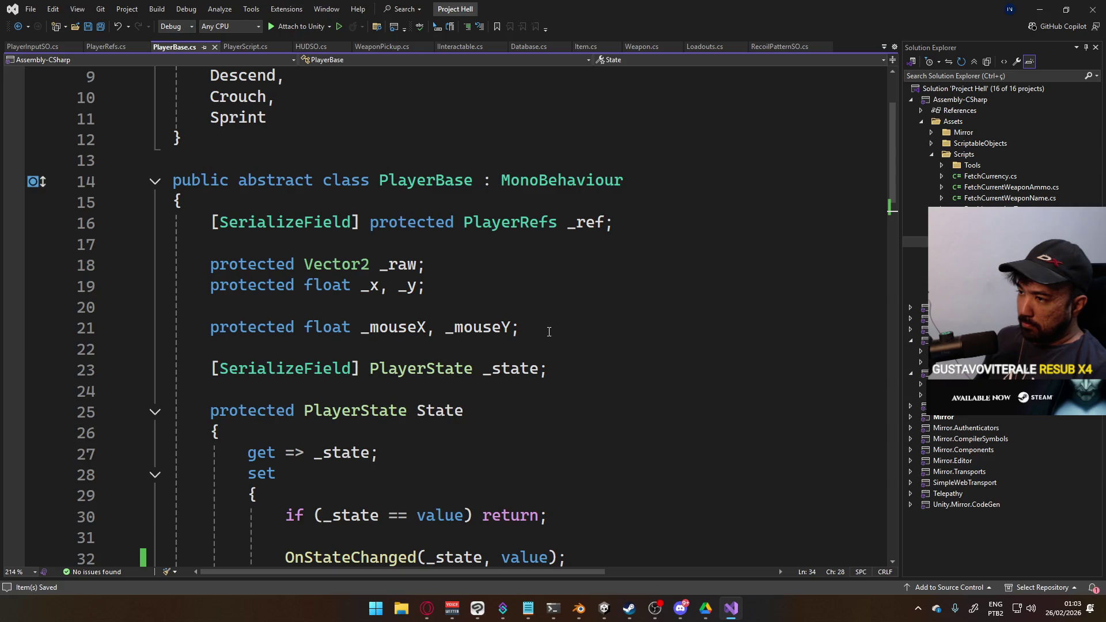
pyautogui.click(245, 47)
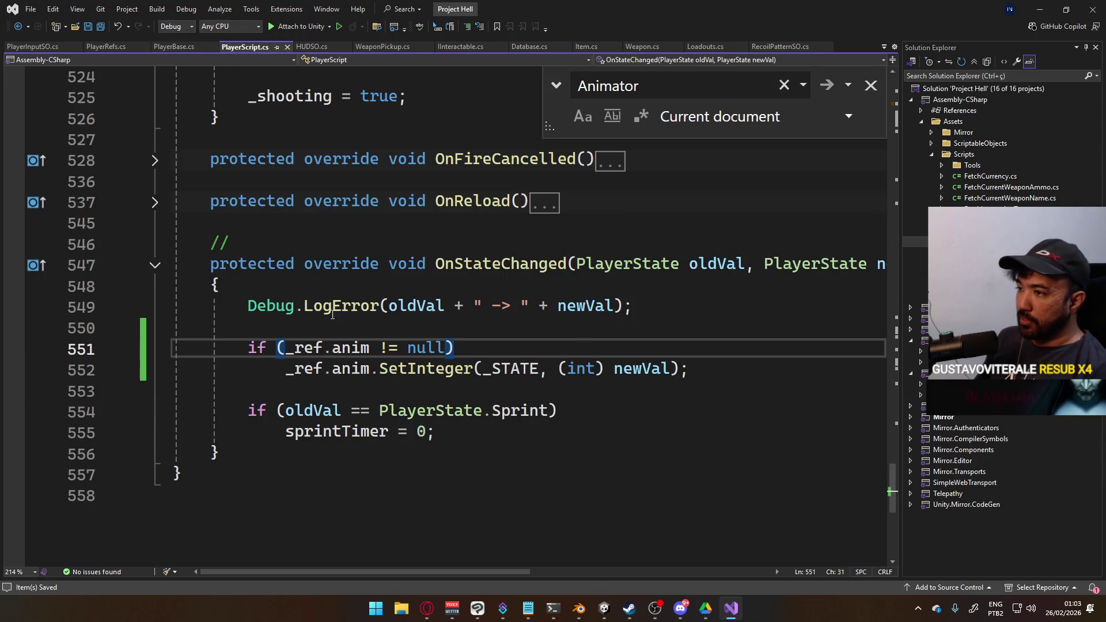
pyautogui.scroll(10, 515, 381)
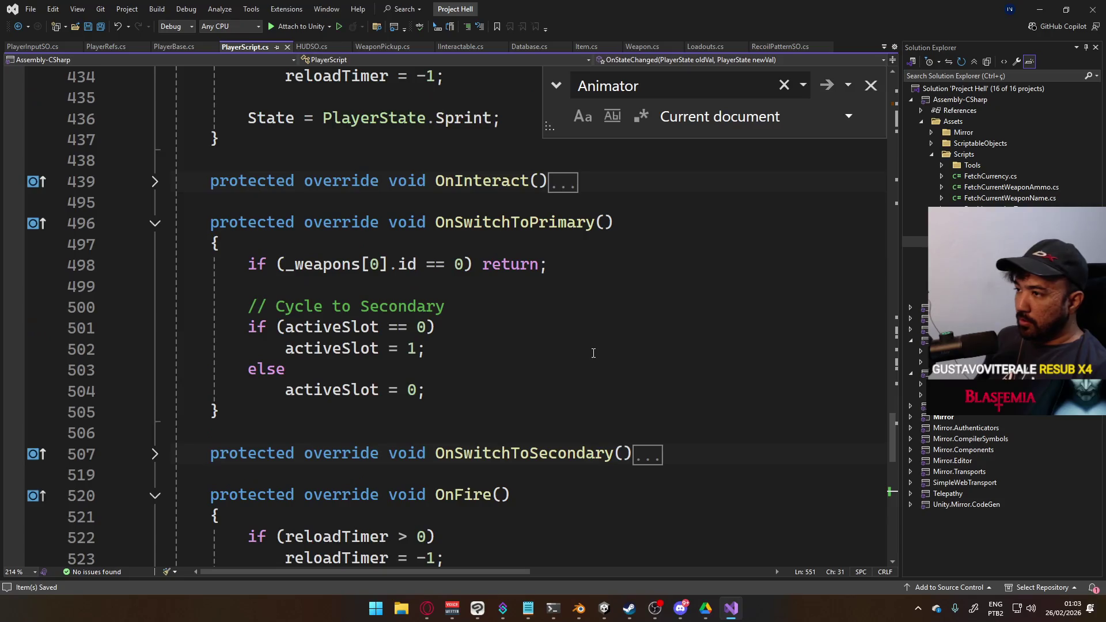
pyautogui.scroll(2, 517, 336)
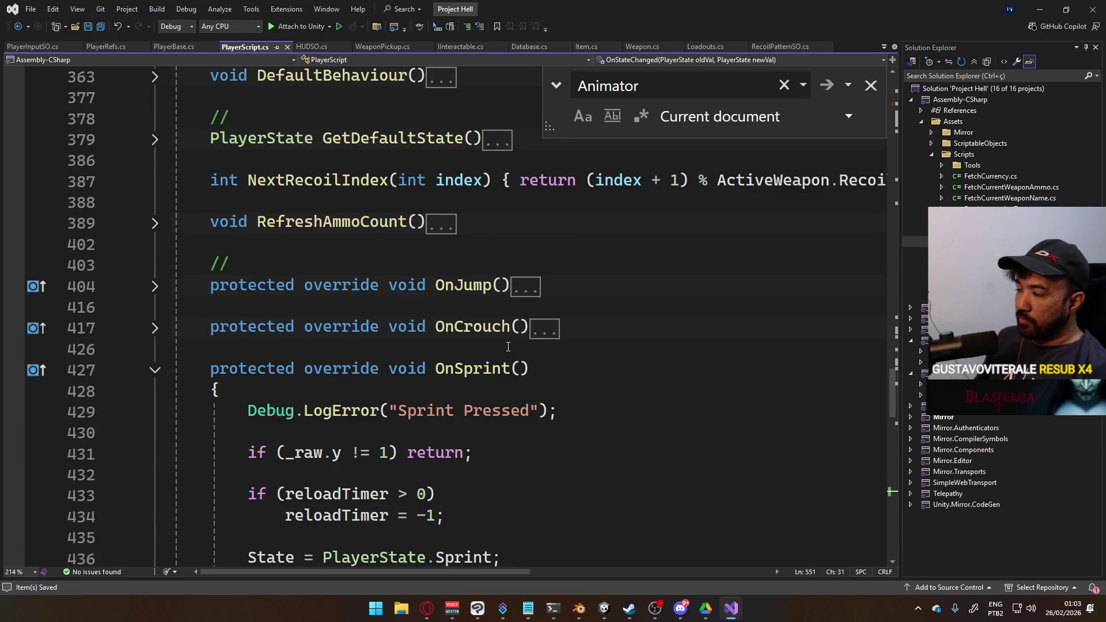
pyautogui.scroll(3, 509, 346)
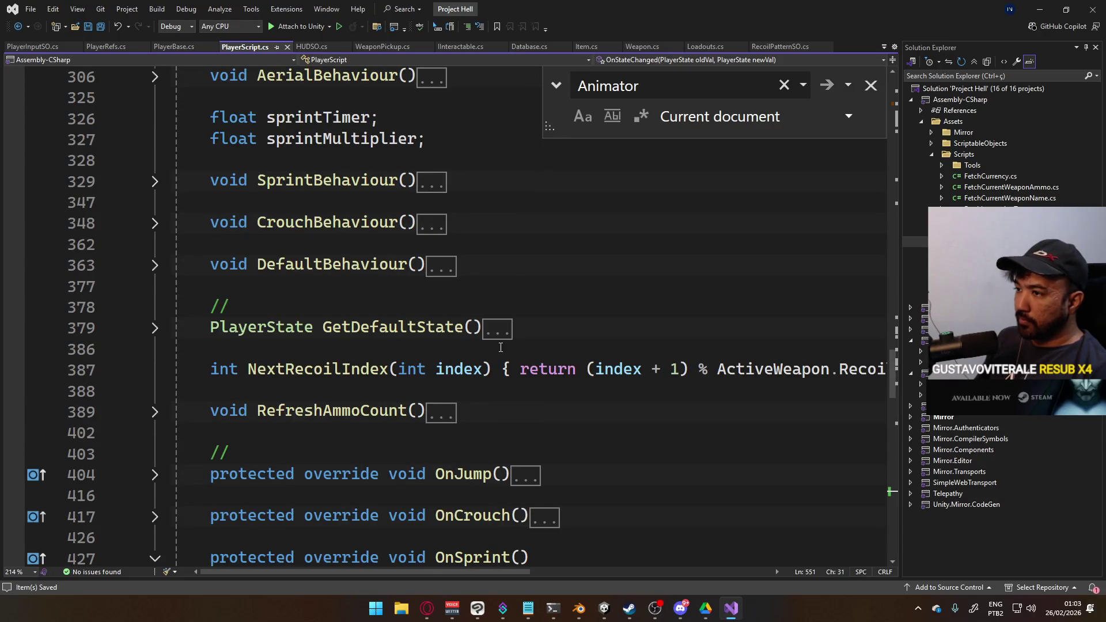
pyautogui.scroll(3, 483, 349)
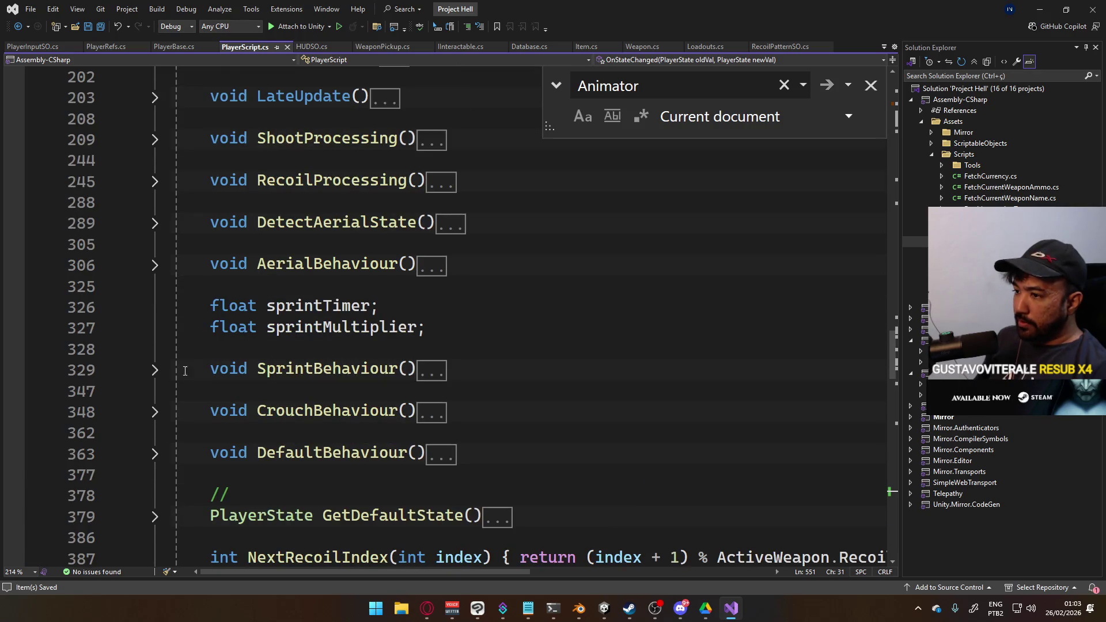
pyautogui.click(155, 454)
pyautogui.scroll(-4, 133, 478)
pyautogui.click(346, 370)
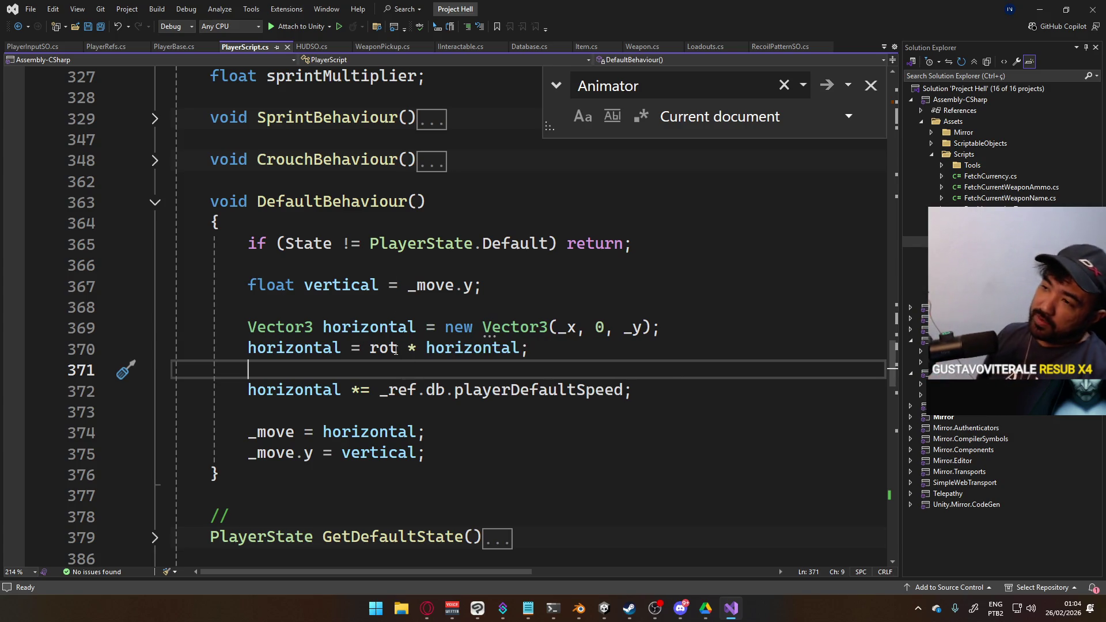
pyautogui.scroll(-15, 379, 367)
pyautogui.scroll(-4, 378, 367)
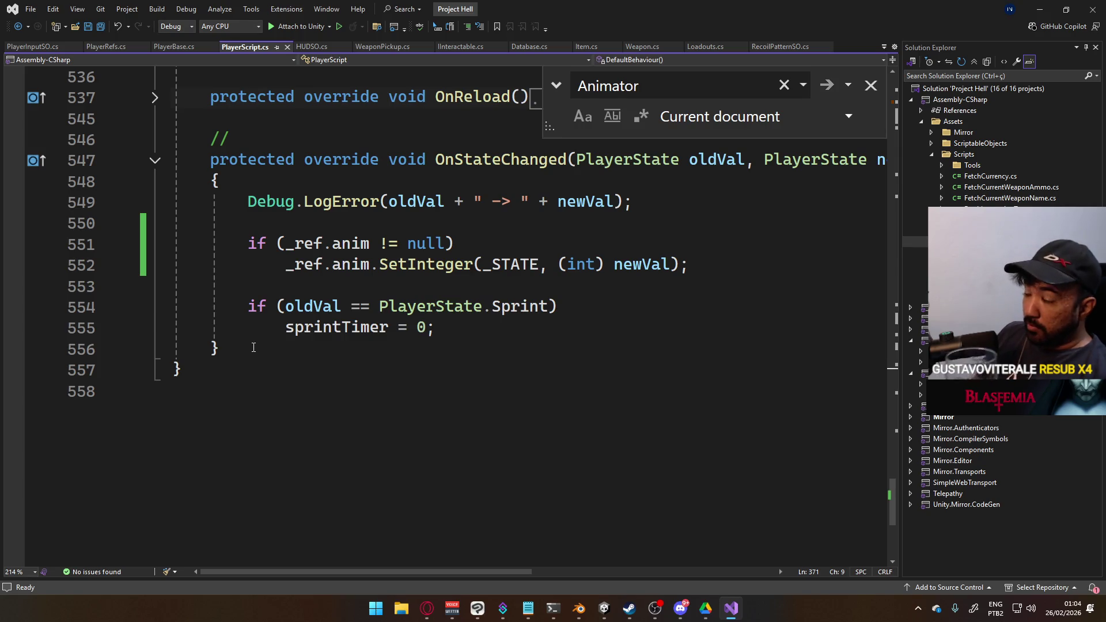
pyautogui.scroll(3, 273, 339)
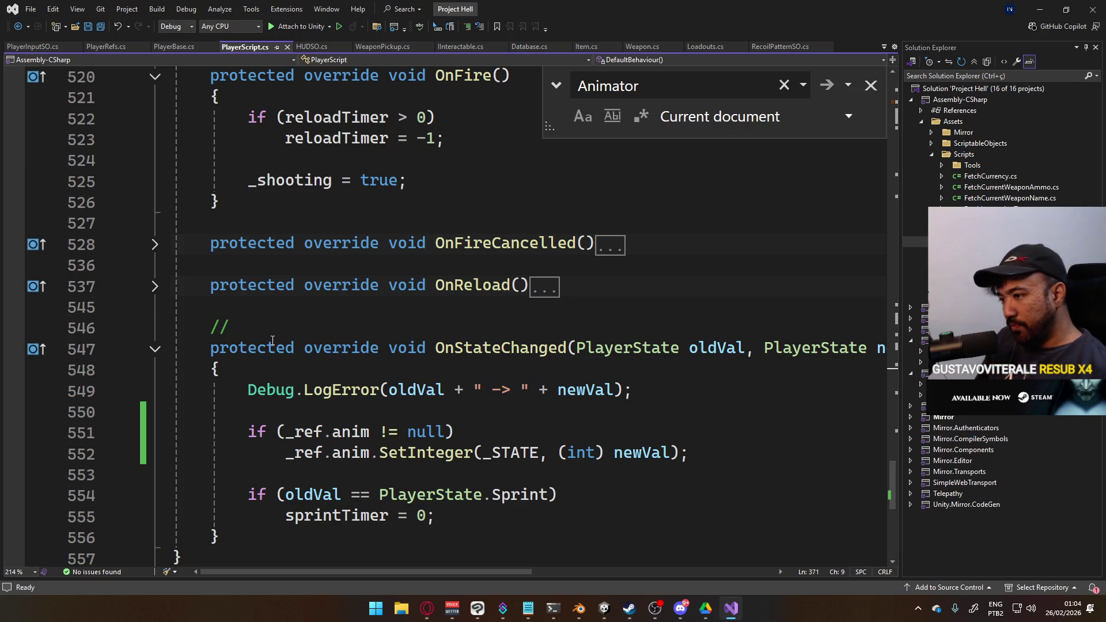
pyautogui.click(680, 452)
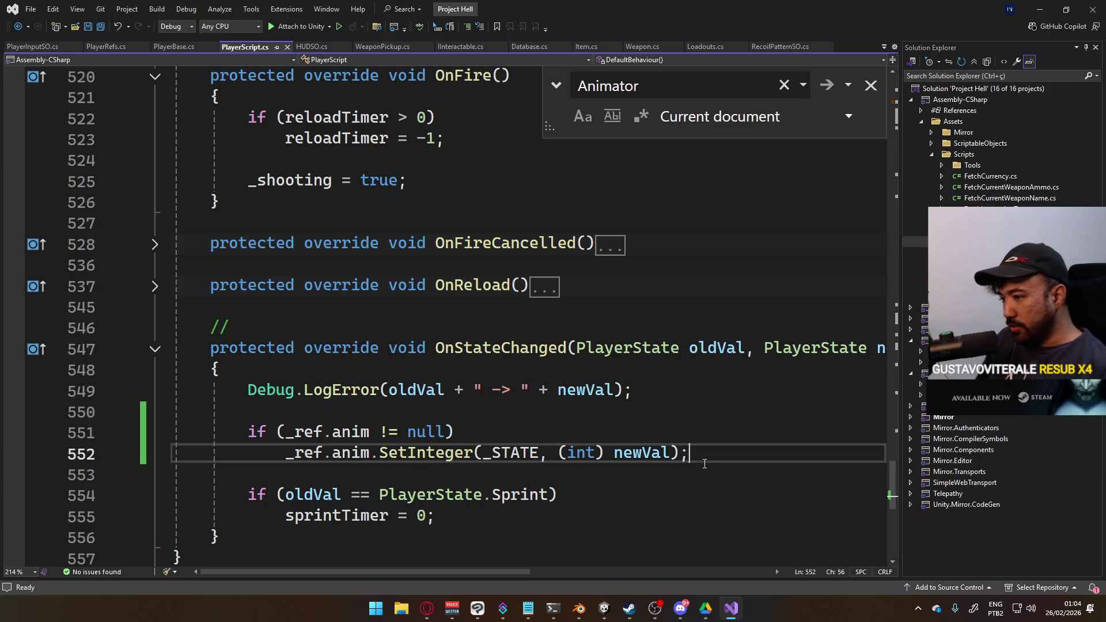
pyautogui.click(678, 475)
pyautogui.click(680, 449)
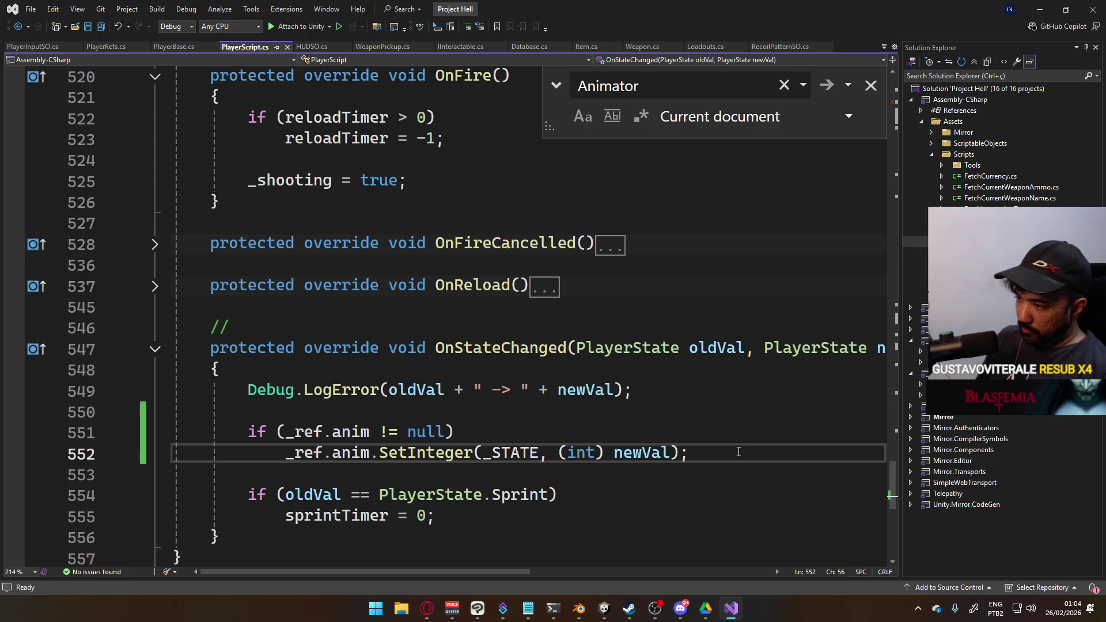
pyautogui.scroll(20, 545, 411)
pyautogui.scroll(20, 545, 411)
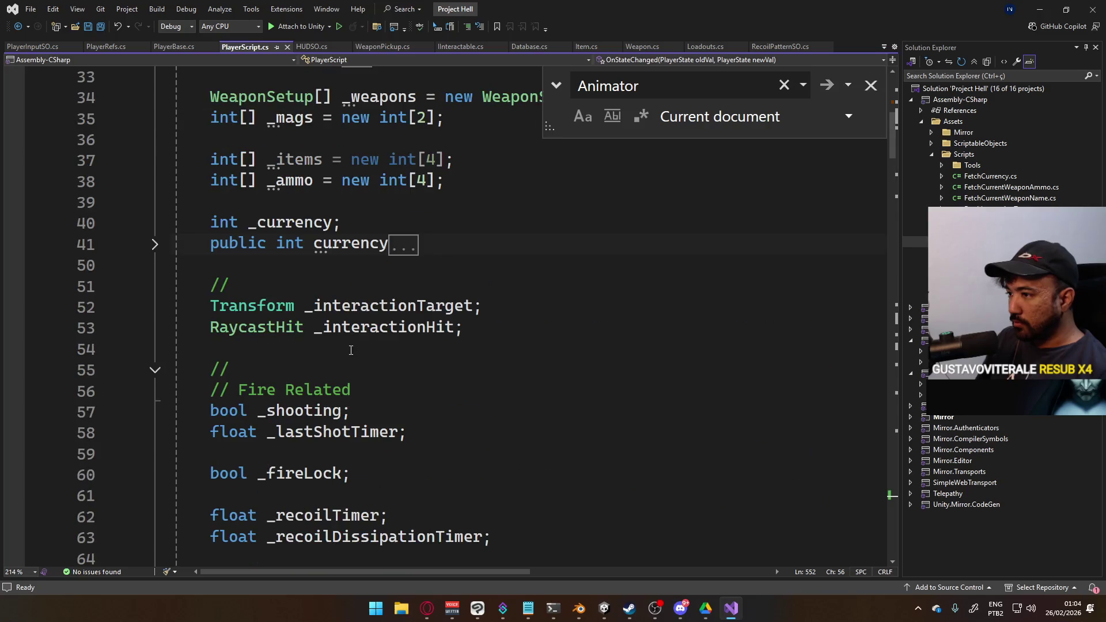
pyautogui.scroll(8, 351, 350)
# Step: Cut the _STATE hash declaration out of PlayerScript.cs and save it
pyautogui.scroll(2, 622, 247)
pyautogui.moveTo(628, 286); pyautogui.dragTo(591, 272)
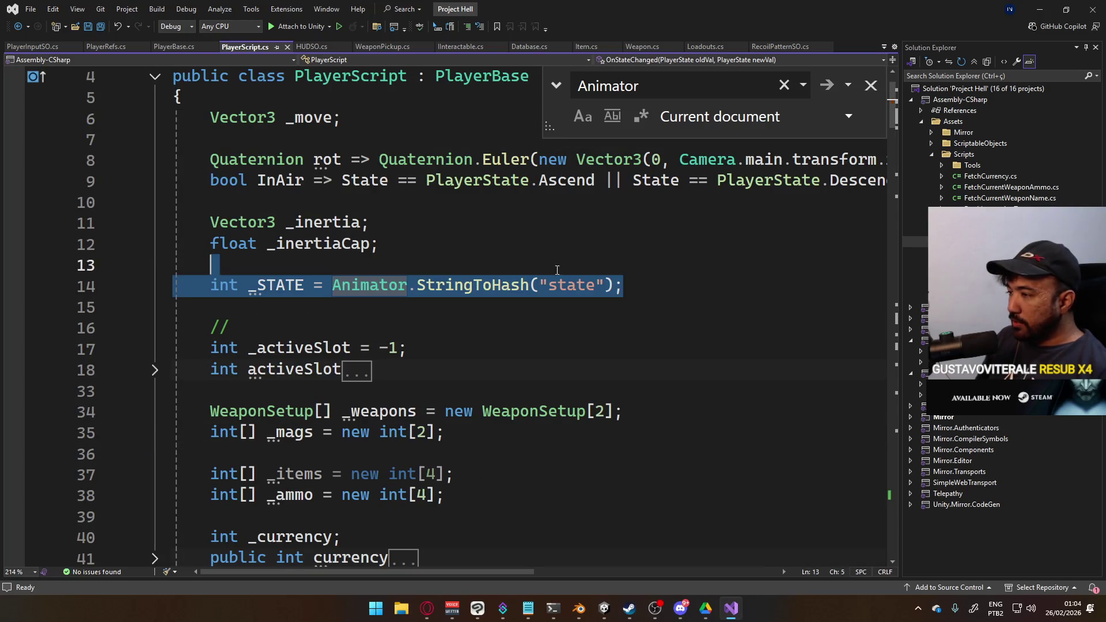
pyautogui.press('Delete')
pyautogui.press('Return')
pyautogui.press('BackSpace')
pyautogui.press('BackSpace')
pyautogui.press('BackSpace')
pyautogui.hotkey('ctrl', 's')
# Step: Paste _STATE below PlayerBase's State property as a protected field and save
pyautogui.click(172, 48)
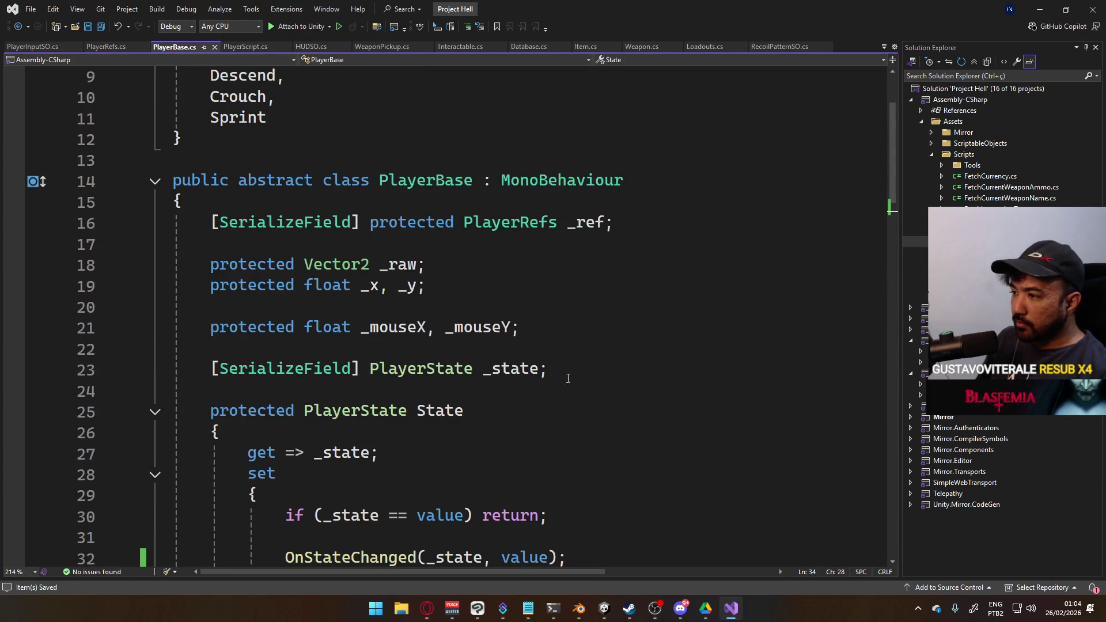
pyautogui.click(155, 411)
pyautogui.scroll(-6, 346, 311)
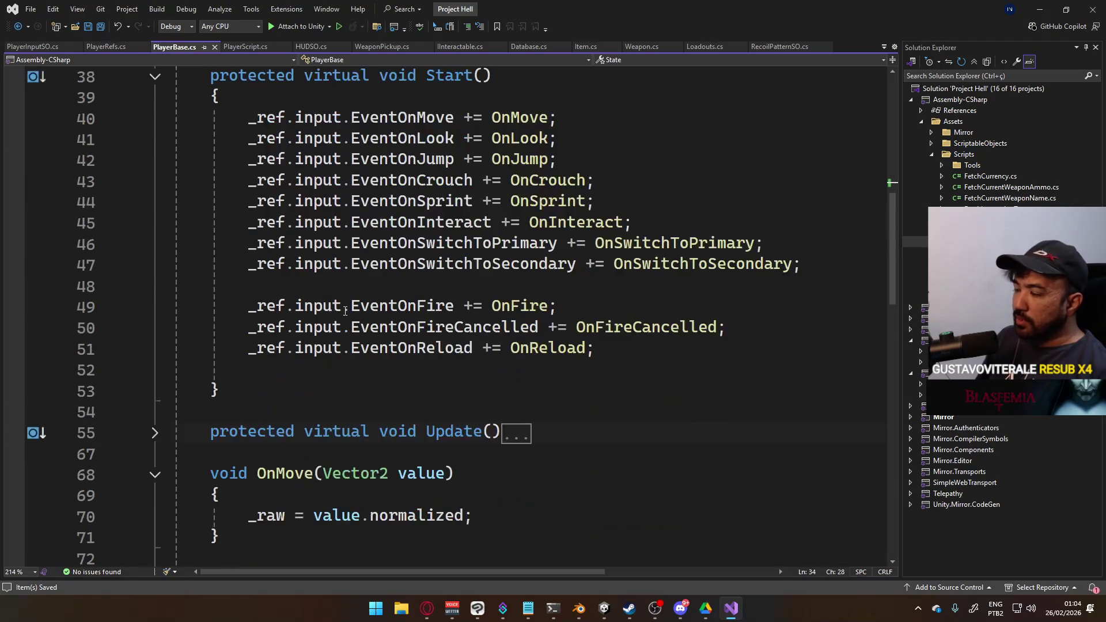
pyautogui.scroll(7, 358, 313)
pyautogui.scroll(-4, 500, 389)
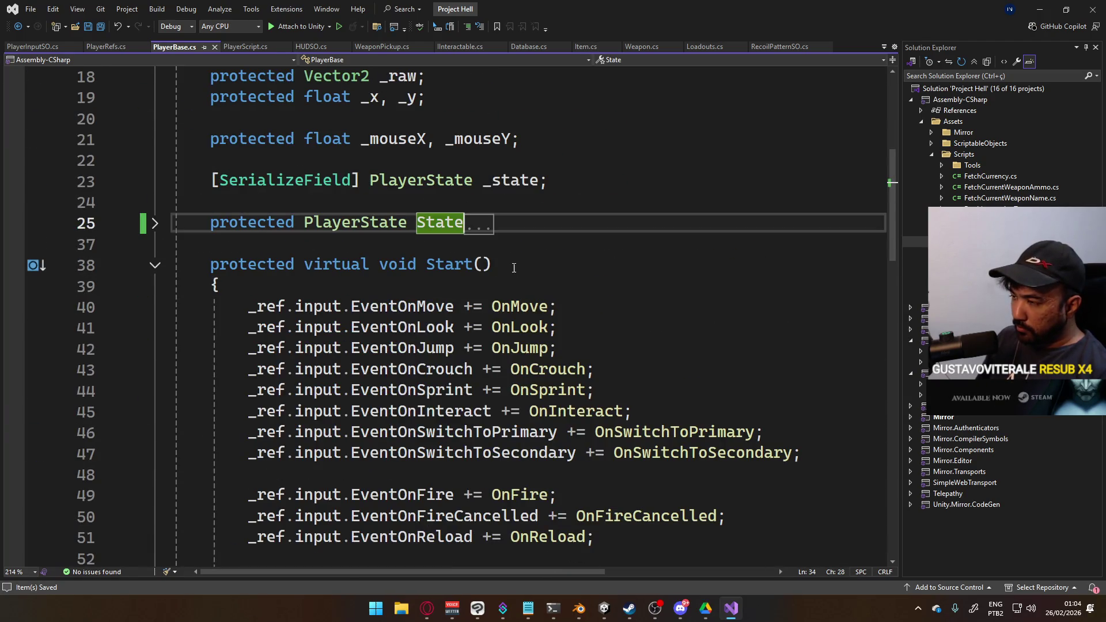
pyautogui.press('Down')
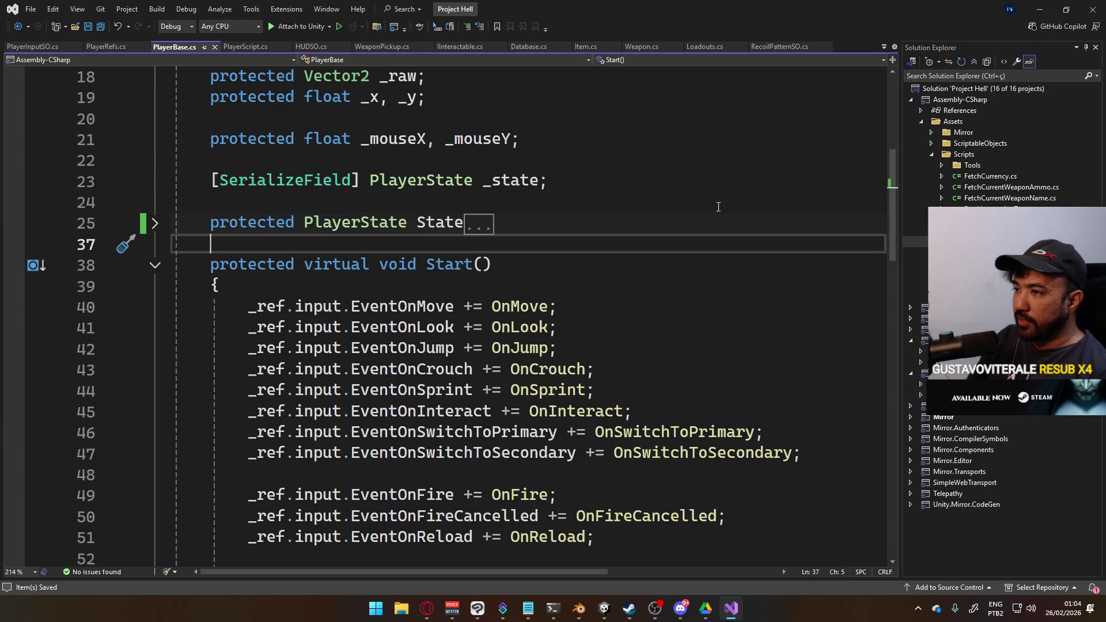
pyautogui.press('Return')
pyautogui.press('Tab')
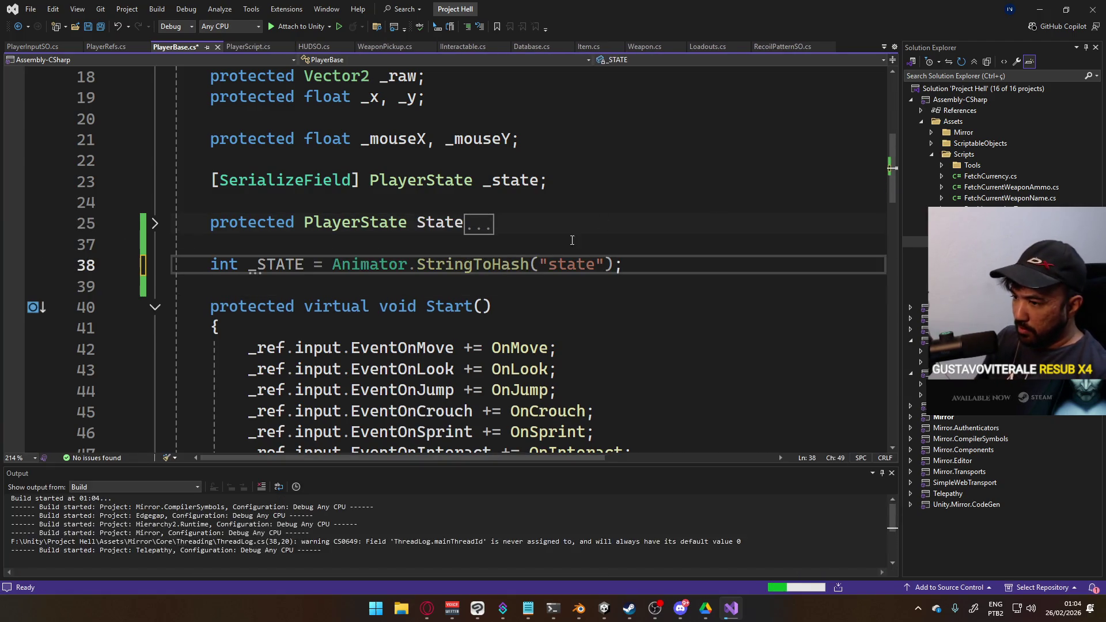
pyautogui.click(892, 474)
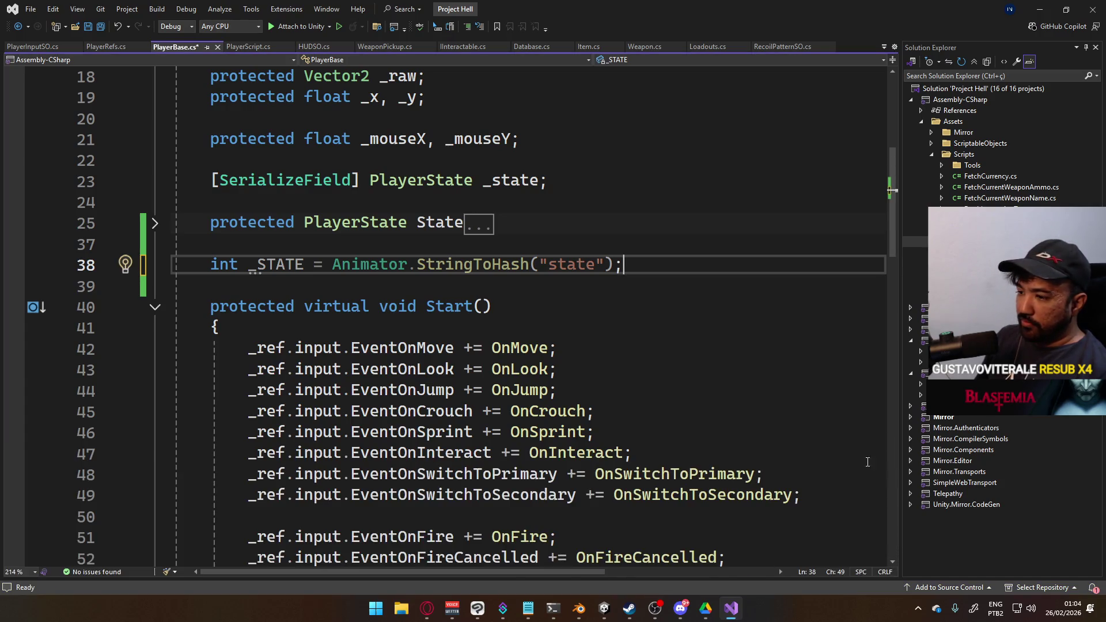
pyautogui.hotkey('ctrl', 's')
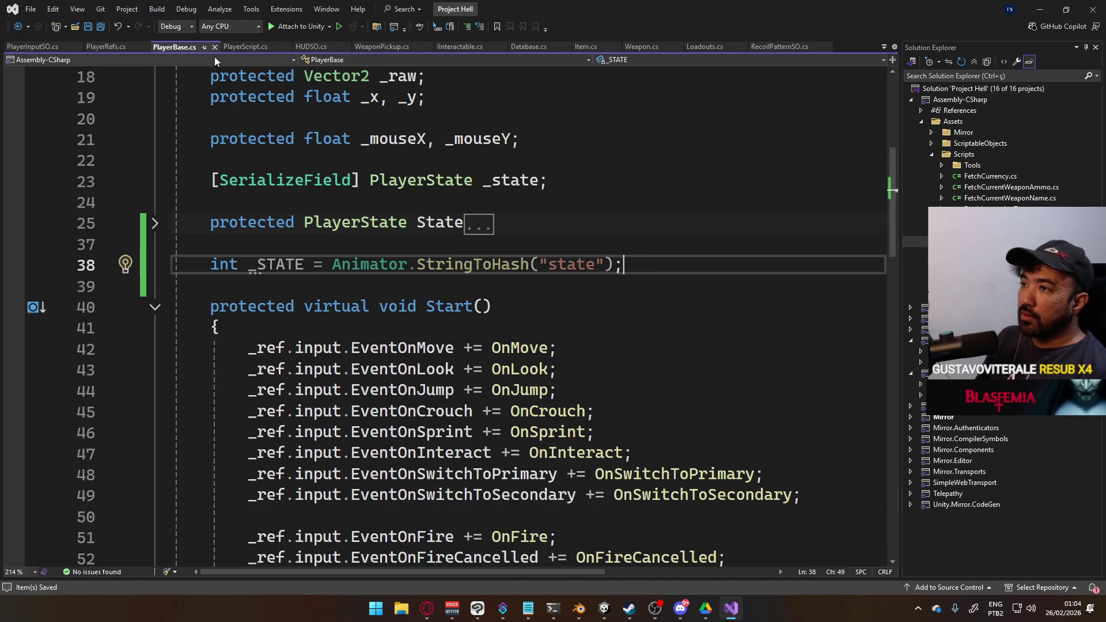
pyautogui.click(212, 266)
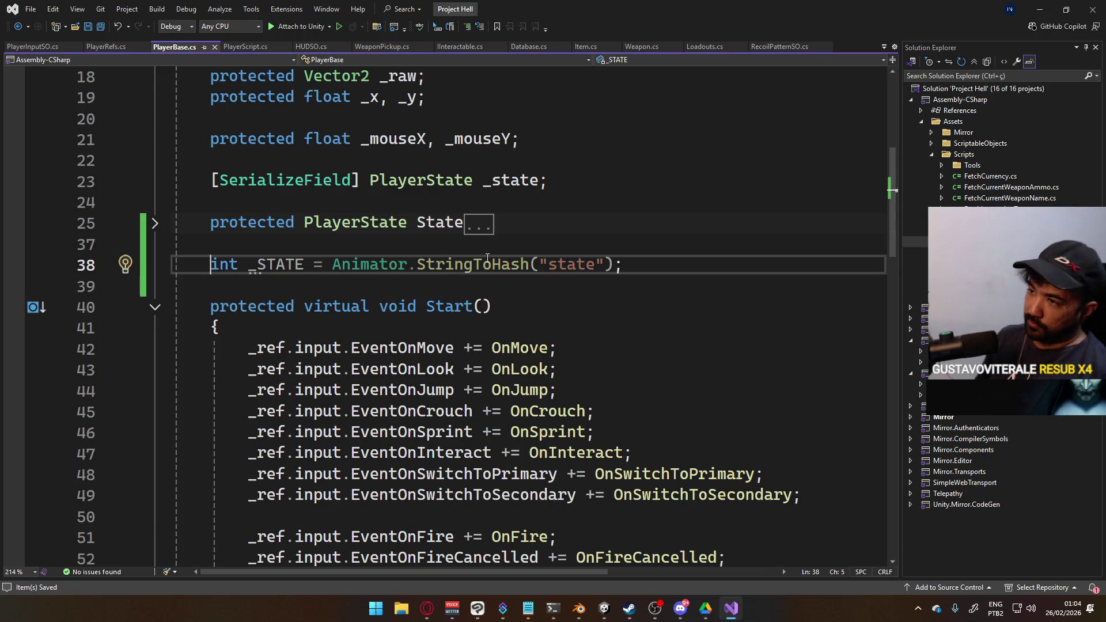
pyautogui.write('protected')
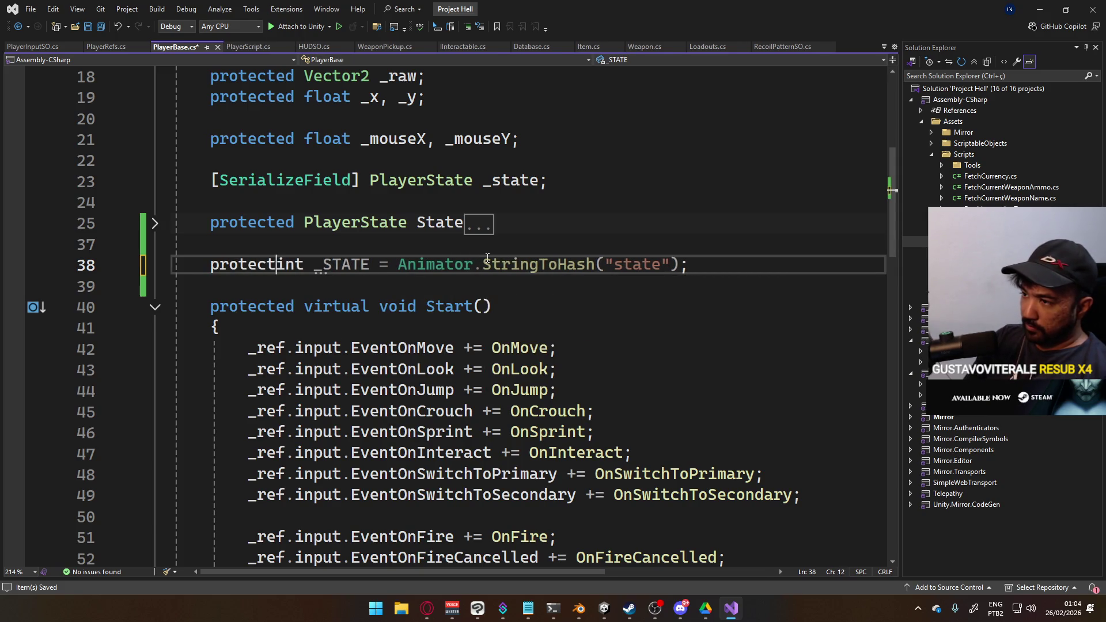
pyautogui.hotkey('ctrl', 's')
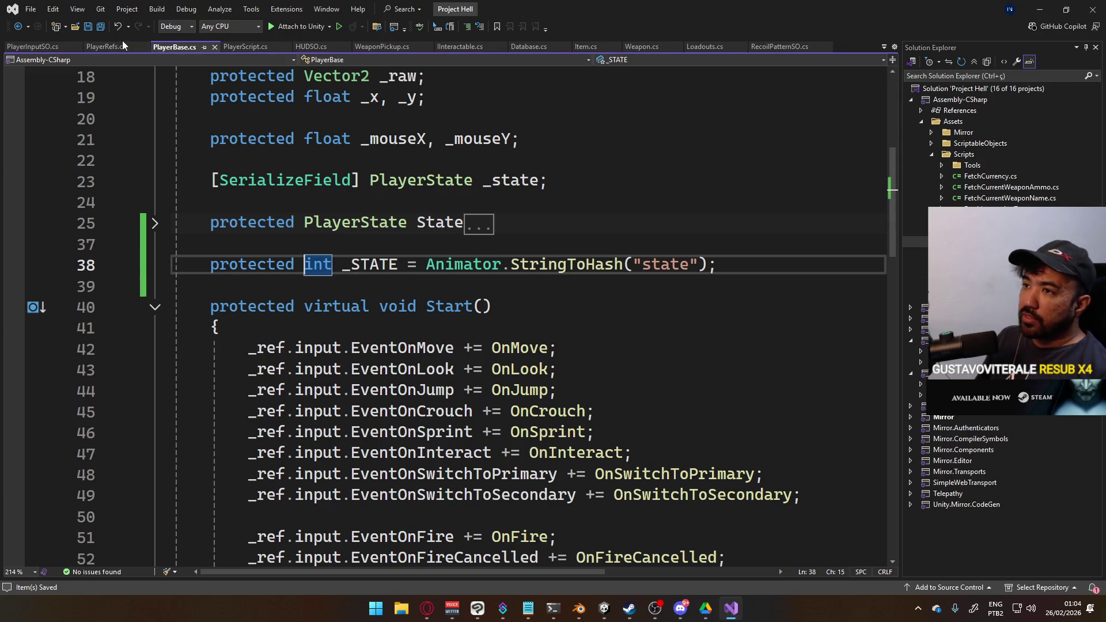
# Step: Cut the animator SetInteger block out of OnStateChanged and save PlayerScript.cs
pyautogui.click(237, 47)
pyautogui.scroll(1, 454, 279)
pyautogui.scroll(-14, 484, 265)
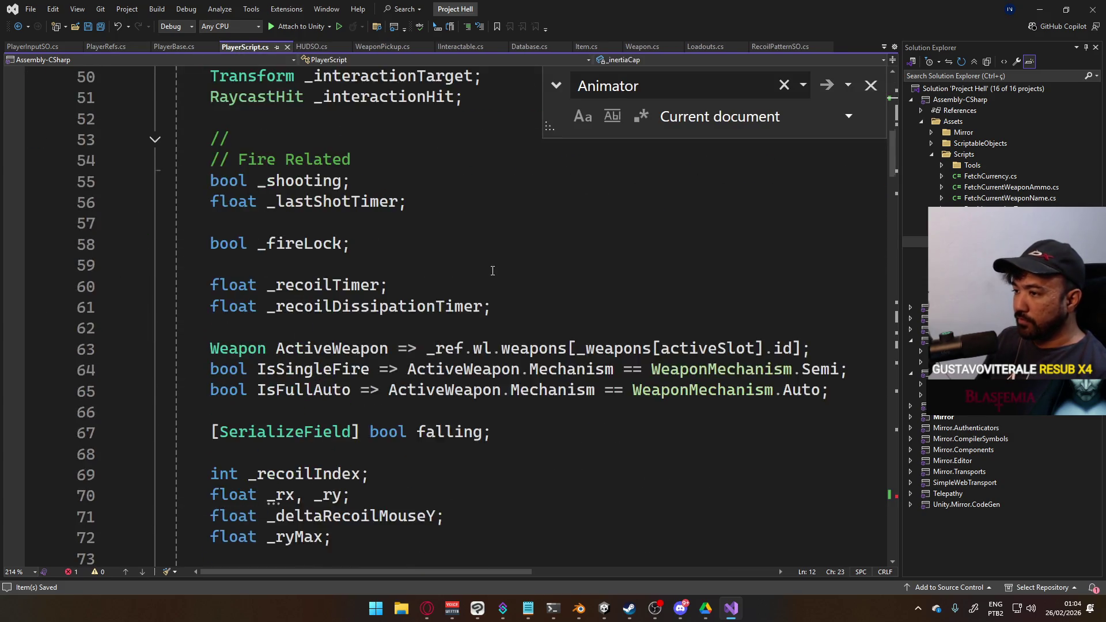
pyautogui.moveTo(893, 203); pyautogui.dragTo(893, 507)
pyautogui.moveTo(689, 348); pyautogui.dragTo(463, 317)
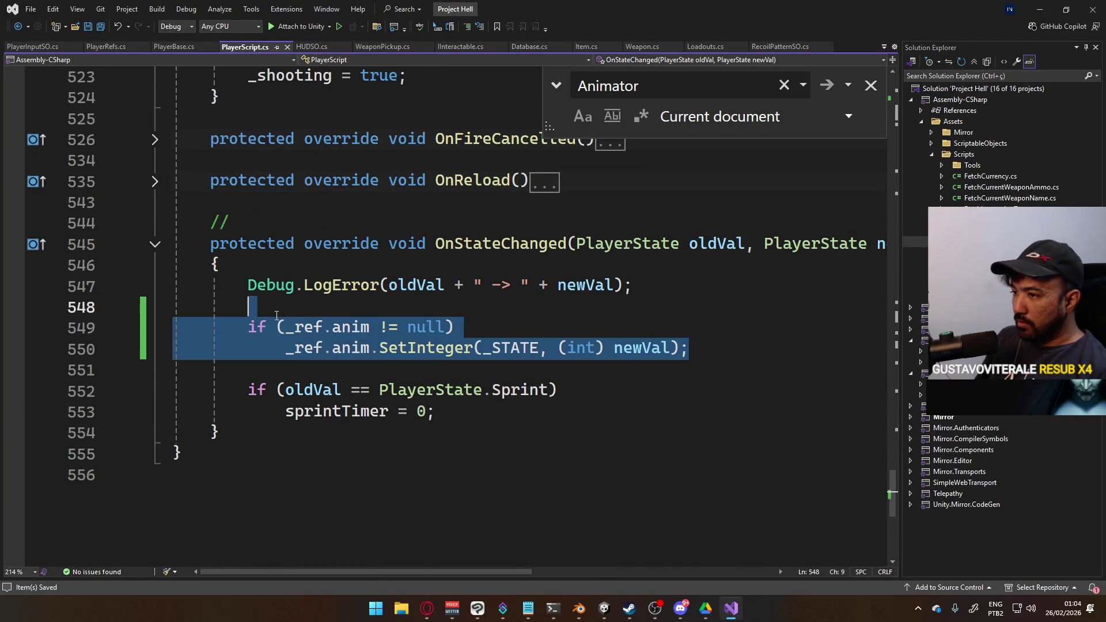
pyautogui.write('x')
pyautogui.press('BackSpace')
pyautogui.press('BackSpace')
pyautogui.press('BackSpace')
pyautogui.hotkey('ctrl', 's')
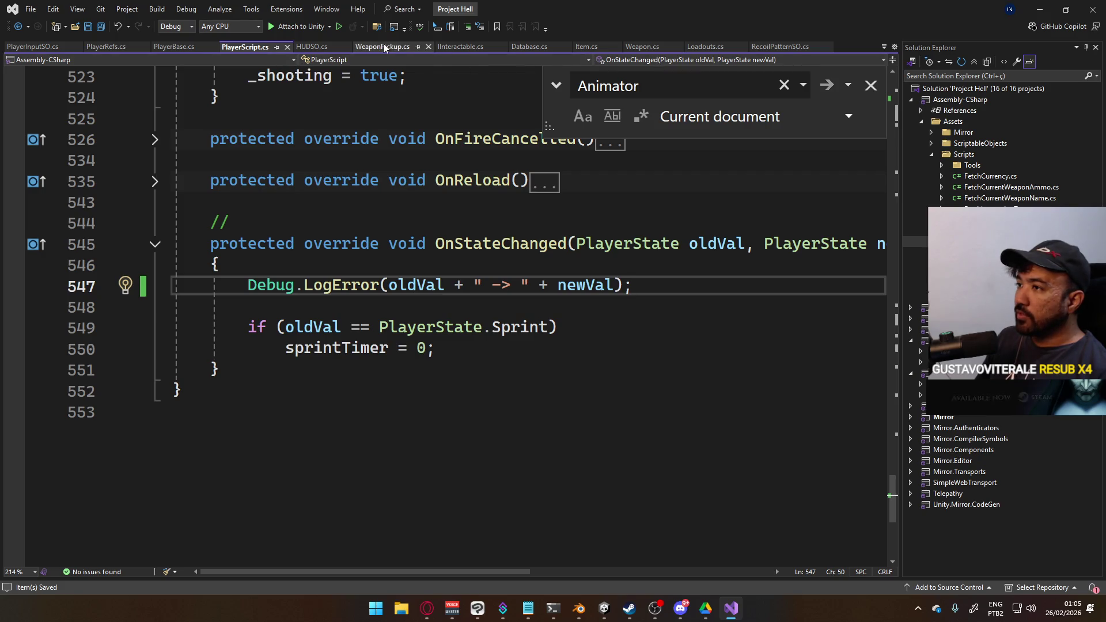
# Step: Paste the SetInteger block into PlayerBase's State setter below the _state assignment, fixing indentation
pyautogui.click(183, 47)
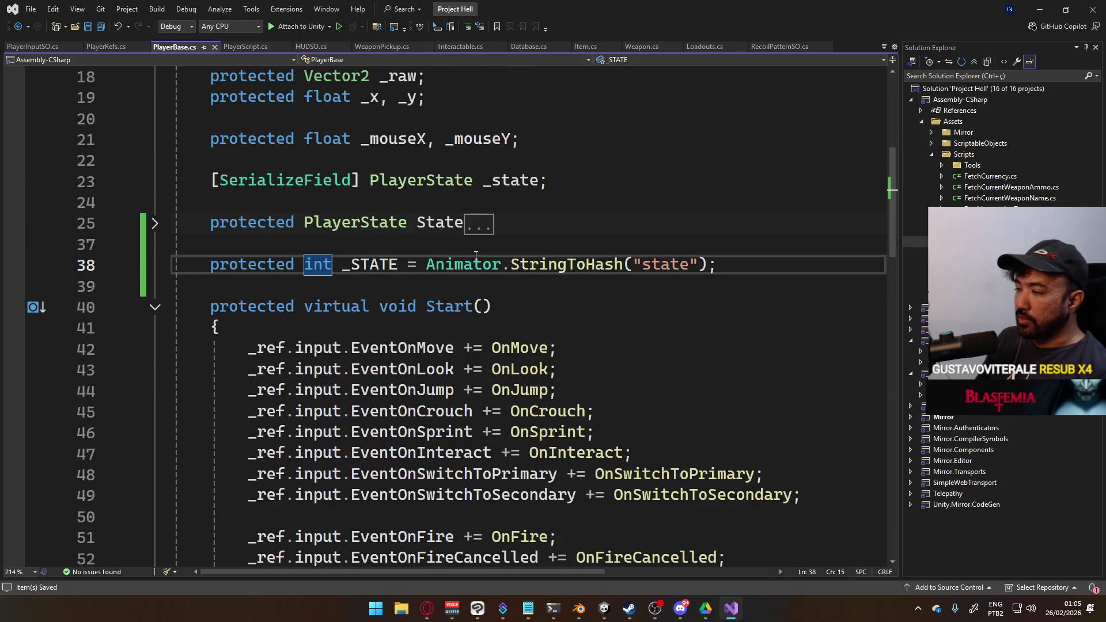
pyautogui.scroll(-8, 481, 257)
pyautogui.scroll(13, 460, 315)
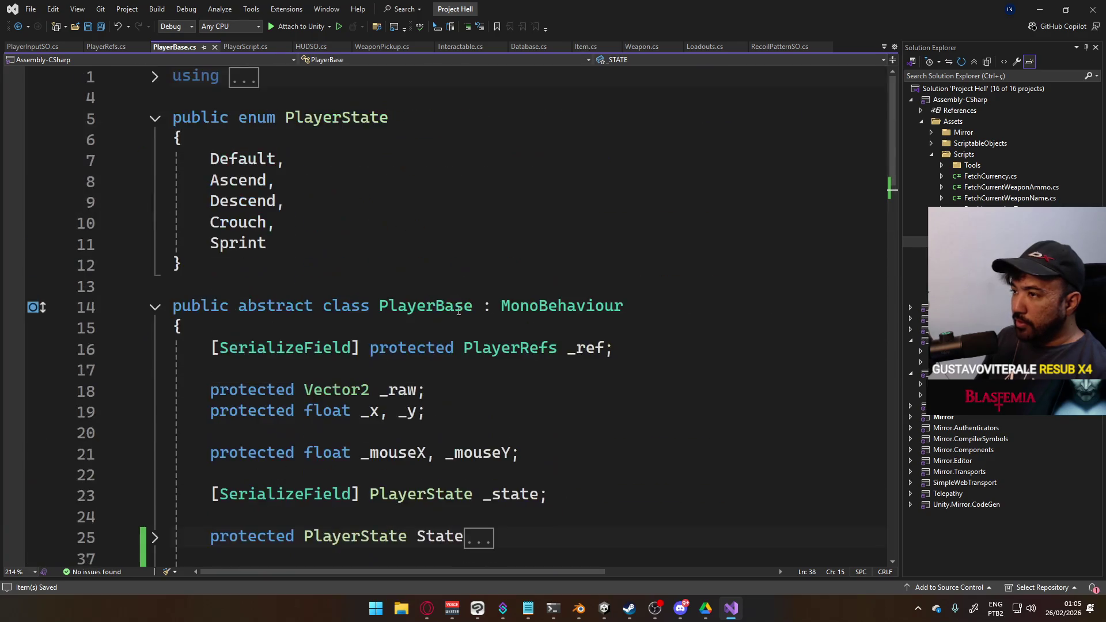
pyautogui.scroll(-3, 298, 247)
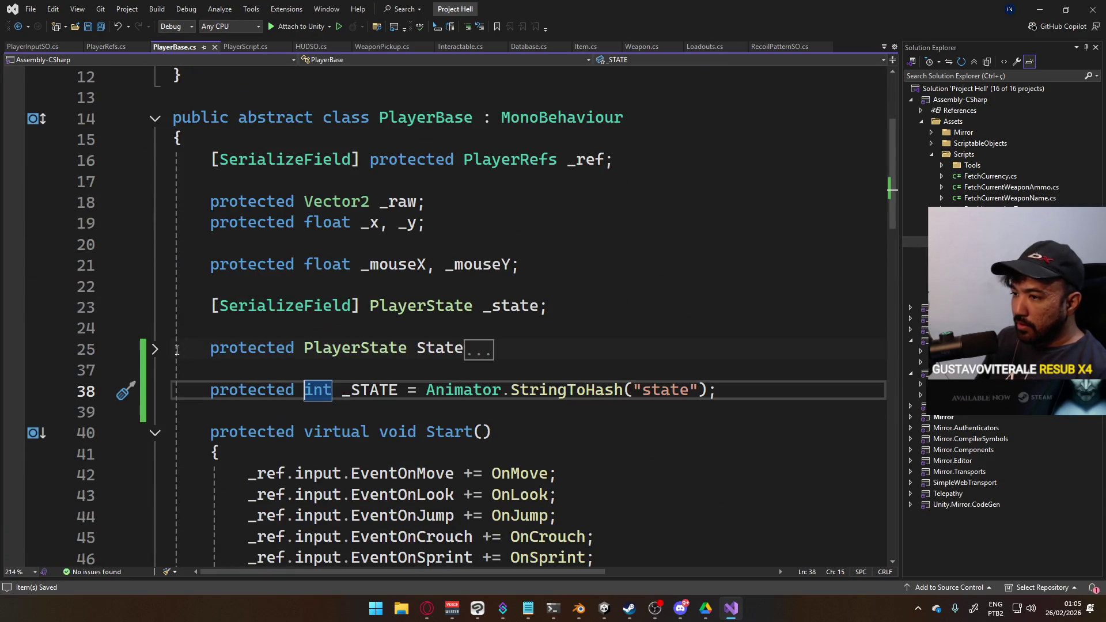
pyautogui.click(154, 350)
pyautogui.scroll(-4, 365, 311)
pyautogui.scroll(2, 365, 312)
pyautogui.click(604, 375)
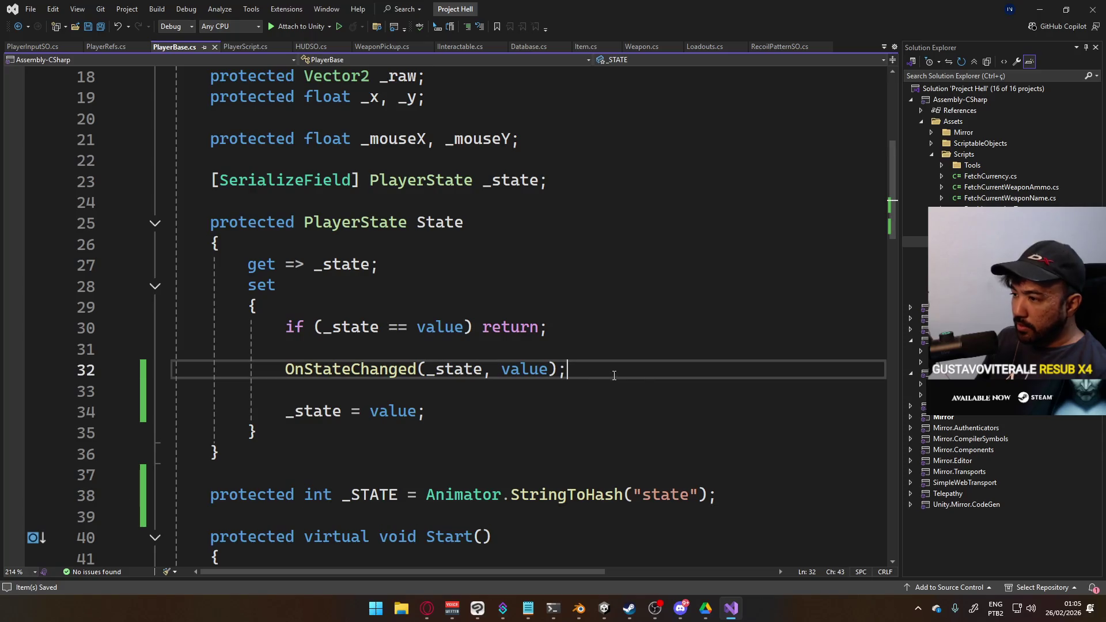
pyautogui.press('Down')
pyautogui.press('Down')
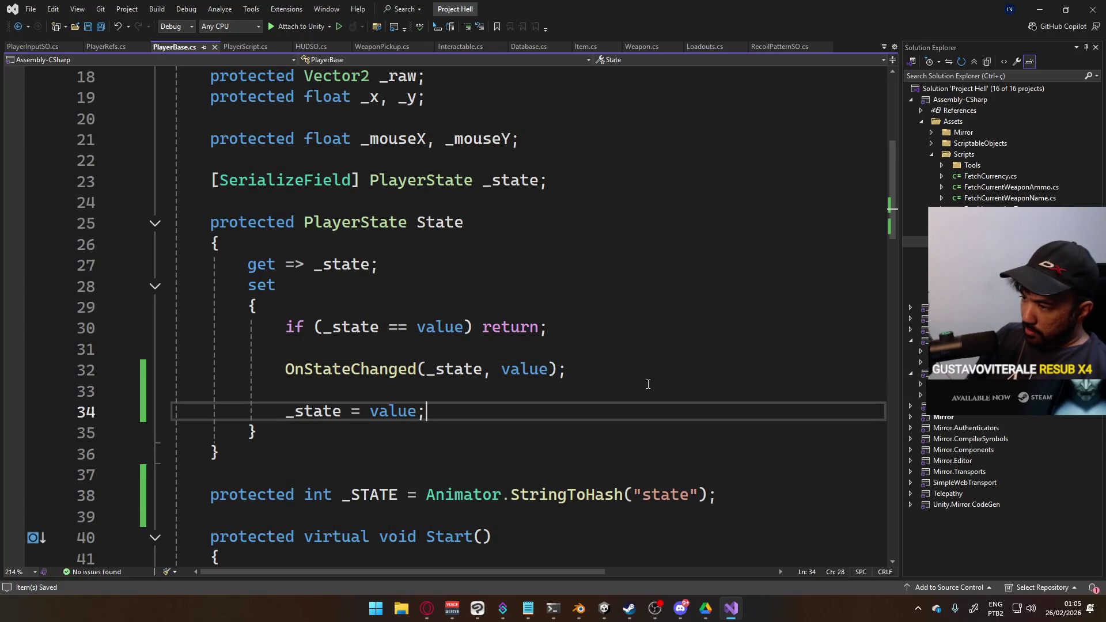
pyautogui.press('Return')
pyautogui.press('Return')
pyautogui.write('if (_ref.anim != null)                 _ref.anim.SetInteger(_STATE, (int)newVal);')
pyautogui.click(561, 456)
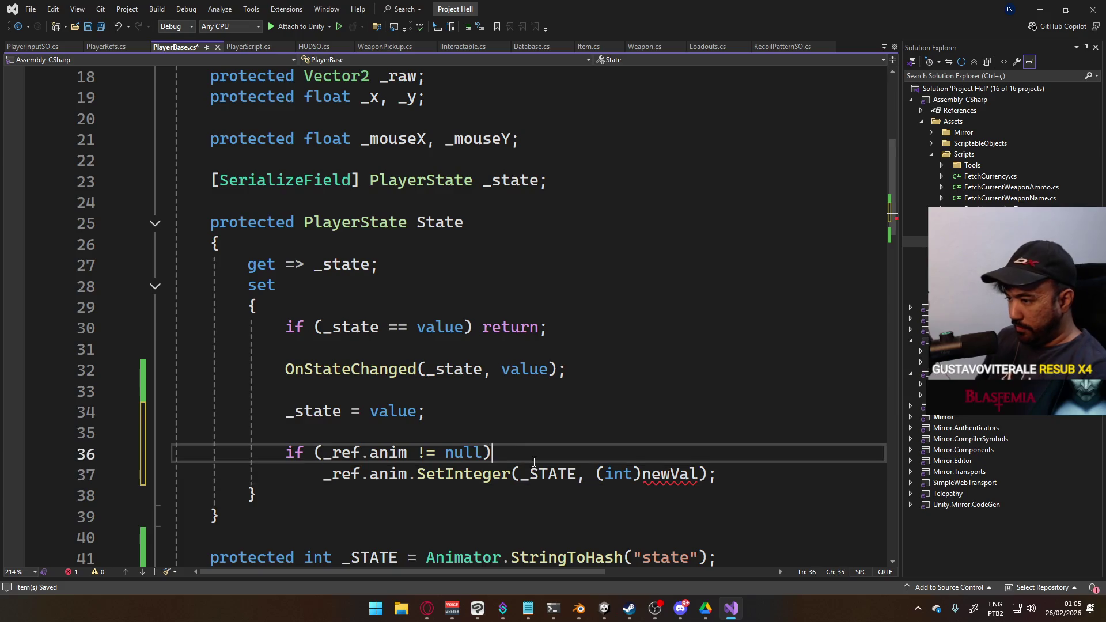
pyautogui.press('Return')
pyautogui.click(324, 496)
pyautogui.hotkey('shift', 'Tab')
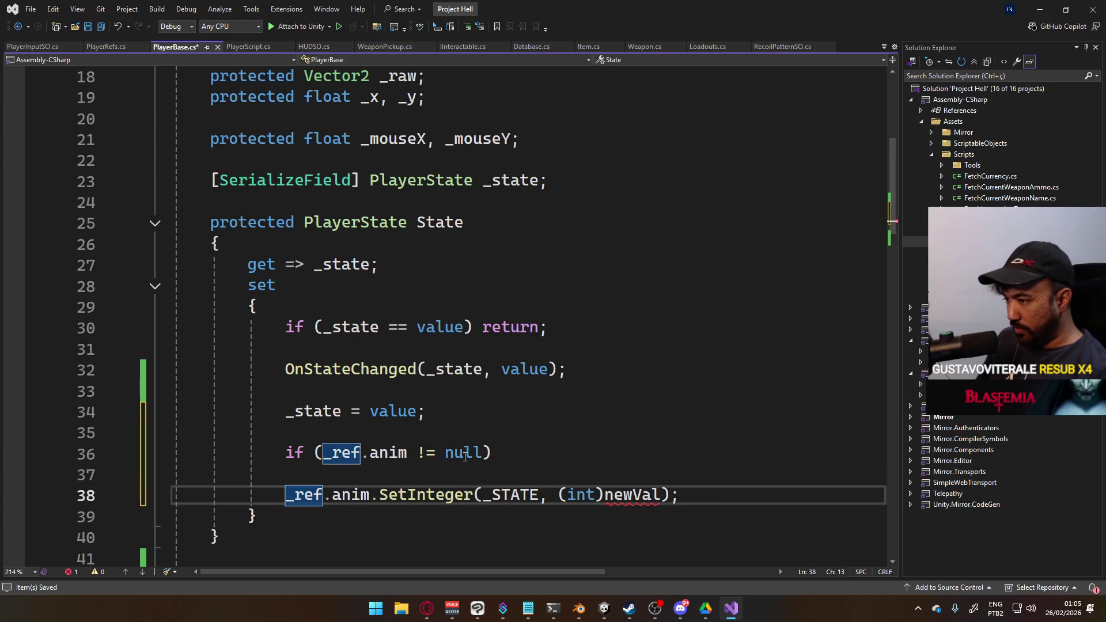
# Step: Change the check to 'if (_ref.anim == null) return;' and save PlayerBase
pyautogui.click(425, 453)
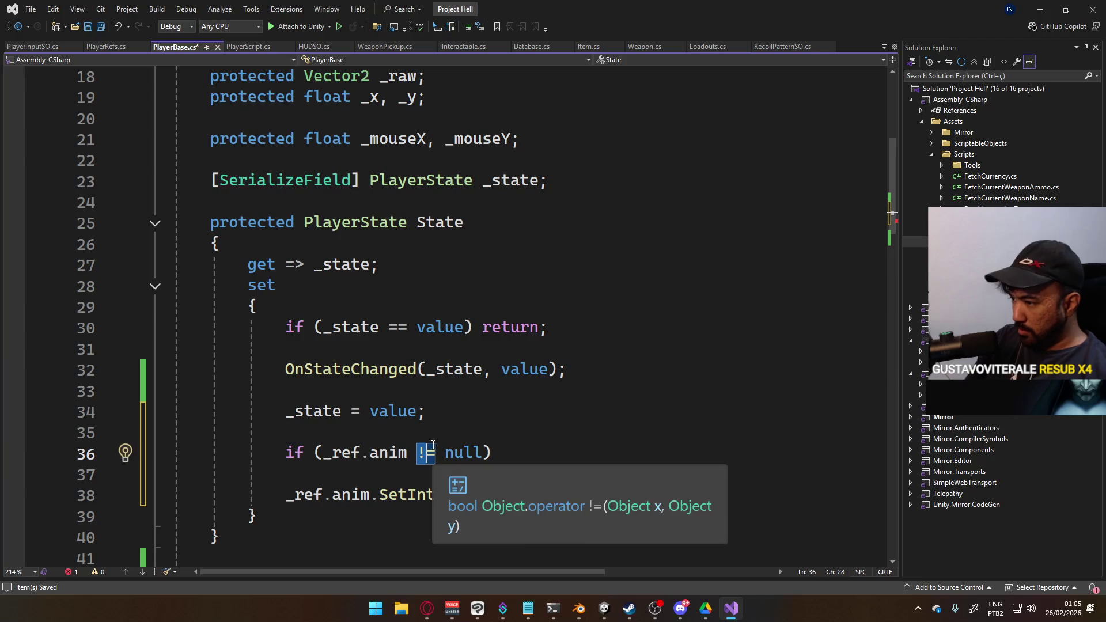
pyautogui.press('BackSpace')
pyautogui.write('=')
pyautogui.press('Right')
pyautogui.press('Right')
pyautogui.press('Right')
pyautogui.write('return')
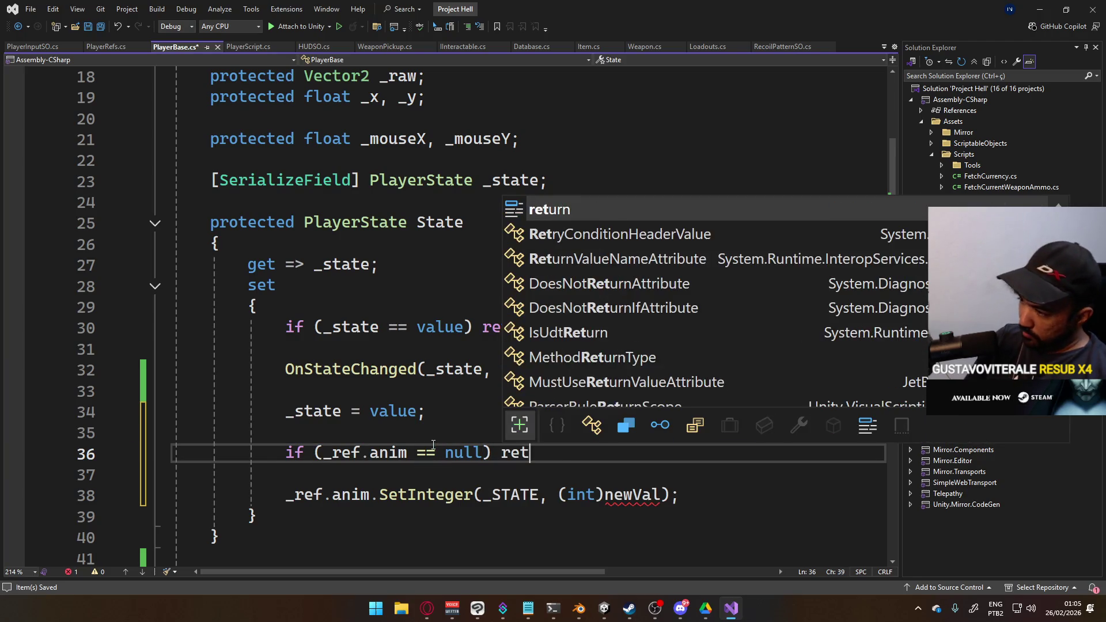
pyautogui.press('Tab')
pyautogui.hotkey('ctrl', 's')
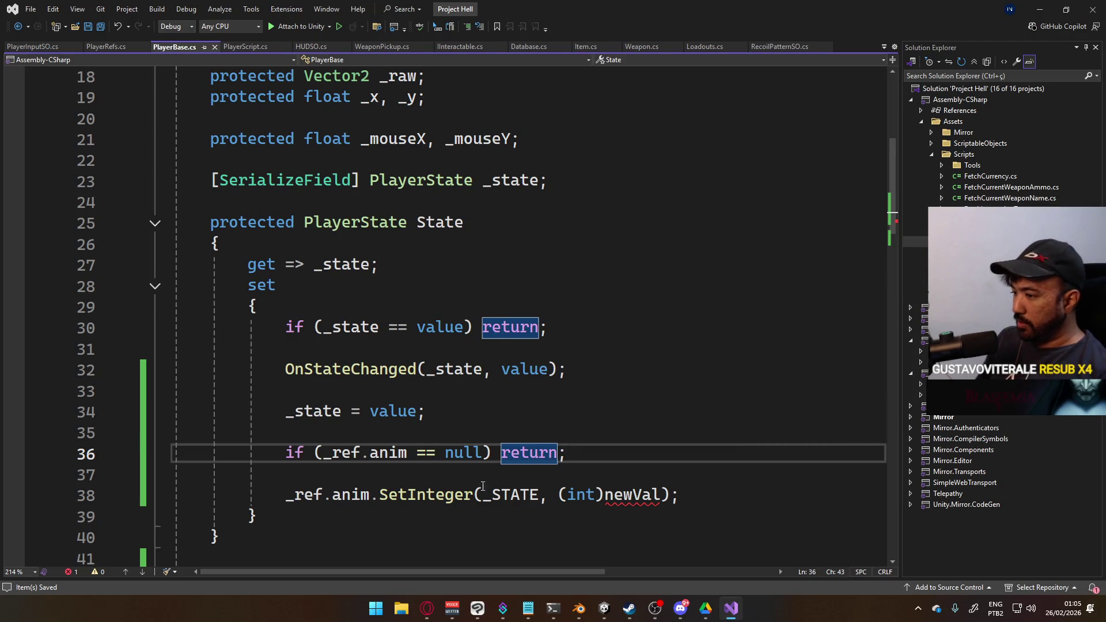
# Step: Replace newVal with value in the SetInteger(_STATE, (int) ...) call
pyautogui.click(606, 496)
pyautogui.click(708, 429)
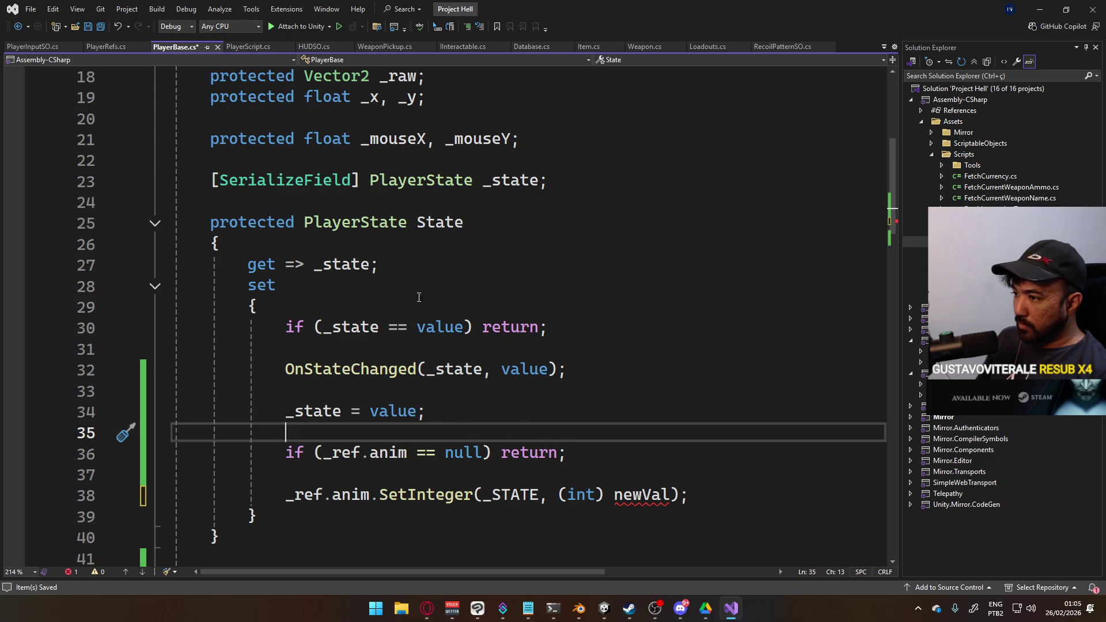
pyautogui.doubleClick(399, 407)
pyautogui.hotkey('ctrl', 'c')
pyautogui.click(634, 494)
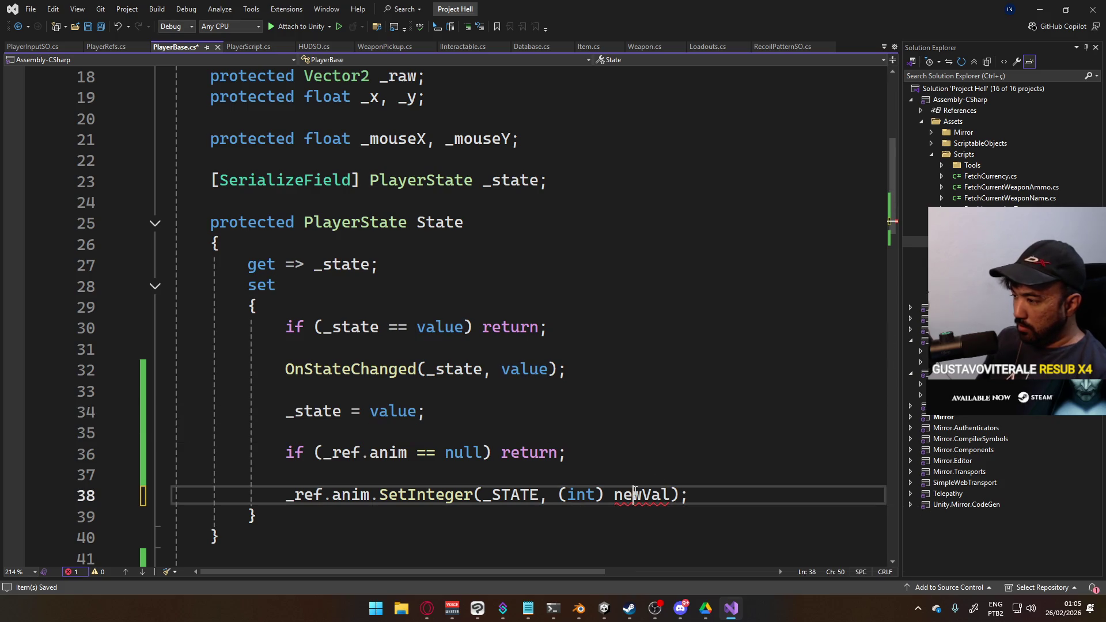
pyautogui.doubleClick(640, 495)
pyautogui.hotkey('ctrl', 'v')
pyautogui.click(662, 437)
pyautogui.click(614, 495)
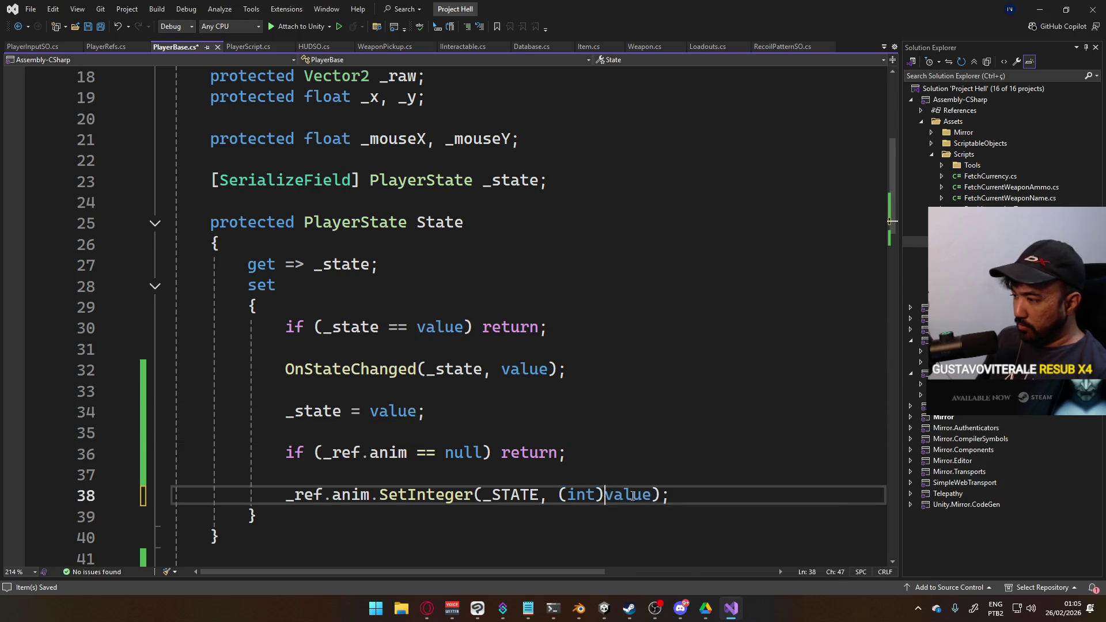
pyautogui.click(631, 439)
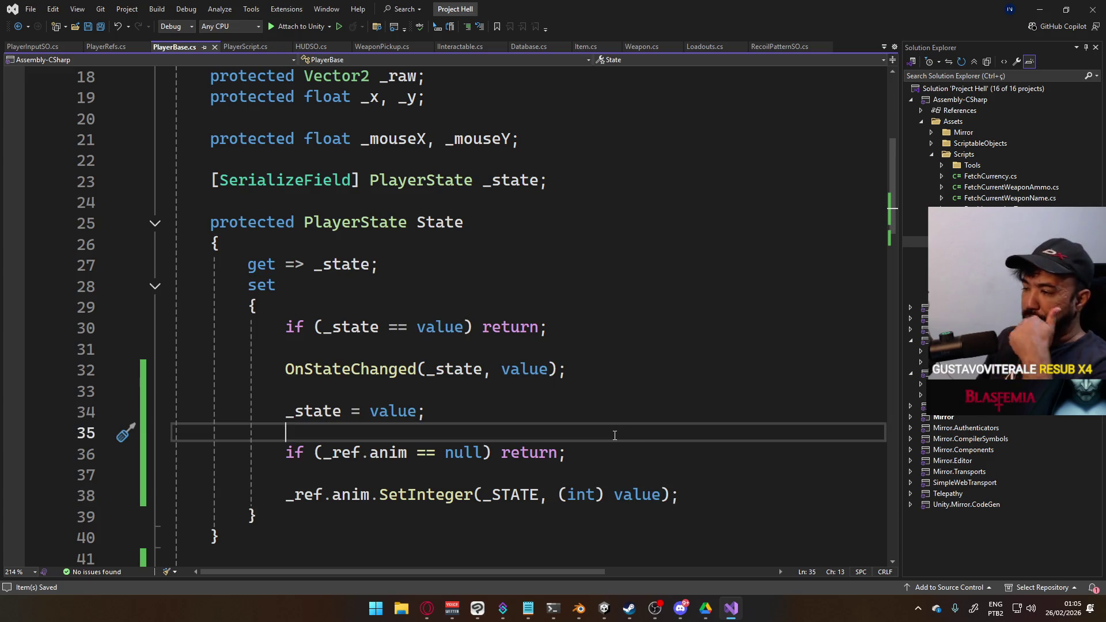
pyautogui.scroll(-6, 615, 424)
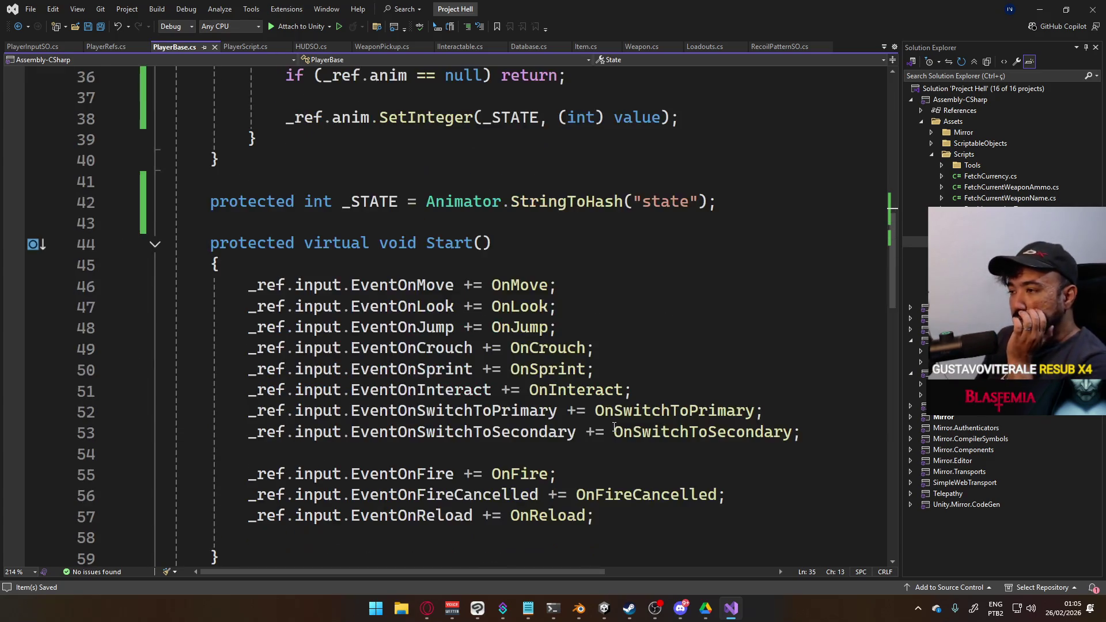
# Step: Start a '_ref.anim.SetFloat(' line at the end of PlayerBase's Update method
pyautogui.scroll(-5, 615, 428)
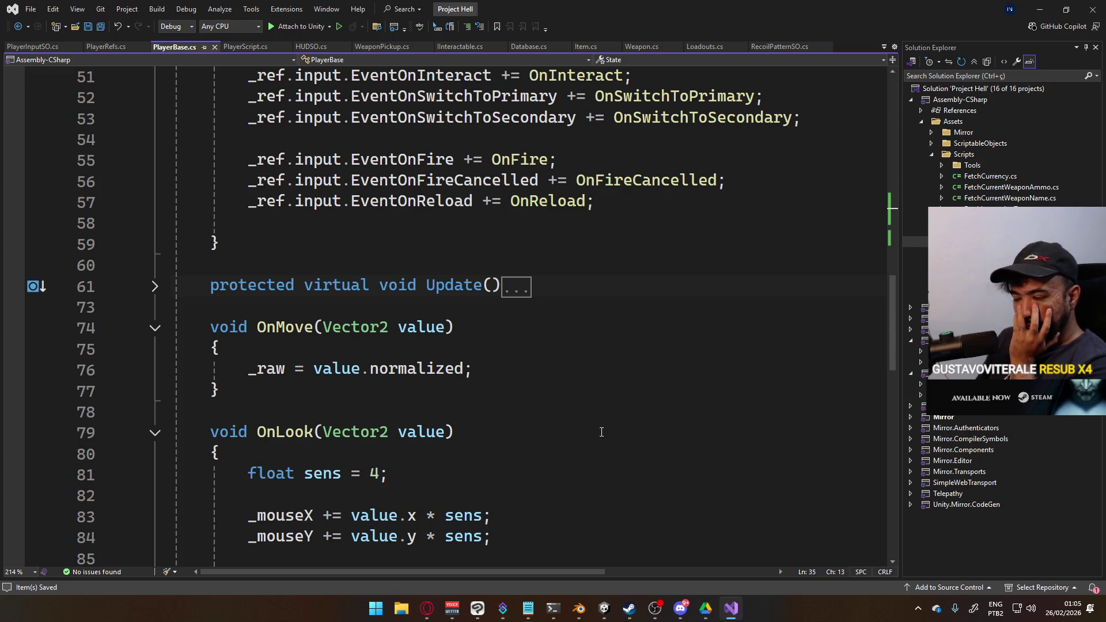
pyautogui.scroll(-4, 602, 432)
pyautogui.scroll(-3, 601, 434)
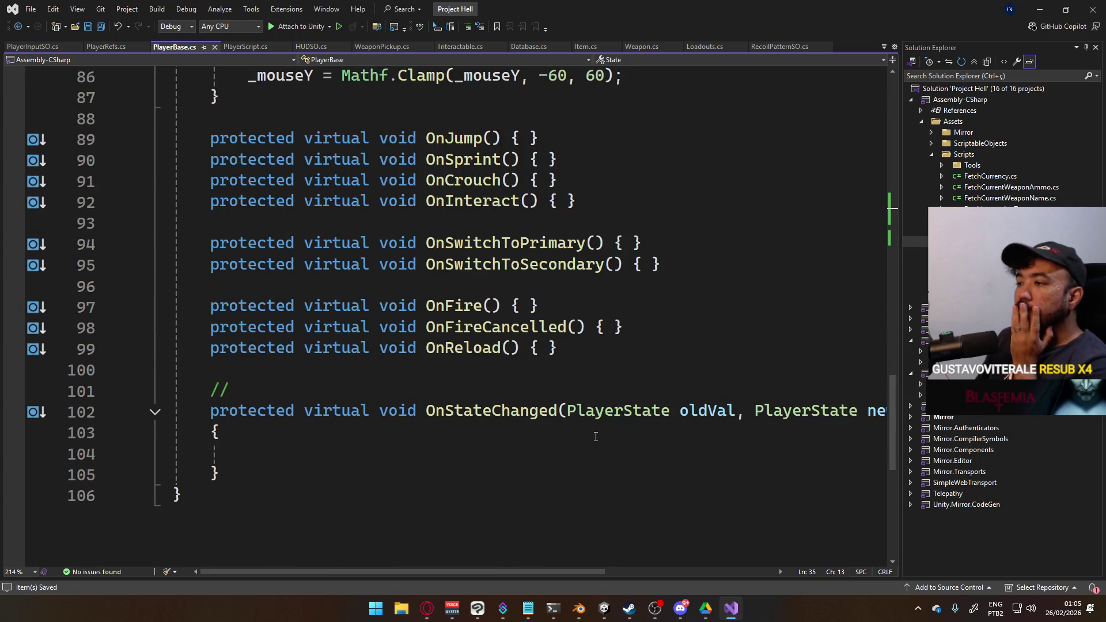
pyautogui.scroll(6, 595, 437)
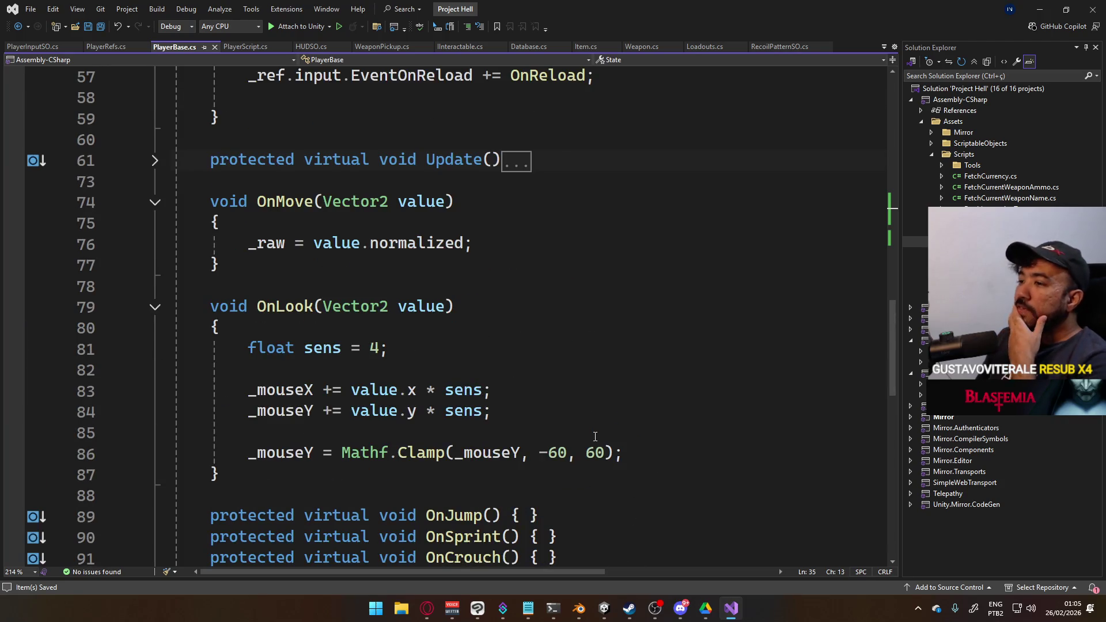
pyautogui.scroll(2, 595, 436)
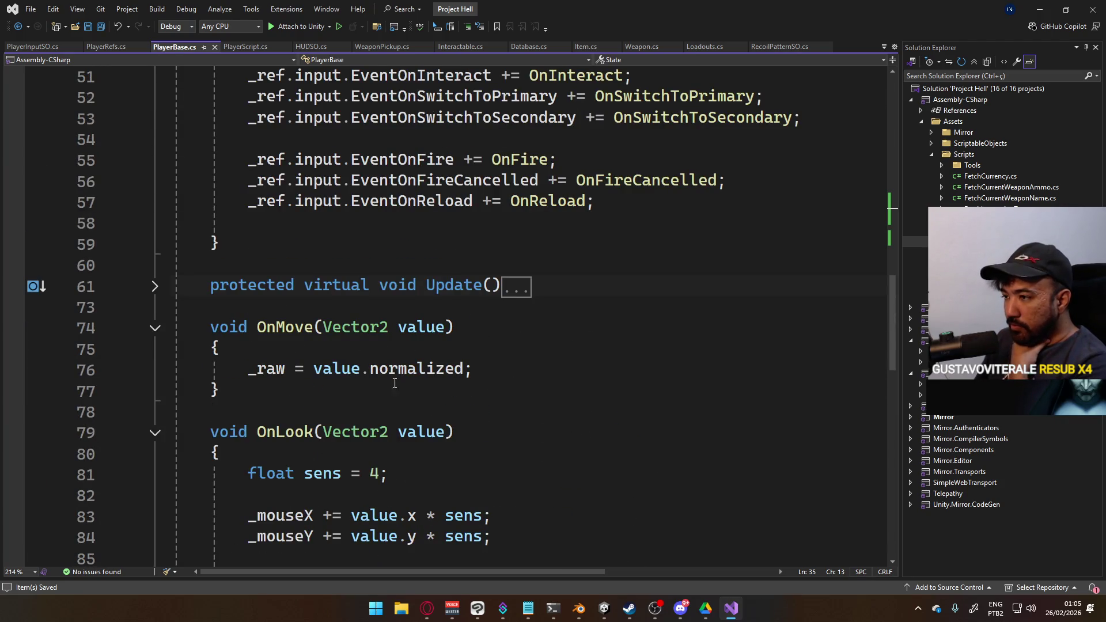
pyautogui.click(155, 288)
pyautogui.scroll(-2, 316, 360)
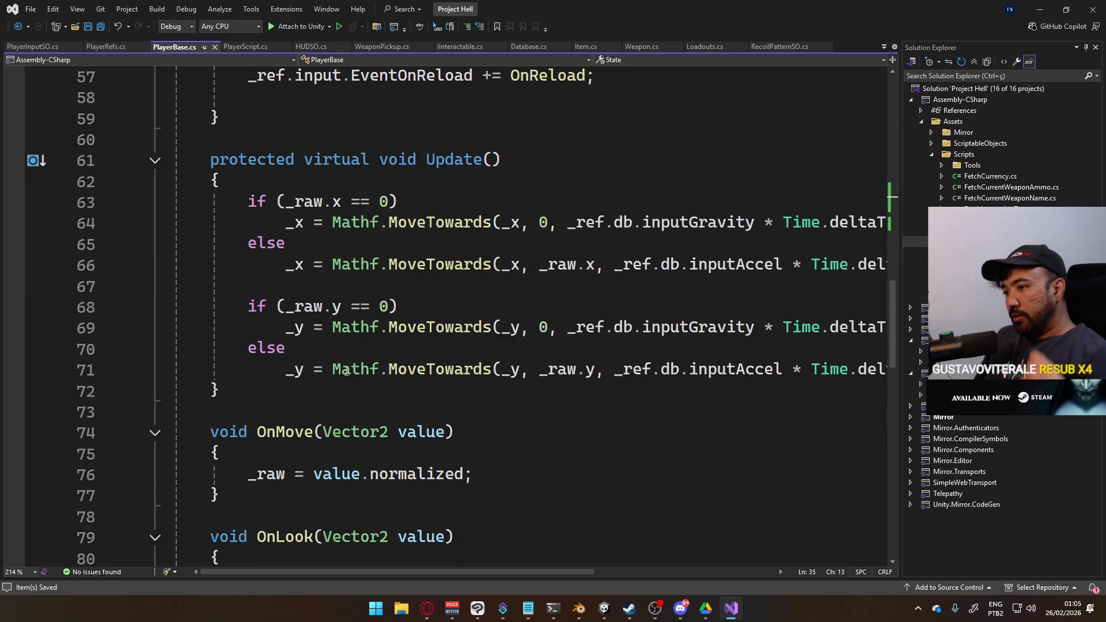
pyautogui.click(310, 391)
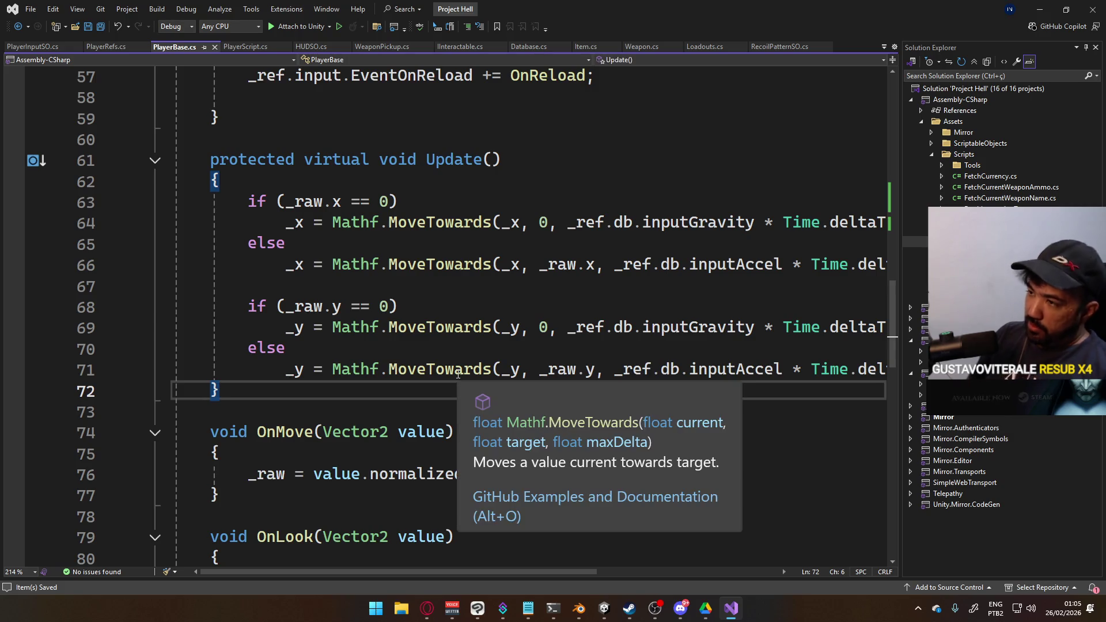
pyautogui.press('Return')
pyautogui.press('Return')
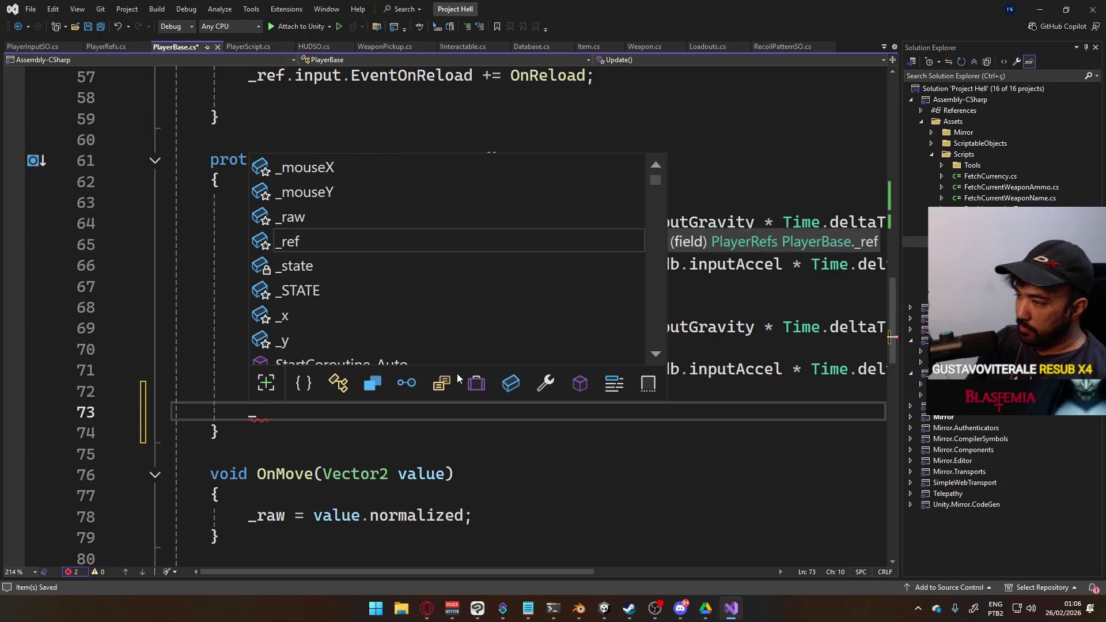
pyautogui.write('re')
pyautogui.press('BackSpace')
pyautogui.press('BackSpace')
pyautogui.write('ref.anim.')
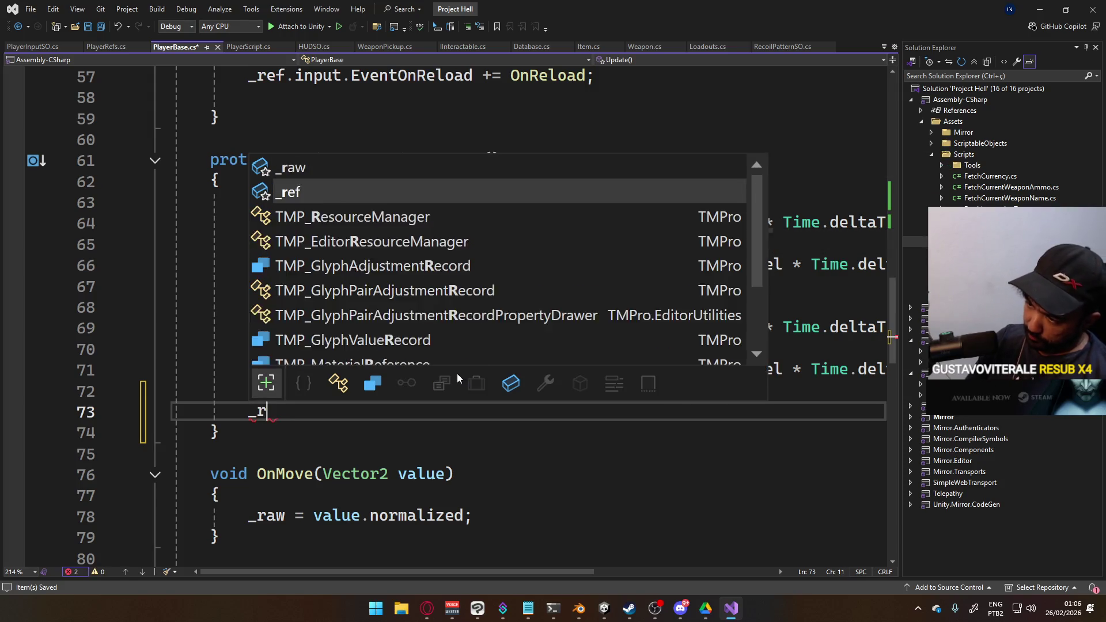
pyautogui.write('SetFloat(')
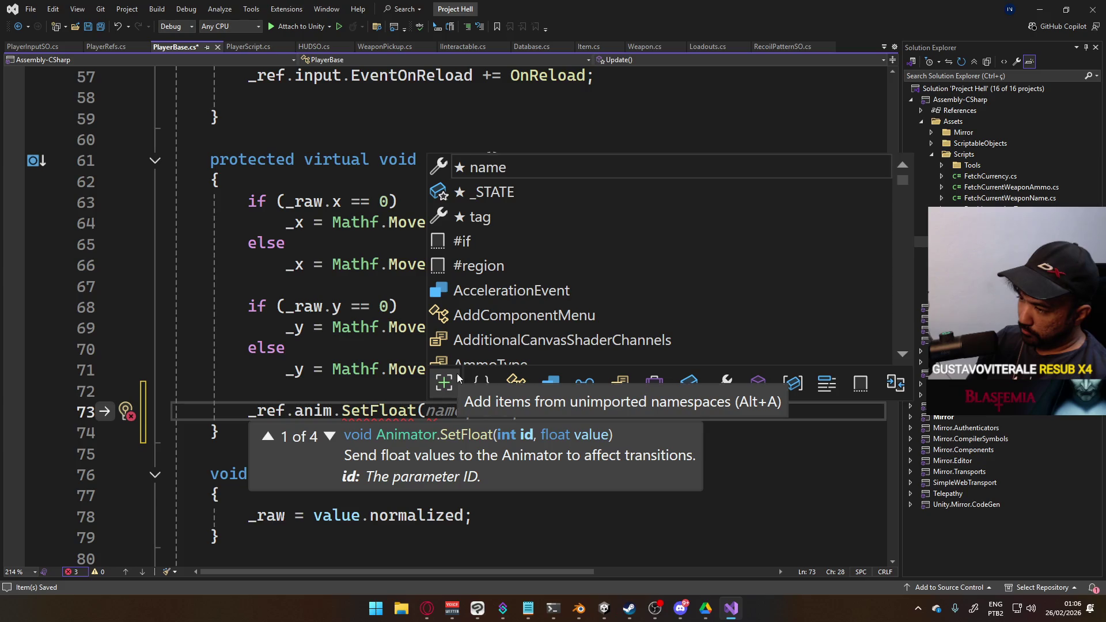
pyautogui.click(287, 244)
# Step: Move to the end of the _STATE hash field declaration
pyautogui.scroll(4, 330, 249)
pyautogui.scroll(12, 330, 249)
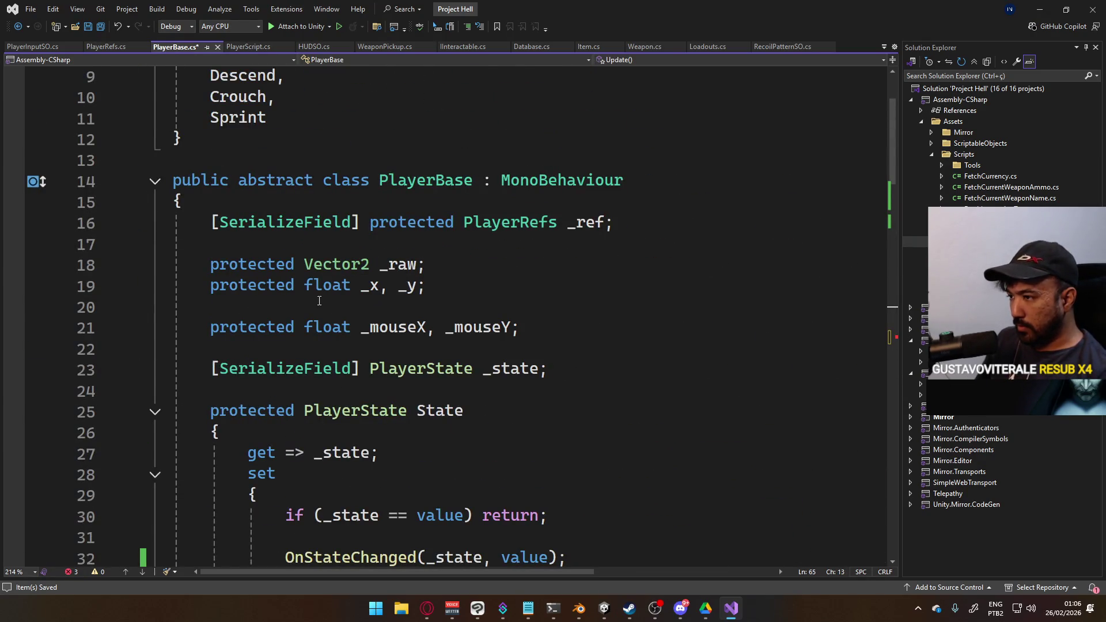
pyautogui.scroll(-7, 334, 307)
pyautogui.click(776, 333)
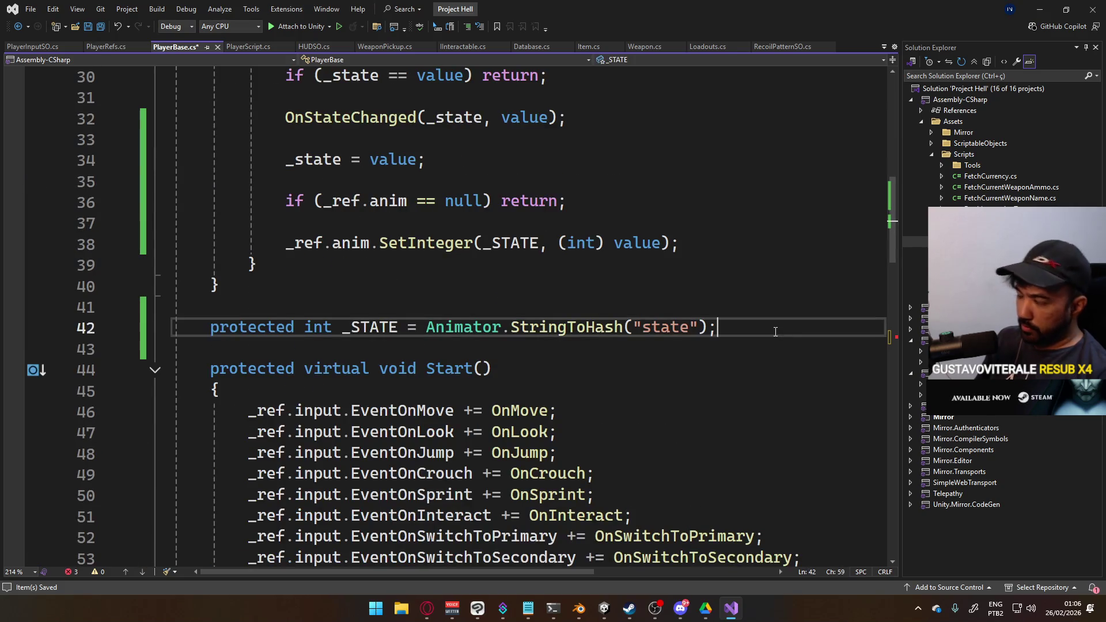
# Step: Add protected _X and _Y fields using Animator.StringToHash("x") and ("y"), then save
pyautogui.press('Return')
pyautogui.write('protecte')
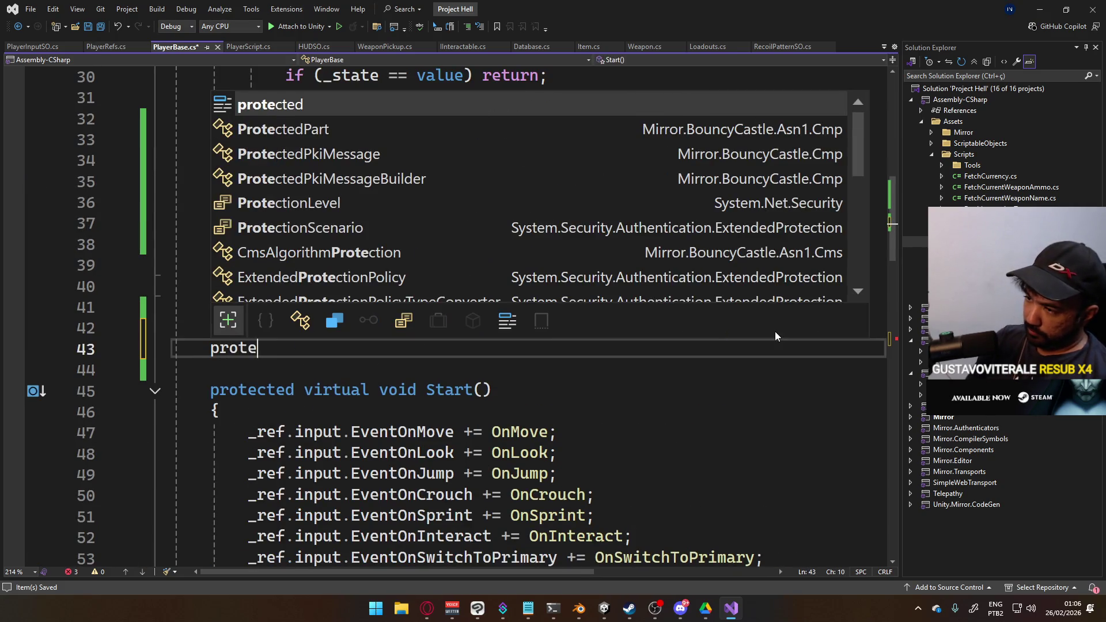
pyautogui.write('d int _X')
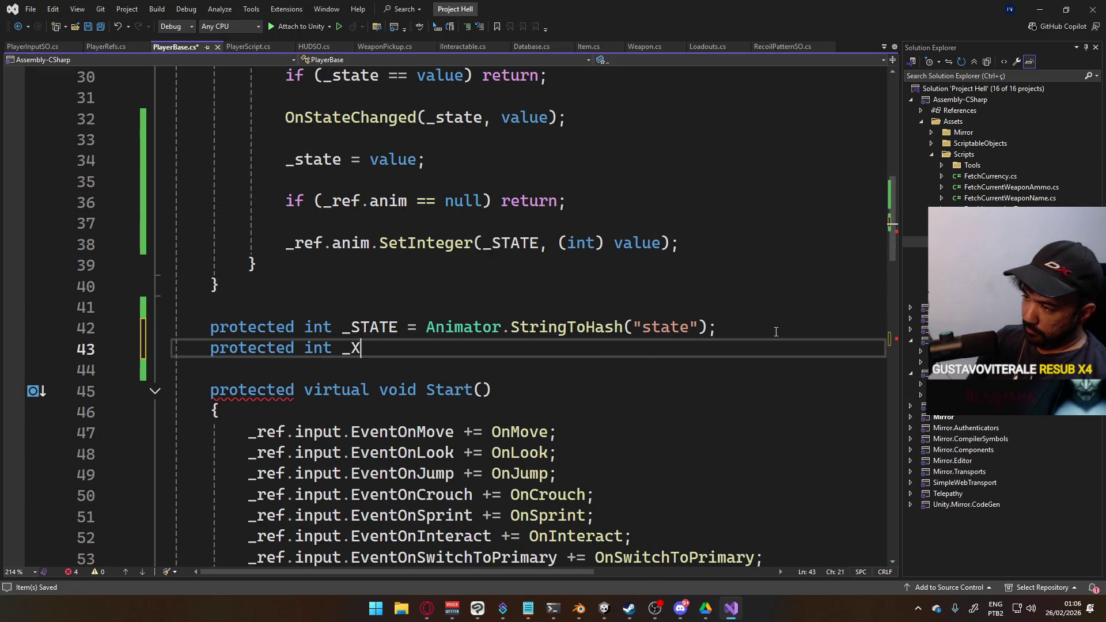
pyautogui.write(' = Animator')
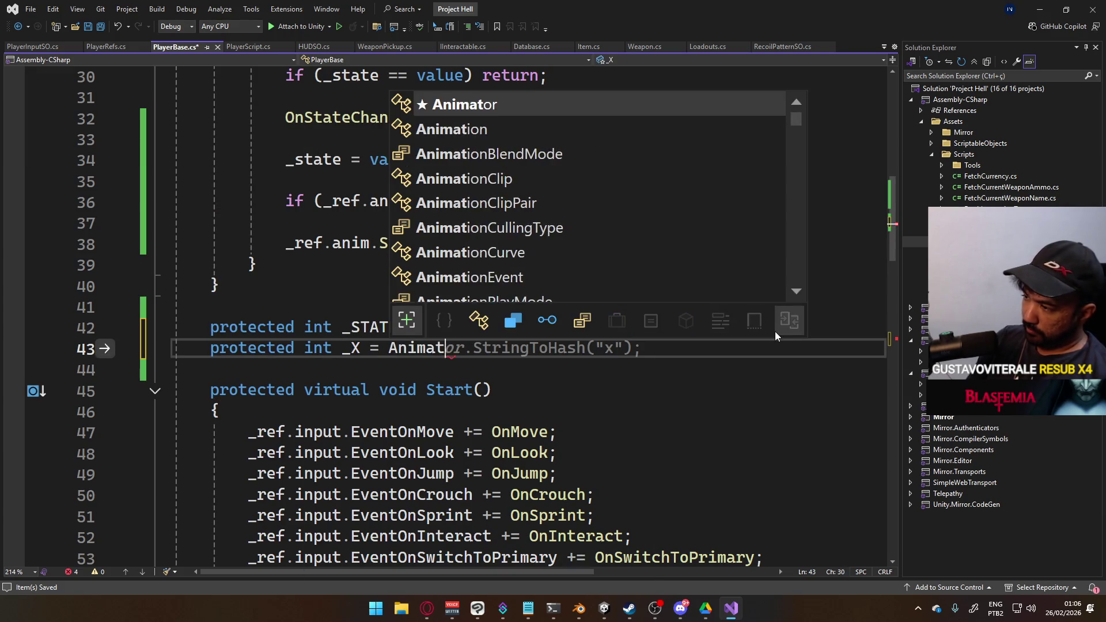
pyautogui.press('Tab')
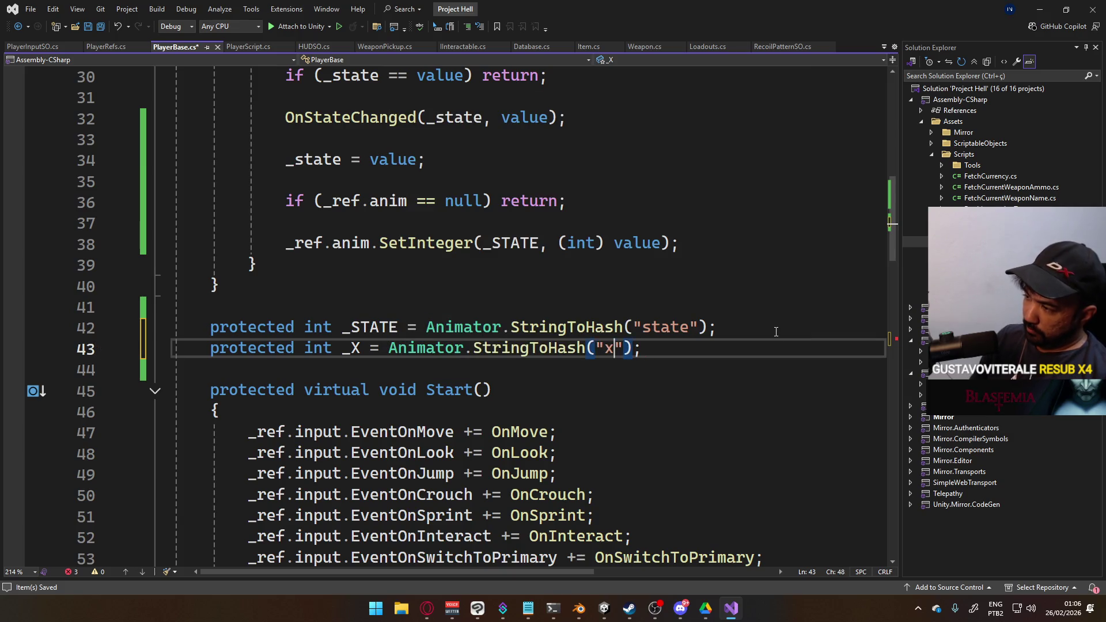
pyautogui.press('Right')
pyautogui.press('Right')
pyautogui.press('Right')
pyautogui.press('Return')
pyautogui.write('p')
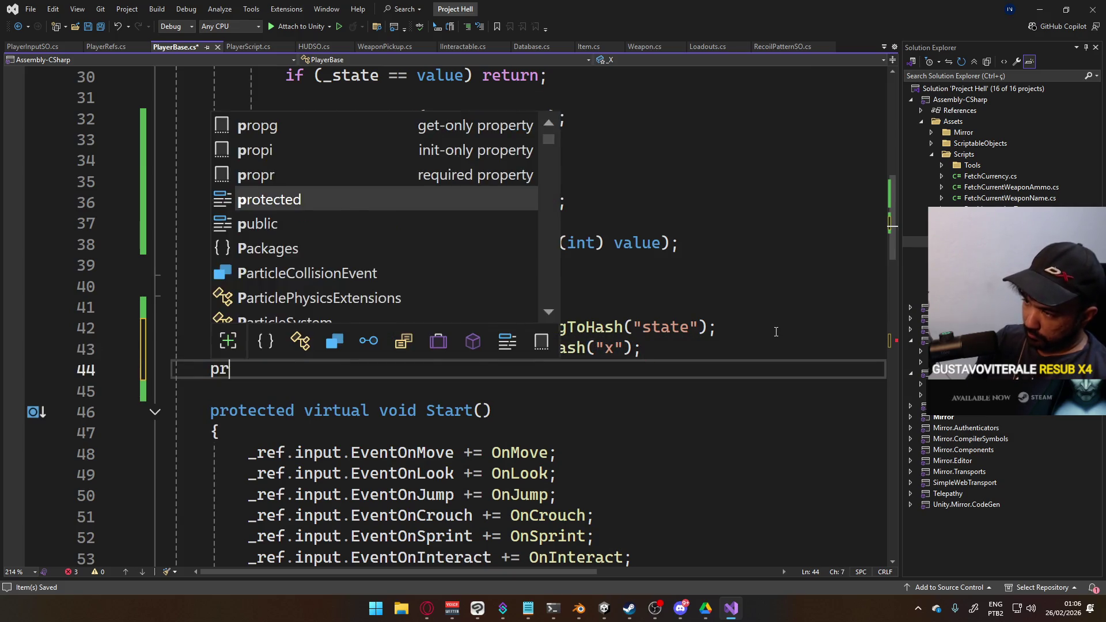
pyautogui.write('rotected int _')
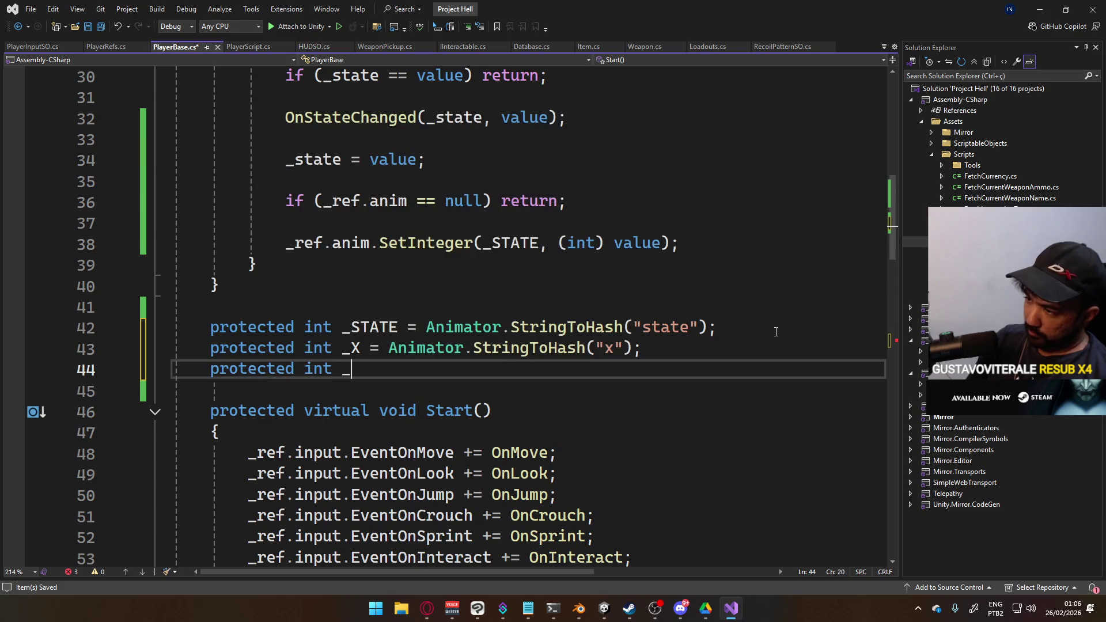
pyautogui.write('Y =')
pyautogui.press('Tab')
pyautogui.hotkey('ctrl', 's')
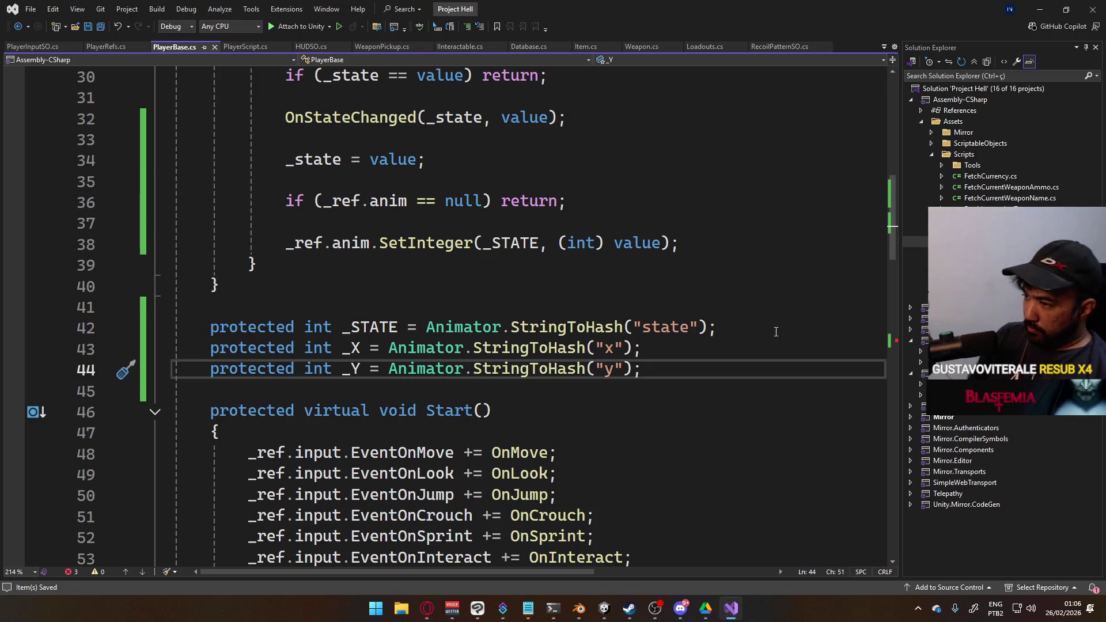
# Step: Finish Update with SetFloat(_X, _x) and SetFloat(_Y, _y) calls and save
pyautogui.scroll(-9, 692, 346)
pyautogui.scroll(7, 647, 358)
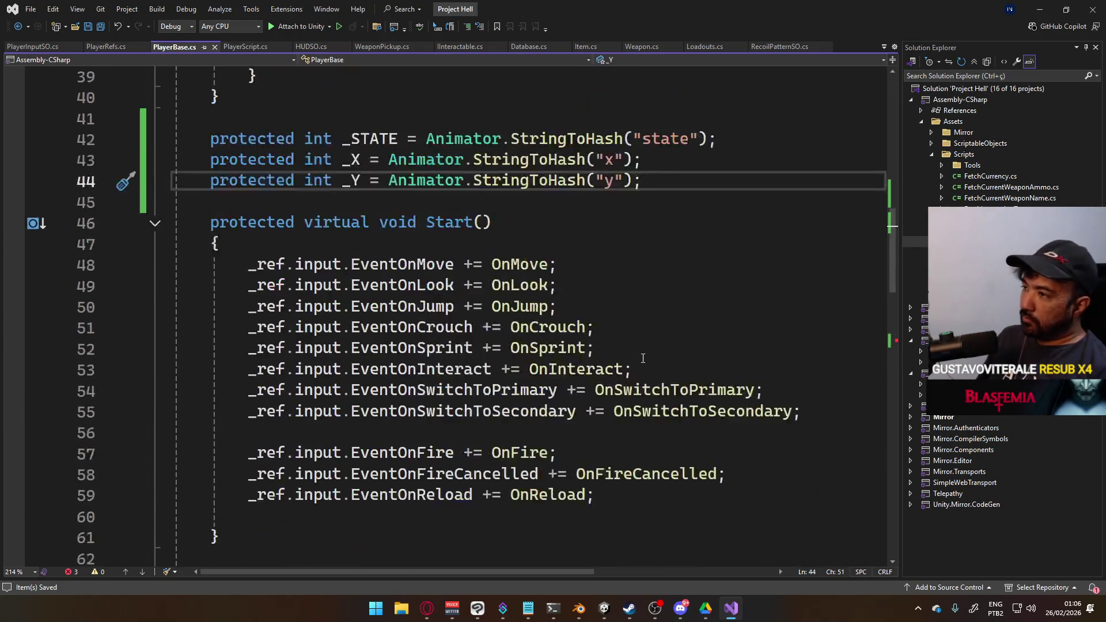
pyautogui.scroll(-8, 427, 304)
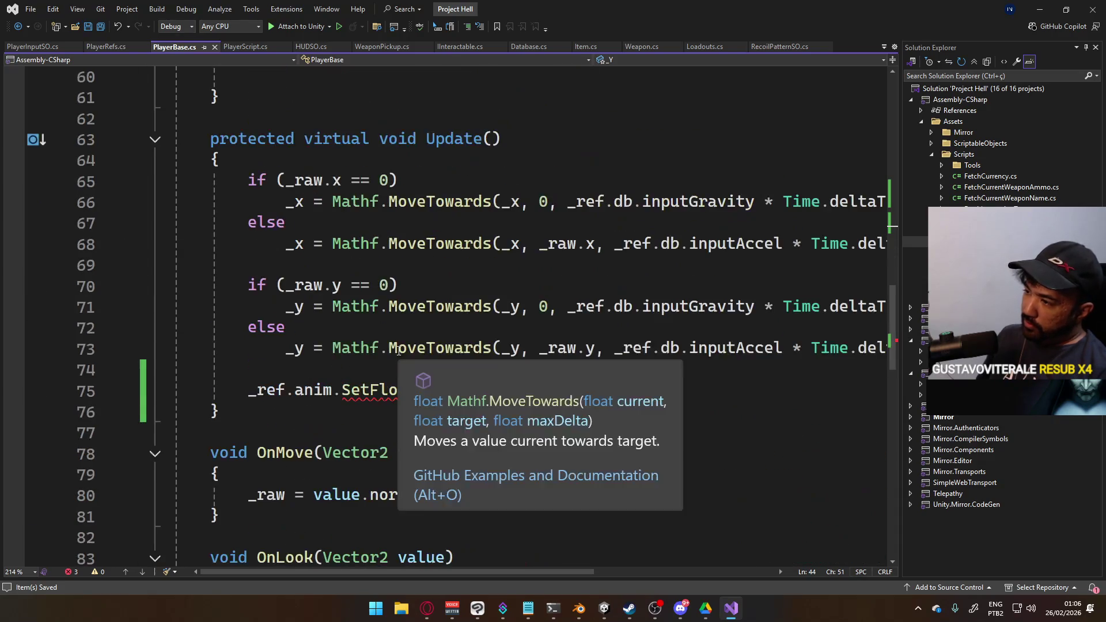
pyautogui.click(453, 392)
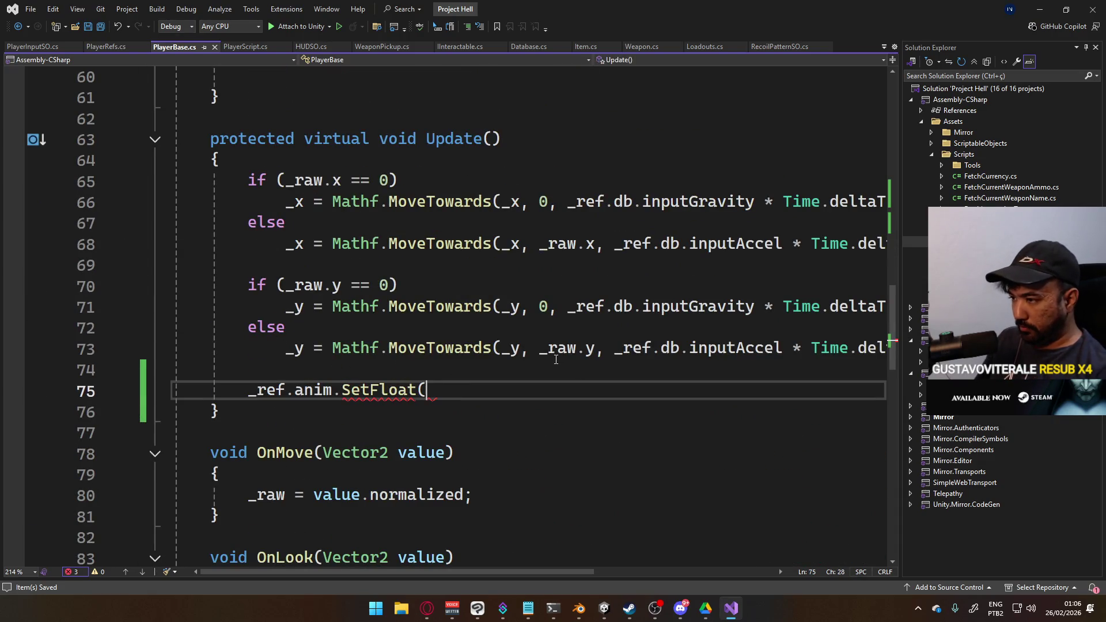
pyautogui.write('_X,')
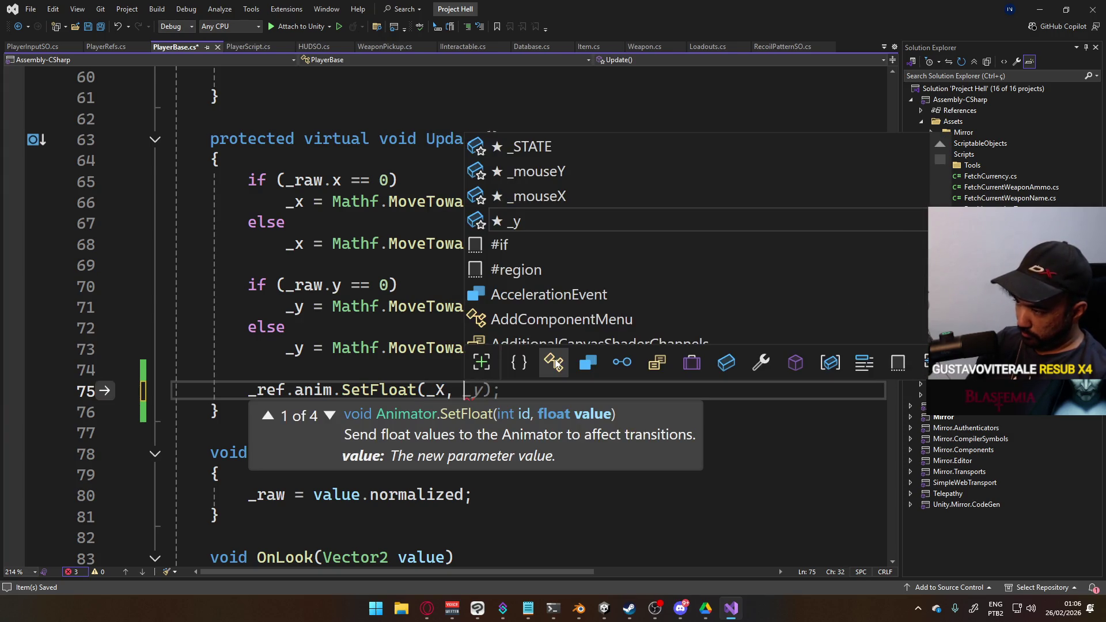
pyautogui.write(' _x);')
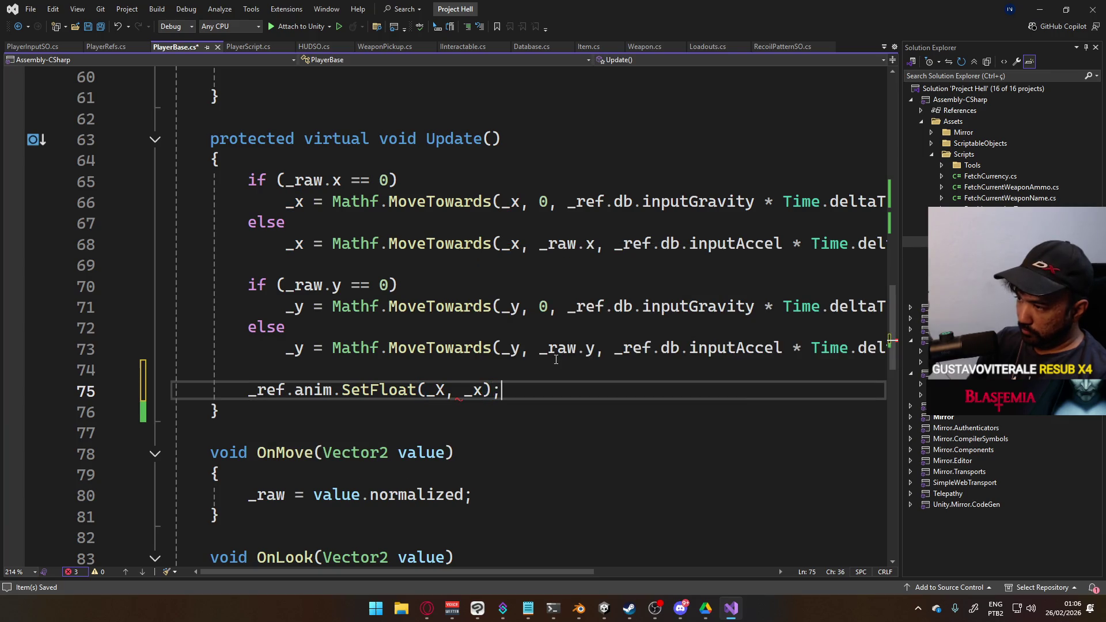
pyautogui.press('Return')
pyautogui.write('_ref.anim.setFl')
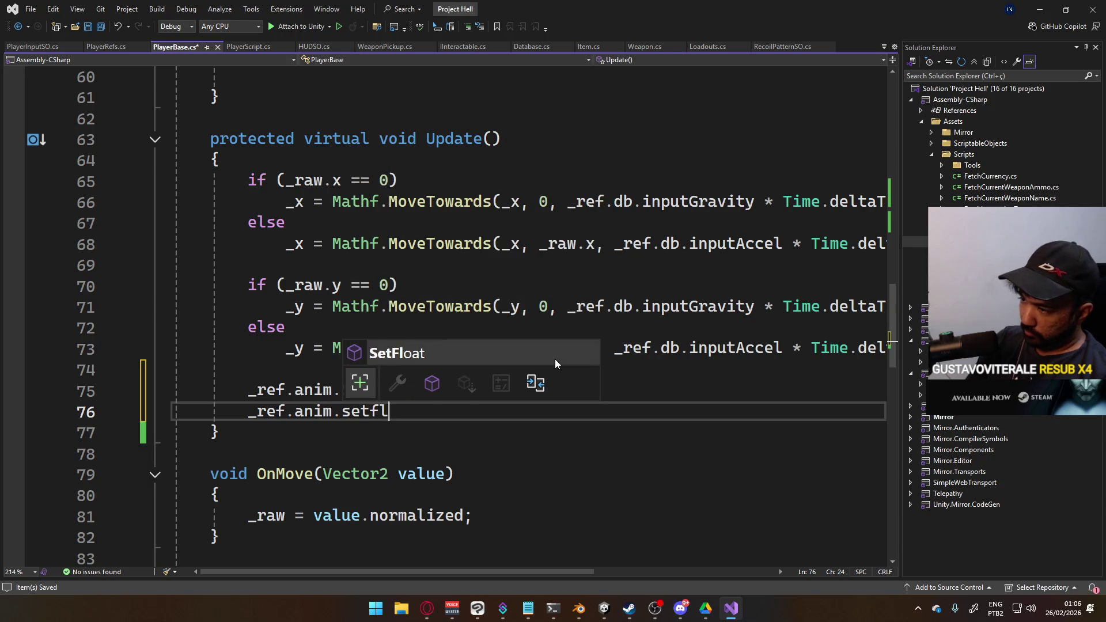
pyautogui.press('Tab')
pyautogui.write('(')
pyautogui.write('_Y,')
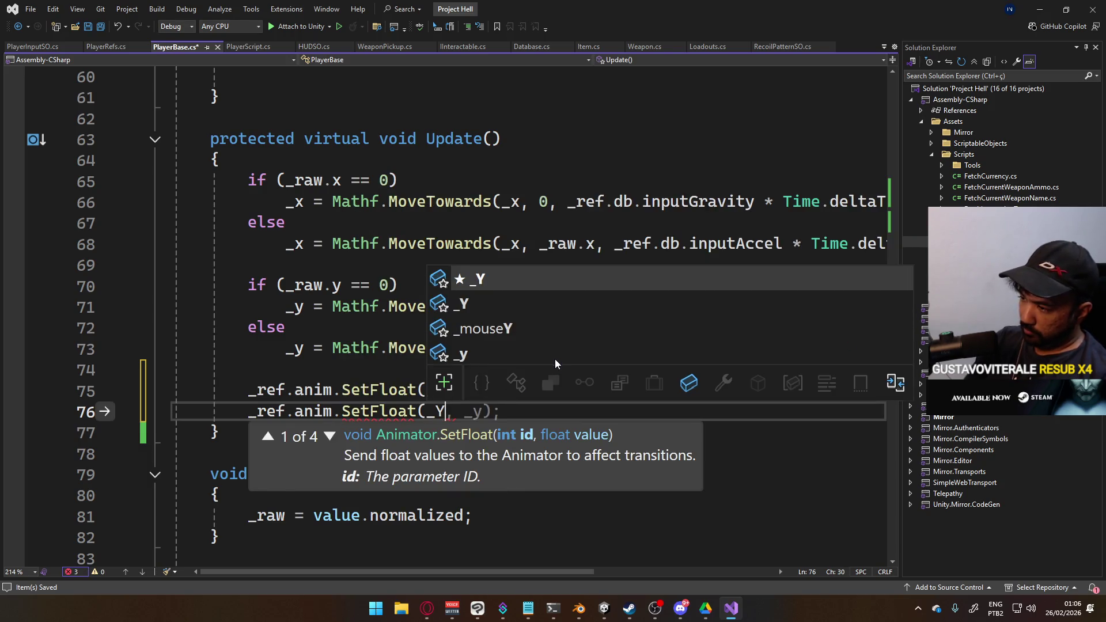
pyautogui.write(' _y(')
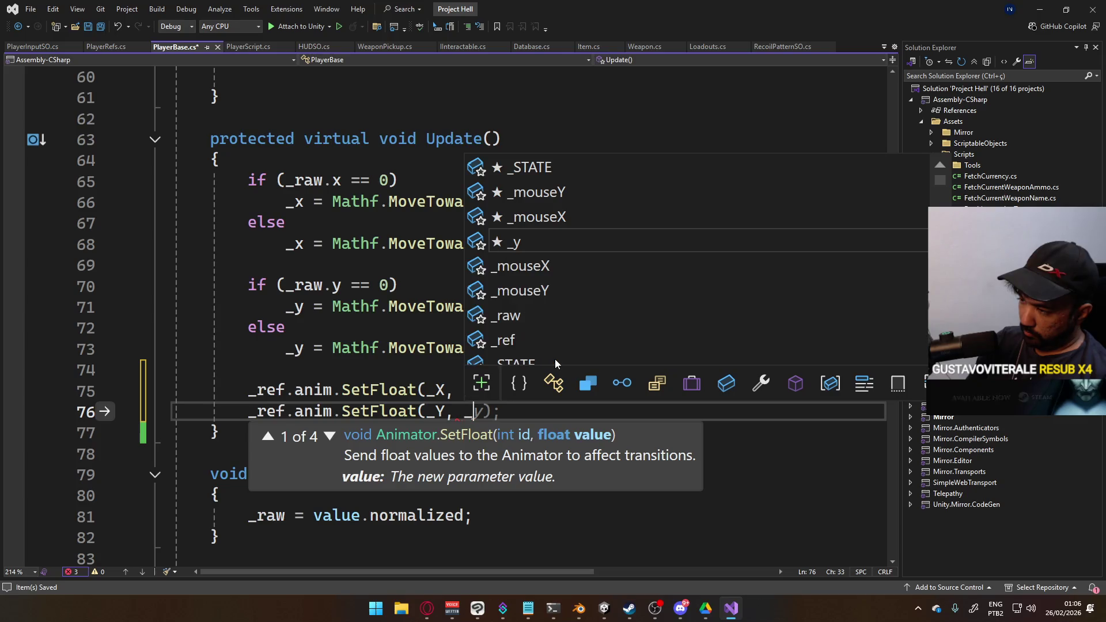
pyautogui.press('BackSpace')
pyautogui.write(');')
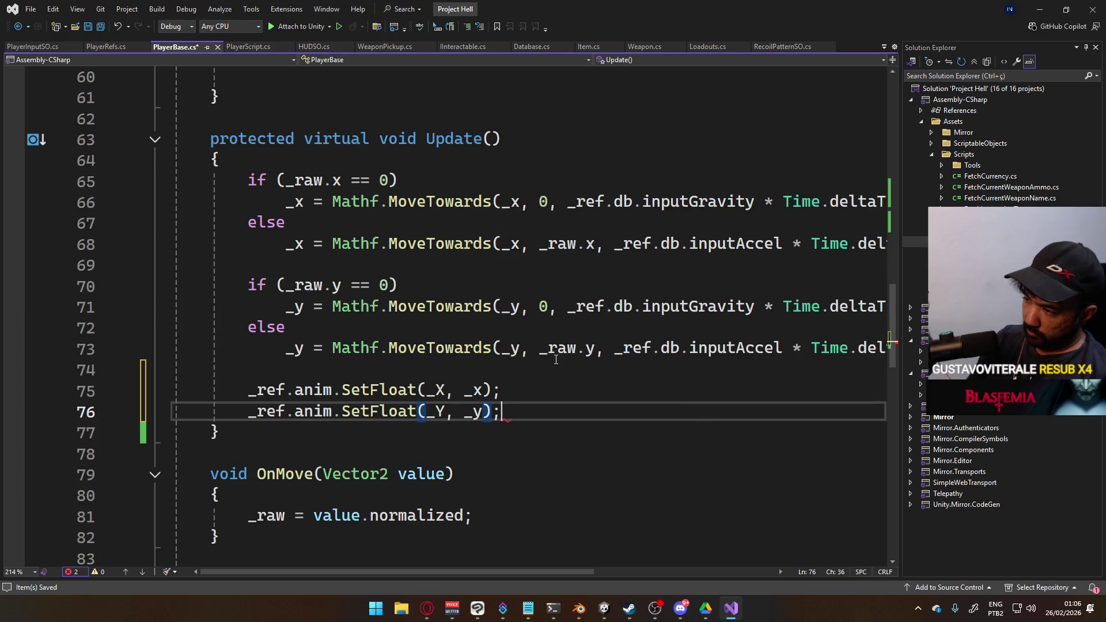
pyautogui.hotkey('ctrl', 's')
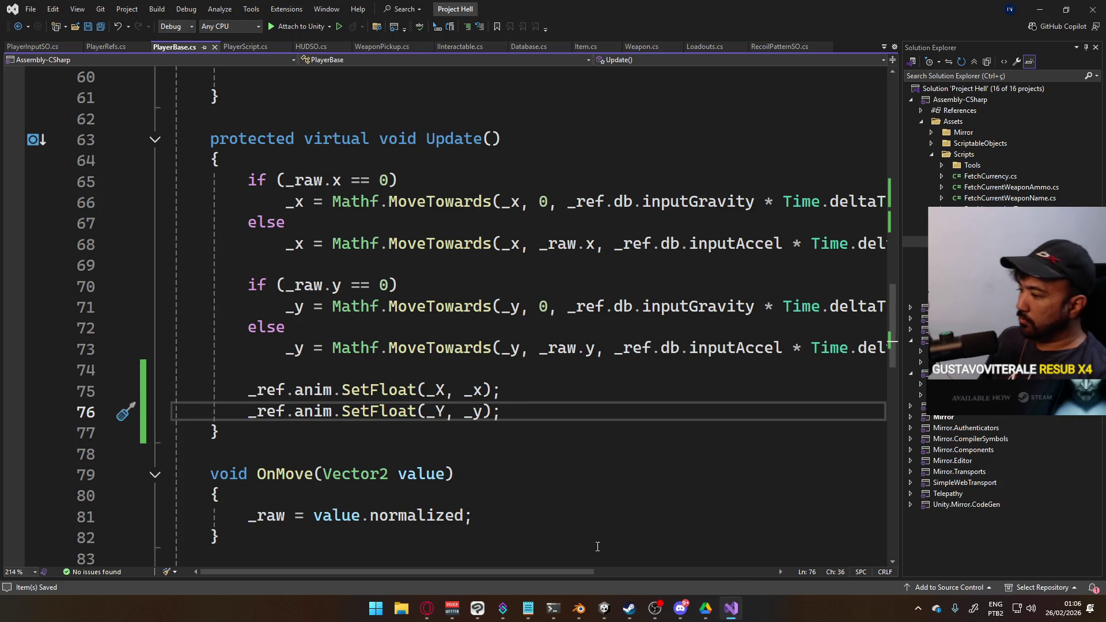
# Step: In the Viewmodel Animator's Parameters list, add an Int parameter named state, fixing the misspelling
pyautogui.moveTo(605, 609)
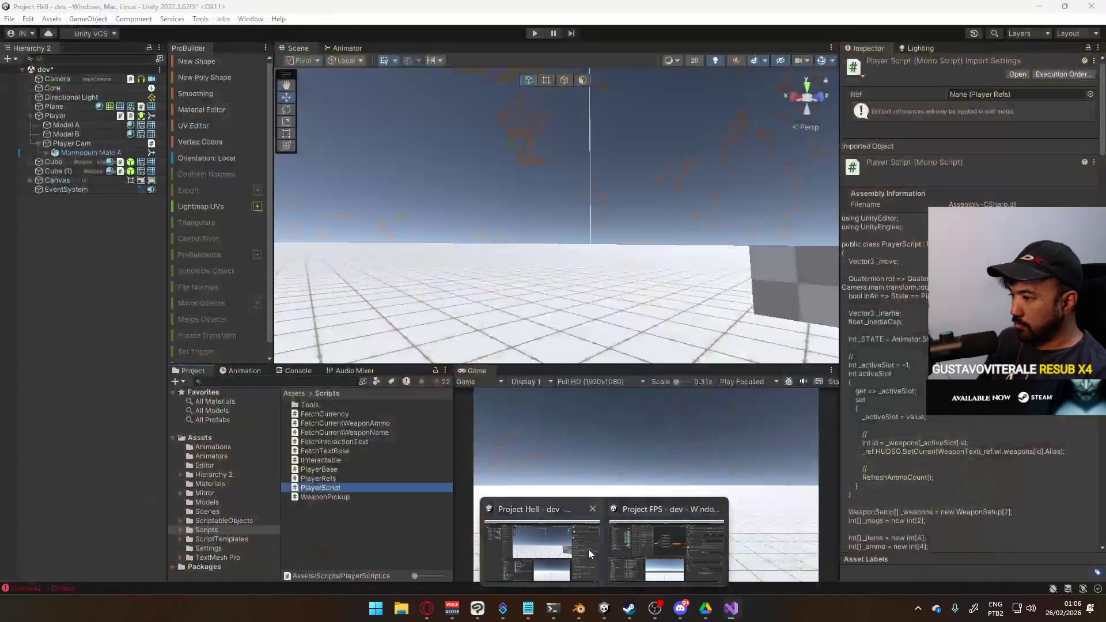
pyautogui.click(589, 551)
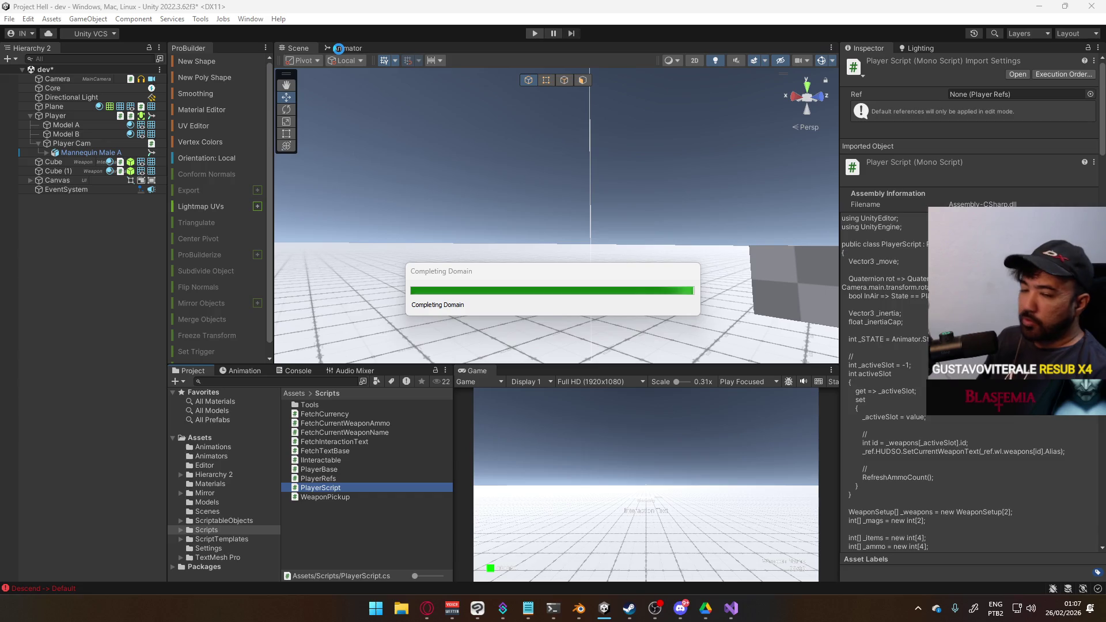
pyautogui.click(344, 50)
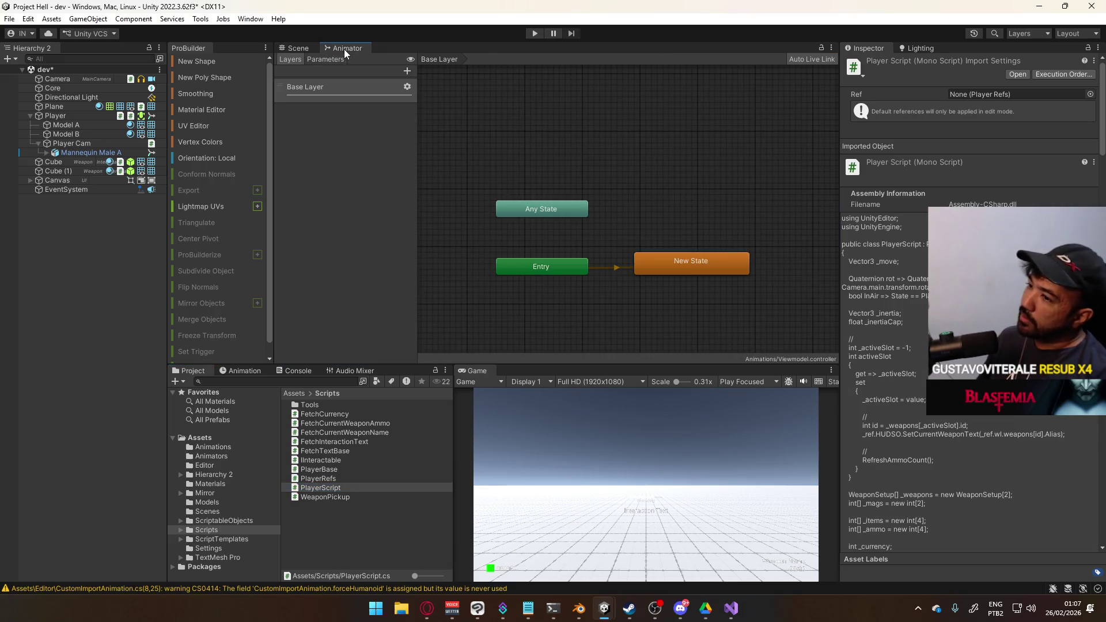
pyautogui.click(326, 60)
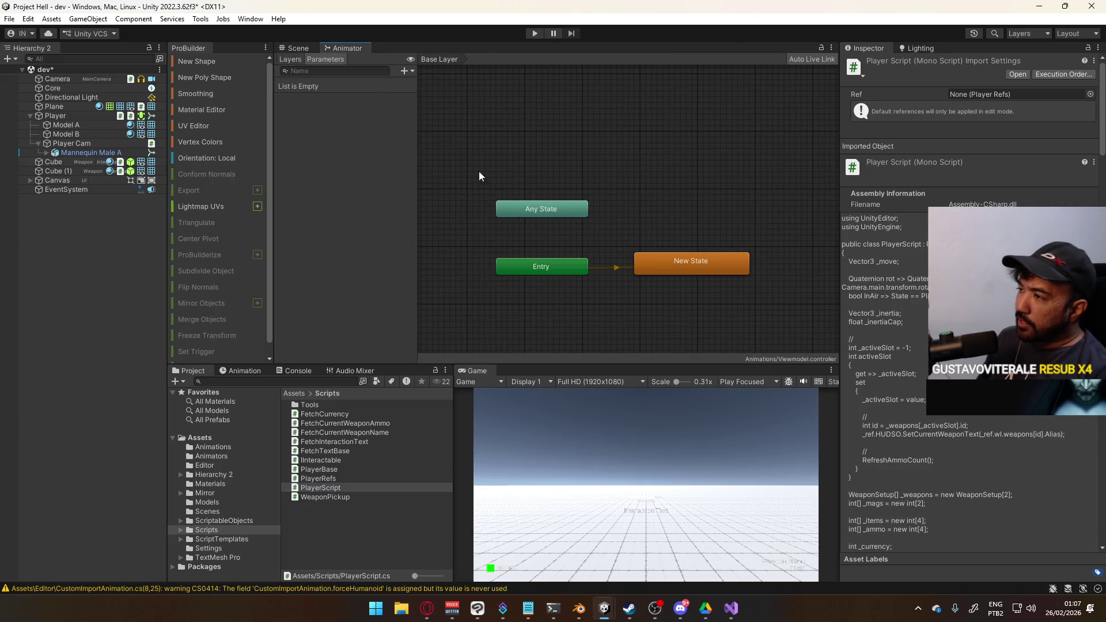
pyautogui.click(404, 71)
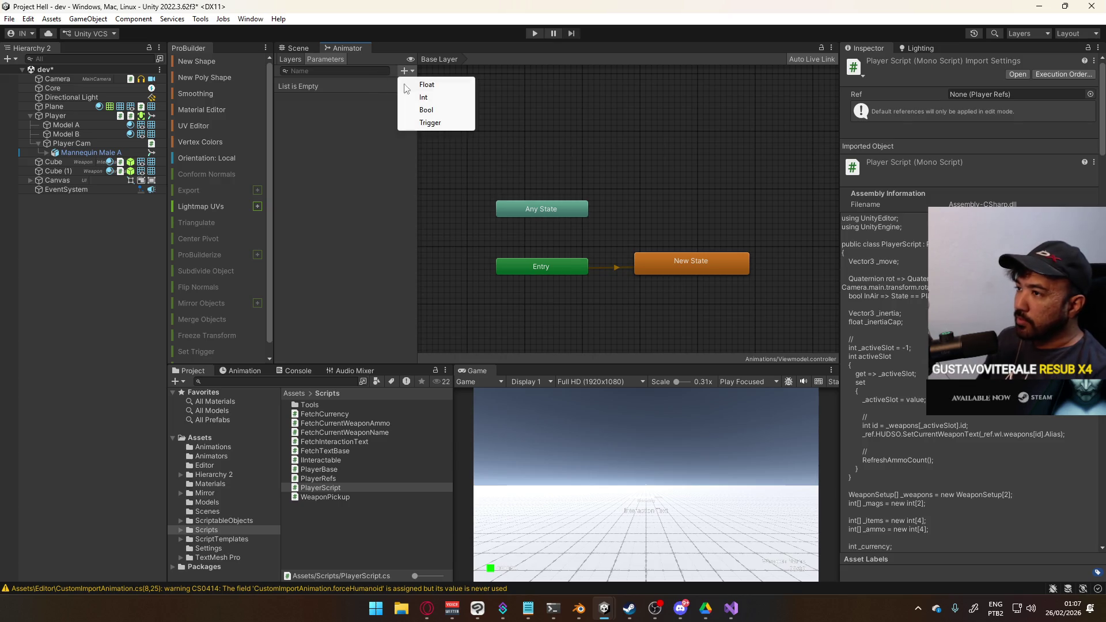
pyautogui.click(443, 94)
pyautogui.write('staete')
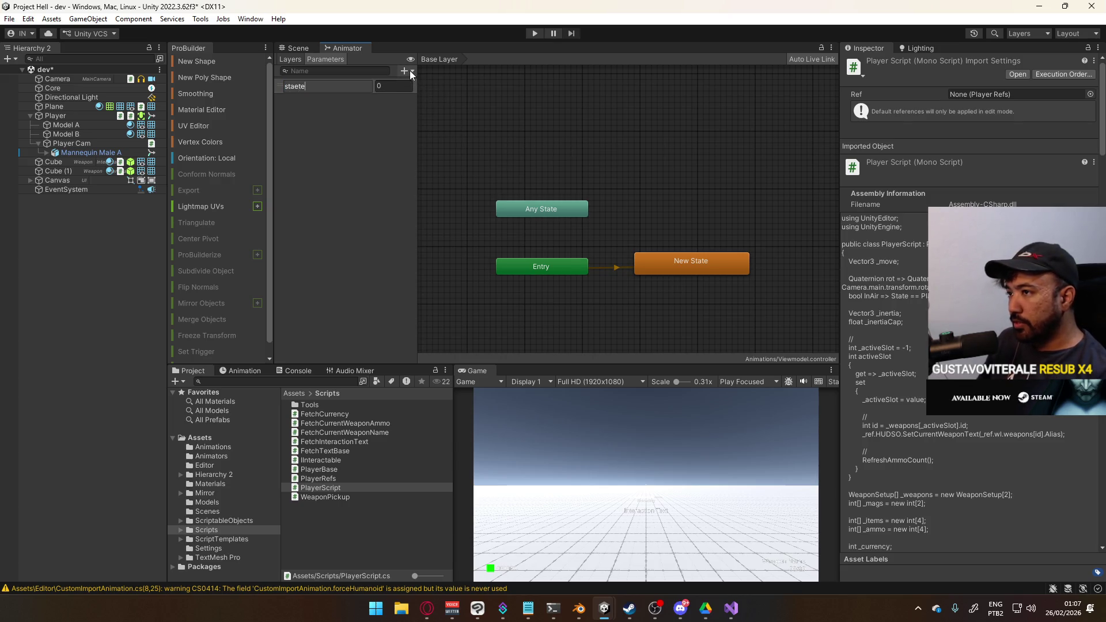
pyautogui.press('Return')
pyautogui.doubleClick(311, 86)
pyautogui.write('state')
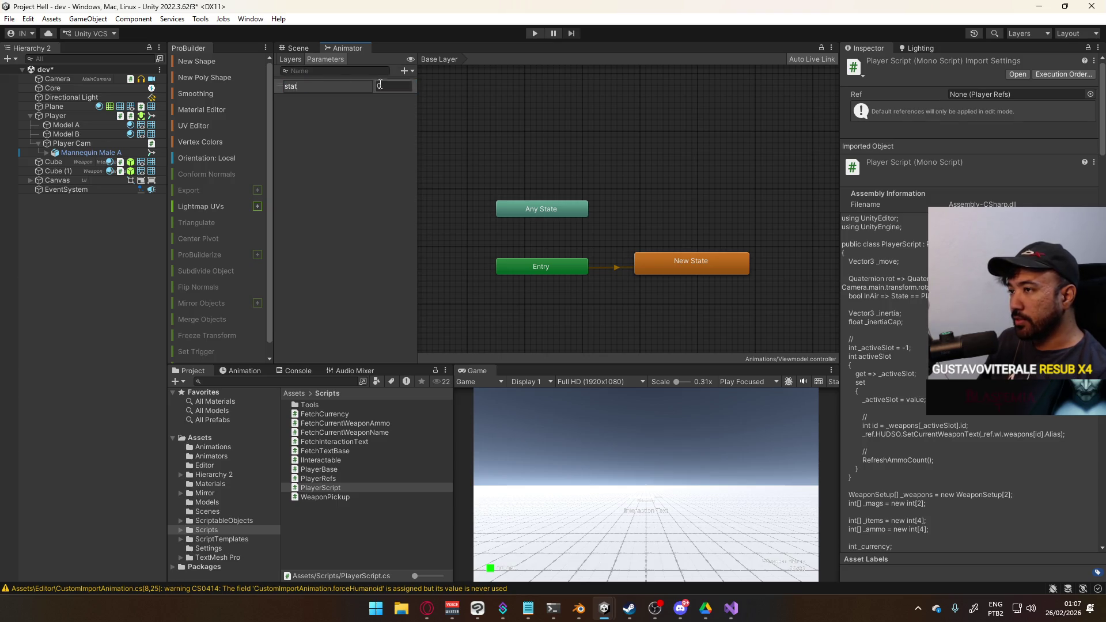
pyautogui.press('Return')
# Step: Add two more Int parameters named x and y
pyautogui.click(405, 70)
pyautogui.click(424, 98)
pyautogui.write('x')
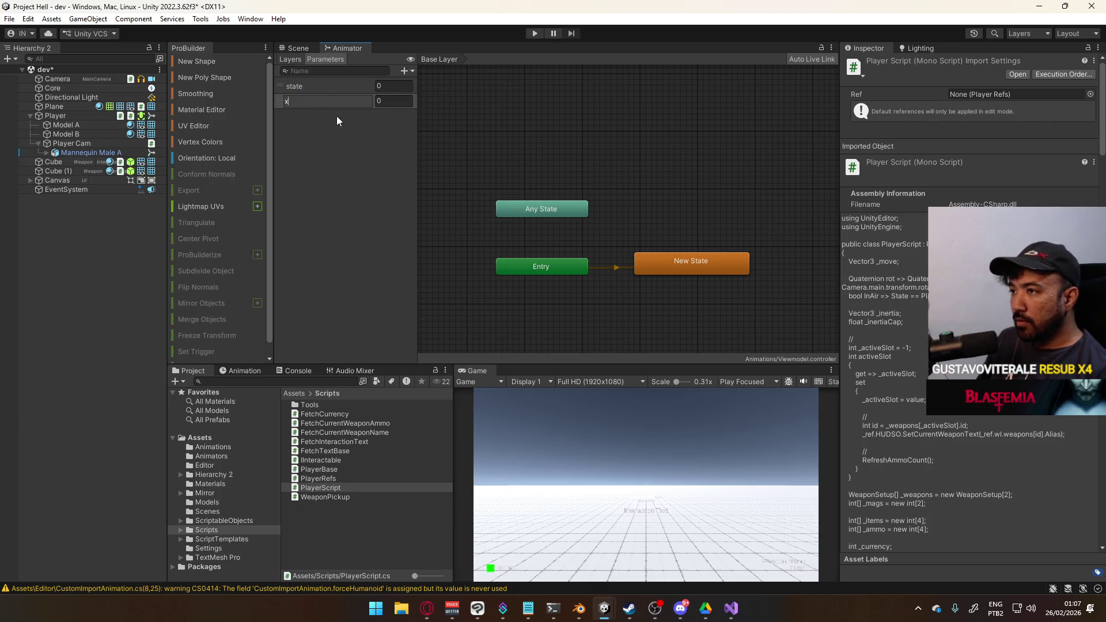
pyautogui.press('Return')
pyautogui.click(405, 71)
pyautogui.click(423, 97)
pyautogui.write('y')
pyautogui.press('Return')
pyautogui.scroll(3, 600, 274)
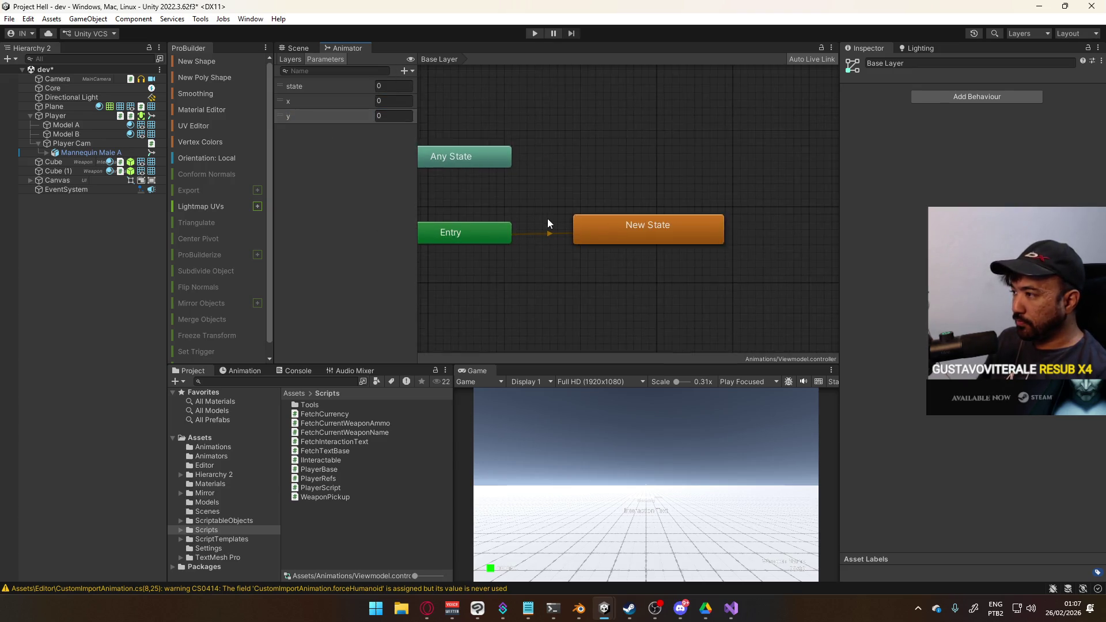
# Step: Create a new blend tree inside the New State node
pyautogui.click(627, 242)
pyautogui.doubleClick(627, 239)
pyautogui.click(600, 222)
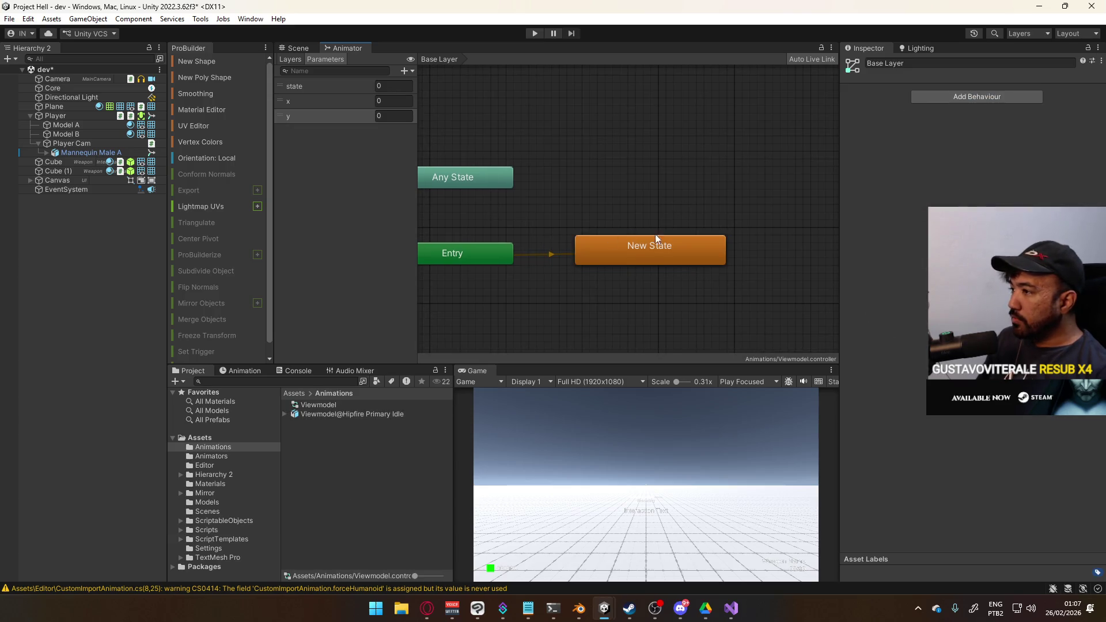
pyautogui.click(634, 254)
pyautogui.rightClick(996, 91)
pyautogui.rightClick(639, 248)
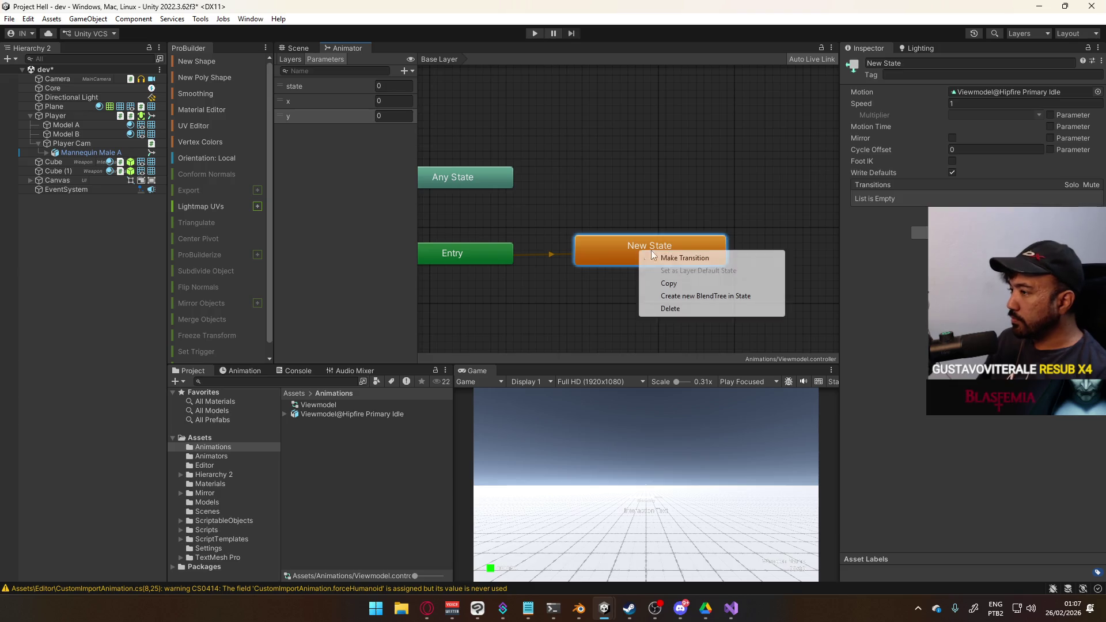
pyautogui.click(706, 295)
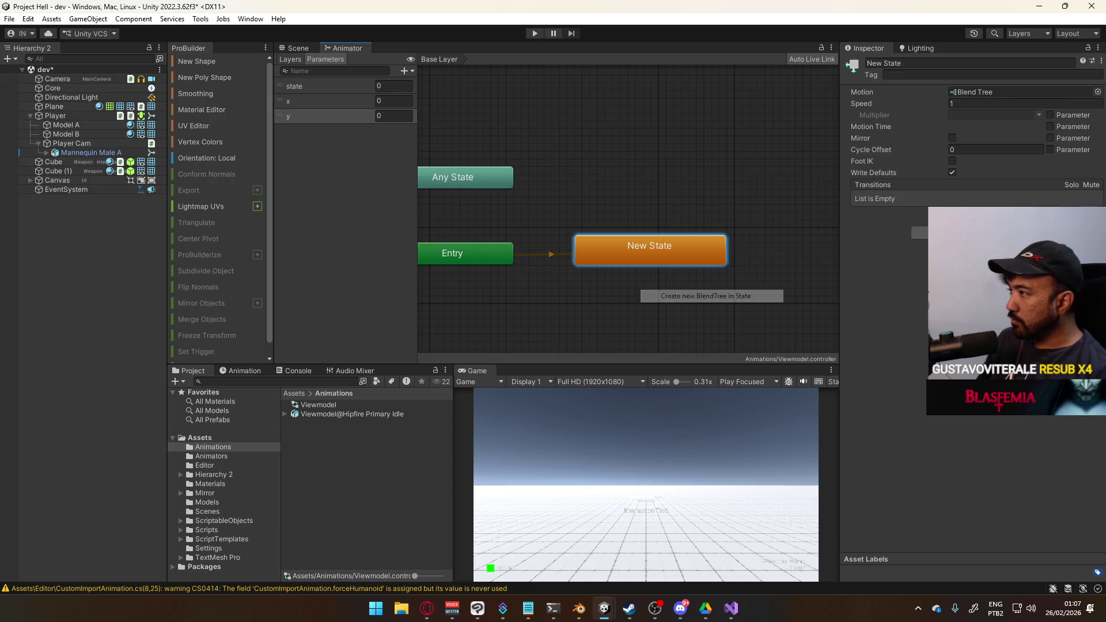
# Step: Set the blend tree to 2D Simple Directional, with y driving the second axis
pyautogui.doubleClick(976, 93)
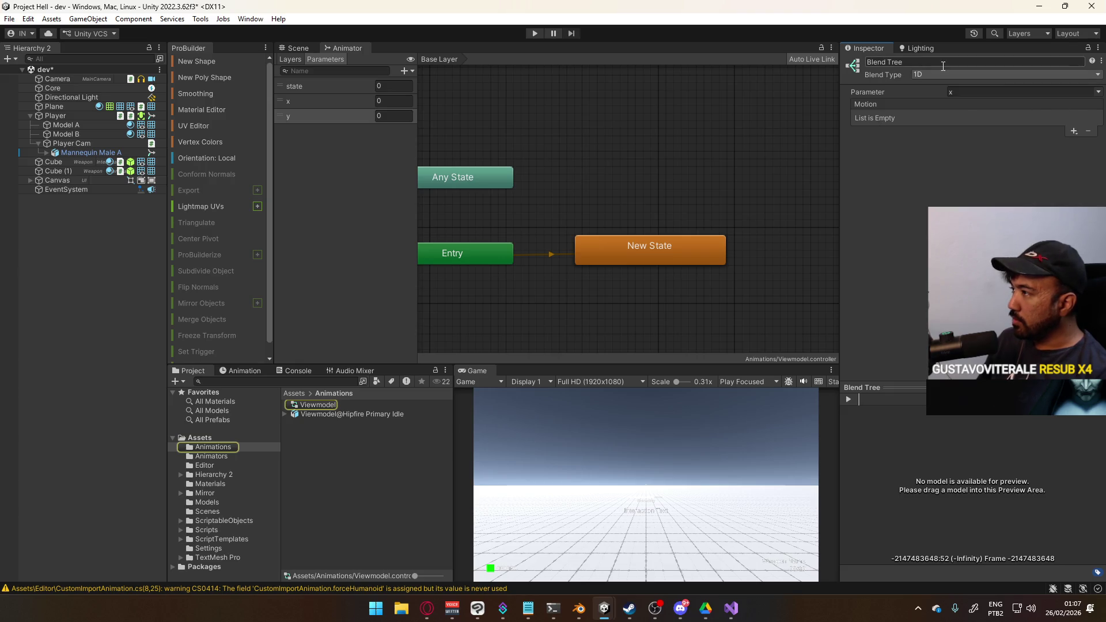
pyautogui.click(991, 74)
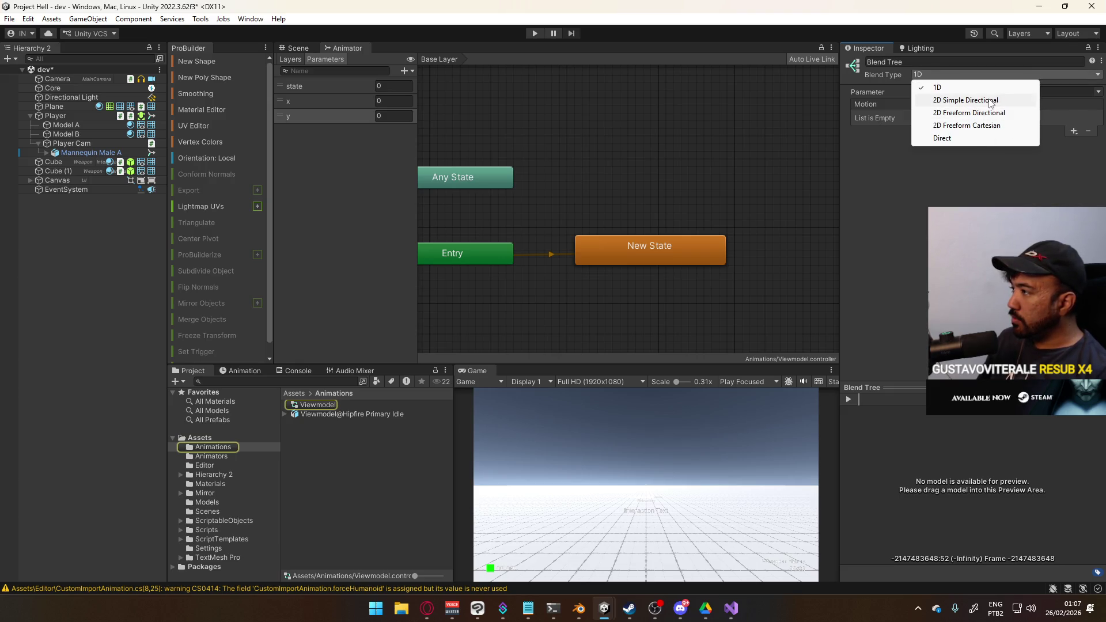
pyautogui.click(951, 100)
pyautogui.click(1098, 92)
pyautogui.click(1070, 118)
# Step: Add five empty motion slots to the blend tree
pyautogui.click(1075, 131)
pyautogui.click(1044, 142)
pyautogui.click(1074, 131)
pyautogui.click(1044, 143)
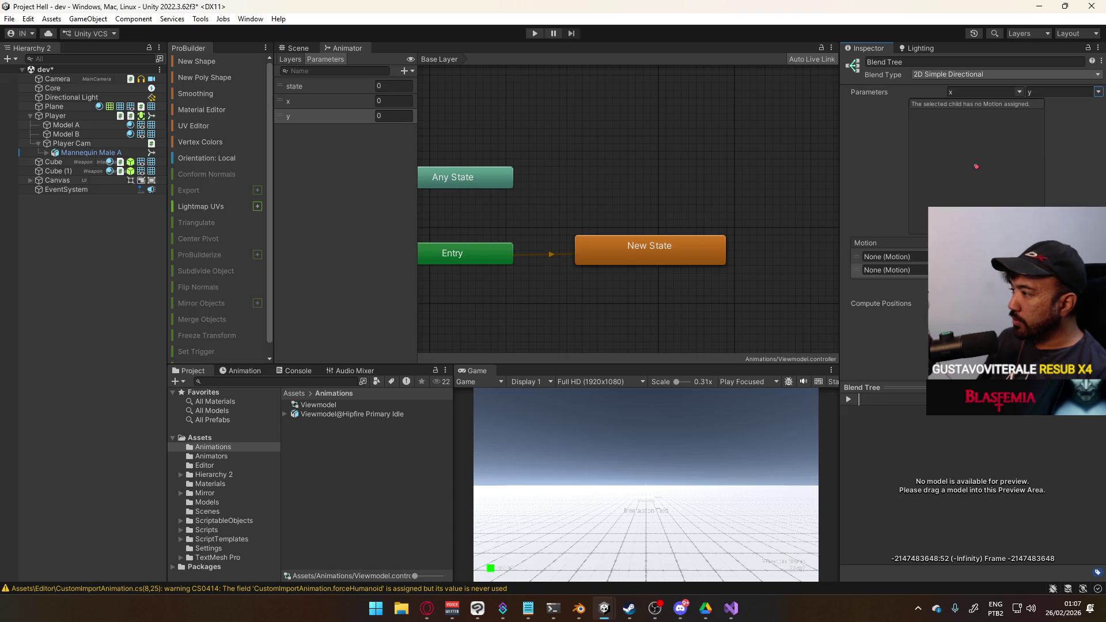
pyautogui.click(1074, 284)
pyautogui.click(1045, 295)
pyautogui.click(1074, 297)
pyautogui.click(1044, 309)
pyautogui.click(1074, 311)
pyautogui.click(1045, 322)
pyautogui.moveTo(604, 608)
pyautogui.moveTo(620, 562)
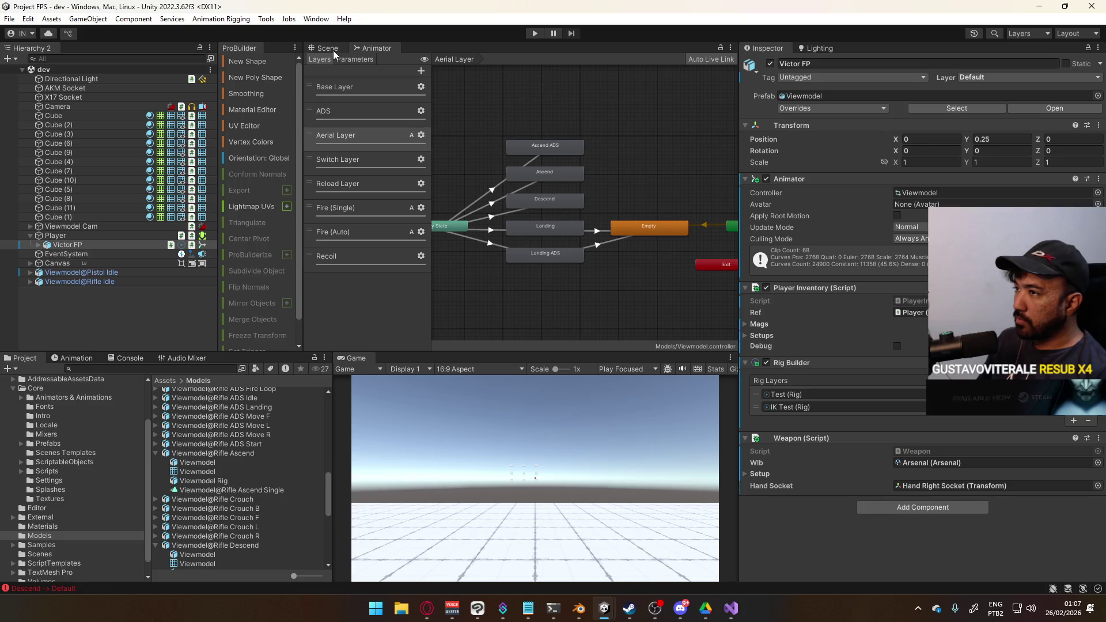
# Step: Open Project FPS's Default blend tree, check the Pistol Tree and AR Tree settings, then return to Project Hell
pyautogui.click(357, 91)
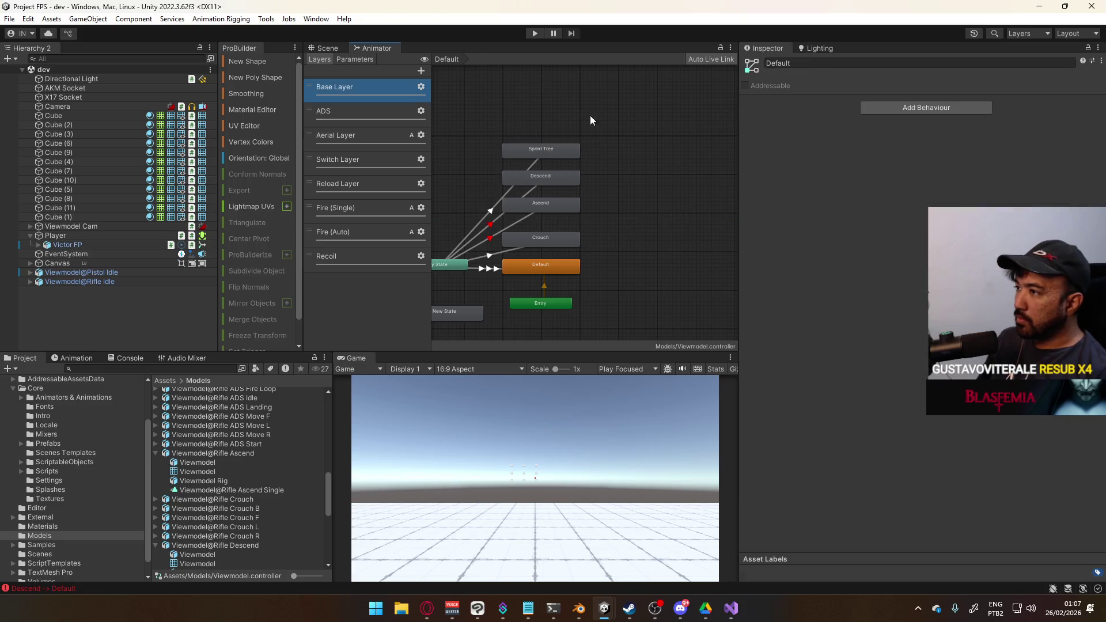
pyautogui.doubleClick(551, 266)
pyautogui.click(547, 121)
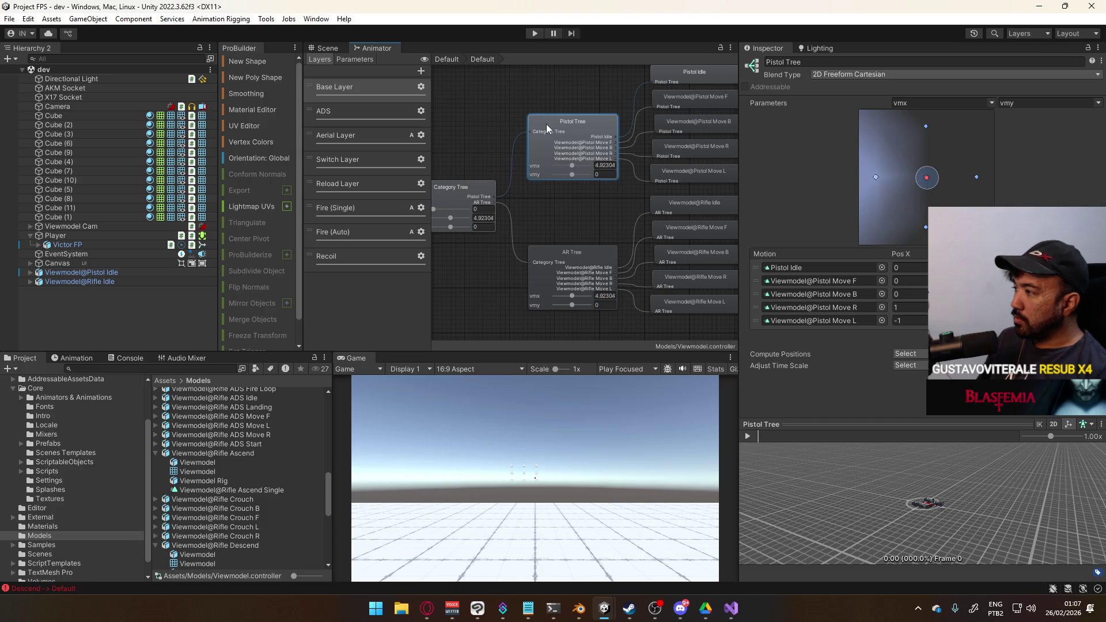
pyautogui.click(583, 254)
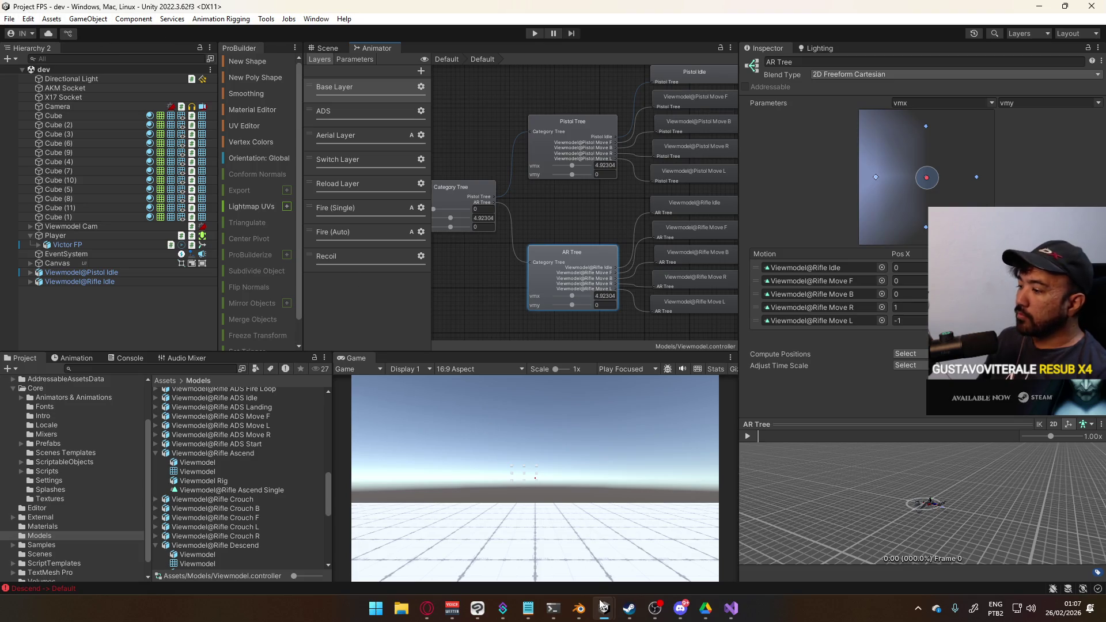
pyautogui.moveTo(601, 604)
pyautogui.click(700, 544)
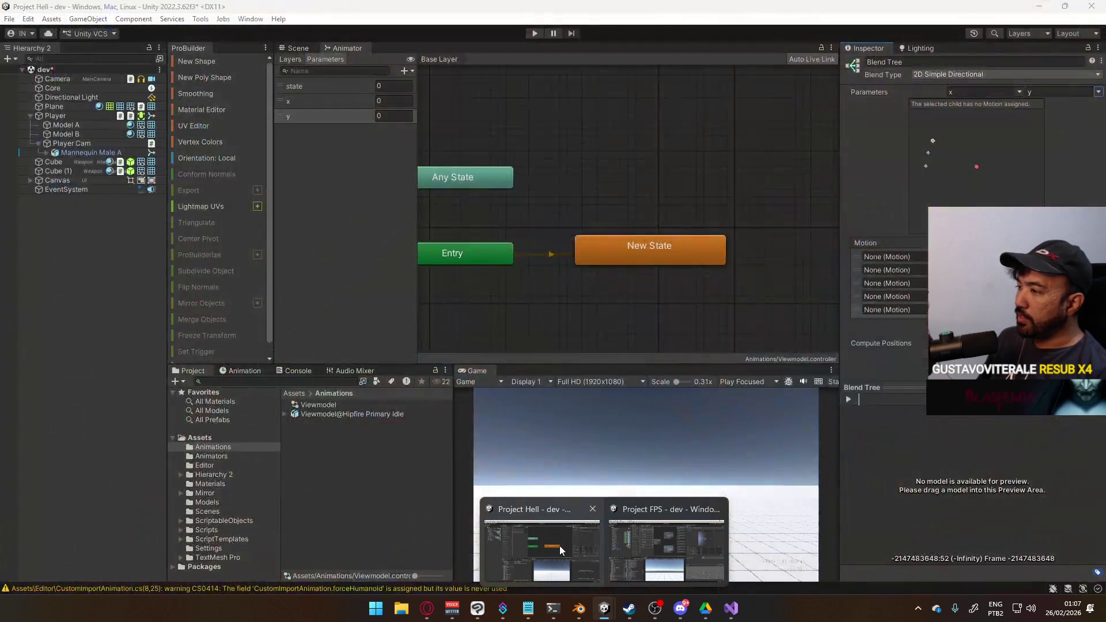
# Step: Open New State's blend tree and change its Blend Type to 2D Freeform Cartesian
pyautogui.click(611, 253)
pyautogui.doubleClick(623, 259)
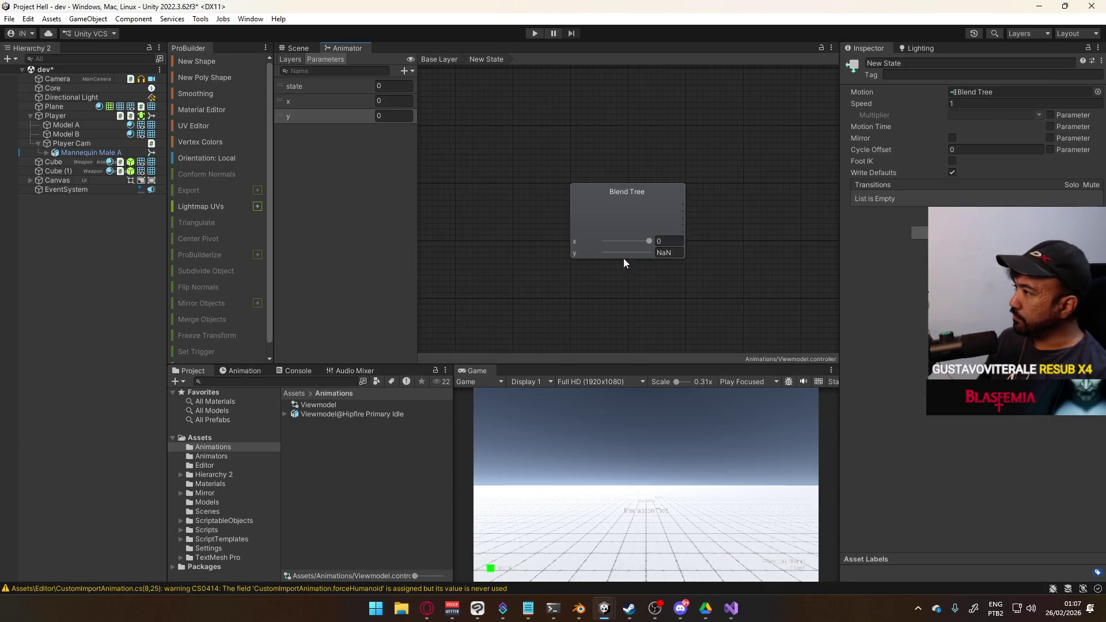
pyautogui.click(641, 187)
pyautogui.click(969, 75)
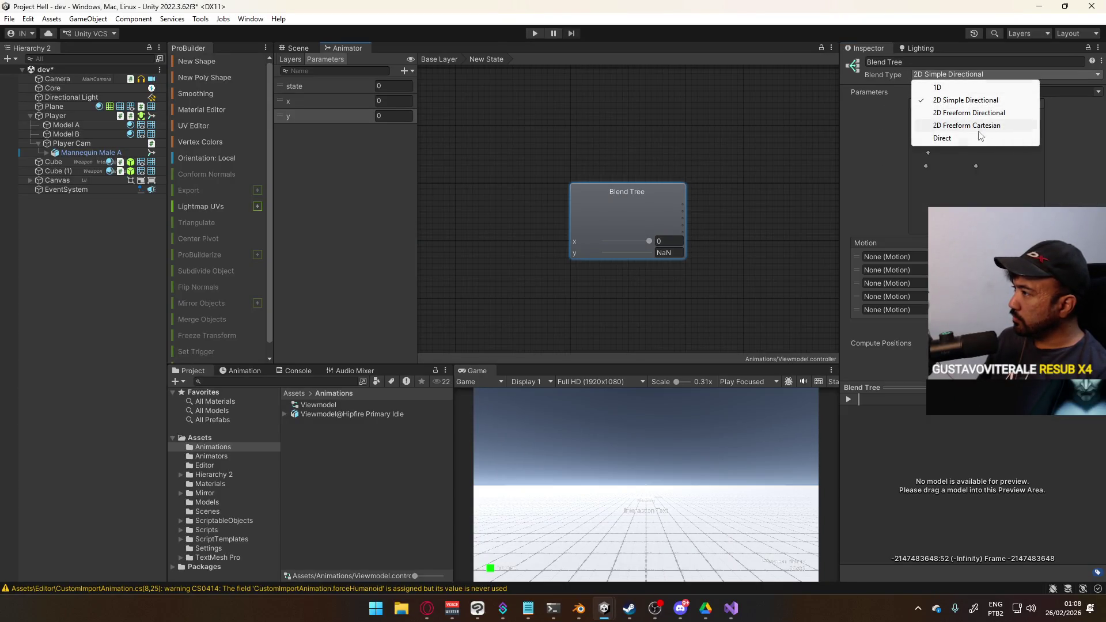
pyautogui.click(980, 124)
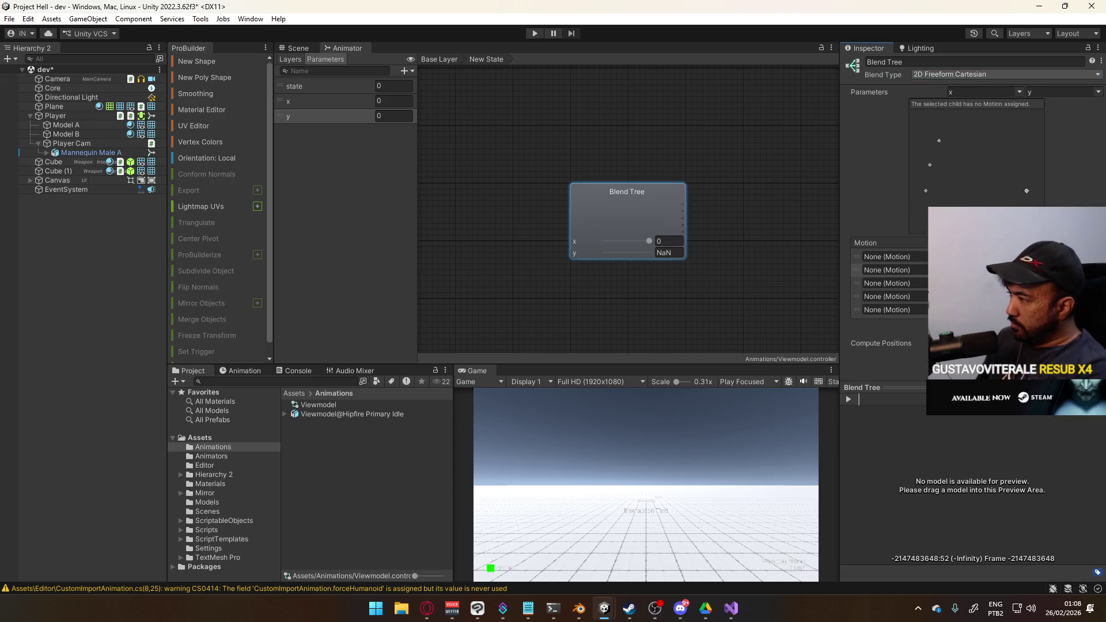
# Step: Edit the motion position points so the slots form a diamond around the centre
pyautogui.click(926, 191)
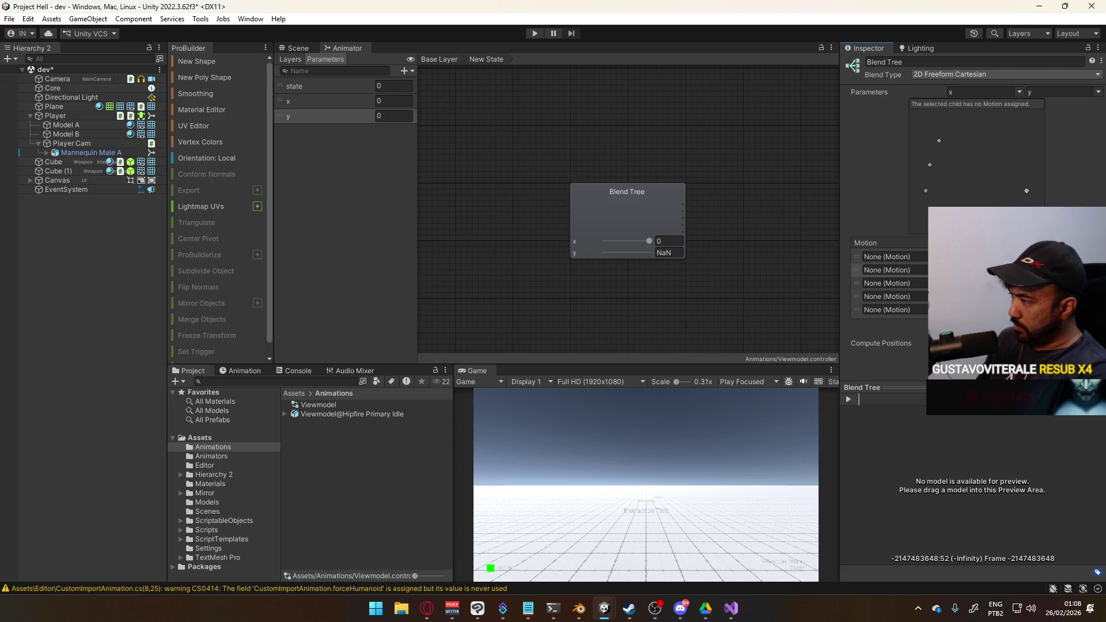
pyautogui.click(930, 165)
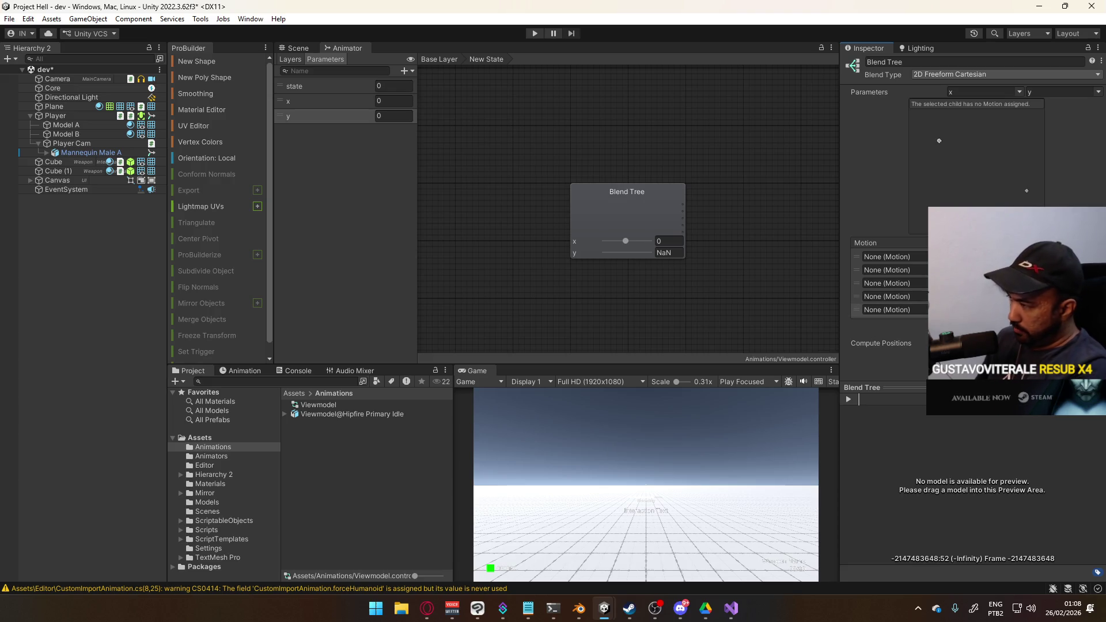
pyautogui.press('Return')
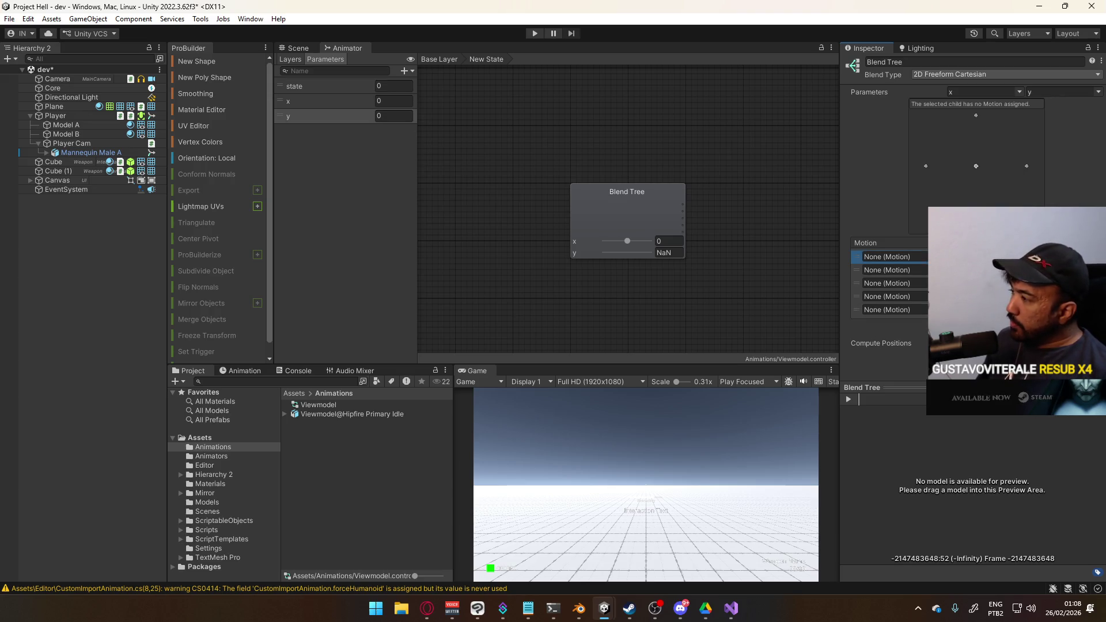
pyautogui.click(887, 297)
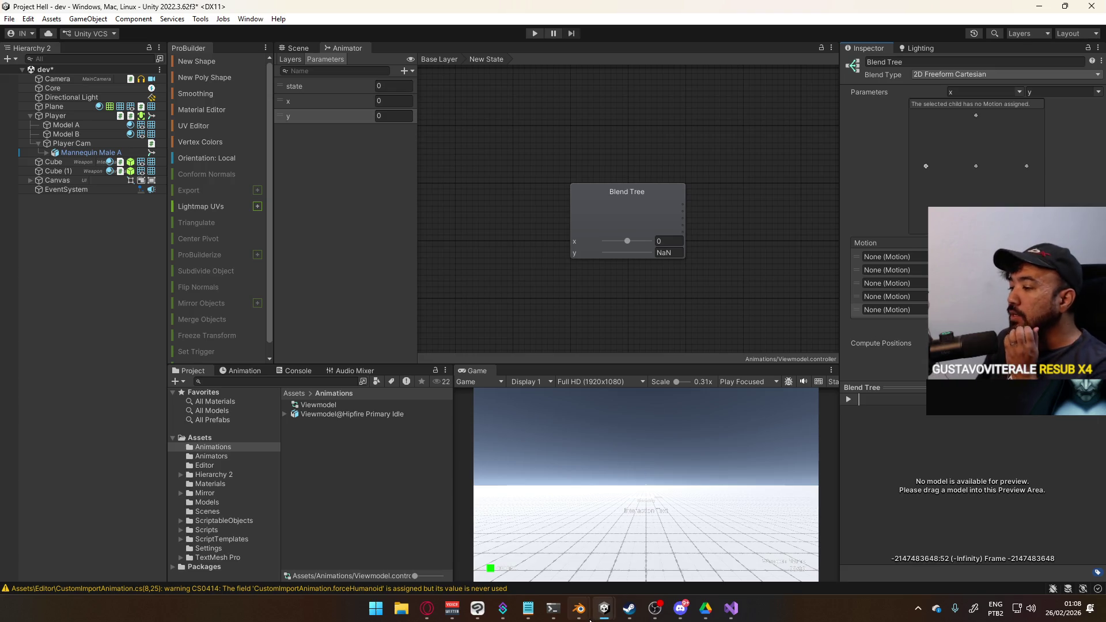
# Step: In the Player Viewmodel file, make MP5 Rig active, disable ADD Idle Sway and enable CORE Move Cycle Primary
pyautogui.moveTo(579, 611)
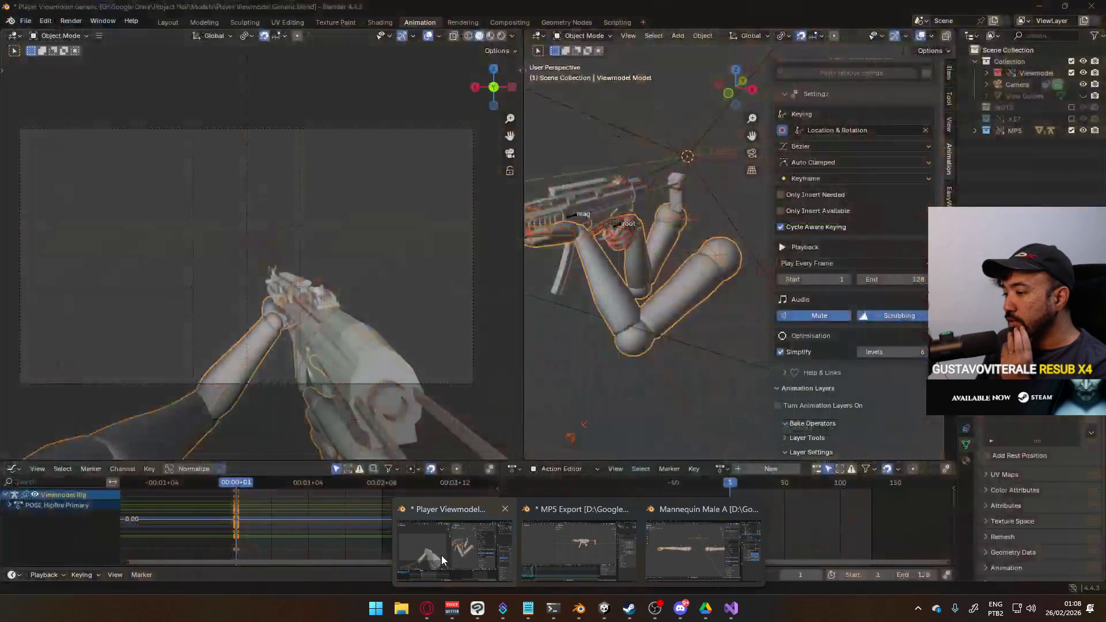
pyautogui.click(442, 560)
pyautogui.scroll(4, 827, 234)
pyautogui.scroll(-4, 827, 233)
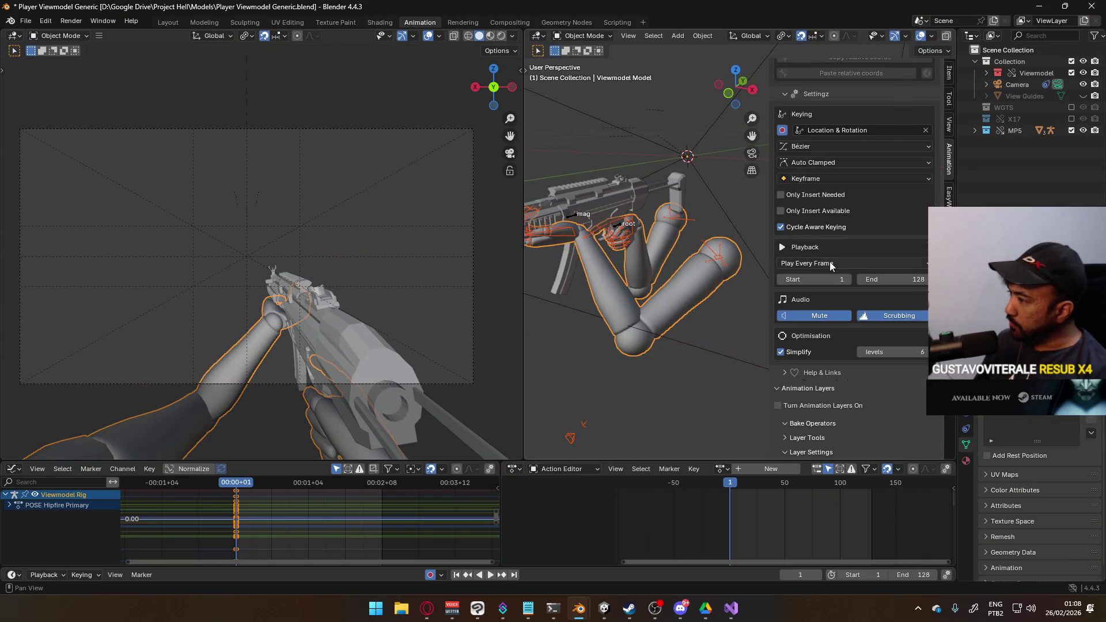
pyautogui.click(620, 225)
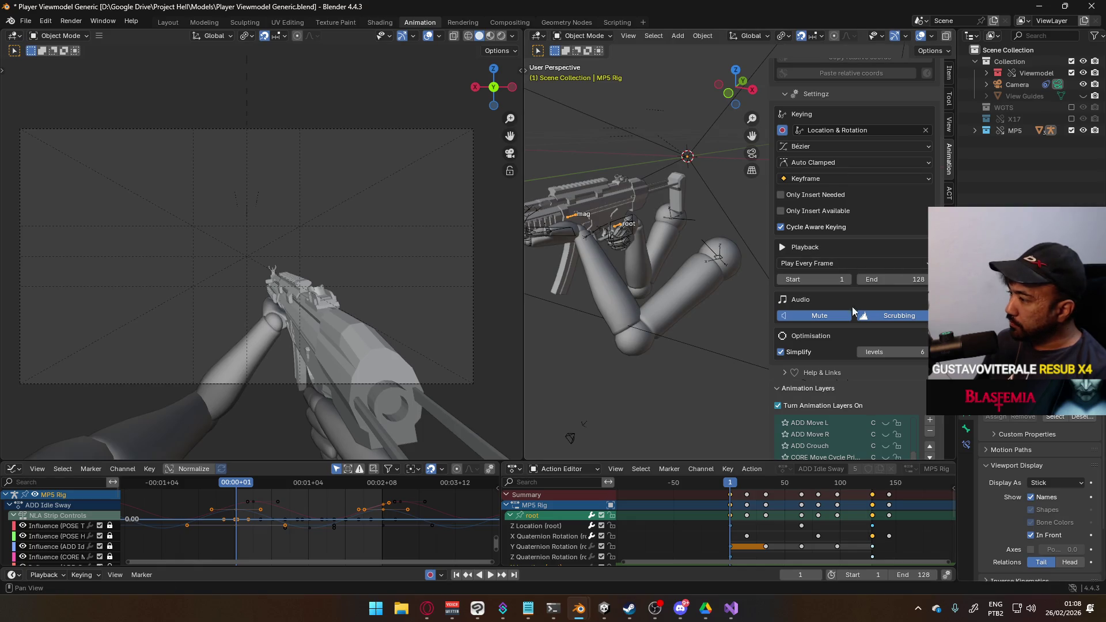
pyautogui.scroll(-3, 894, 382)
pyautogui.scroll(-2, 895, 381)
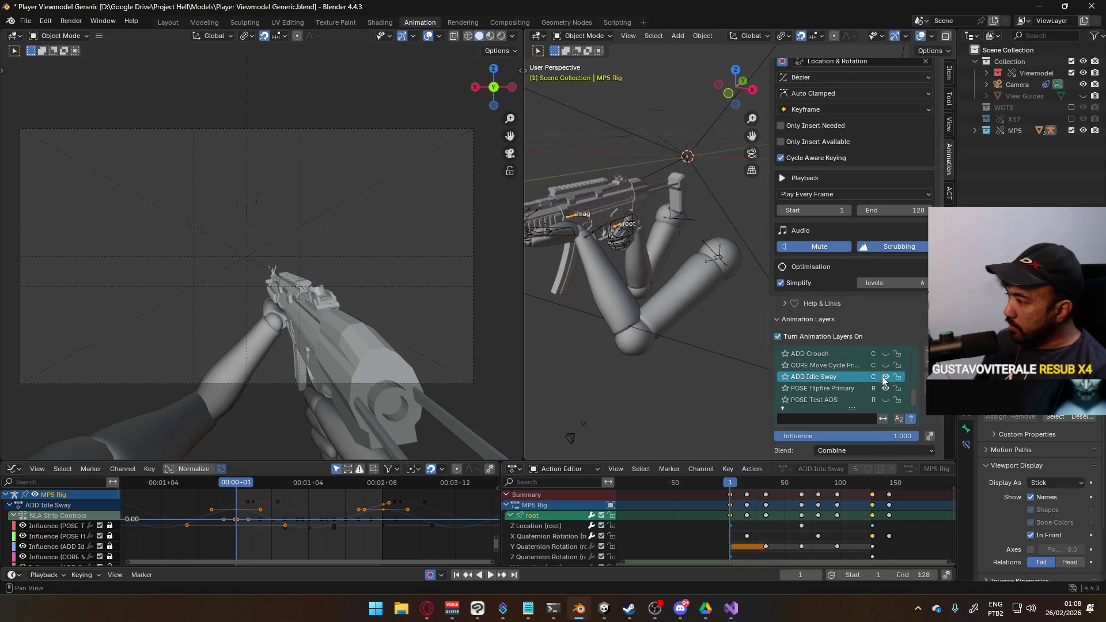
pyautogui.click(886, 377)
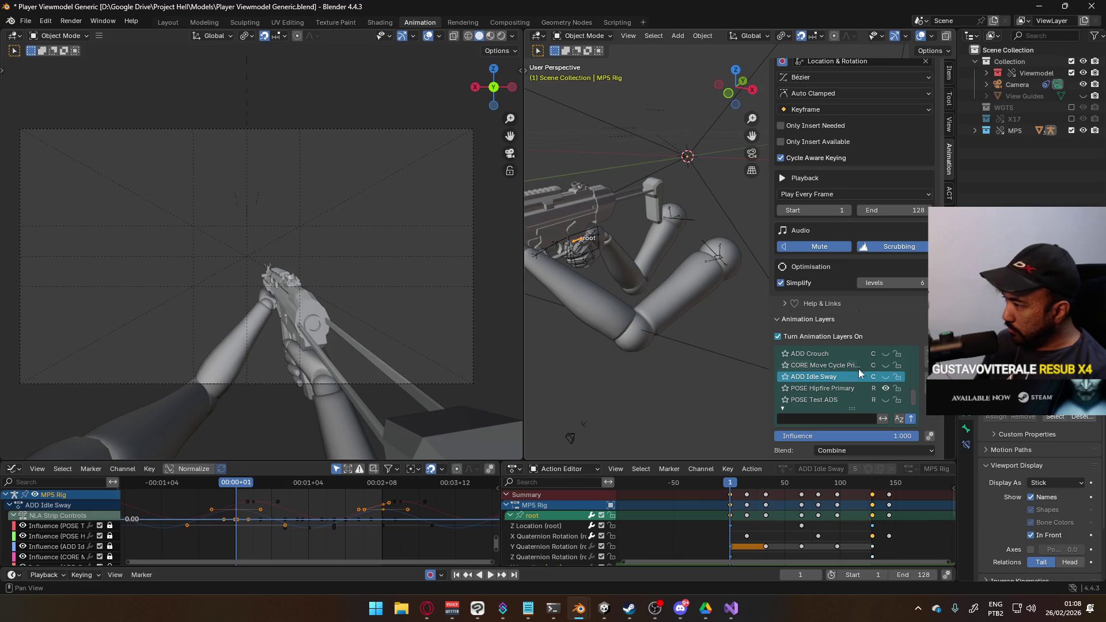
pyautogui.click(886, 365)
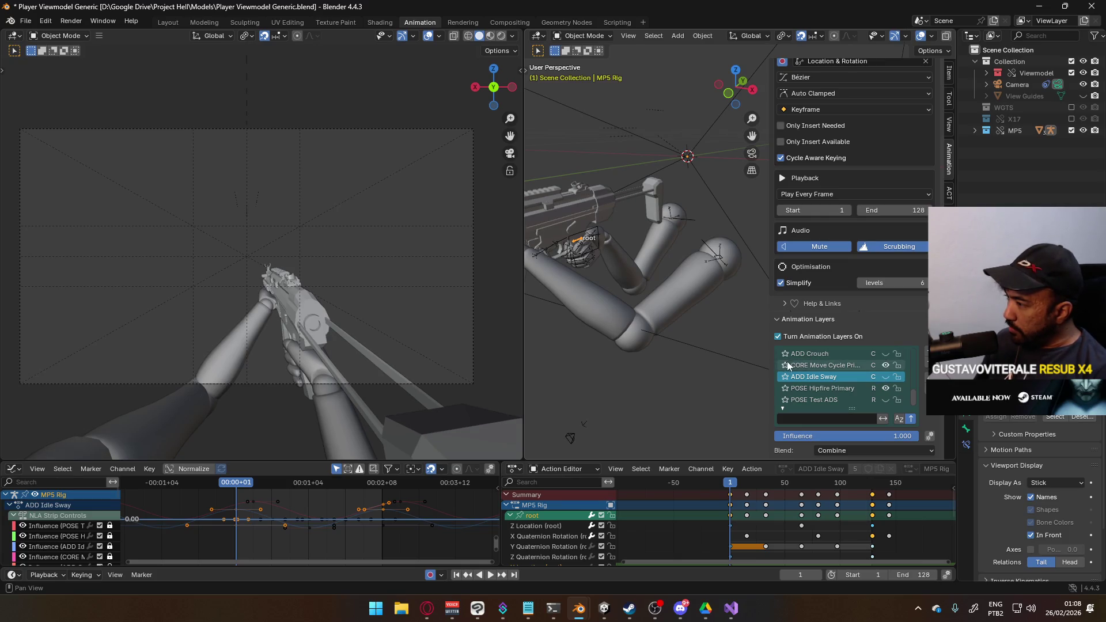
pyautogui.moveTo(774, 368); pyautogui.dragTo(742, 371)
pyautogui.scroll(3, 841, 386)
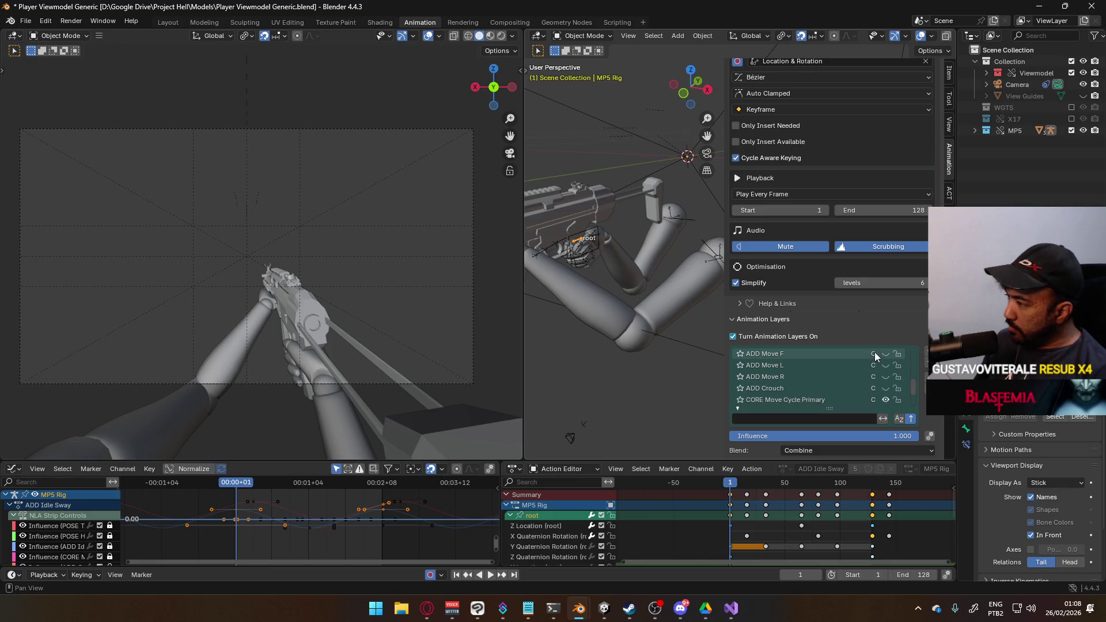
# Step: Enable the ADD Move F layer and export it as Viewmodel@Hipfire Primary Move F.fbx
pyautogui.click(886, 353)
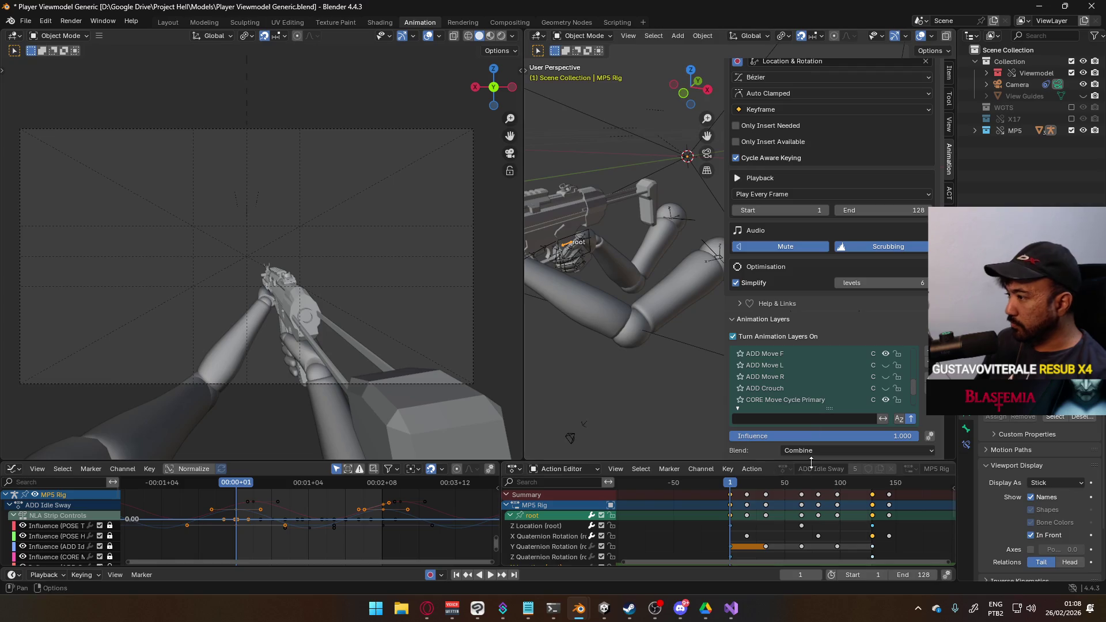
pyautogui.click(798, 354)
pyautogui.scroll(-2, 806, 374)
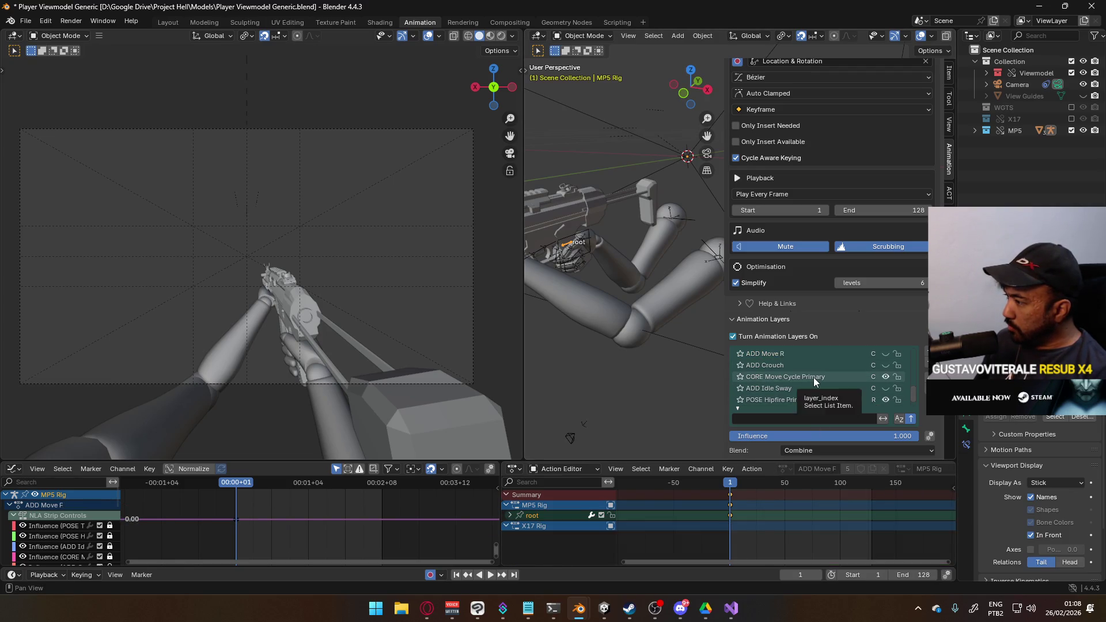
pyautogui.click(814, 378)
pyautogui.scroll(3, 738, 490)
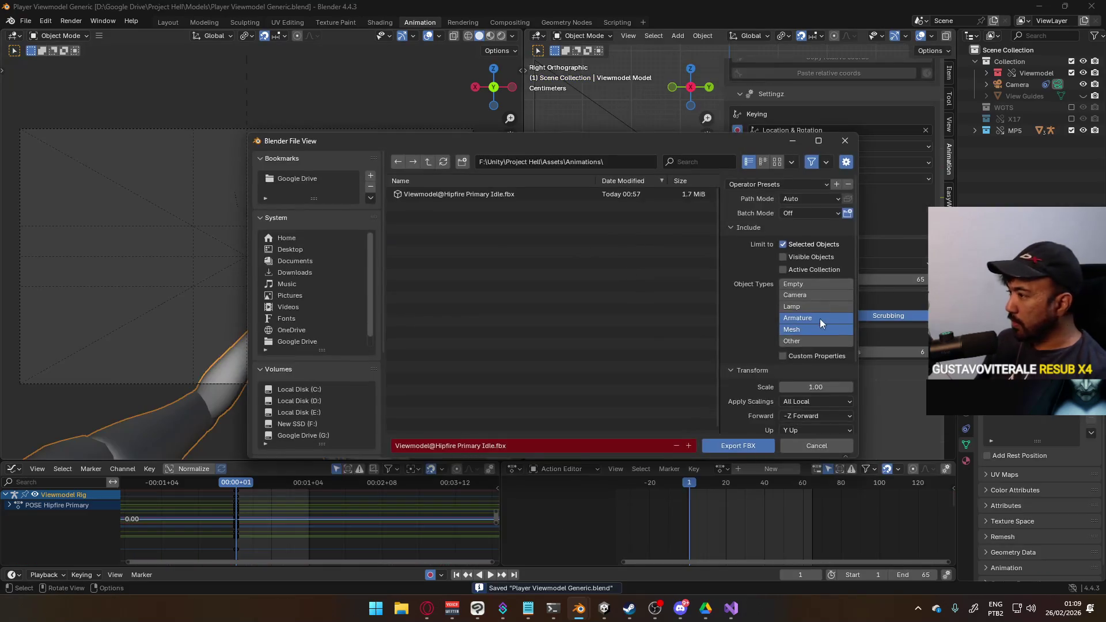
pyautogui.click(462, 445)
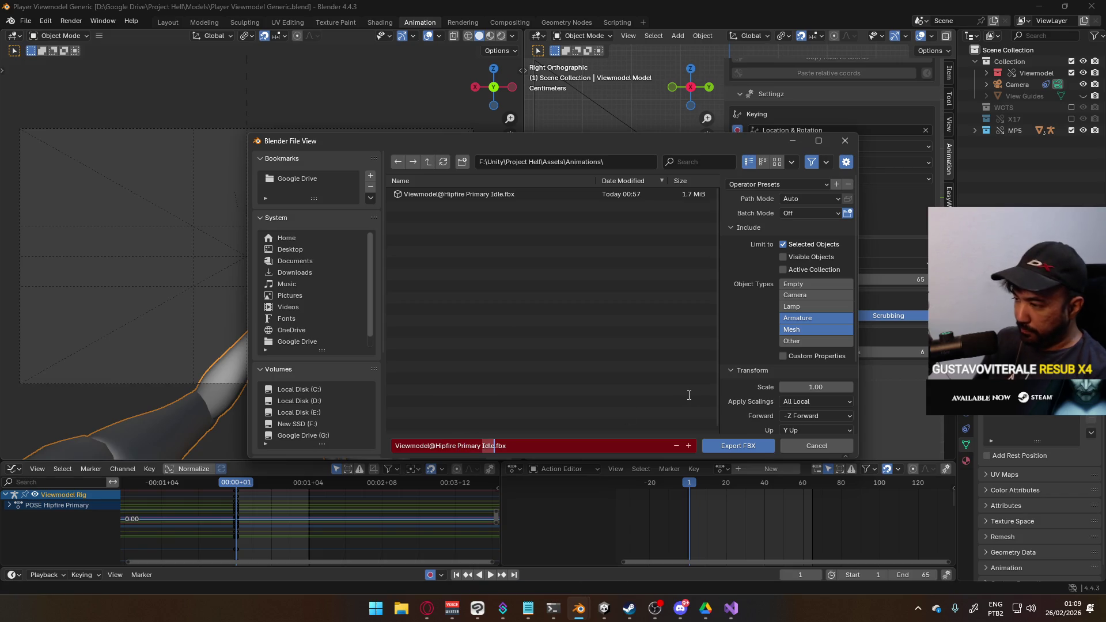
pyautogui.write('Move F')
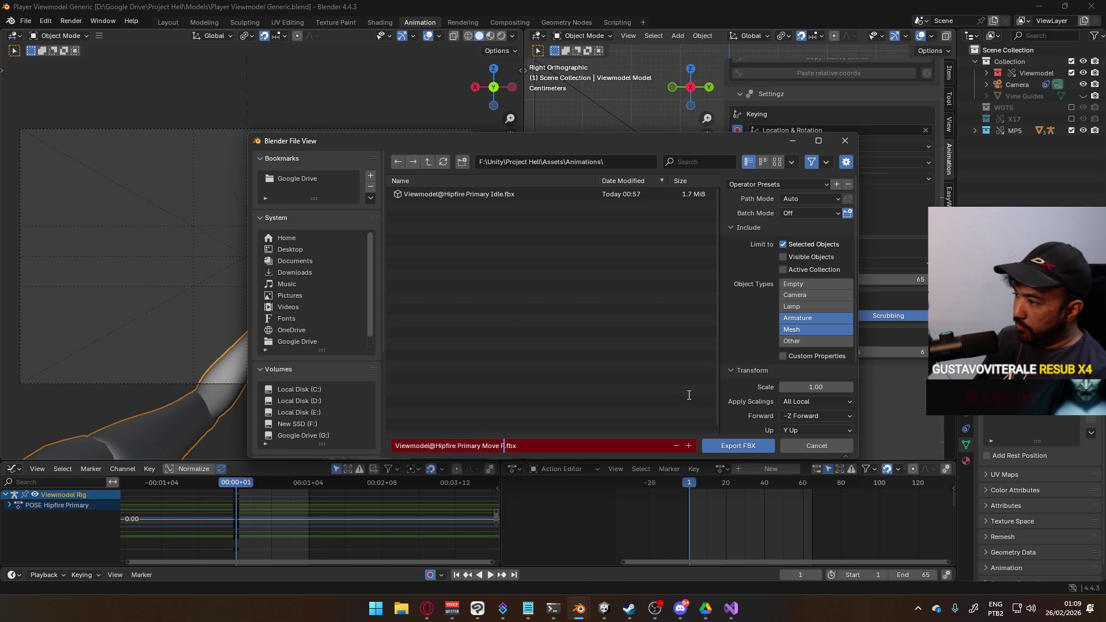
pyautogui.click(727, 446)
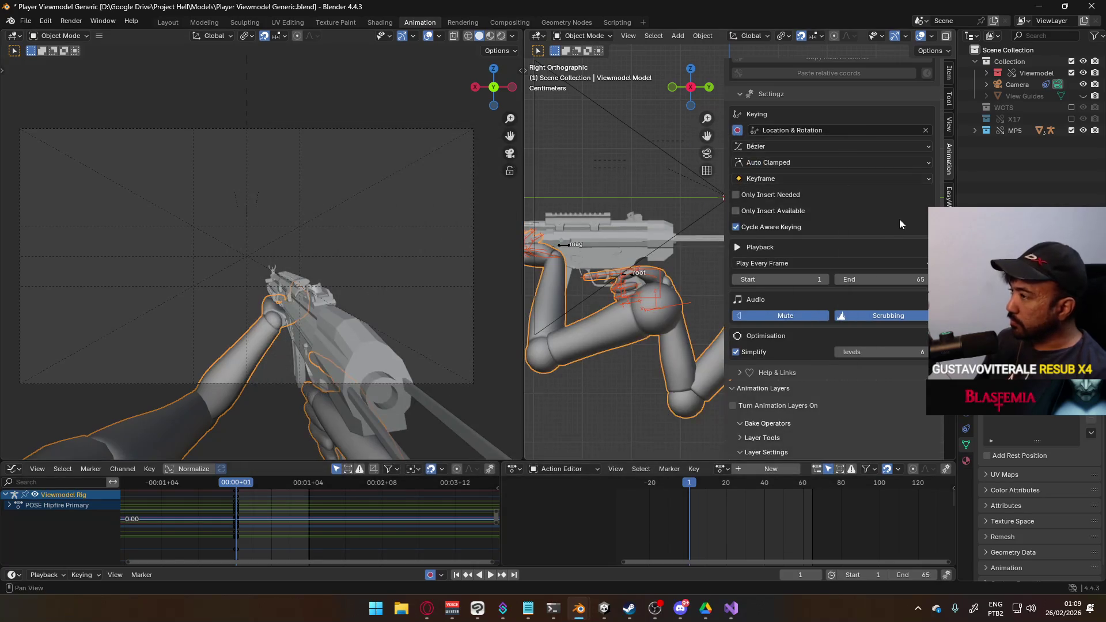
# Step: On the MP5 Rig, turn off the ADD Move F layer and turn on ADD Move R
pyautogui.scroll(-4, 880, 245)
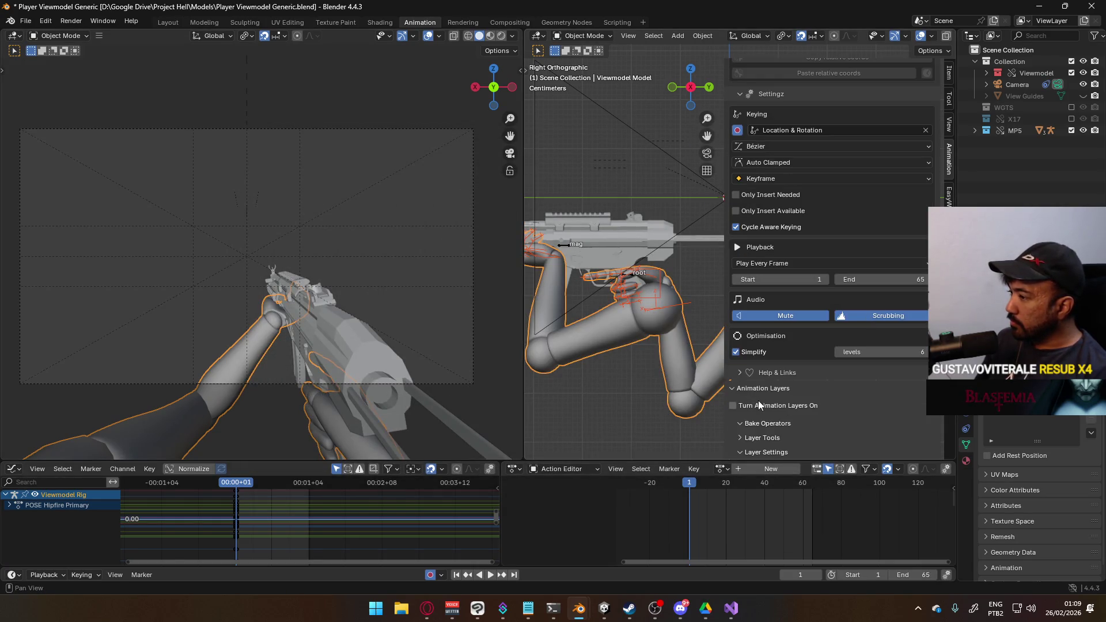
pyautogui.click(567, 244)
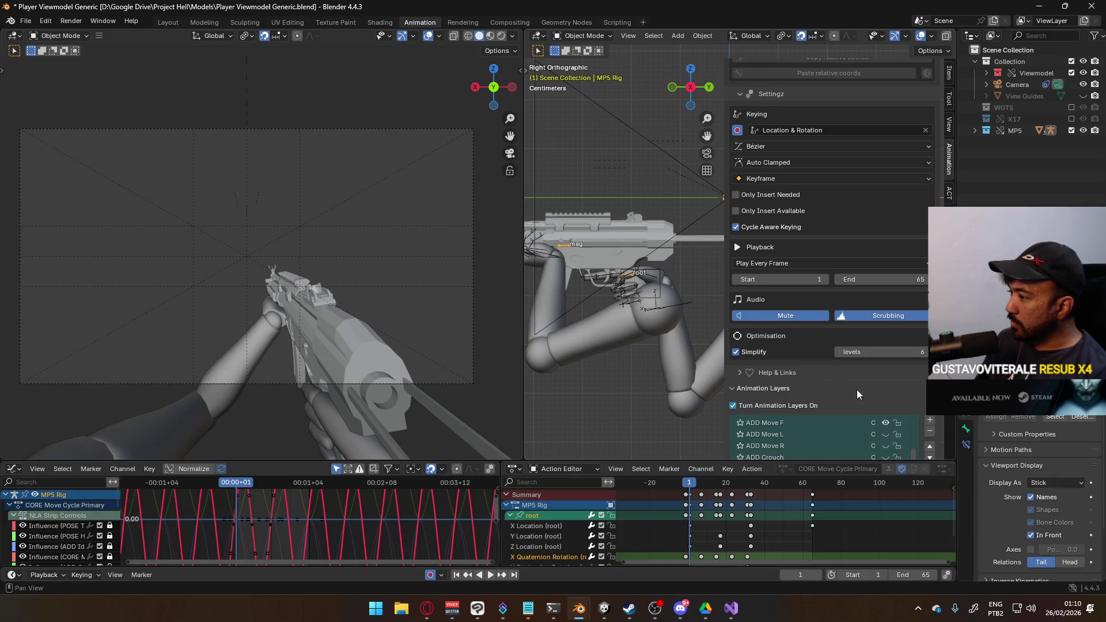
pyautogui.scroll(-1, 859, 386)
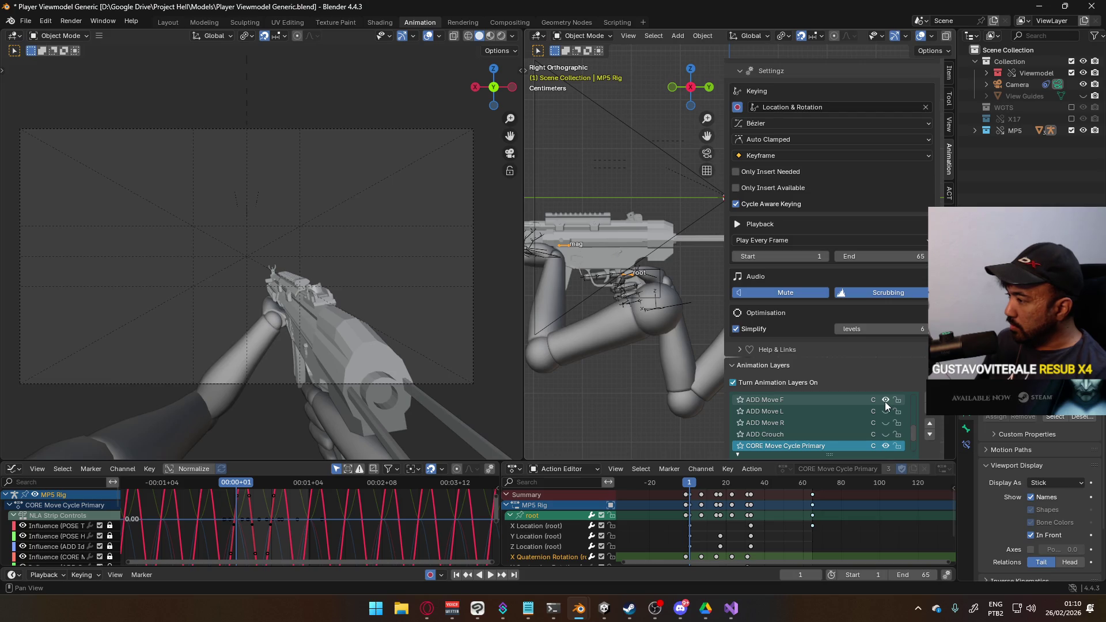
pyautogui.click(886, 401)
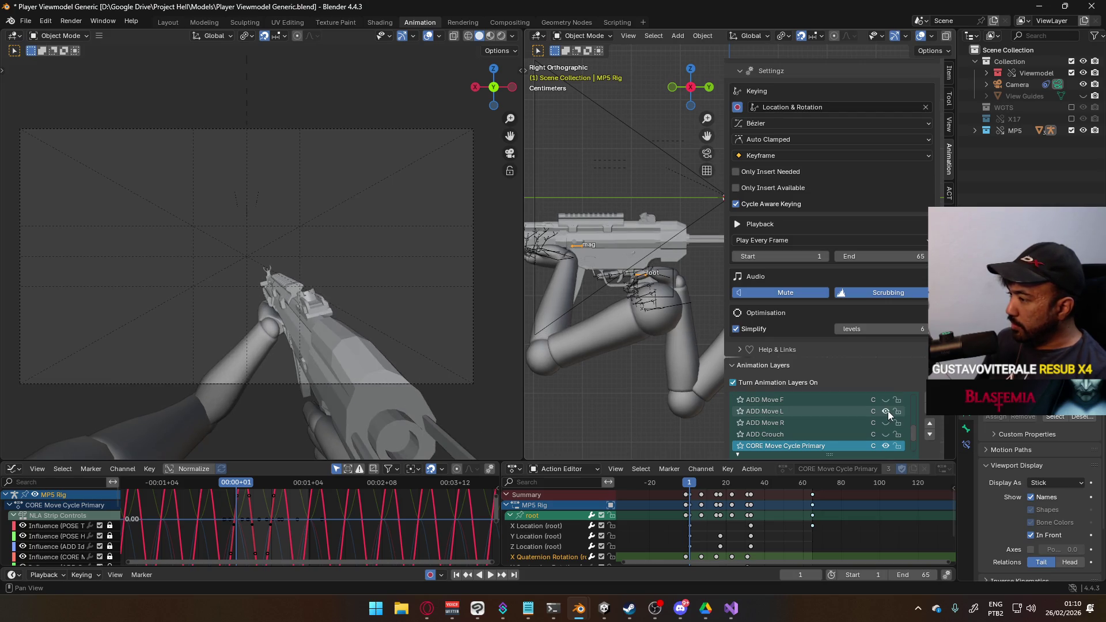
pyautogui.click(885, 423)
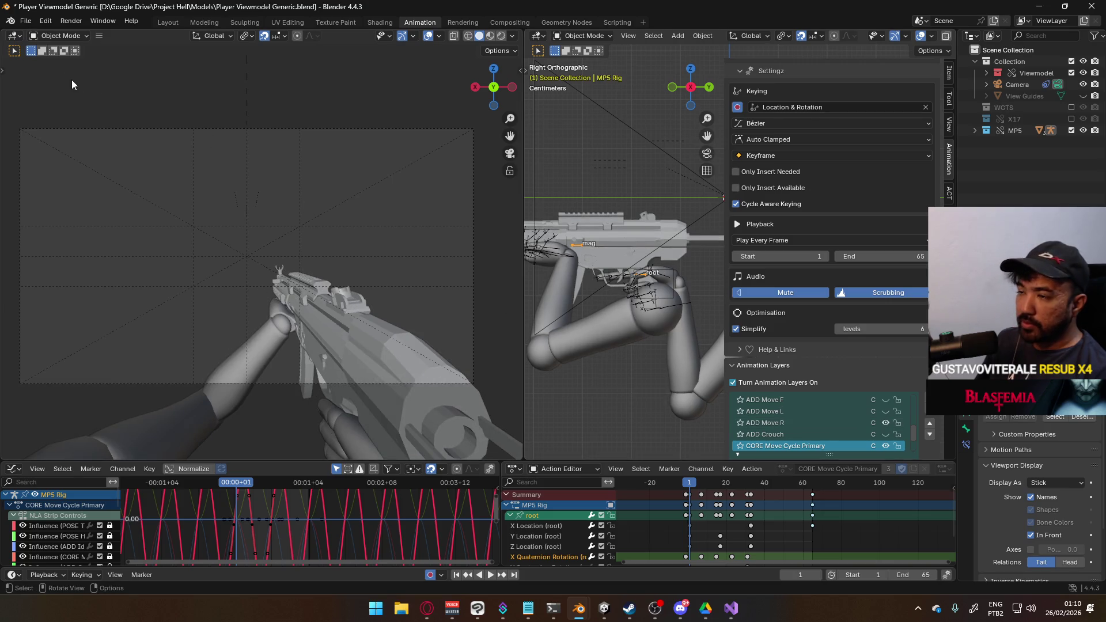
# Step: Export the animation as Viewmodel@Hipfire Primary Move R.fbx
pyautogui.click(26, 21)
pyautogui.moveTo(78, 197)
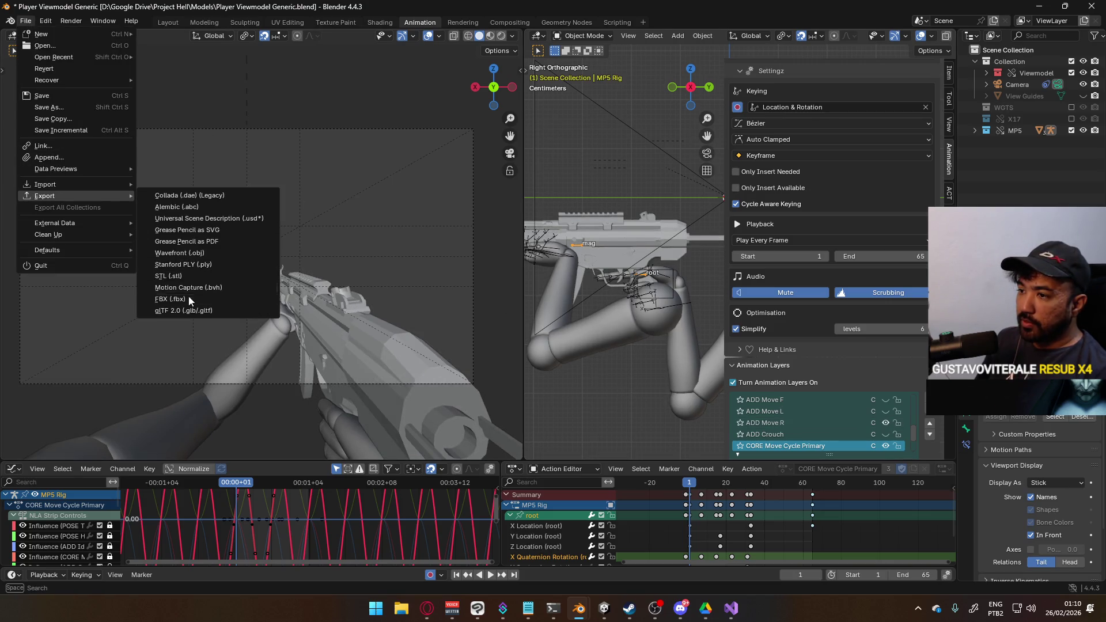
pyautogui.click(171, 299)
pyautogui.click(519, 194)
pyautogui.click(520, 446)
pyautogui.click(505, 446)
pyautogui.press('BackSpace')
pyautogui.write('R')
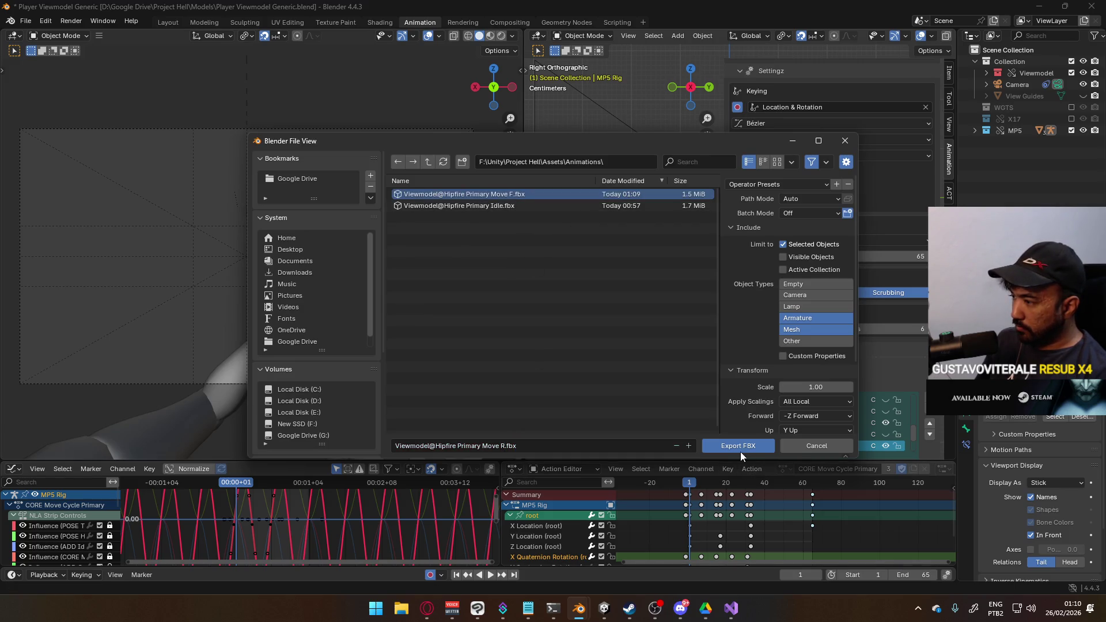
pyautogui.click(742, 451)
# Step: Enable the ADD Move L layer and export it as Viewmodel@Hipfire Primary Move L.fbx
pyautogui.click(886, 413)
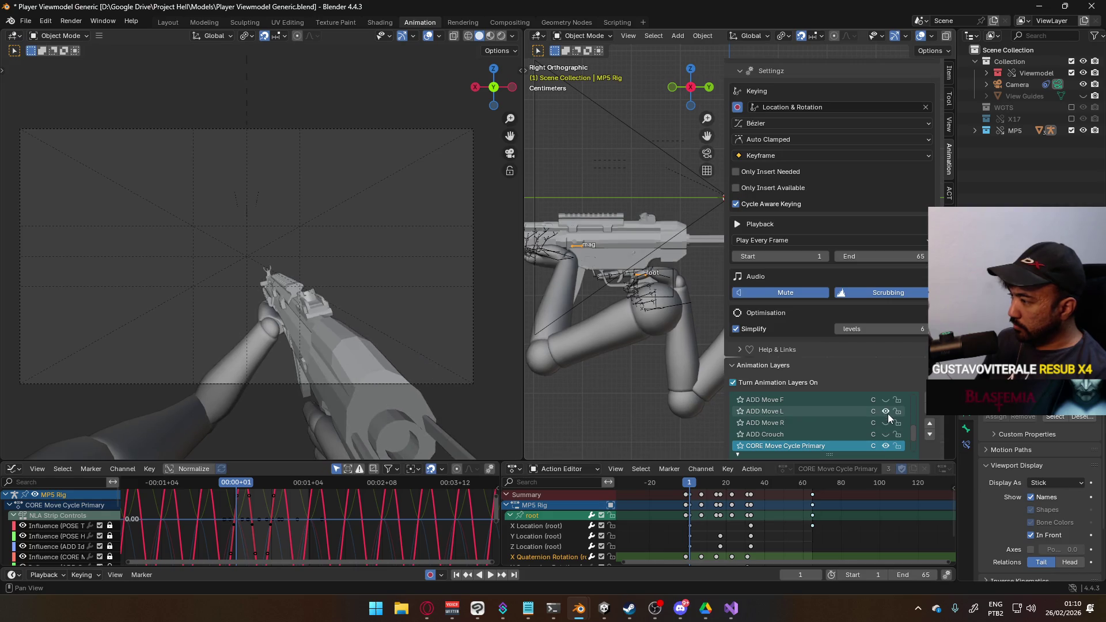
pyautogui.click(25, 21)
pyautogui.moveTo(84, 199)
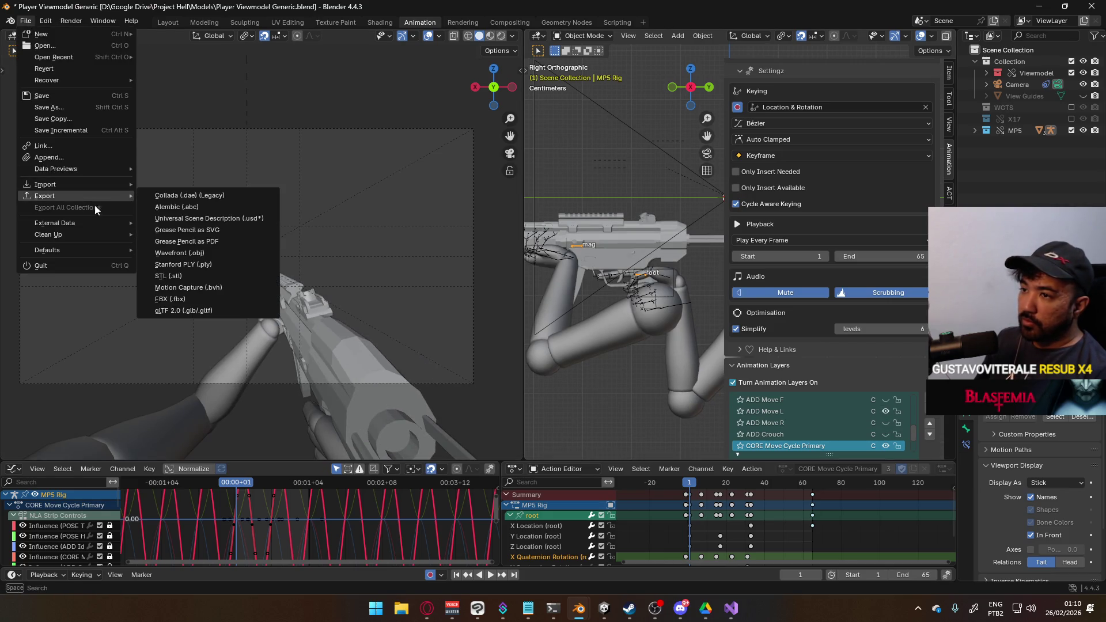
pyautogui.click(233, 300)
pyautogui.click(512, 199)
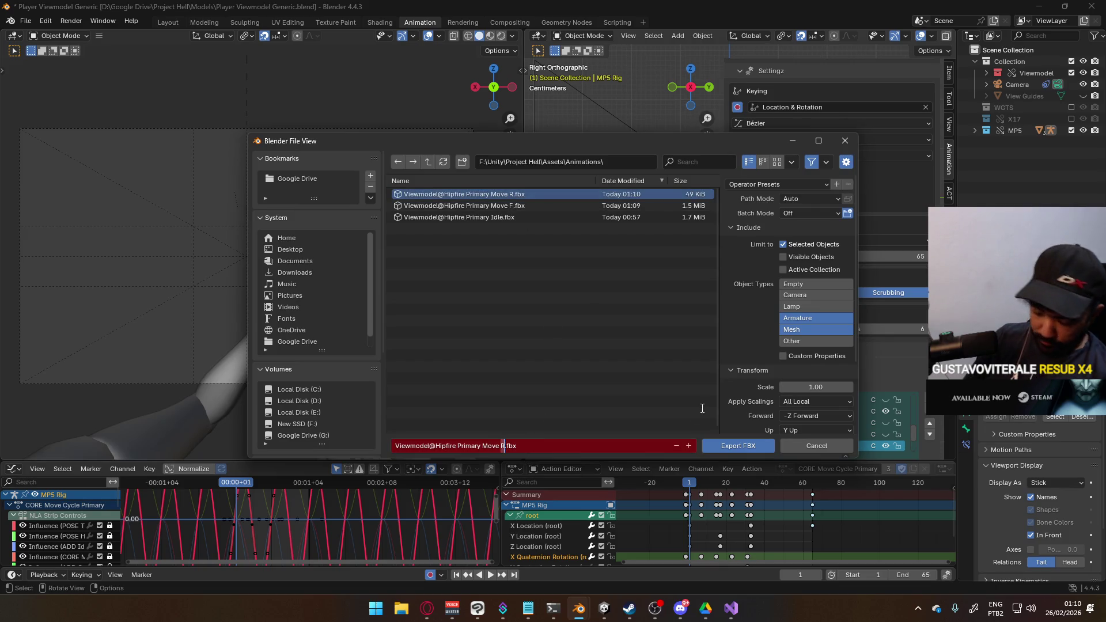
pyautogui.press('Return')
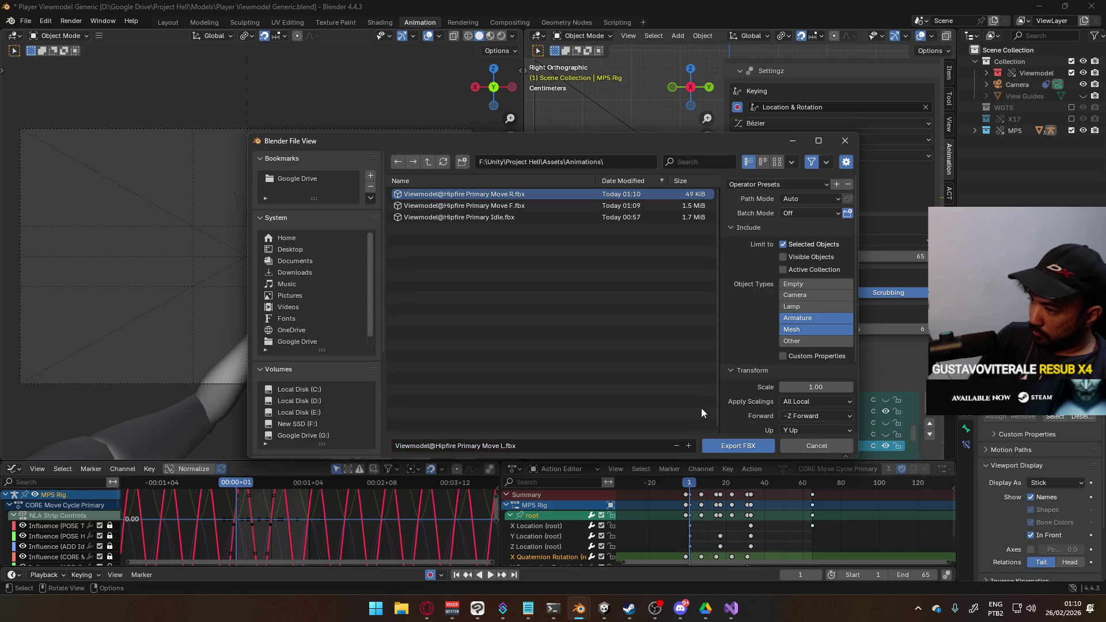
# Step: Swap ADD Move L for ADD Move B and export Viewmodel@Hipfire Primary Move B.fbx
pyautogui.click(878, 432)
pyautogui.click(887, 403)
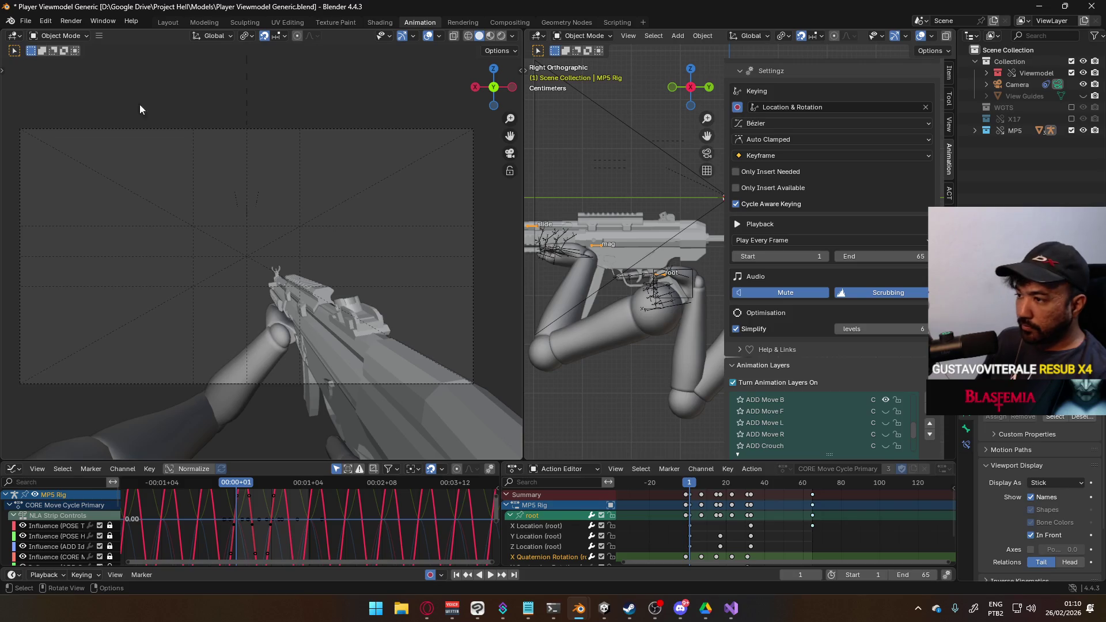
pyautogui.click(25, 21)
pyautogui.moveTo(56, 195)
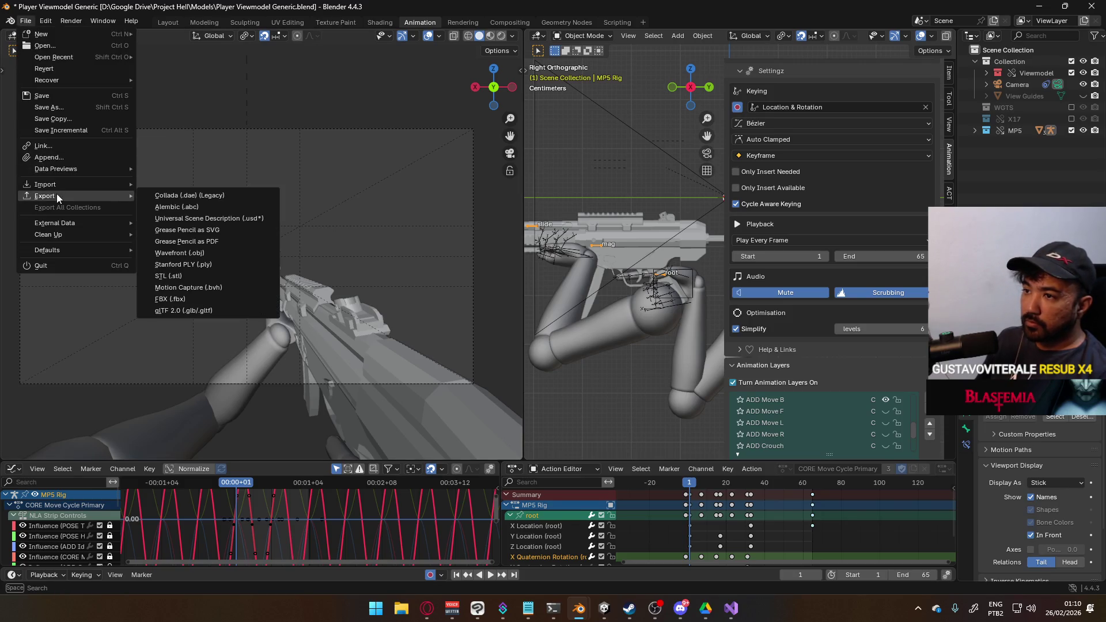
pyautogui.click(198, 299)
pyautogui.click(510, 195)
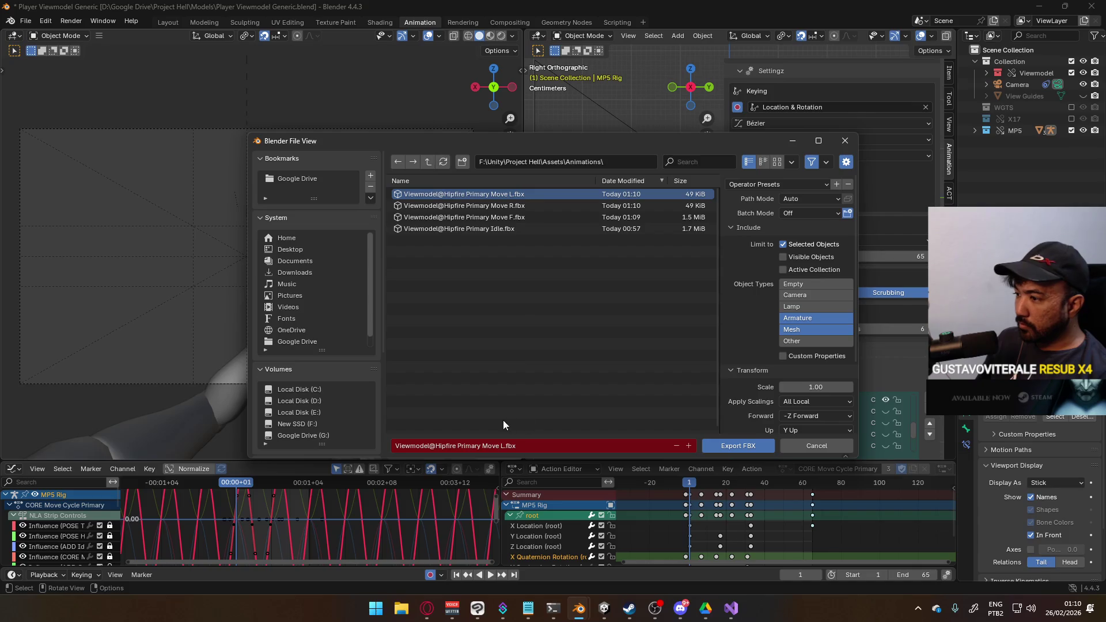
pyautogui.click(500, 447)
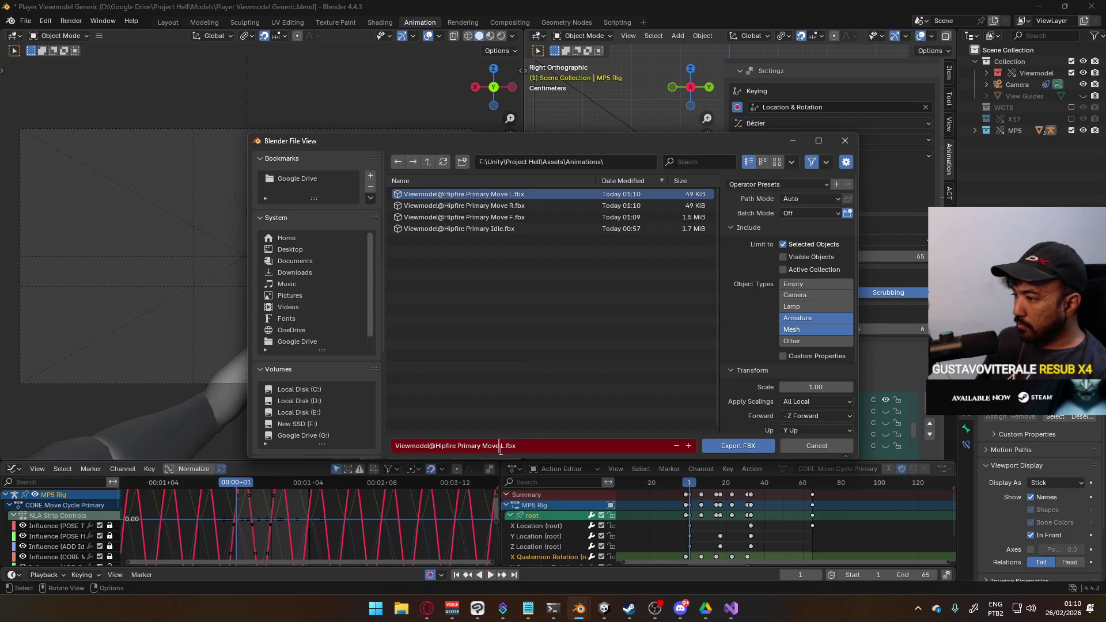
pyautogui.press('Delete')
pyautogui.write('B')
pyautogui.click(755, 450)
pyautogui.moveTo(578, 608)
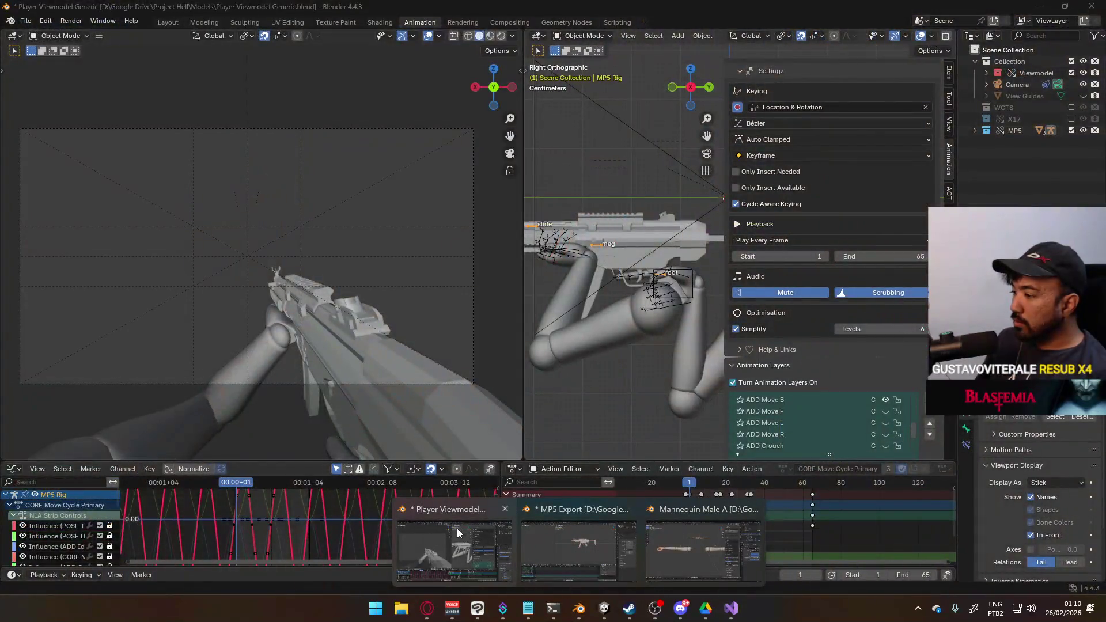
pyautogui.click(457, 527)
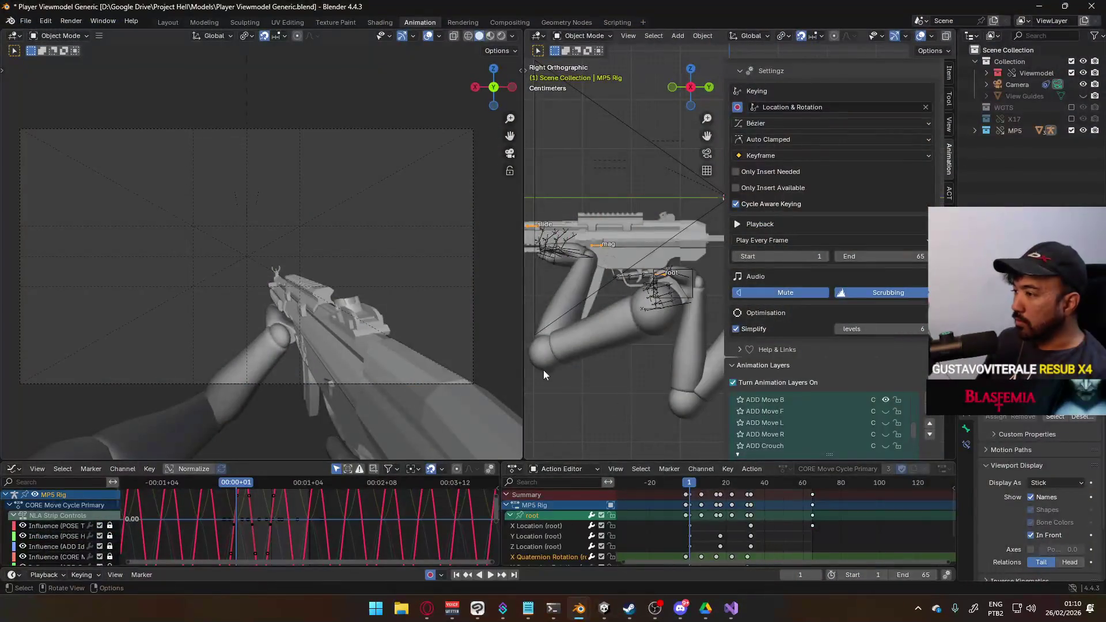
pyautogui.moveTo(605, 608)
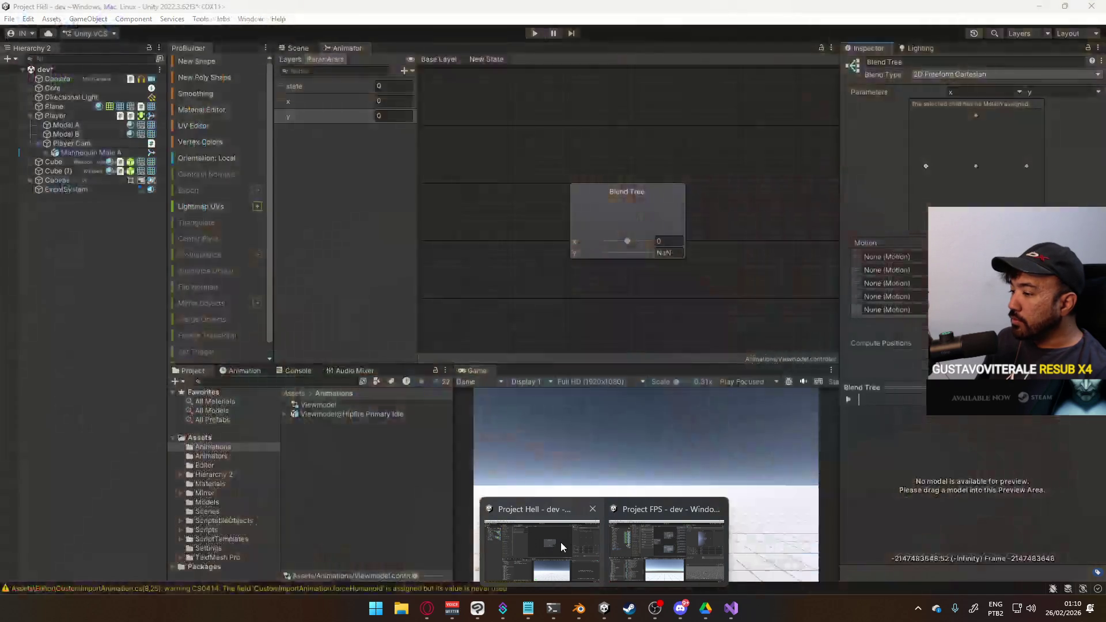
pyautogui.click(561, 542)
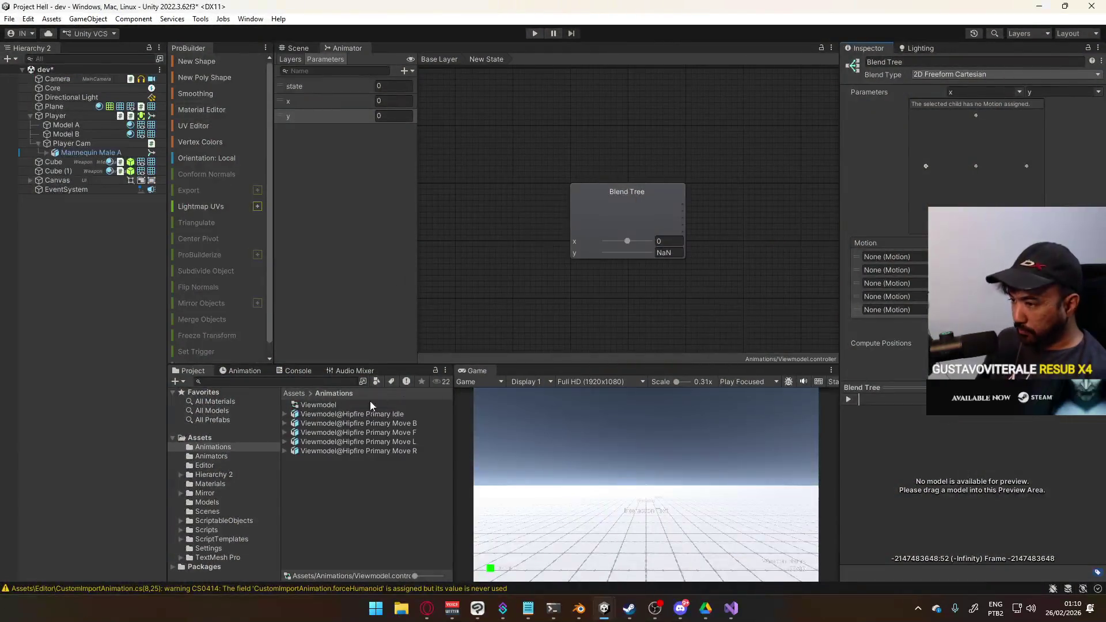
pyautogui.click(379, 424)
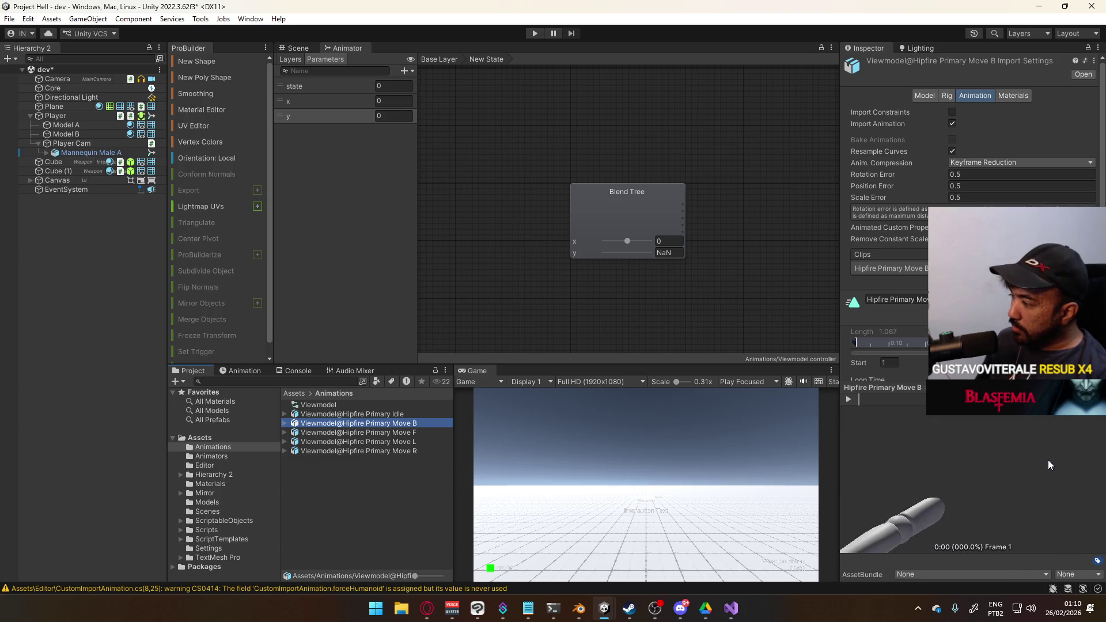
pyautogui.hotkey('alt', 'Tab')
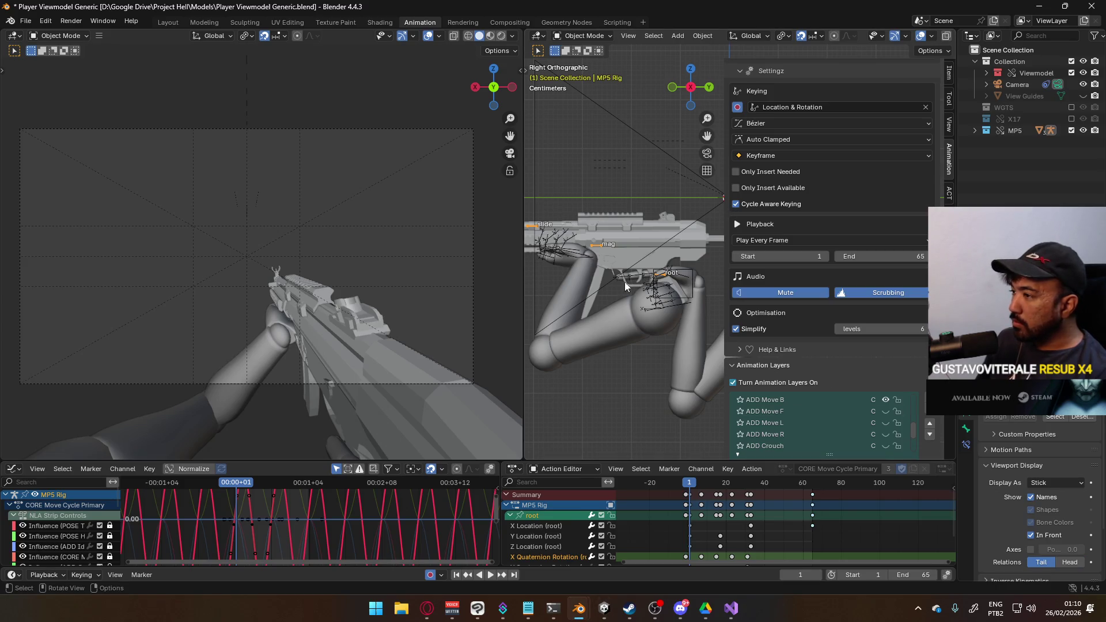
# Step: Export the selected viewmodel arms and rig as FBX, overwriting the Move B file
pyautogui.click(569, 274)
pyautogui.keyDown('shift'); pyautogui.click(577, 257); pyautogui.keyUp('shift')
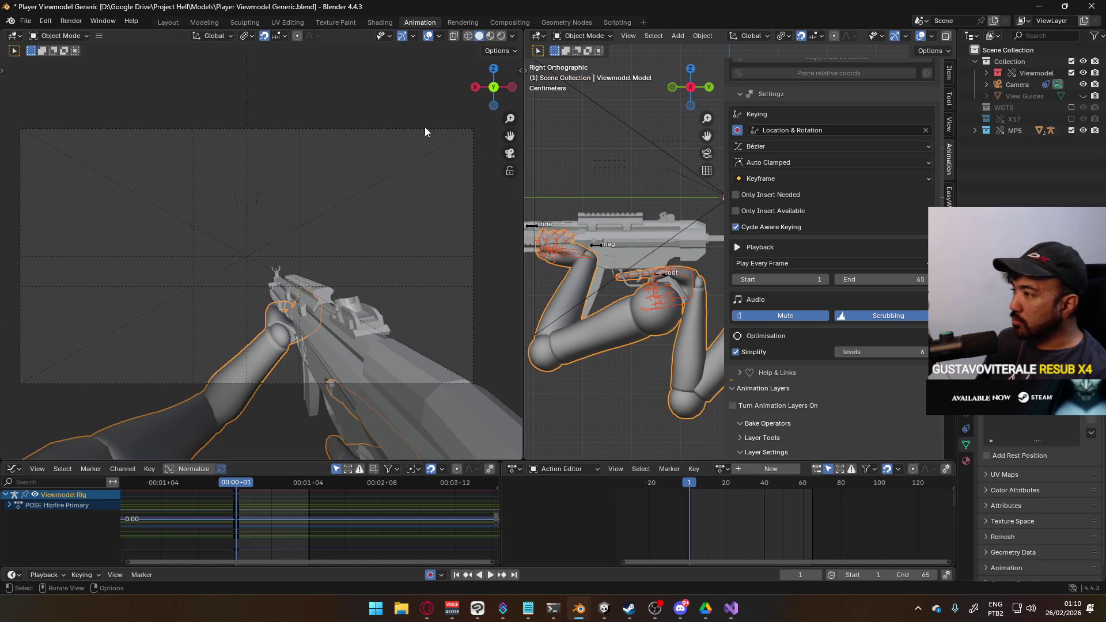
pyautogui.click(25, 21)
pyautogui.moveTo(115, 197)
pyautogui.click(223, 309)
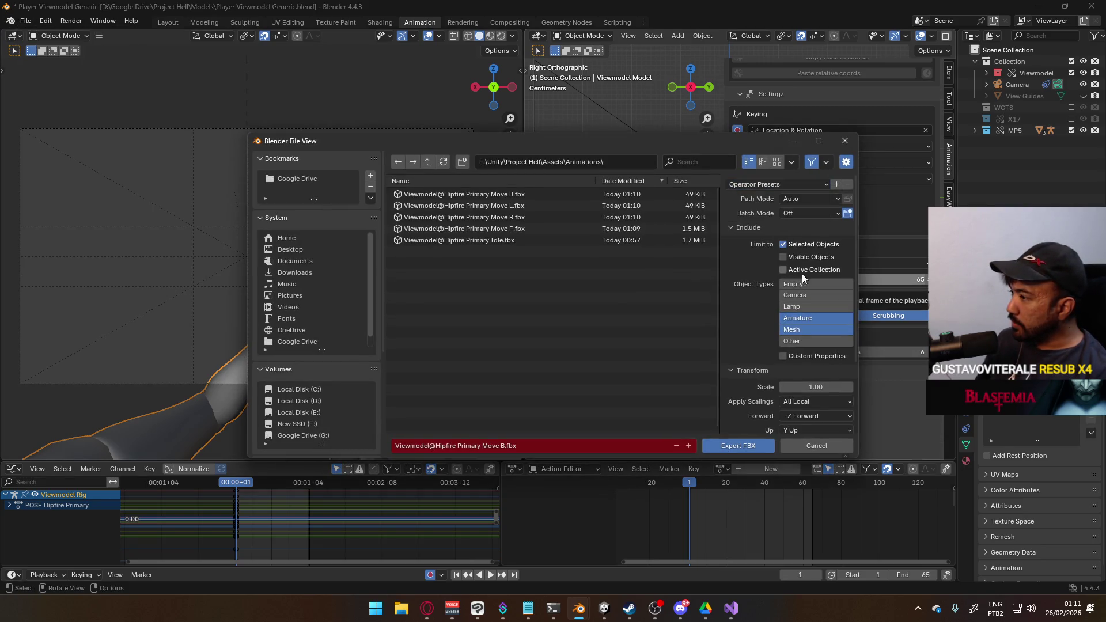
pyautogui.scroll(-4, 856, 382)
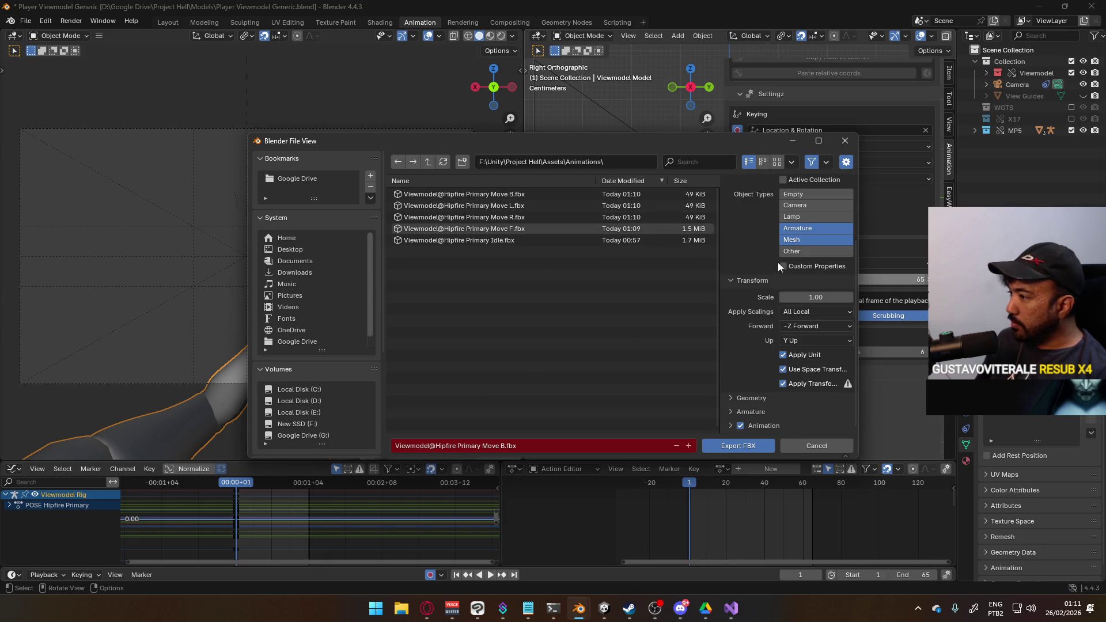
pyautogui.scroll(4, 786, 304)
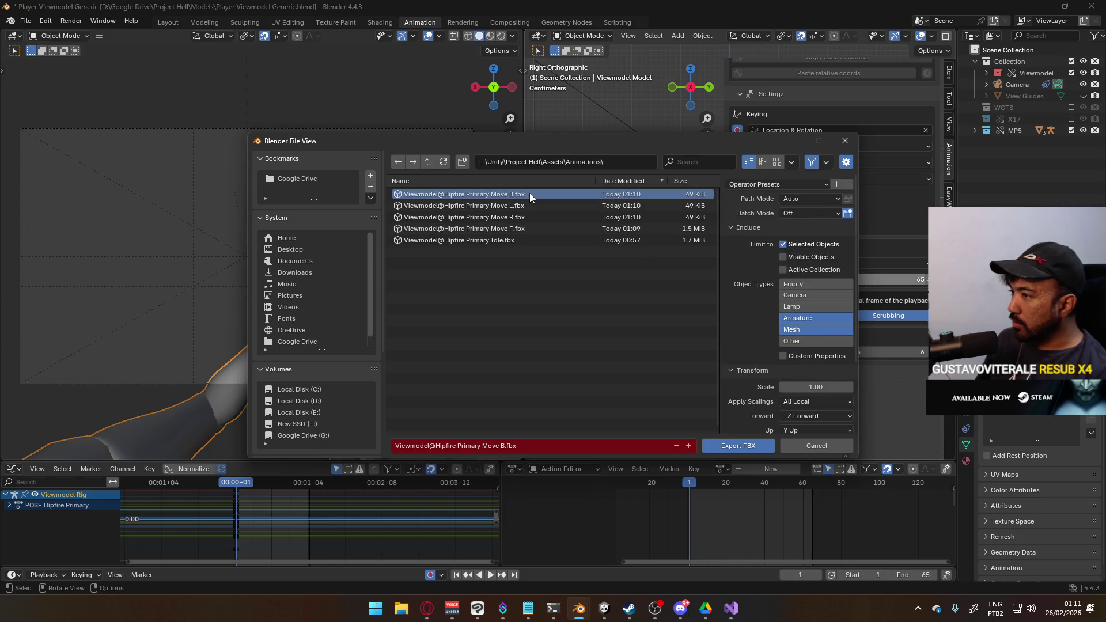
pyautogui.doubleClick(530, 194)
pyautogui.hotkey('alt', 'Tab')
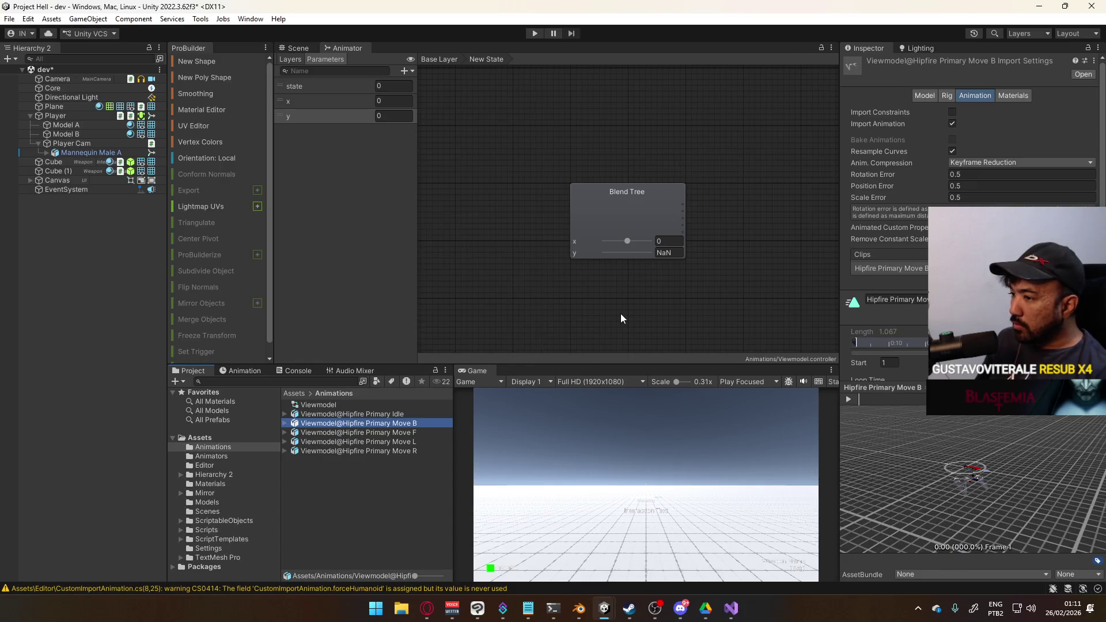
pyautogui.hotkey('alt', 'Tab')
# Step: Turn the MP5 Rig's ADD Move F layer back on, select the arms and save
pyautogui.scroll(3, 871, 303)
pyautogui.scroll(-4, 869, 299)
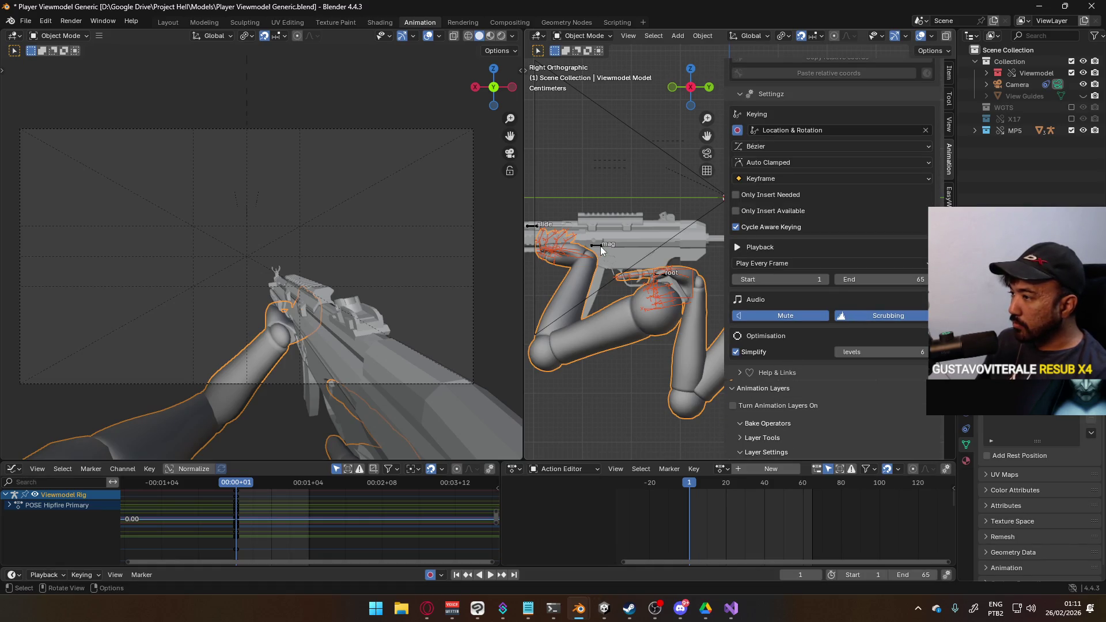
pyautogui.click(546, 233)
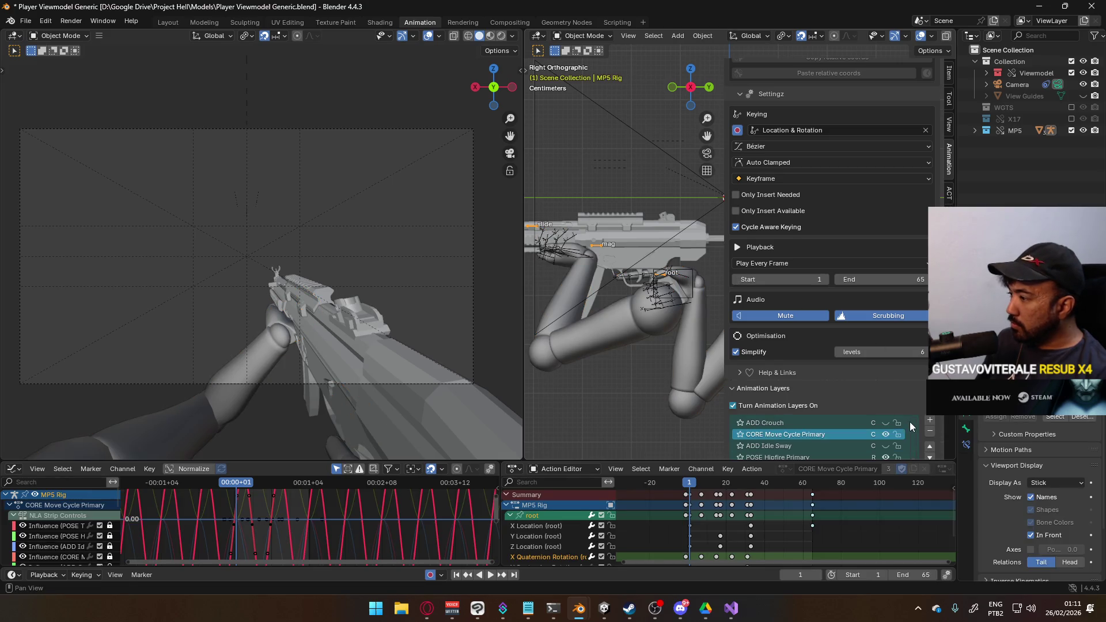
pyautogui.scroll(3, 882, 446)
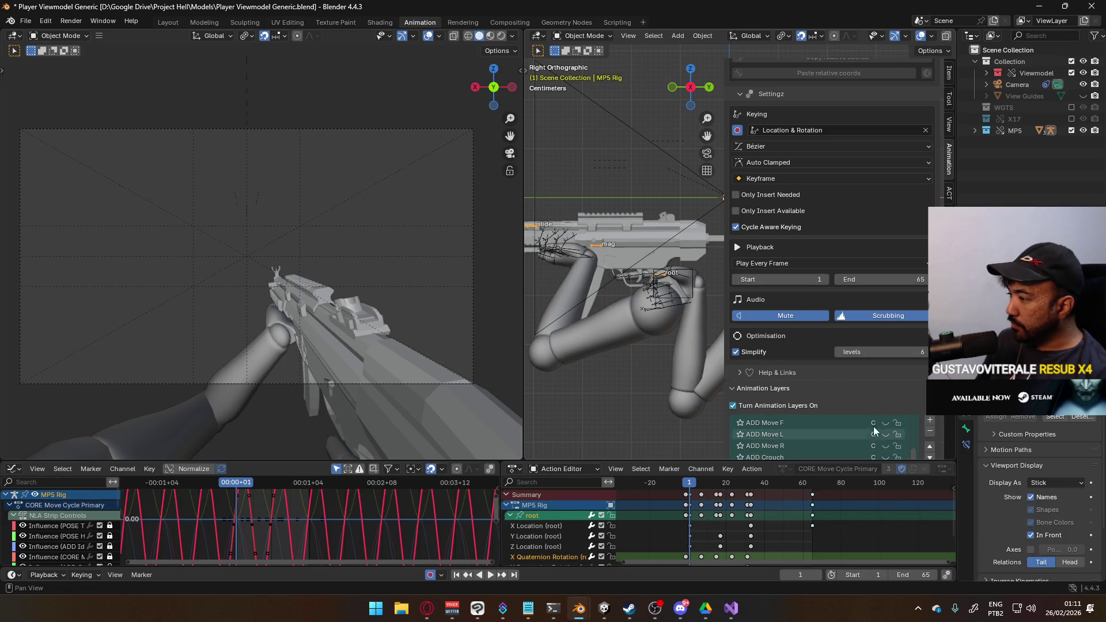
pyautogui.scroll(-5, 818, 358)
pyautogui.scroll(3, 852, 333)
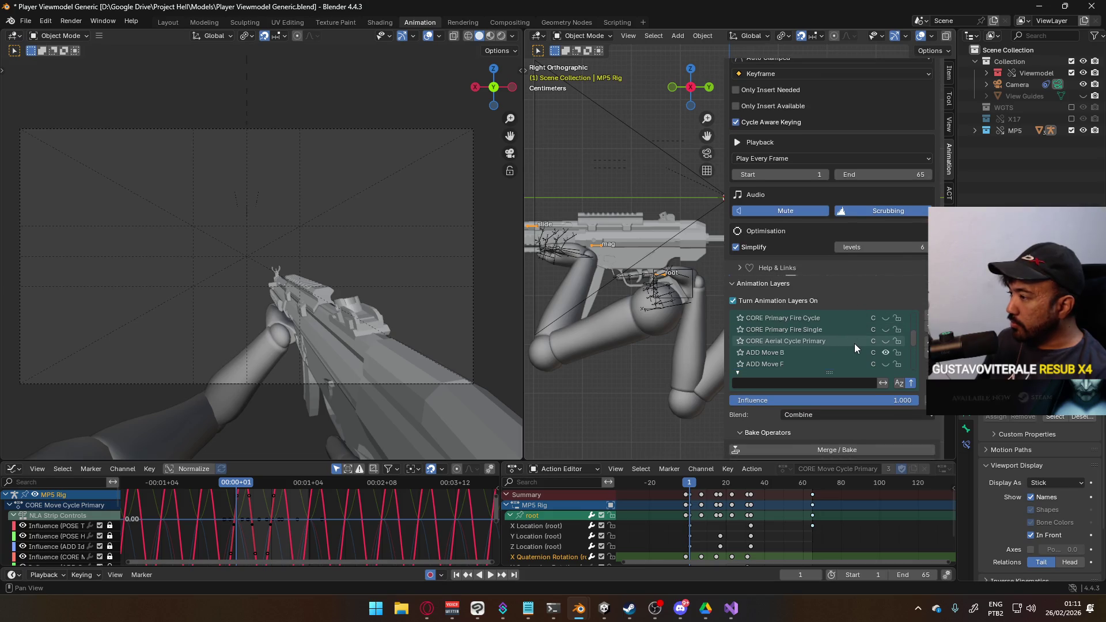
pyautogui.click(887, 364)
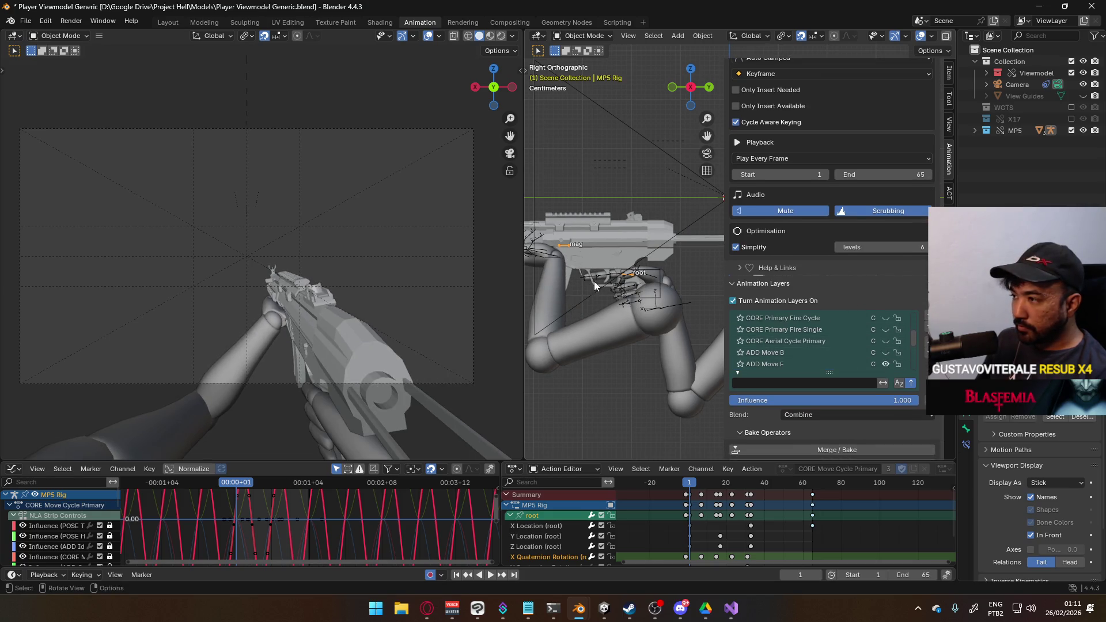
pyautogui.click(561, 281)
pyautogui.hotkey('ctrl', 's')
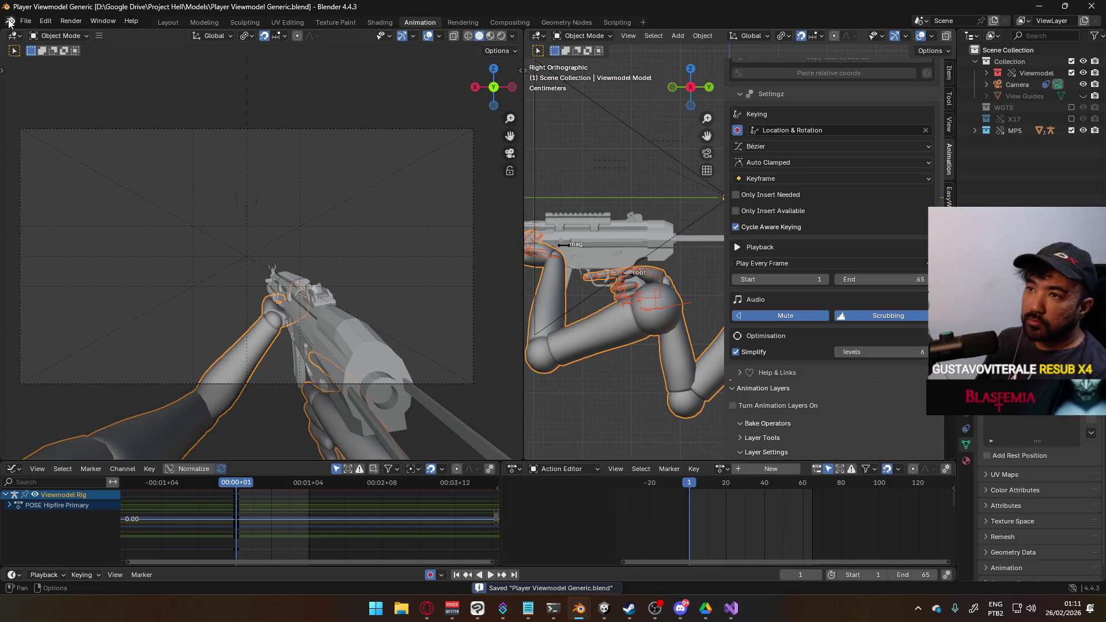
# Step: Export the forward move as FBX over the Move F file and check it in Unity
pyautogui.click(24, 25)
pyautogui.moveTo(55, 196)
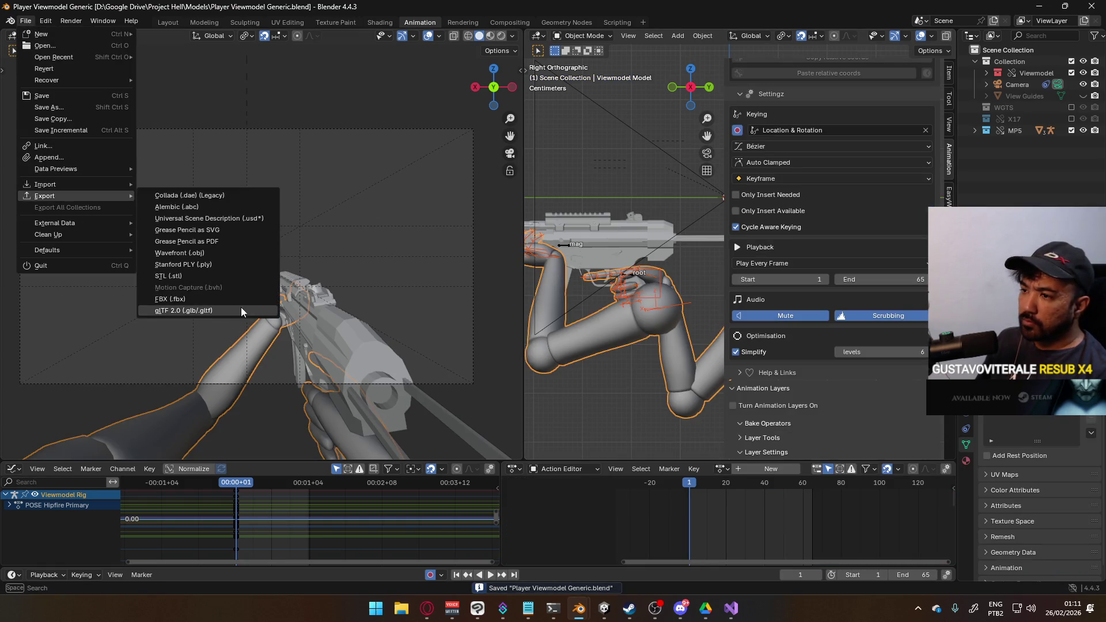
pyautogui.click(173, 300)
pyautogui.doubleClick(544, 228)
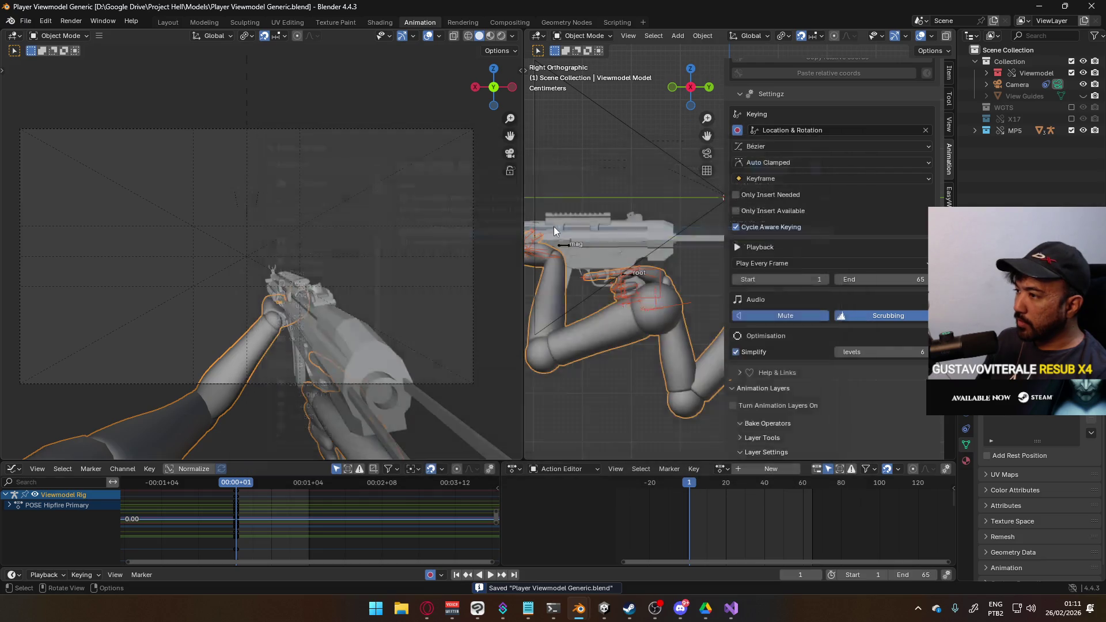
pyautogui.click(604, 609)
pyautogui.click(386, 433)
pyautogui.hotkey('alt', 'Tab')
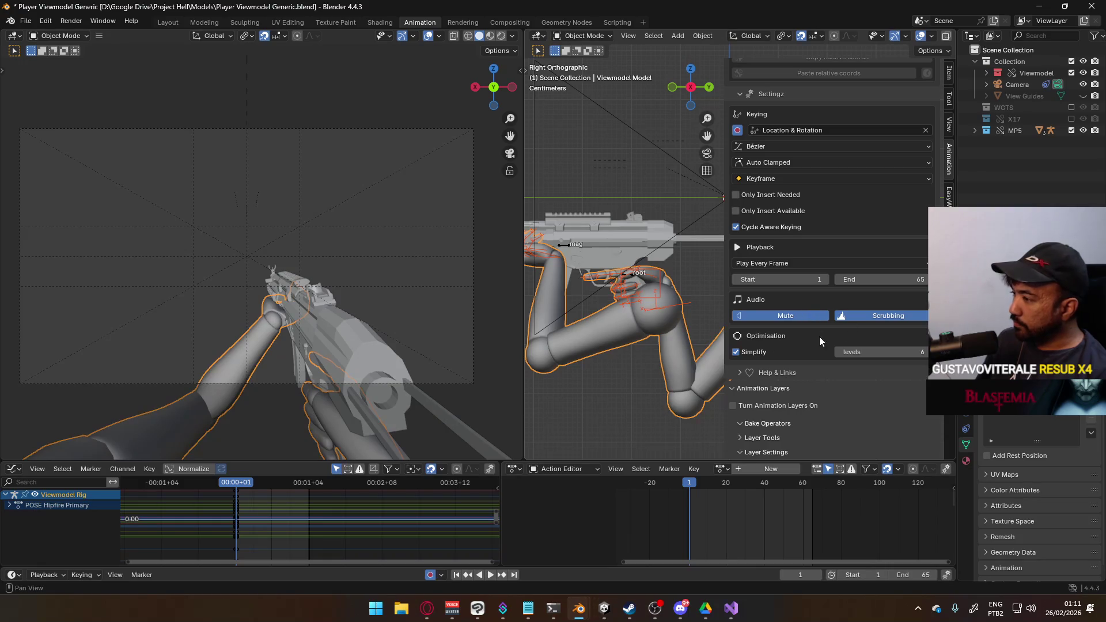
# Step: Switch the MP5 Rig to the left move layer and export it as FBX over Move L
pyautogui.click(564, 248)
pyautogui.scroll(-5, 886, 427)
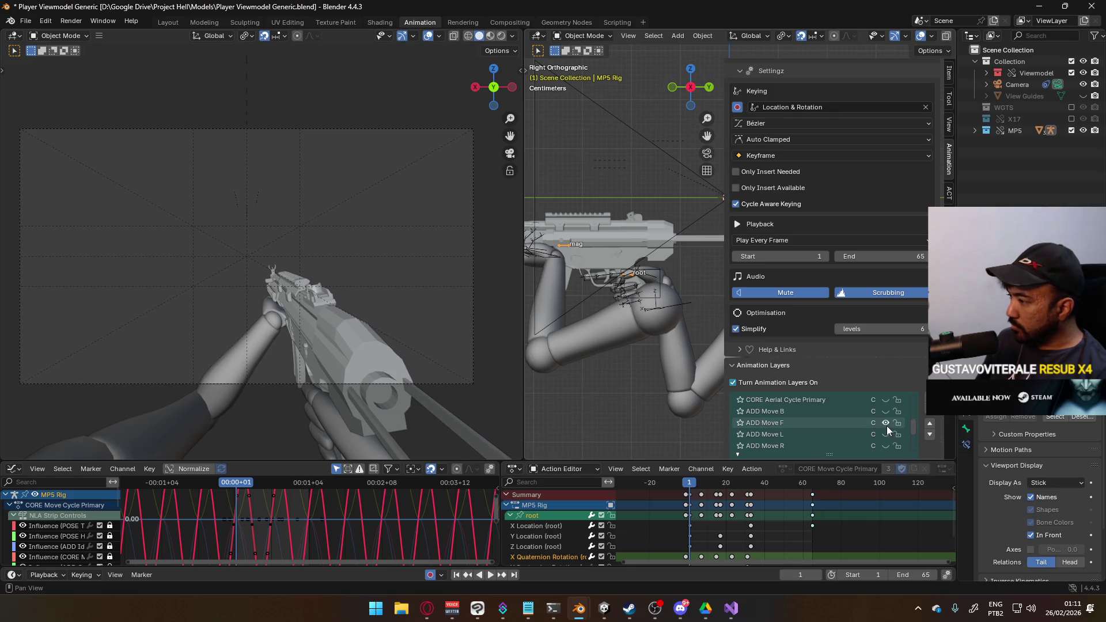
pyautogui.click(887, 424)
pyautogui.click(572, 271)
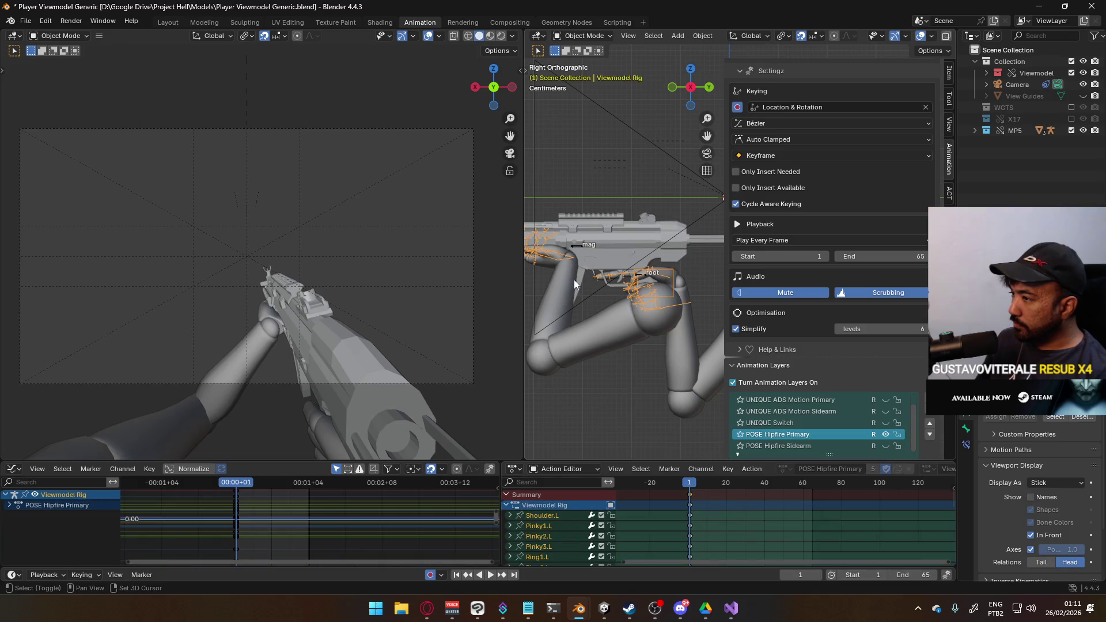
pyautogui.click(574, 279)
pyautogui.click(26, 21)
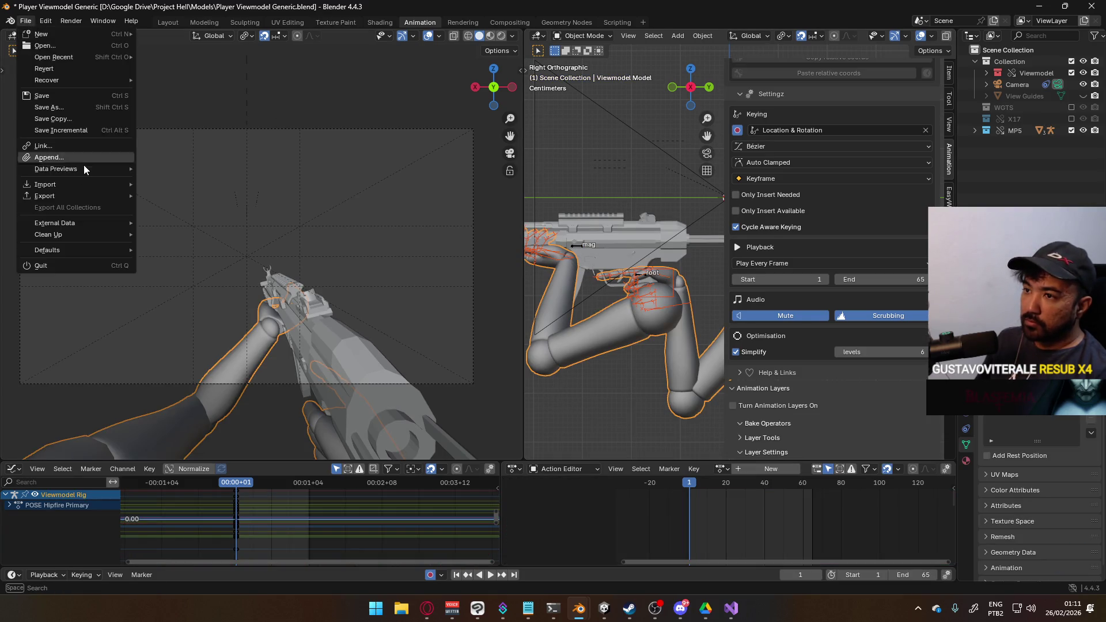
pyautogui.moveTo(72, 197)
pyautogui.click(194, 300)
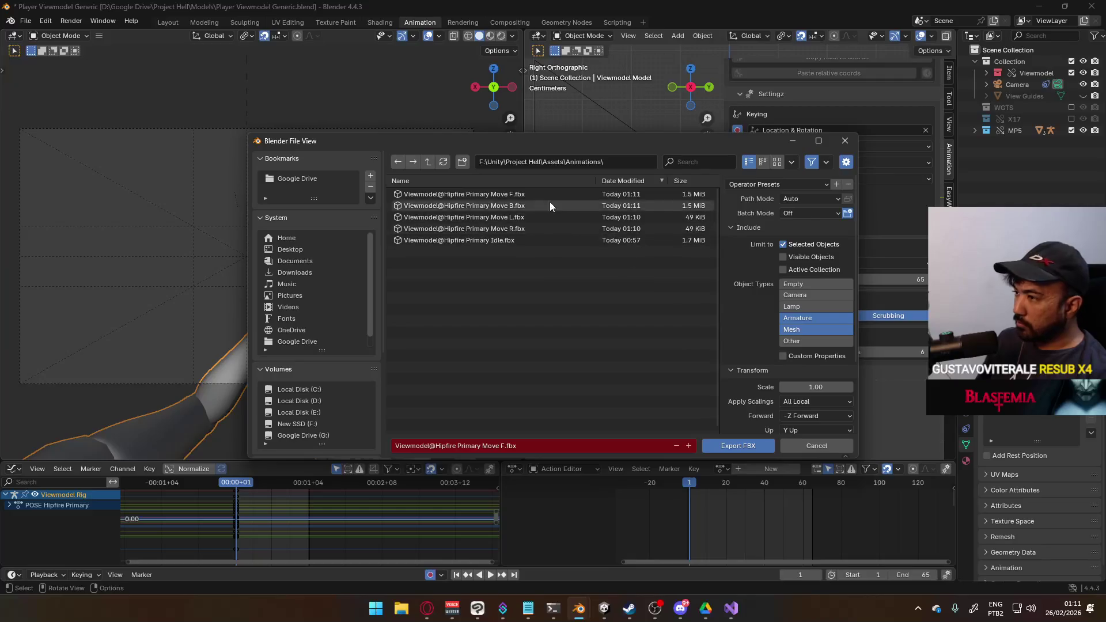
pyautogui.doubleClick(531, 213)
# Step: Disable the ADD Move L layer, enable ADD Move R, and reselect the viewmodel rig and arms
pyautogui.click(824, 406)
pyautogui.click(580, 244)
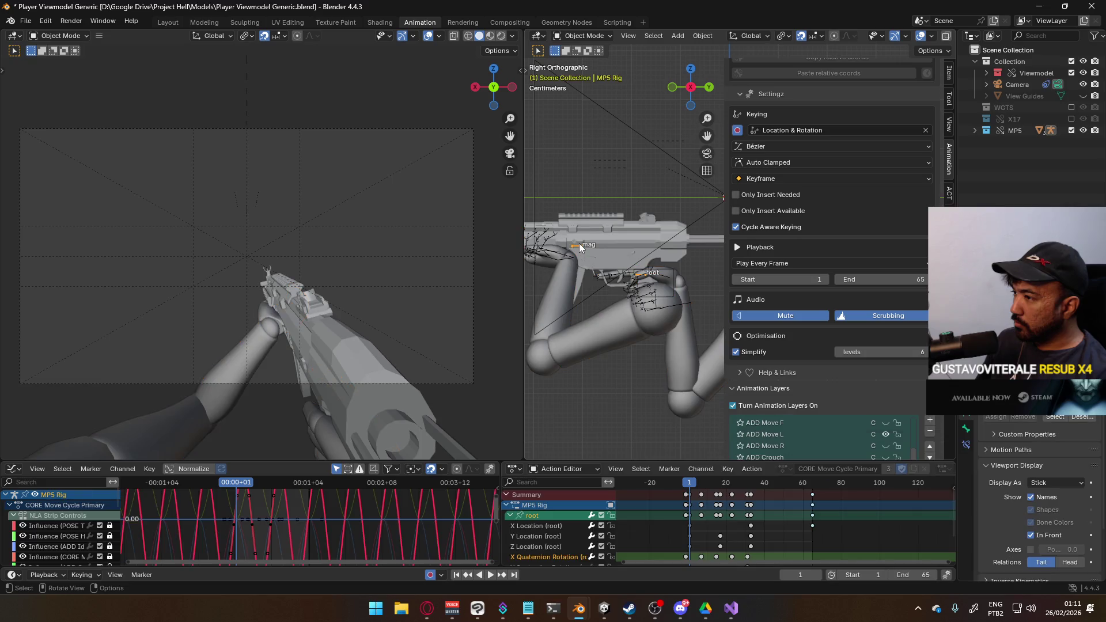
pyautogui.scroll(-1, 876, 443)
pyautogui.click(886, 435)
pyautogui.click(886, 423)
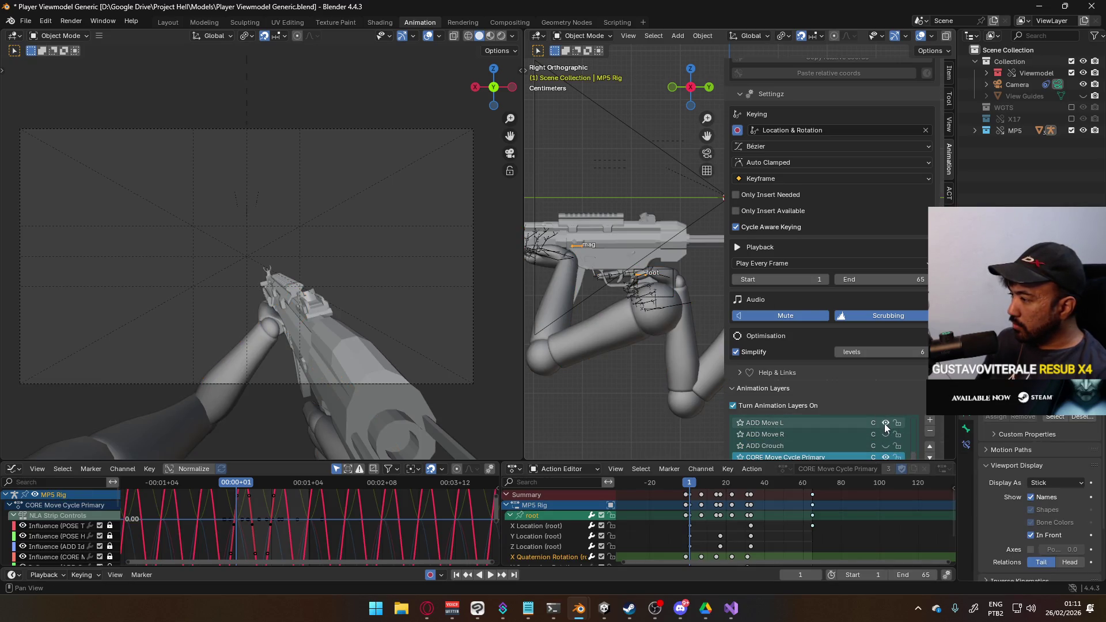
pyautogui.click(566, 257)
pyautogui.keyDown('shift'); pyautogui.click(581, 245); pyautogui.keyUp('shift')
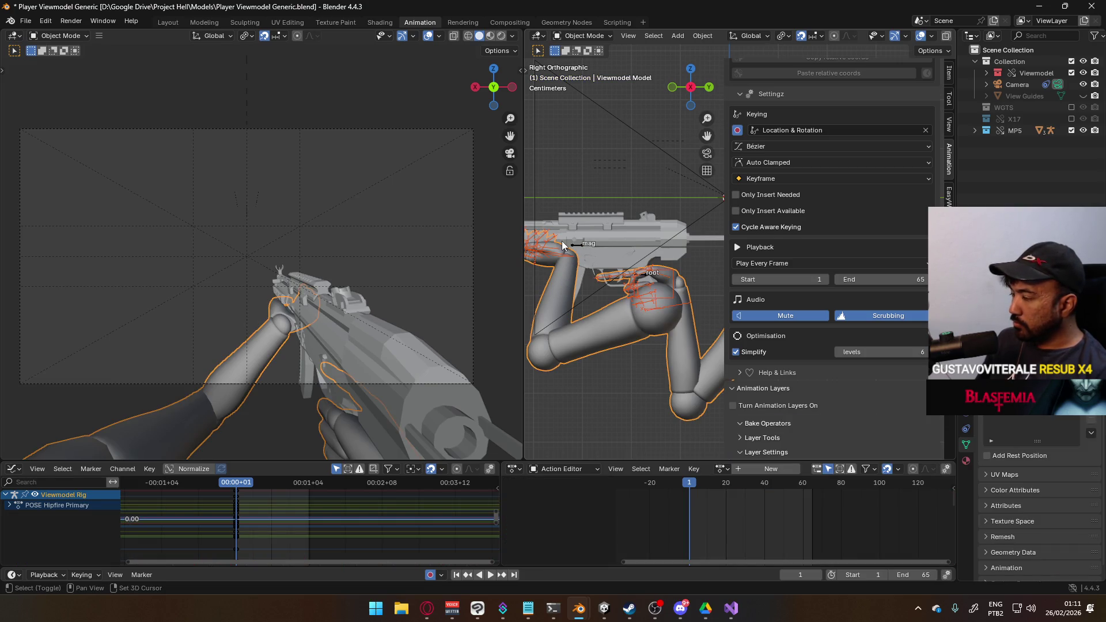
pyautogui.keyDown('shift'); pyautogui.click(582, 245); pyautogui.keyUp('shift')
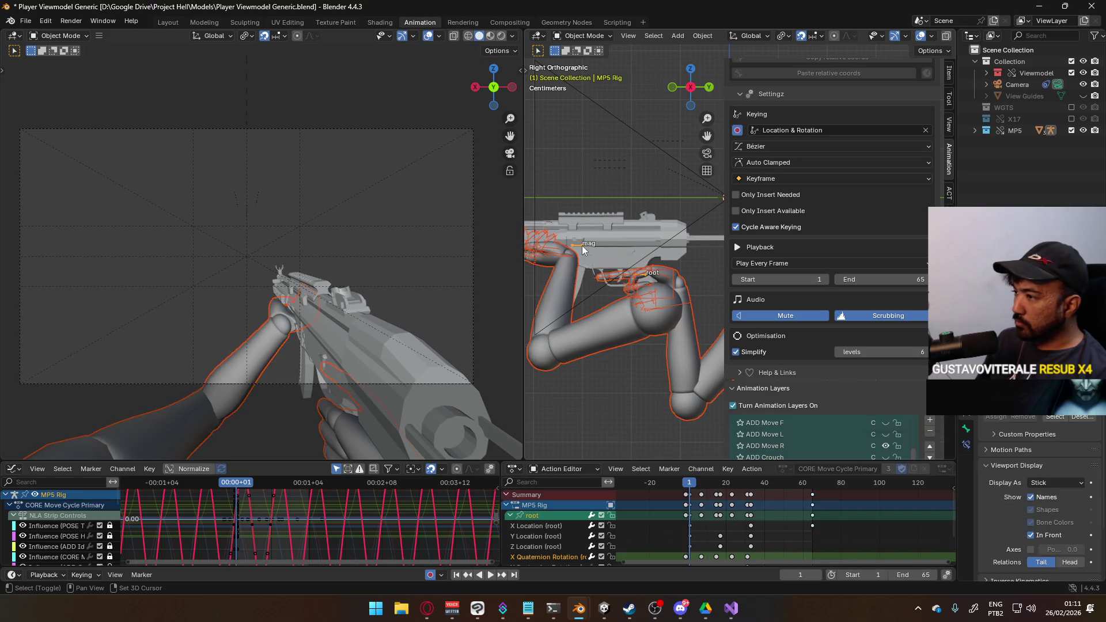
pyautogui.hotkey('ctrl', 'z')
# Step: Export the right move animation as FBX over the Move R file and go to Unity
pyautogui.click(25, 20)
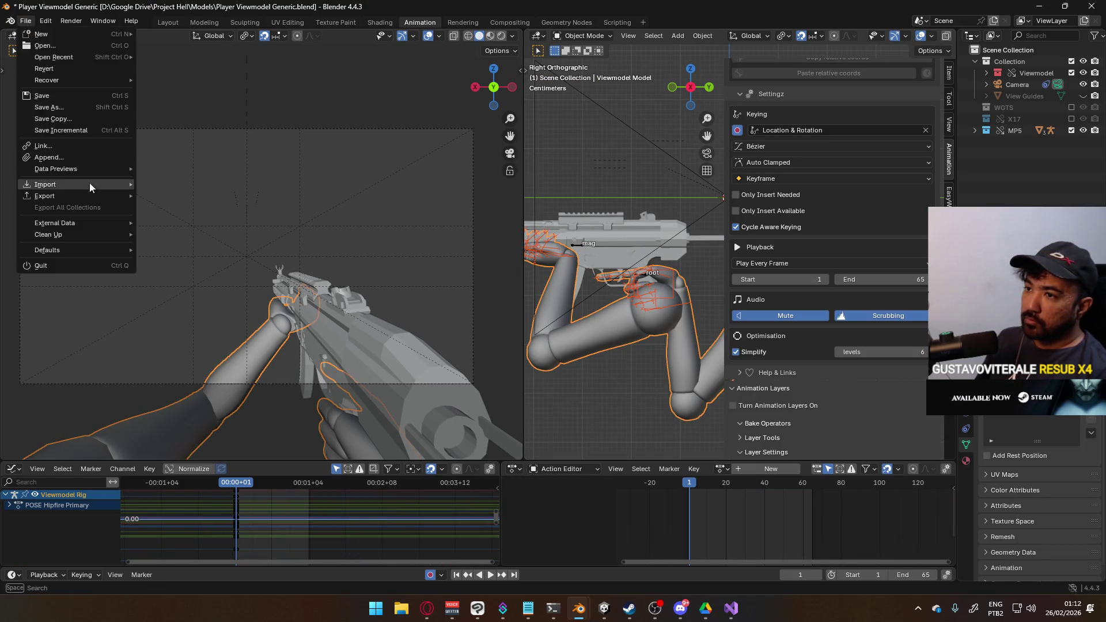
pyautogui.click(25, 21)
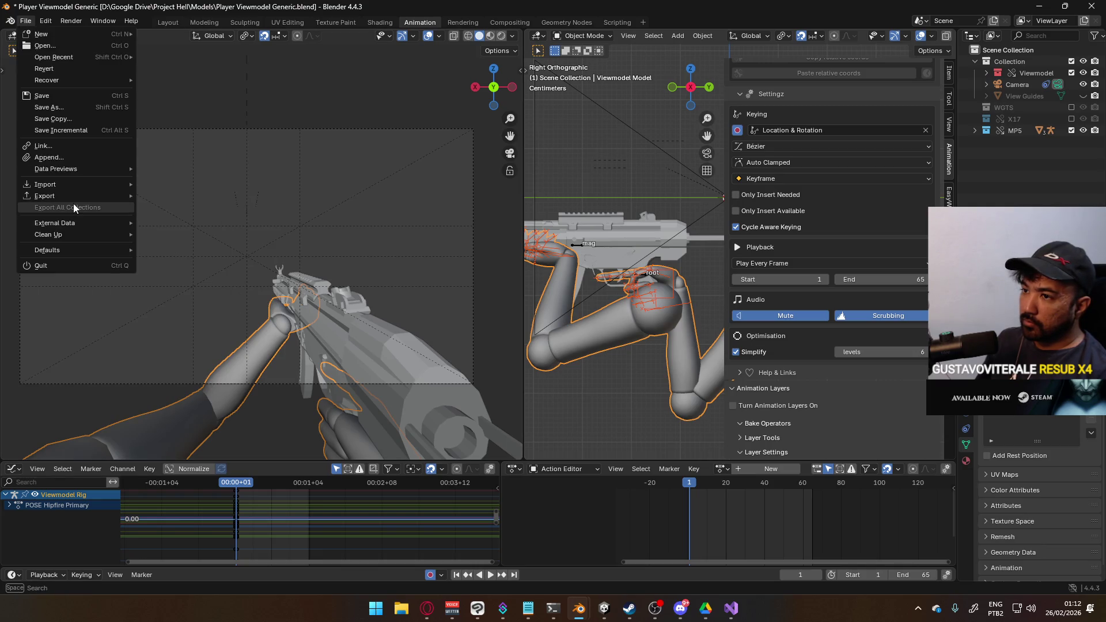
pyautogui.moveTo(74, 196)
pyautogui.click(152, 289)
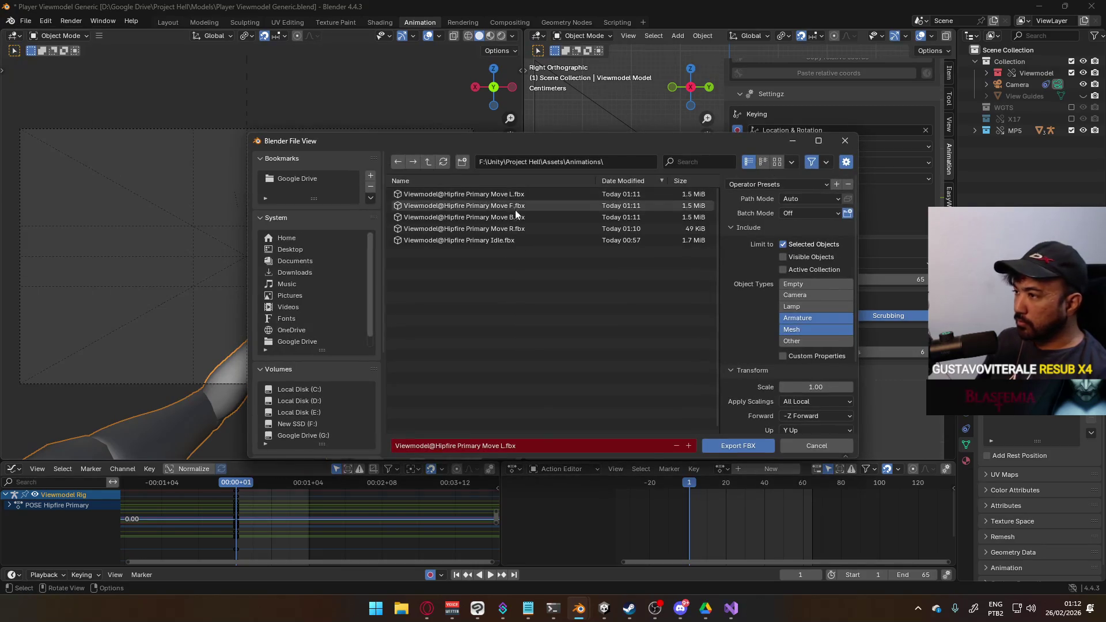
pyautogui.doubleClick(576, 228)
pyautogui.hotkey('alt', 'Tab')
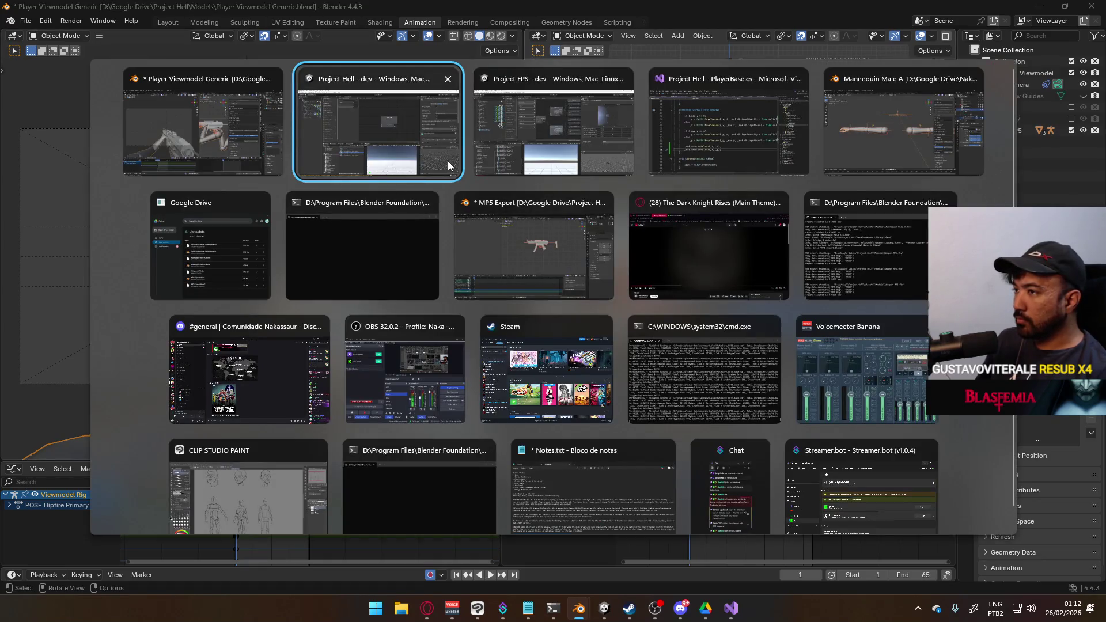
pyautogui.click(448, 161)
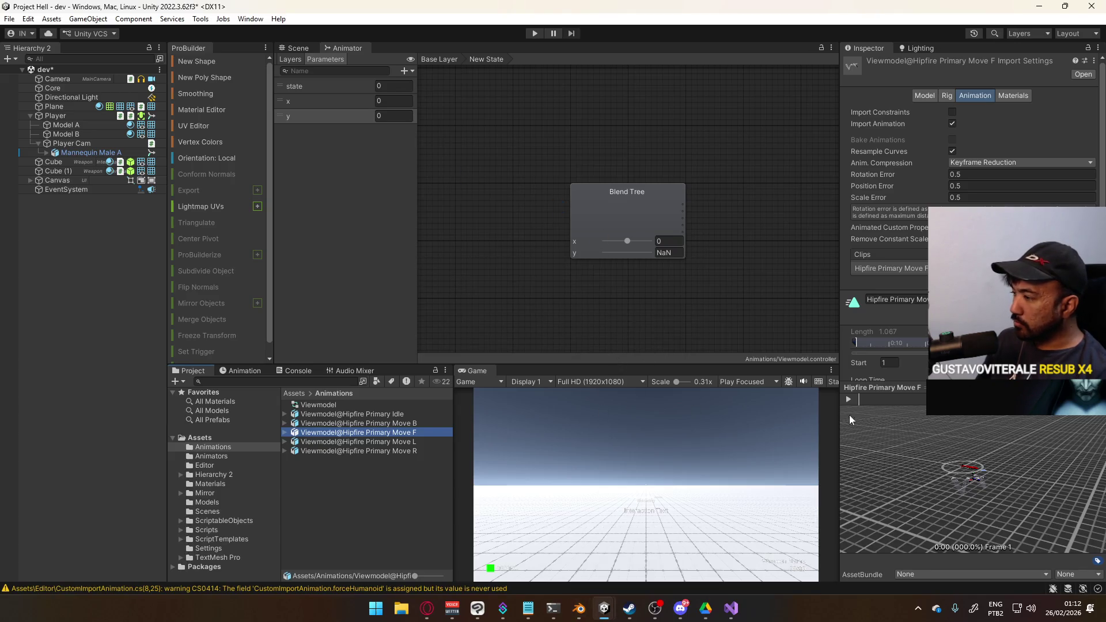
# Step: For all four move assets, set Anim. Compression to Off and uncheck Resample Curves
pyautogui.click(410, 441)
pyautogui.click(409, 451)
pyautogui.click(413, 440)
pyautogui.click(414, 432)
pyautogui.click(414, 425)
pyautogui.keyDown('shift'); pyautogui.click(407, 453); pyautogui.keyUp('shift')
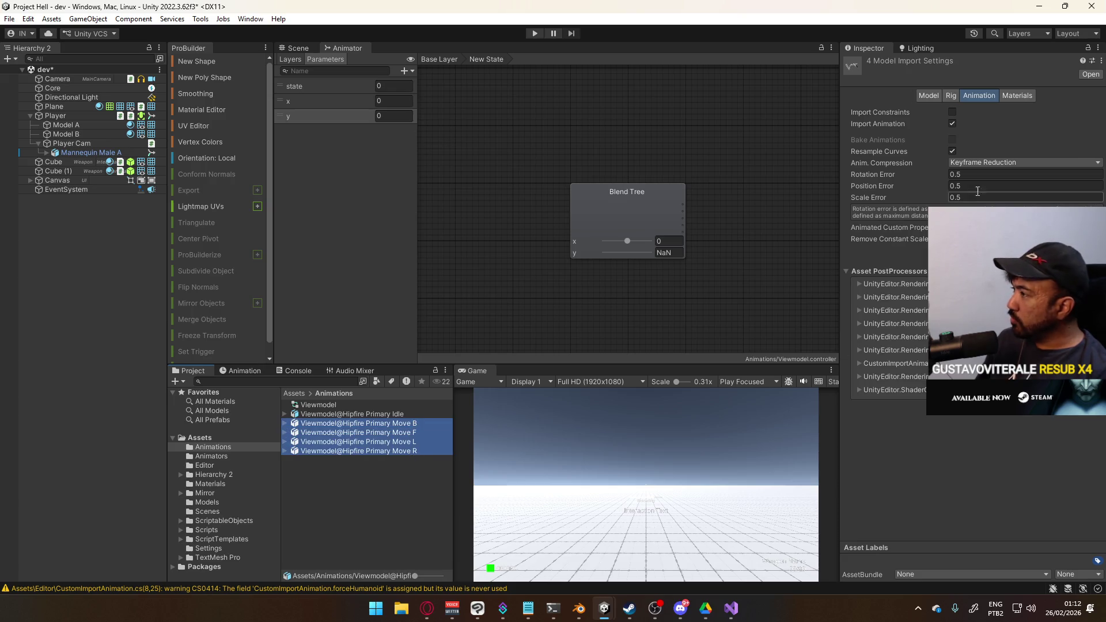
pyautogui.click(998, 174)
pyautogui.click(999, 164)
pyautogui.click(982, 172)
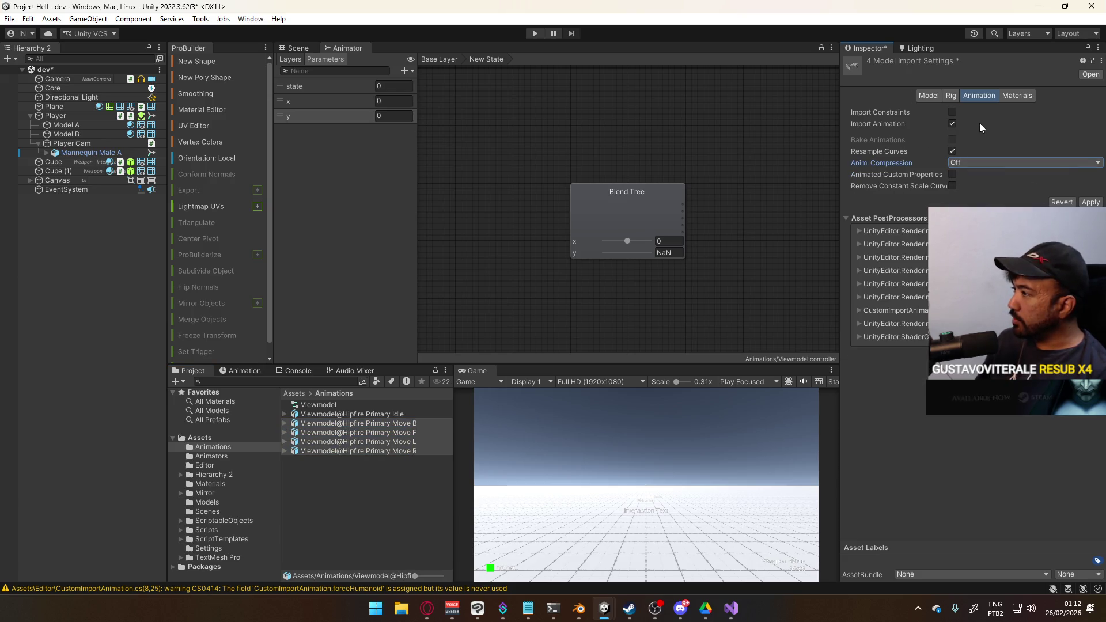
pyautogui.click(957, 154)
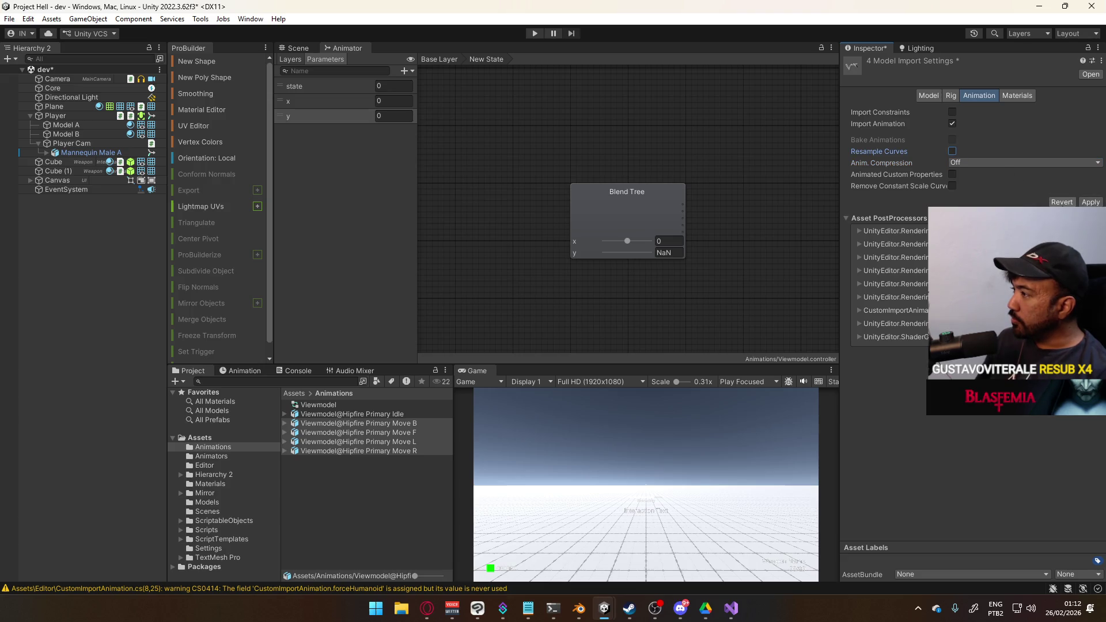
# Step: Keep the Move B asset's material creation mode at None
pyautogui.click(1015, 97)
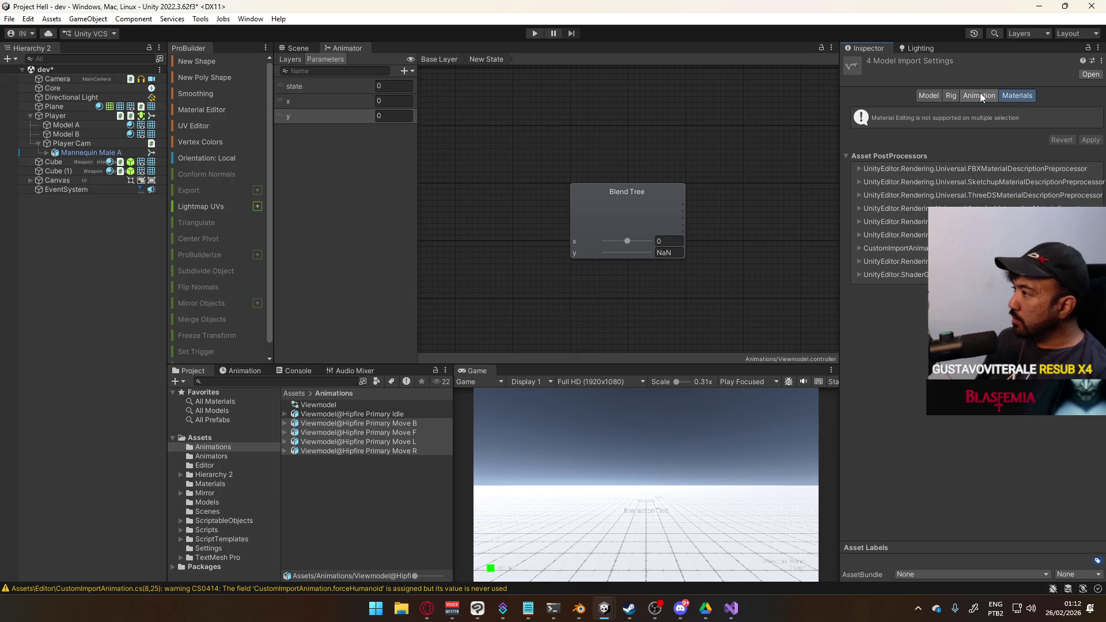
pyautogui.click(363, 424)
pyautogui.click(1025, 112)
pyautogui.click(980, 121)
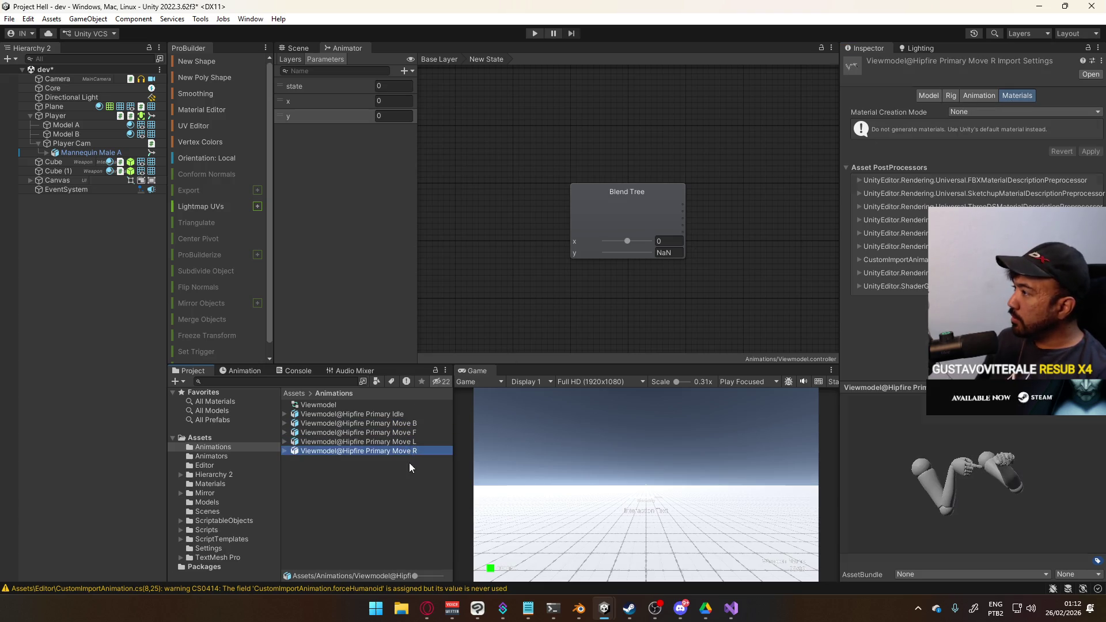
pyautogui.click(404, 452)
pyautogui.click(402, 423)
pyautogui.click(387, 406)
pyautogui.click(394, 423)
# Step: Review the Move B and Move L animation import settings, then select the Blend Tree node
pyautogui.click(979, 96)
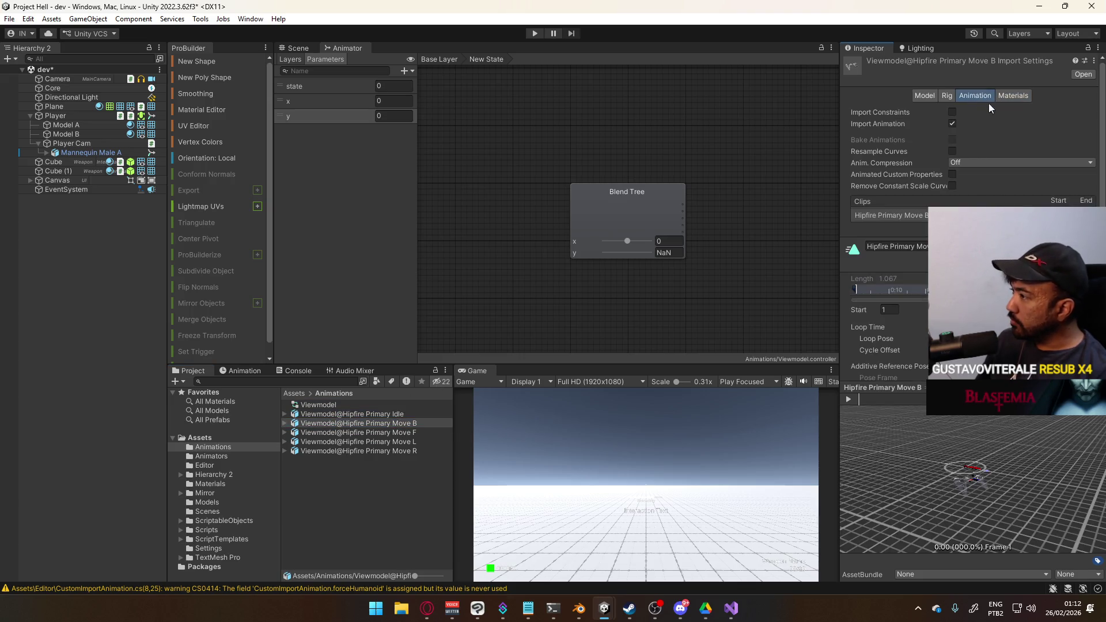
pyautogui.scroll(-3, 974, 173)
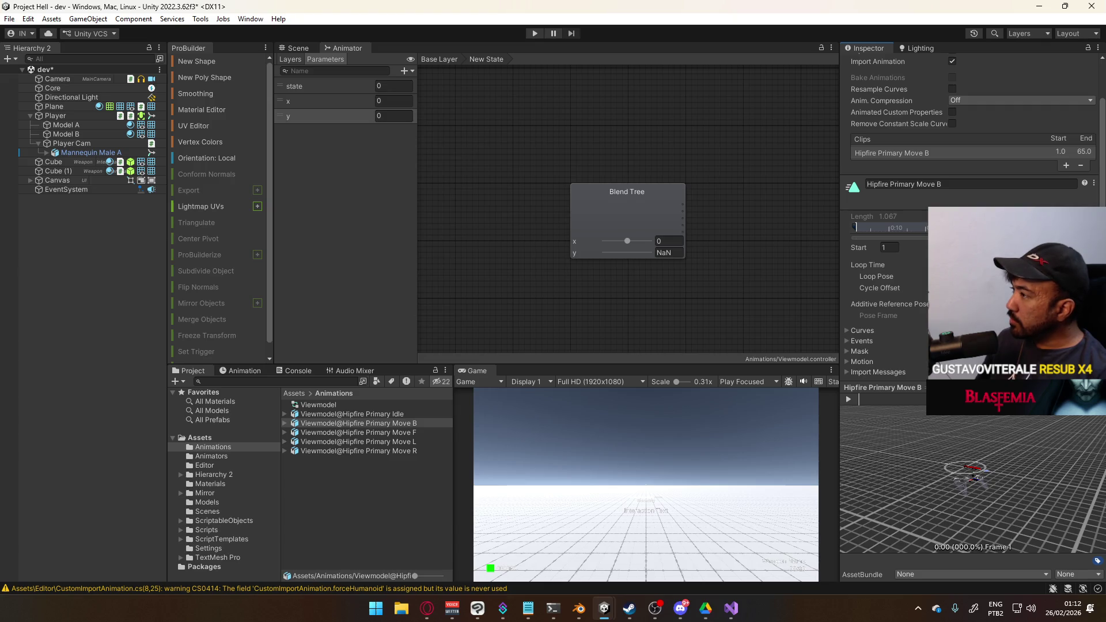
pyautogui.scroll(3, 919, 264)
pyautogui.click(389, 442)
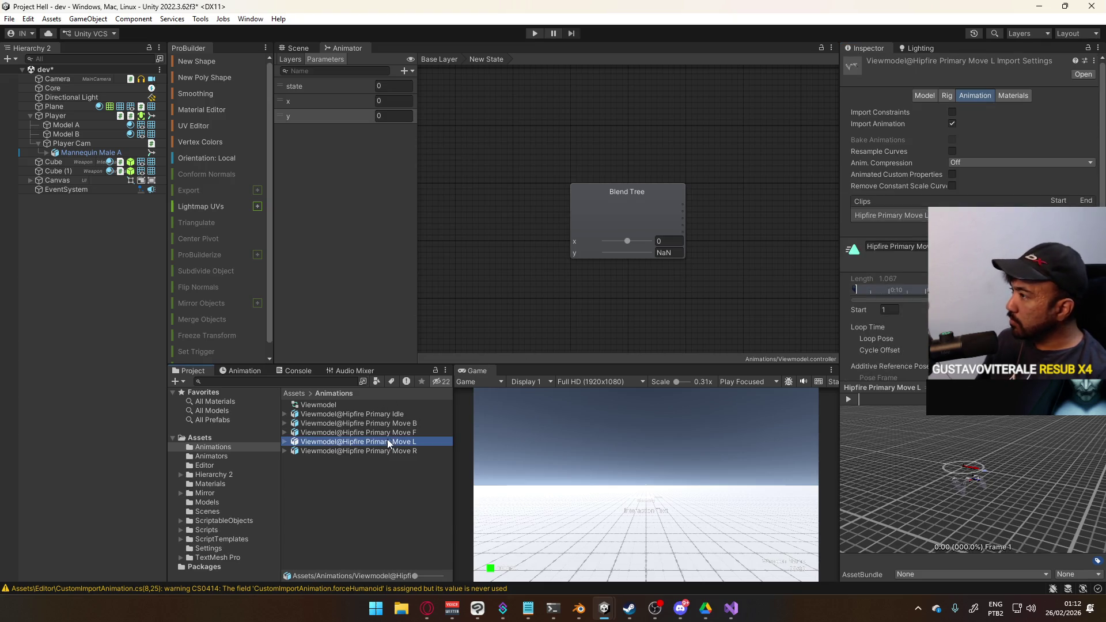
pyautogui.click(389, 449)
pyautogui.click(642, 192)
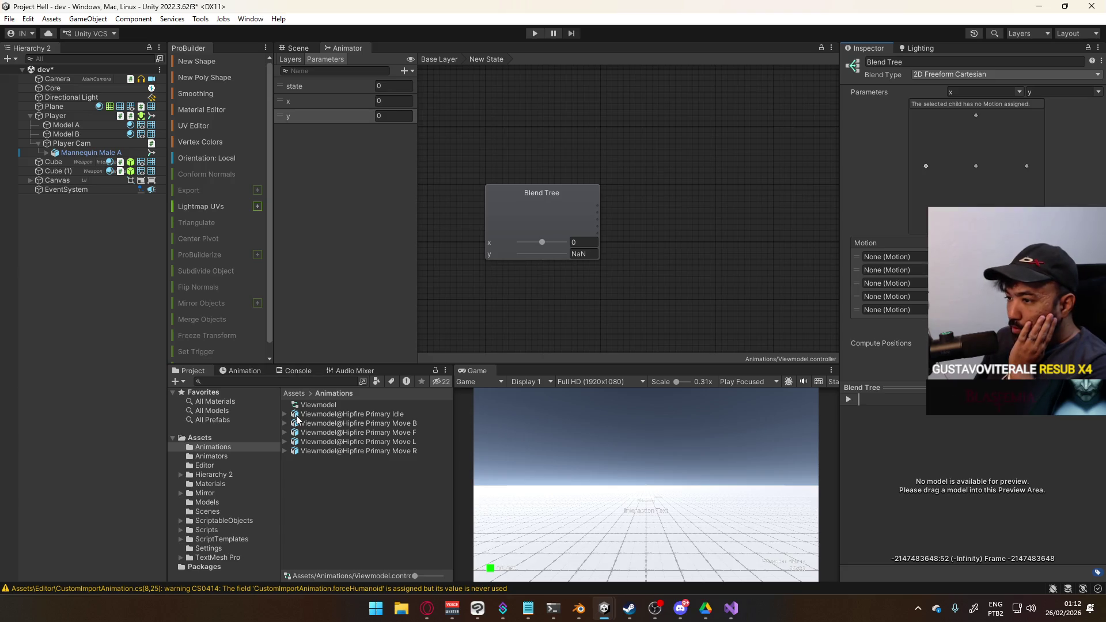
# Step: Drag the Hipfire Primary Idle clip into the first Motion slot, then expand the Move B asset
pyautogui.click(284, 415)
pyautogui.moveTo(355, 456)
pyautogui.mouseDown()
pyautogui.moveTo(876, 173)
pyautogui.moveTo(894, 257)
pyautogui.mouseUp()
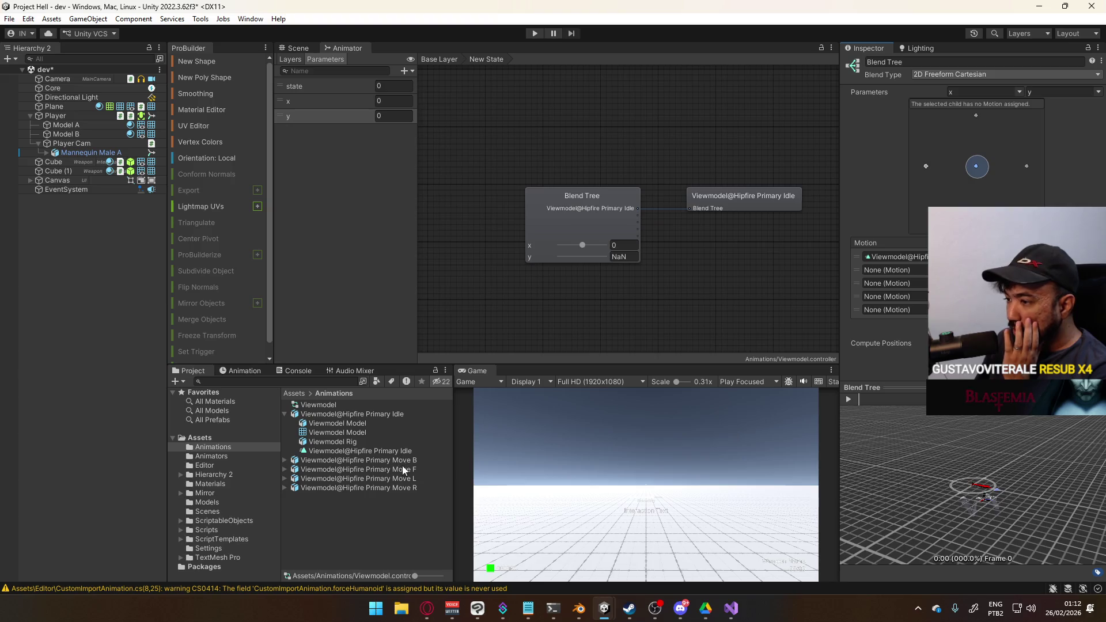
pyautogui.click(285, 460)
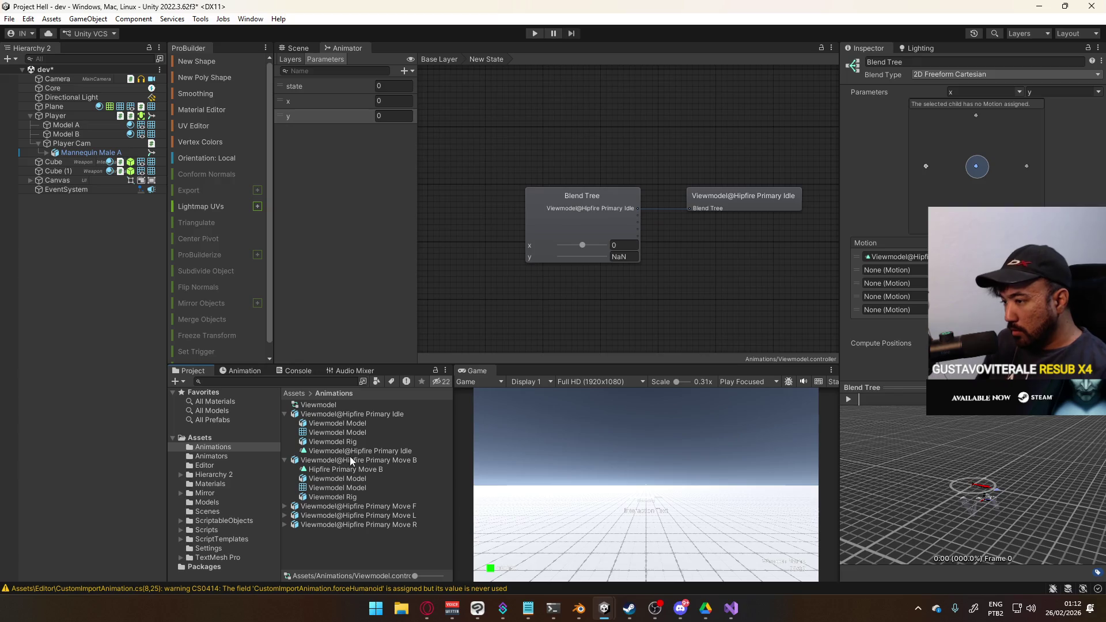
pyautogui.click(354, 460)
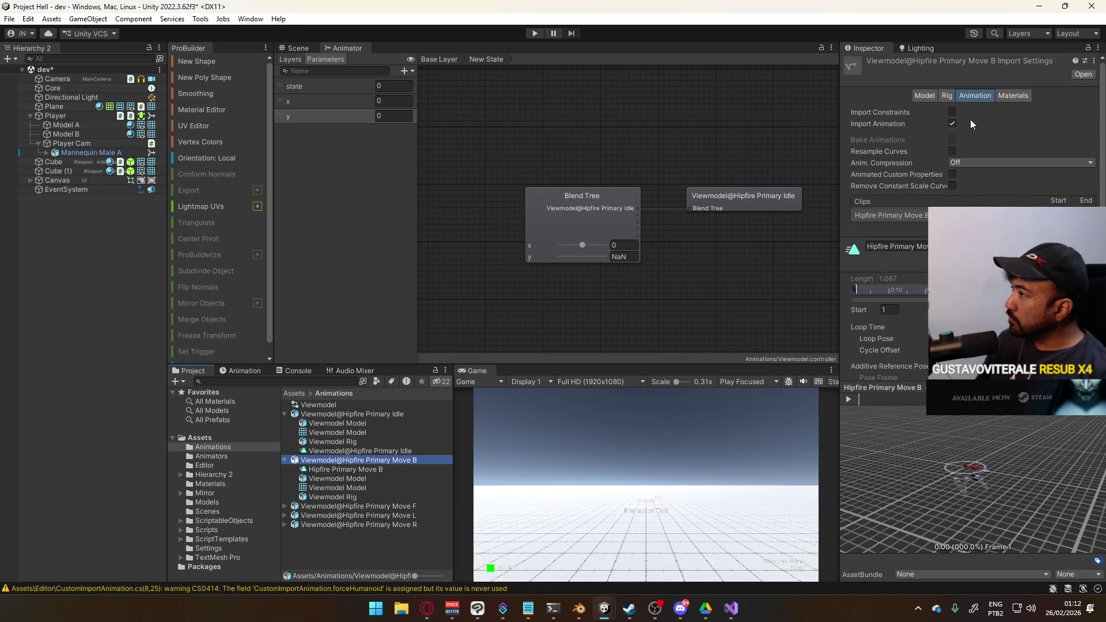
# Step: Paste the full Viewmodel@Hipfire Primary name into the Move B clip's name field
pyautogui.press('F2')
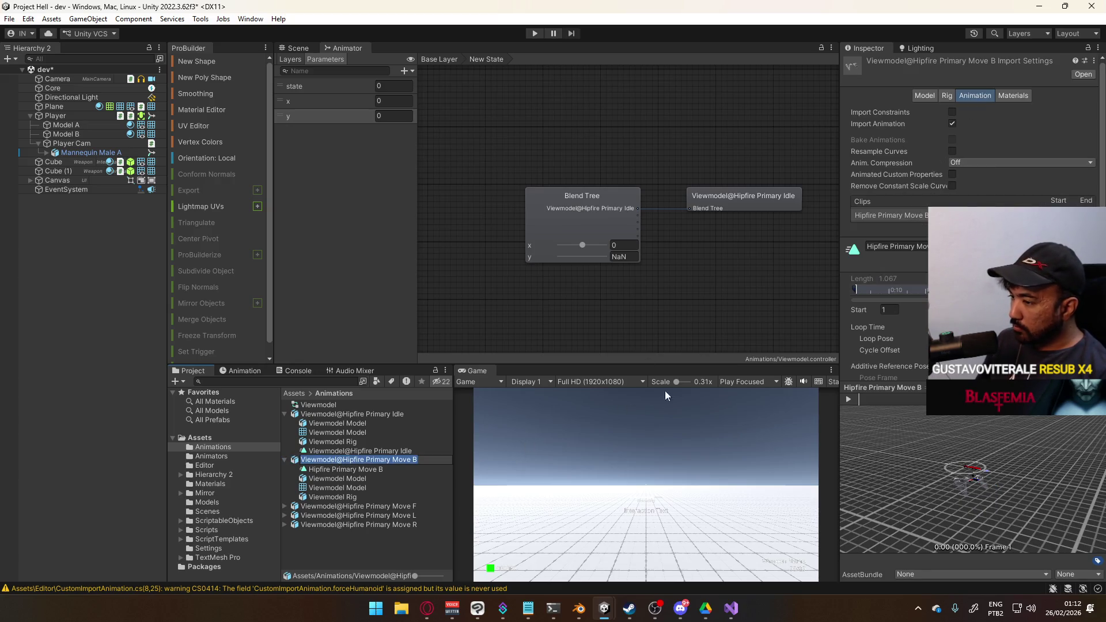
pyautogui.click(896, 246)
pyautogui.write('Viewmodel@Hipfire Primary Move B')
pyautogui.scroll(-3, 969, 259)
pyautogui.scroll(-2, 887, 276)
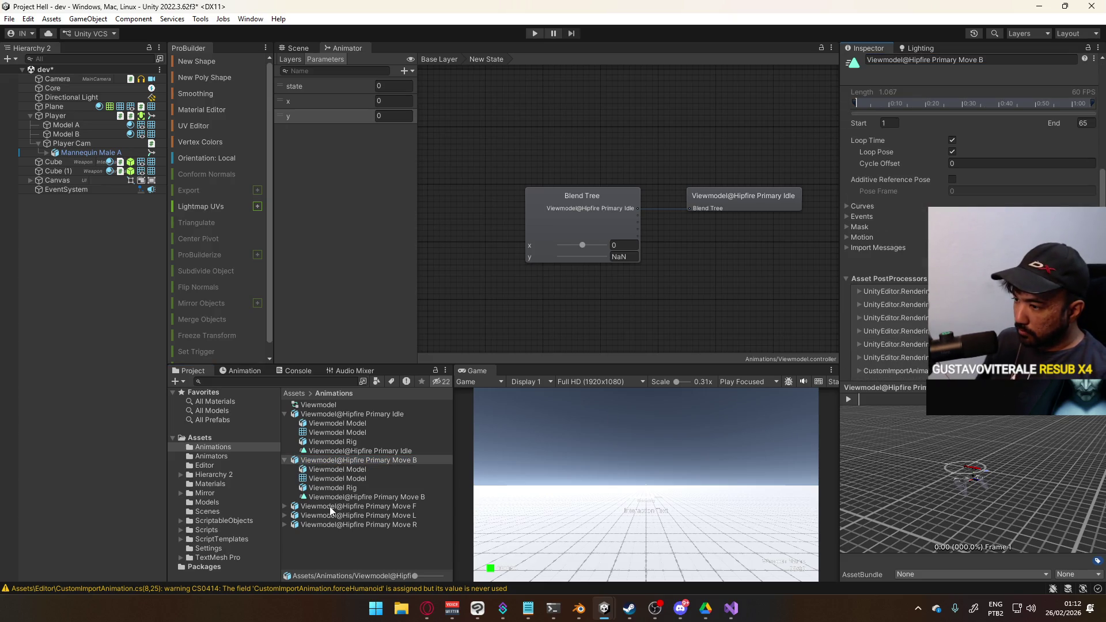
# Step: Edit the Move F clip's name and apply the pending import changes
pyautogui.click(286, 507)
pyautogui.click(344, 509)
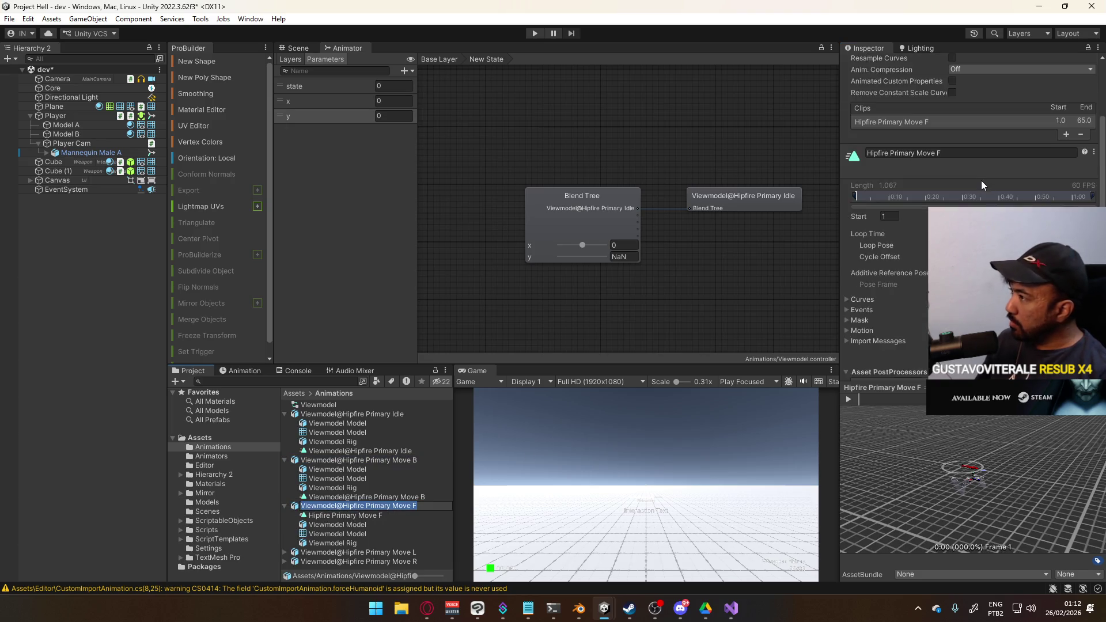
pyautogui.click(896, 246)
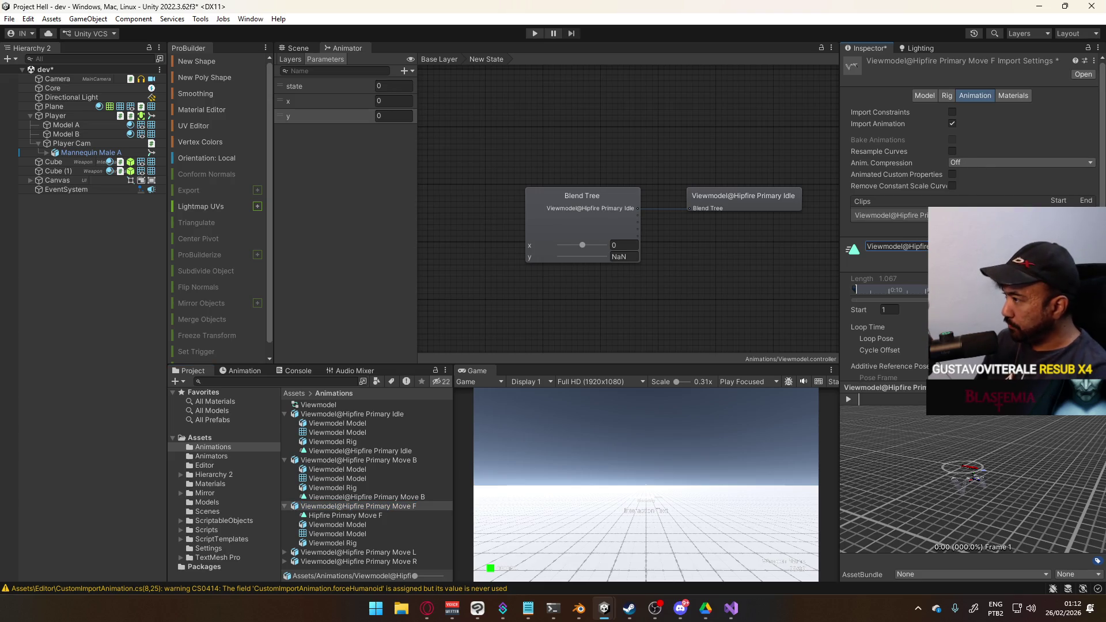
pyautogui.scroll(-5, 888, 248)
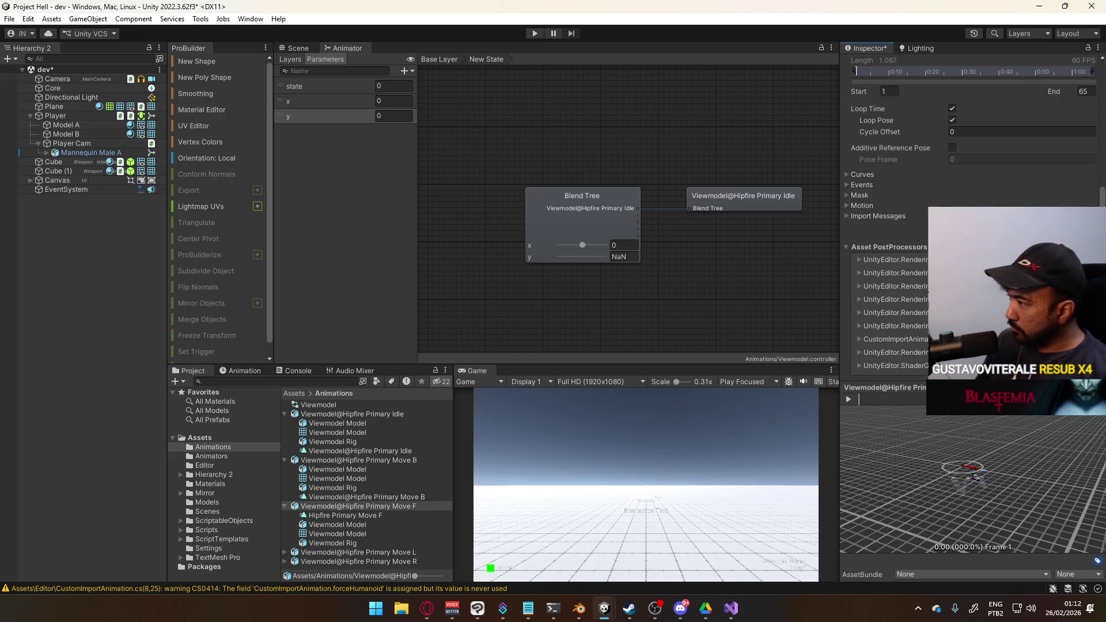
pyautogui.click(275, 503)
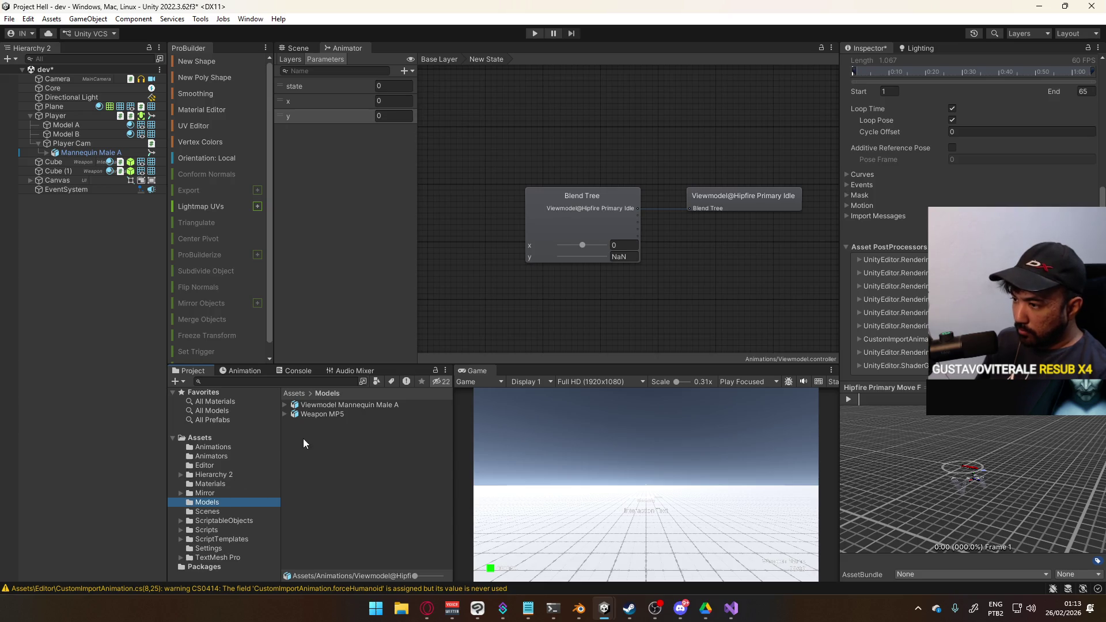
pyautogui.click(308, 407)
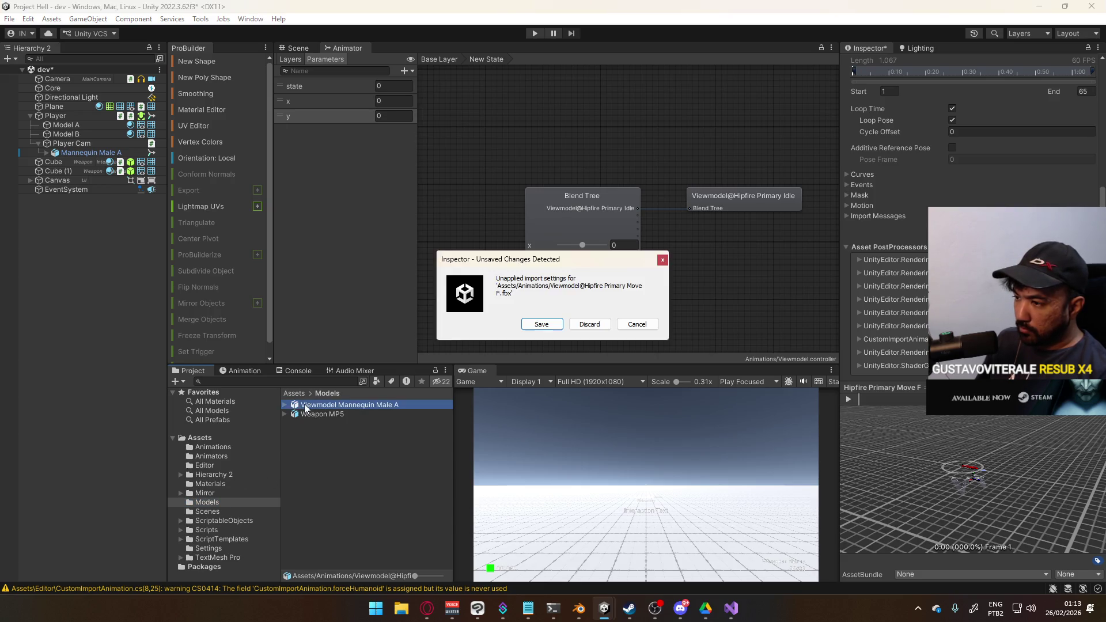
pyautogui.click(541, 325)
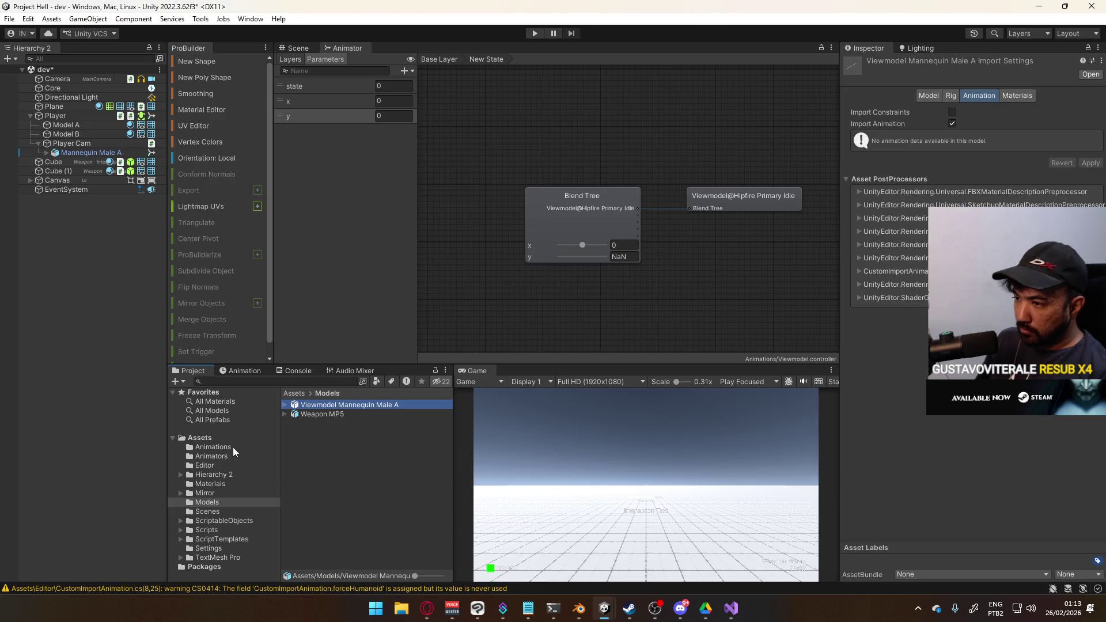
pyautogui.click(221, 448)
pyautogui.click(354, 506)
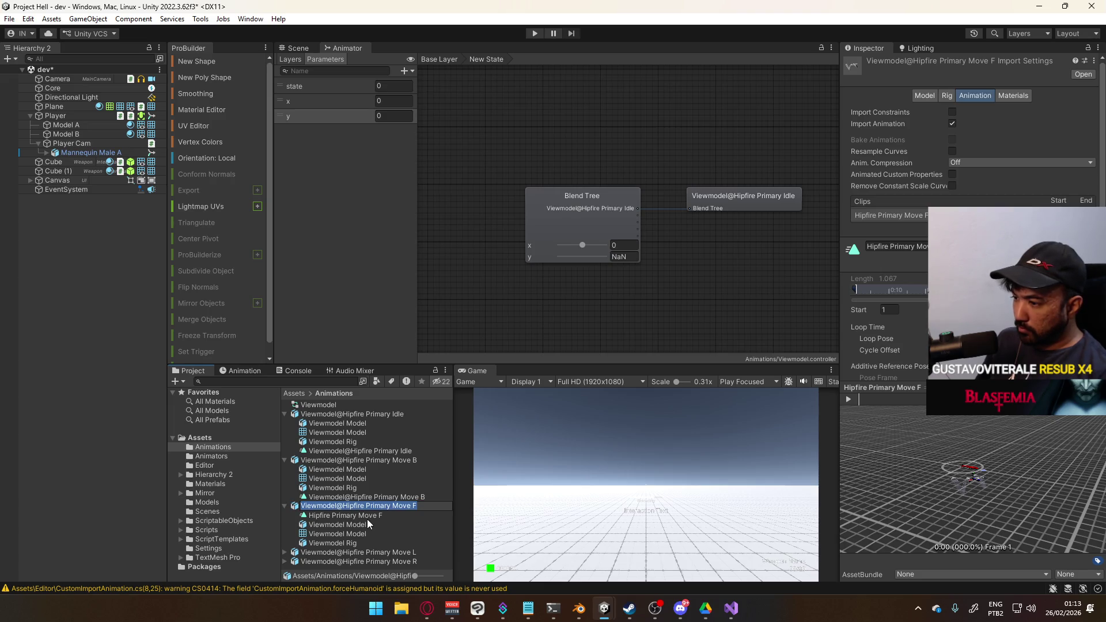
pyautogui.click(323, 517)
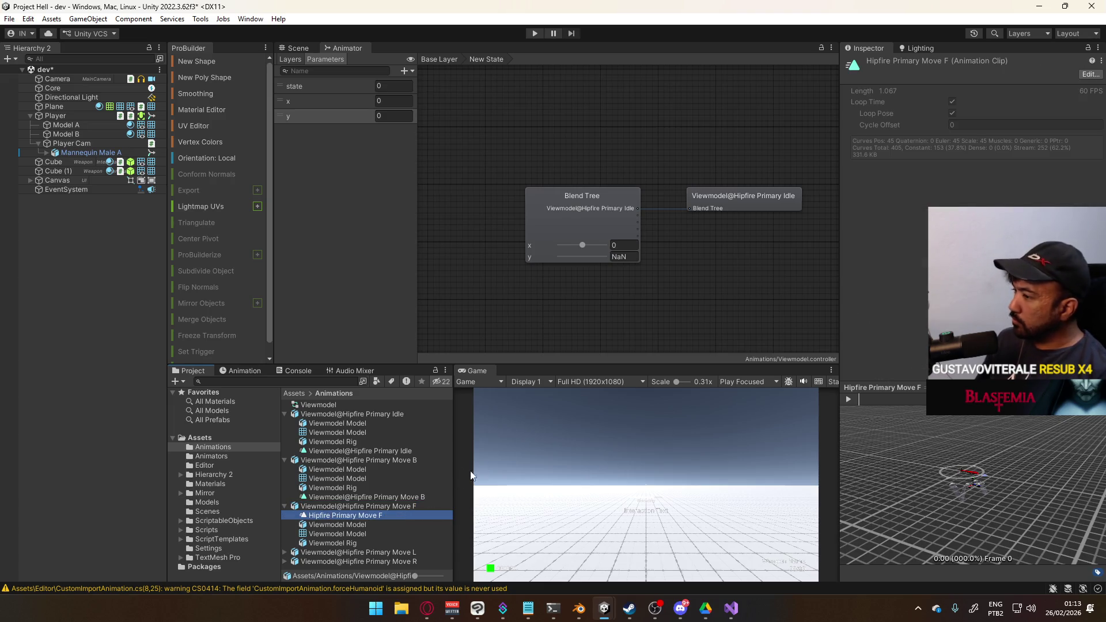
pyautogui.click(366, 507)
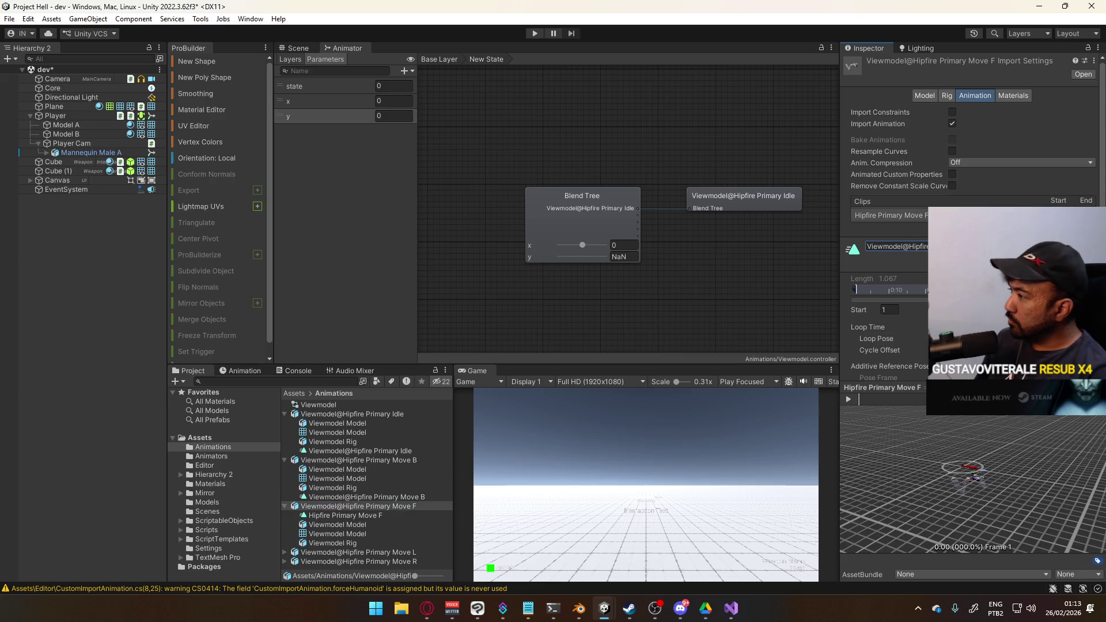
pyautogui.scroll(-3, 888, 173)
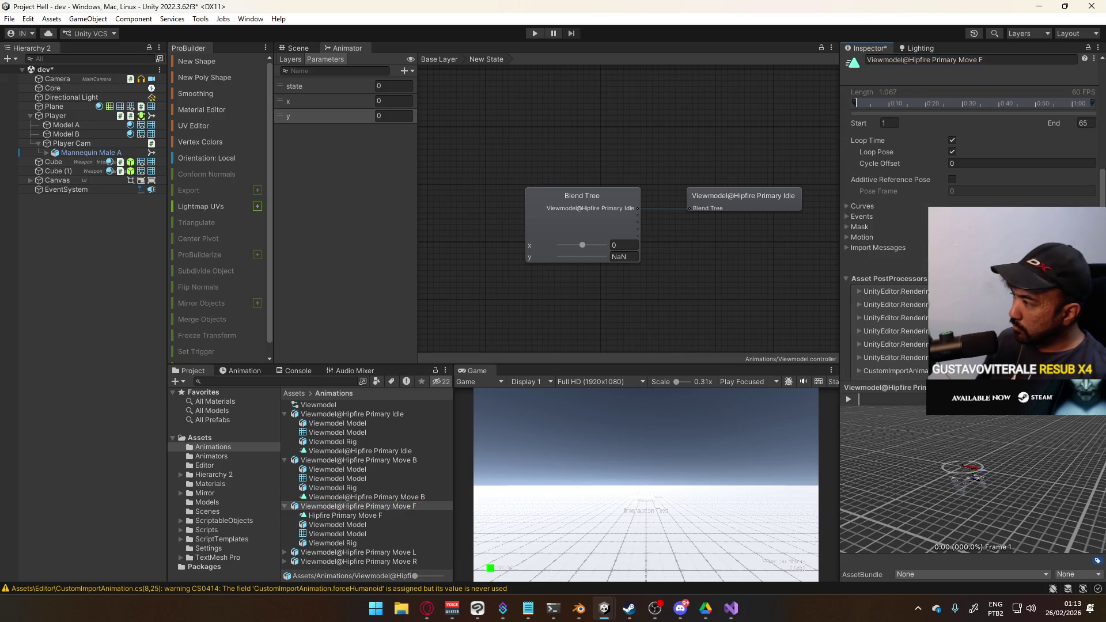
pyautogui.click(286, 509)
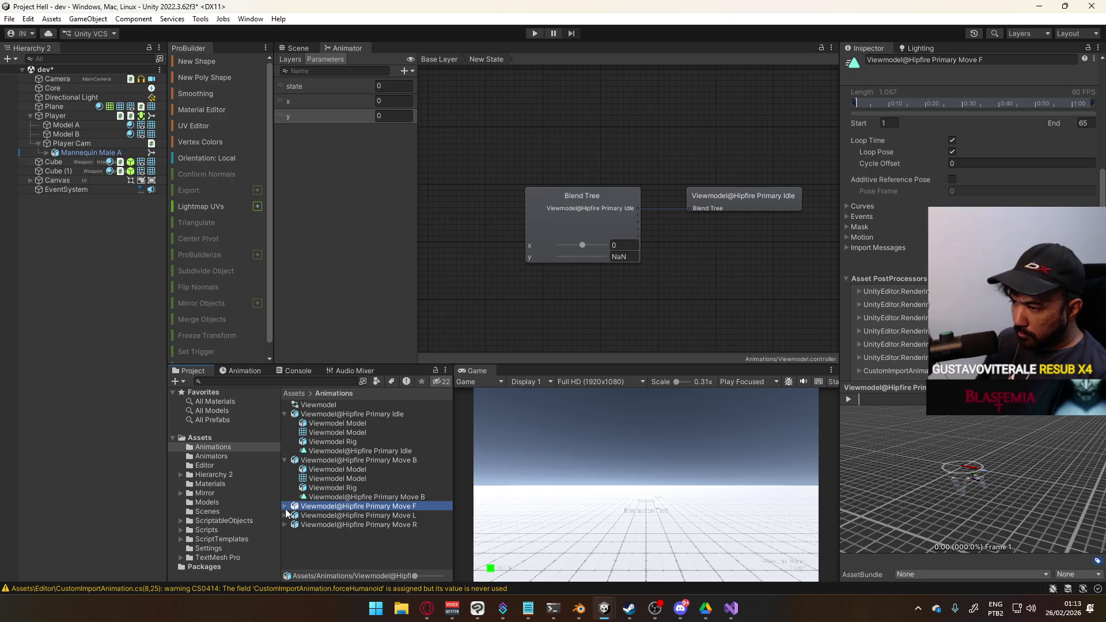
# Step: Rename the Move L clip to Viewmodel@Hipfire Primary Move L
pyautogui.click(286, 517)
pyautogui.click(350, 517)
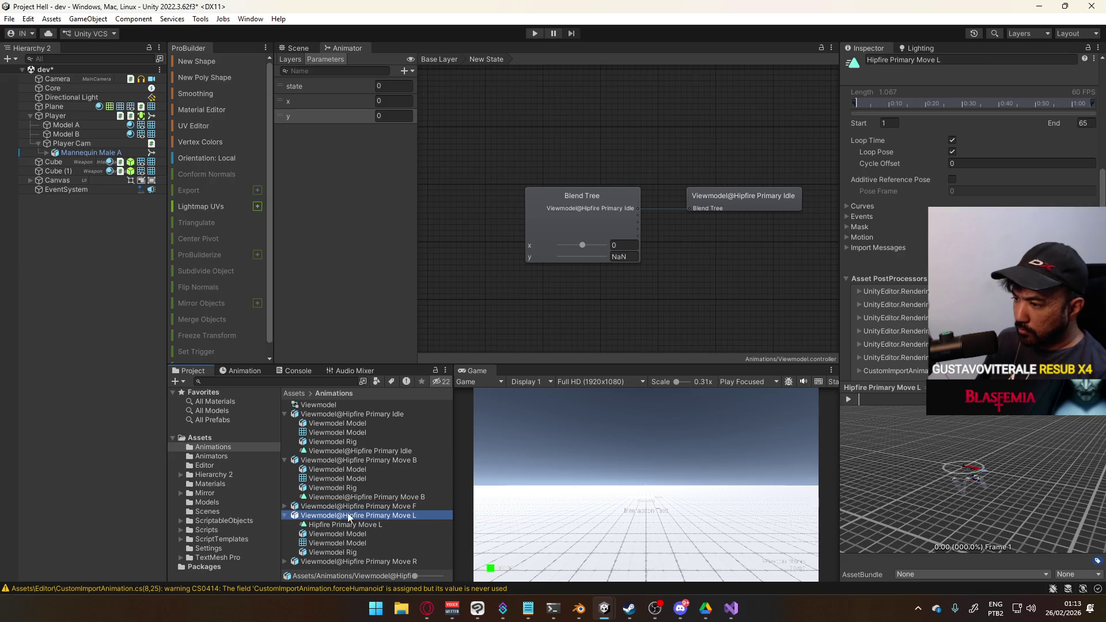
pyautogui.click(380, 526)
pyautogui.click(350, 517)
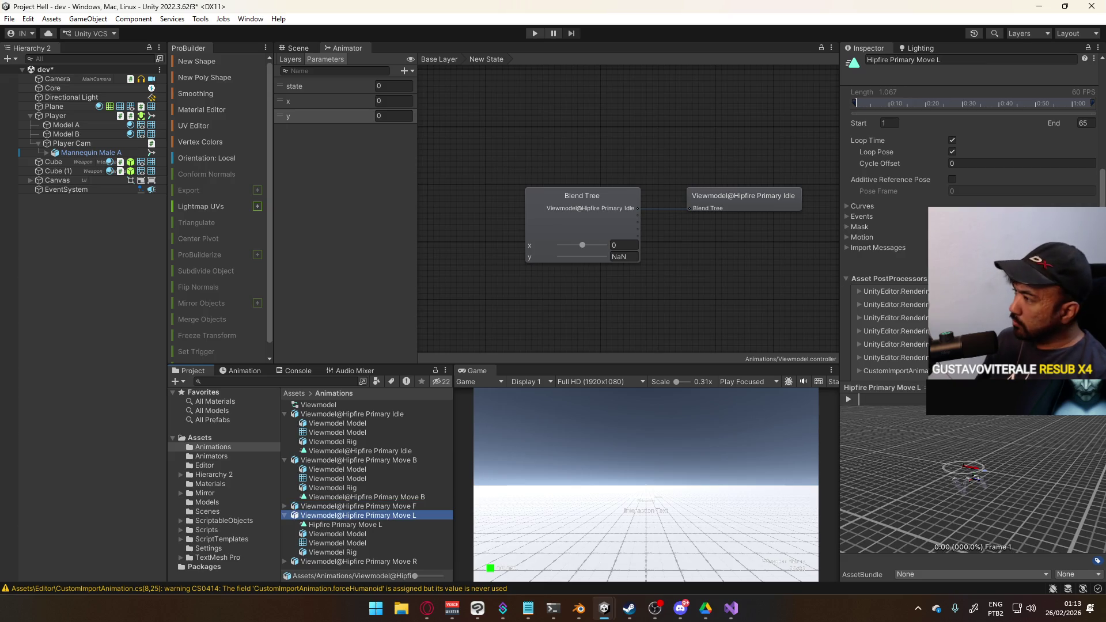
pyautogui.scroll(4, 922, 144)
pyautogui.click(910, 183)
pyautogui.write('Viewmodel@Hipfire Primary Move L')
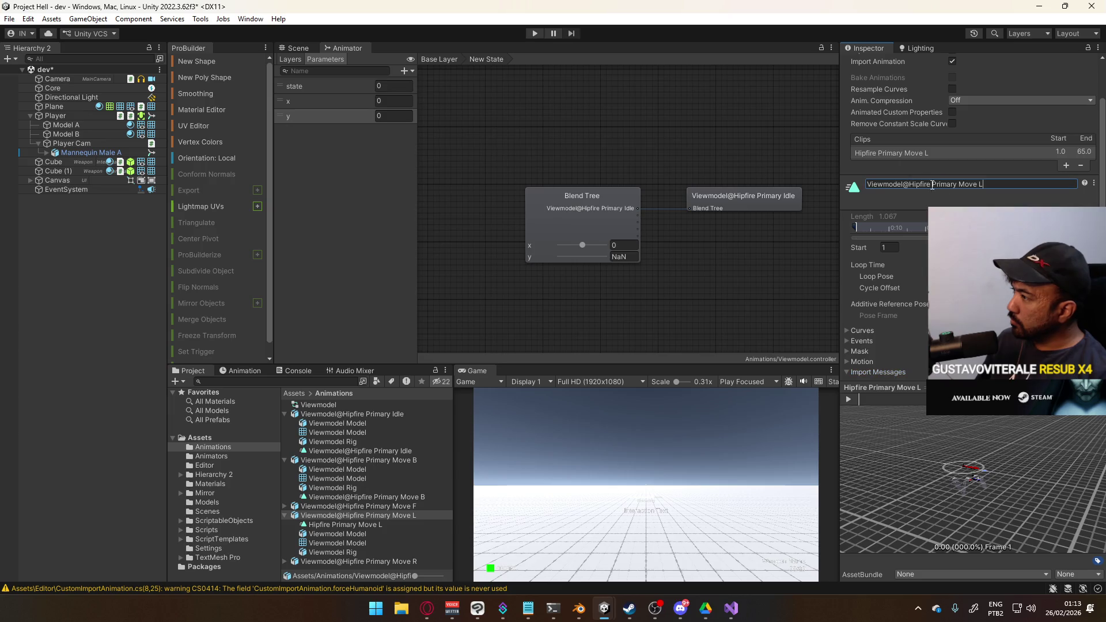
pyautogui.press('Return')
pyautogui.scroll(-2, 888, 230)
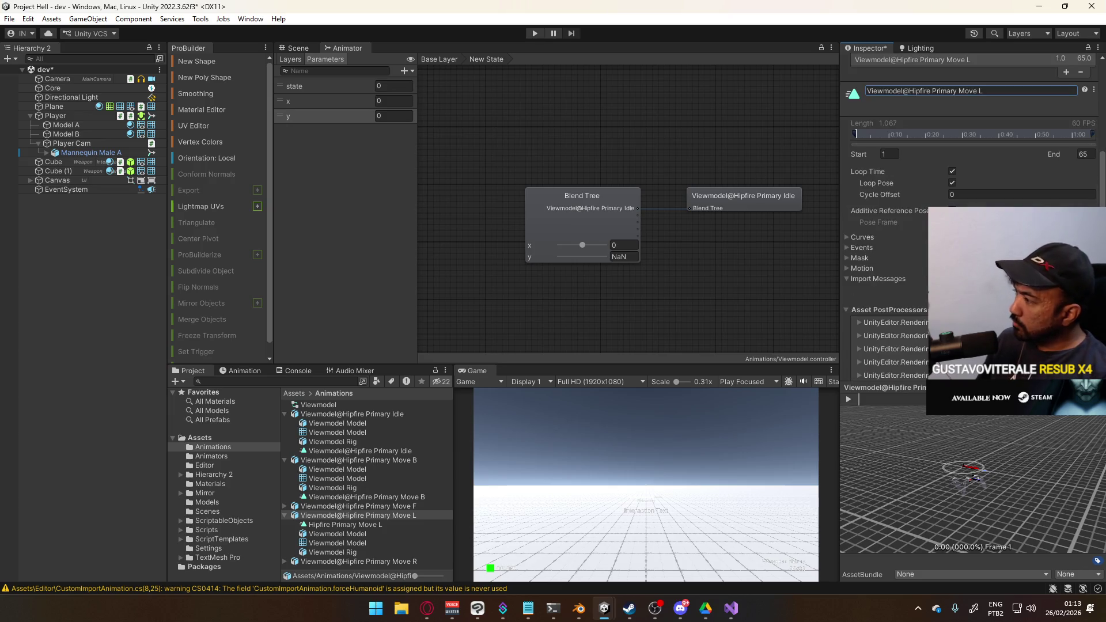
# Step: Rename the Move R clip to Viewmodel@Hipfire Primary Move R, then select the blend tree
pyautogui.click(285, 515)
pyautogui.click(285, 524)
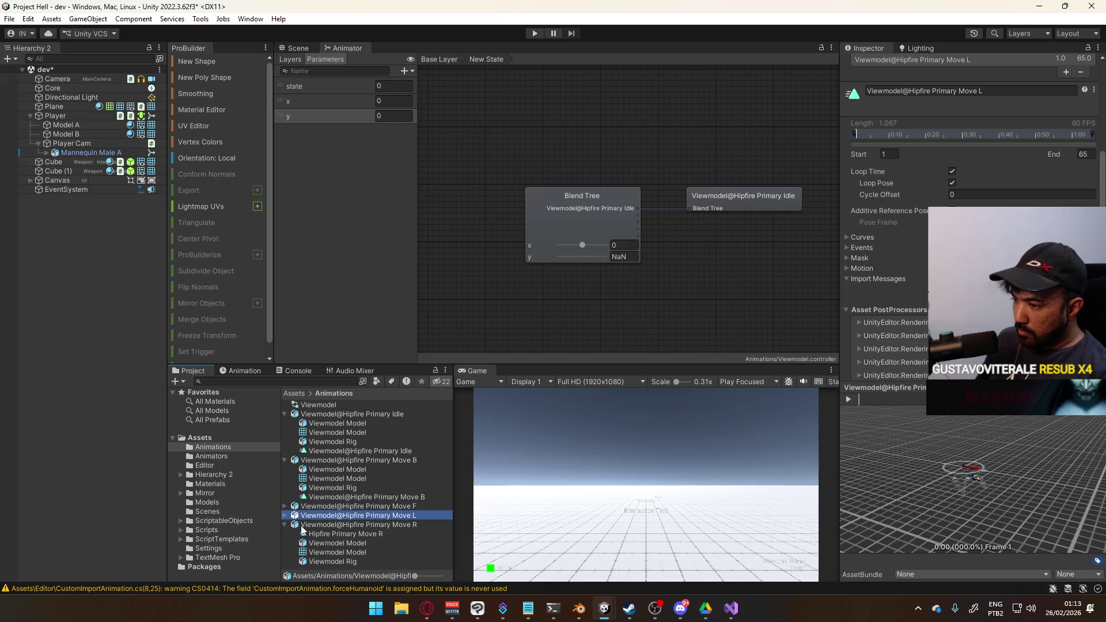
pyautogui.click(346, 524)
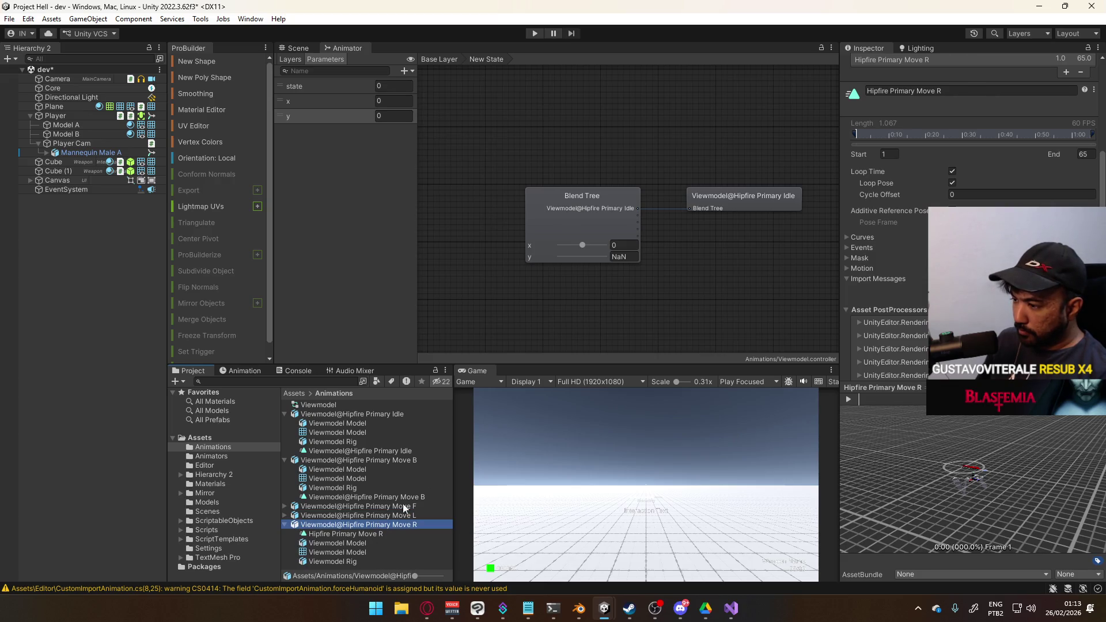
pyautogui.scroll(3, 993, 173)
pyautogui.click(979, 184)
pyautogui.write('Viewmodel@Hipfire Primary Move R')
pyautogui.press('Return')
pyautogui.scroll(-3, 979, 184)
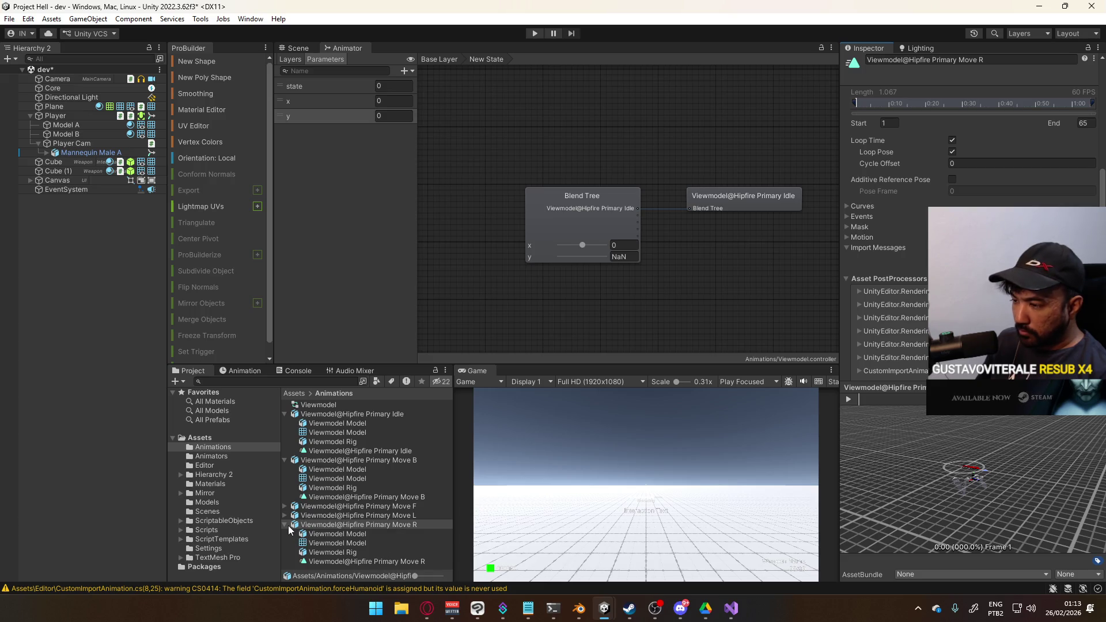
pyautogui.click(590, 191)
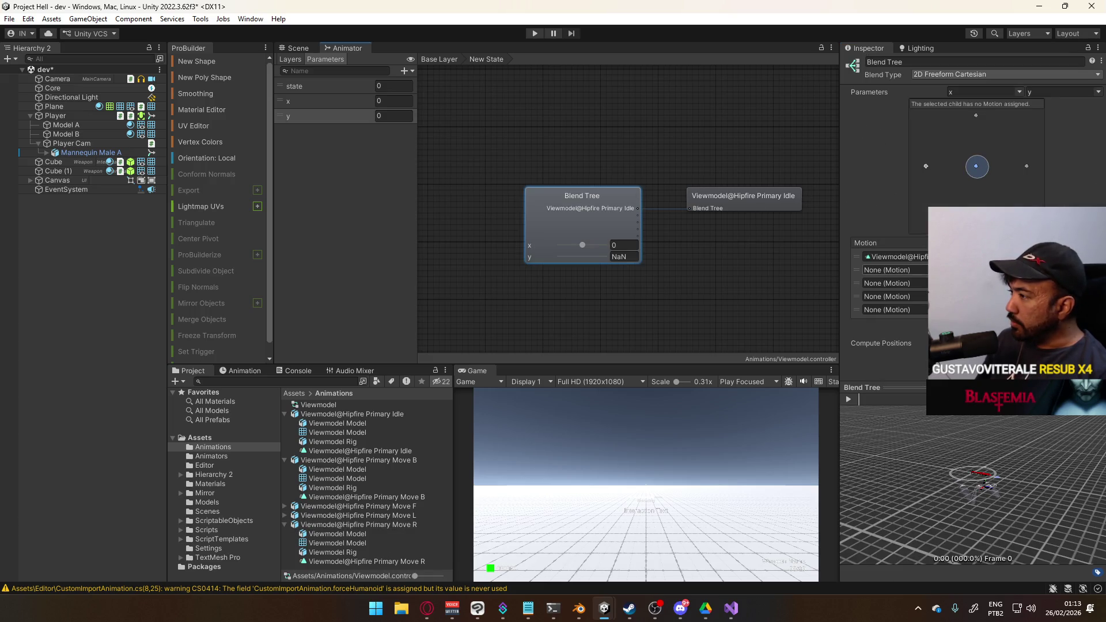
# Step: Assign the Move B clip to an empty blend tree motion slot via the object picker
pyautogui.click(922, 283)
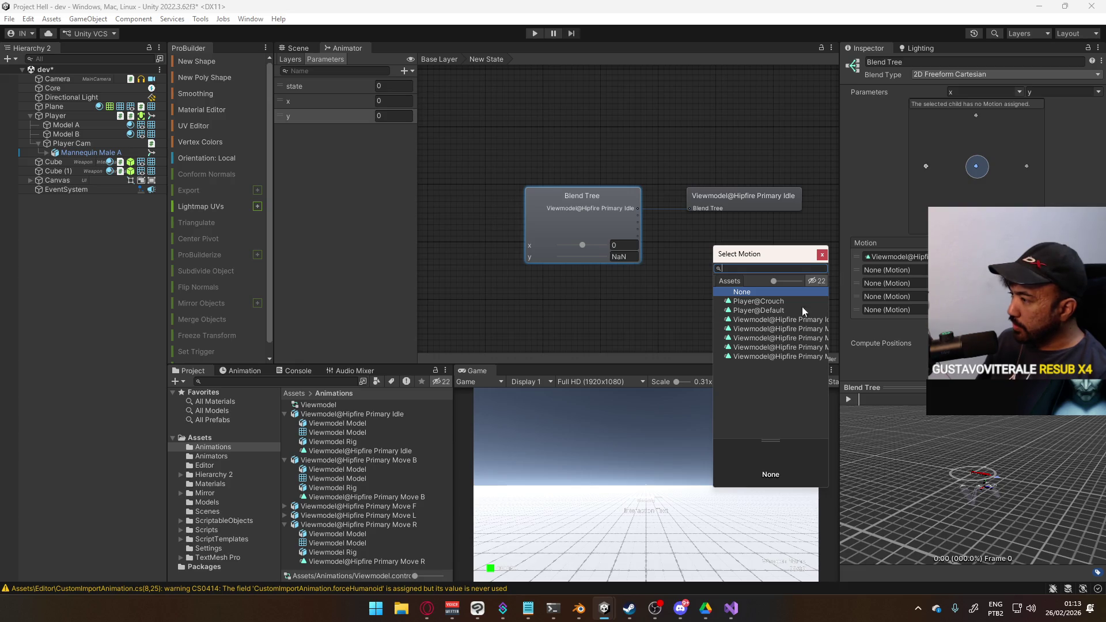
pyautogui.click(780, 320)
pyautogui.click(756, 340)
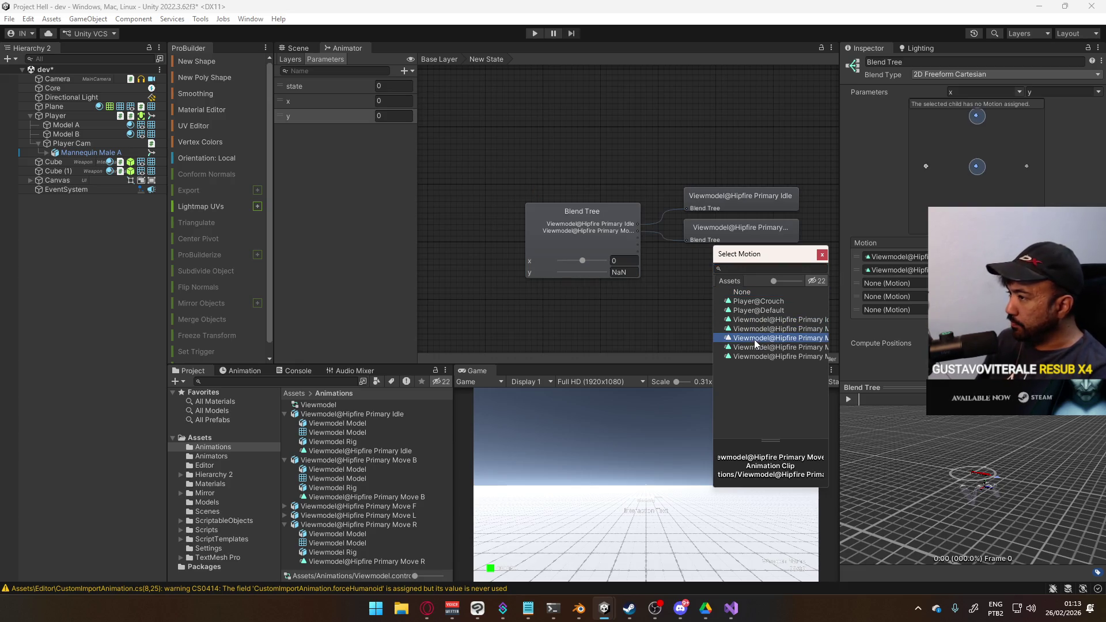
pyautogui.press('Down')
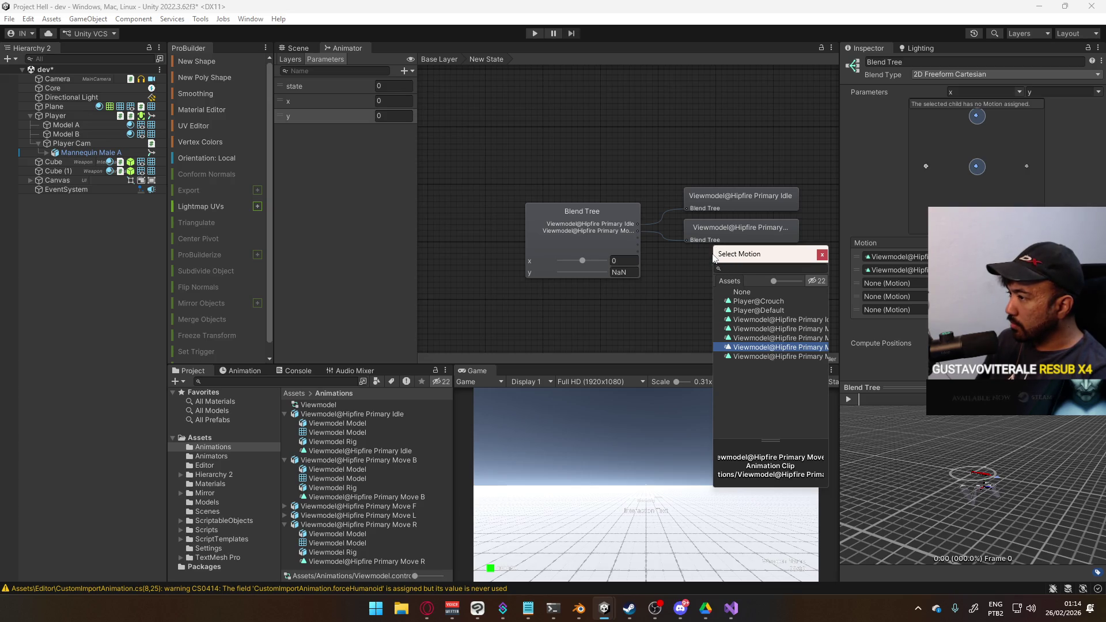
pyautogui.moveTo(750, 255); pyautogui.dragTo(565, 256)
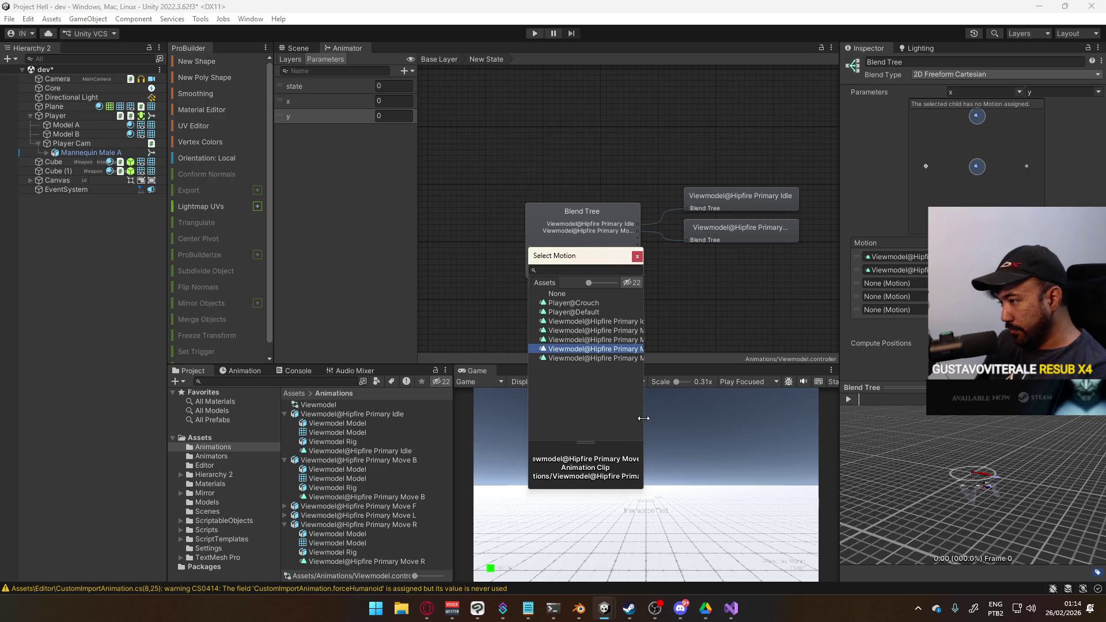
pyautogui.moveTo(644, 424); pyautogui.dragTo(650, 422)
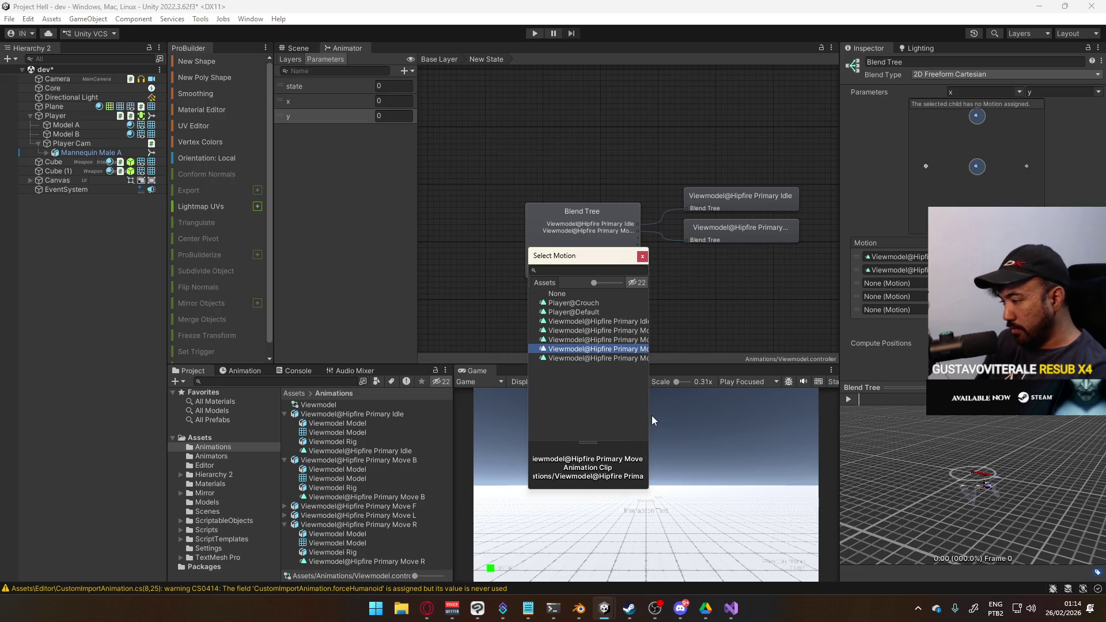
pyautogui.moveTo(648, 416); pyautogui.dragTo(750, 415)
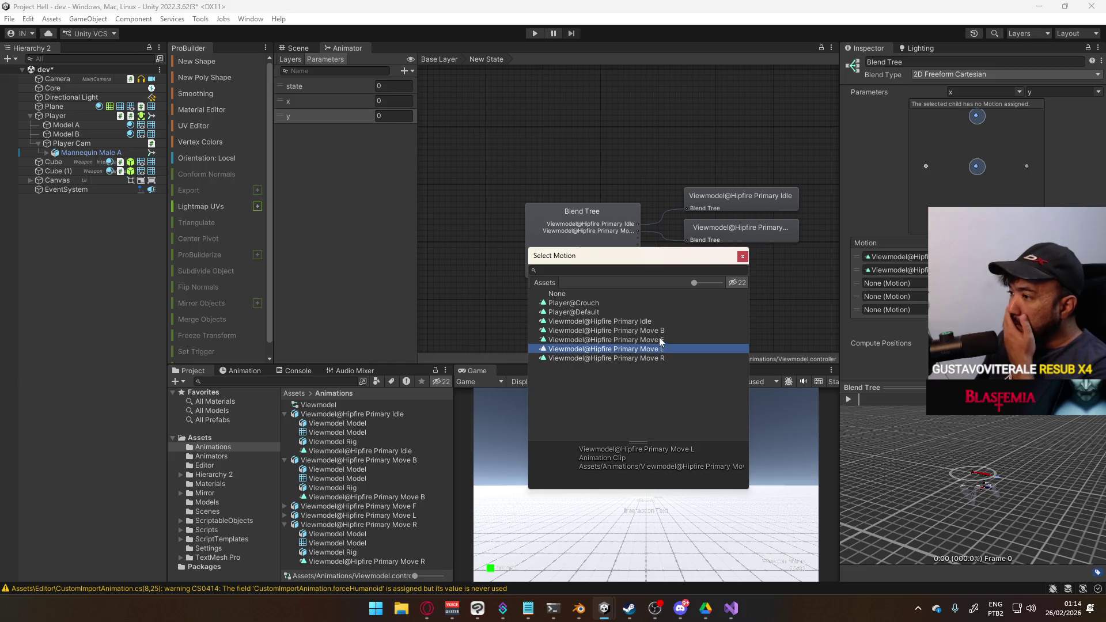
pyautogui.doubleClick(588, 330)
# Step: Fill the remaining motion slots with the other Move clips and return to Base Layer
pyautogui.click(936, 271)
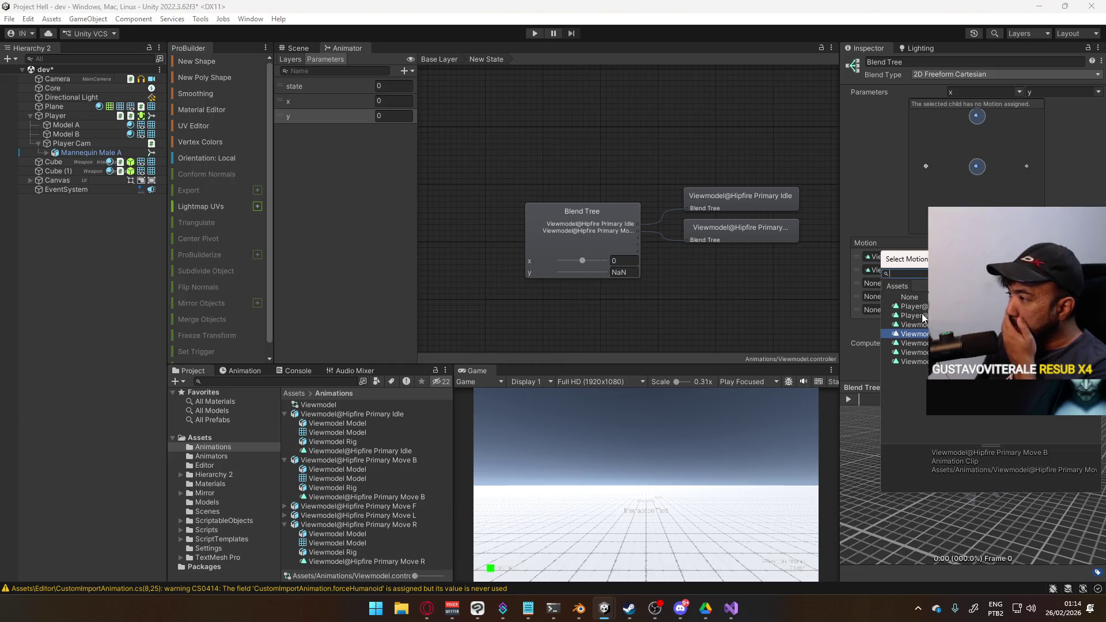
pyautogui.press('Return')
pyautogui.click(936, 283)
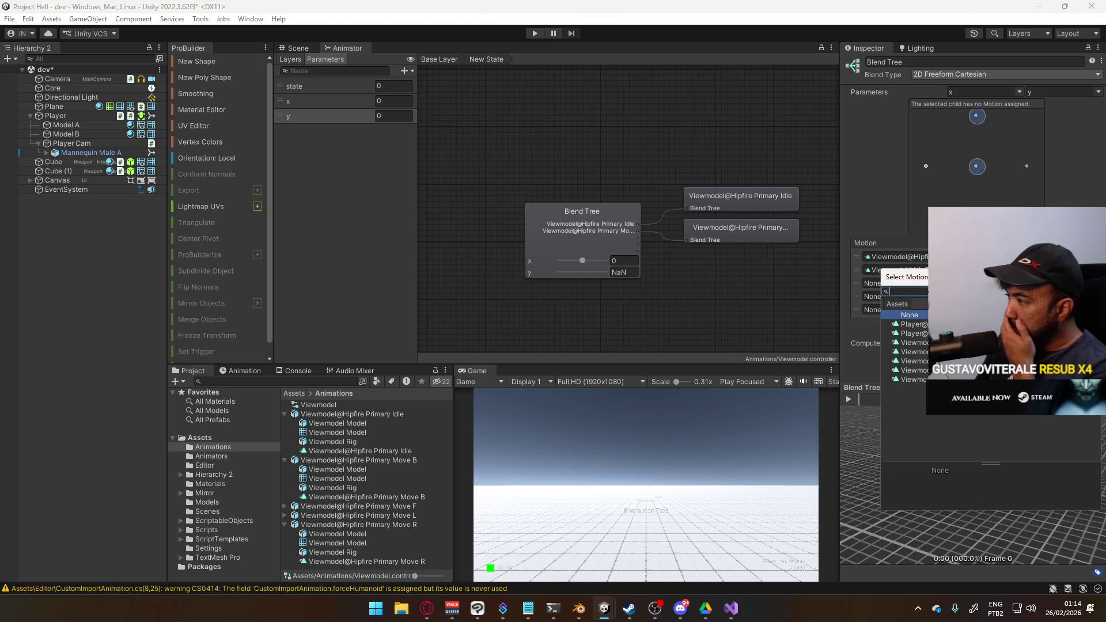
pyautogui.doubleClick(923, 361)
pyautogui.click(937, 296)
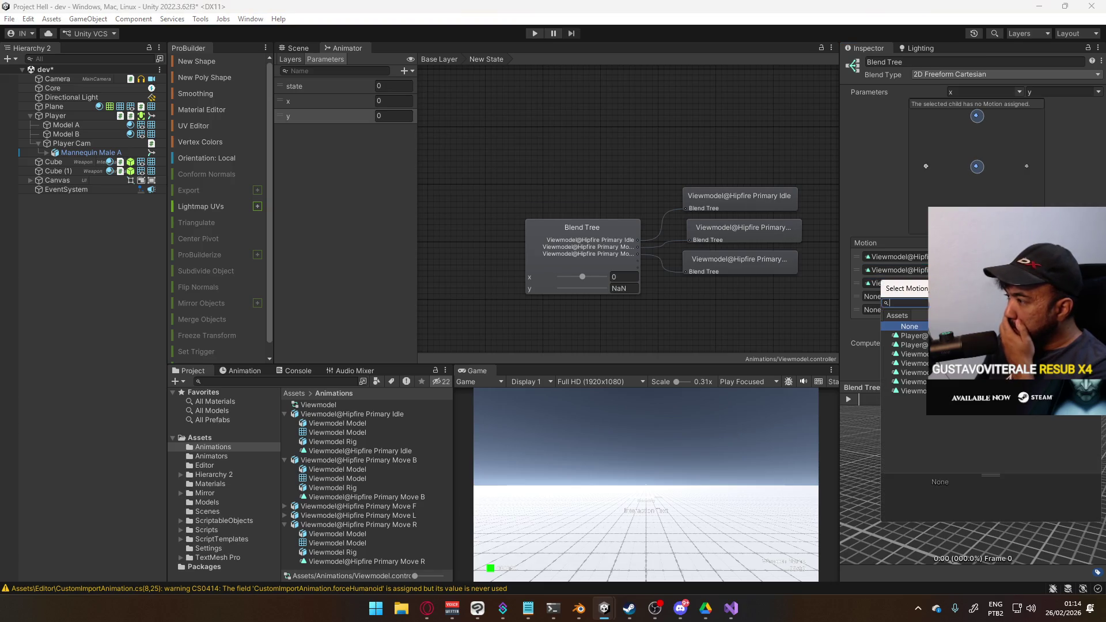
pyautogui.doubleClick(916, 373)
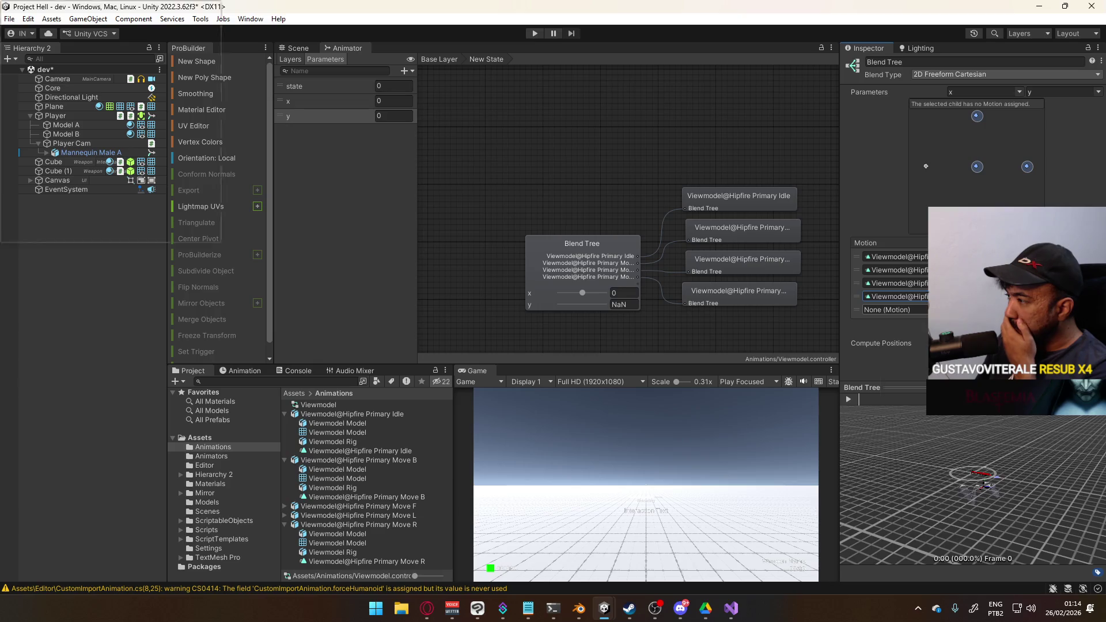
pyautogui.click(936, 310)
pyautogui.doubleClick(916, 384)
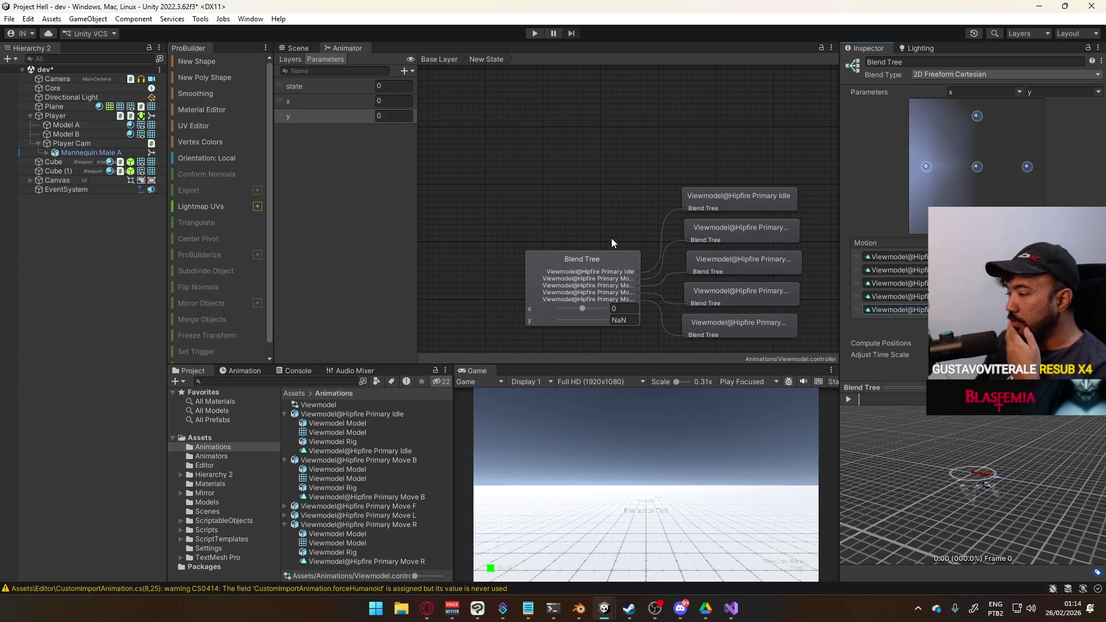
pyautogui.click(713, 238)
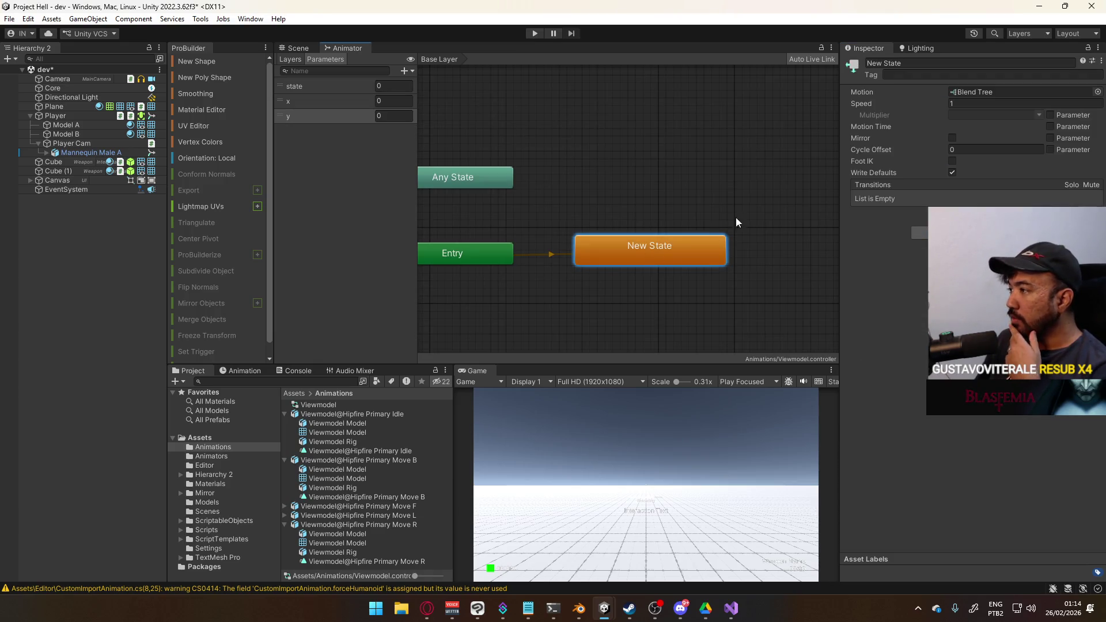
pyautogui.click(543, 36)
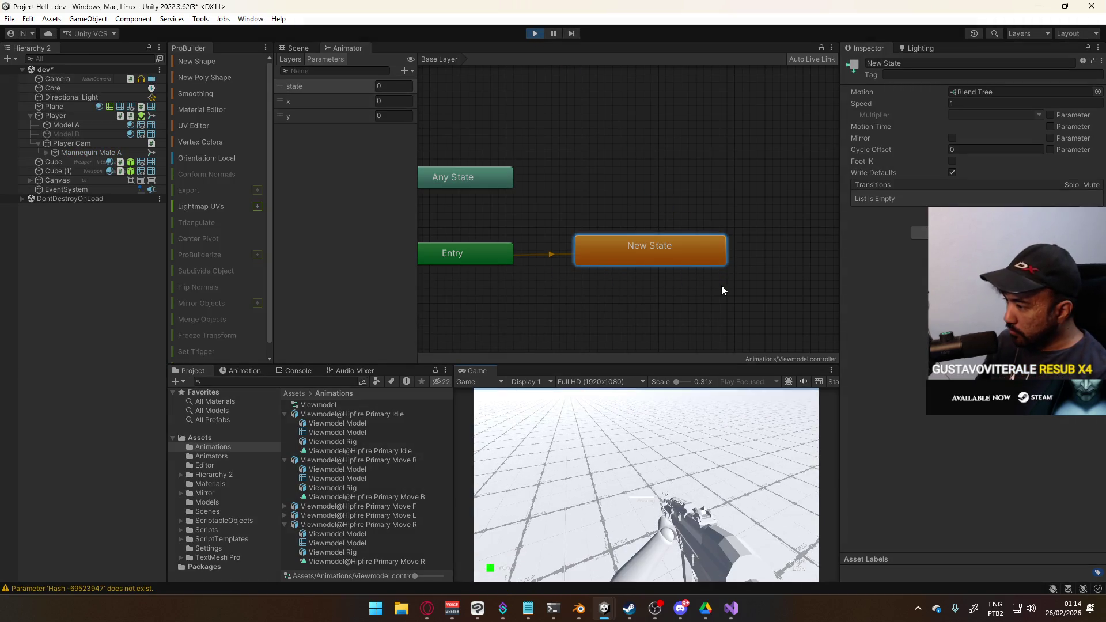
pyautogui.rightClick(477, 371)
pyautogui.click(541, 409)
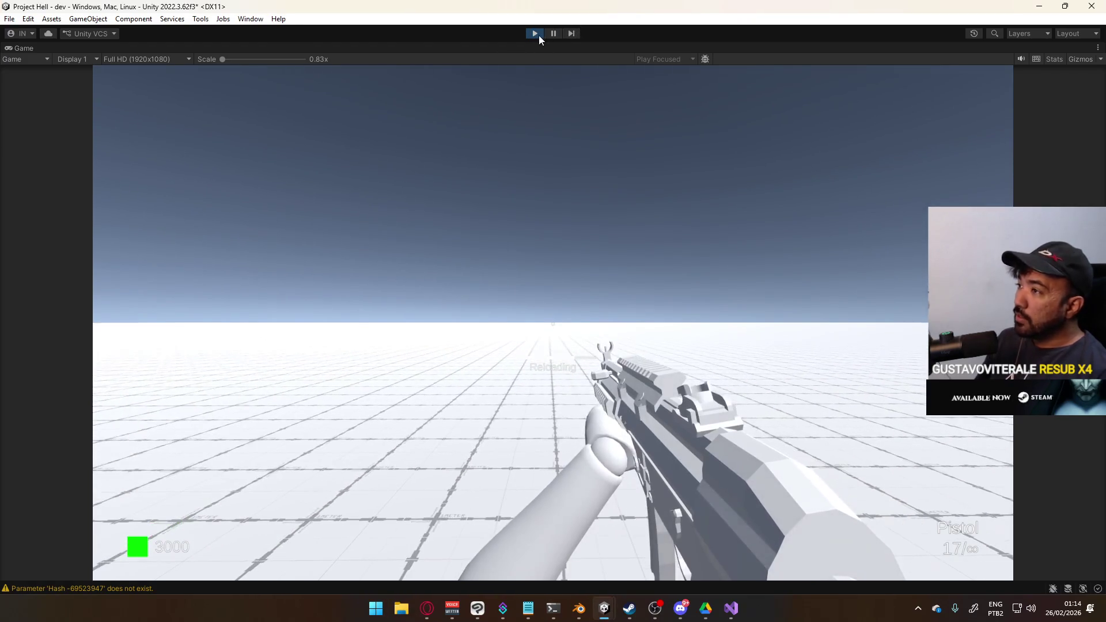
pyautogui.click(535, 34)
pyautogui.click(99, 588)
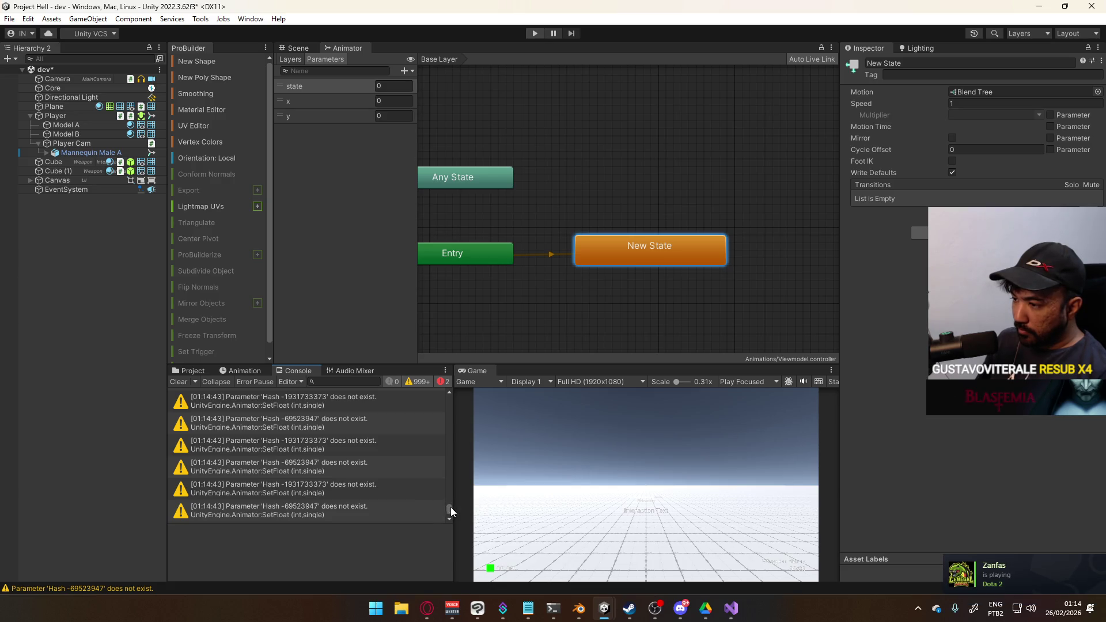
pyautogui.moveTo(453, 508); pyautogui.dragTo(452, 398)
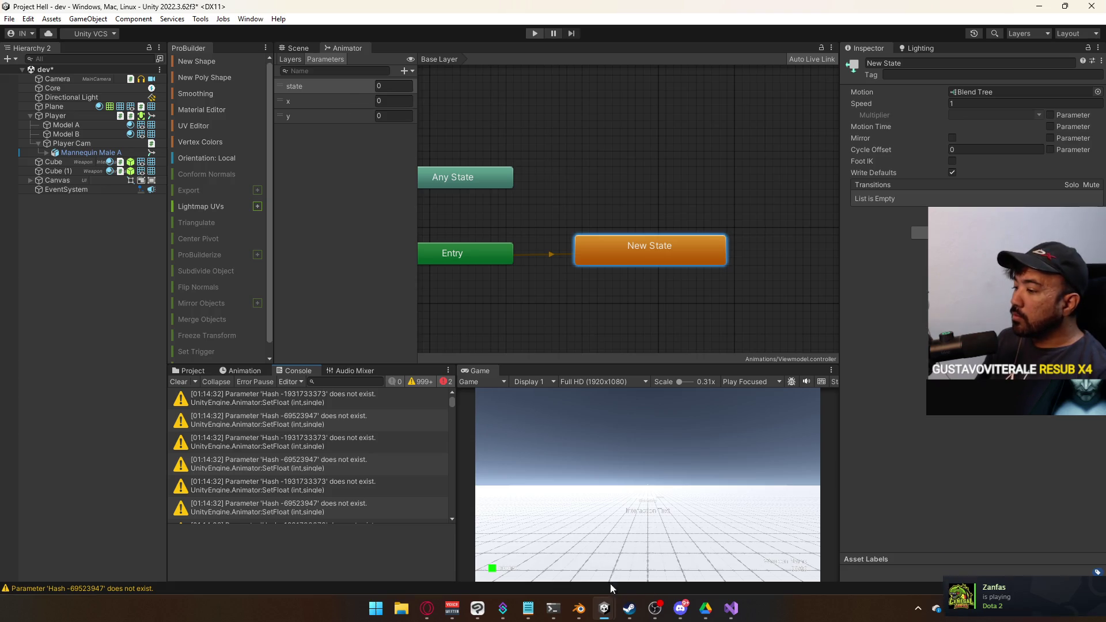
pyautogui.click(724, 601)
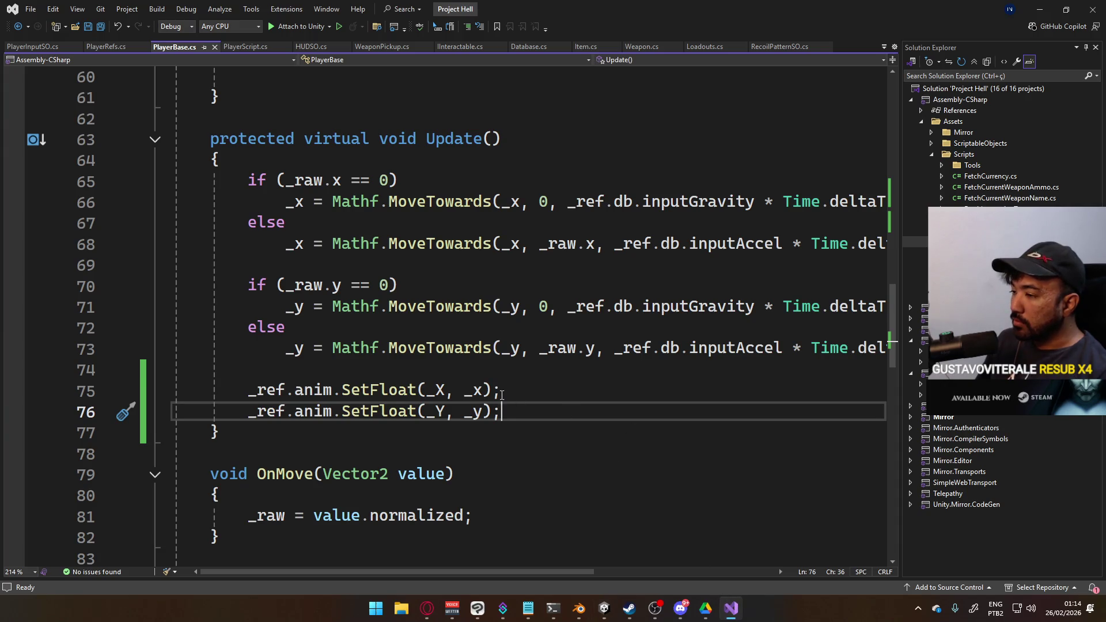
# Step: Look over PlayerScript and the hashed state parameter declaration in PlayerBase
pyautogui.scroll(9, 441, 383)
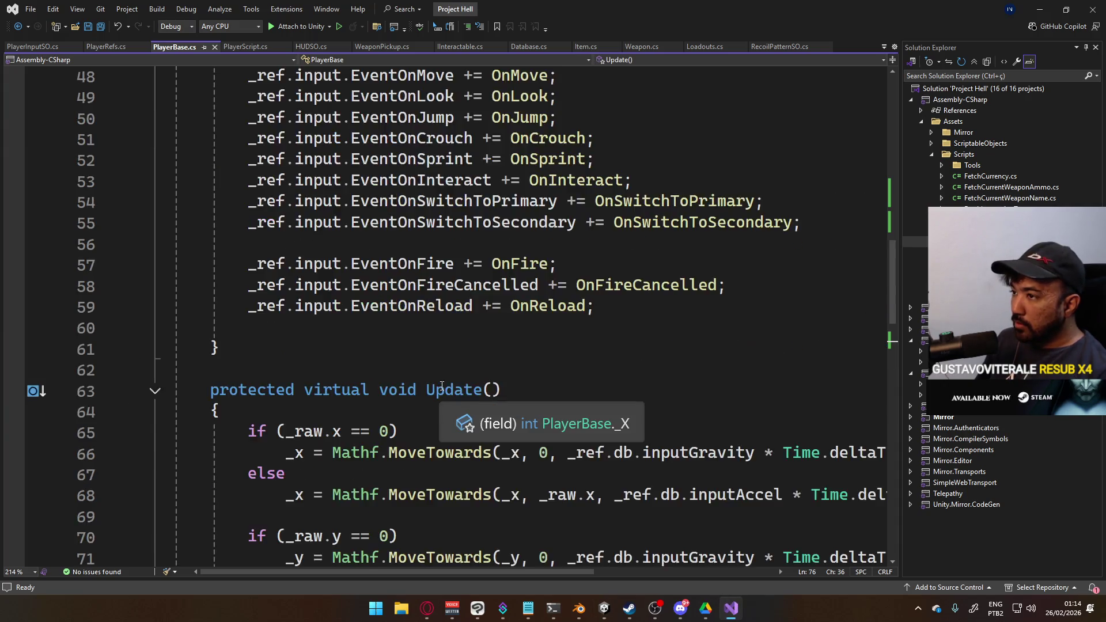
pyautogui.click(246, 48)
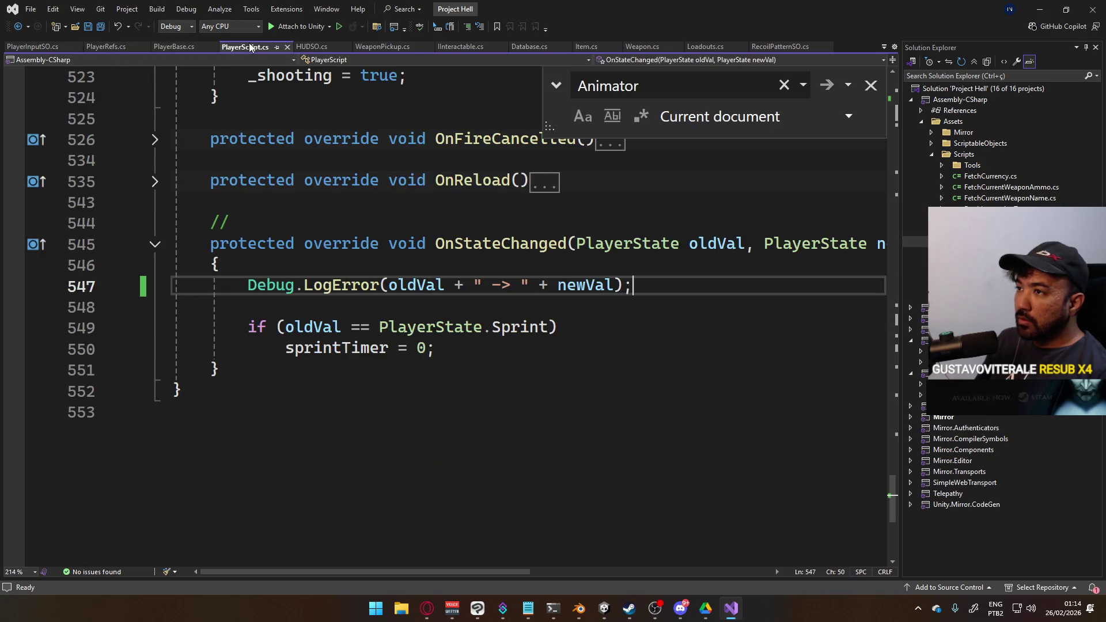
pyautogui.click(172, 48)
pyautogui.scroll(1, 598, 309)
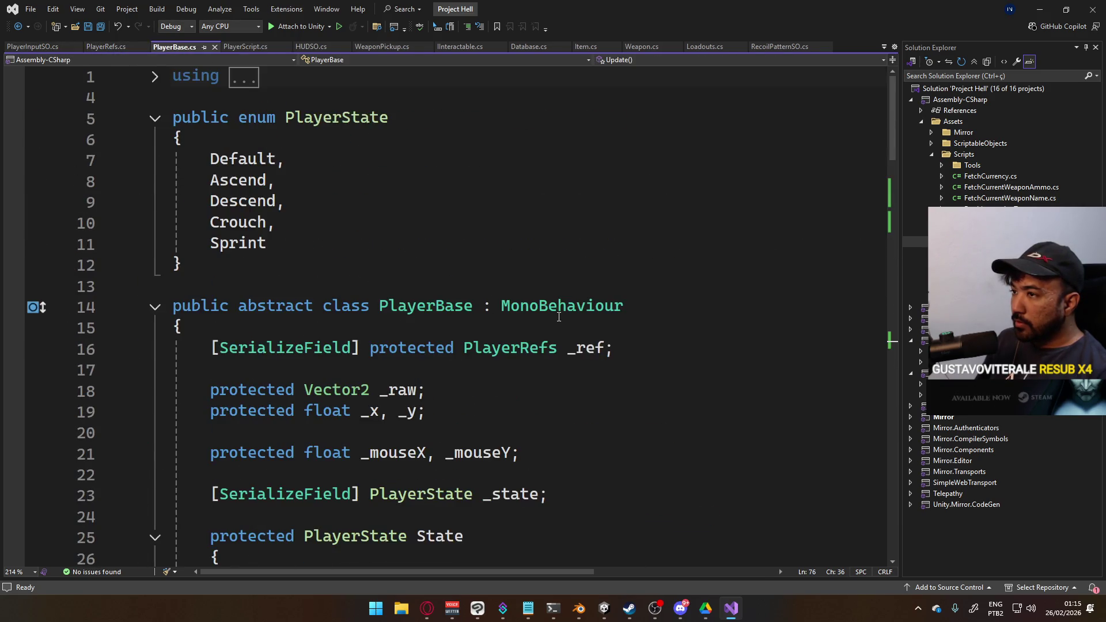
pyautogui.scroll(-9, 576, 320)
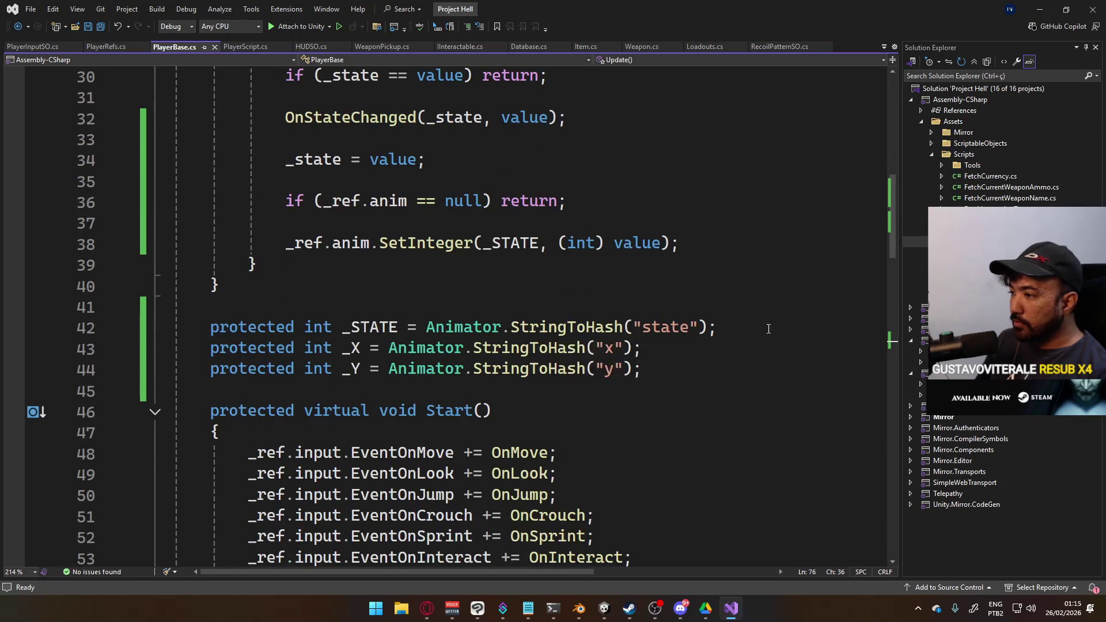
pyautogui.click(621, 332)
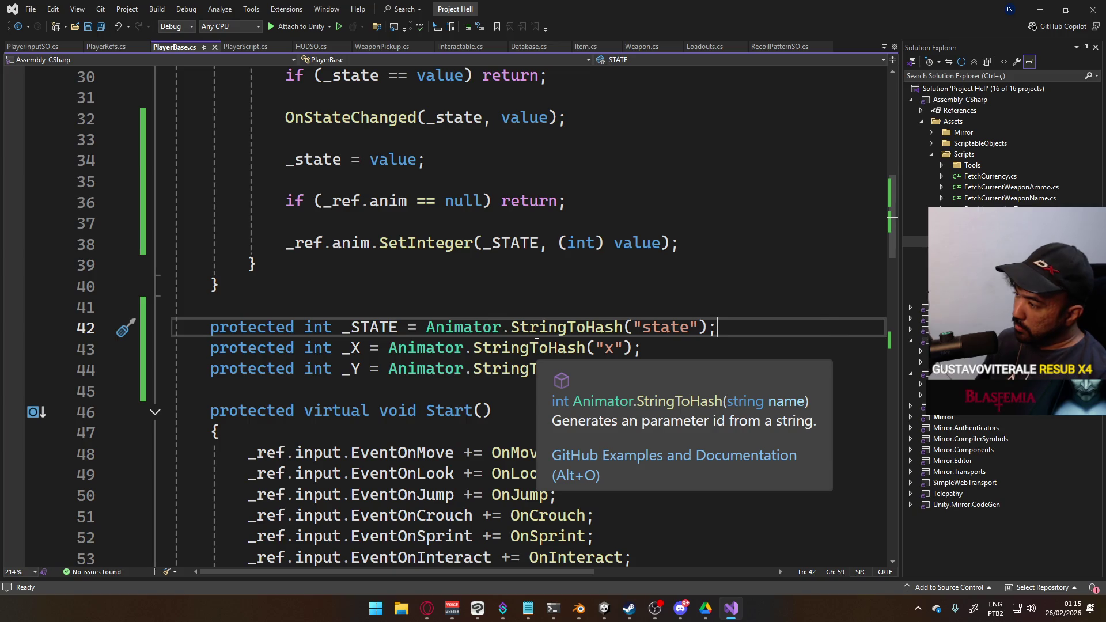
# Step: Check the animator's x and y parameters in Unity against the SetFloat lines in PlayerBase
pyautogui.hotkey('alt', 'Tab')
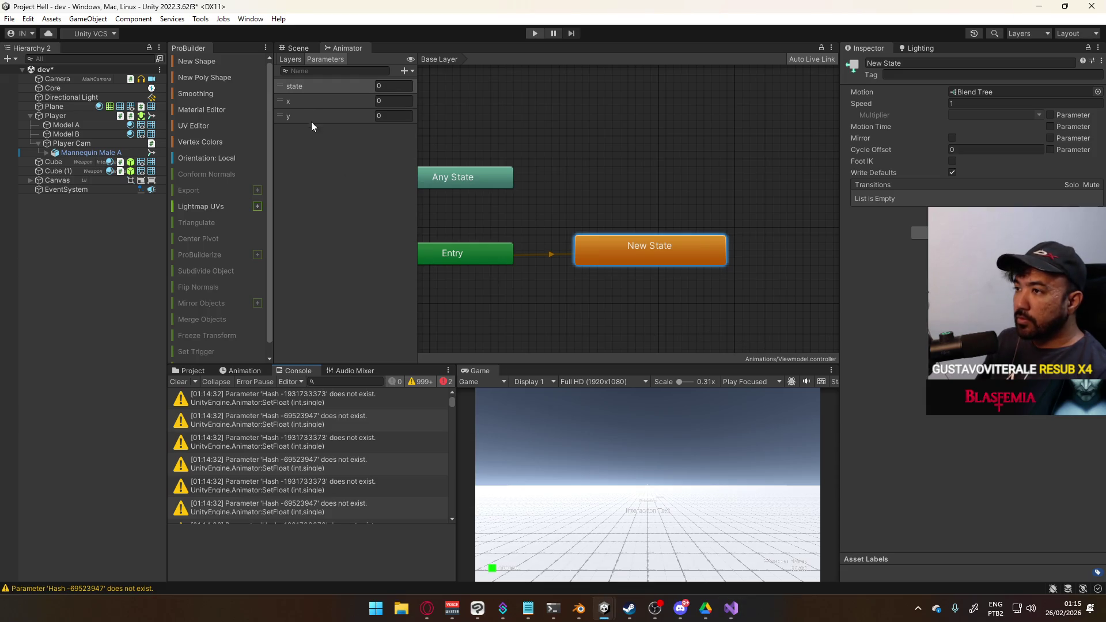
pyautogui.click(314, 101)
pyautogui.click(317, 116)
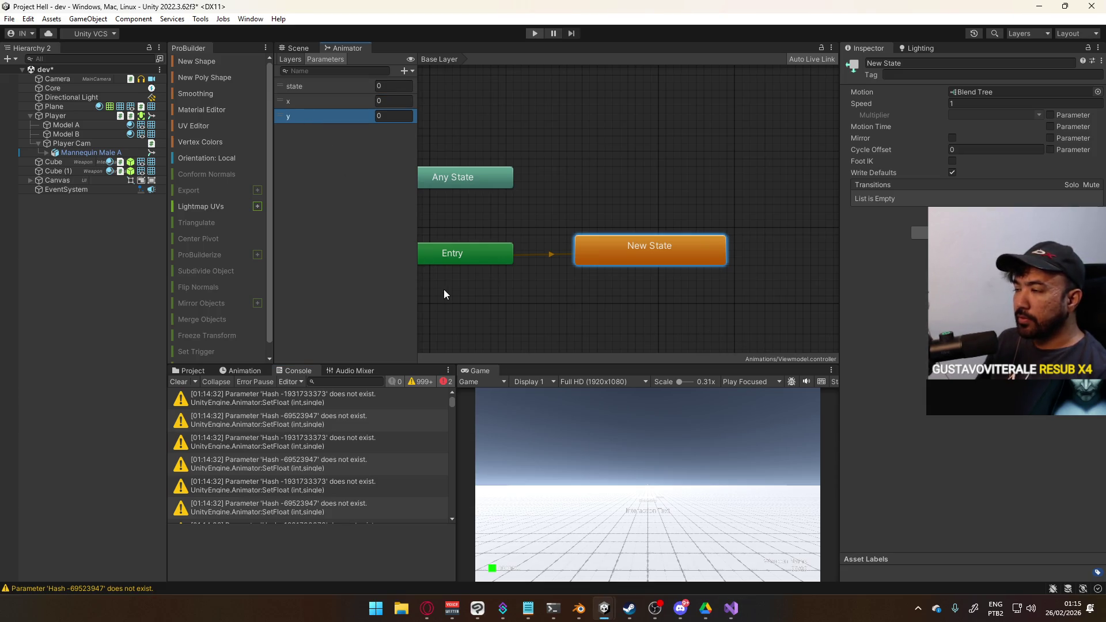
pyautogui.hotkey('alt', 'Tab')
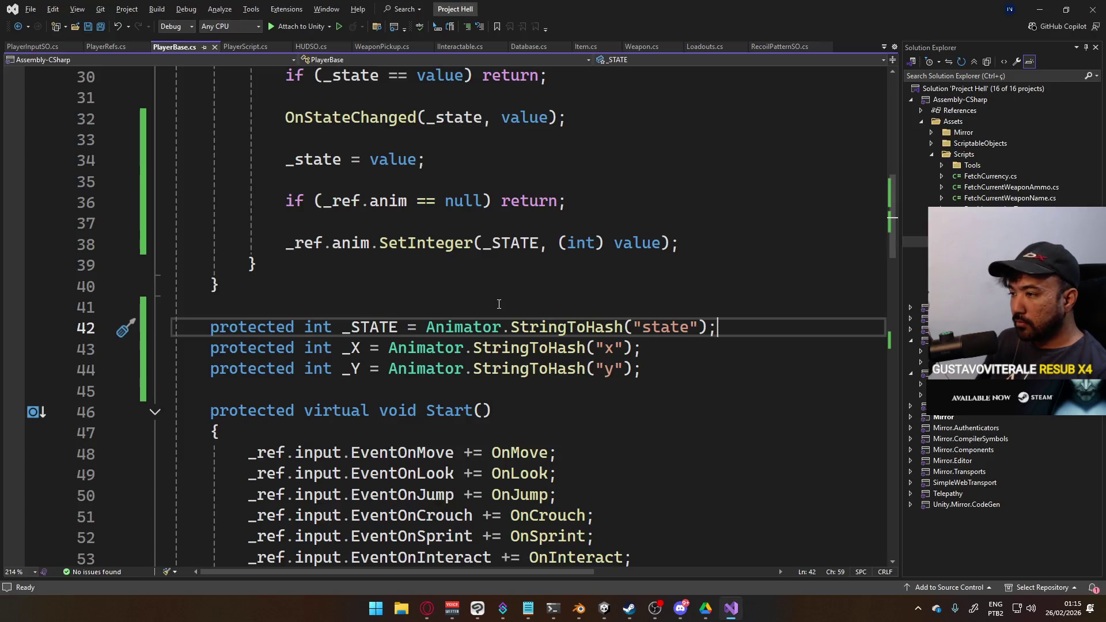
pyautogui.scroll(-10, 503, 309)
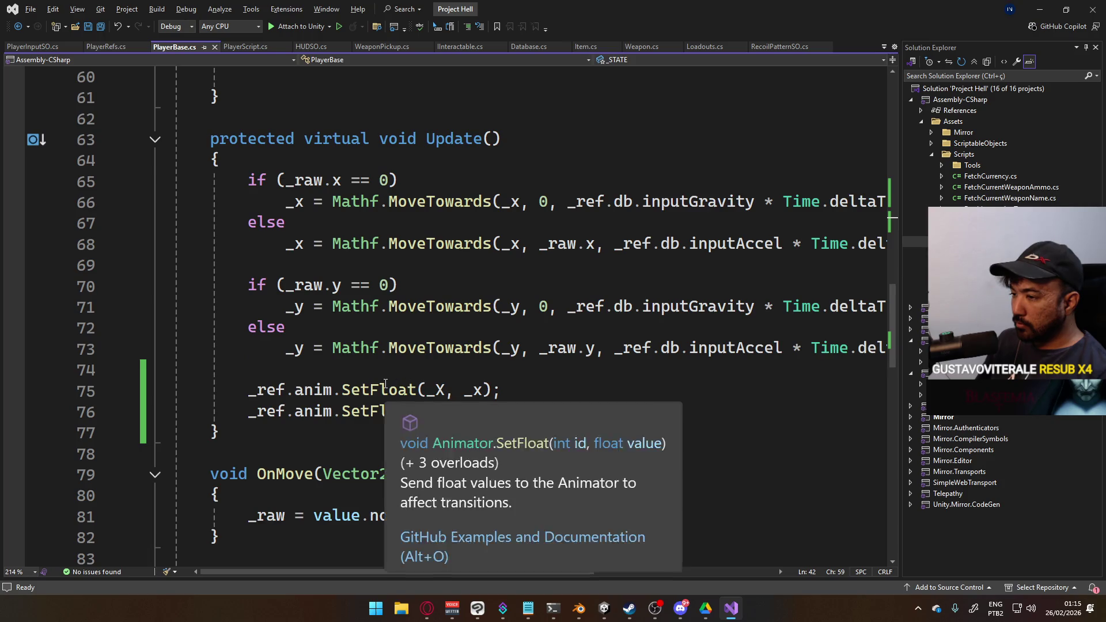
pyautogui.moveTo(380, 384)
pyautogui.moveTo(440, 389)
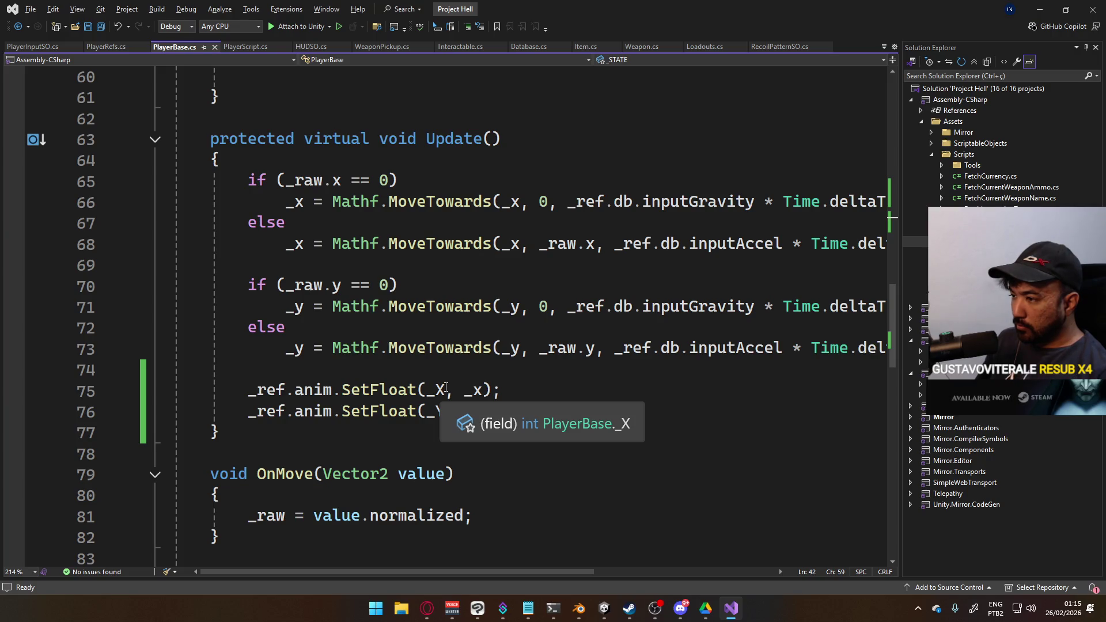
pyautogui.hotkey('alt', 'Tab')
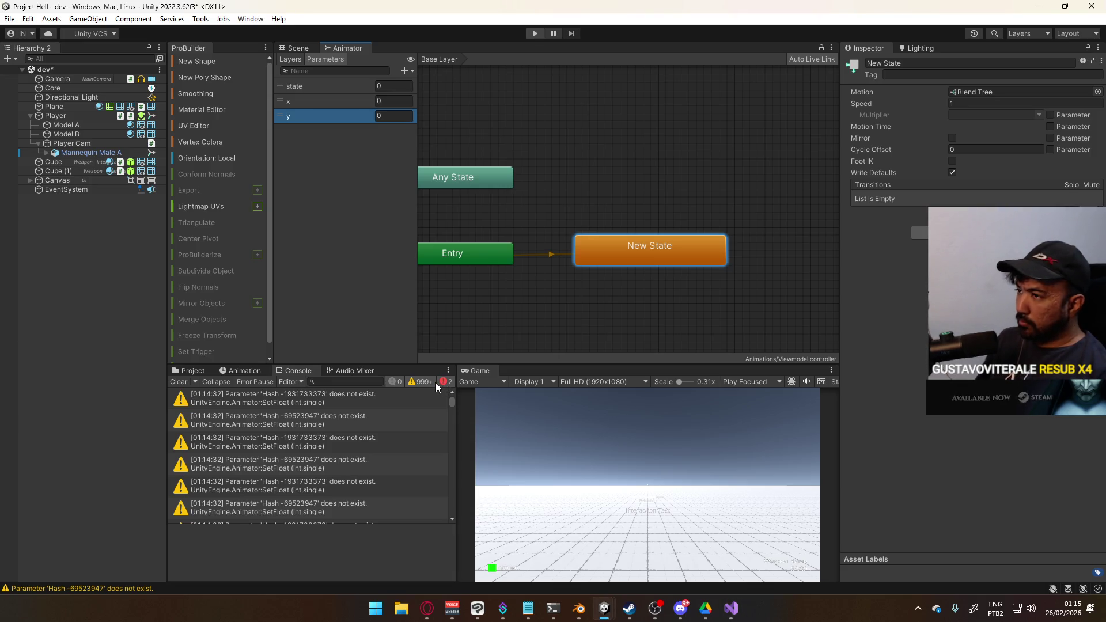
pyautogui.hotkey('alt', 'Tab')
# Step: Replace _X and _Y in the SetFloat calls with "x" and "y" and save the script
pyautogui.write('x')
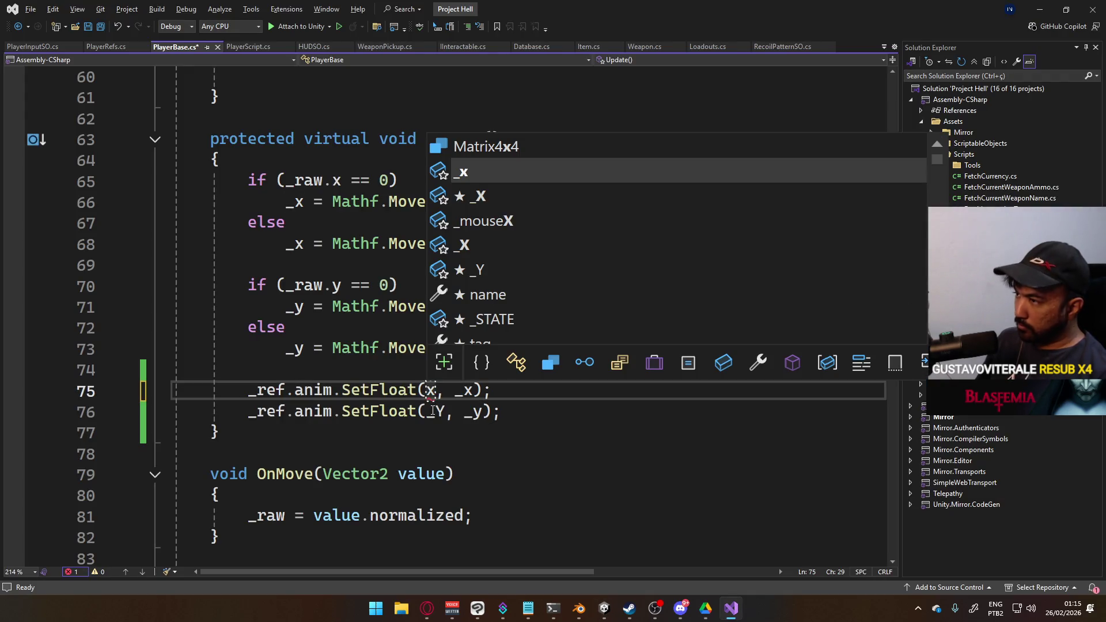
pyautogui.press('Escape')
pyautogui.press('Down')
pyautogui.press('Down')
pyautogui.press('Down')
pyautogui.doubleClick(431, 390)
pyautogui.write('"')
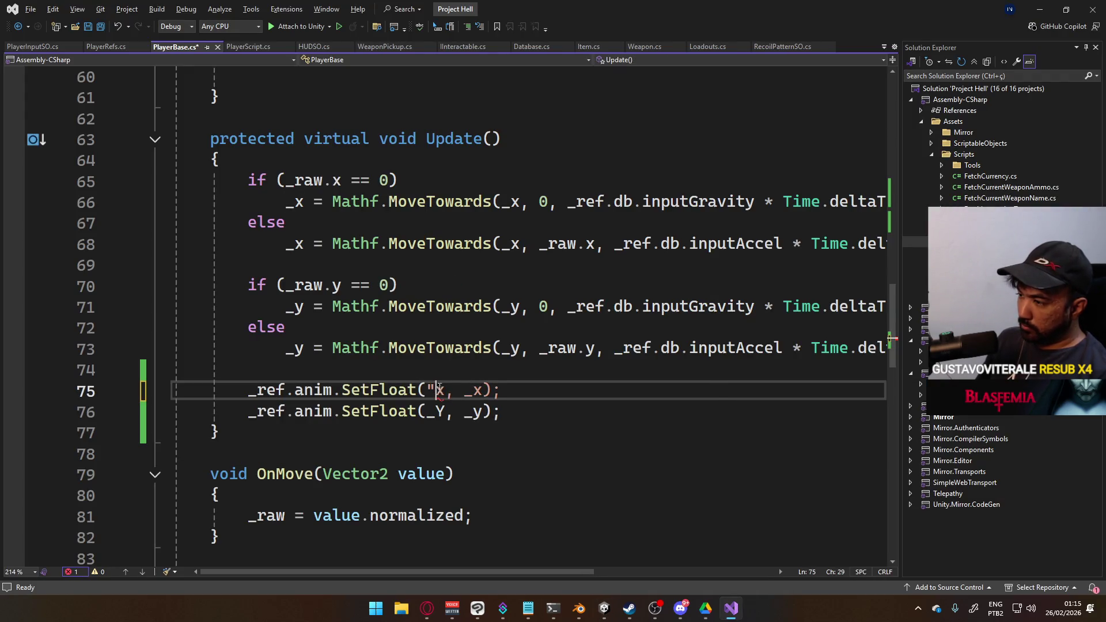
pyautogui.click(435, 411)
pyautogui.doubleClick(435, 412)
pyautogui.write('"y')
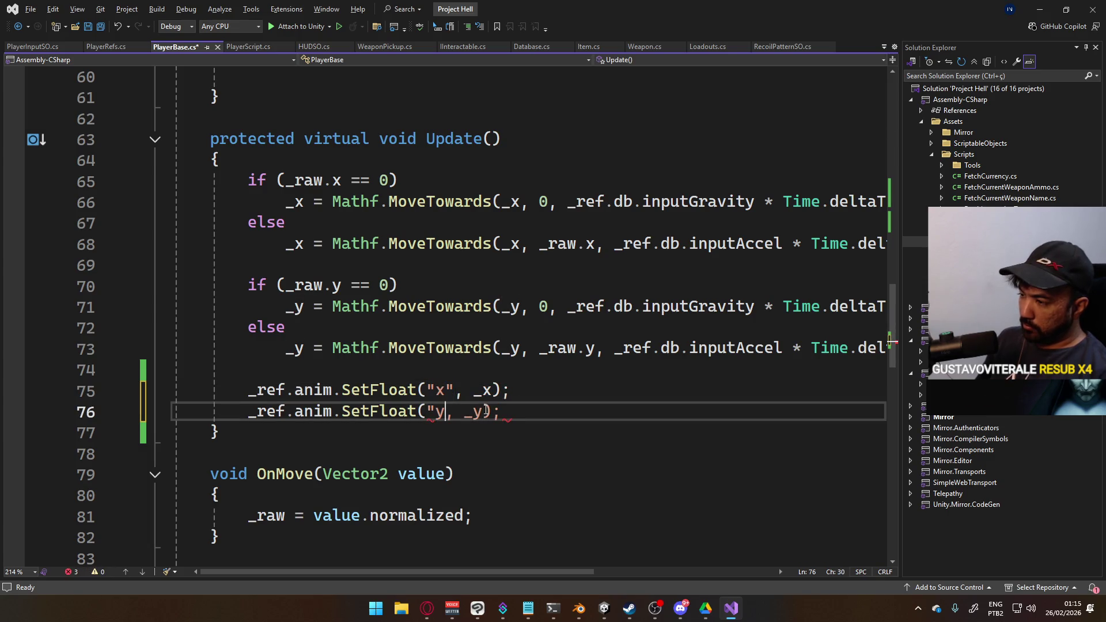
pyautogui.write('"')
pyautogui.hotkey('ctrl', 's')
pyautogui.hotkey('alt', 'Tab')
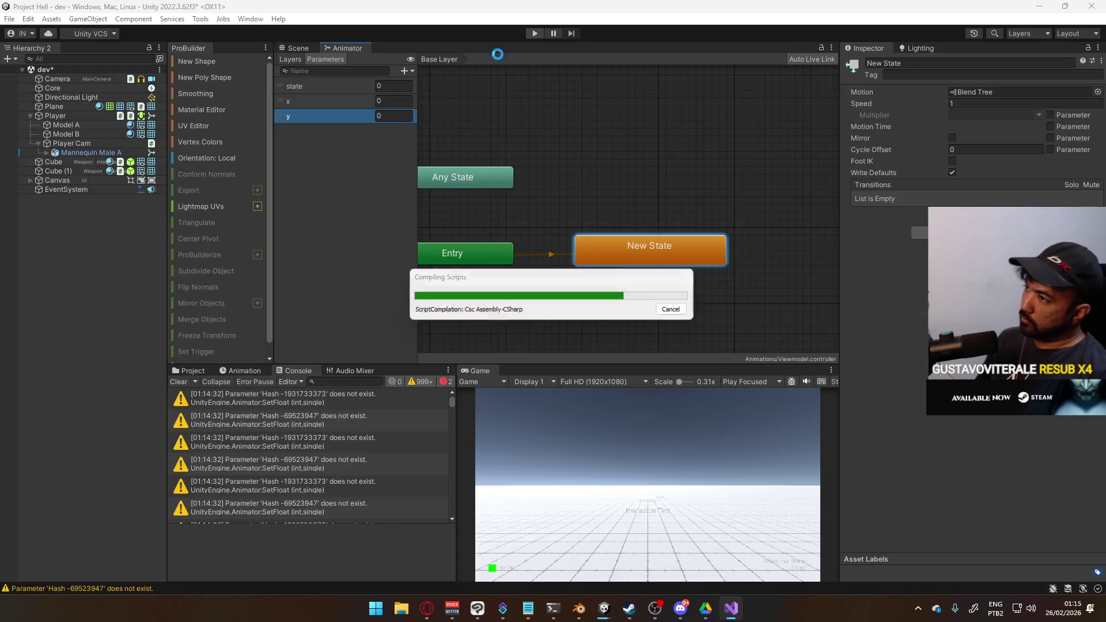
# Step: Play-test the game, note the 'Parameter x/y does not exist' warnings, stop, and select Player
pyautogui.click(534, 34)
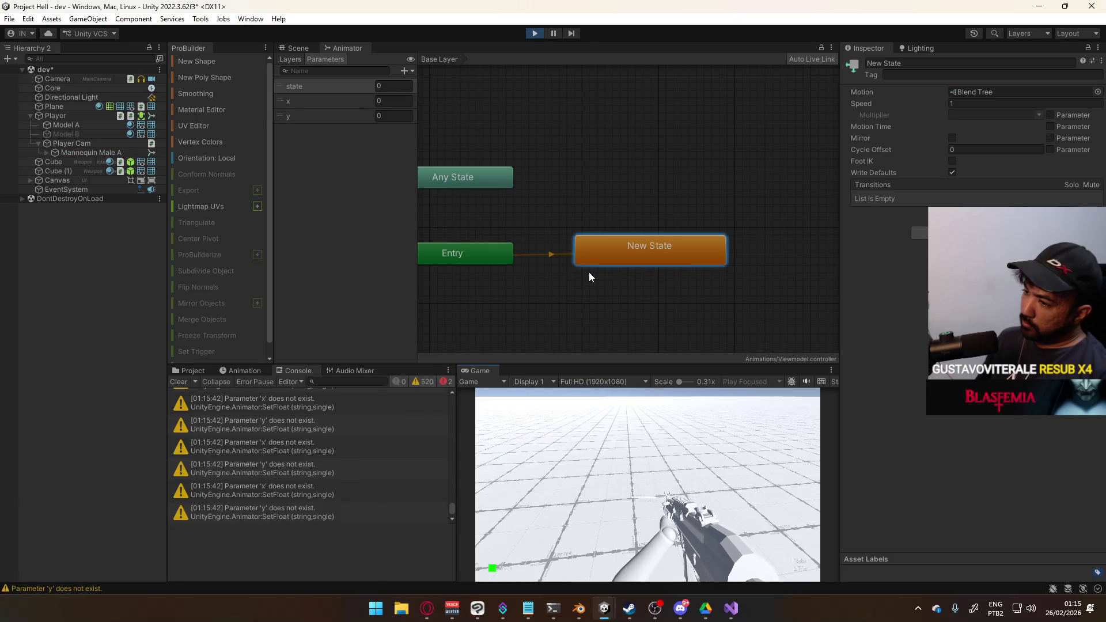
pyautogui.press('super')
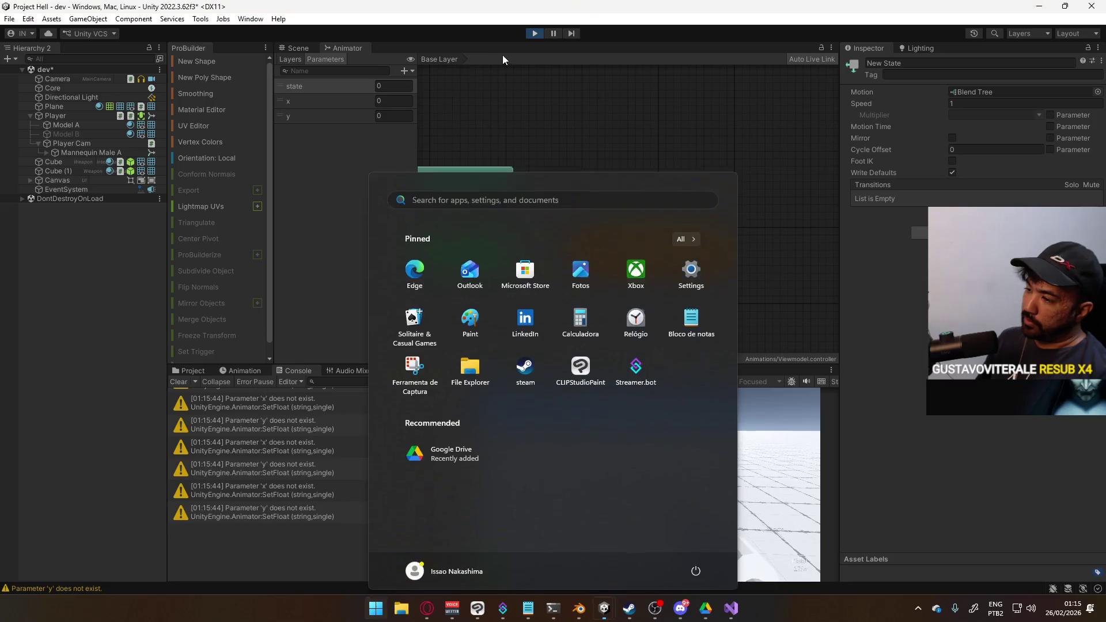
pyautogui.press('super')
pyautogui.click(535, 33)
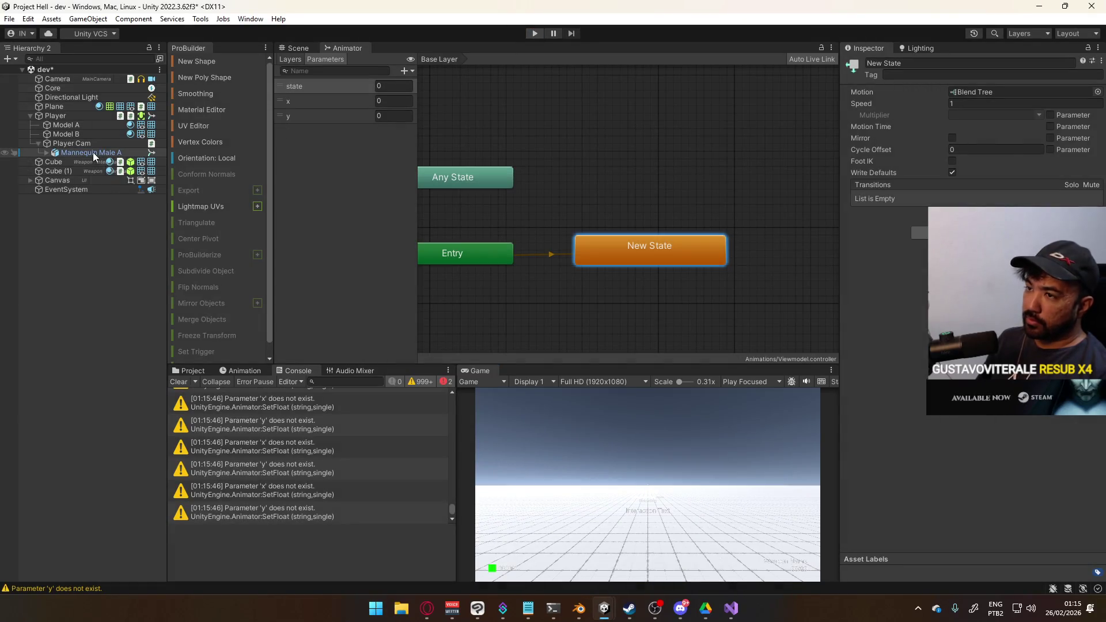
pyautogui.click(91, 152)
pyautogui.click(73, 116)
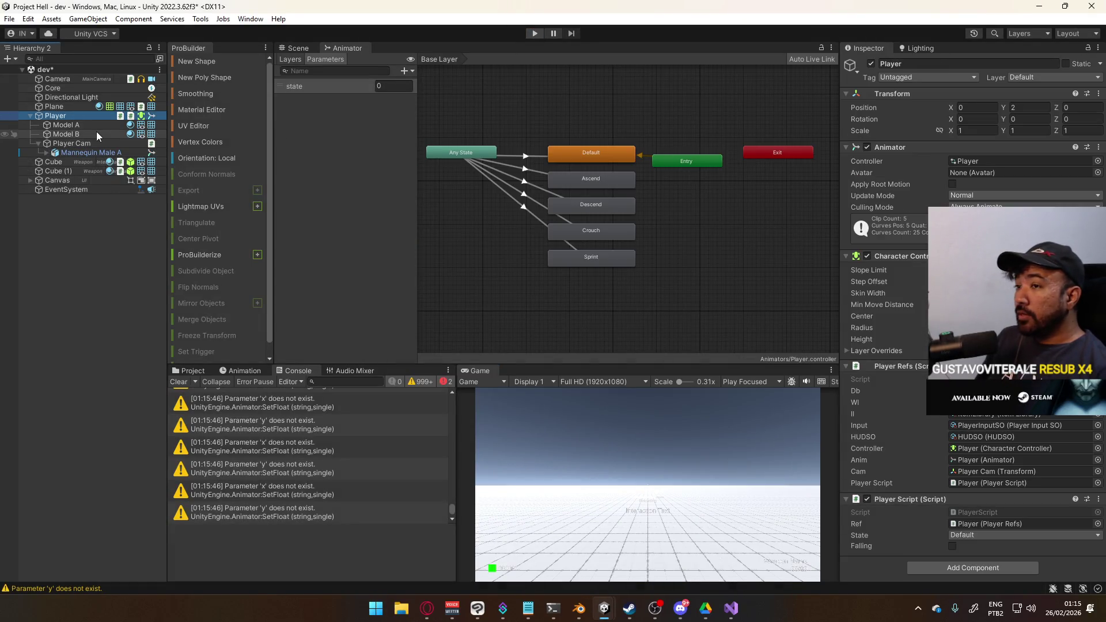
# Step: Revert the SetFloat calls to the hashed _X and _Y ids, save, and trace the Anim reference
pyautogui.hotkey('alt', 'Tab')
pyautogui.hotkey('ctrl', 'z')
pyautogui.hotkey('ctrl', 'z')
pyautogui.hotkey('ctrl', 'z')
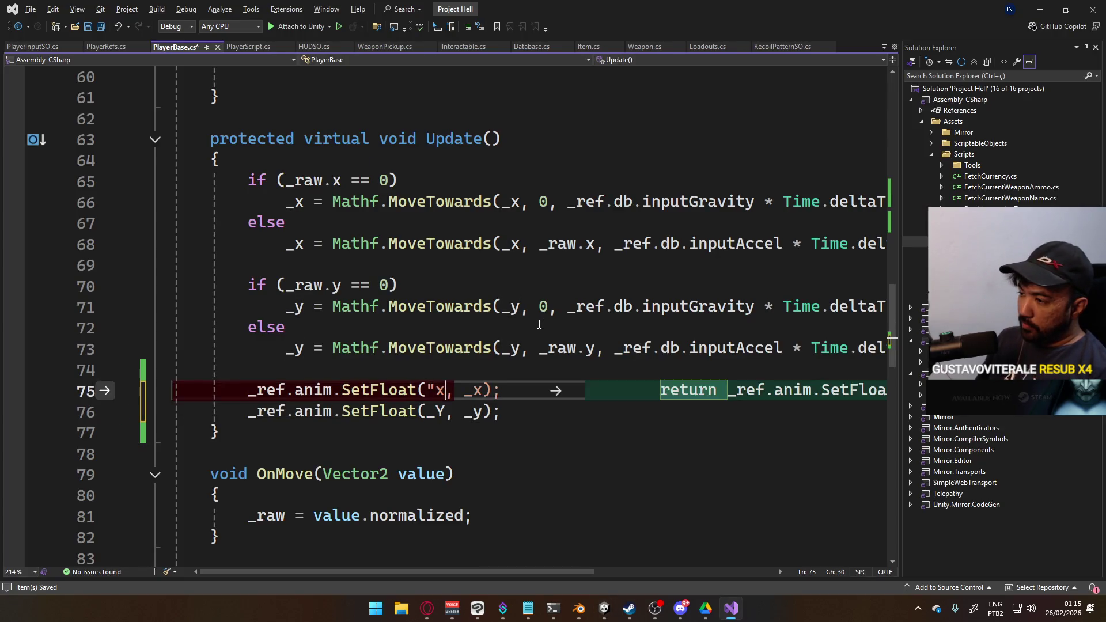
pyautogui.hotkey('ctrl', 'z')
pyautogui.hotkey('ctrl', 's')
pyautogui.hotkey('alt', 'Tab')
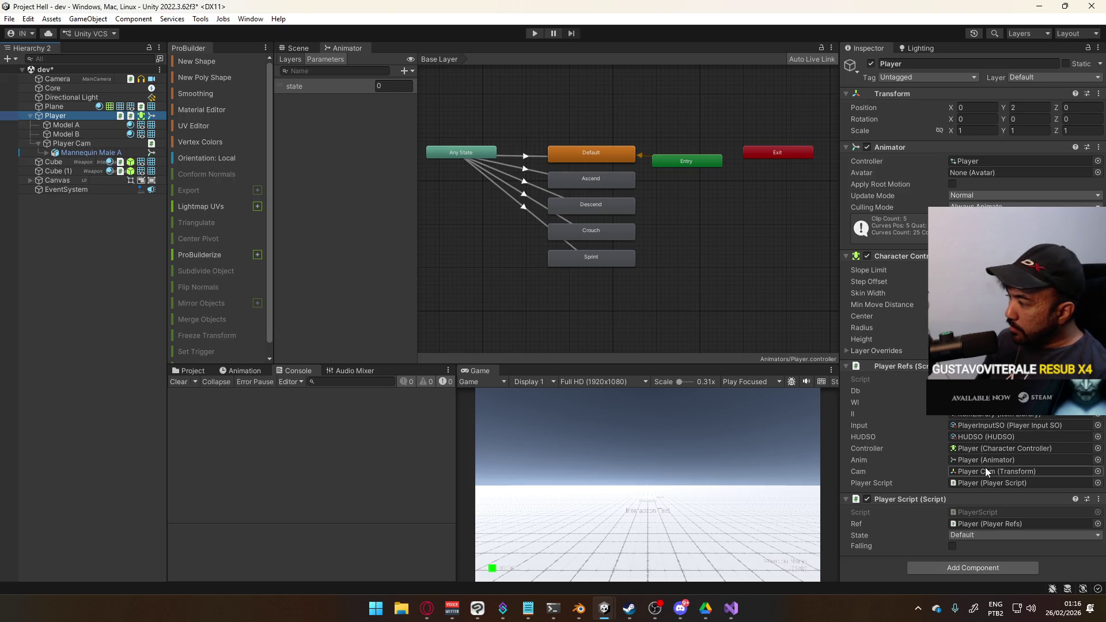
pyautogui.click(970, 462)
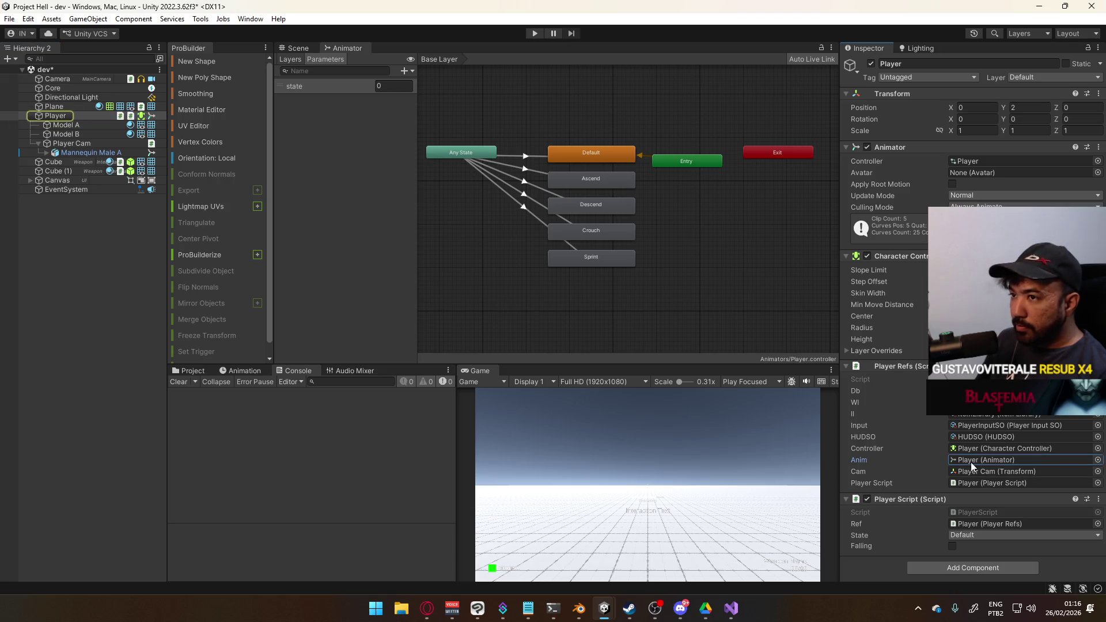
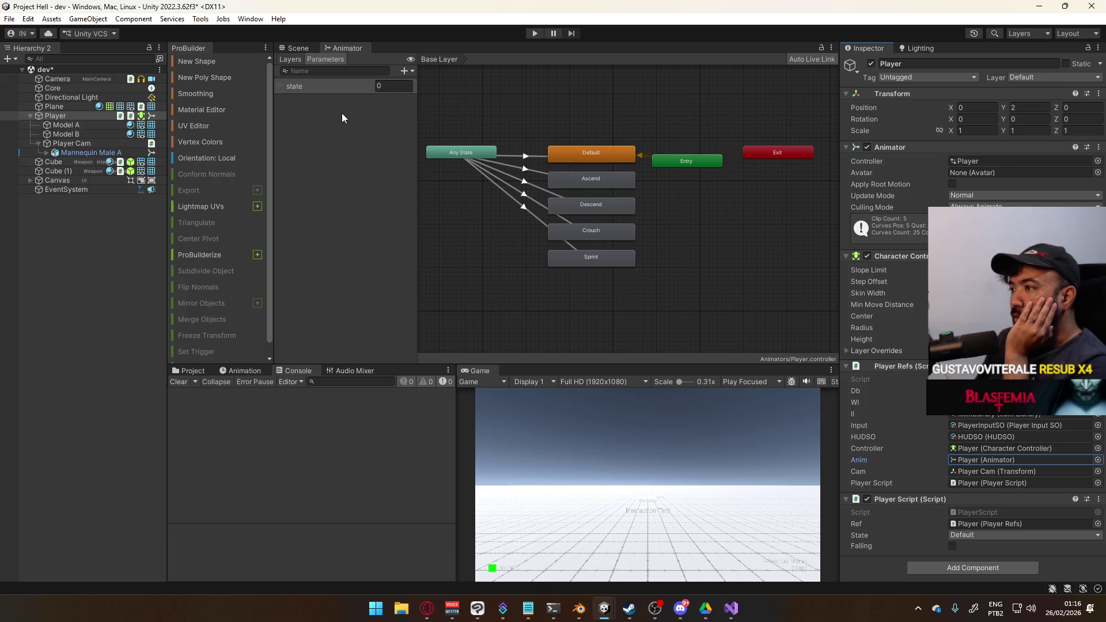
# Step: Review the Default, Ascend, Descend, Crouch and Sprint states, then the Player's components
pyautogui.click(595, 160)
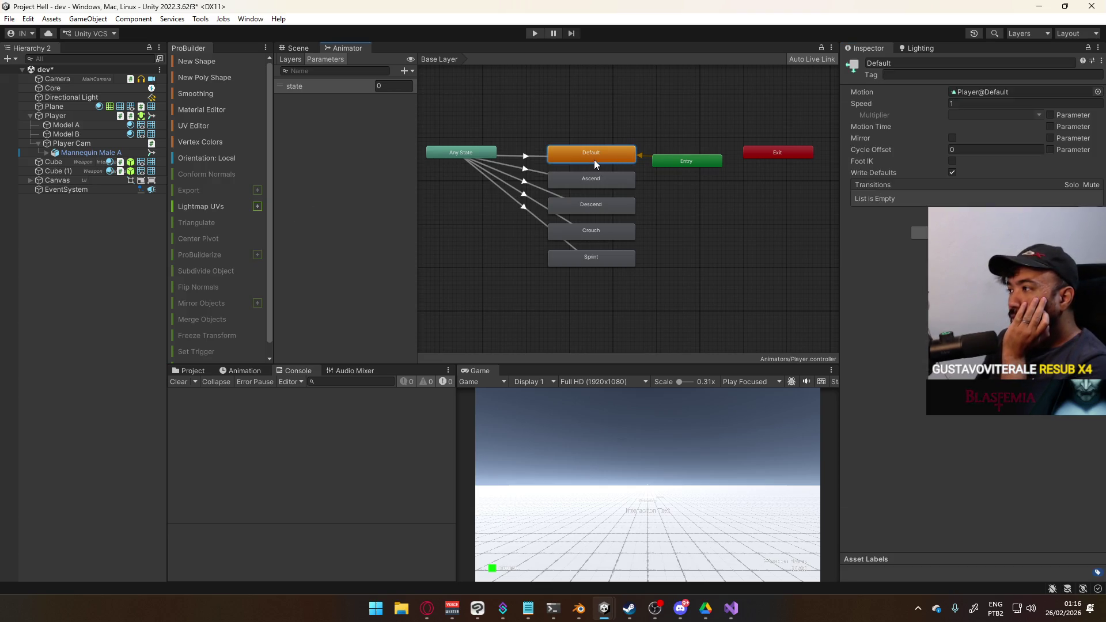
pyautogui.click(602, 178)
pyautogui.click(605, 203)
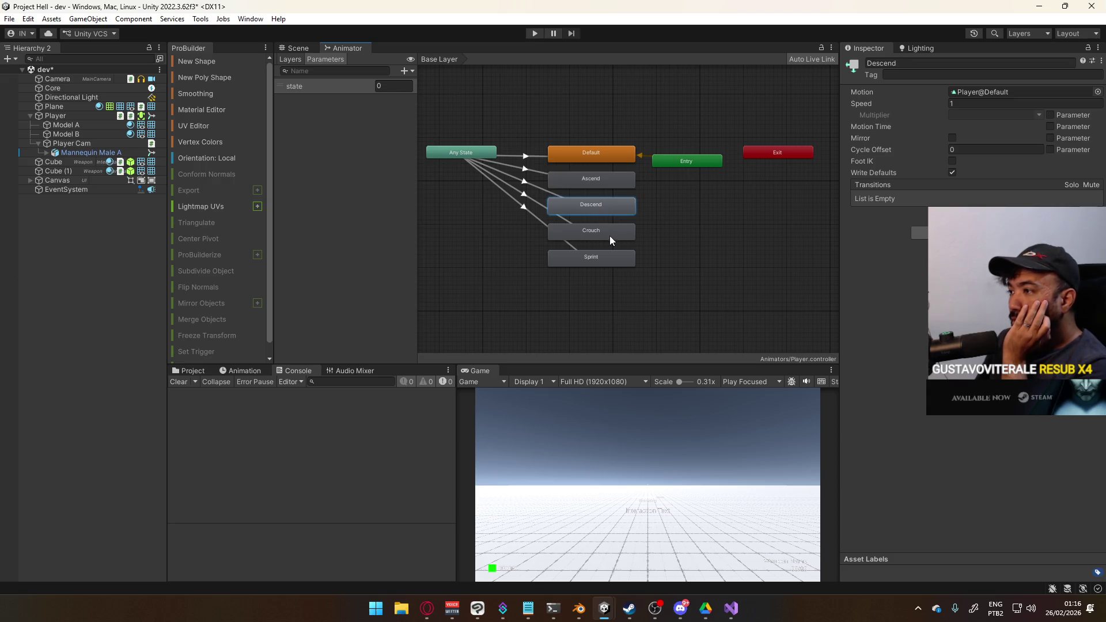
pyautogui.click(610, 236)
pyautogui.click(614, 260)
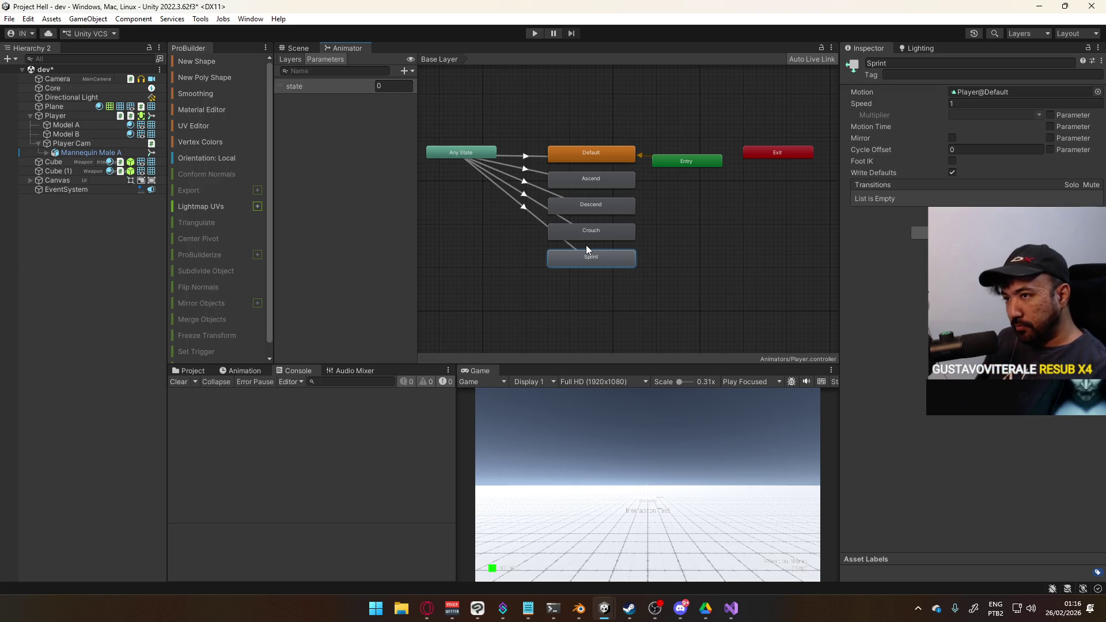
pyautogui.click(63, 118)
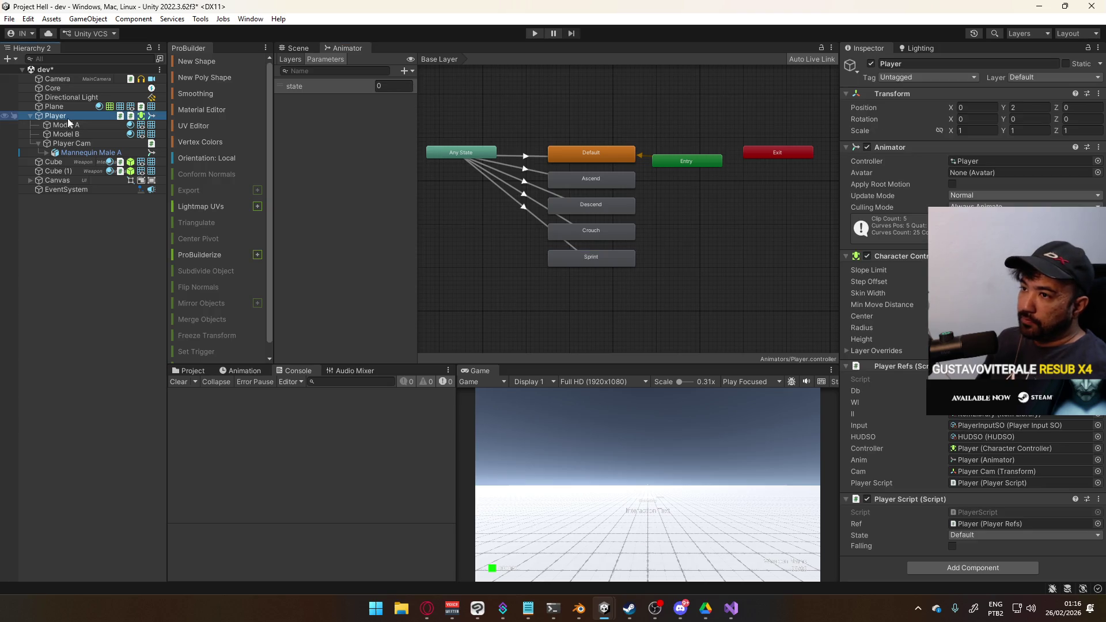
# Step: Add two Float parameters named x and y to the Player animator
pyautogui.click(406, 71)
pyautogui.click(424, 84)
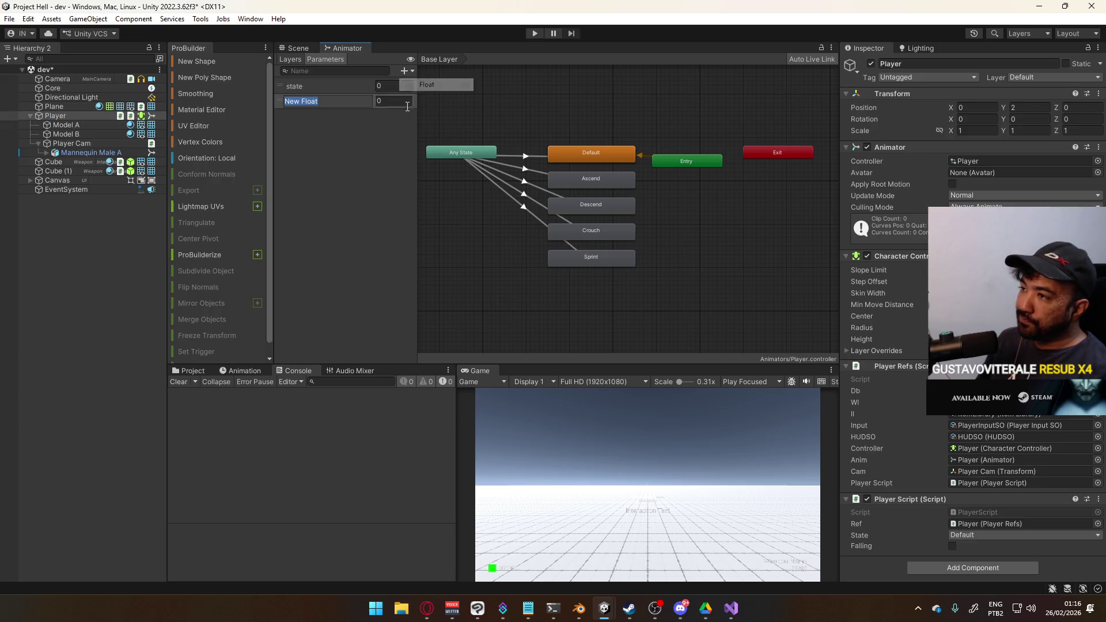
pyautogui.write('x')
pyautogui.press('Return')
pyautogui.click(405, 72)
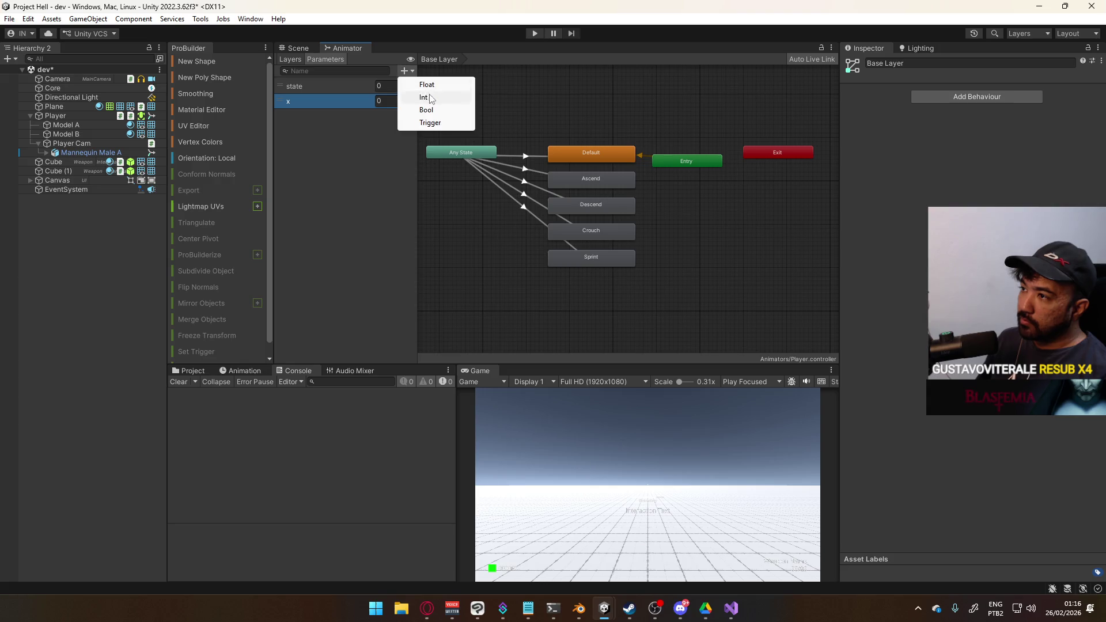
pyautogui.click(427, 84)
pyautogui.write('y')
pyautogui.press('Return')
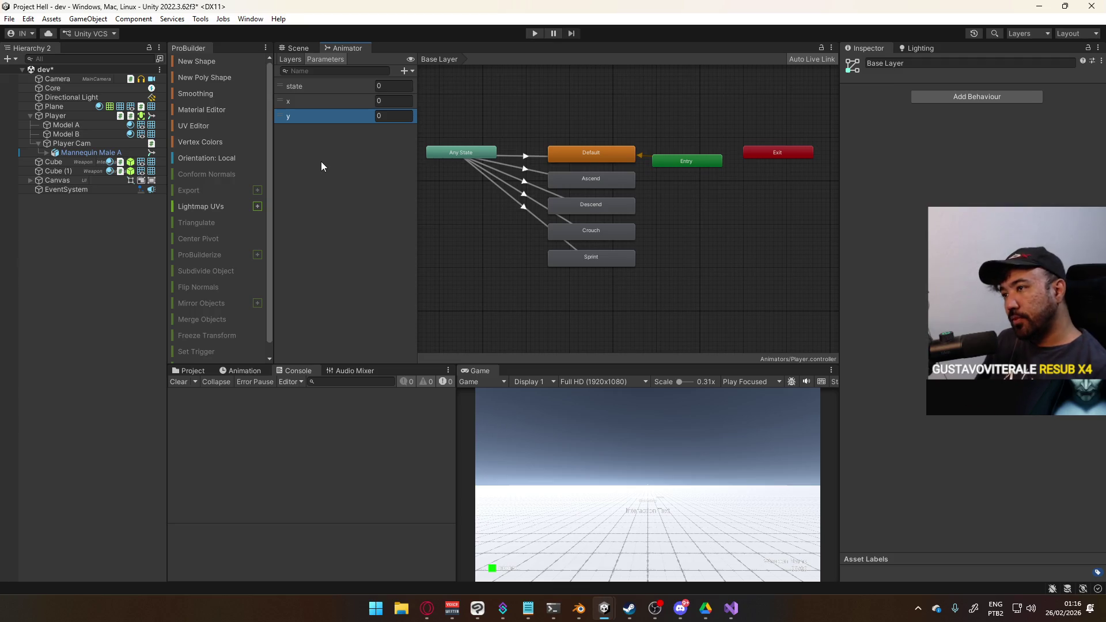
pyautogui.hotkey('alt', 'Tab')
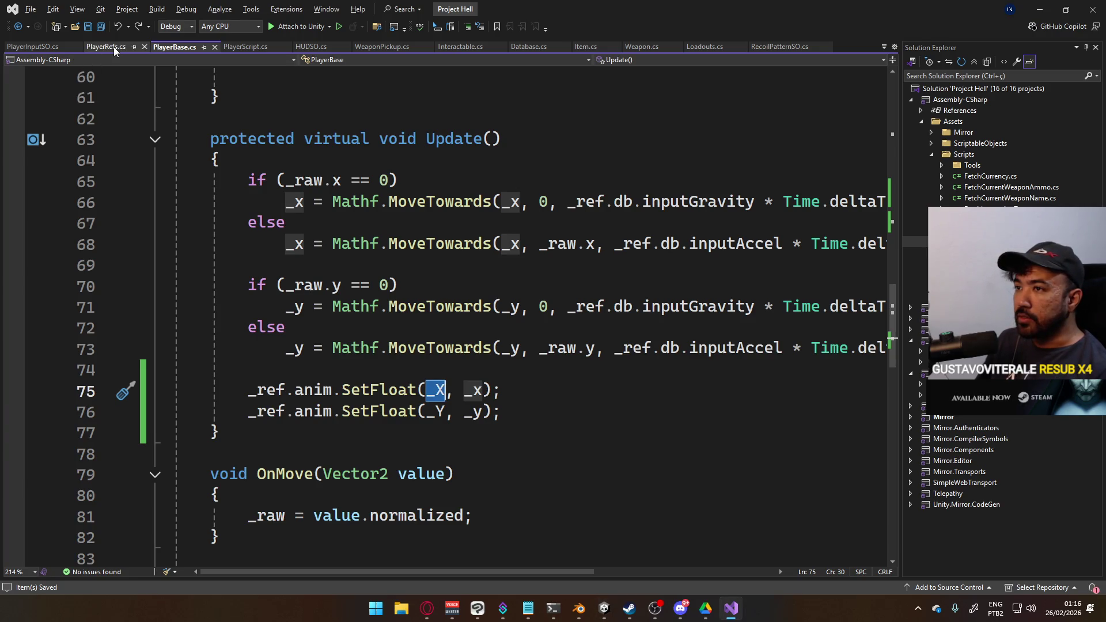
# Step: In PlayerRefs.cs, duplicate the _anim field and its property below the originals
pyautogui.click(113, 47)
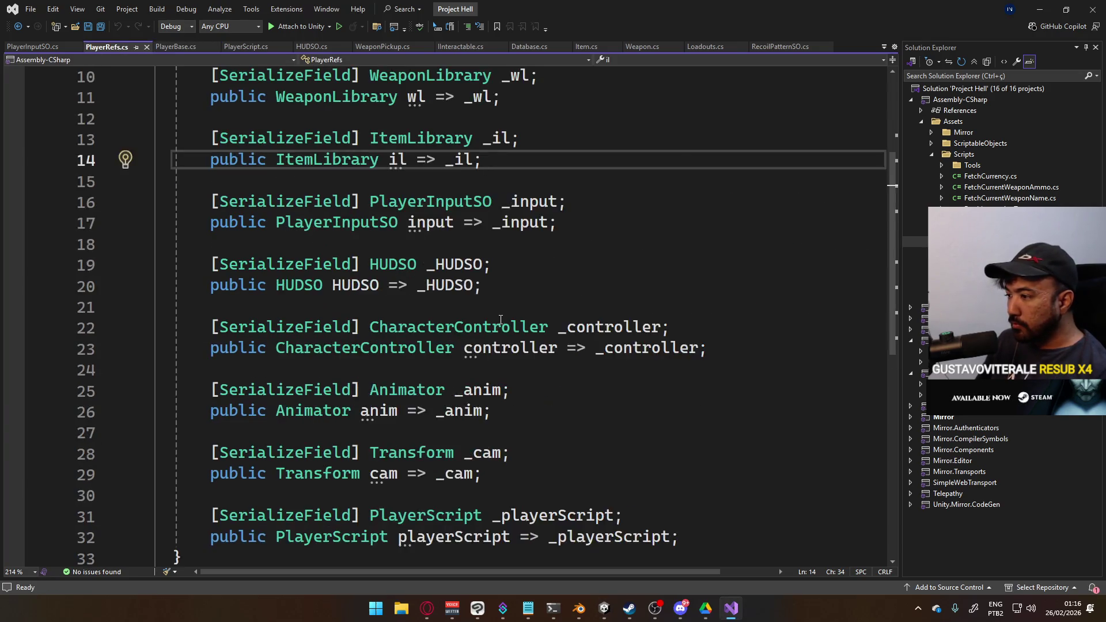
pyautogui.scroll(-3, 500, 321)
pyautogui.scroll(2, 630, 341)
pyautogui.click(541, 352)
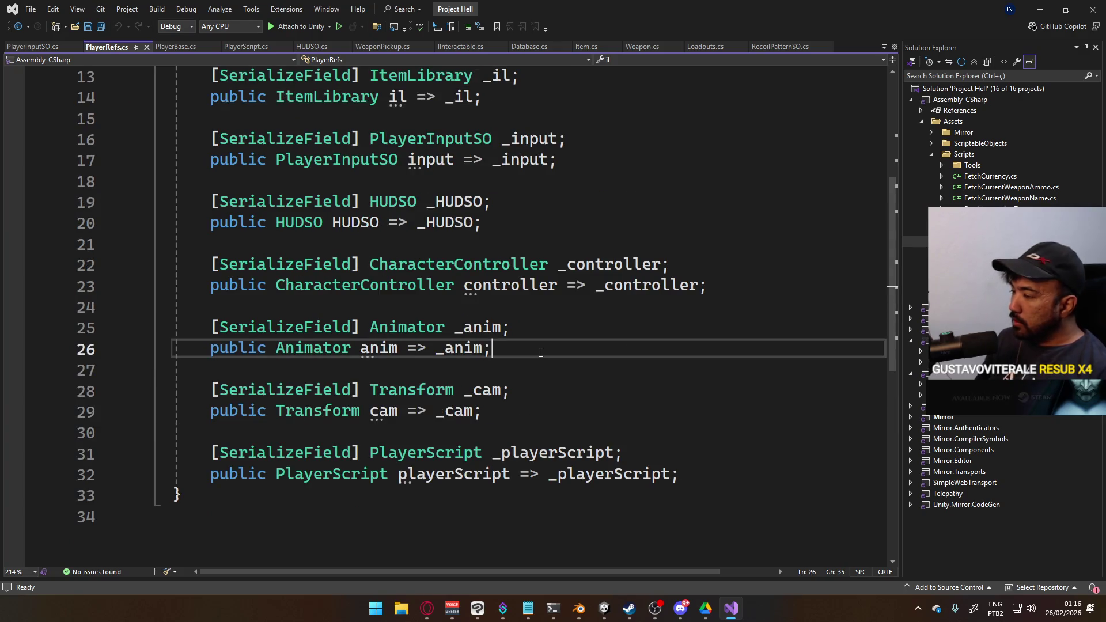
pyautogui.hotkey('shift', 'Up')
pyautogui.hotkey('shift', 'Home')
pyautogui.click(501, 327)
pyautogui.moveTo(501, 360); pyautogui.dragTo(519, 348)
pyautogui.click(545, 348)
pyautogui.press('Return')
pyautogui.press('Return')
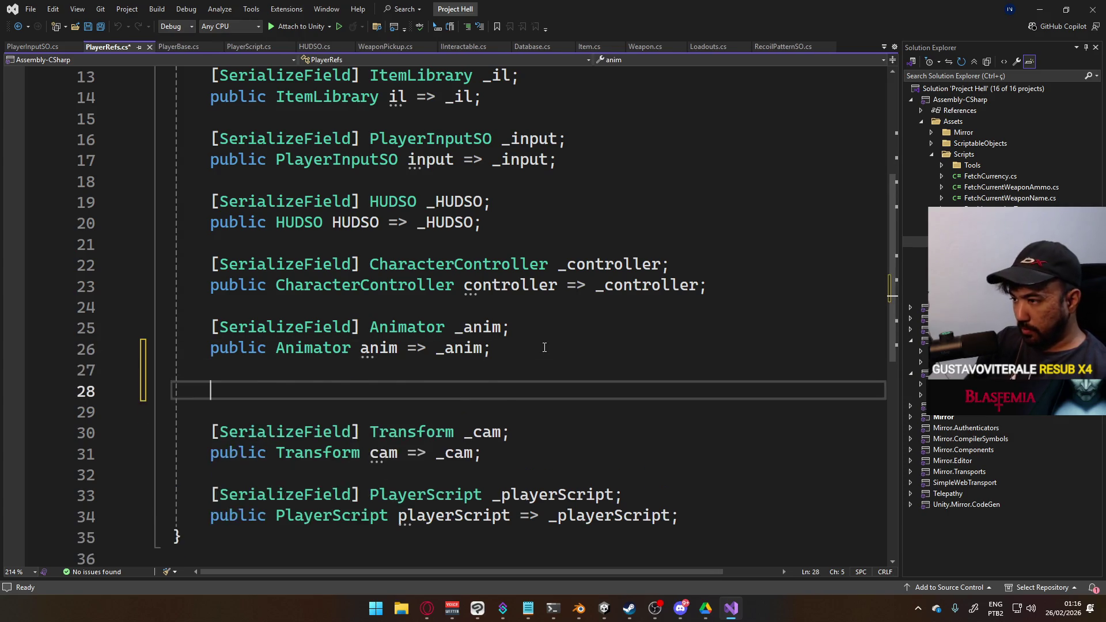
pyautogui.write('[SerializeField] Animator _anim;     public Animator anim => _anim;')
# Step: Rename the copies to _viewmodelAnim and viewmodelAnim, then save PlayerRefs.cs
pyautogui.click(464, 390)
pyautogui.write('view')
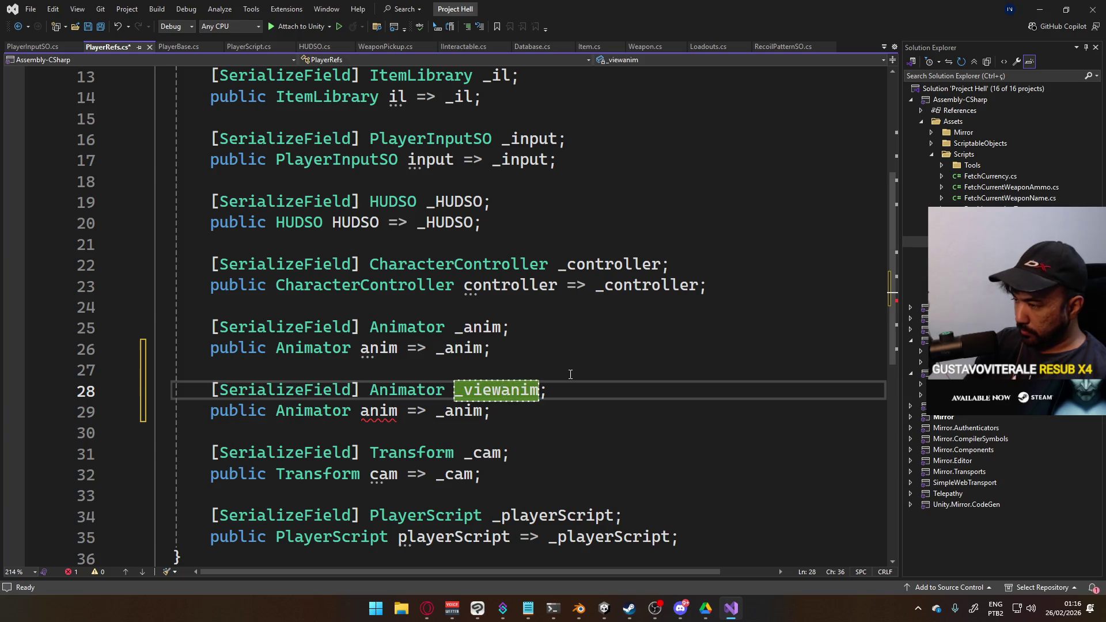
pyautogui.press('Delete')
pyautogui.write('A')
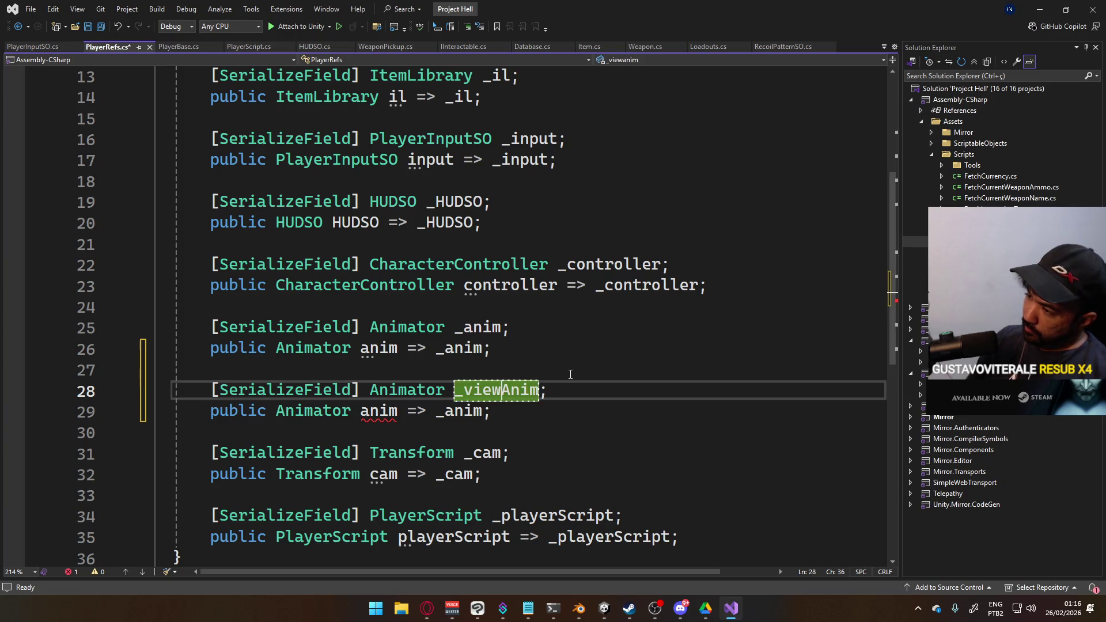
pyautogui.write('model')
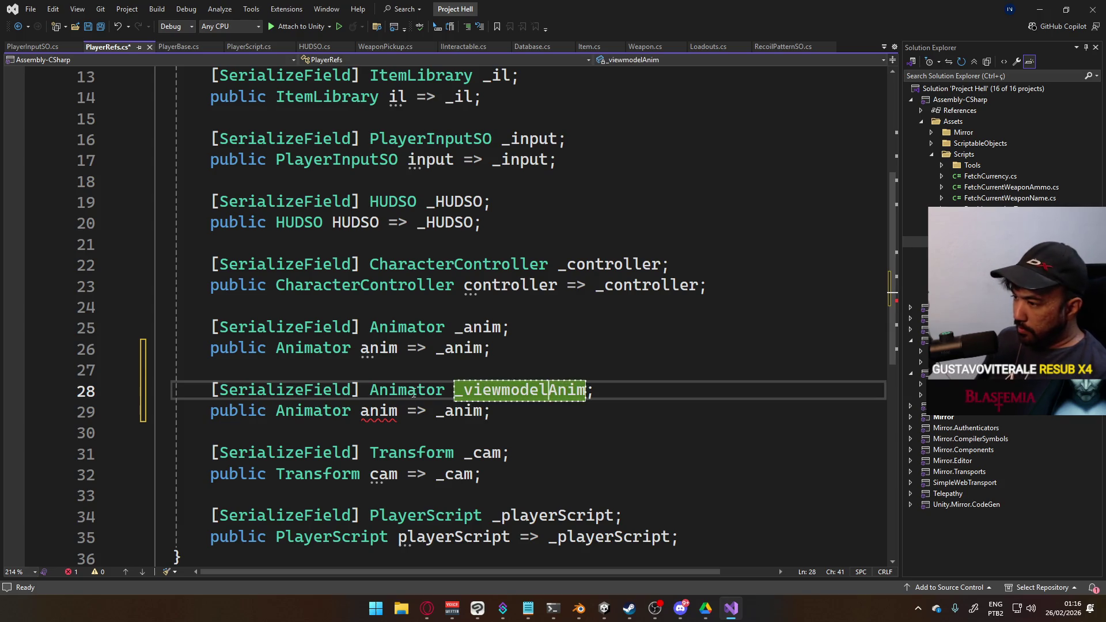
pyautogui.press('Down')
pyautogui.hotkey('ctrl', 'BackSpace')
pyautogui.write('_viewmodelAnim')
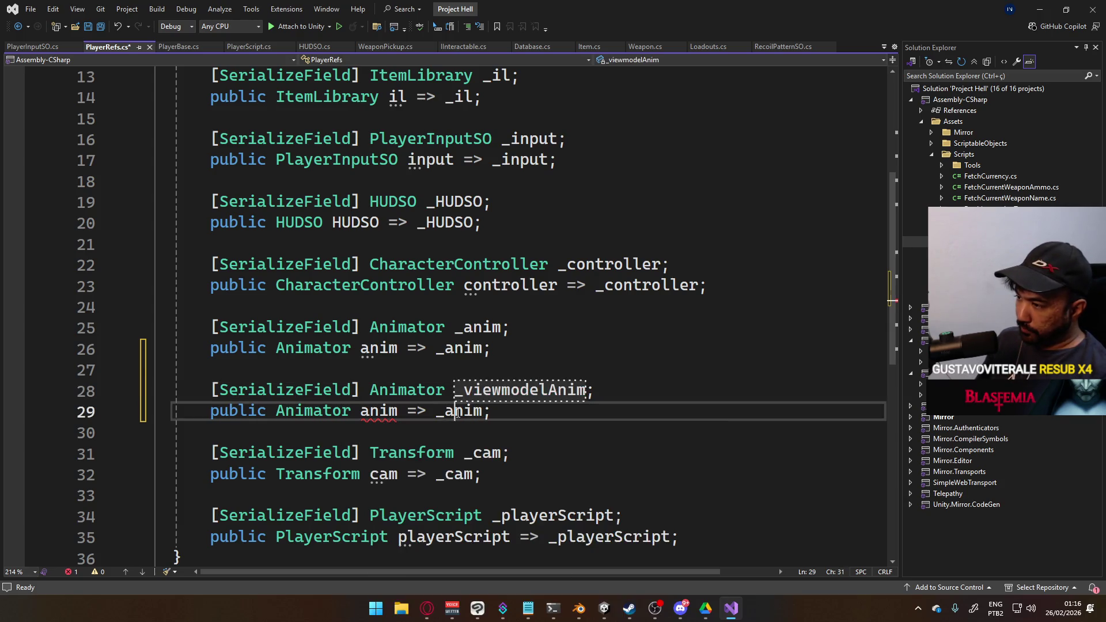
pyautogui.write('viewM')
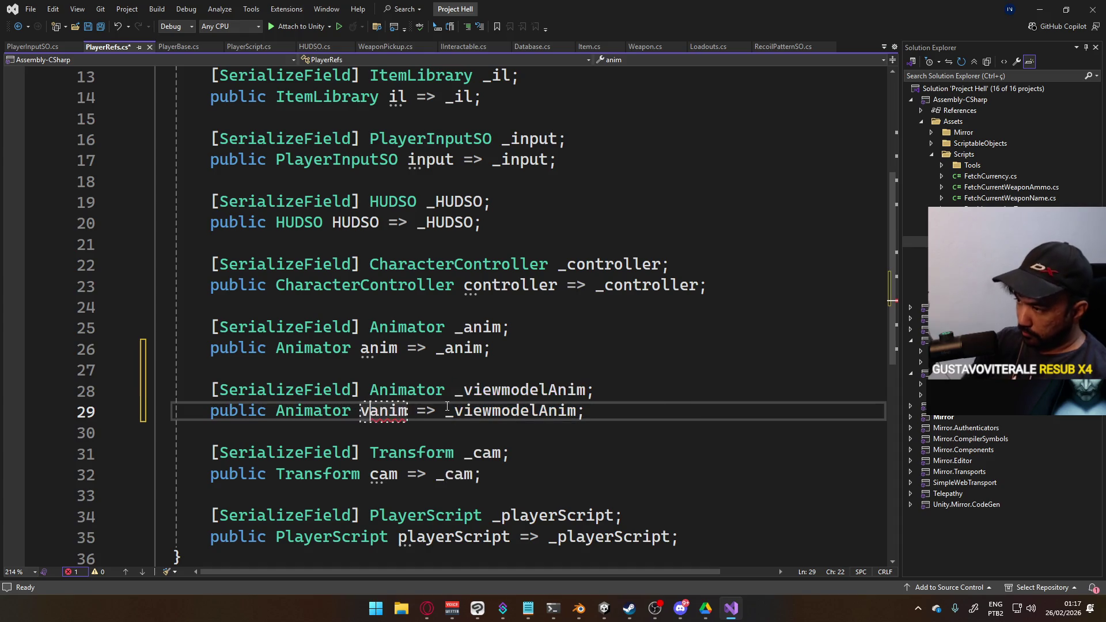
pyautogui.press('BackSpace')
pyautogui.write('model')
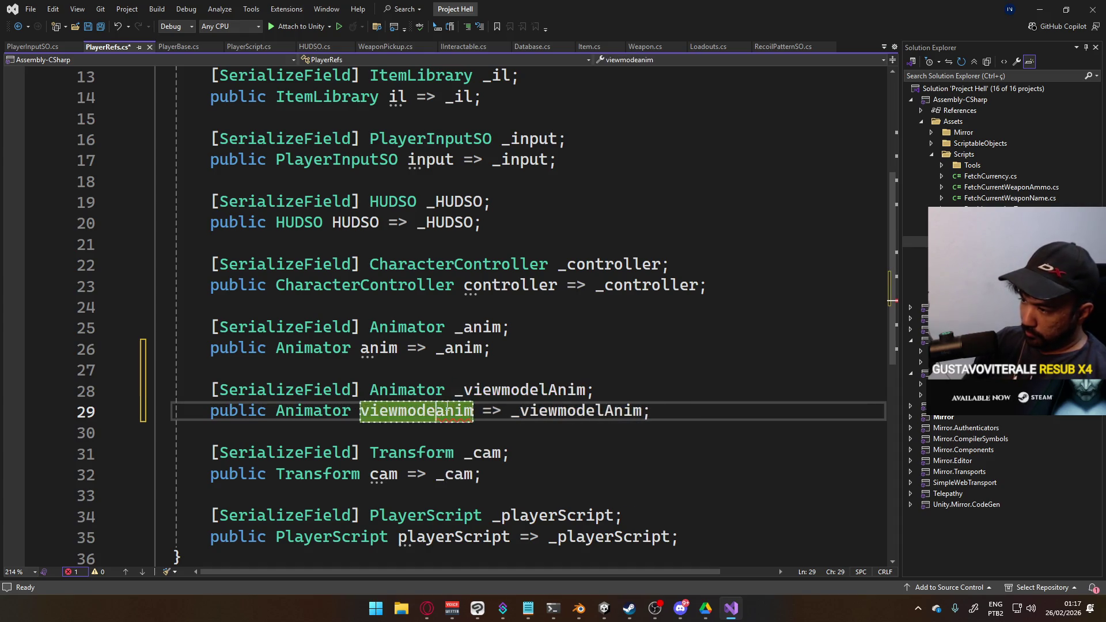
pyautogui.press('Delete')
pyautogui.write('A')
pyautogui.hotkey('ctrl', 's')
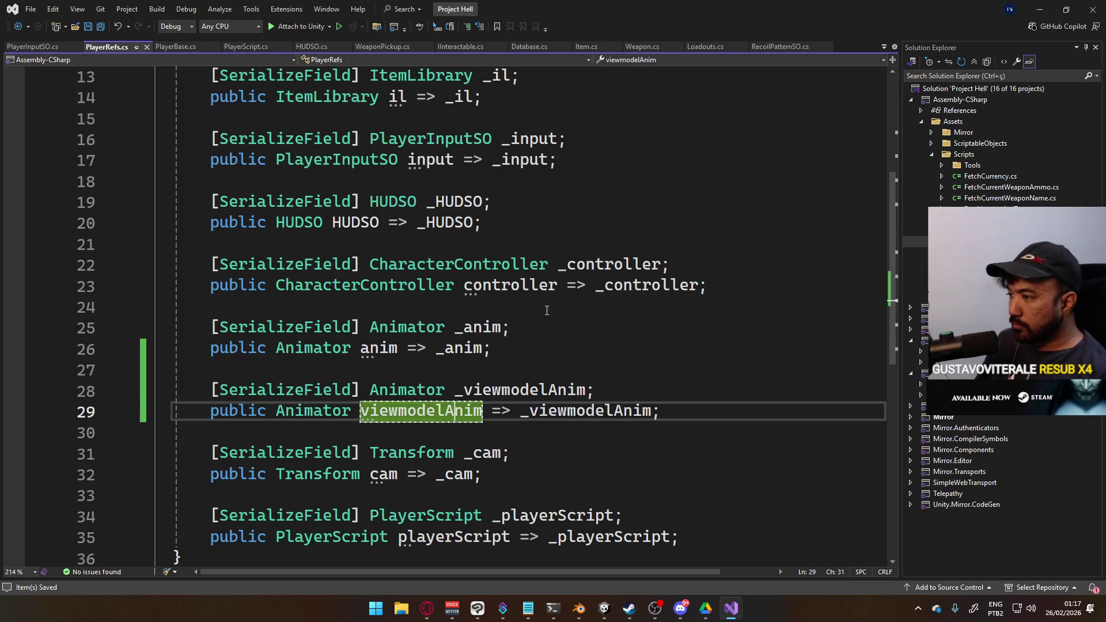
pyautogui.click(247, 46)
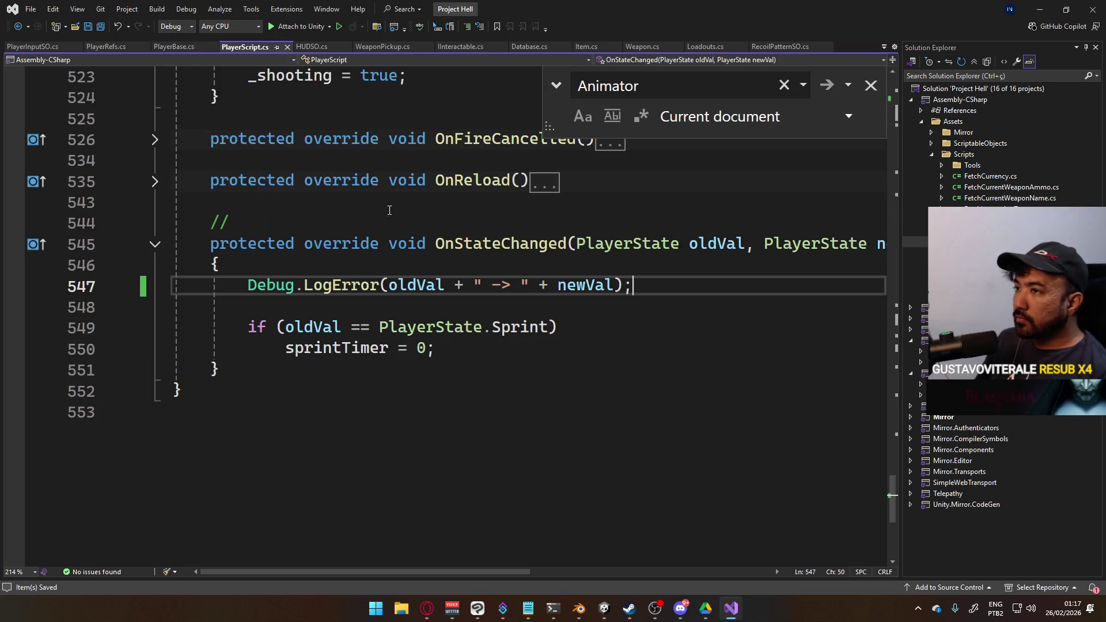
# Step: In PlayerBase.cs Update, make room for new lines after the y SetFloat call
pyautogui.click(165, 44)
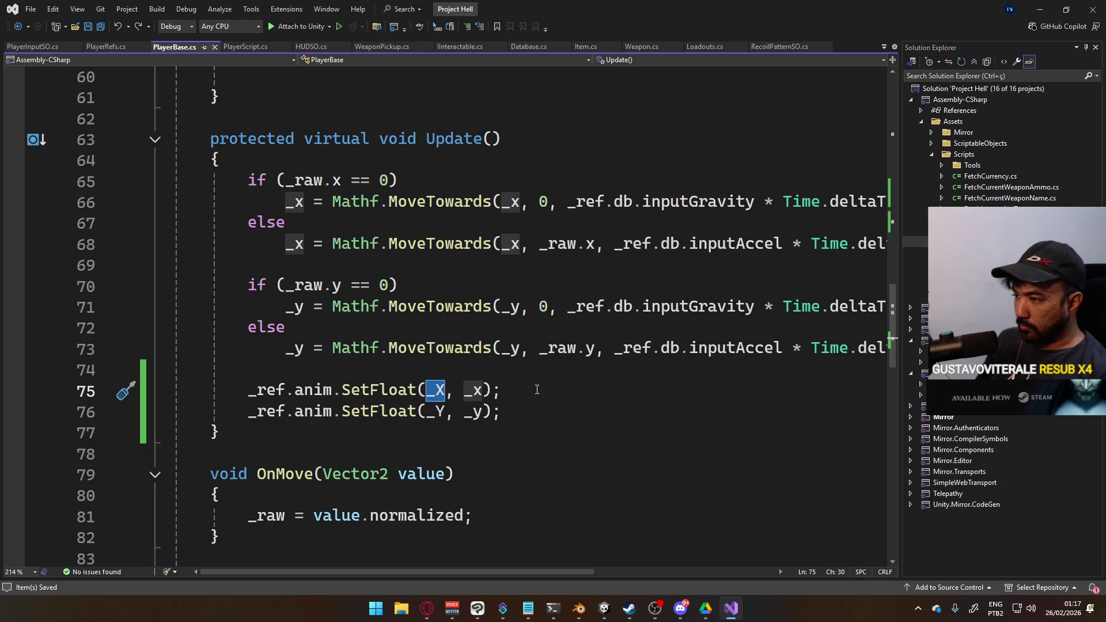
pyautogui.click(528, 387)
pyautogui.press('Return')
pyautogui.press('BackSpace')
pyautogui.press('Down')
pyautogui.write('[')
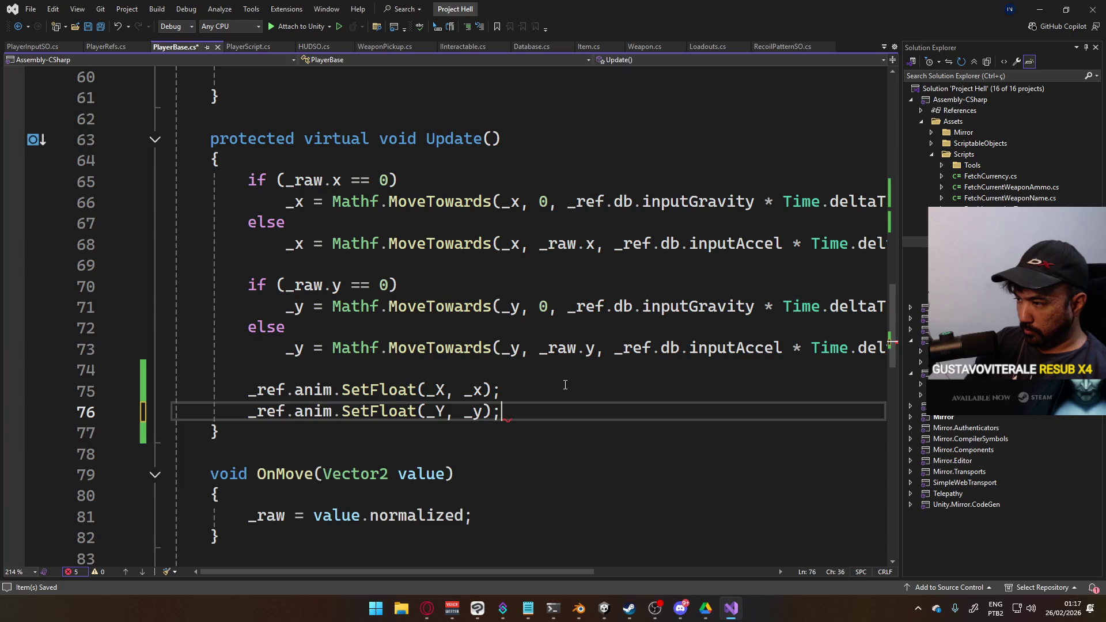
pyautogui.press('Return')
pyautogui.press('Return')
pyautogui.press('BackSpace')
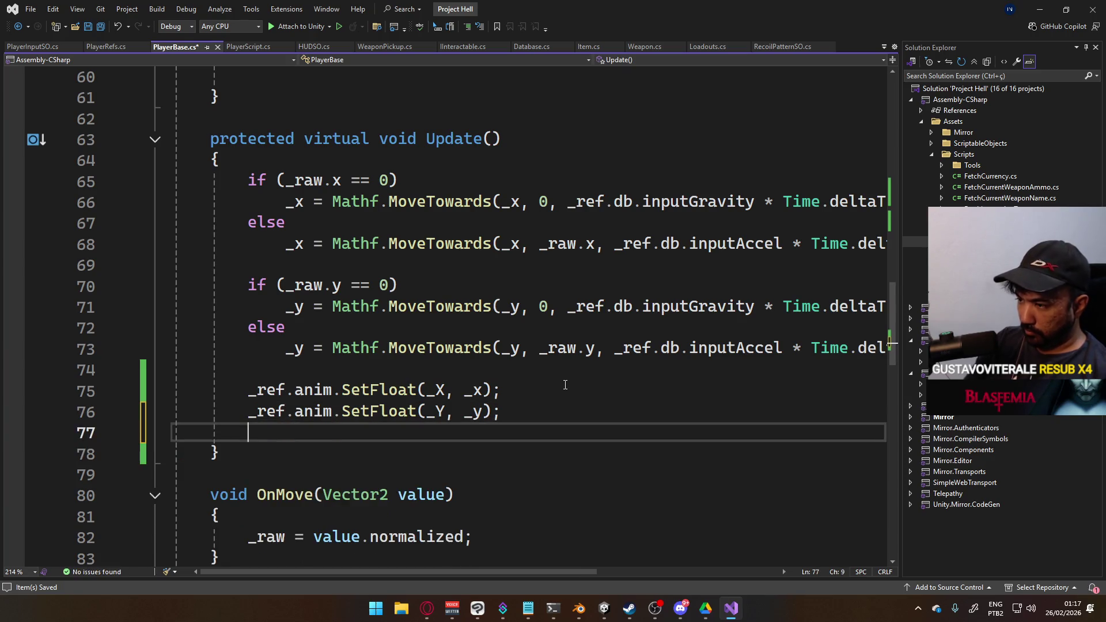
pyautogui.write(')r')
# Step: Add _ref.viewmodelAnim.SetFloat(_X, _x) below the existing anim calls
pyautogui.press('BackSpace')
pyautogui.press('BackSpace')
pyautogui.write('_ref.viewmodelAnim')
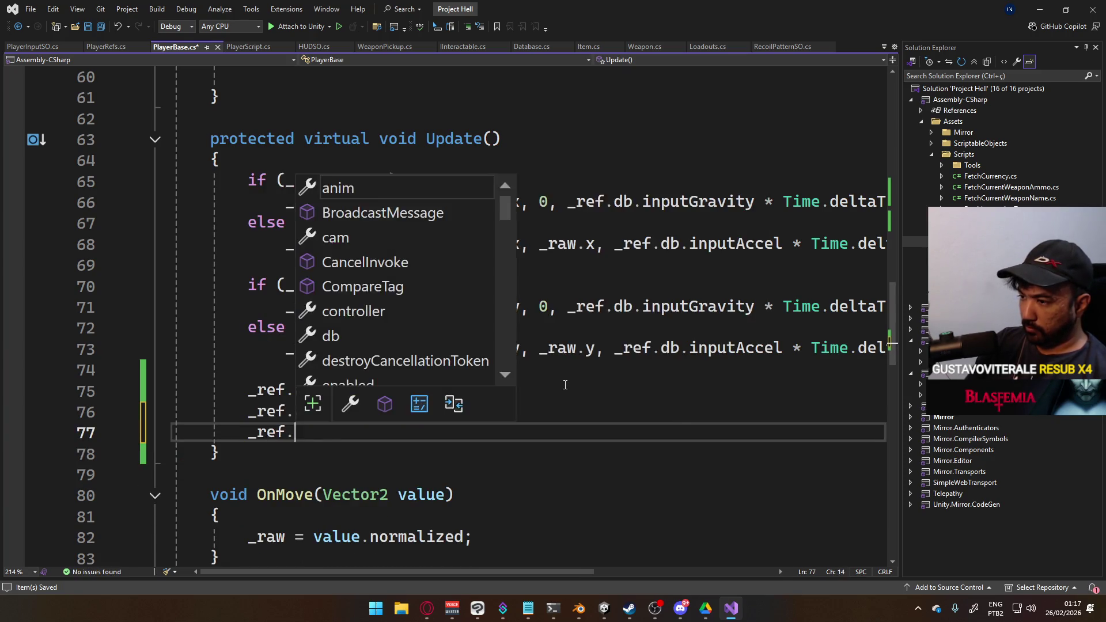
pyautogui.write('.setfg')
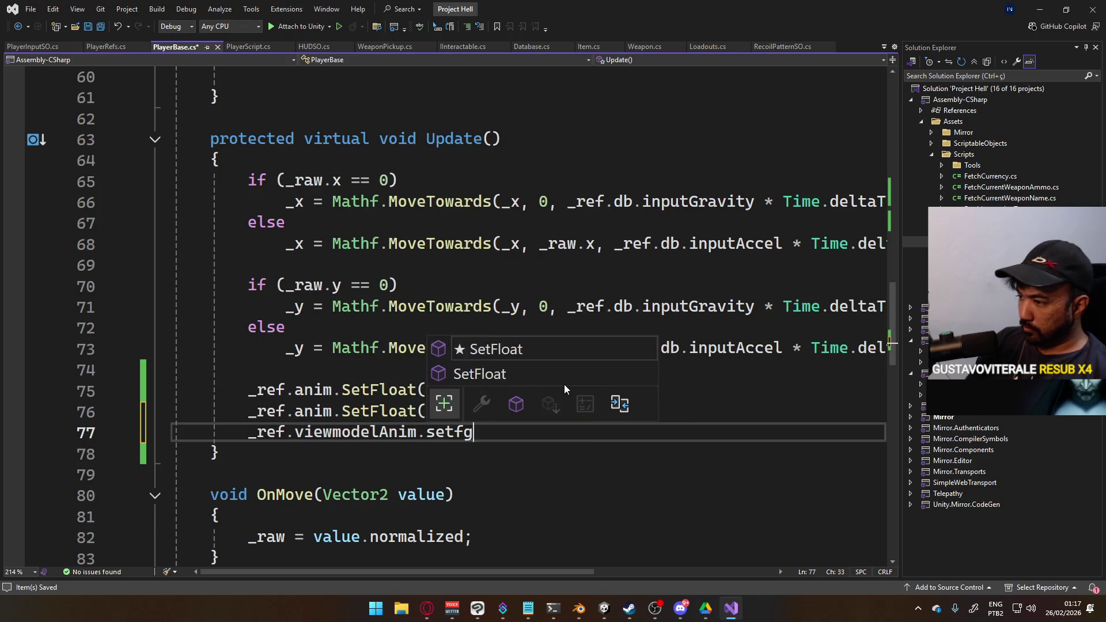
pyautogui.press('Return')
pyautogui.press('BackSpace')
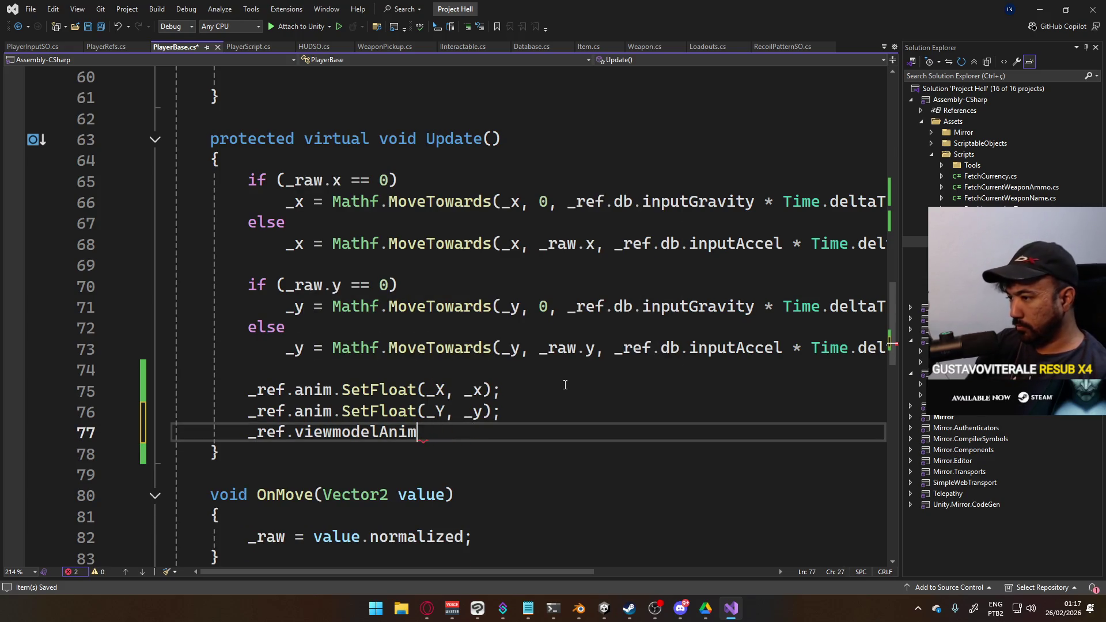
pyautogui.write('.set')
pyautogui.press('Tab')
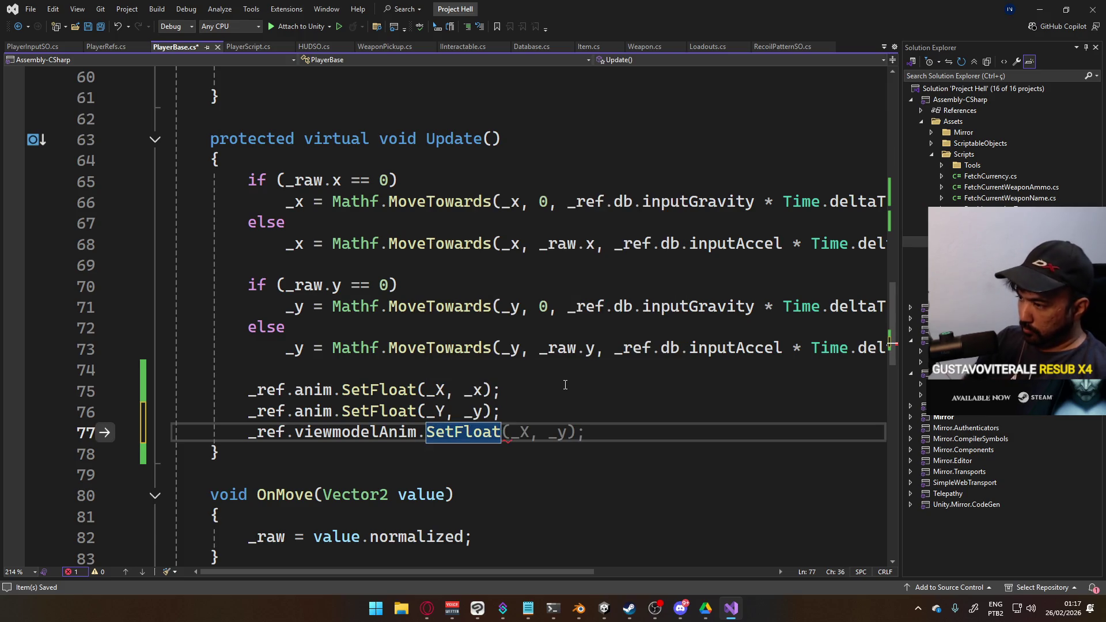
pyautogui.press('Tab')
pyautogui.write('x)')
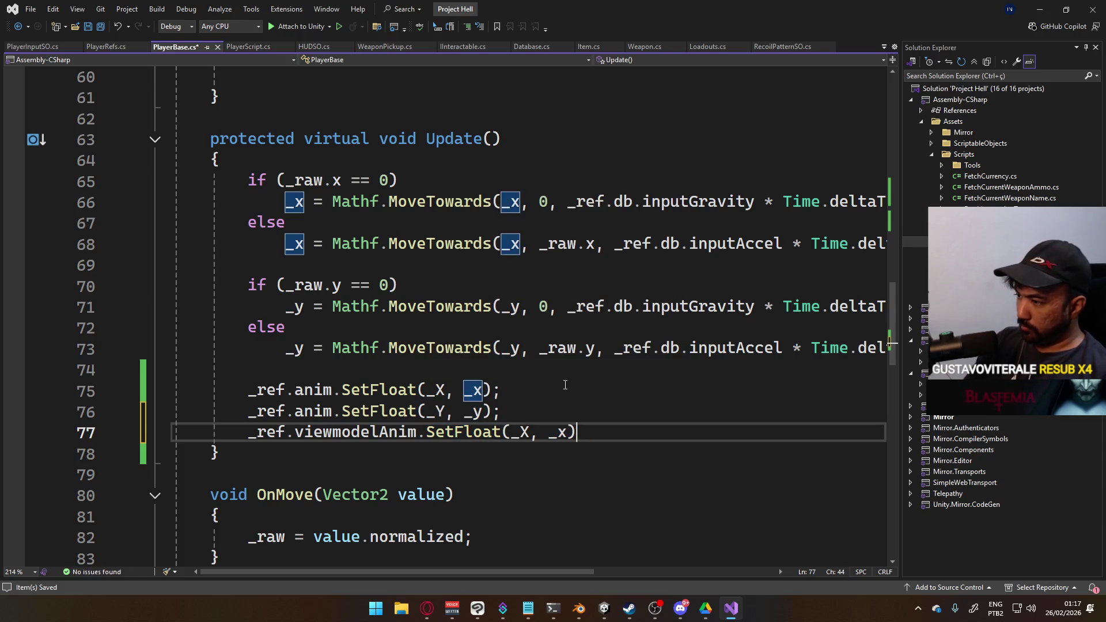
# Step: Add _ref.viewmodelAnim.SetFloat(_Y, _y) and save PlayerBase.cs
pyautogui.press('Return')
pyautogui.write('_ref.viewmodelAnim')
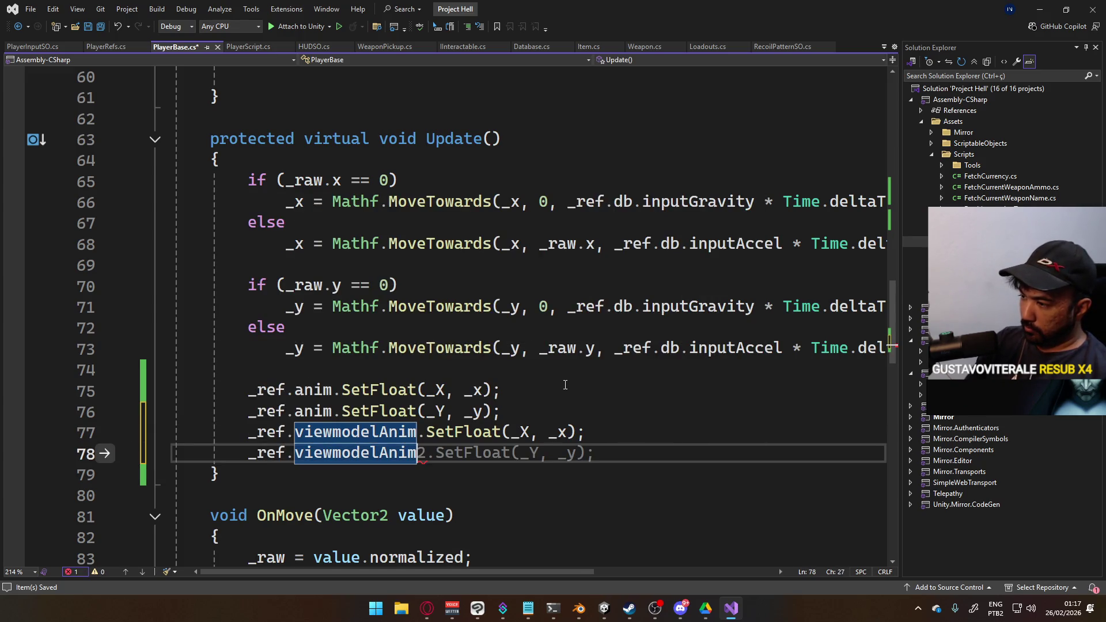
pyautogui.write('.setf')
pyautogui.press('Tab')
pyautogui.write('(_Y,')
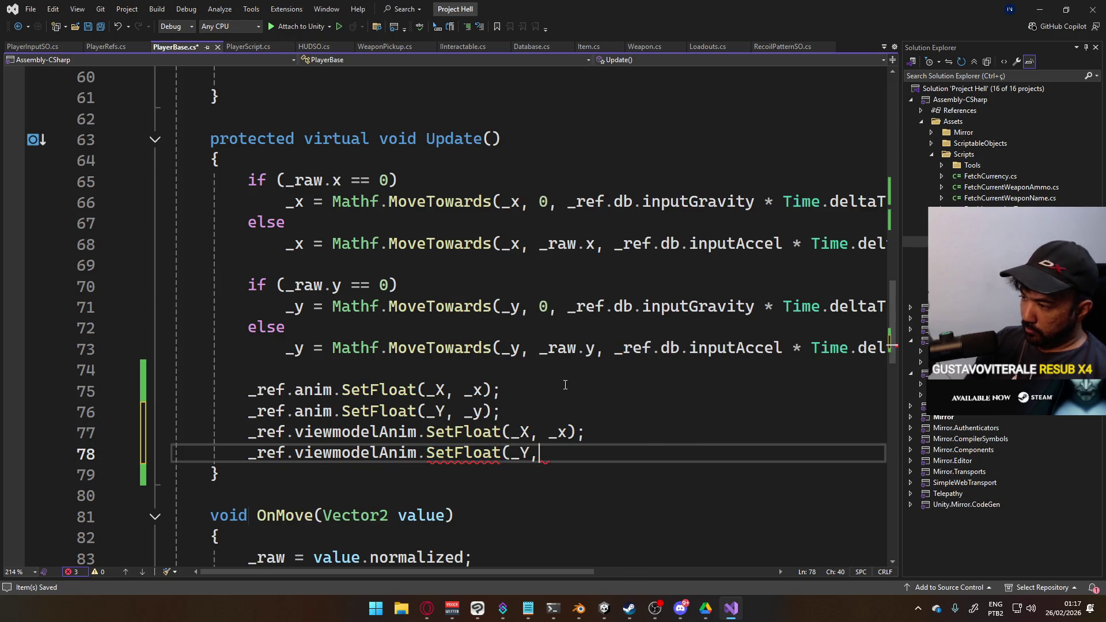
pyautogui.write(' _')
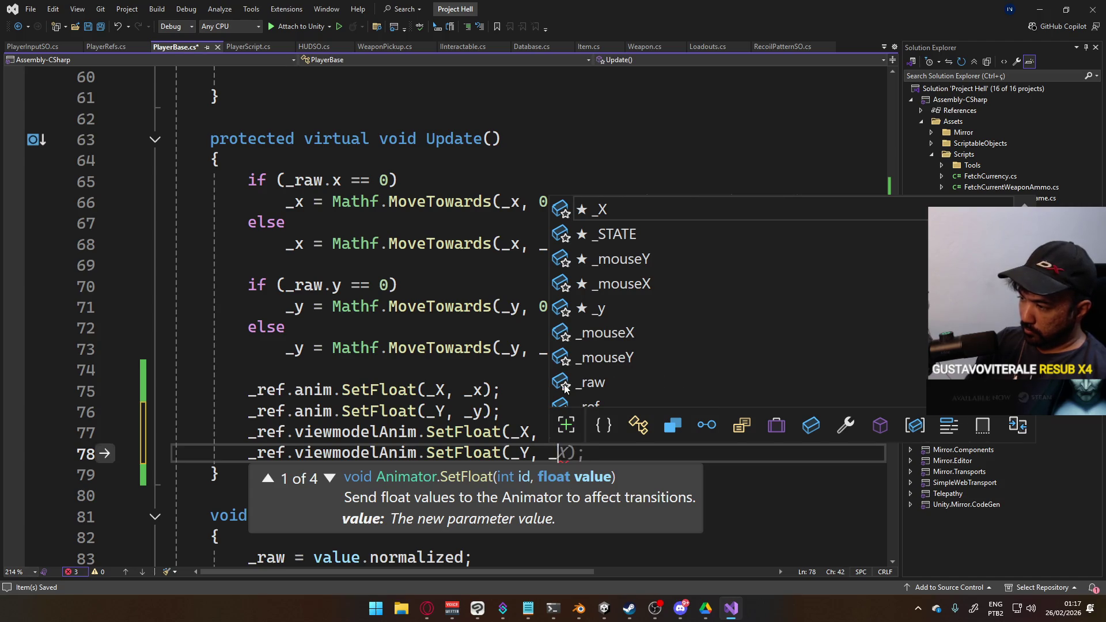
pyautogui.write('y);')
pyautogui.hotkey('ctrl', 's')
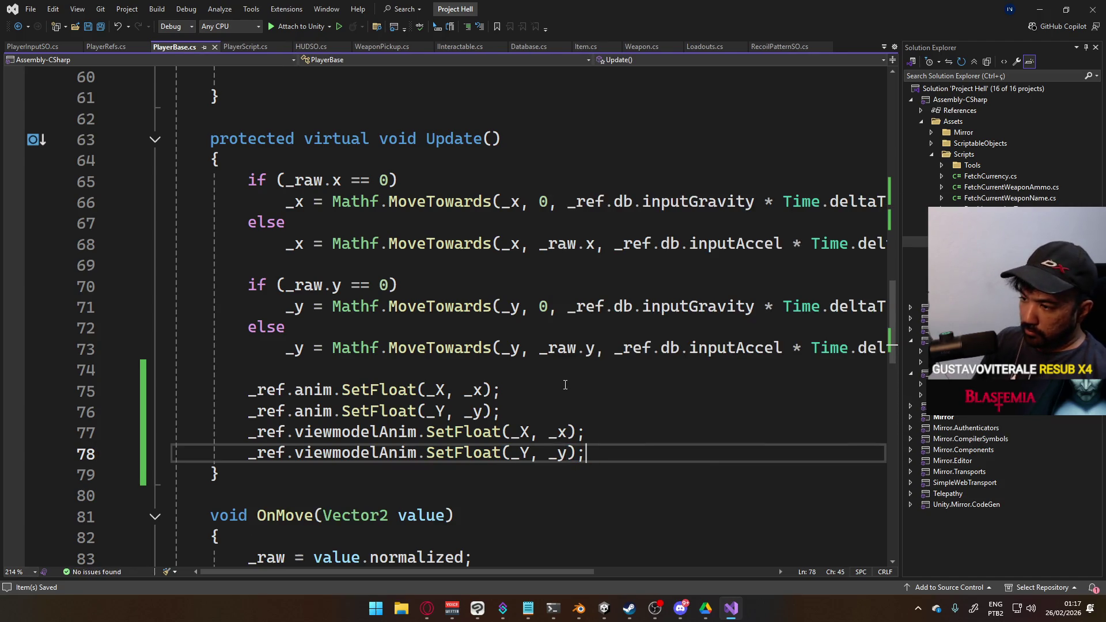
# Step: Dismiss the browser's paused-video prompt so the music resumes
pyautogui.scroll(-3, 395, 315)
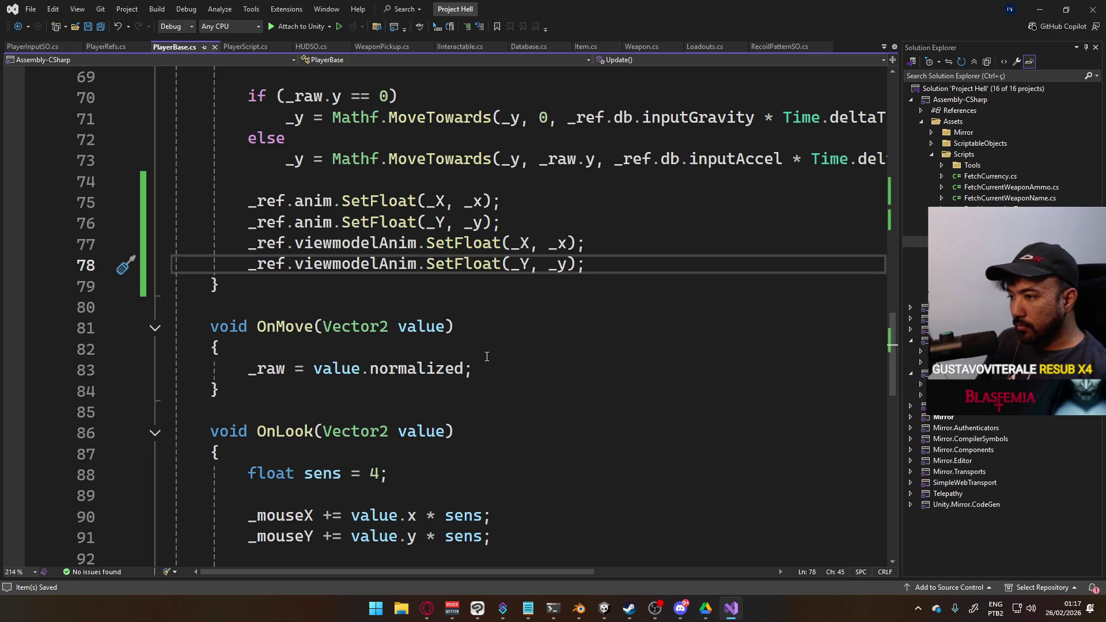
pyautogui.scroll(2, 390, 318)
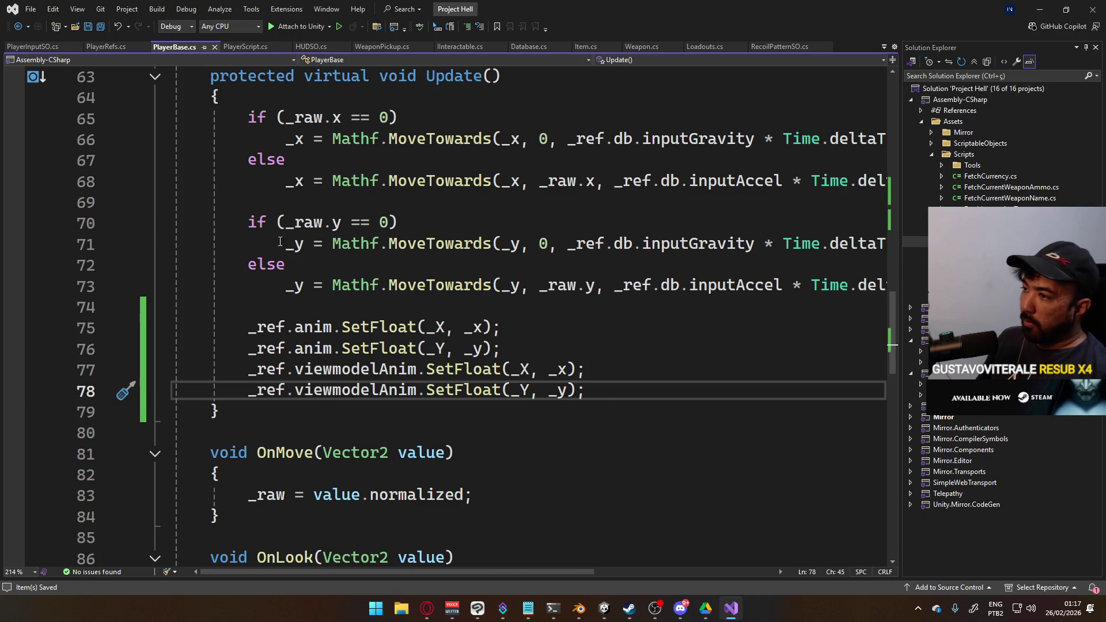
pyautogui.scroll(10, 300, 253)
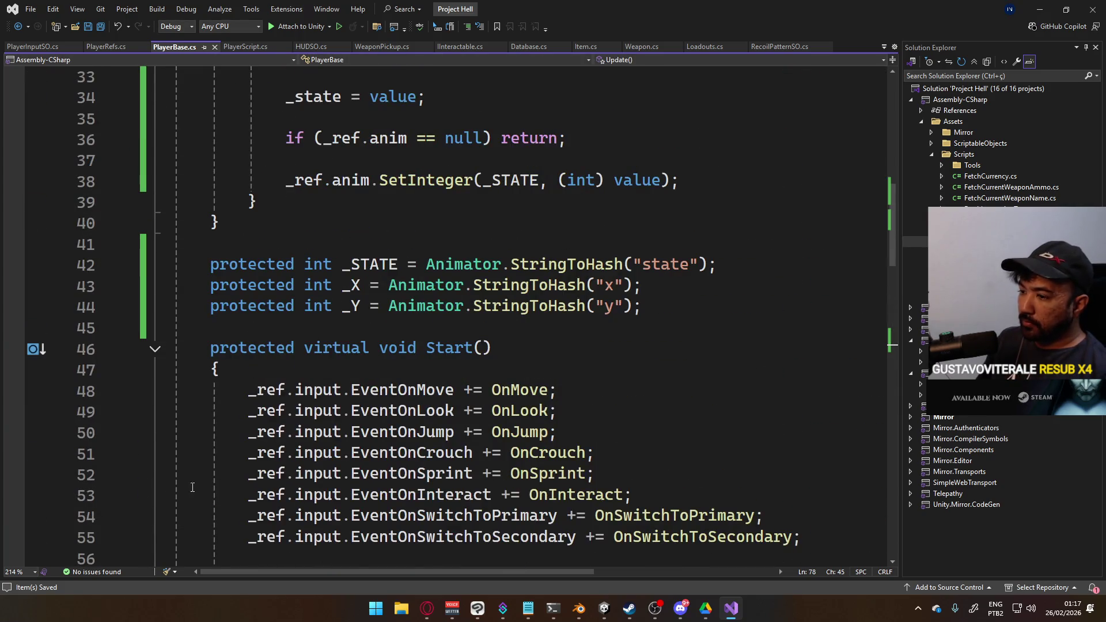
pyautogui.click(427, 608)
# Step: Close the paused-video prompt and return to the State setter code
pyautogui.click(304, 173)
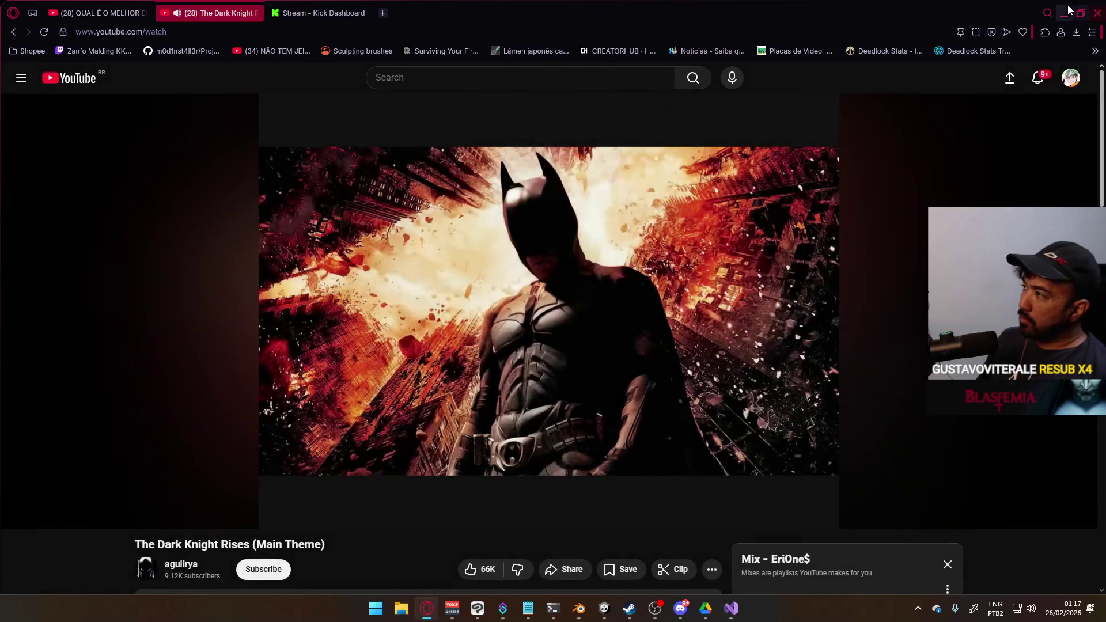
pyautogui.click(1065, 10)
pyautogui.scroll(5, 451, 307)
pyautogui.scroll(-1, 450, 431)
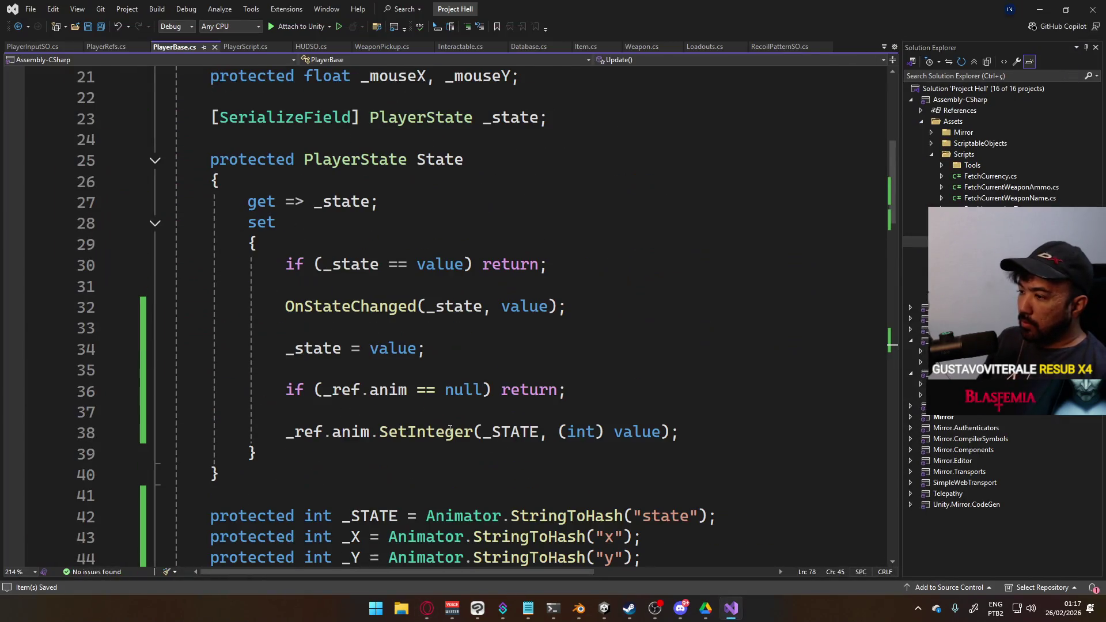
# Step: Begin a _ref.viewmodelAnim reference on a new line below the state SetInteger call
pyautogui.click(705, 433)
pyautogui.press('Return')
pyautogui.write('_rev')
pyautogui.press('BackSpace')
pyautogui.write('f.anim.')
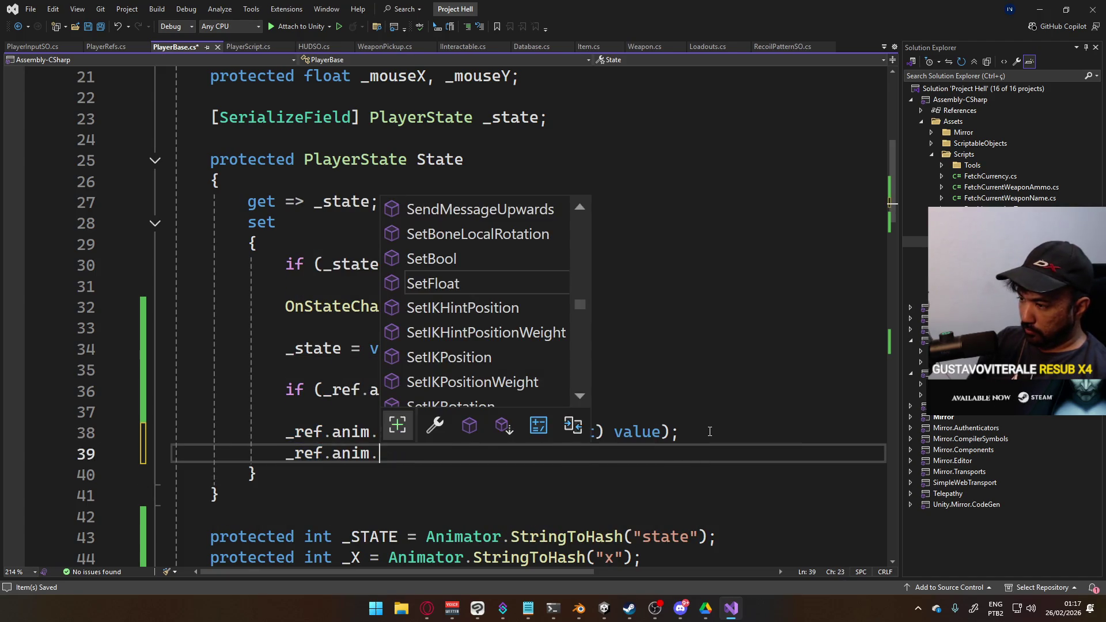
pyautogui.press('BackSpace')
pyautogui.press('BackSpace')
pyautogui.press('BackSpace')
pyautogui.write('vie')
pyautogui.press('Tab')
# Step: Complete it as SetInteger(_STATE, (int) value) and save PlayerBase.cs
pyautogui.write('.seti')
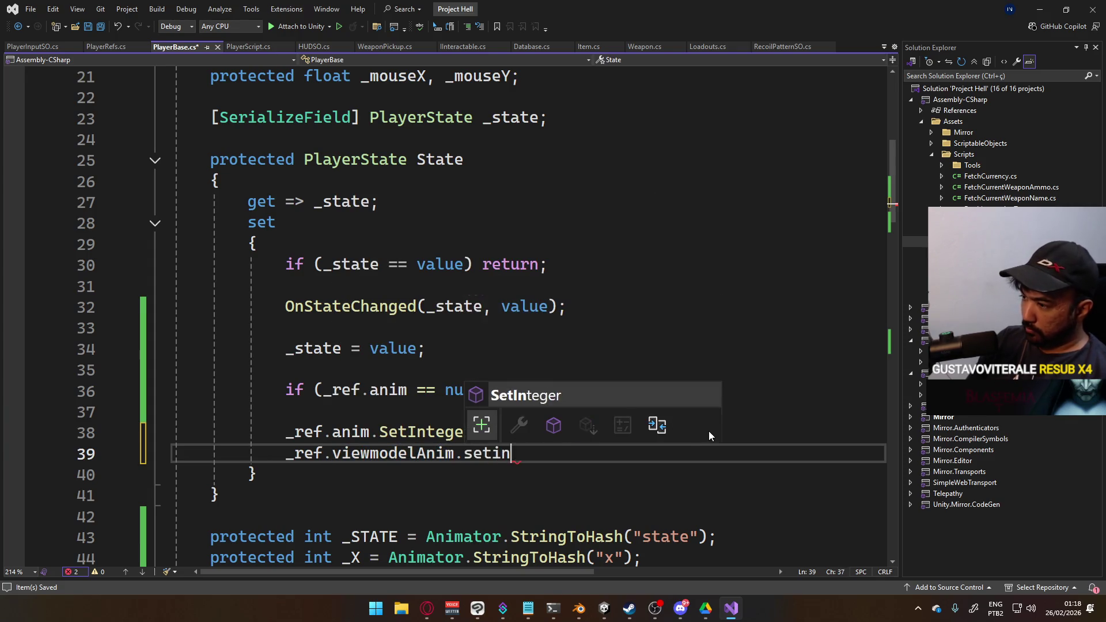
pyautogui.write('n')
pyautogui.press('Tab')
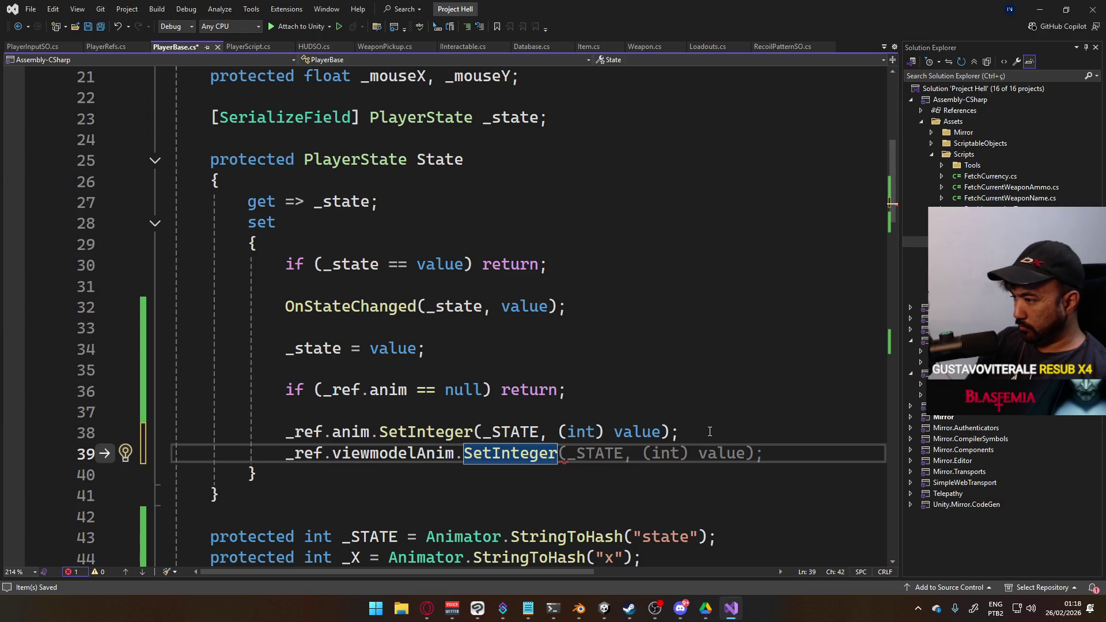
pyautogui.write('(')
pyautogui.press('Tab')
pyautogui.press('Tab')
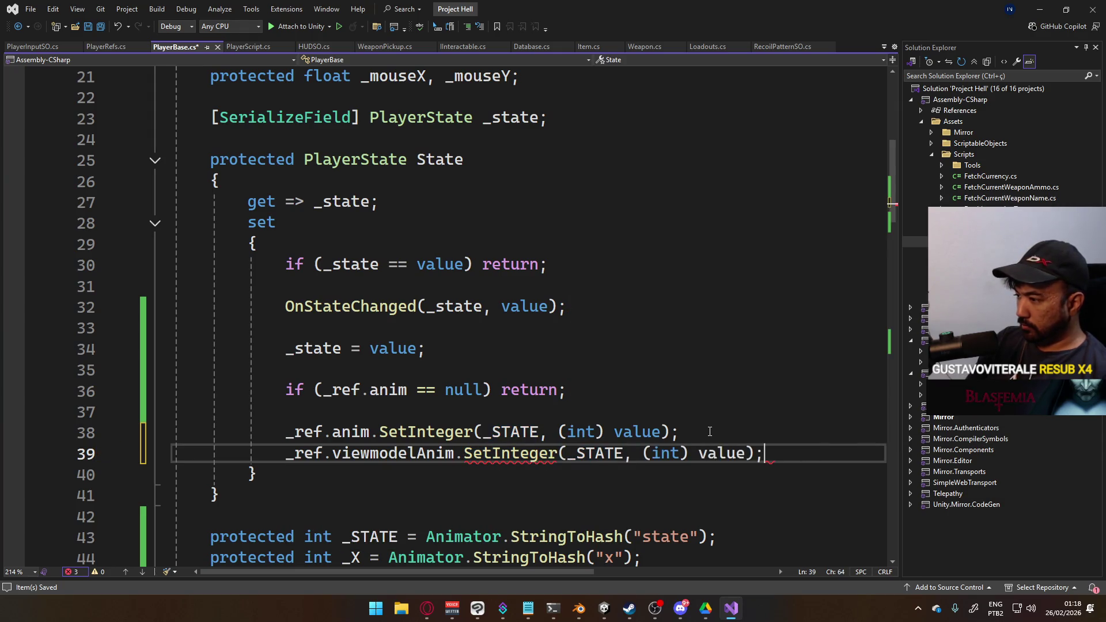
pyautogui.hotkey('ctrl', 's')
pyautogui.hotkey('alt', 'Tab')
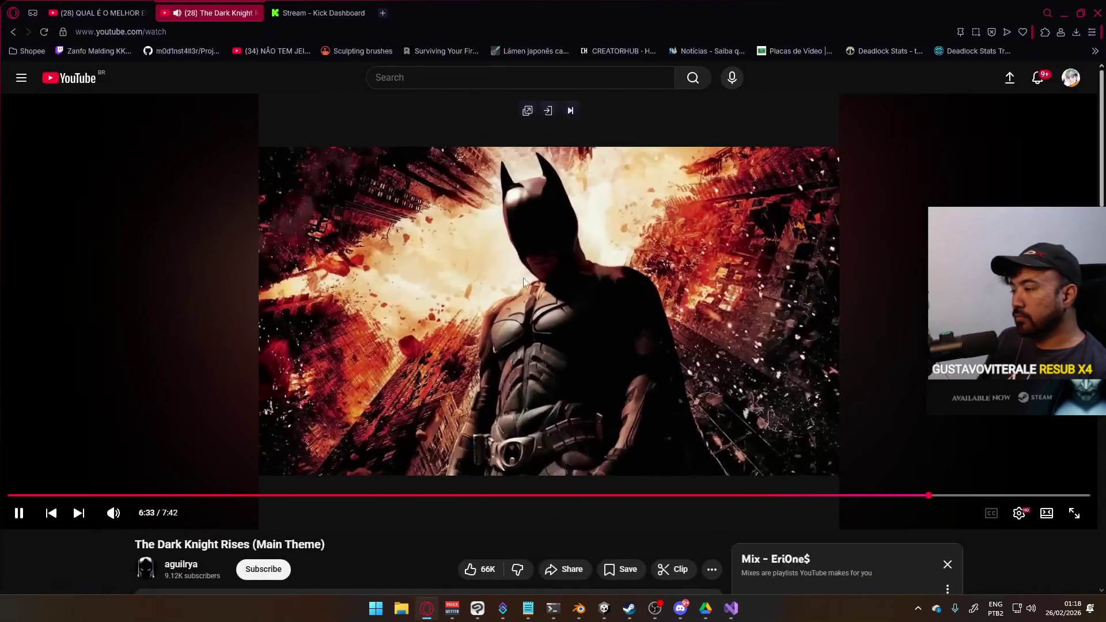
# Step: Drag Mannequin Male A into the Player Refs' Viewmodel Anim field, then press Play
pyautogui.moveTo(604, 617)
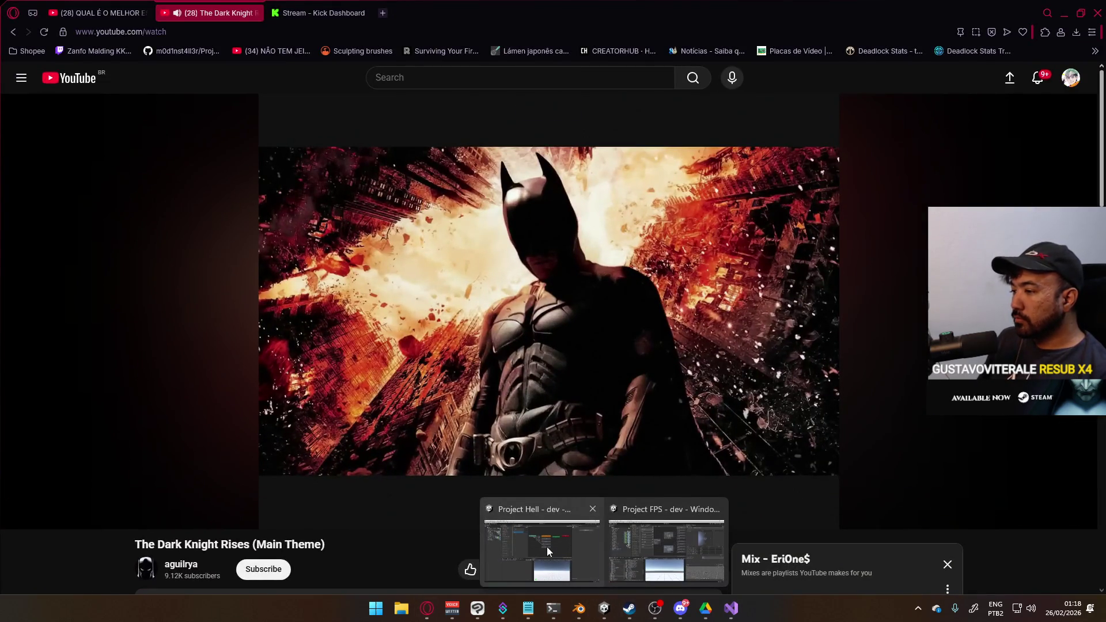
pyautogui.click(548, 548)
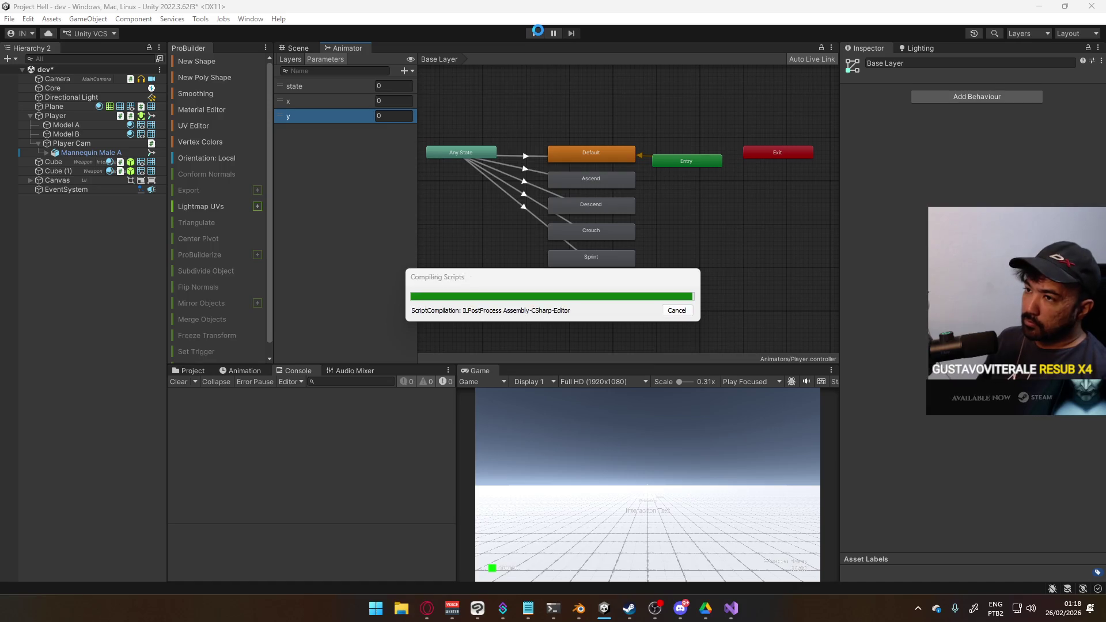
pyautogui.click(64, 115)
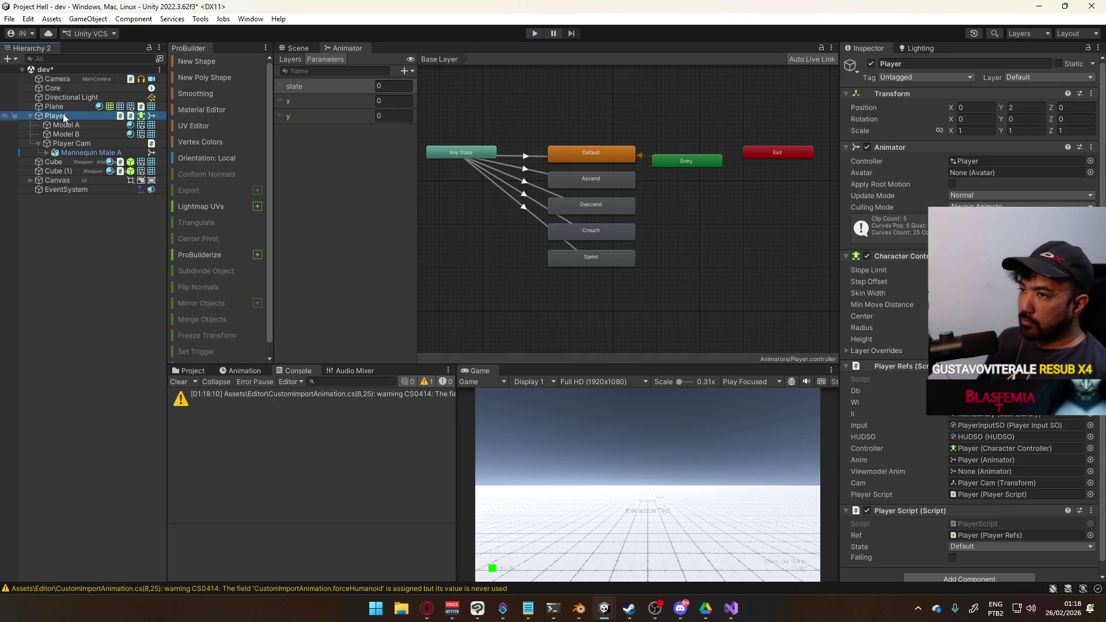
pyautogui.scroll(-1, 979, 433)
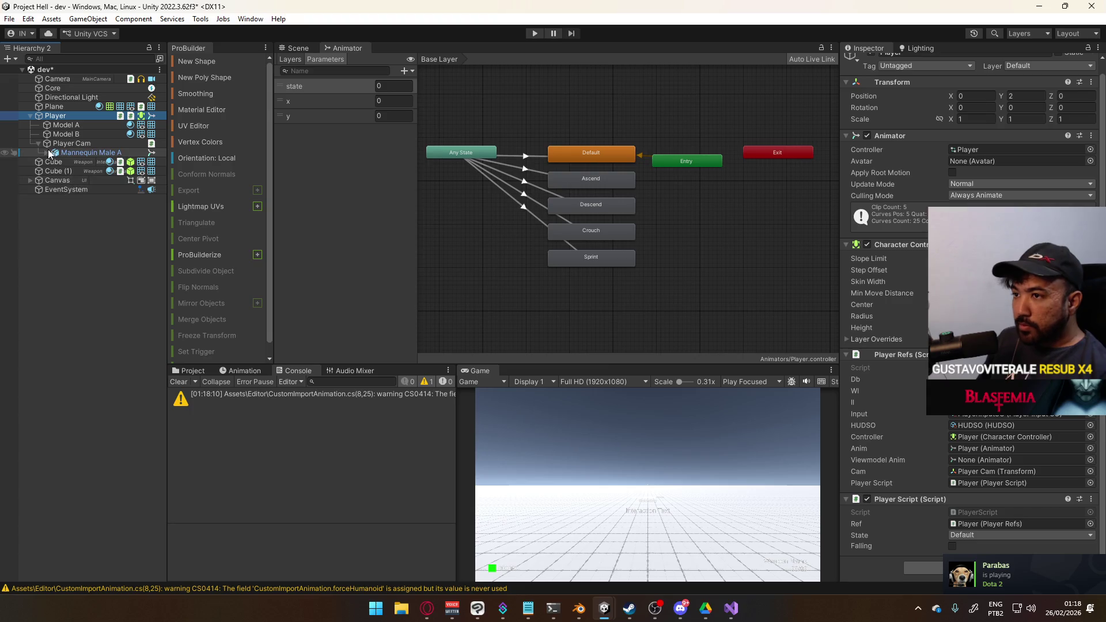
pyautogui.moveTo(76, 154); pyautogui.dragTo(684, 246)
pyautogui.moveTo(965, 438)
pyautogui.mouseDown()
pyautogui.moveTo(974, 429)
pyautogui.moveTo(982, 460)
pyautogui.mouseUp()
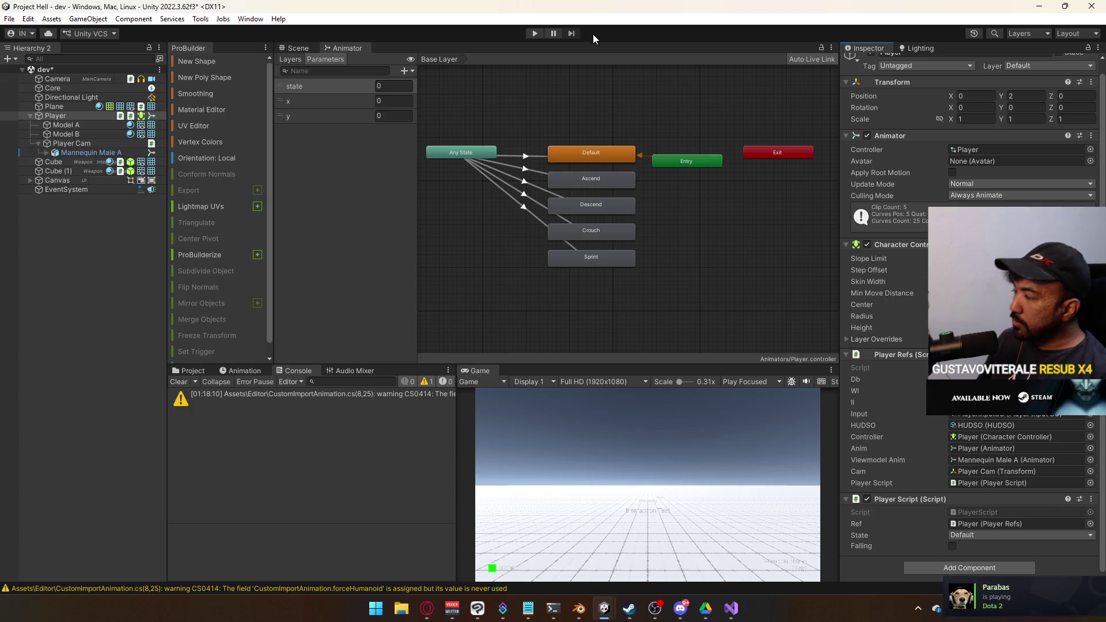
pyautogui.click(535, 33)
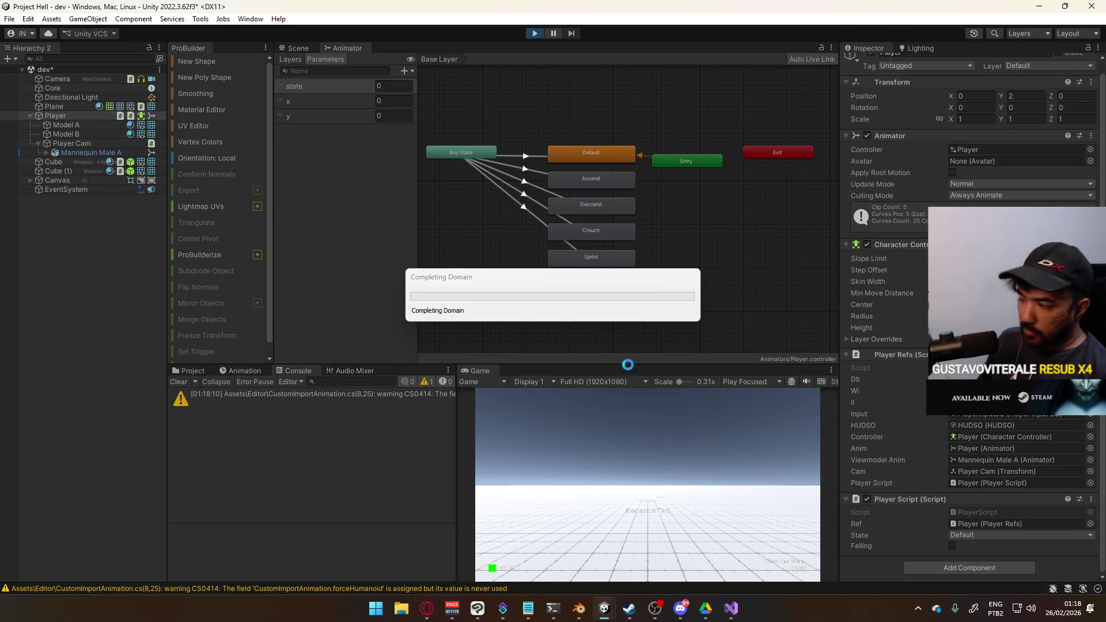
# Step: Maximize and restore the Game view, then strafe left and right with A and D
pyautogui.rightClick(483, 369)
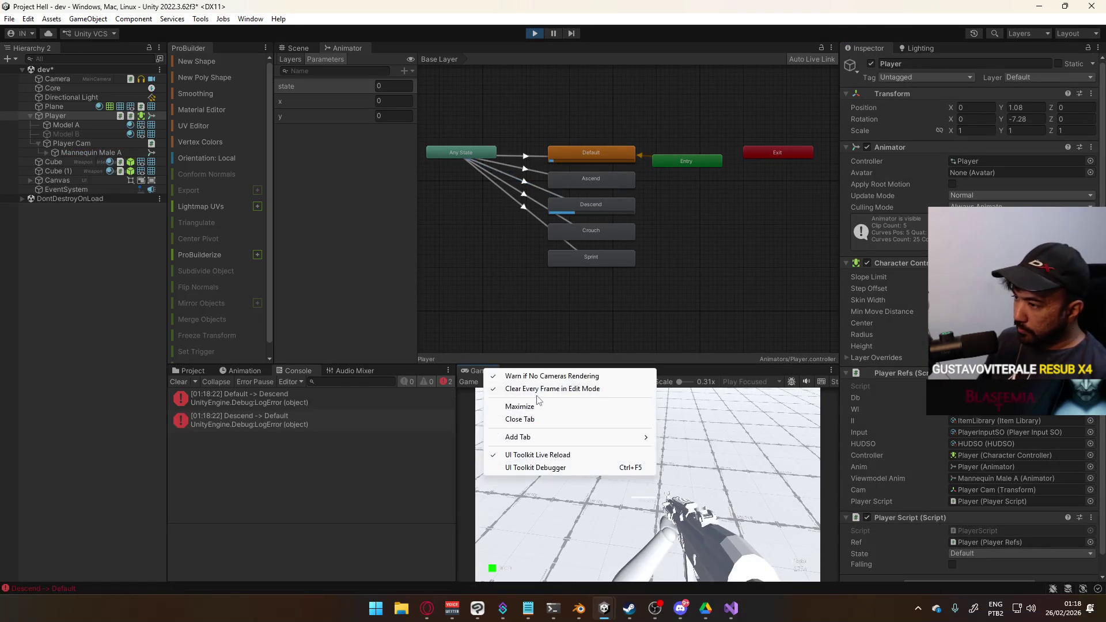
pyautogui.click(520, 407)
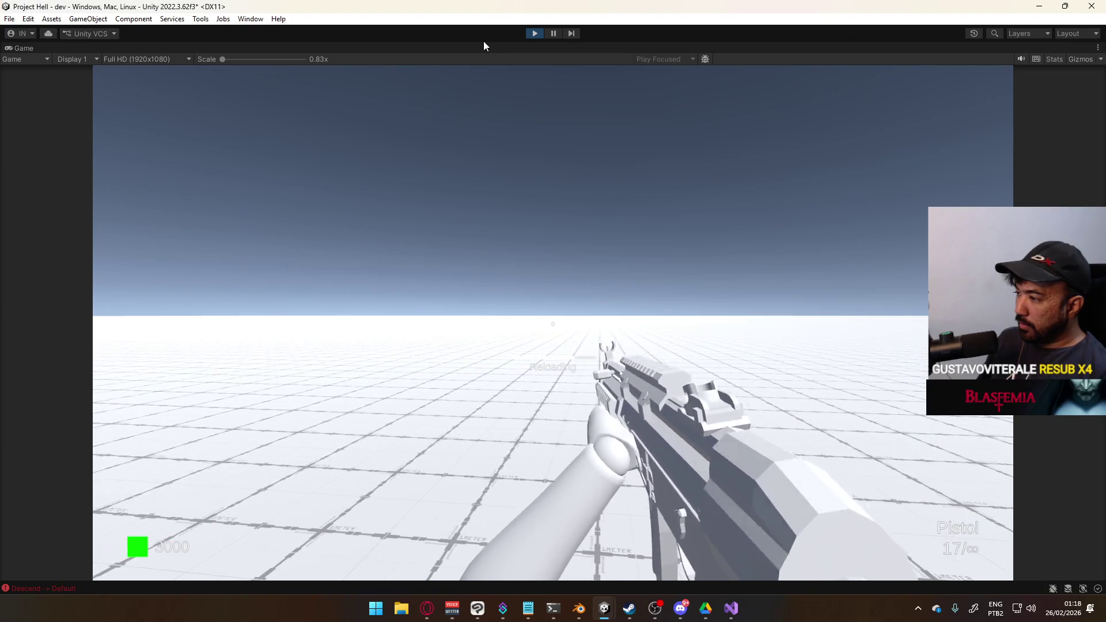
pyautogui.press('super')
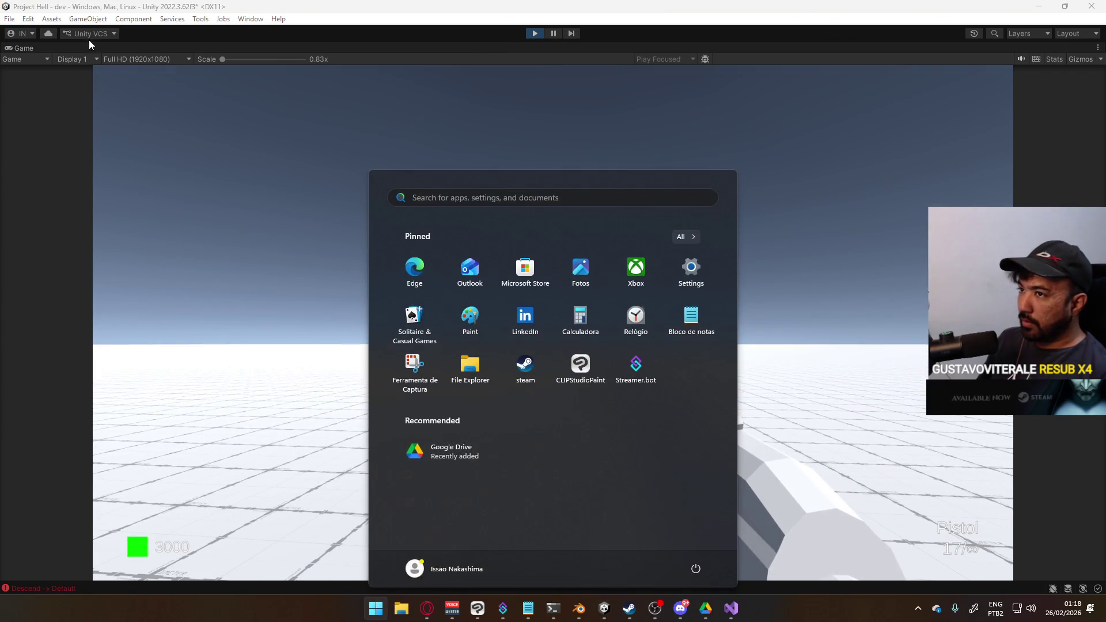
pyautogui.rightClick(174, 46)
pyautogui.click(233, 84)
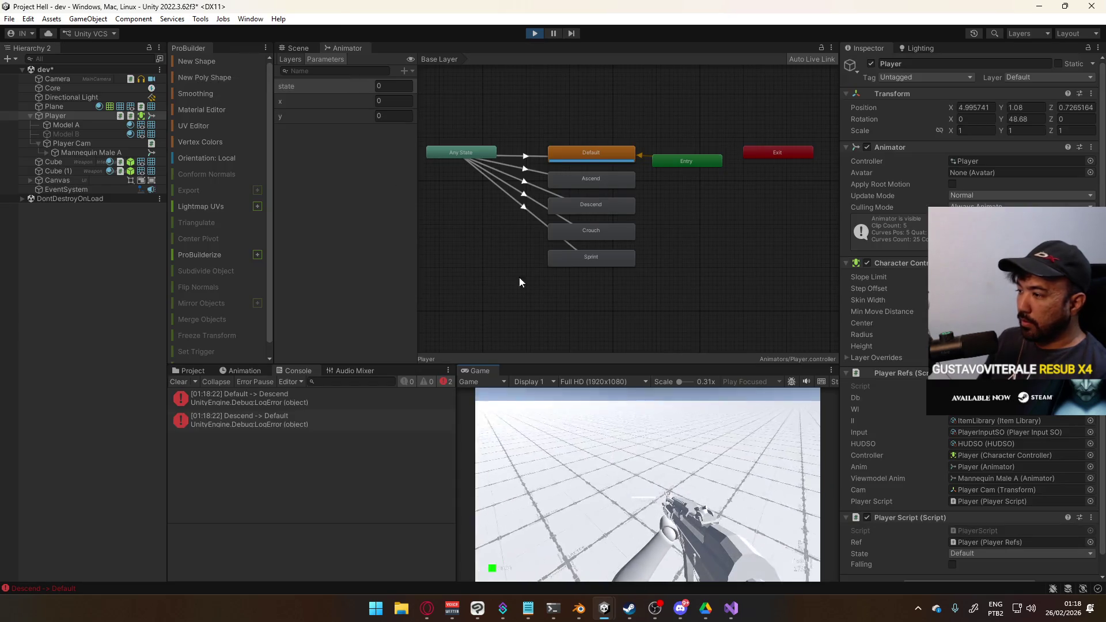
pyautogui.press('a')
pyautogui.press('d')
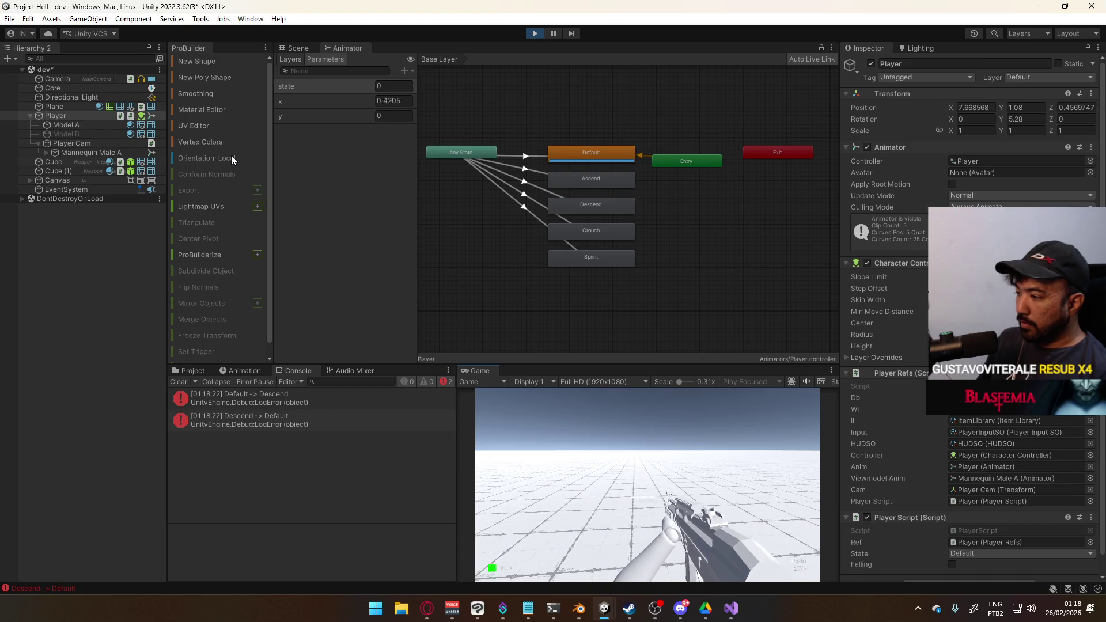
# Step: Maximize the Game view again, walk forward with W, then restore the layout
pyautogui.rightClick(507, 370)
pyautogui.click(549, 407)
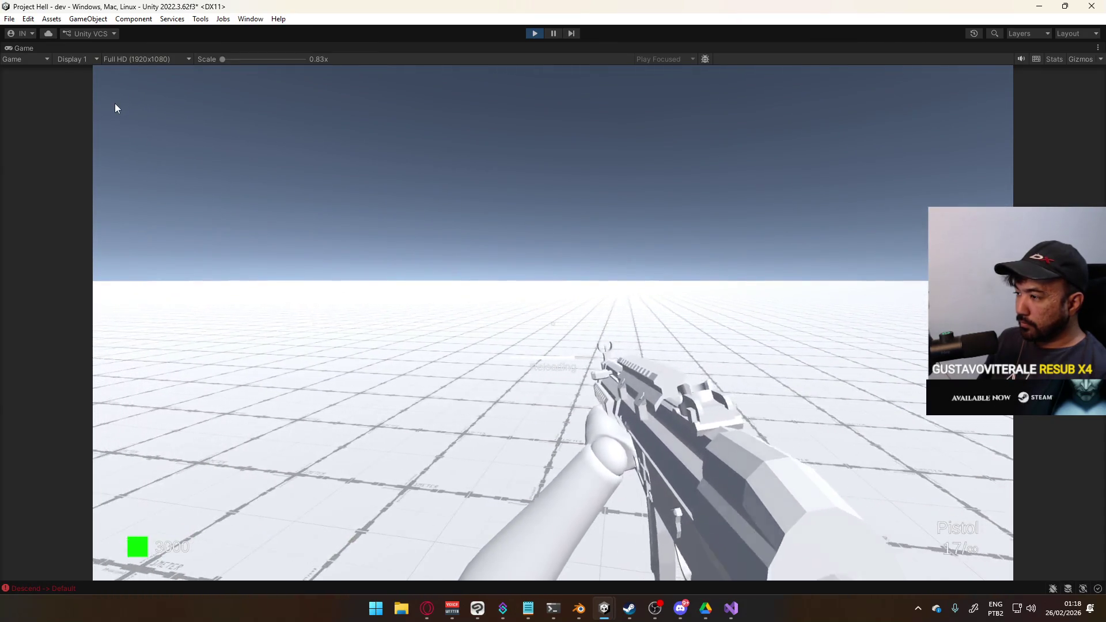
pyautogui.press('w')
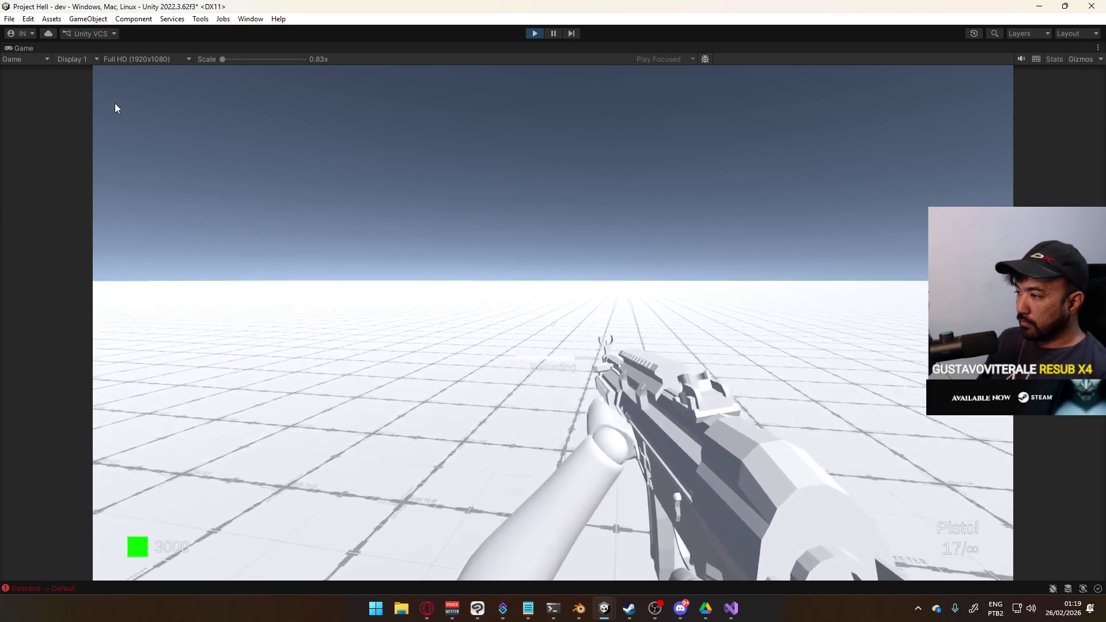
pyautogui.rightClick(181, 47)
pyautogui.click(200, 85)
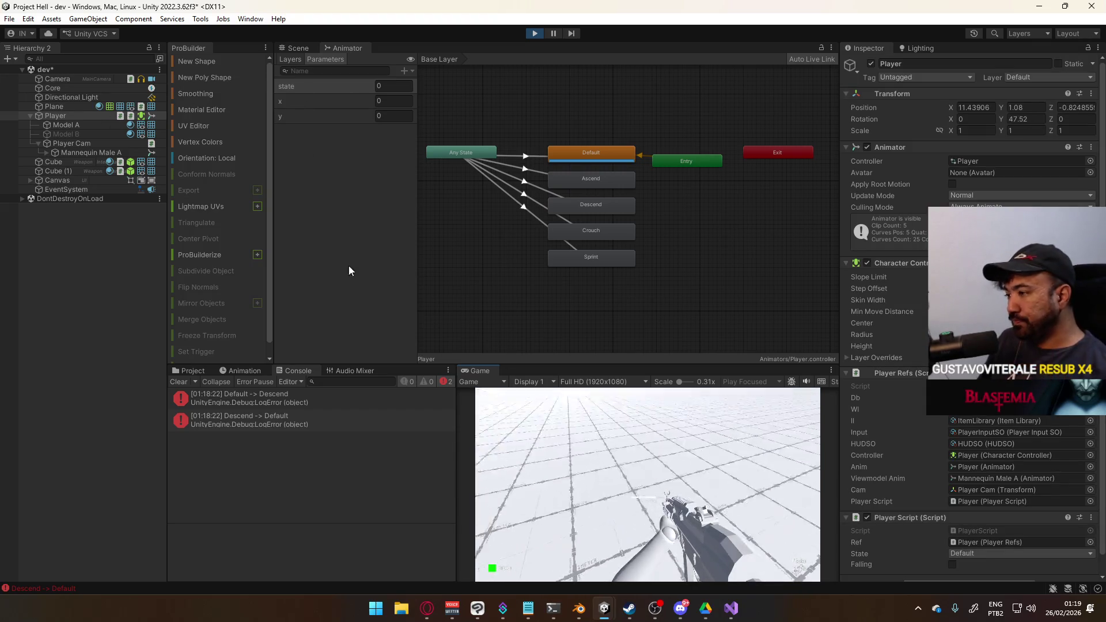
# Step: Select Mannequin Male A and drive x and y to ±1 with W, A, S, D and diagonals
pyautogui.click(96, 152)
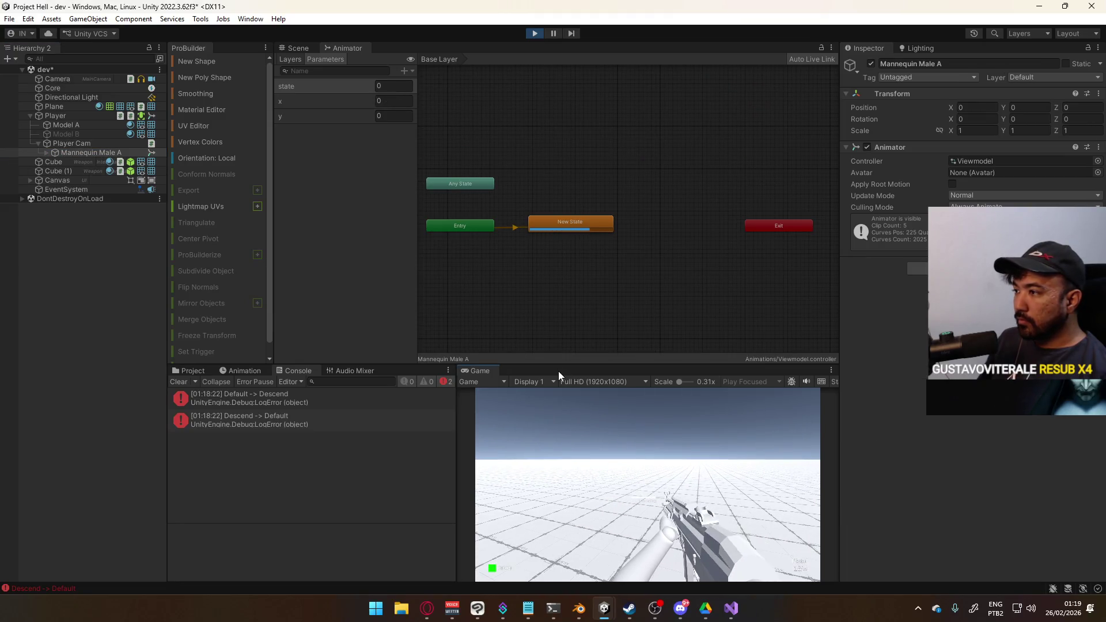
pyautogui.press('d')
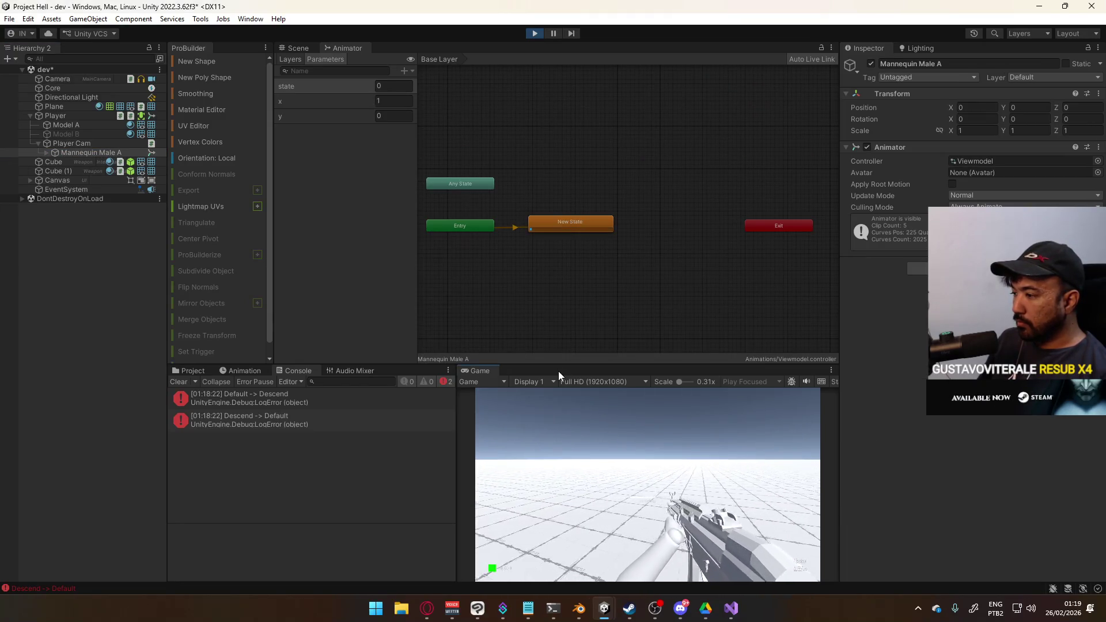
pyautogui.press('w')
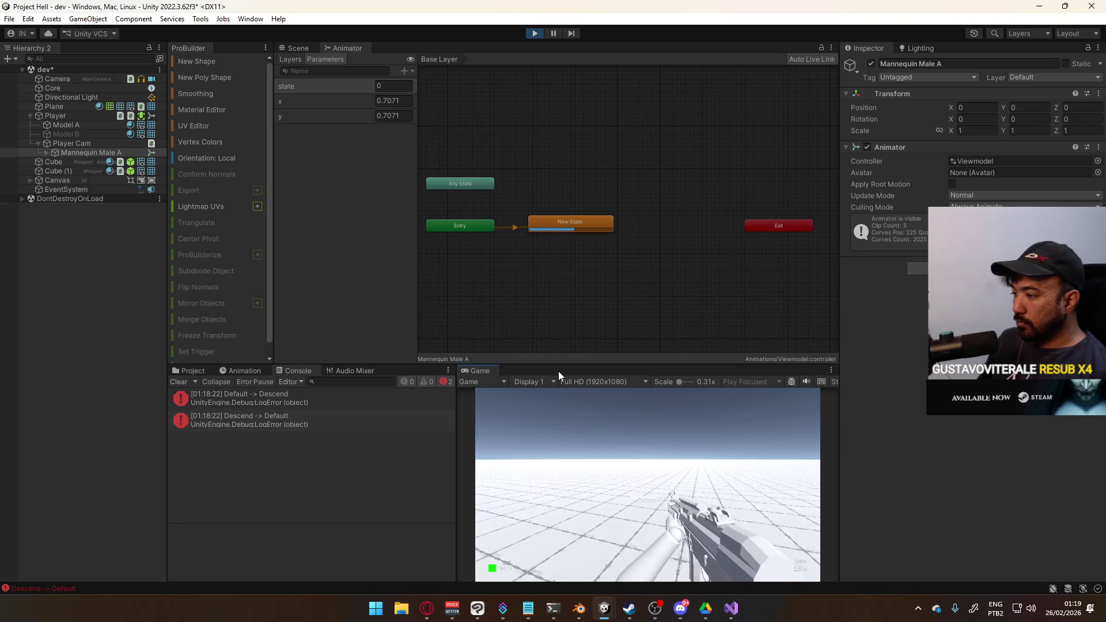
pyautogui.press('d')
pyautogui.press('s')
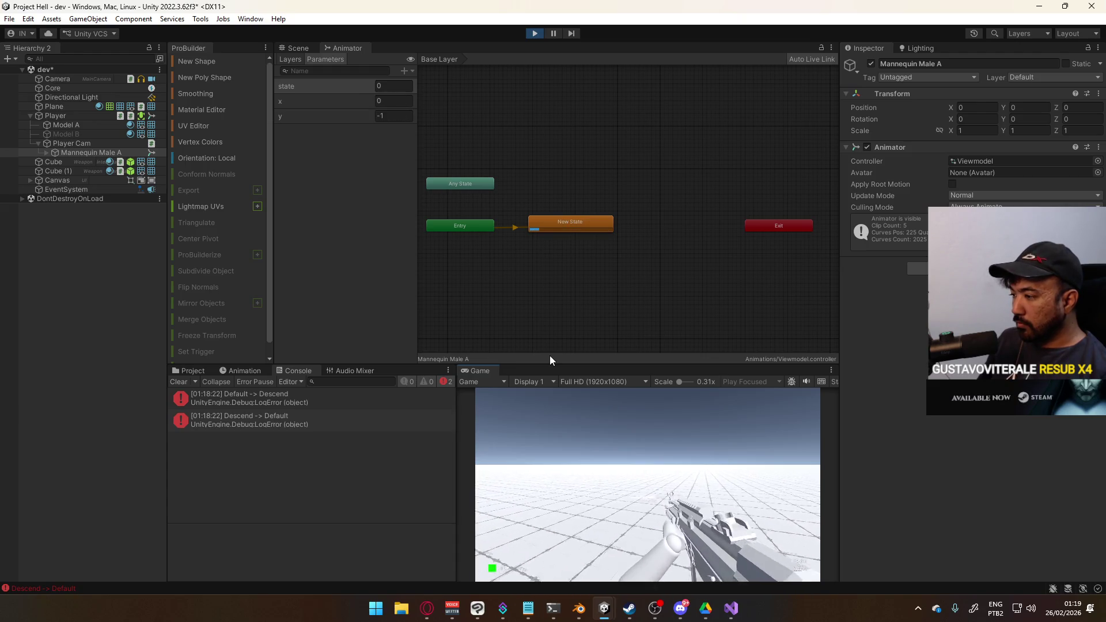
pyautogui.press('w')
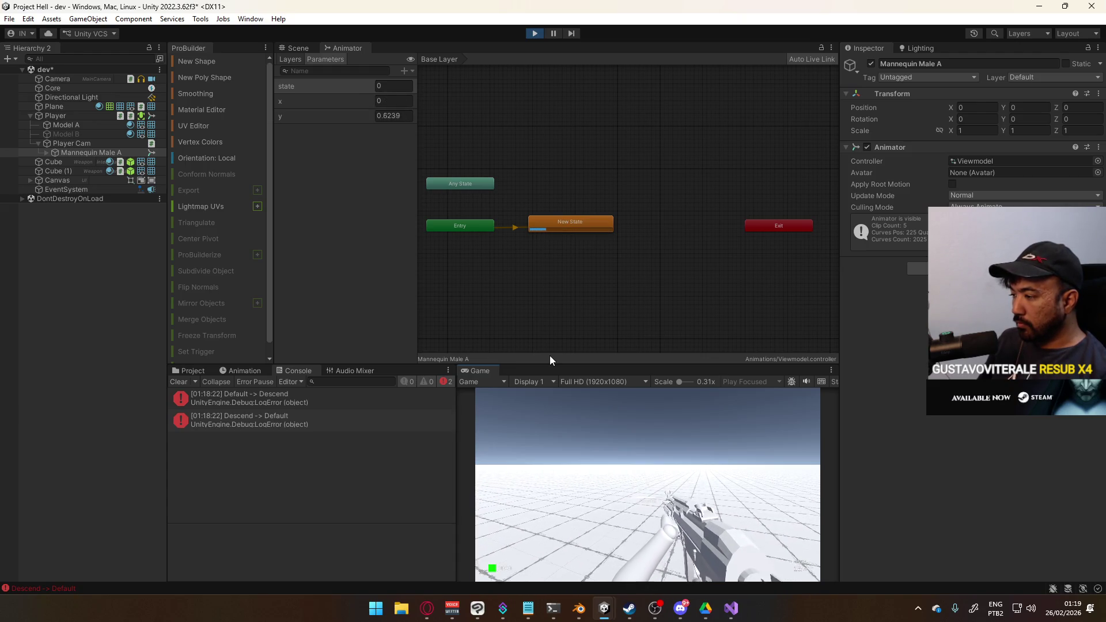
pyautogui.press('s')
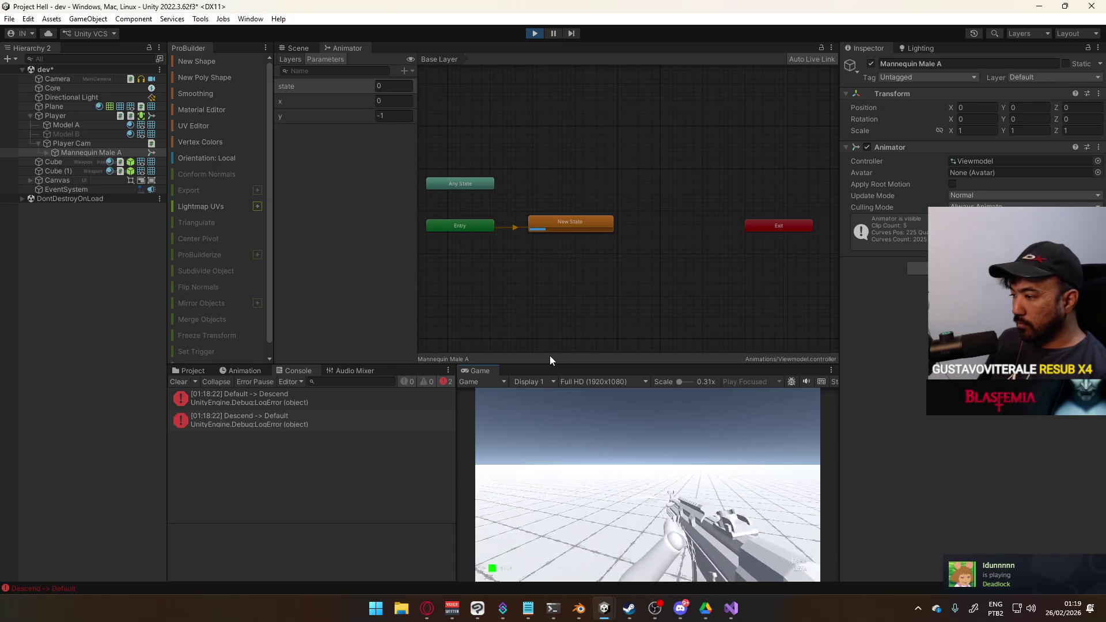
pyautogui.press('a')
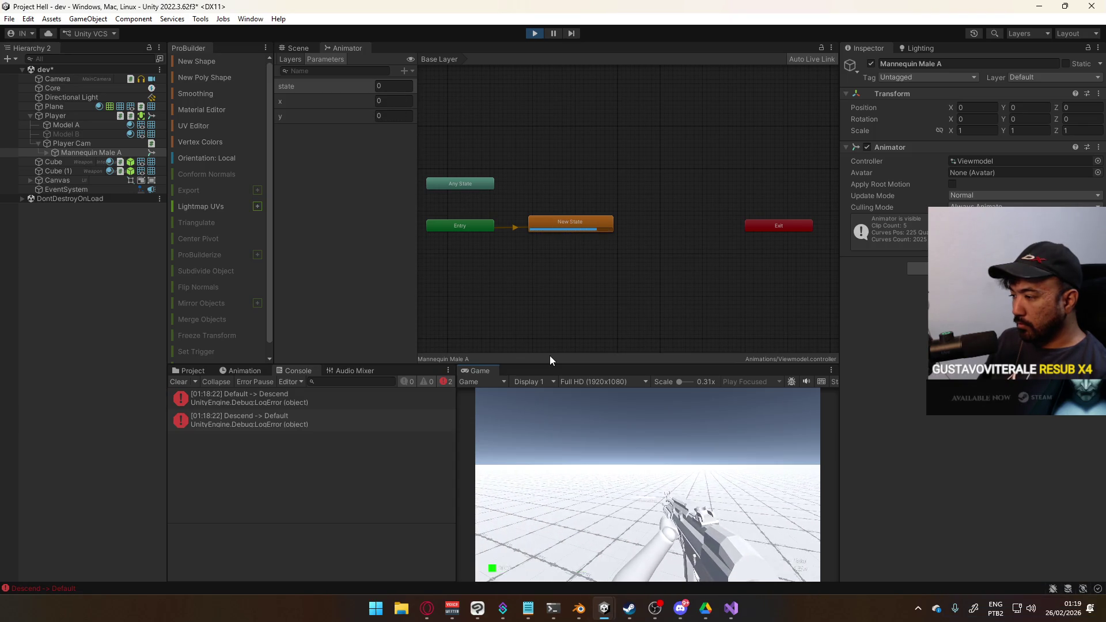
pyautogui.hotkey('alt', 'Tab')
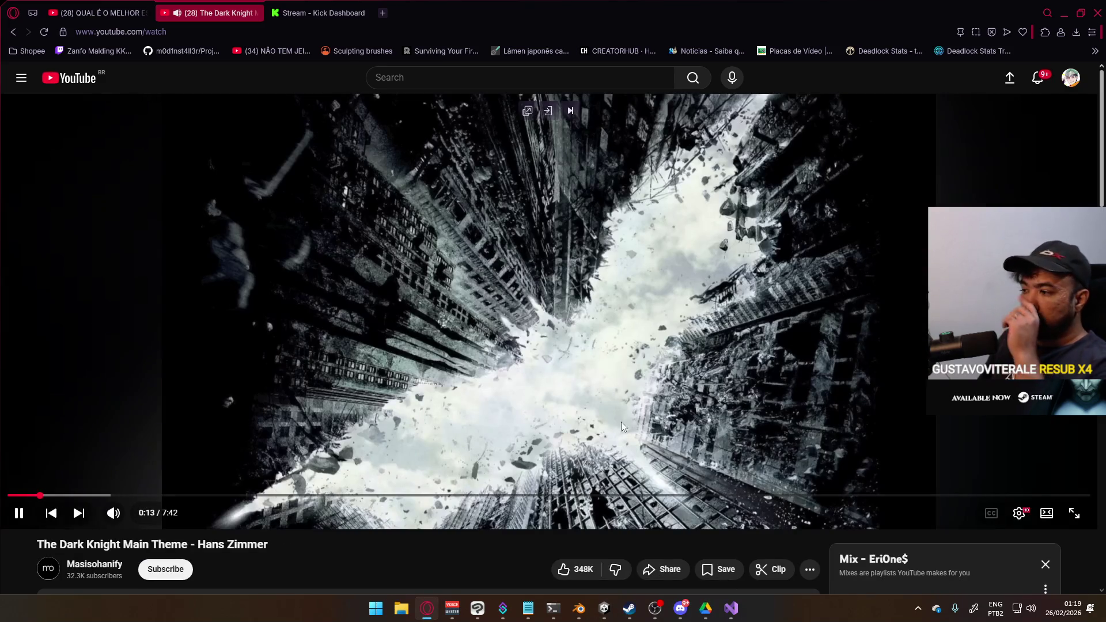
# Step: In the Player Viewmodel Generic file, select MP5 Rig and activate its ADD Move R layer
pyautogui.moveTo(580, 608)
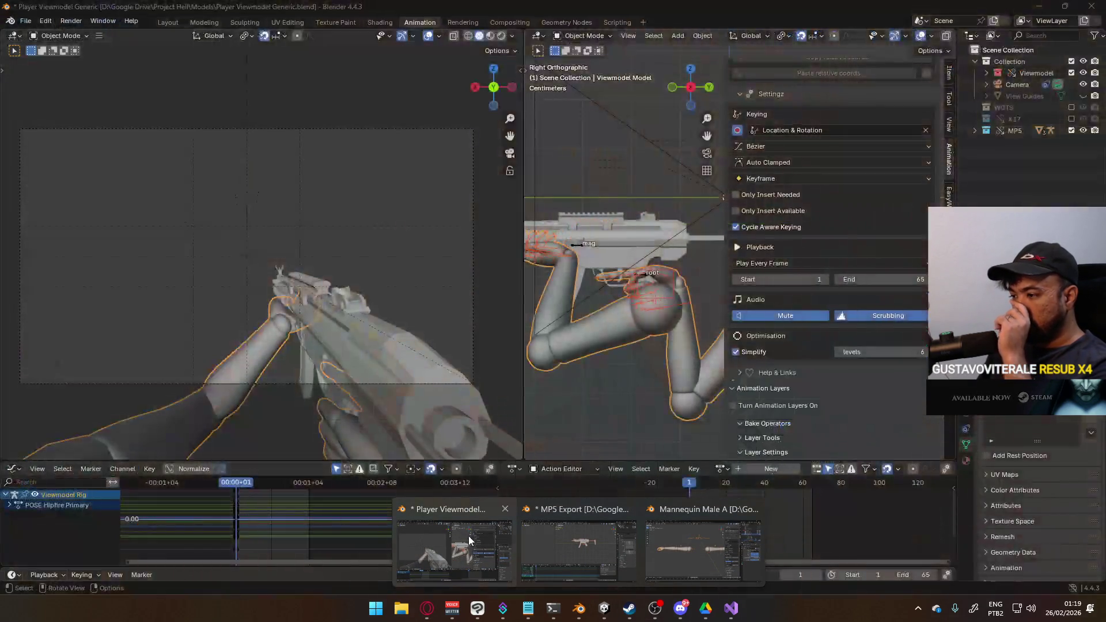
pyautogui.click(453, 547)
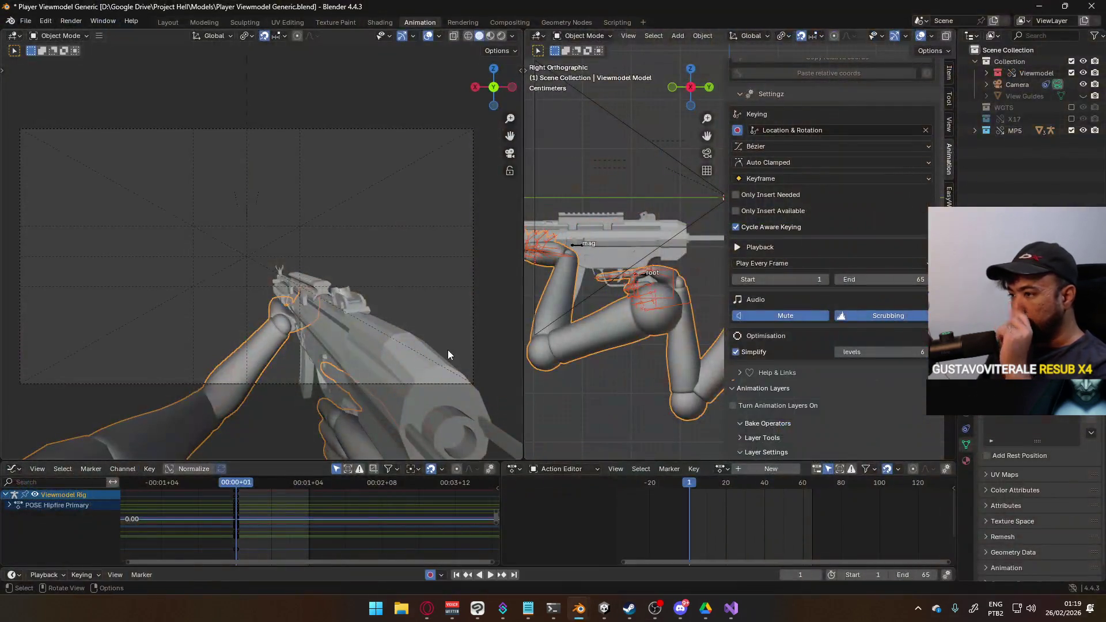
pyautogui.click(641, 276)
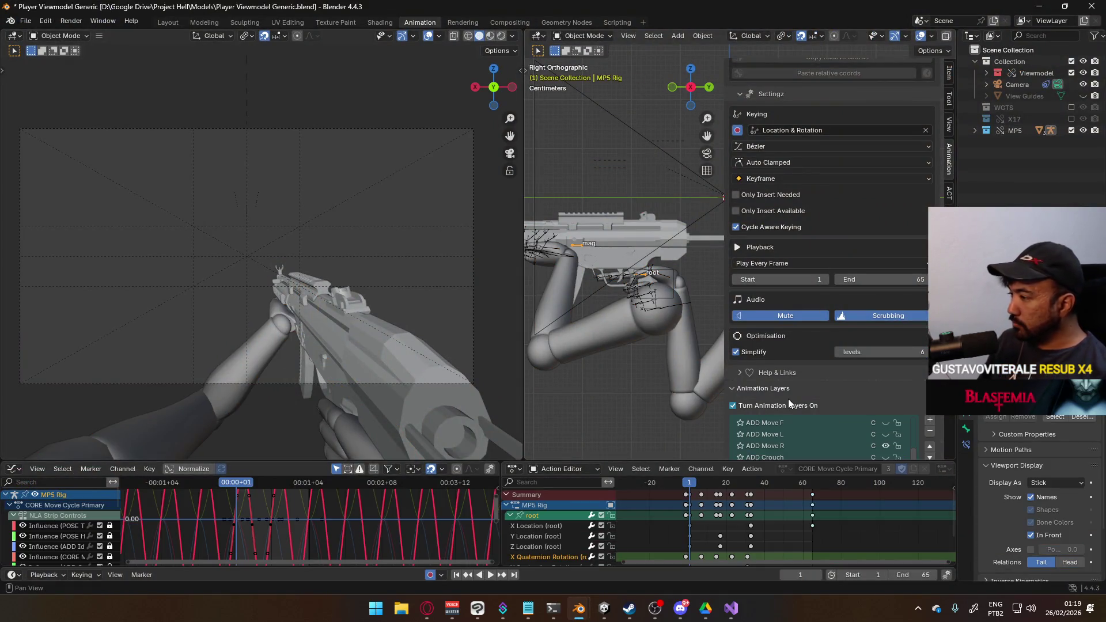
pyautogui.scroll(-1, 801, 399)
pyautogui.scroll(-3, 830, 409)
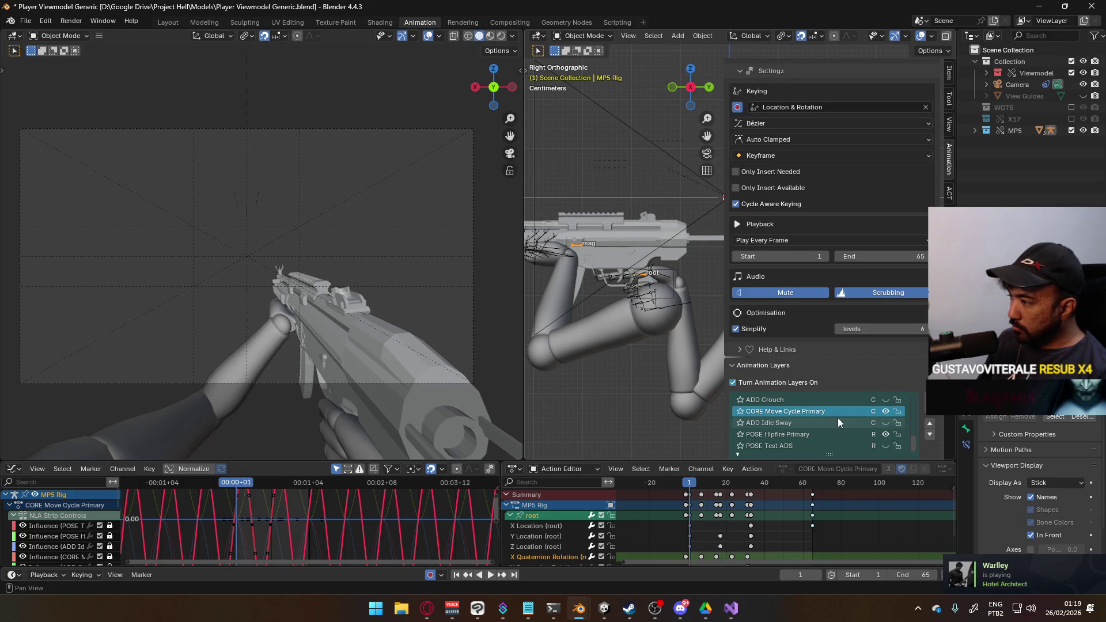
pyautogui.scroll(-5, 839, 417)
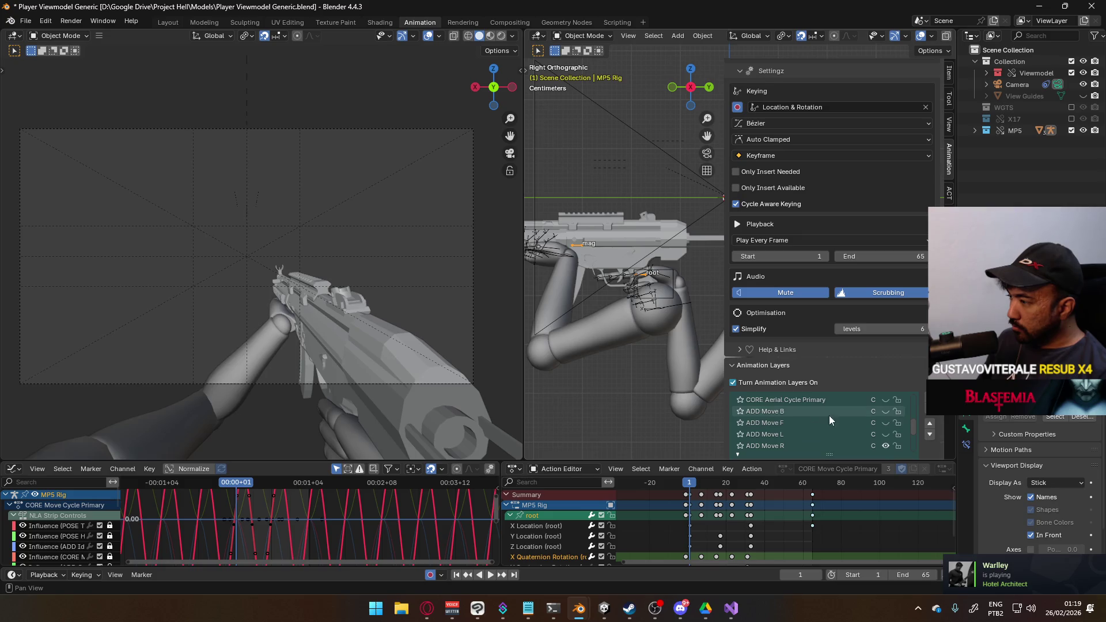
pyautogui.scroll(-1, 801, 429)
pyautogui.click(796, 434)
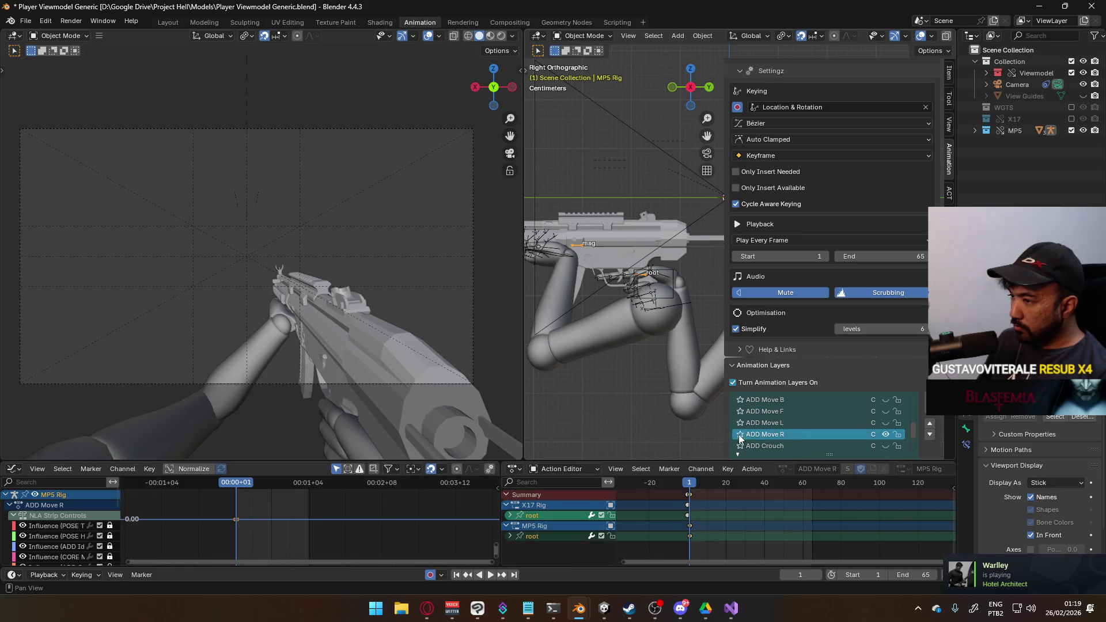
# Step: Move the playhead back to frame 1, deselect keyframes, and return to Unity
pyautogui.scroll(4, 698, 517)
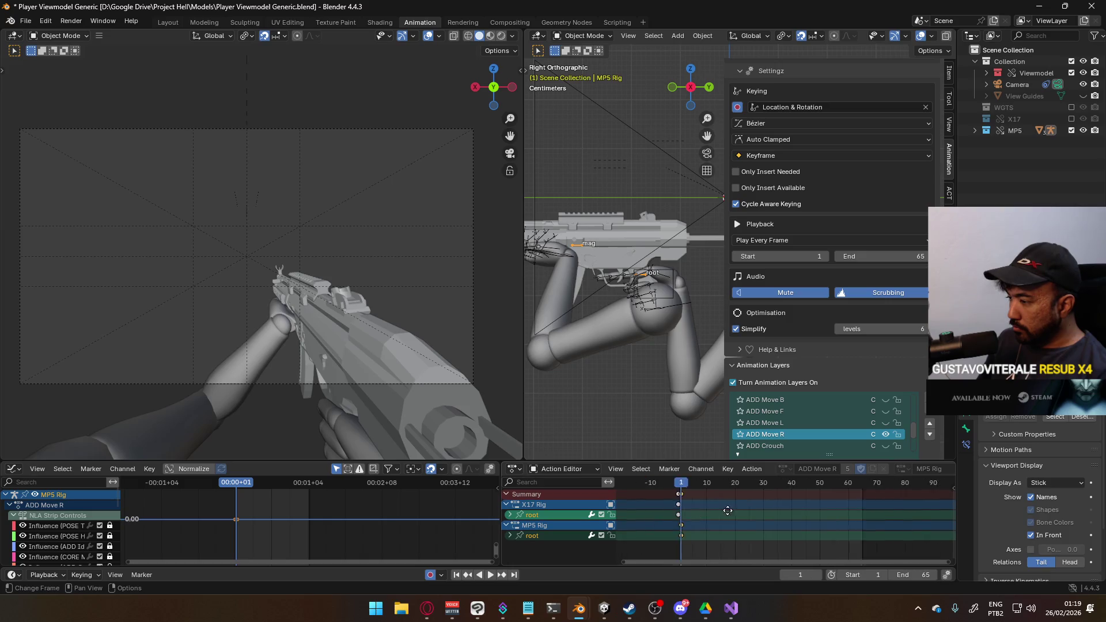
pyautogui.moveTo(657, 492); pyautogui.dragTo(652, 490)
pyautogui.click(651, 497)
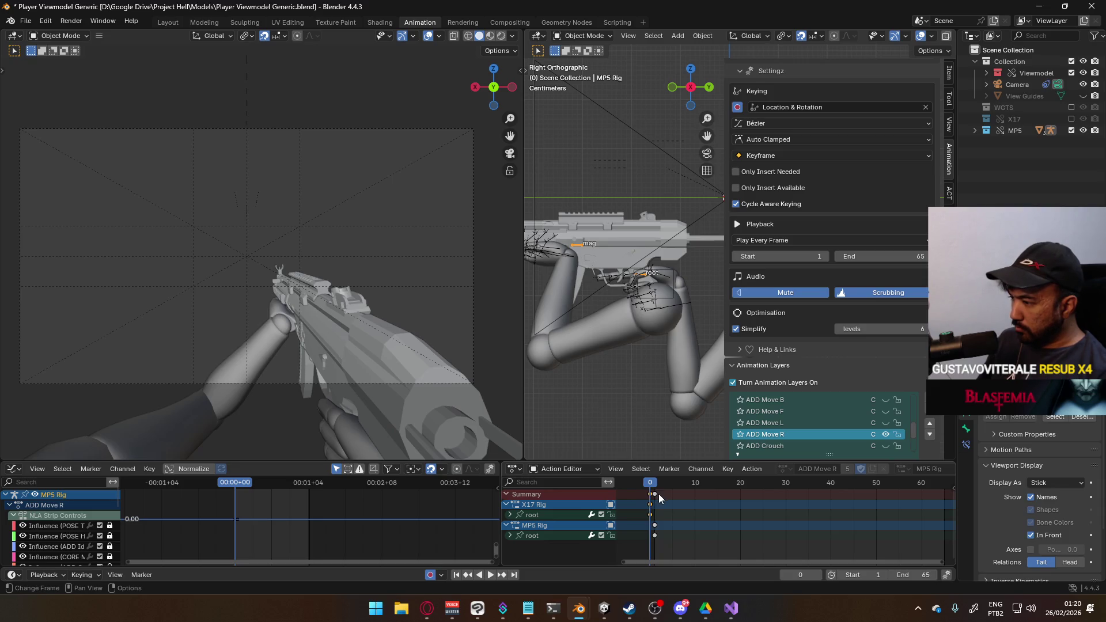
pyautogui.click(655, 495)
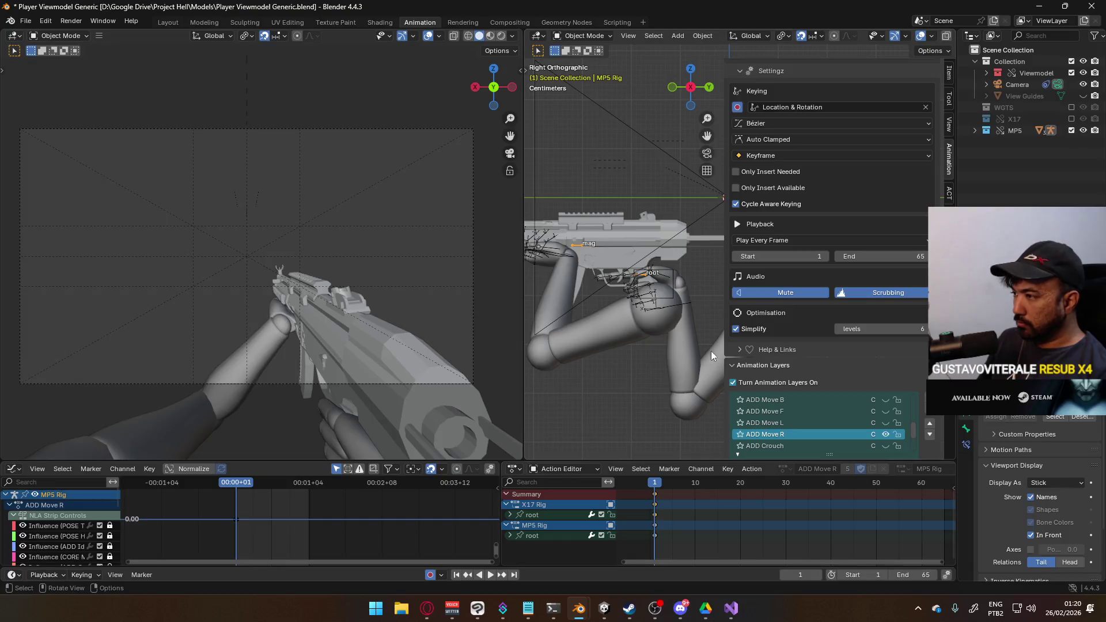
pyautogui.hotkey('alt', 'Tab')
pyautogui.hotkey('alt', 'Tab')
pyautogui.hotkey('alt', 'Tab')
pyautogui.press('Tab')
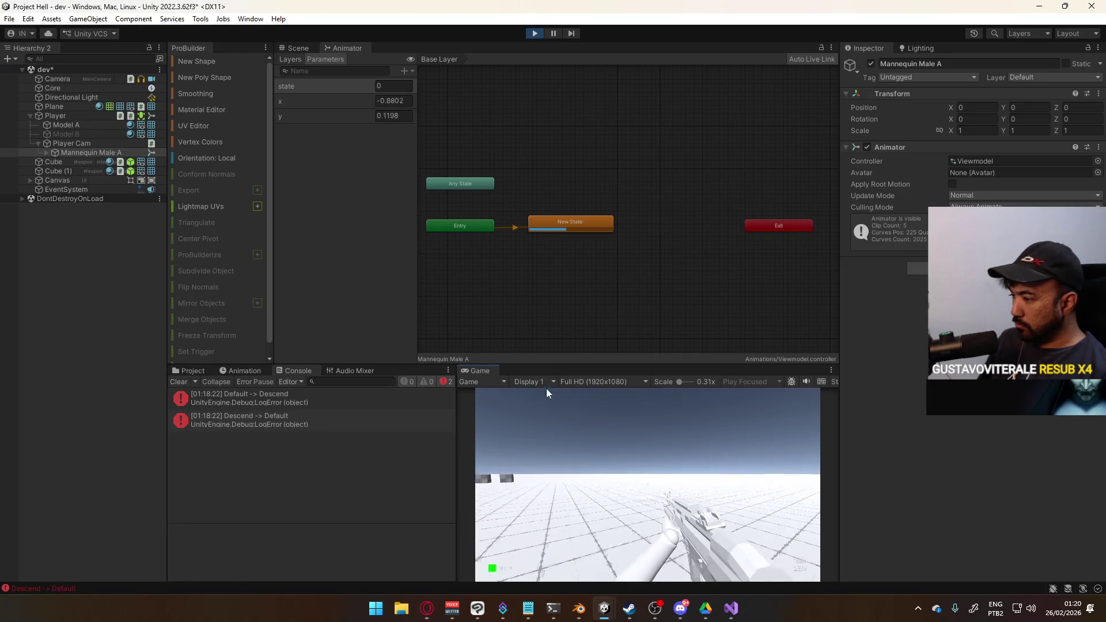
# Step: Dock the Animator and Scene view in the bottom panel beneath an enlarged Game view
pyautogui.moveTo(684, 365); pyautogui.dragTo(684, 291)
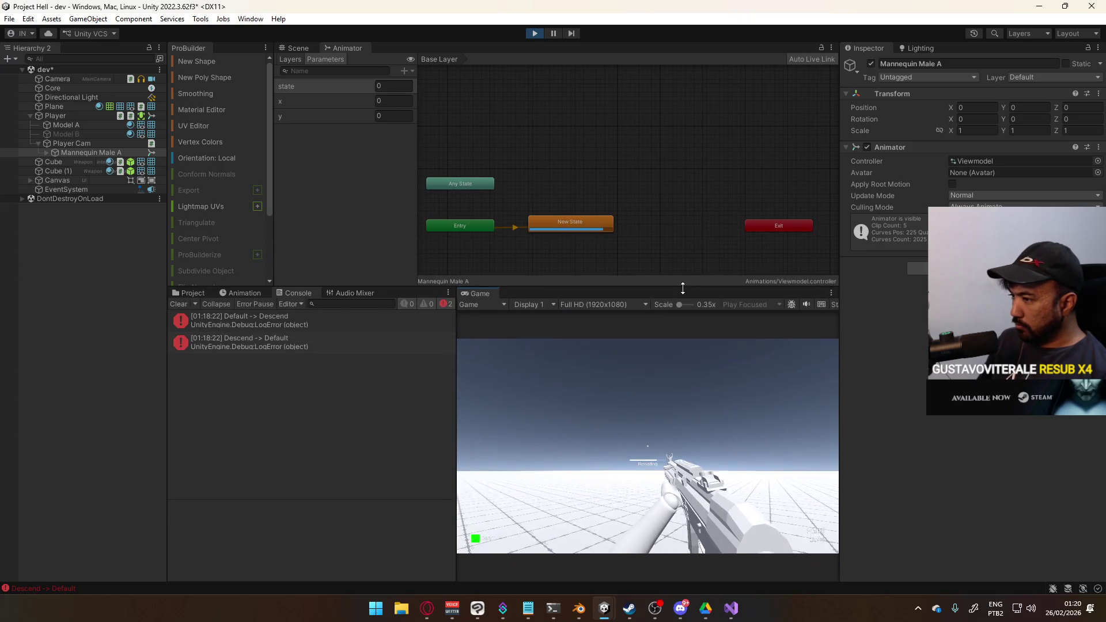
pyautogui.click(440, 202)
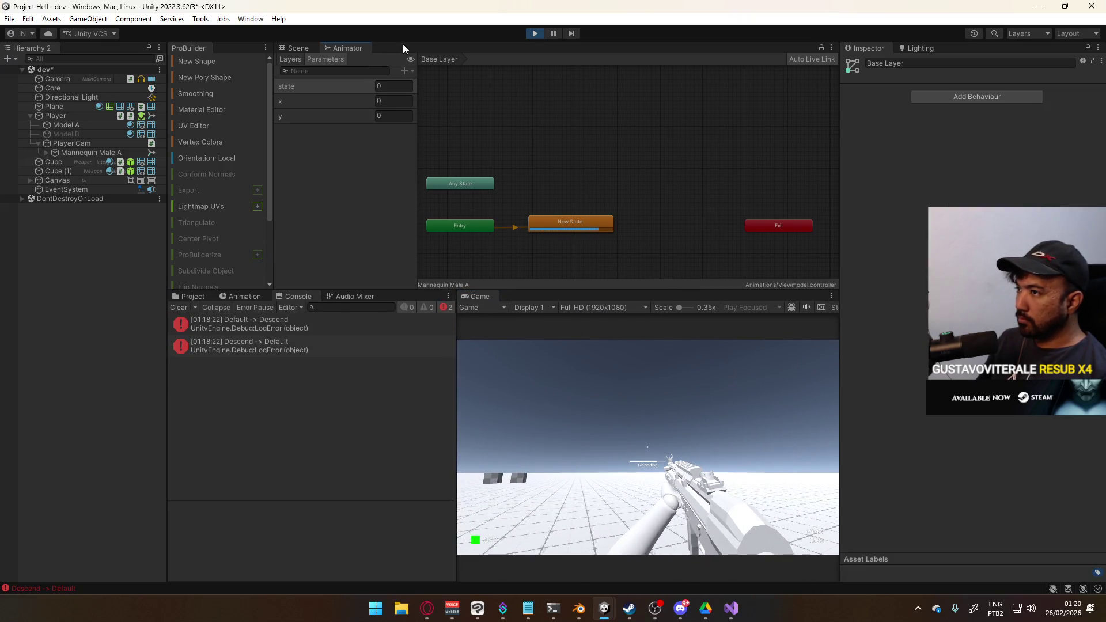
pyautogui.moveTo(353, 48); pyautogui.dragTo(537, 295)
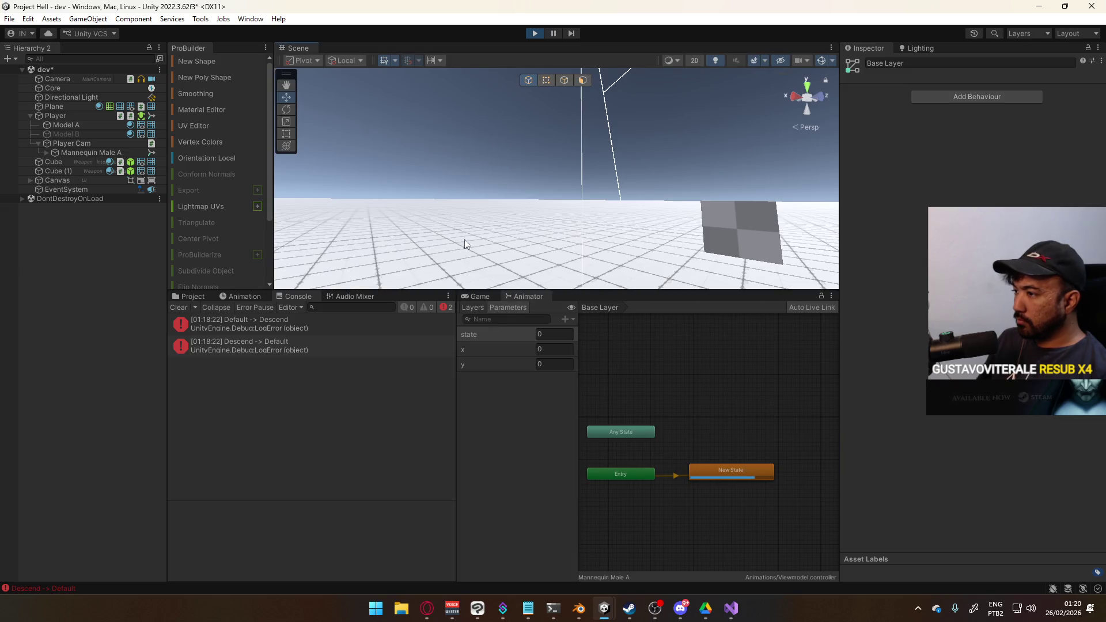
pyautogui.moveTo(279, 49)
pyautogui.mouseDown()
pyautogui.moveTo(402, 119)
pyautogui.moveTo(584, 306)
pyautogui.mouseUp()
pyautogui.moveTo(496, 296)
pyautogui.mouseDown()
pyautogui.moveTo(377, 71)
pyautogui.moveTo(385, 51)
pyautogui.moveTo(741, 202)
pyautogui.moveTo(606, 157)
pyautogui.mouseUp()
pyautogui.moveTo(310, 147); pyautogui.dragTo(298, 148)
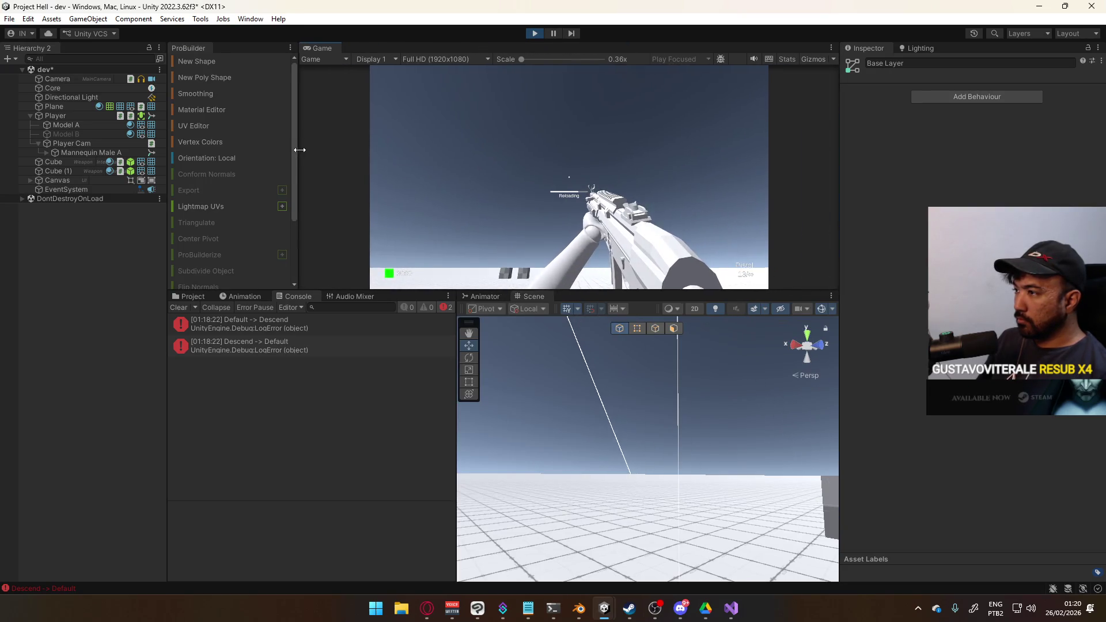
pyautogui.moveTo(497, 293)
pyautogui.mouseDown()
pyautogui.moveTo(497, 360)
pyautogui.moveTo(548, 454)
pyautogui.moveTo(626, 444)
pyautogui.moveTo(576, 380)
pyautogui.mouseUp()
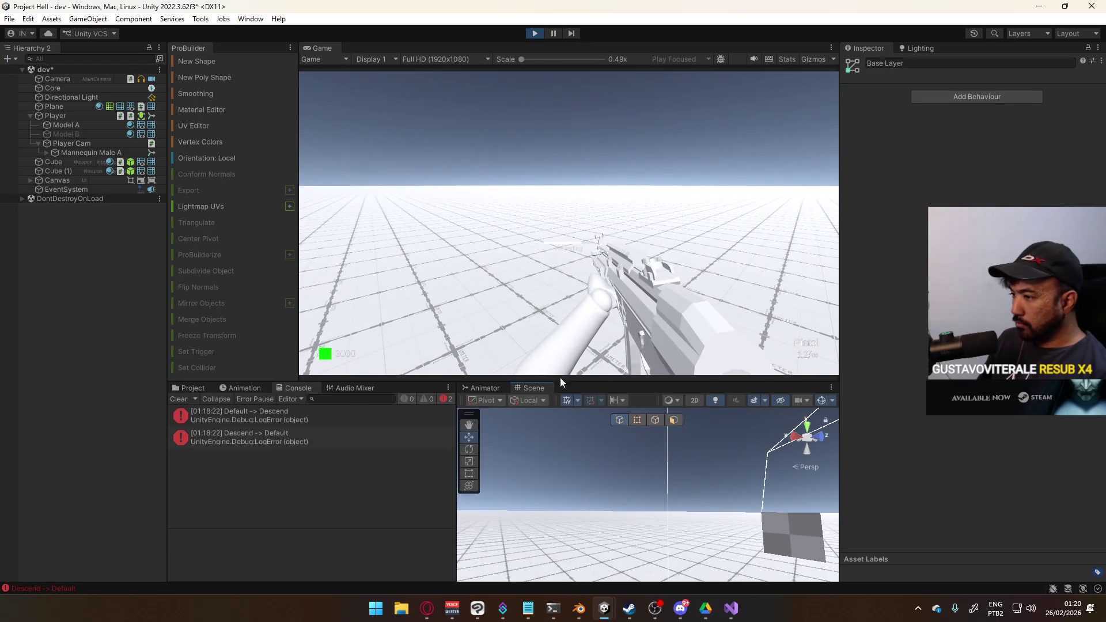
pyautogui.click(501, 388)
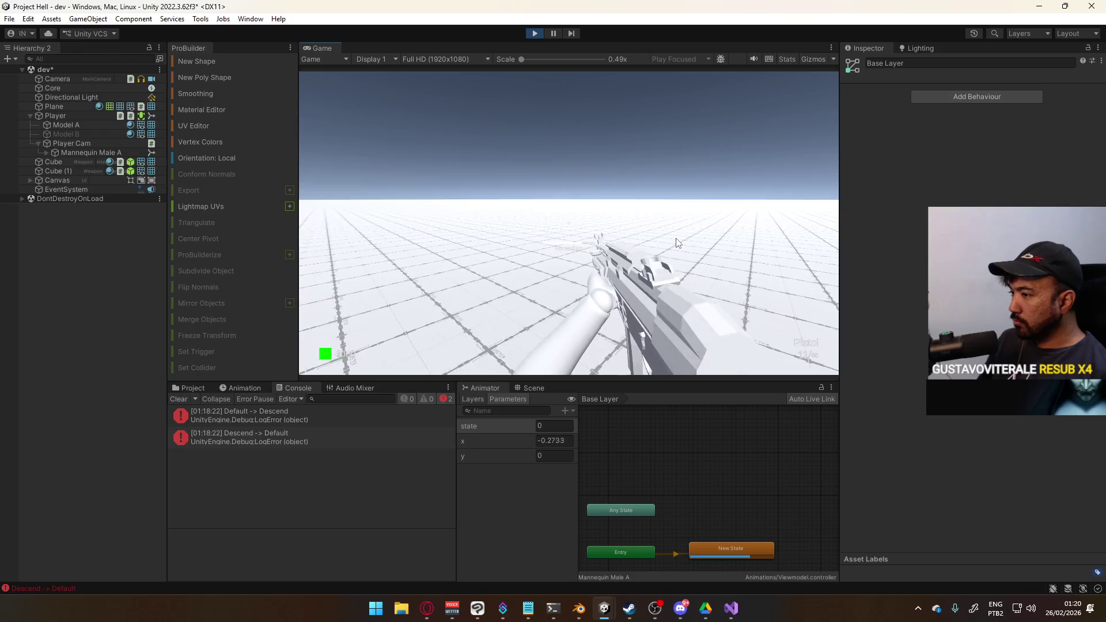
# Step: Strafe left in the running game, then open the New State blend tree and select it
pyautogui.press('a')
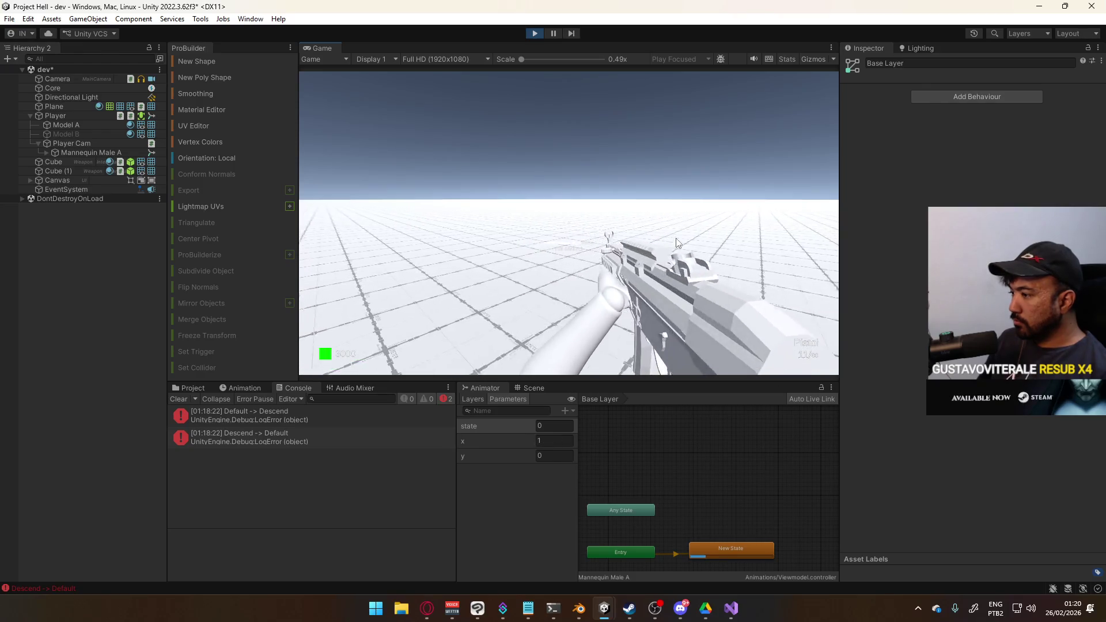
pyautogui.click(766, 552)
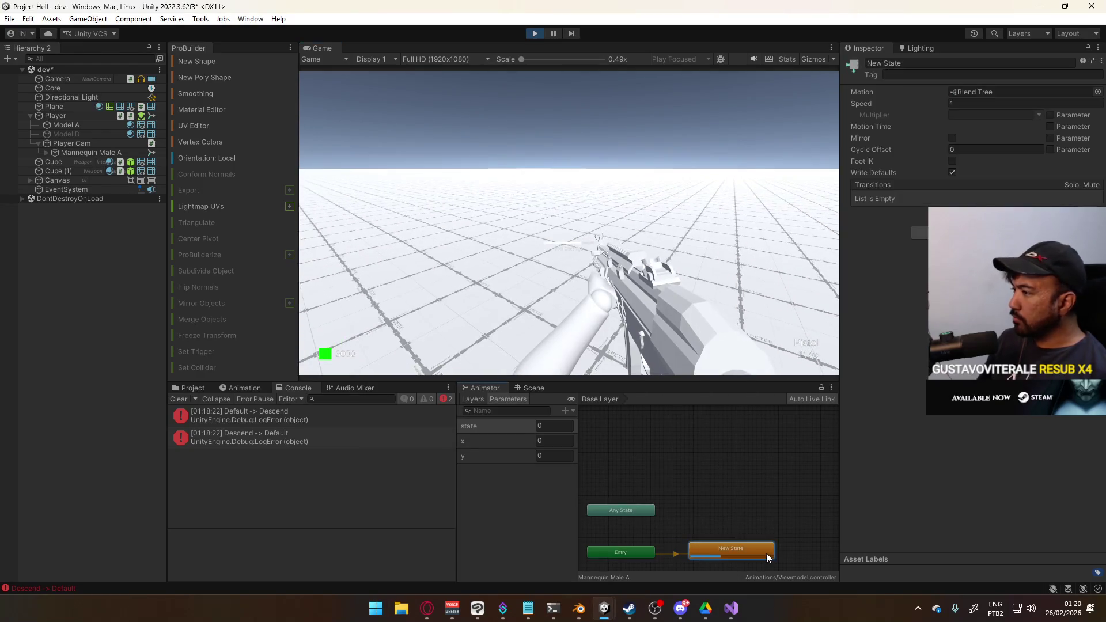
pyautogui.doubleClick(757, 548)
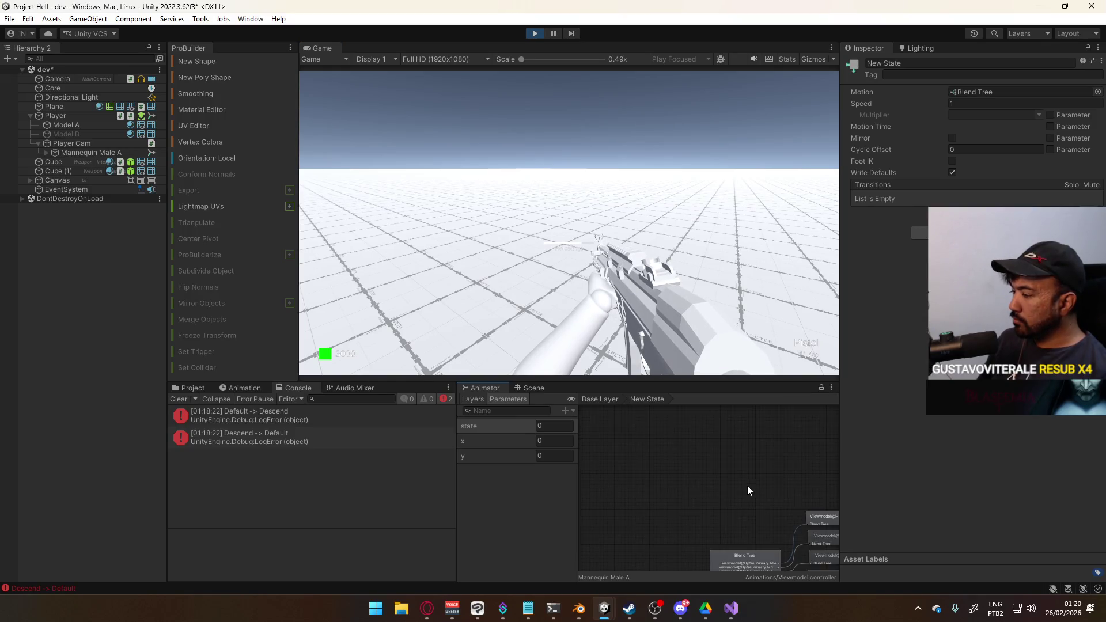
pyautogui.click(738, 527)
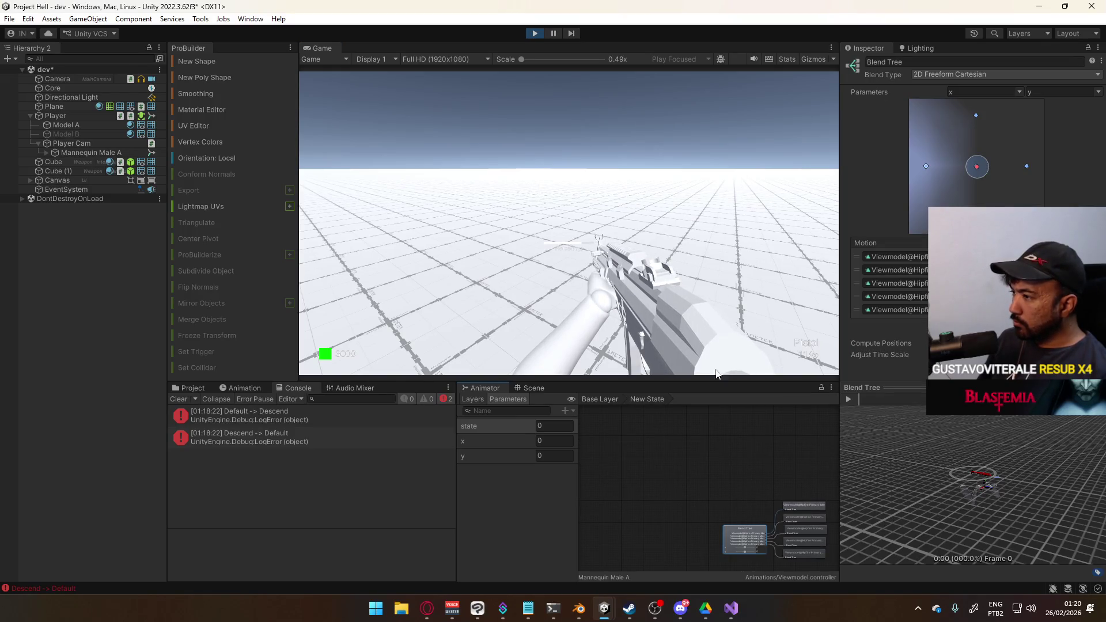
# Step: Strafe right to drive the x blend, stop play mode, and return to the Blender file
pyautogui.click(696, 278)
pyautogui.press('d')
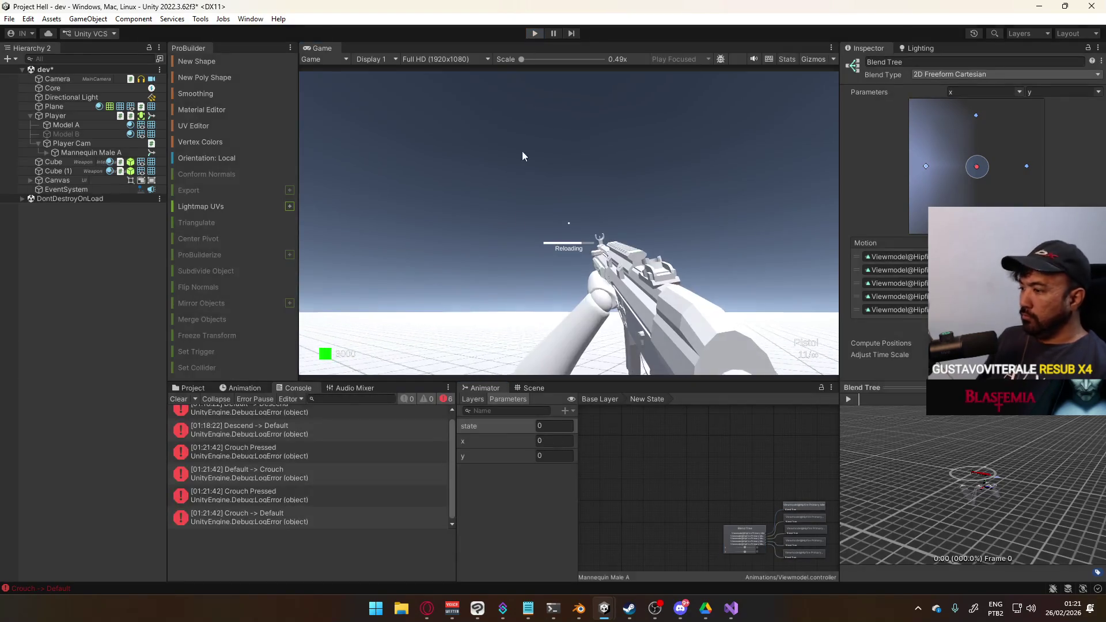
pyautogui.hotkey('ctrl', 'p')
pyautogui.moveTo(584, 605)
pyautogui.click(506, 539)
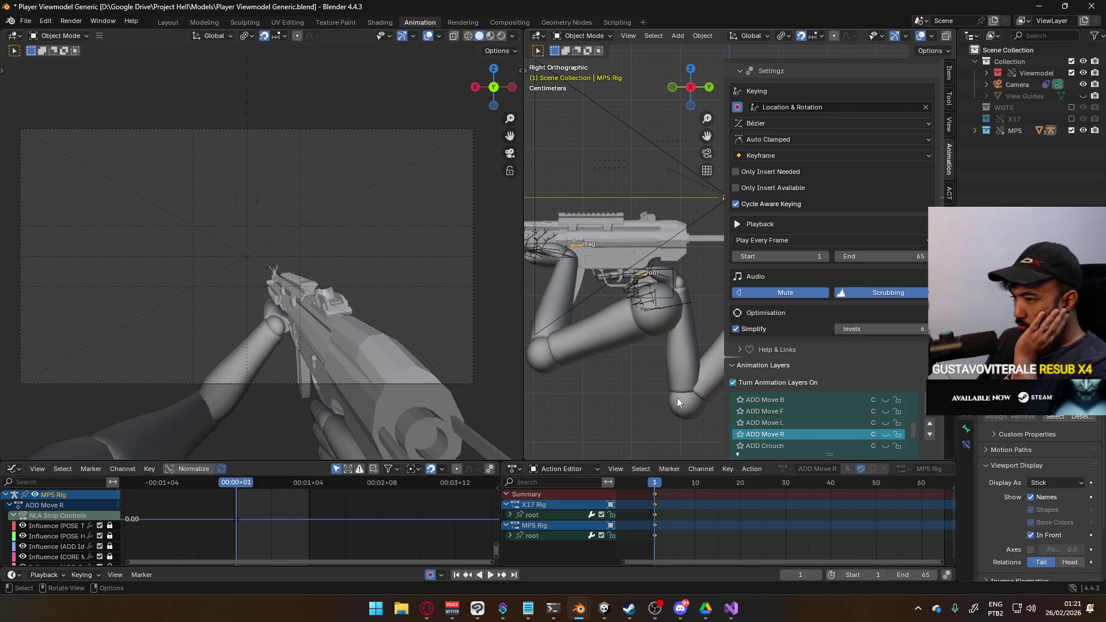
# Step: Make POSE Hipfire Primary the active layer and put the rig into Pose Mode
pyautogui.scroll(-4, 859, 410)
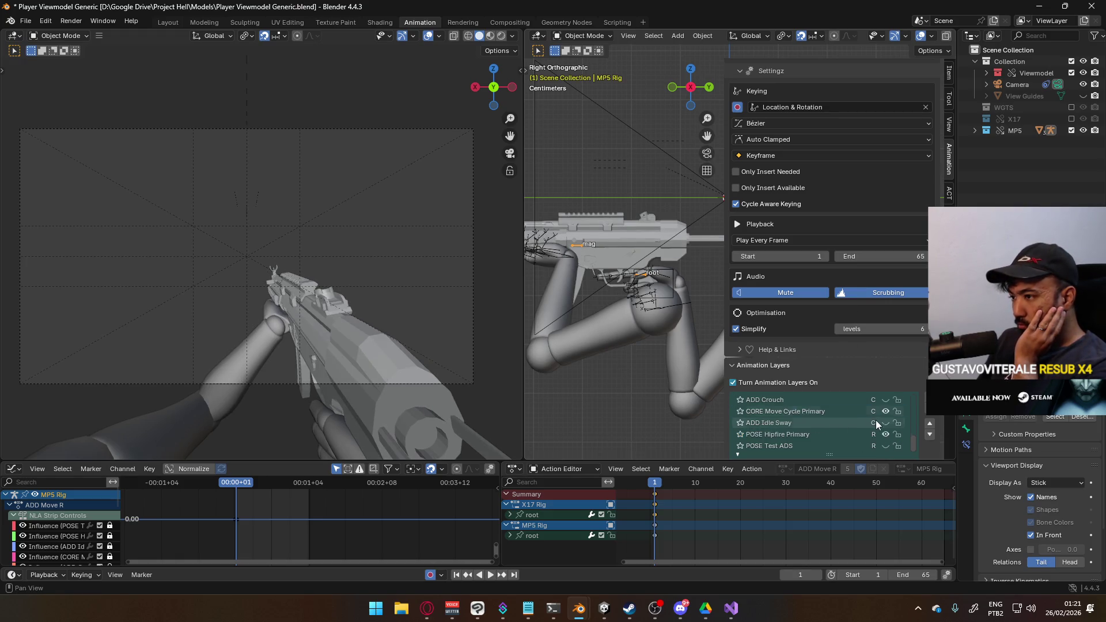
pyautogui.click(820, 437)
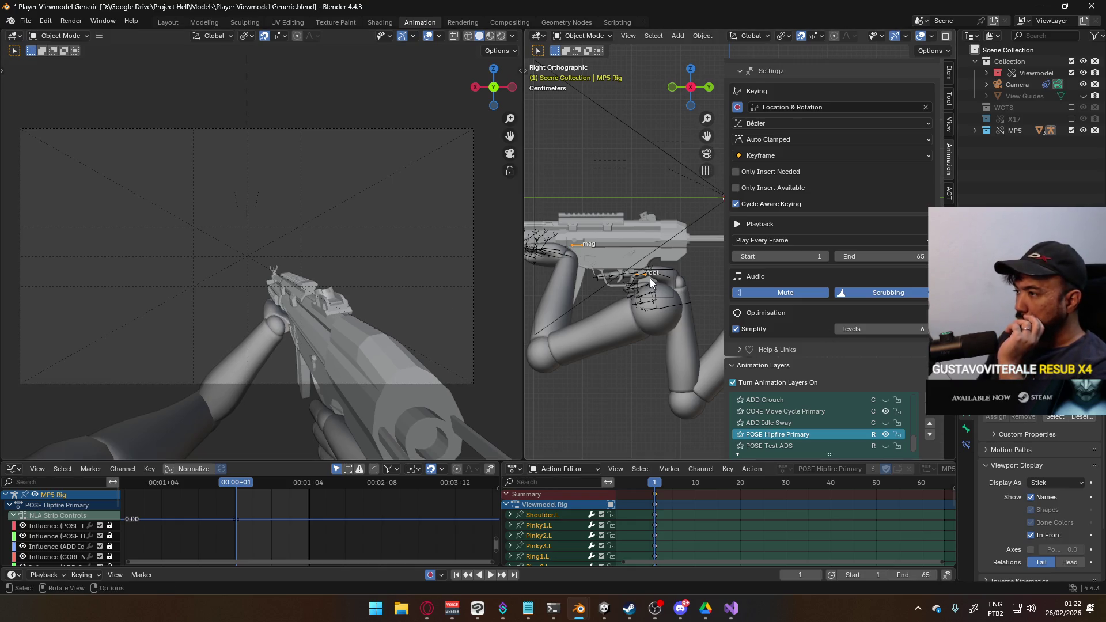
pyautogui.click(582, 36)
pyautogui.click(606, 72)
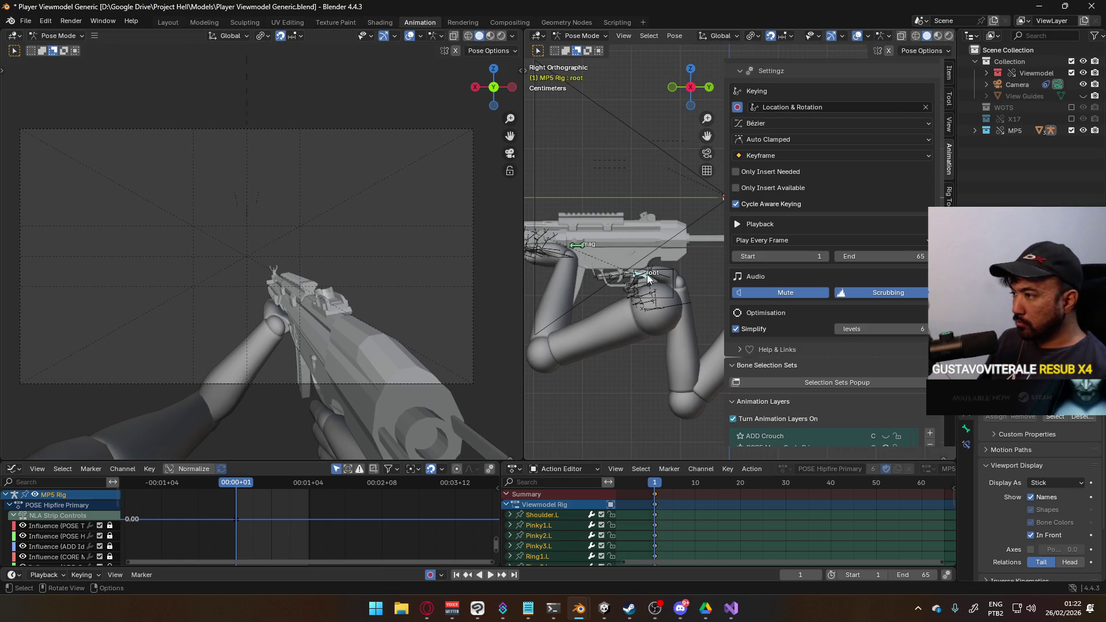
# Step: Shift the root bone slightly along the global X axis
pyautogui.press('g')
pyautogui.press('x')
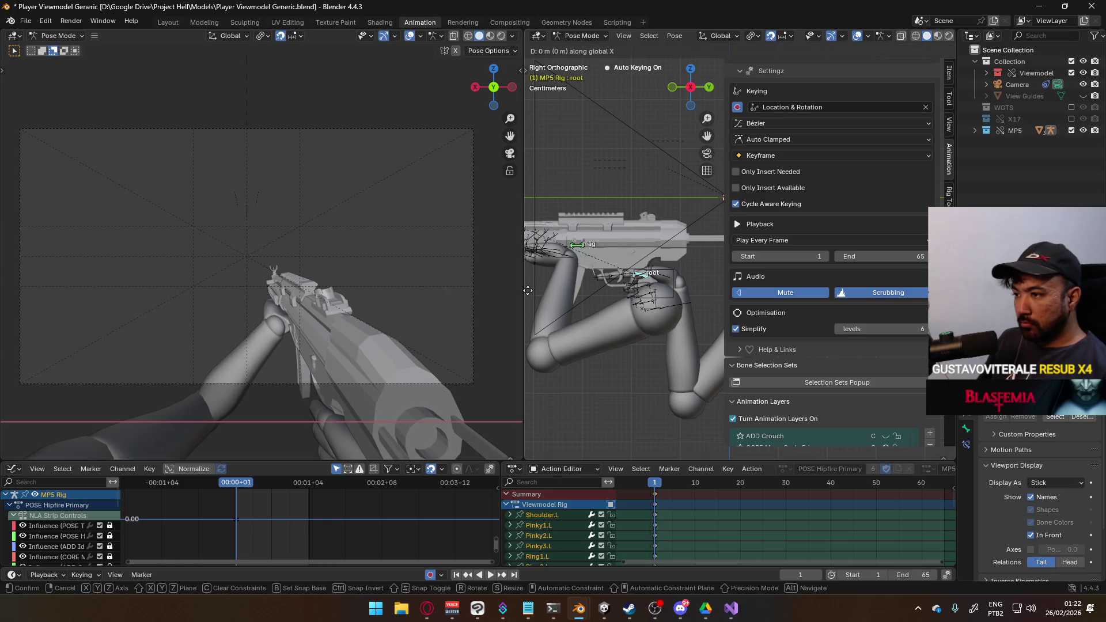
pyautogui.press('Escape')
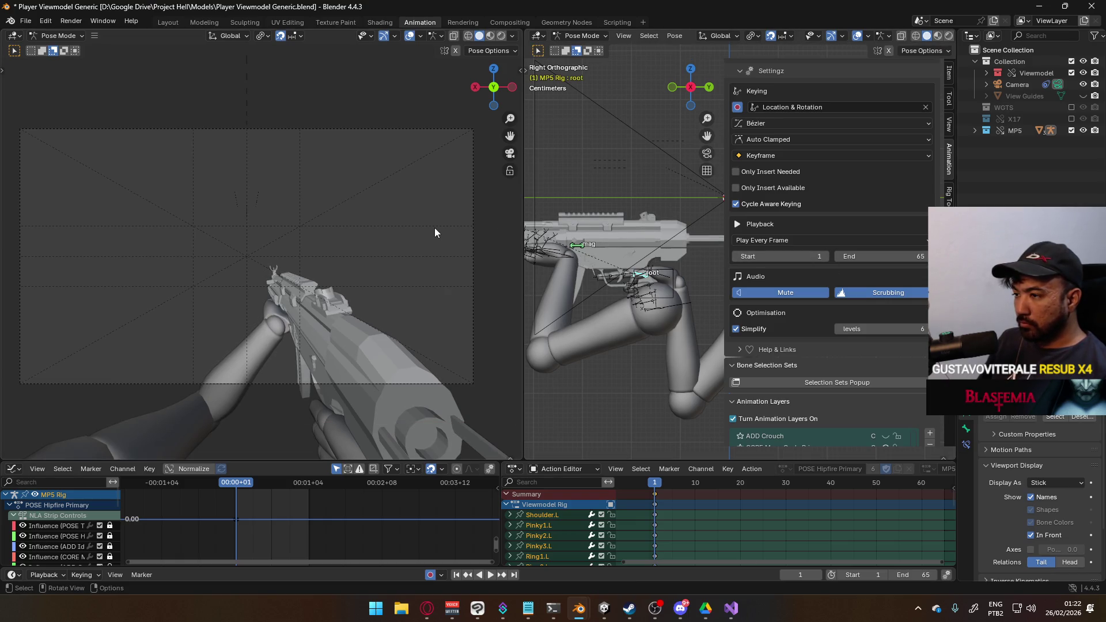
pyautogui.press('g')
pyautogui.press('x')
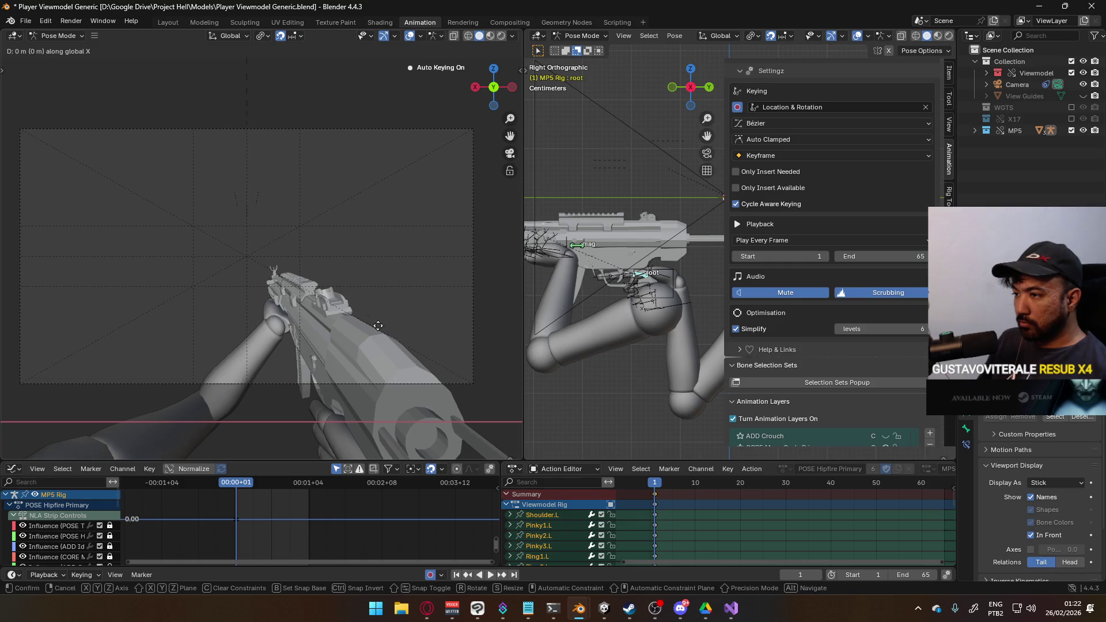
pyautogui.press('Escape')
pyautogui.moveTo(605, 300)
pyautogui.mouseDown(button='middle')
pyautogui.moveTo(665, 320)
pyautogui.moveTo(560, 308)
pyautogui.moveTo(814, 39)
pyautogui.mouseUp(button='middle')
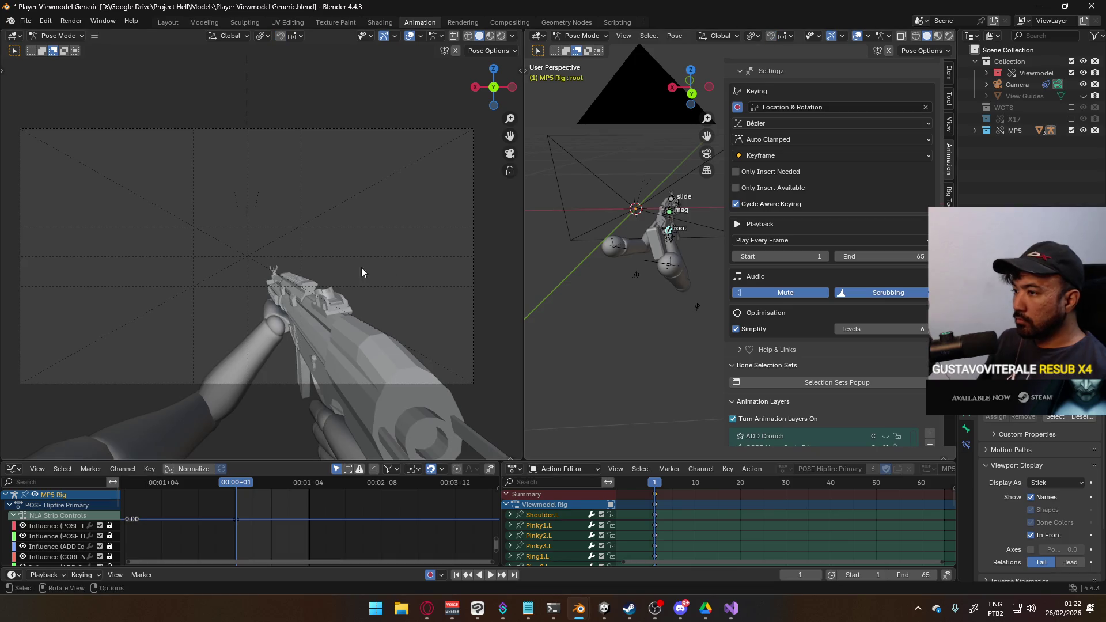
pyautogui.press('g')
pyautogui.press('x')
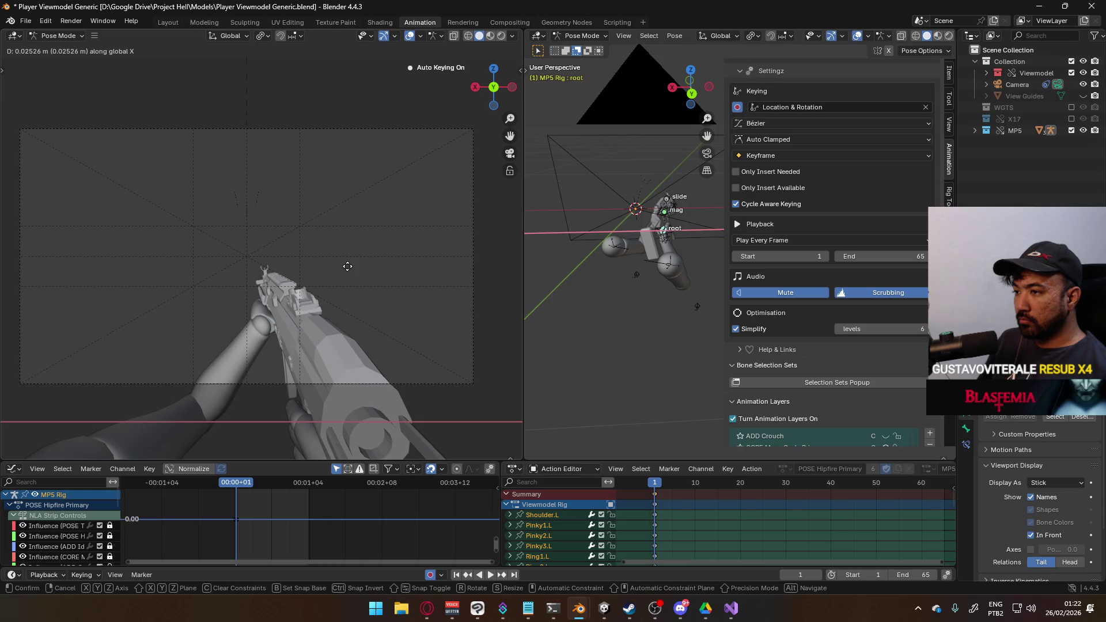
pyautogui.click(348, 268)
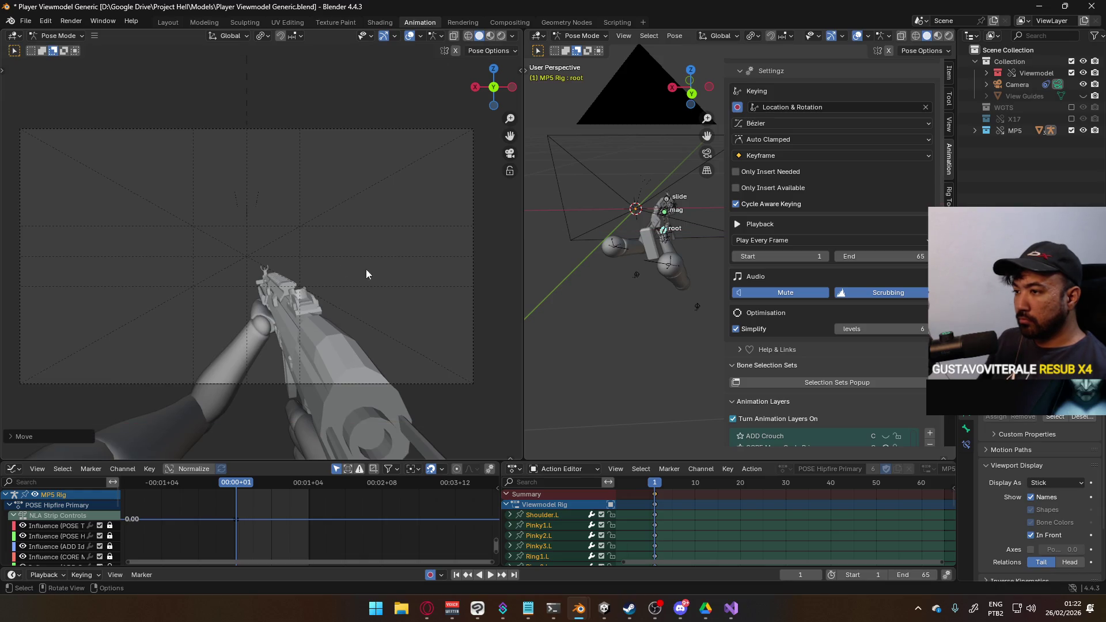
# Step: Hide the CORE Move Cycle Primary layer, then enable and select the ADD Idle Sway layer
pyautogui.click(948, 72)
pyautogui.click(950, 196)
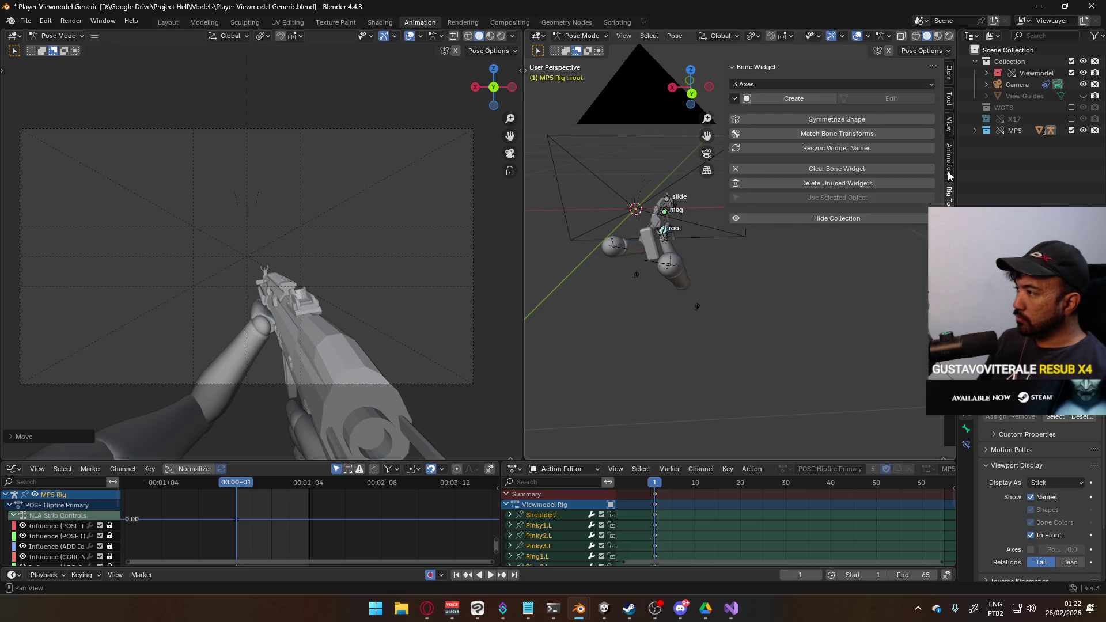
pyautogui.click(950, 161)
pyautogui.scroll(-10, 856, 352)
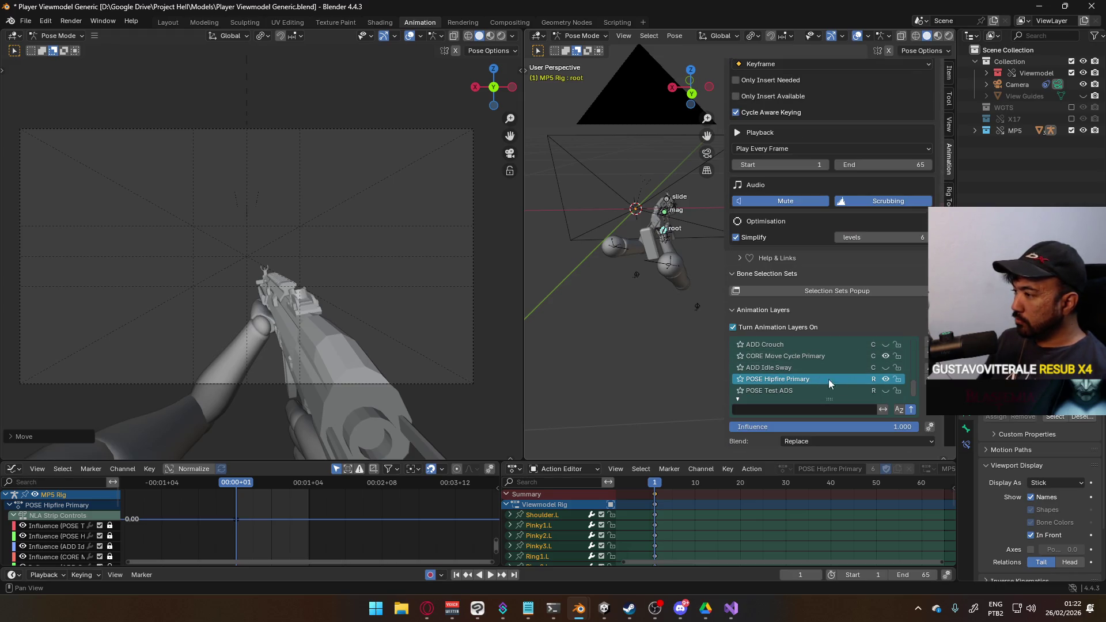
pyautogui.click(885, 355)
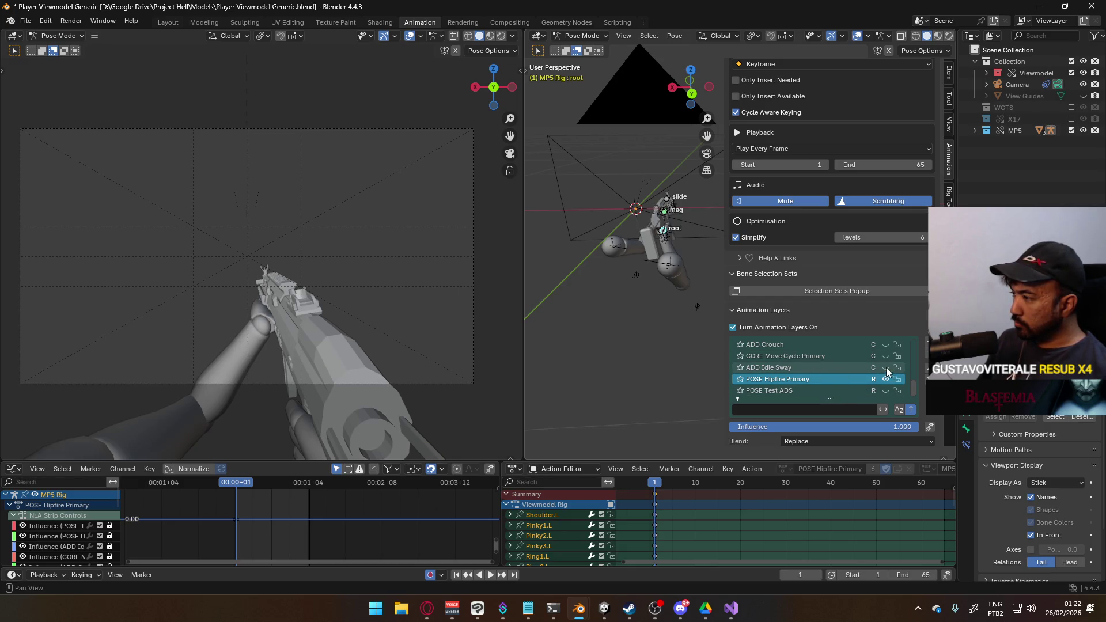
pyautogui.click(885, 367)
pyautogui.click(821, 368)
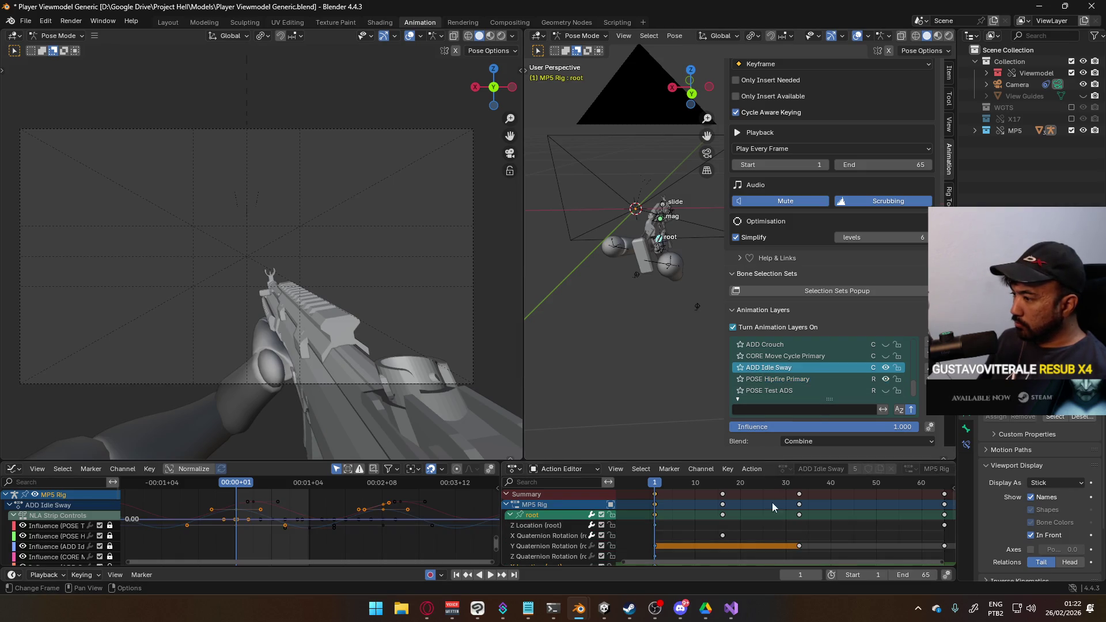
# Step: Preview the animation and compare poses by toggling ADD Idle Sway on and off
pyautogui.scroll(-6, 784, 510)
pyautogui.scroll(-2, 787, 511)
pyautogui.press('space')
pyautogui.press('Escape')
pyautogui.scroll(-5, 829, 369)
pyautogui.scroll(5, 839, 366)
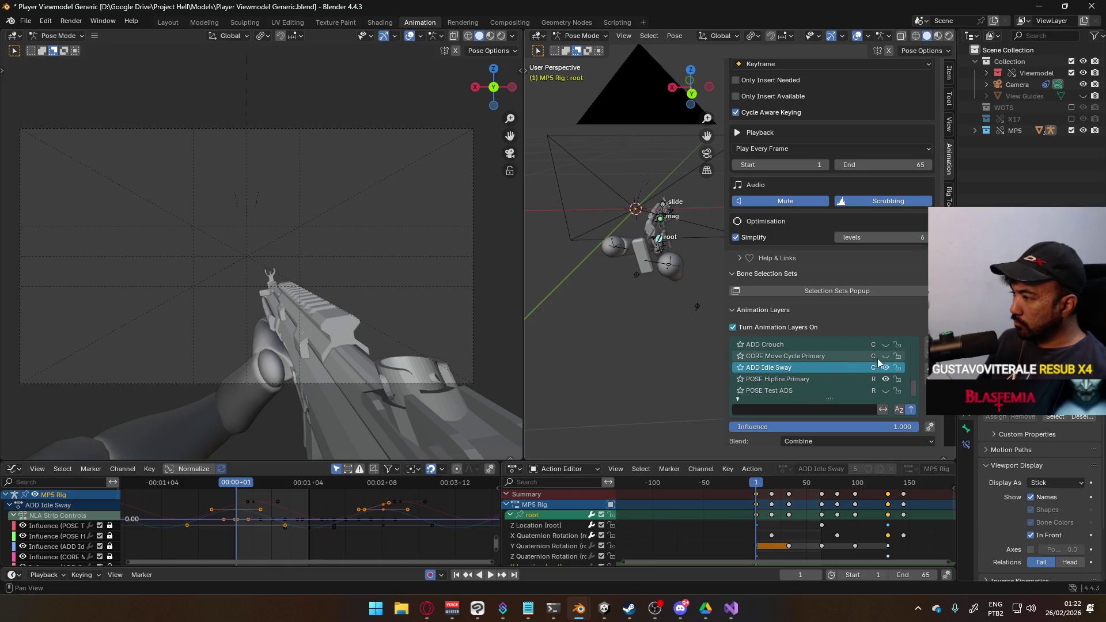
pyautogui.click(886, 367)
pyautogui.click(886, 368)
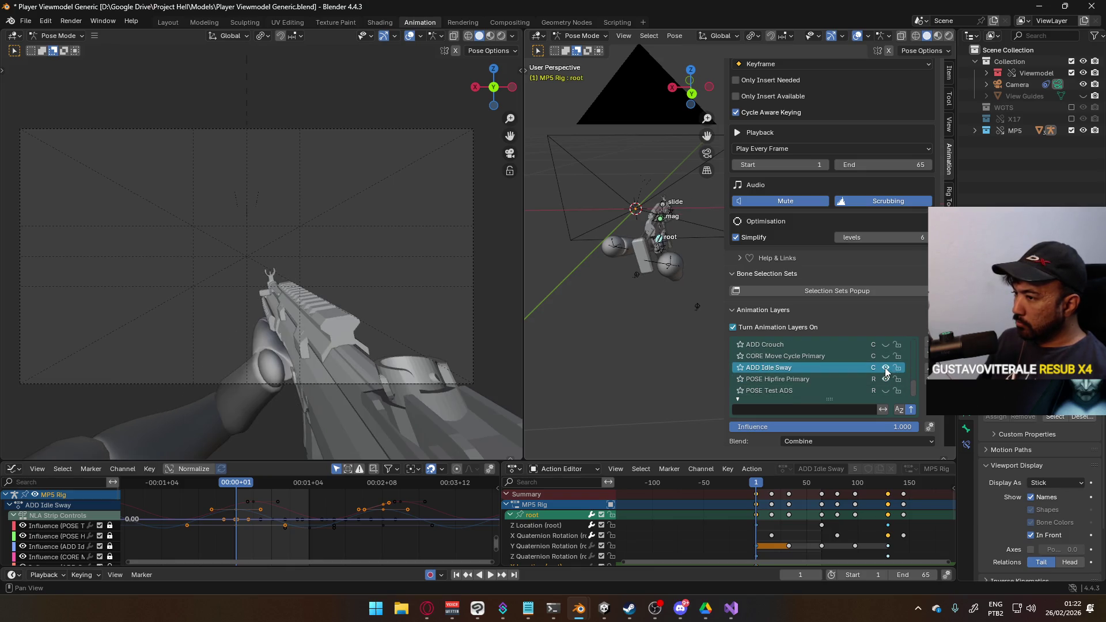
pyautogui.click(886, 367)
pyautogui.click(886, 368)
pyautogui.click(885, 368)
pyautogui.click(886, 367)
pyautogui.click(885, 368)
# Step: Set the scene end frame to 130
pyautogui.click(910, 576)
pyautogui.write('130')
pyautogui.press('Return')
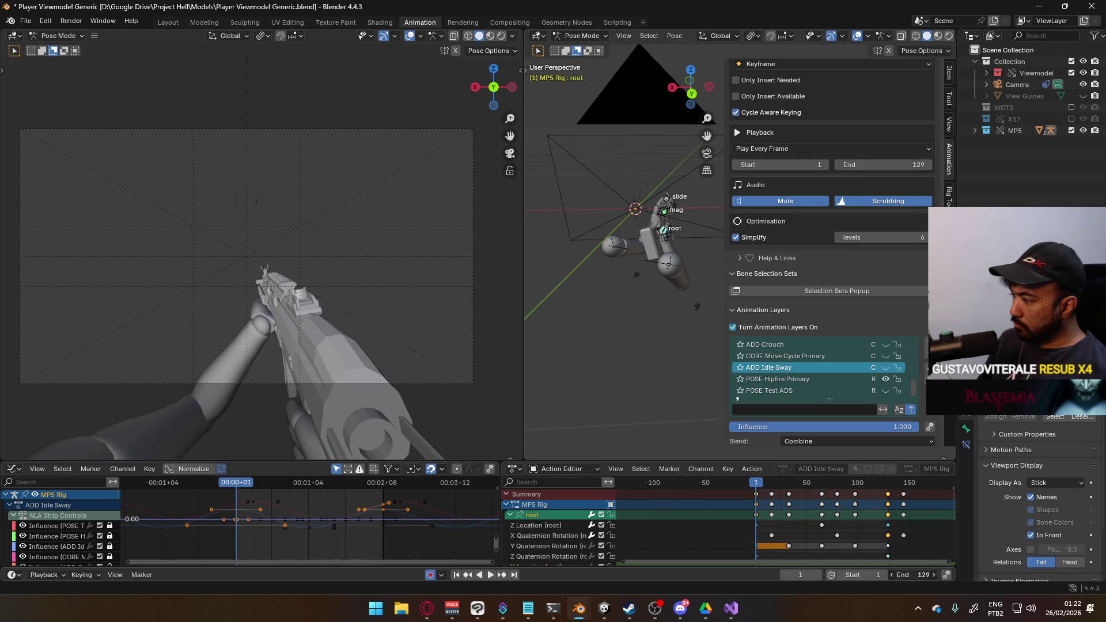
pyautogui.scroll(3, 887, 512)
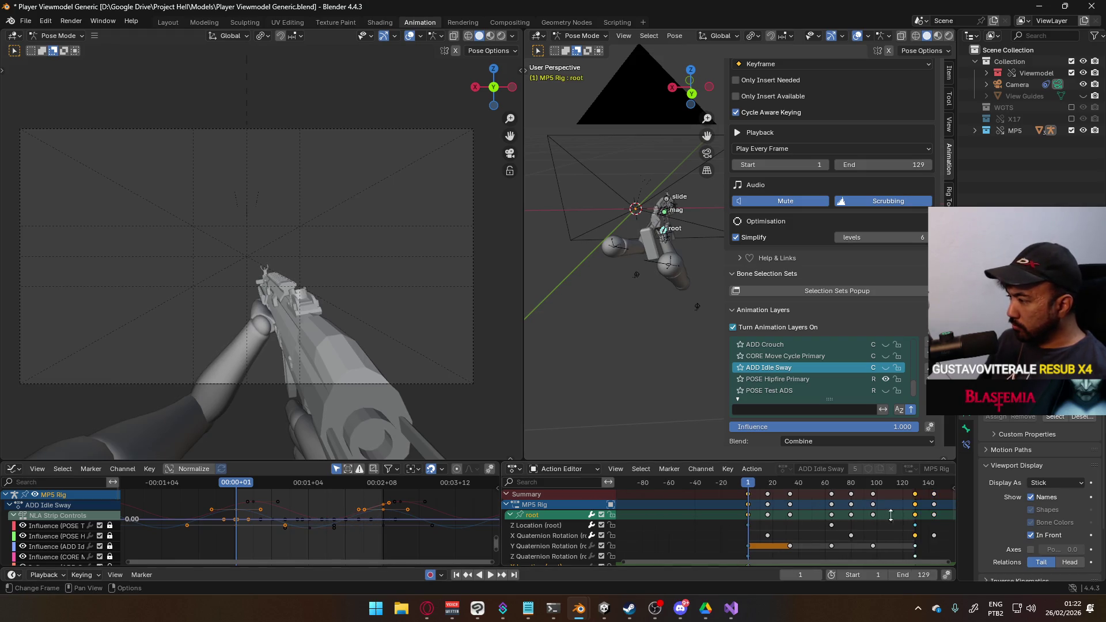
pyautogui.scroll(3, 888, 512)
pyautogui.moveTo(818, 565); pyautogui.dragTo(867, 565)
# Step: Lower the end frame to 128, select the Z Location channel, and compare ADD Idle Sway on versus off
pyautogui.click(900, 575)
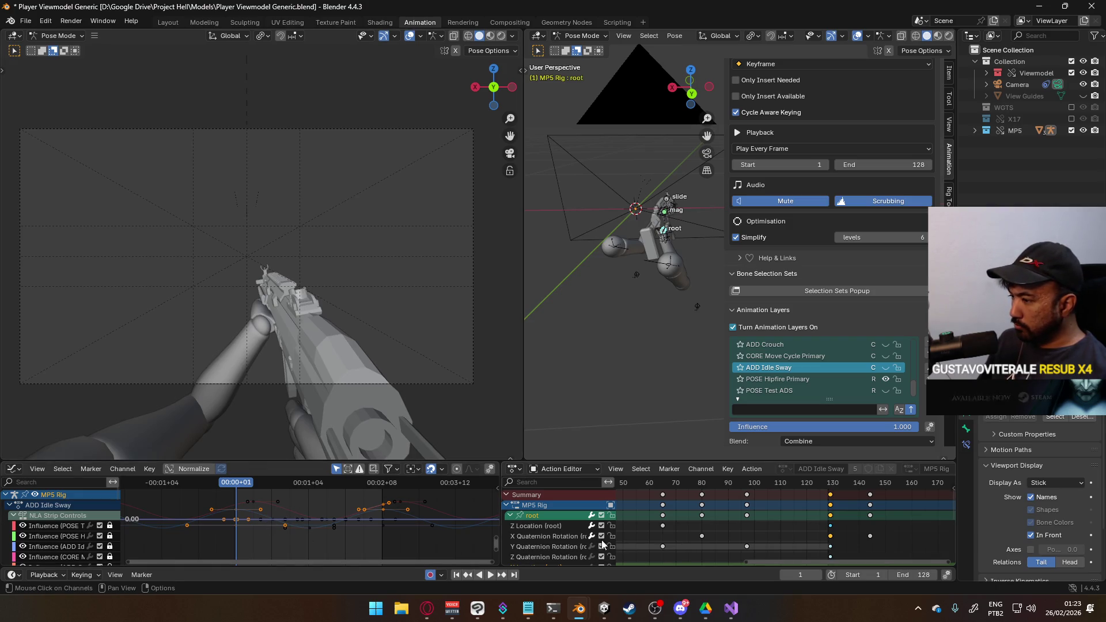
pyautogui.click(564, 528)
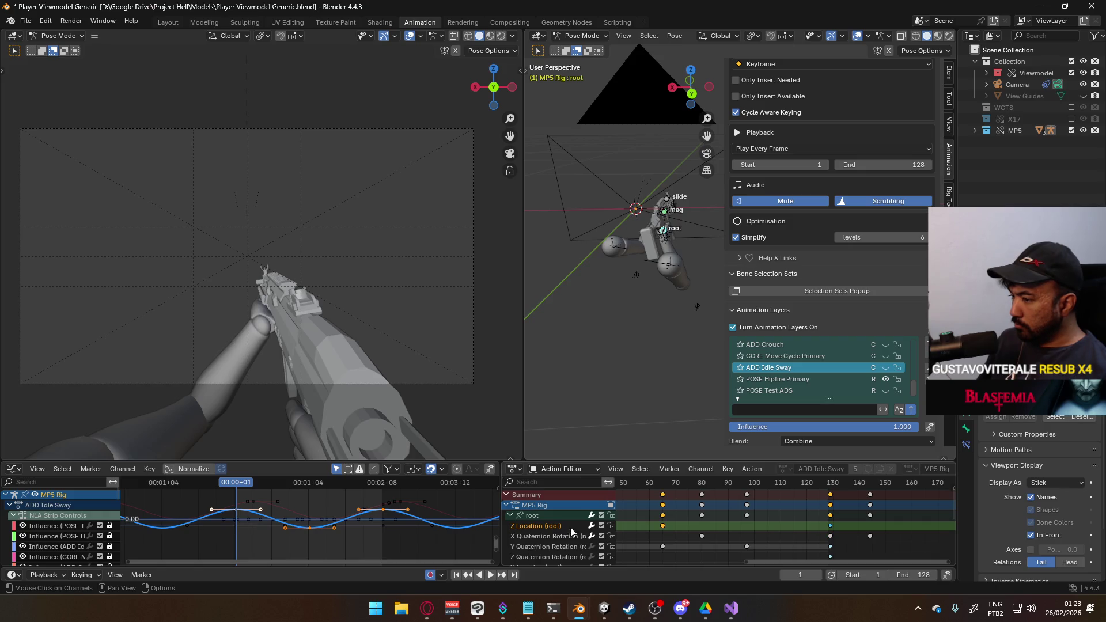
pyautogui.click(887, 365)
pyautogui.click(886, 366)
pyautogui.click(887, 366)
pyautogui.click(887, 366)
pyautogui.click(887, 365)
# Step: View the gun side-on, select the Z Location key near frame 66, and recompare ADD Idle Sway
pyautogui.moveTo(562, 355)
pyautogui.mouseDown(button='middle')
pyautogui.moveTo(680, 335)
pyautogui.moveTo(721, 342)
pyautogui.mouseUp(button='middle')
pyautogui.click(886, 366)
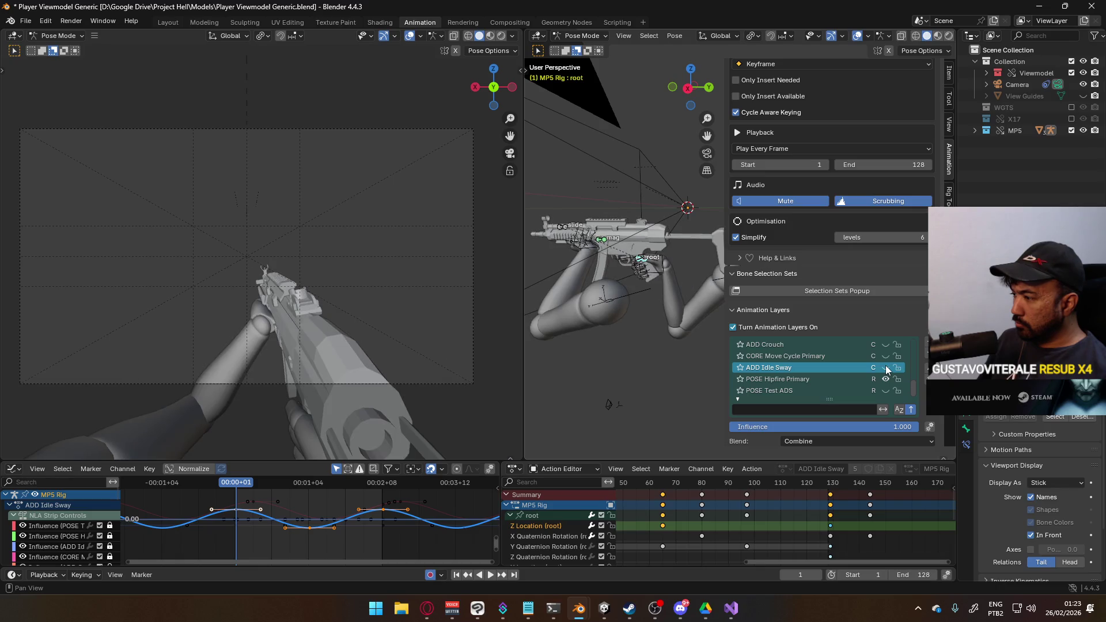
pyautogui.click(886, 368)
pyautogui.moveTo(660, 526)
pyautogui.mouseDown(button='middle')
pyautogui.moveTo(665, 485)
pyautogui.moveTo(748, 523)
pyautogui.moveTo(844, 538)
pyautogui.moveTo(845, 562)
pyautogui.moveTo(848, 489)
pyautogui.moveTo(845, 524)
pyautogui.mouseUp(button='middle')
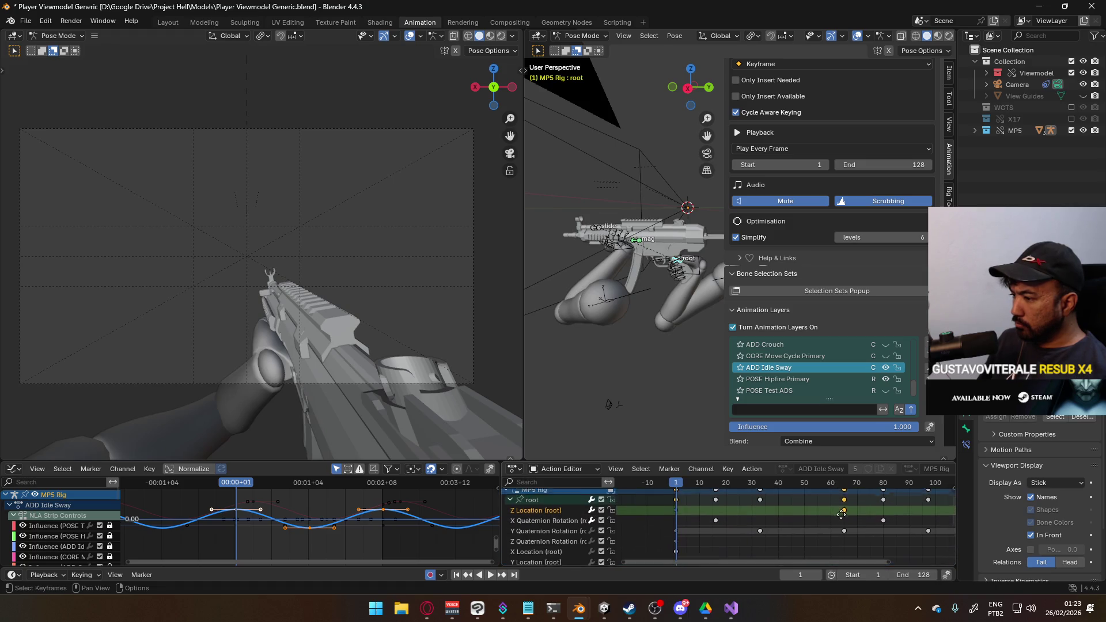
pyautogui.click(844, 524)
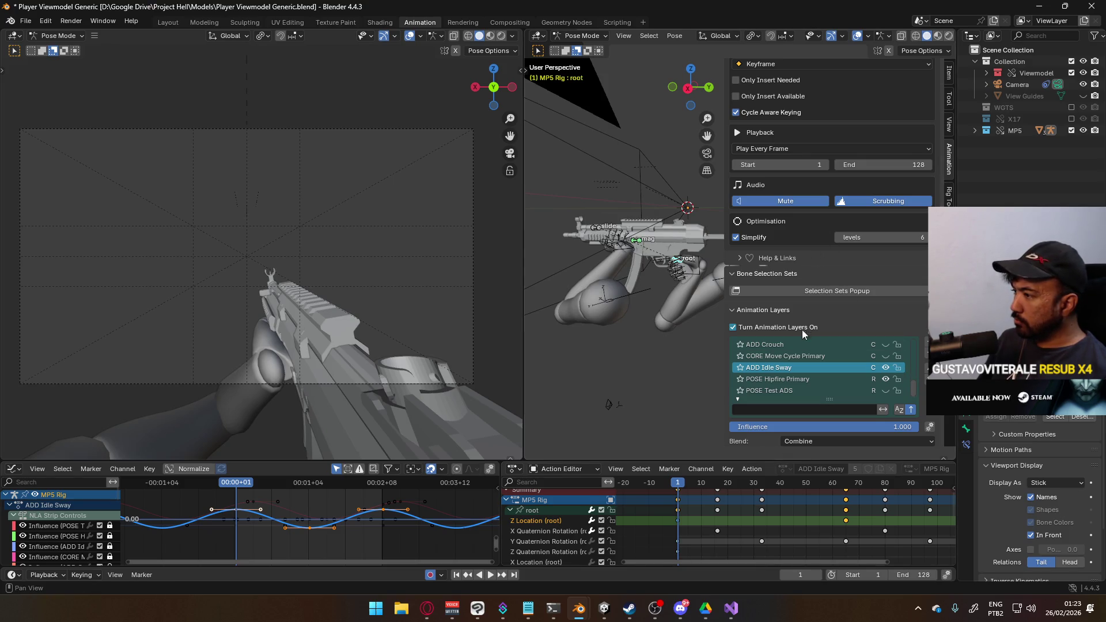
pyautogui.moveTo(827, 399); pyautogui.dragTo(829, 445)
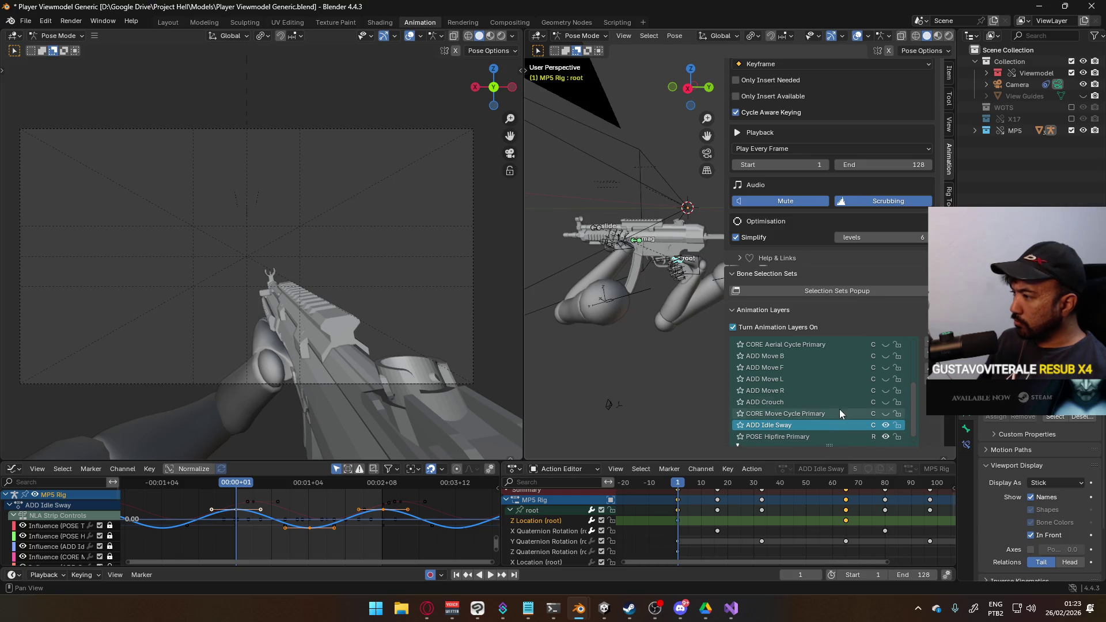
pyautogui.scroll(5, 839, 413)
pyautogui.scroll(-5, 842, 407)
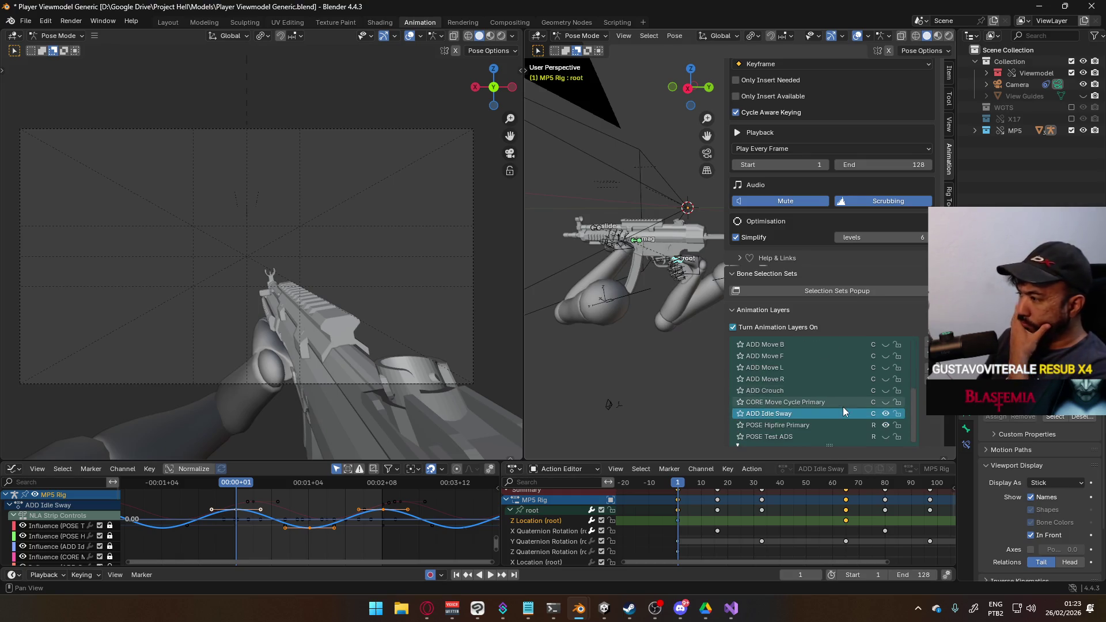
pyautogui.click(886, 414)
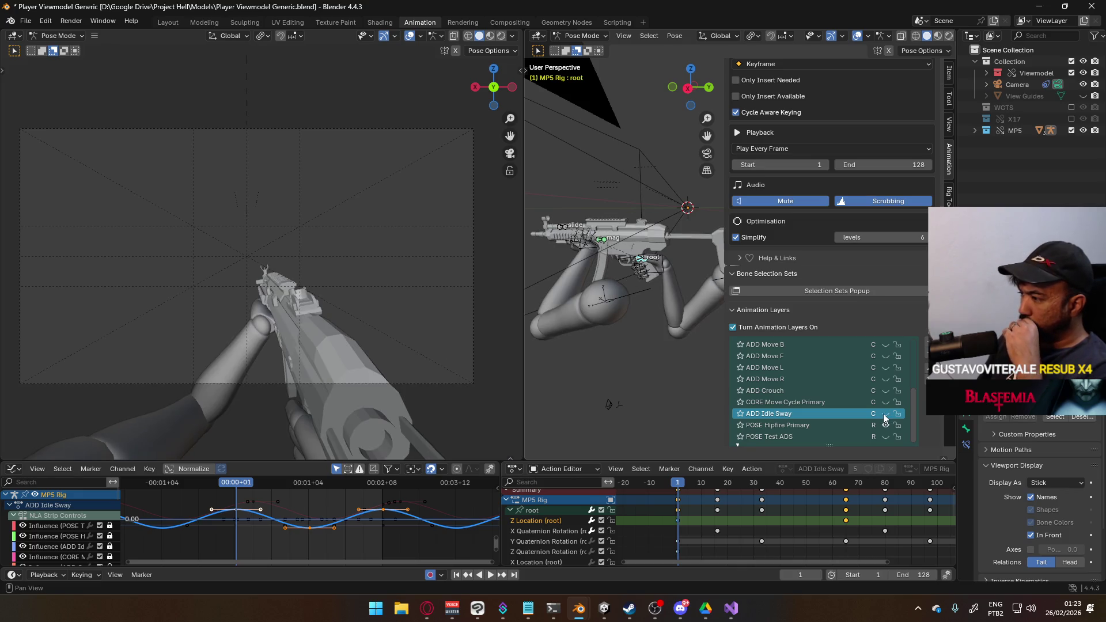
pyautogui.click(886, 415)
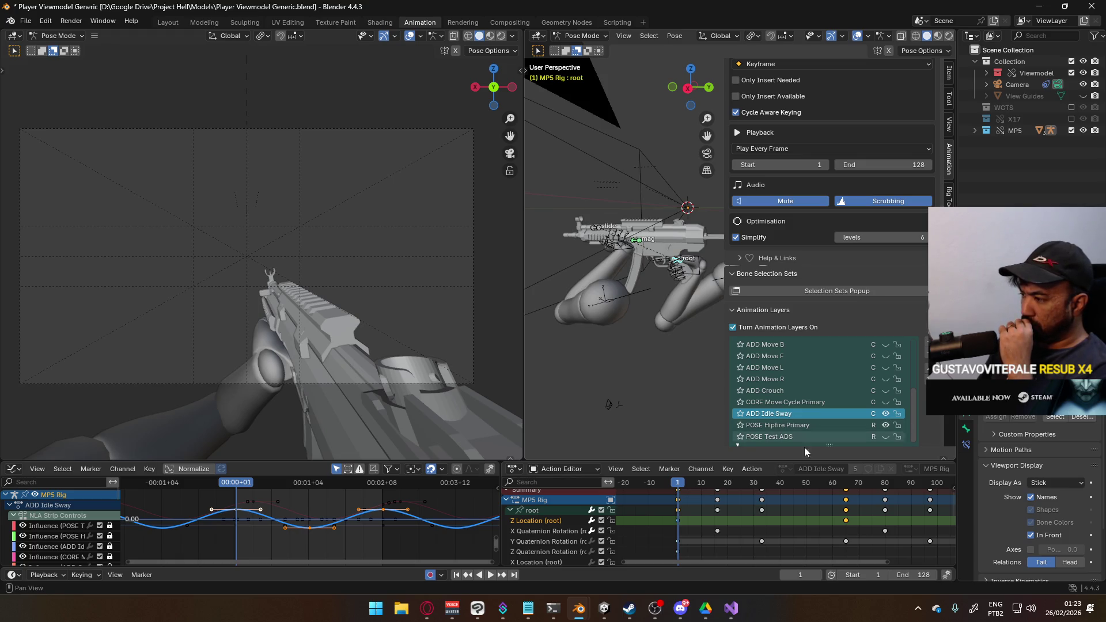
# Step: Briefly mute and re-enable the Z Location, Y/Z Quaternion Rotation and Y Location channels to check each one
pyautogui.click(602, 521)
pyautogui.click(602, 521)
pyautogui.click(603, 541)
pyautogui.click(602, 541)
pyautogui.click(602, 552)
pyautogui.scroll(-3, 610, 547)
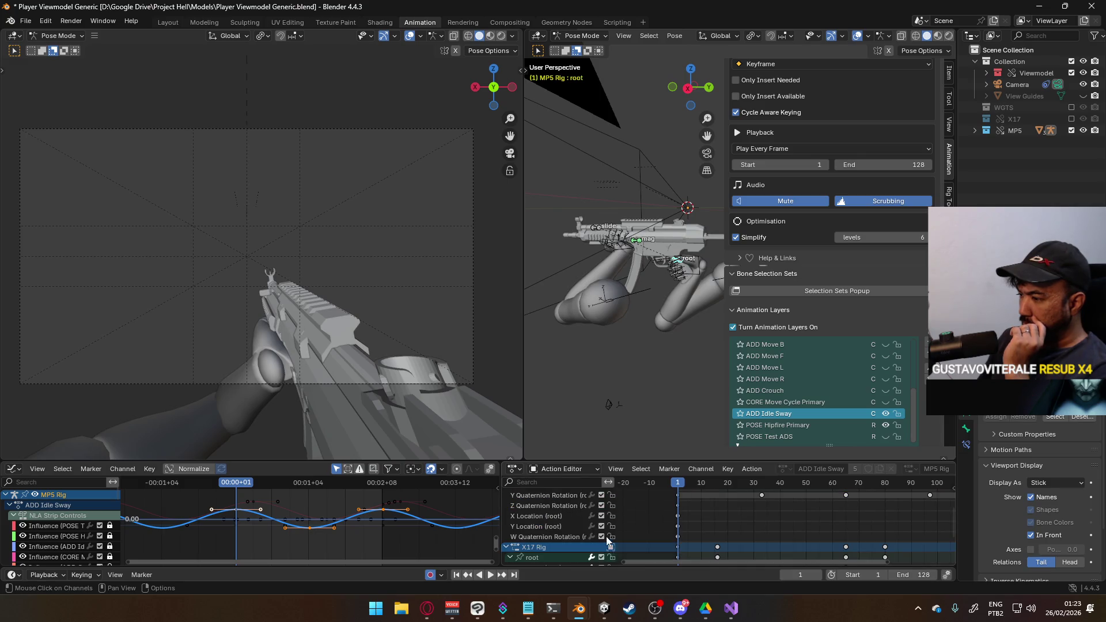
pyautogui.click(603, 526)
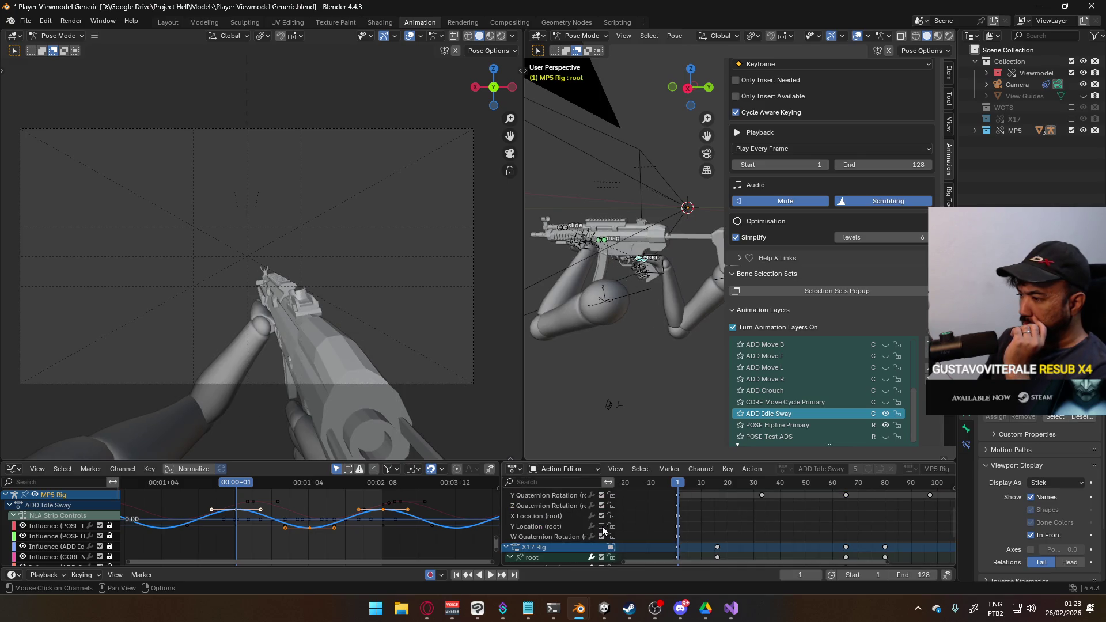
pyautogui.click(603, 527)
# Step: Delete the root's X Location, Y Location and W Quaternion Rotation channels
pyautogui.click(551, 519)
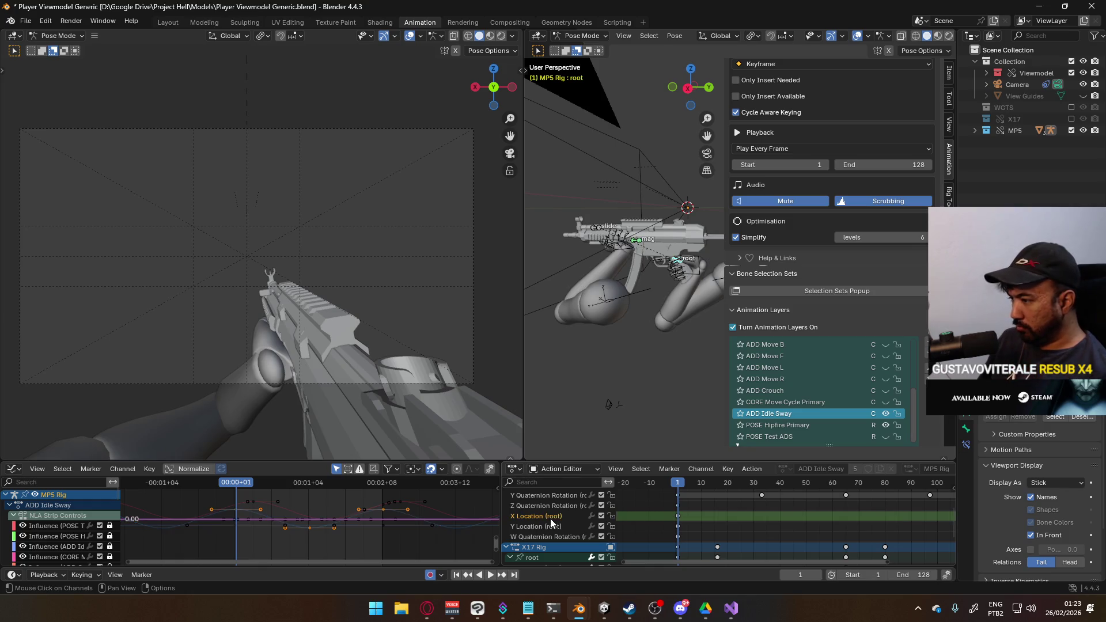
pyautogui.click(548, 529)
pyautogui.click(548, 535)
pyautogui.press('Delete')
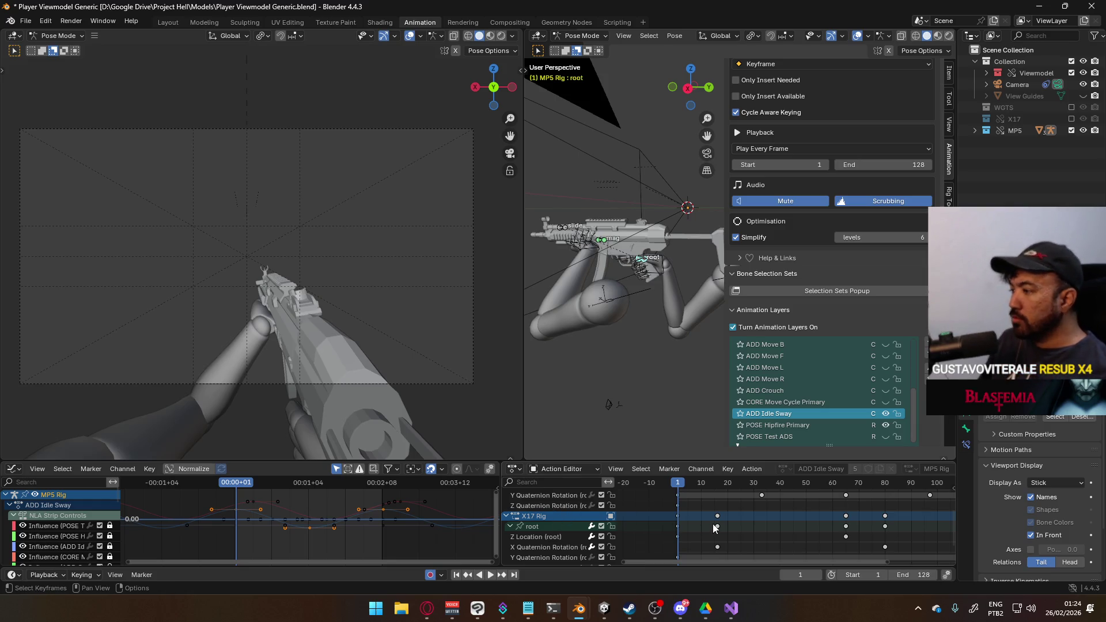
# Step: Play the animation to preview the sway, then return to the first frame
pyautogui.scroll(-4, 721, 526)
pyautogui.press('space')
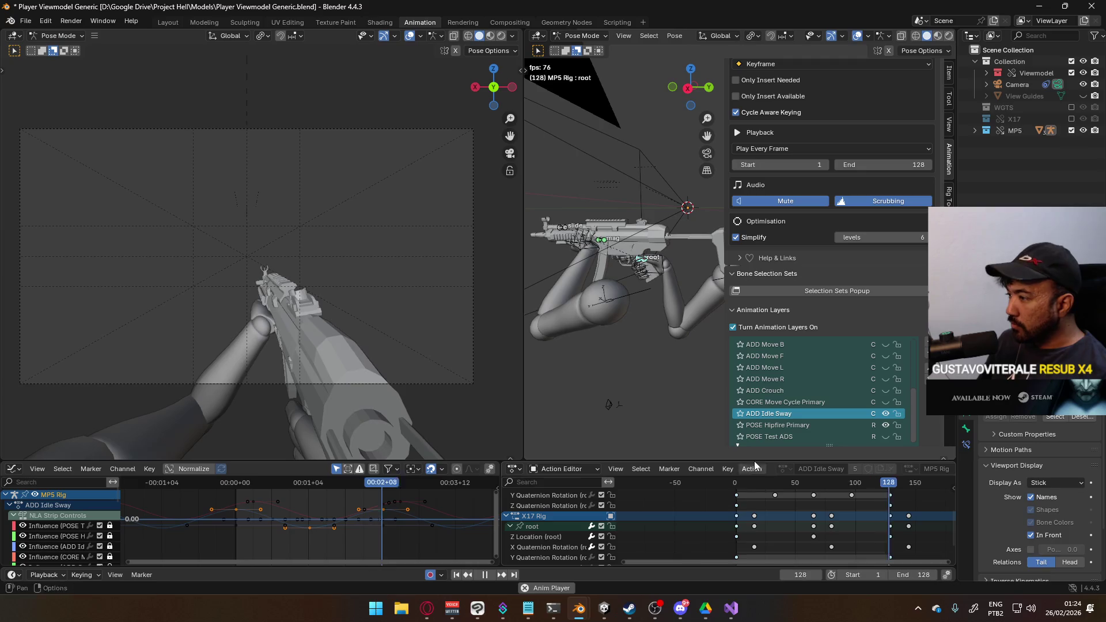
pyautogui.press('space')
pyautogui.hotkey('shift', 'Left')
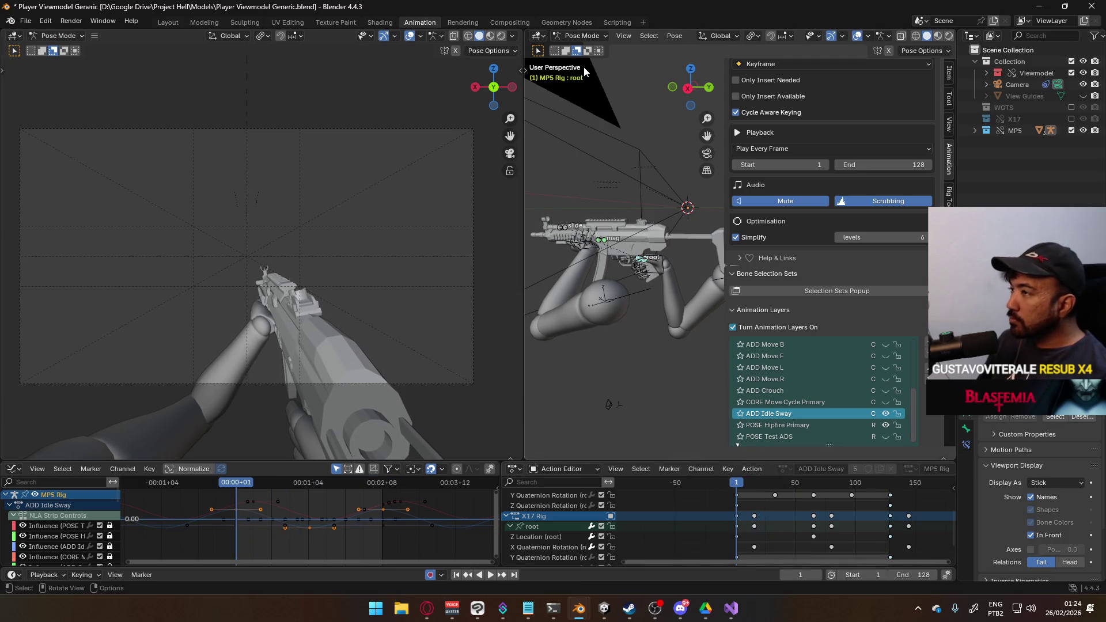
pyautogui.click(582, 36)
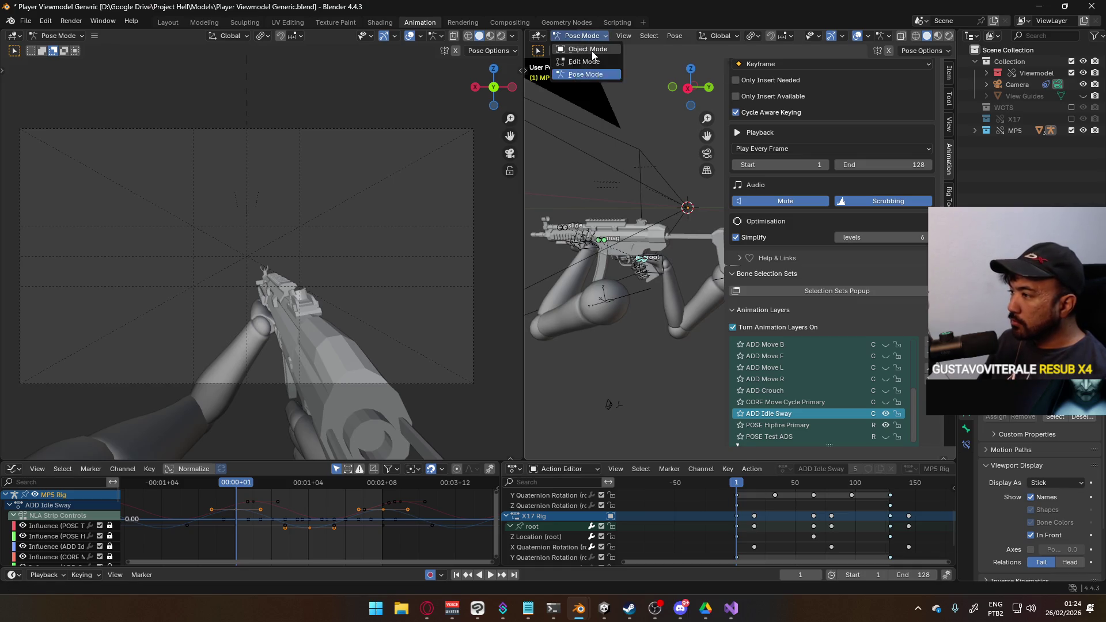
# Step: In Object Mode, select the Viewmodel Rig and save the blend file
pyautogui.click(592, 51)
pyautogui.click(589, 288)
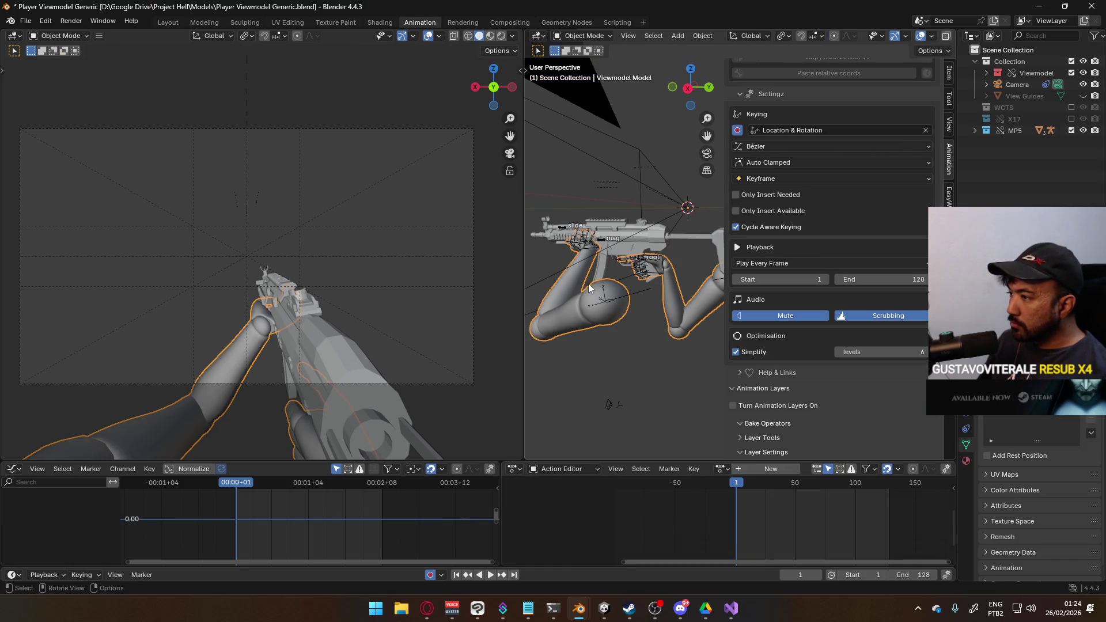
pyautogui.click(616, 296)
pyautogui.hotkey('ctrl', 's')
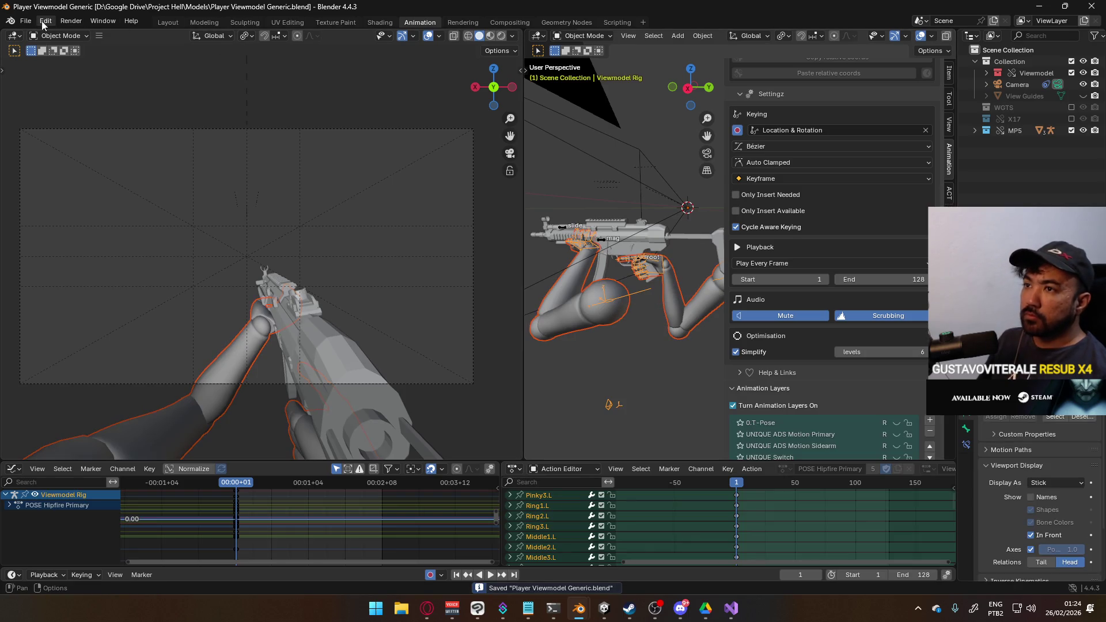
# Step: Export the rig as FBX, overwriting Viewmodel@Hipfire Primary Idle.fbx
pyautogui.click(25, 20)
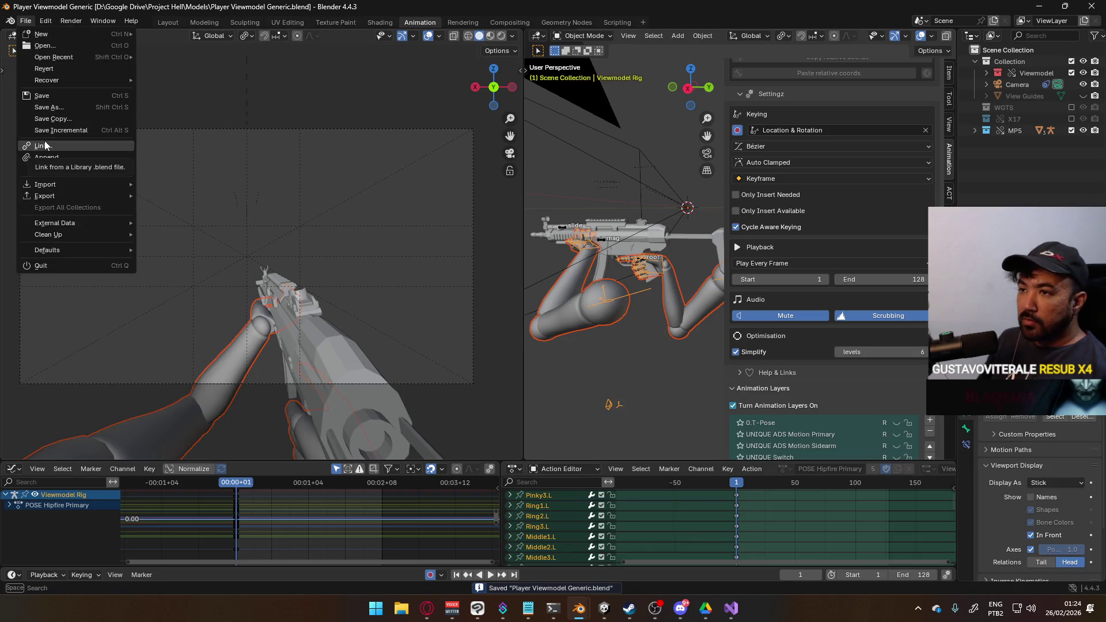
pyautogui.moveTo(99, 196)
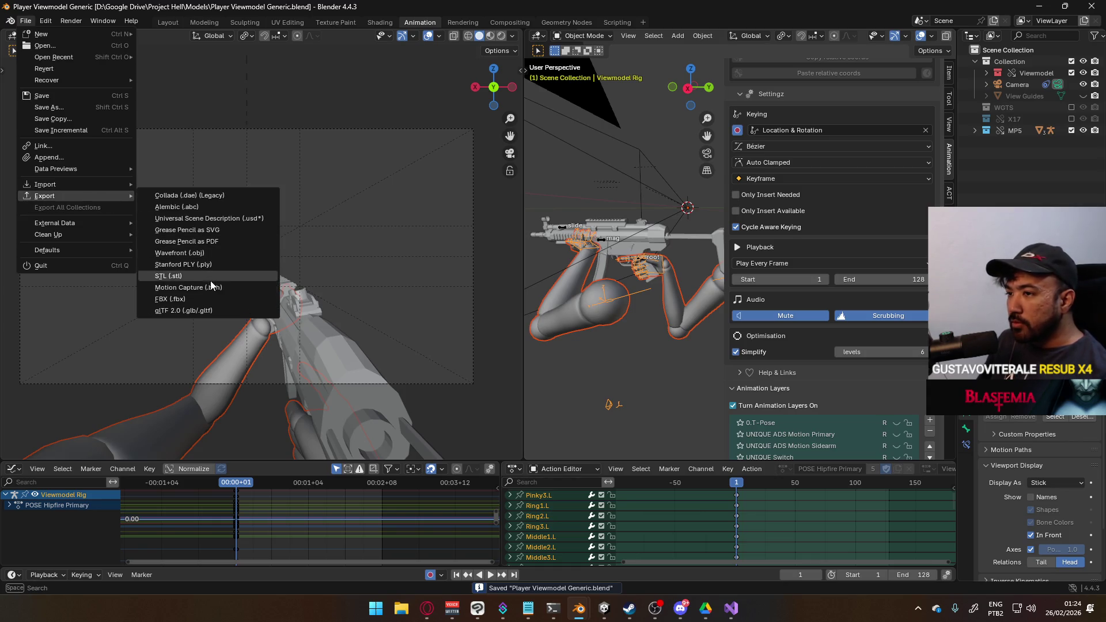
pyautogui.click(229, 300)
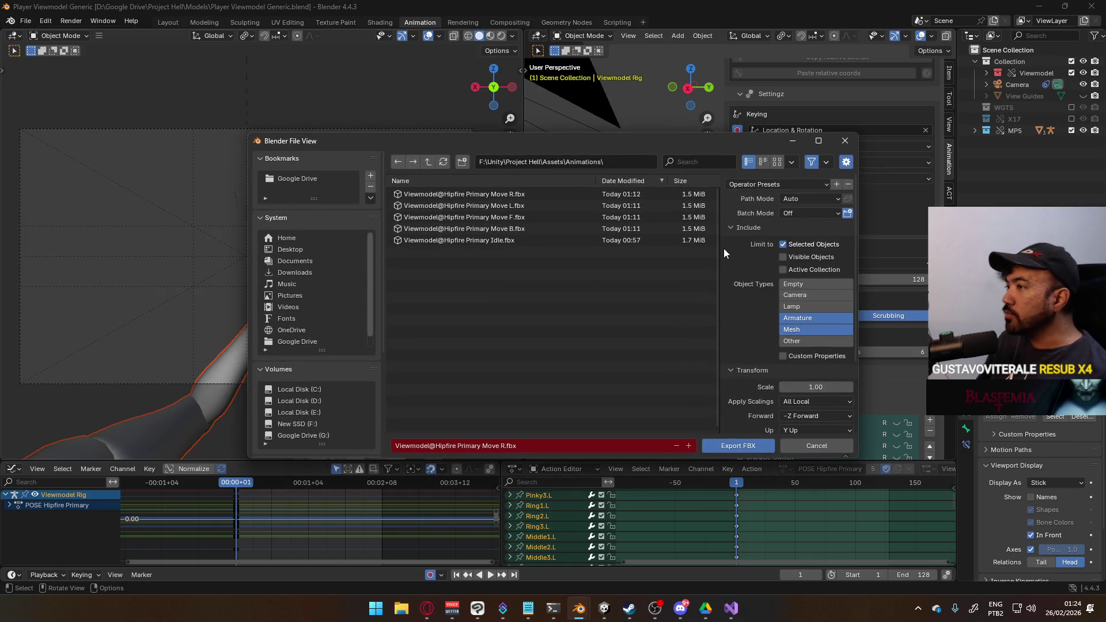
pyautogui.moveTo(667, 149)
pyautogui.mouseDown()
pyautogui.moveTo(732, 240)
pyautogui.moveTo(528, 165)
pyautogui.moveTo(610, 224)
pyautogui.moveTo(528, 110)
pyautogui.moveTo(475, 77)
pyautogui.moveTo(485, 90)
pyautogui.mouseUp()
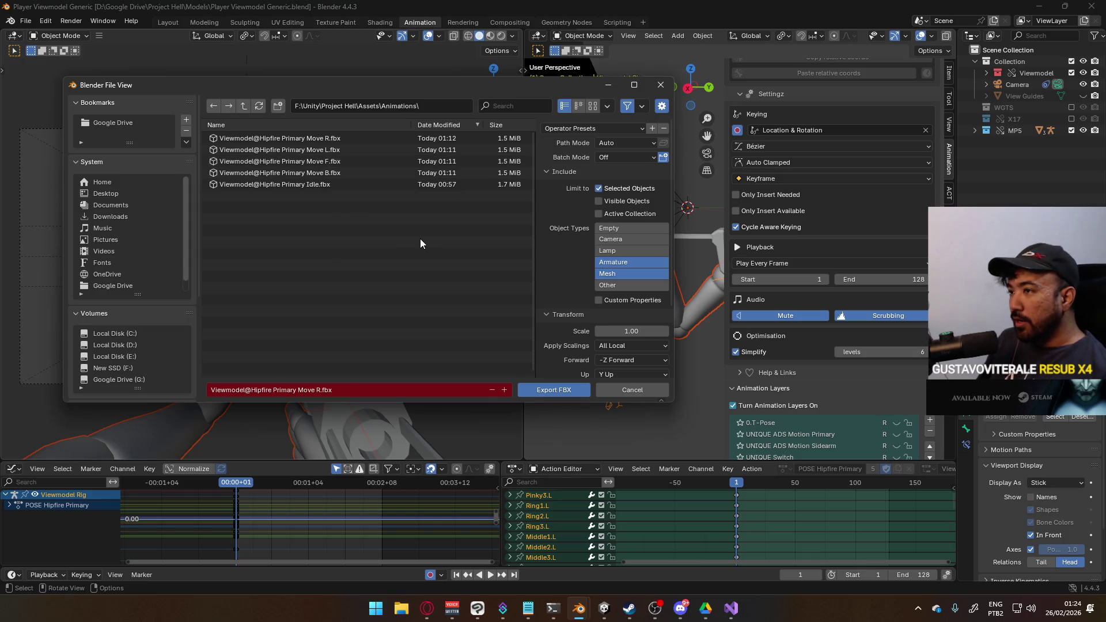
pyautogui.click(348, 185)
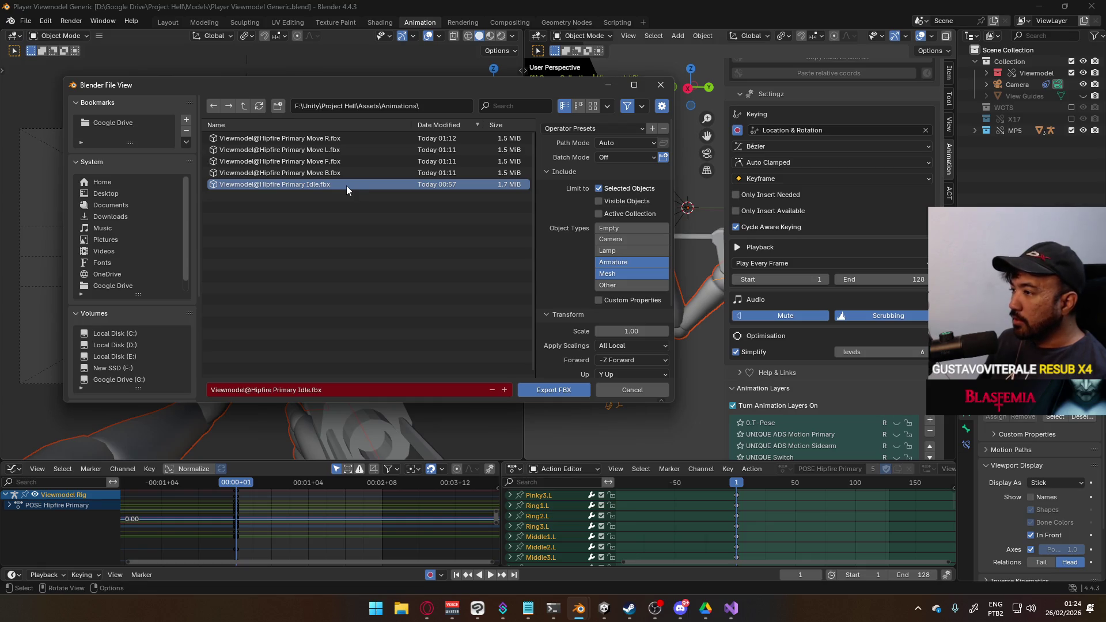
pyautogui.doubleClick(364, 187)
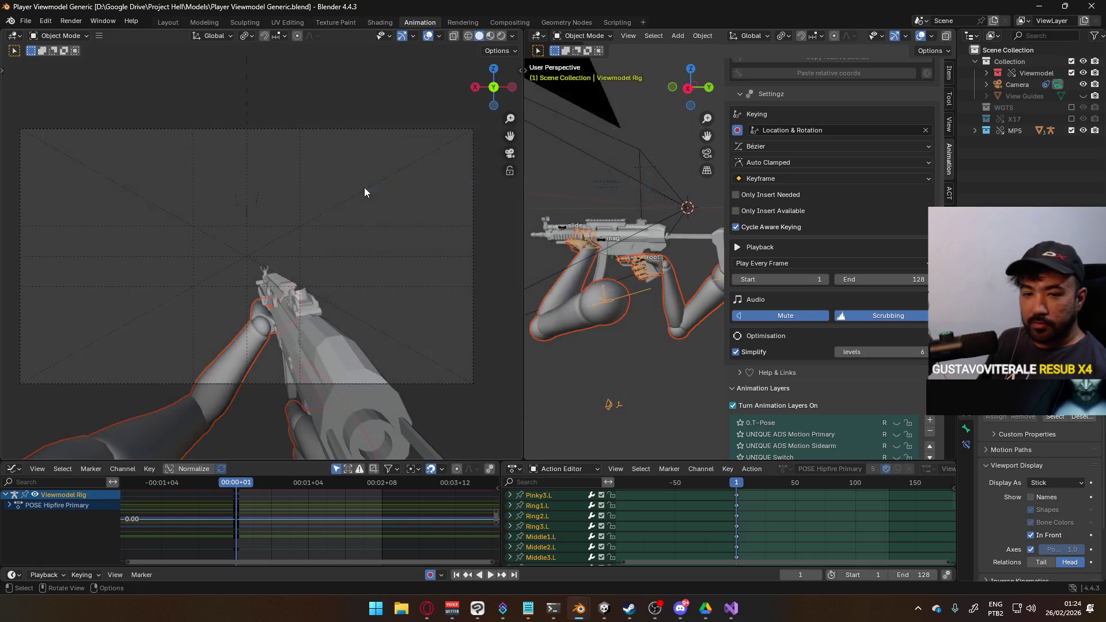
pyautogui.moveTo(604, 608)
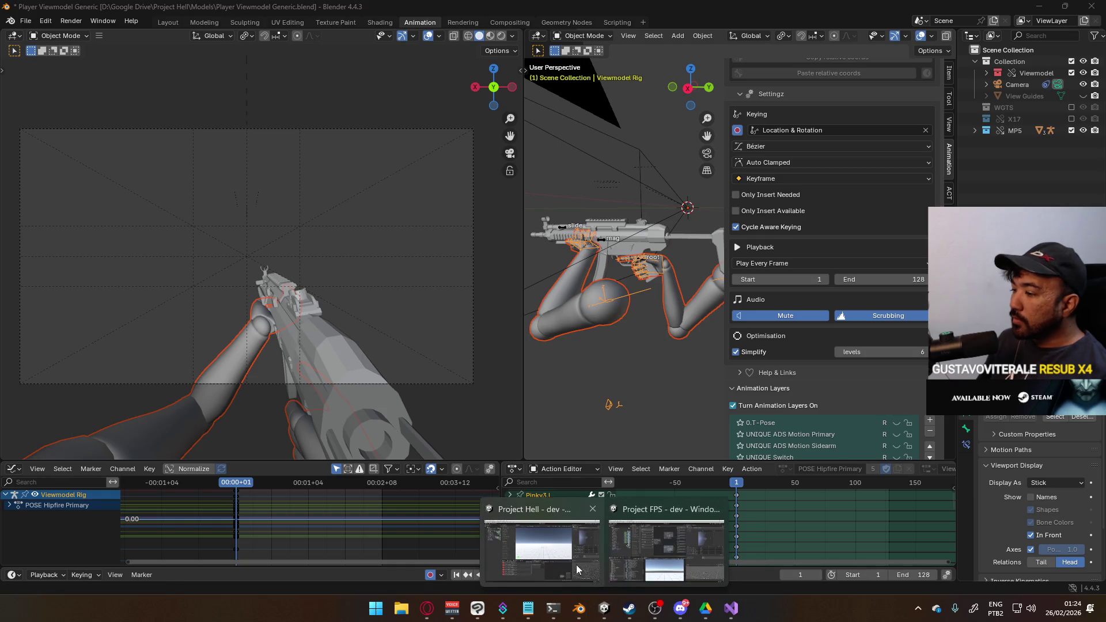
pyautogui.click(562, 559)
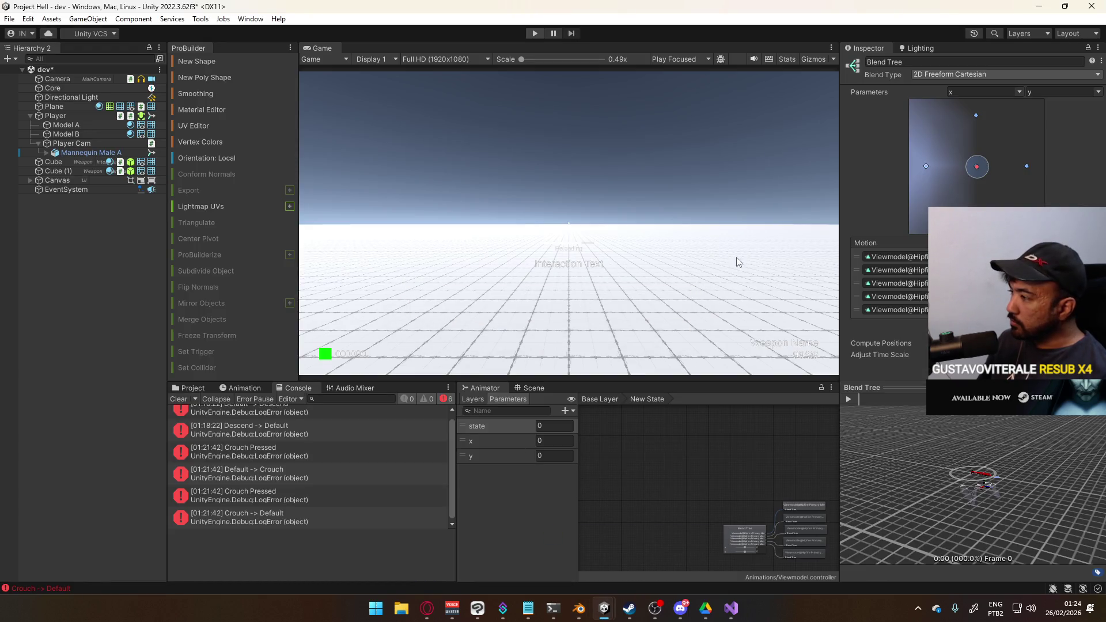
# Step: Run play mode in Unity to test the re-exported viewmodel, stop it, and return to Blender
pyautogui.click(536, 34)
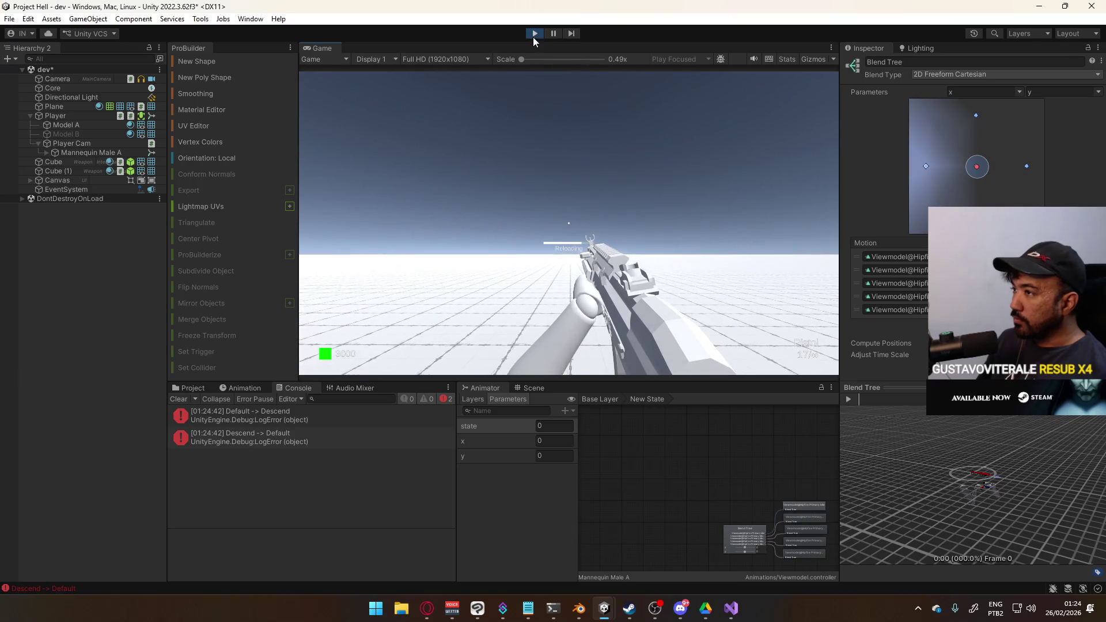
pyautogui.click(535, 34)
pyautogui.hotkey('alt', 'Tab')
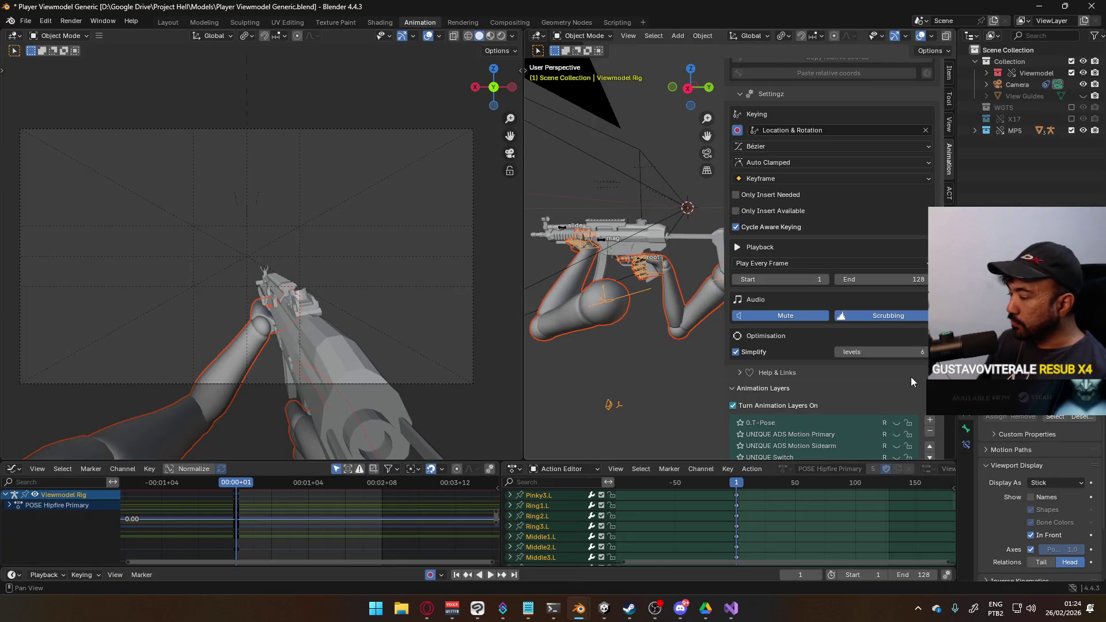
# Step: Make the MP5 Rig active, then show and load the CORE Move Cycle Primary layer
pyautogui.scroll(-6, 912, 377)
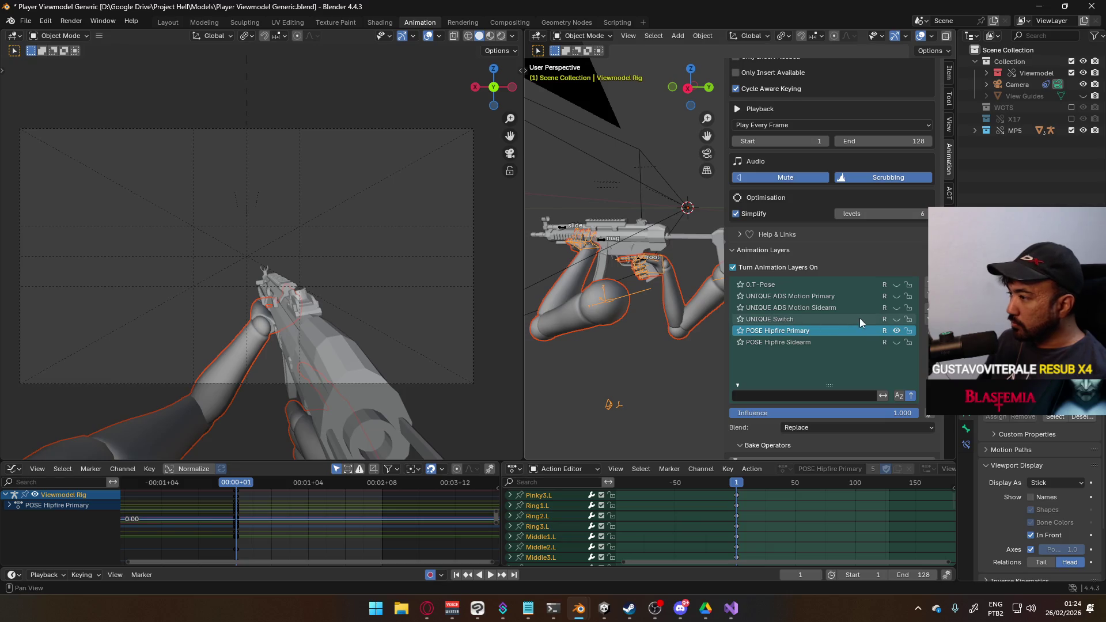
pyautogui.scroll(1, 835, 327)
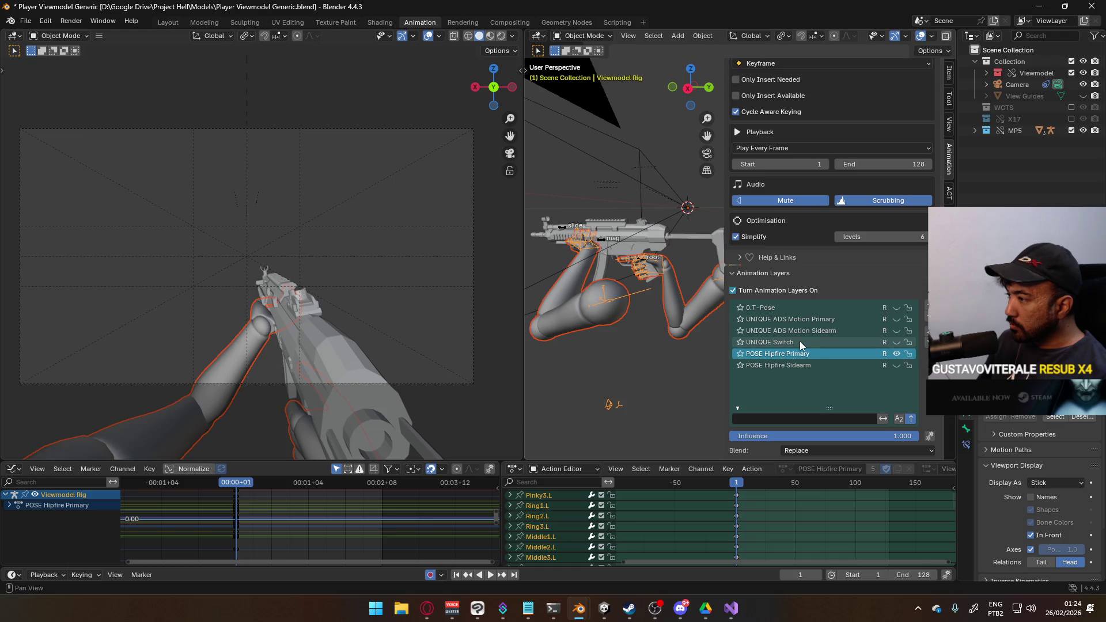
pyautogui.scroll(1, 800, 341)
pyautogui.click(599, 243)
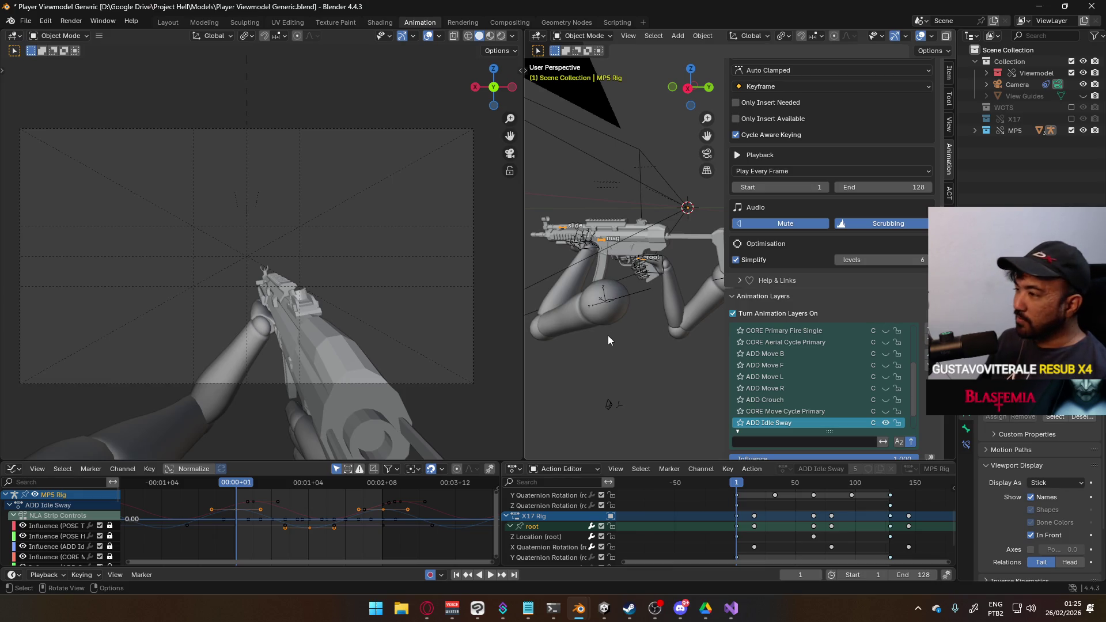
pyautogui.scroll(-2, 882, 398)
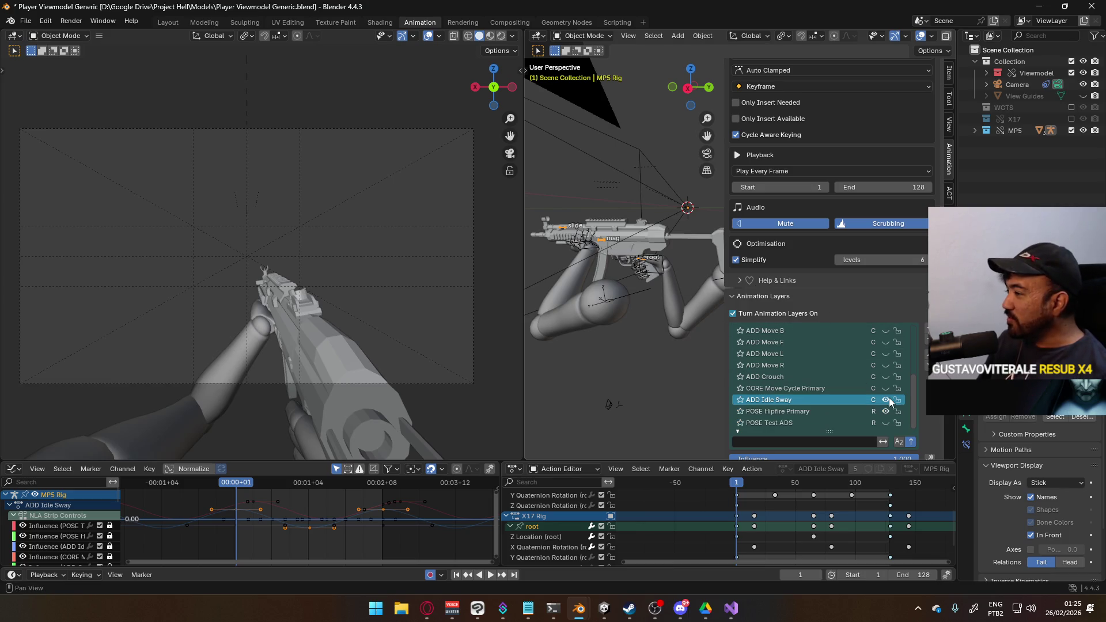
pyautogui.click(887, 389)
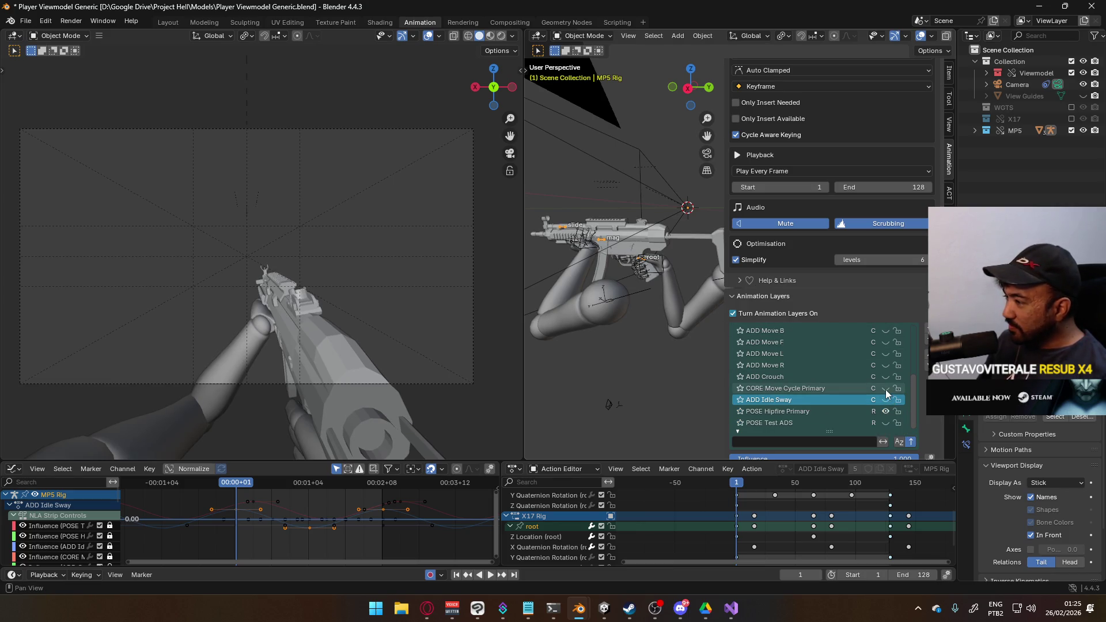
pyautogui.click(835, 387)
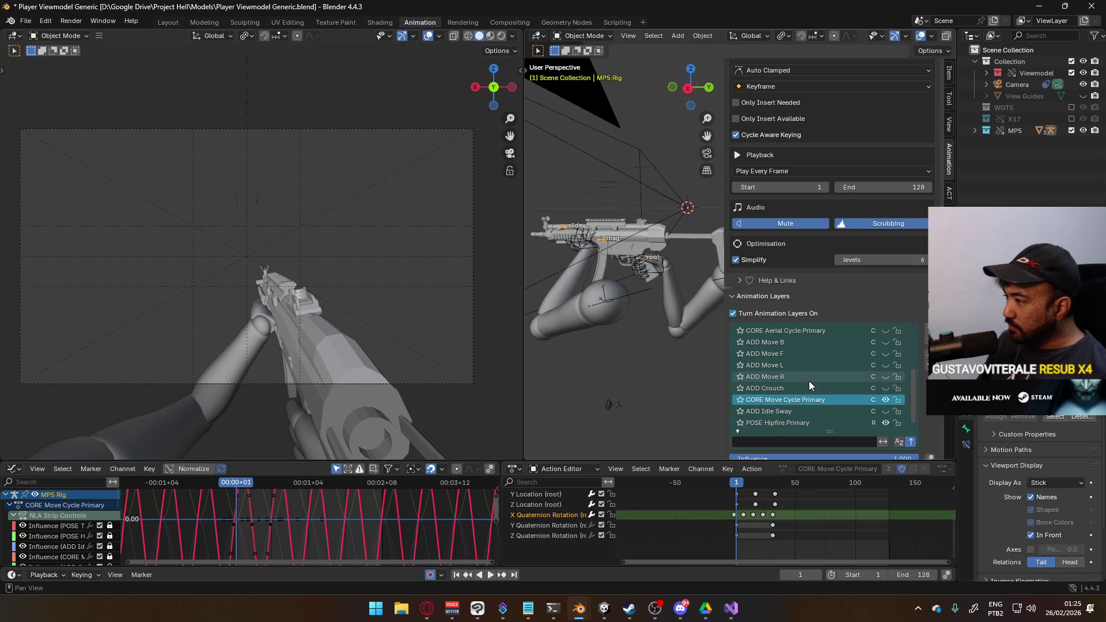
# Step: Enable the ADD Move F layer, reselect CORE Move Cycle Primary, and play the animation
pyautogui.scroll(2, 809, 382)
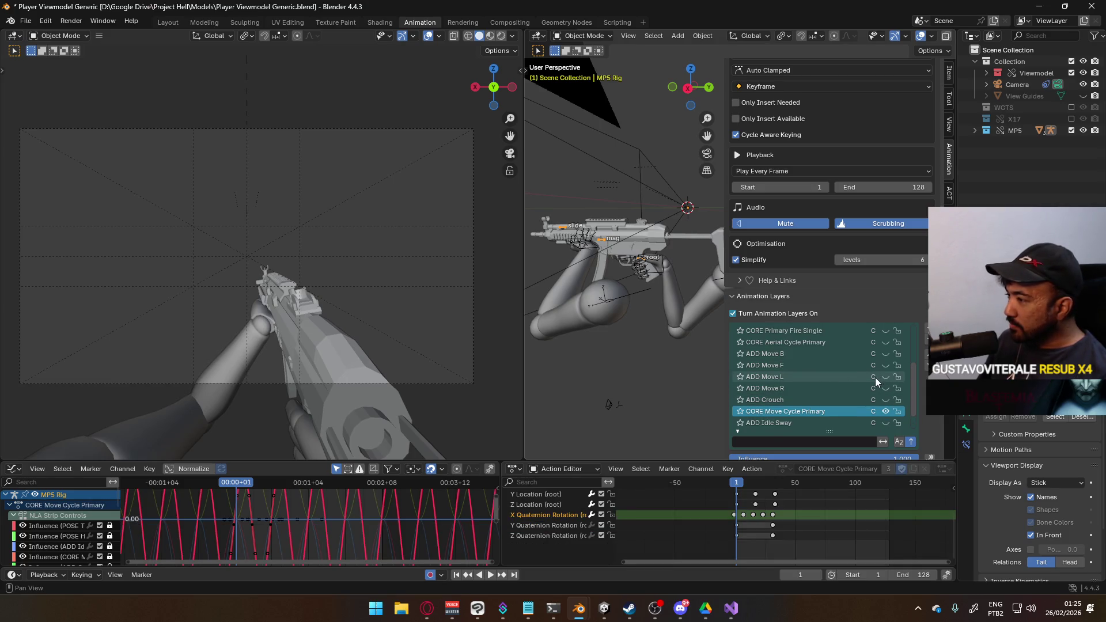
pyautogui.click(885, 366)
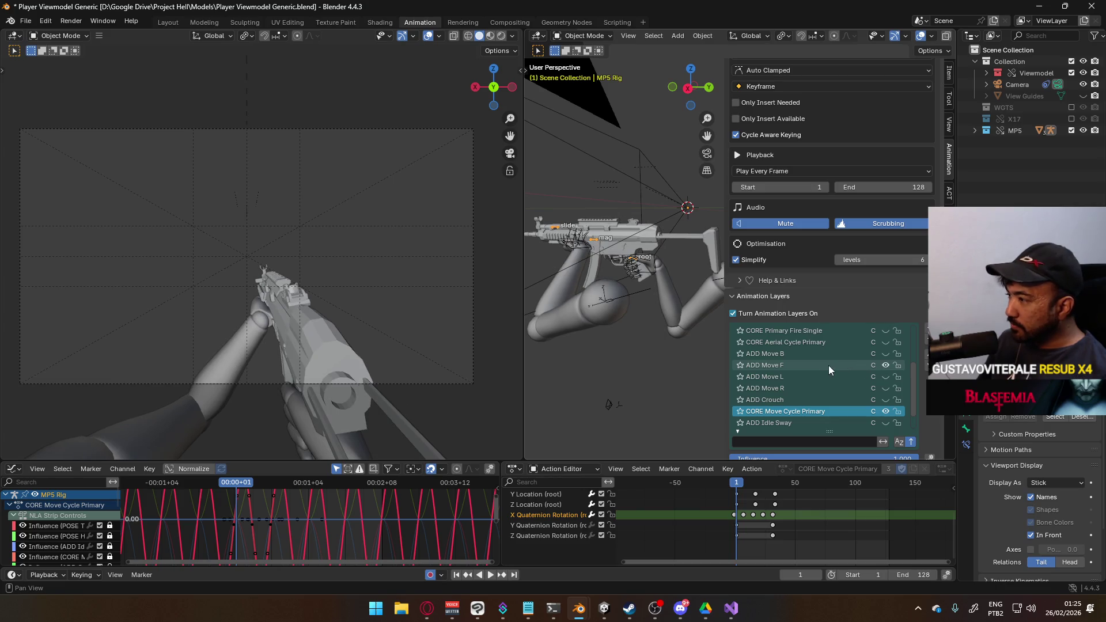
pyautogui.click(828, 365)
pyautogui.scroll(-3, 775, 504)
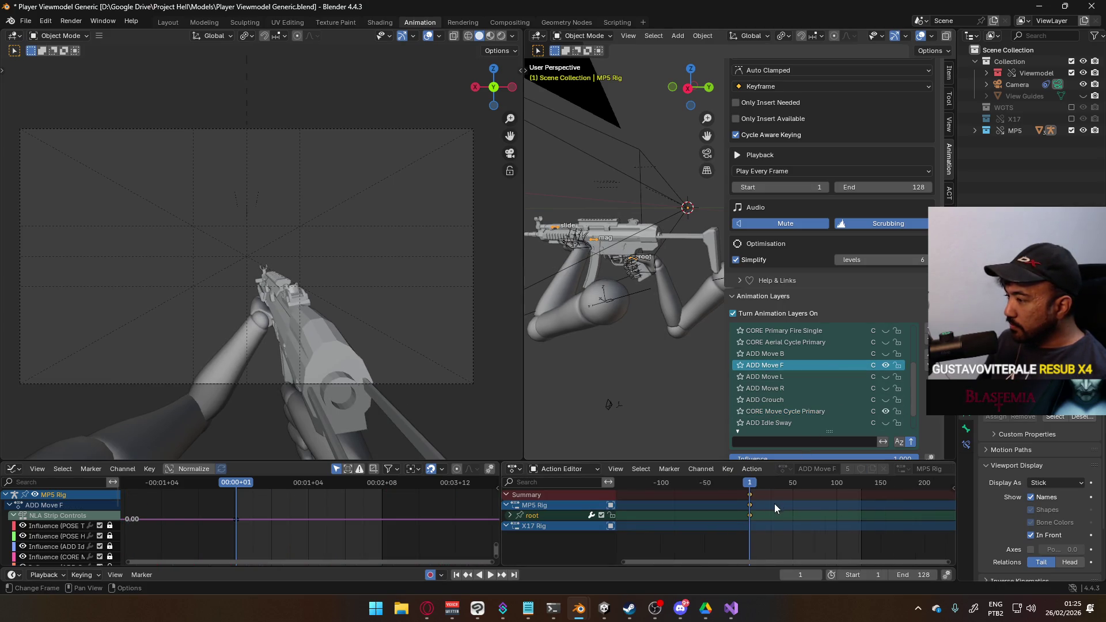
pyautogui.click(800, 411)
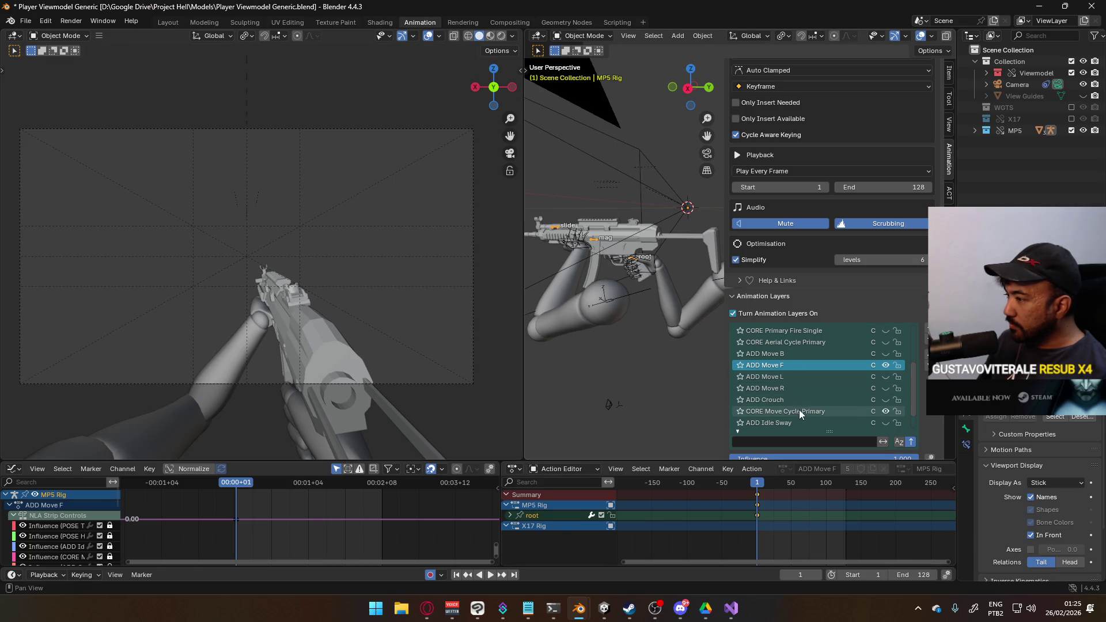
pyautogui.press('space')
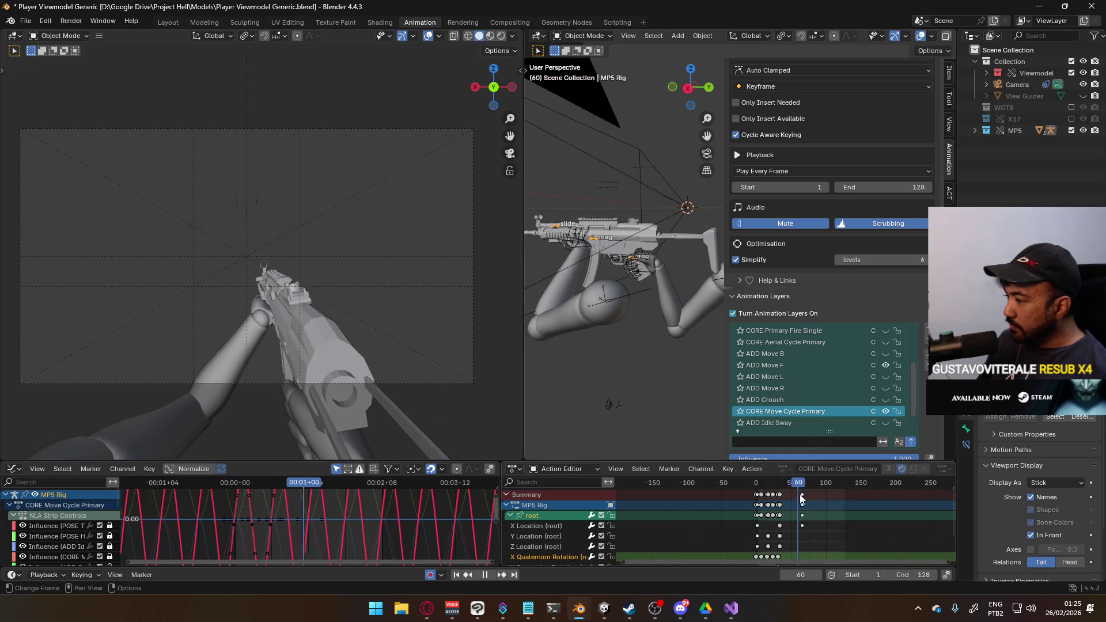
# Step: Stop playback and set the scene's end frame to 64
pyautogui.press('space')
pyautogui.click(918, 575)
pyautogui.write('64')
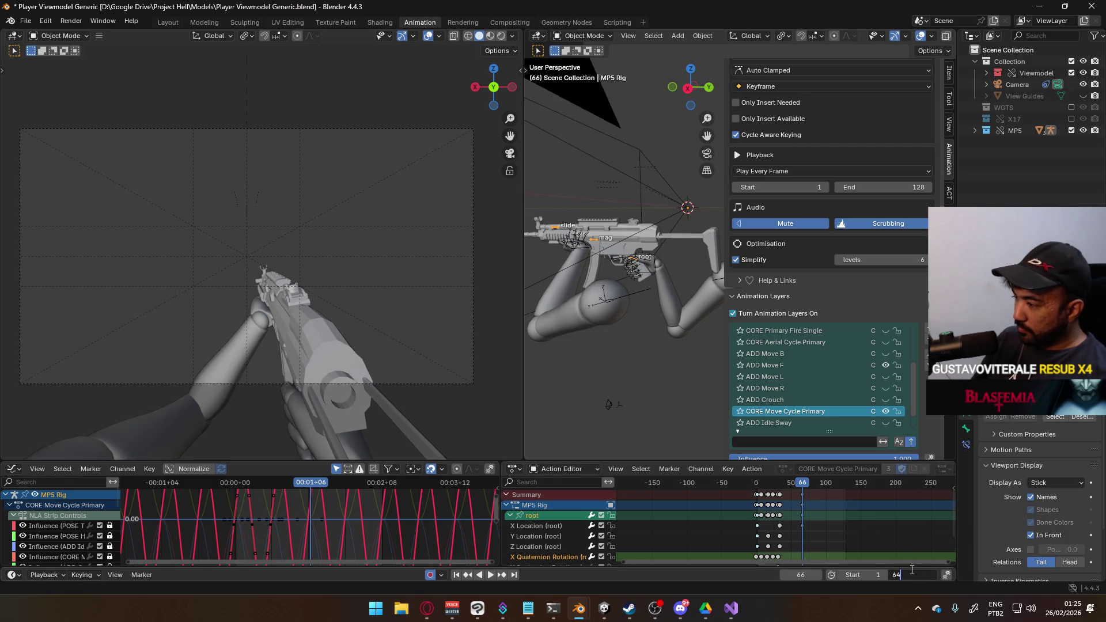
pyautogui.press('Return')
# Step: Play the shortened cycle from the start and stop it on frame 1
pyautogui.scroll(2, 785, 530)
pyautogui.moveTo(617, 540); pyautogui.dragTo(650, 520, button='middle')
pyautogui.click(763, 488)
pyautogui.press('space')
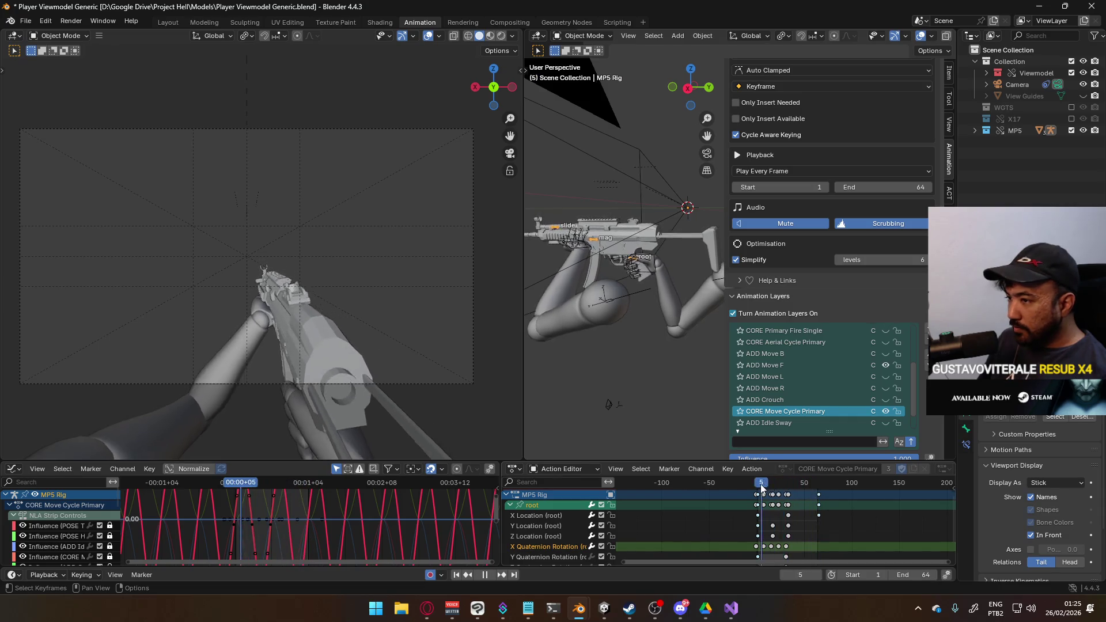
pyautogui.click(757, 489)
pyautogui.press('space')
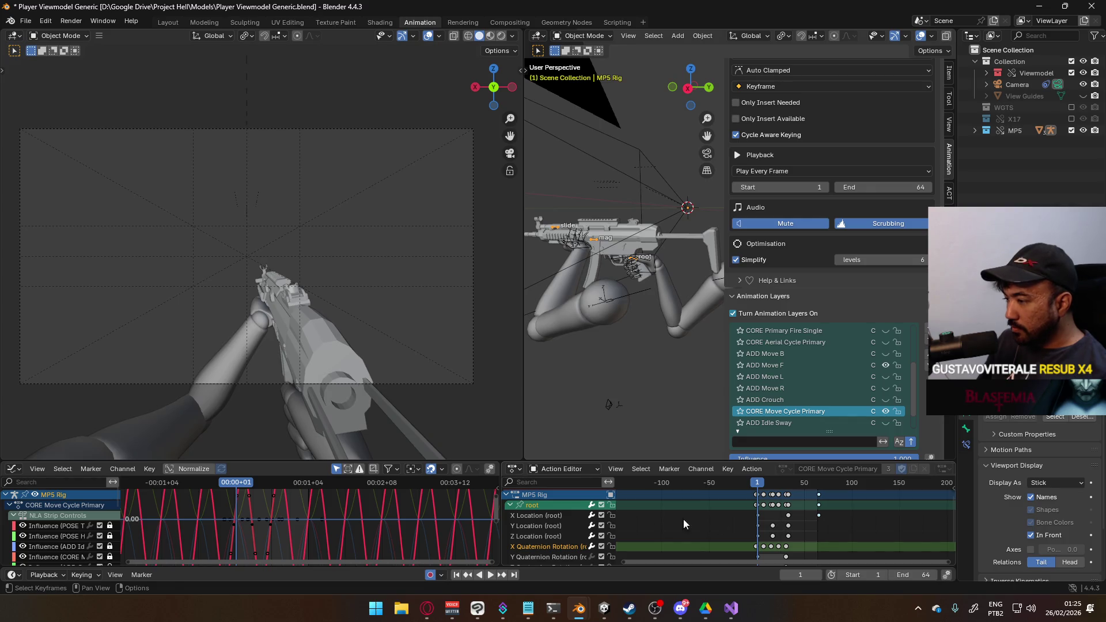
# Step: Inspect the root's X Location, Y/Z quaternion rotation and Z Location curves in the graph
pyautogui.click(549, 516)
pyautogui.moveTo(455, 535)
pyautogui.keyDown('ctrl'); pyautogui.mouseDown(button='middle')
pyautogui.moveTo(400, 550)
pyautogui.moveTo(407, 534)
pyautogui.mouseUp(button='middle'); pyautogui.keyUp('ctrl')
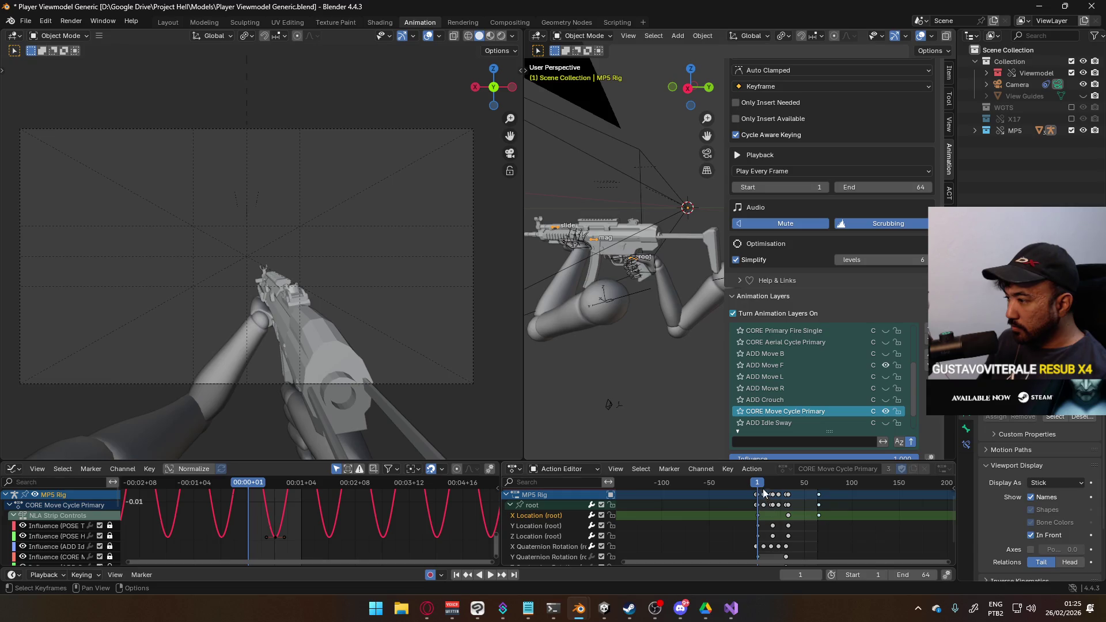
pyautogui.moveTo(758, 486); pyautogui.dragTo(760, 494)
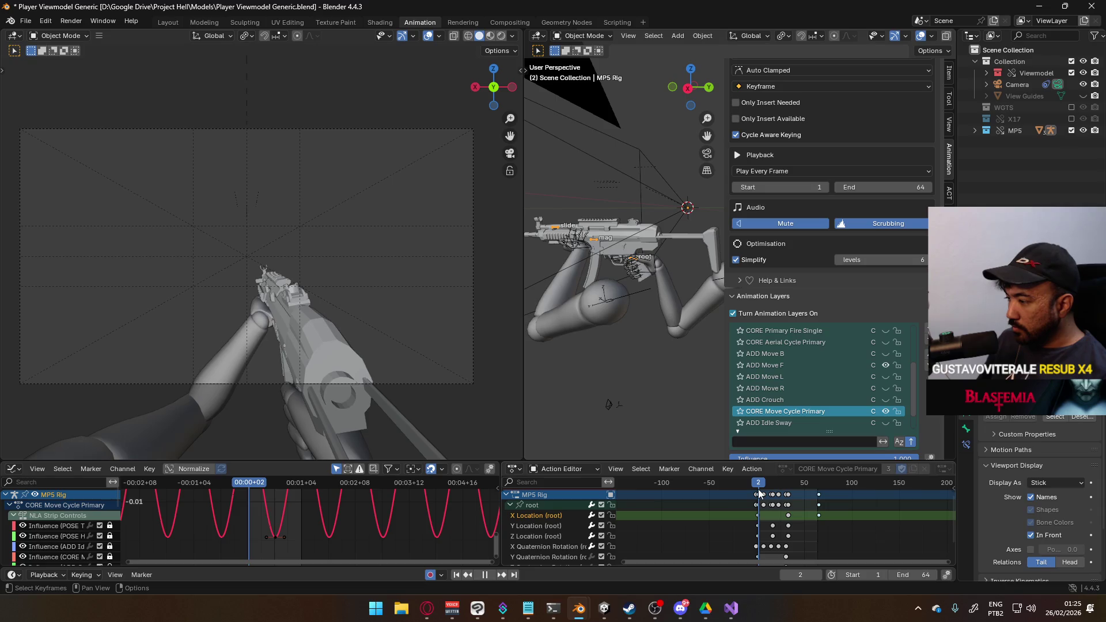
pyautogui.moveTo(773, 503); pyautogui.dragTo(757, 483, button='middle')
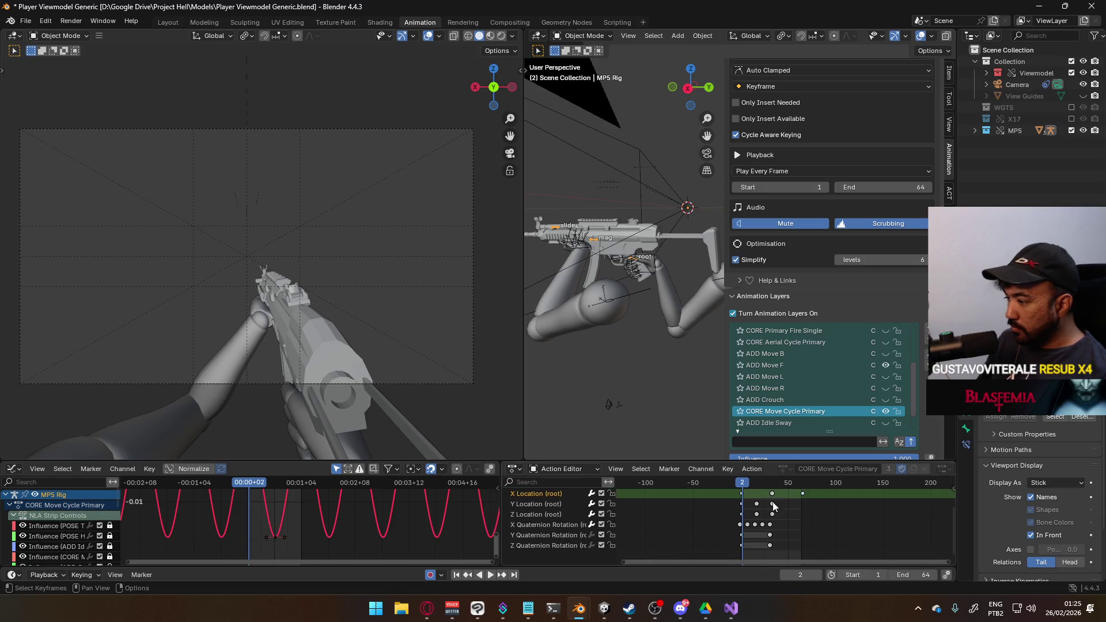
pyautogui.click(568, 536)
pyautogui.click(556, 547)
pyautogui.scroll(1, 559, 546)
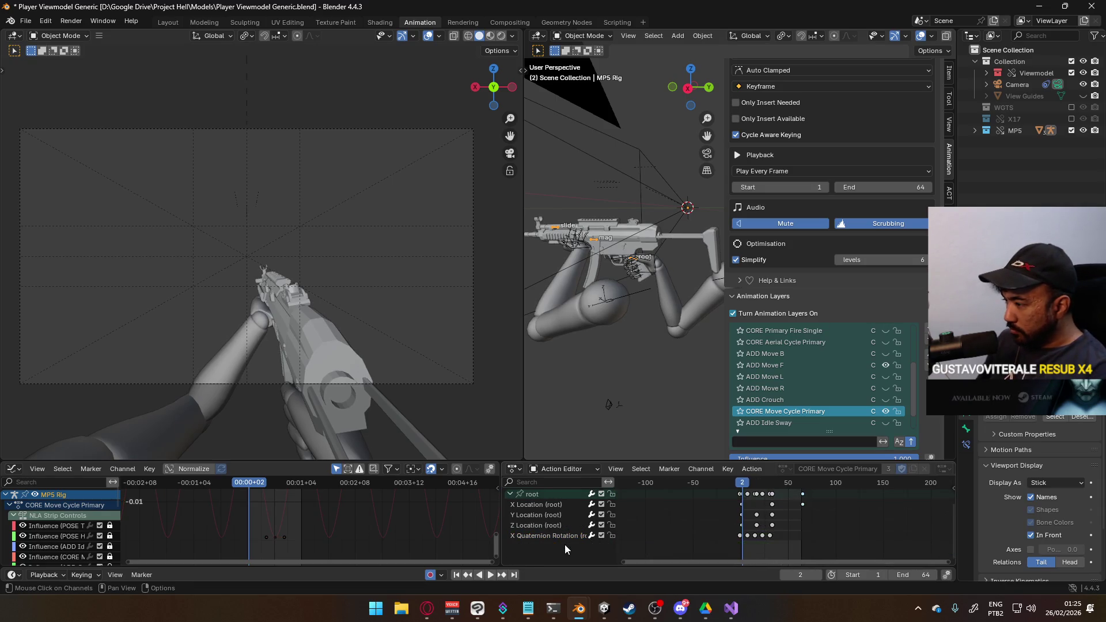
pyautogui.click(552, 527)
pyautogui.scroll(3, 713, 533)
pyautogui.scroll(1, 709, 534)
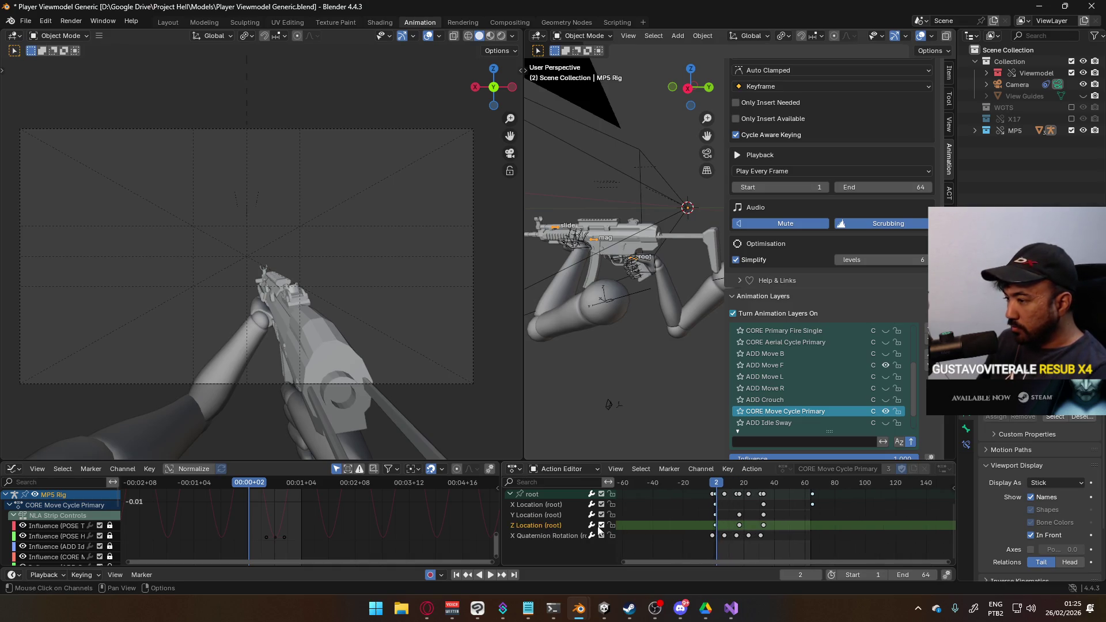
pyautogui.press('Home')
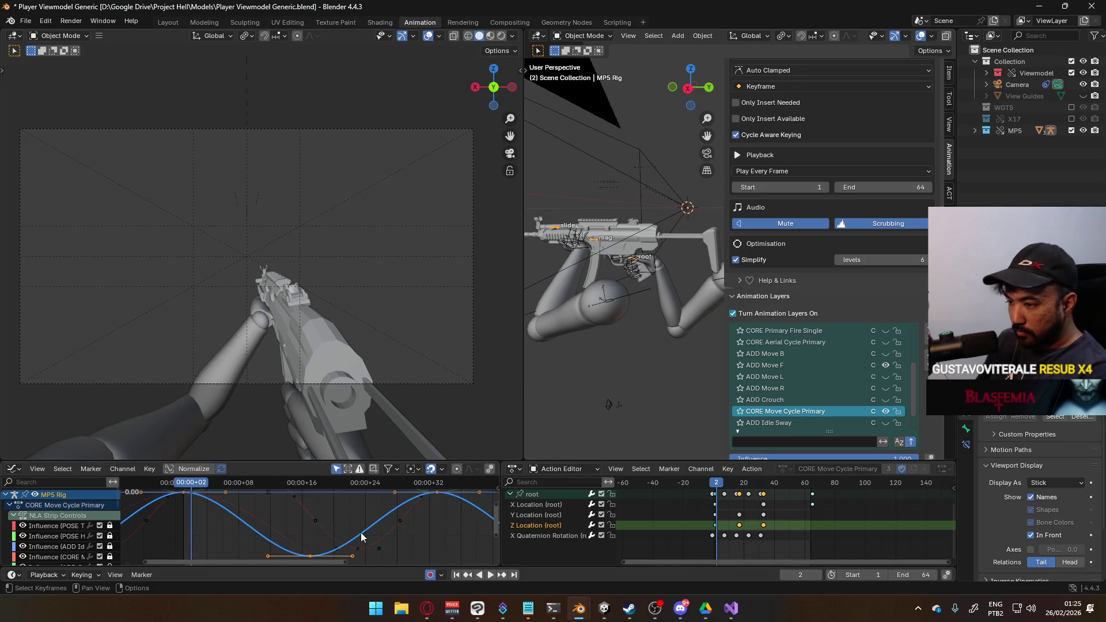
pyautogui.scroll(-1, 363, 532)
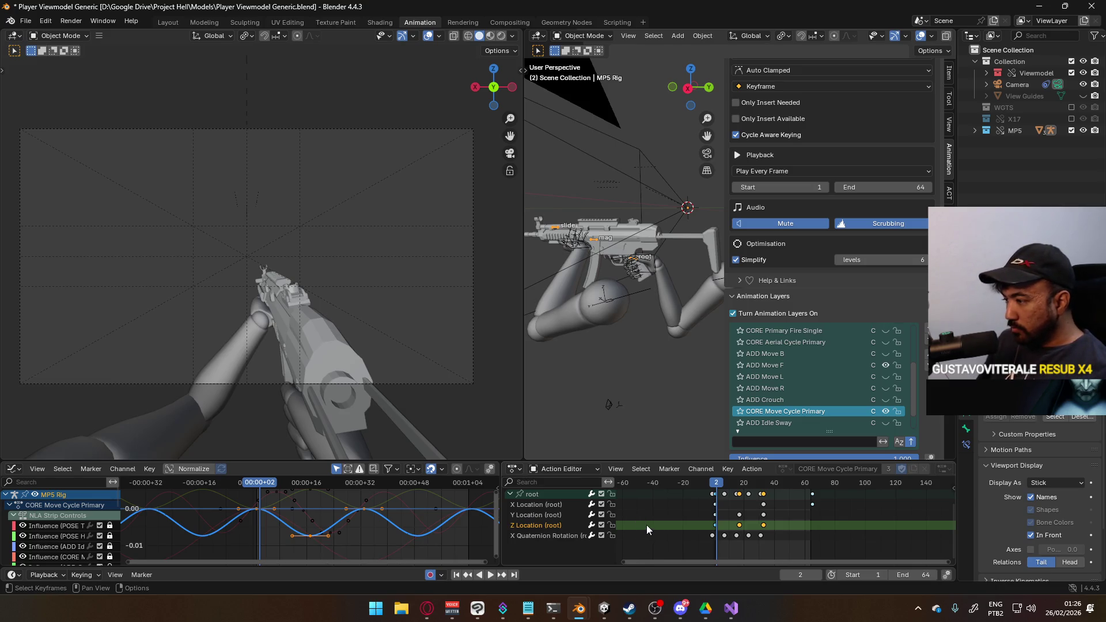
# Step: Undo two stray changes and save the viewmodel file
pyautogui.hotkey('ctrl', 'z')
pyautogui.hotkey('ctrl', 'z')
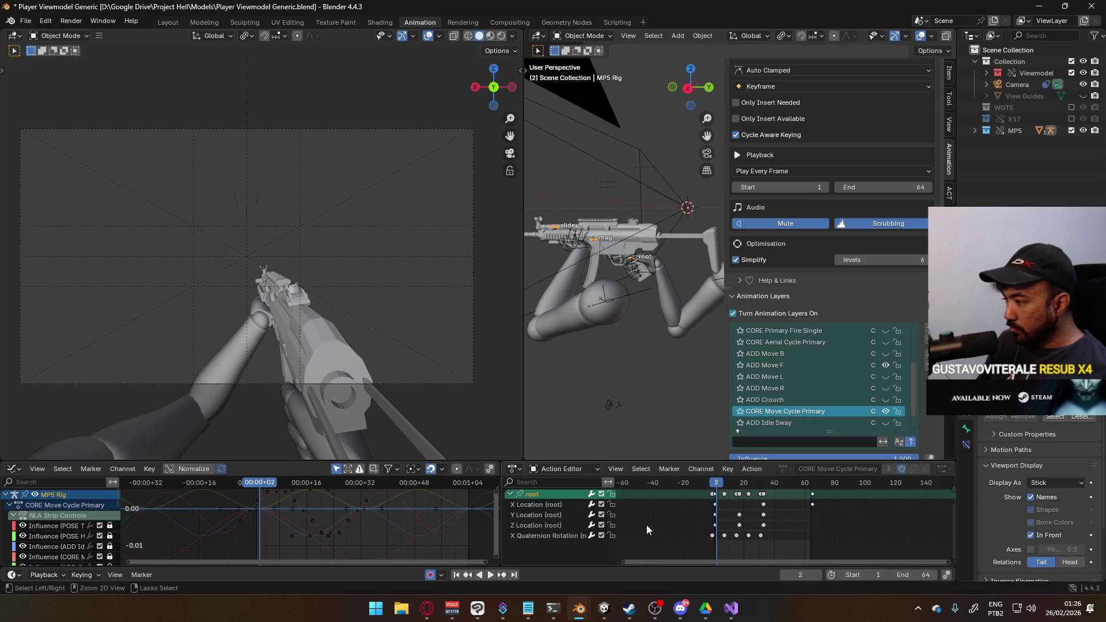
pyautogui.hotkey('ctrl', 'z')
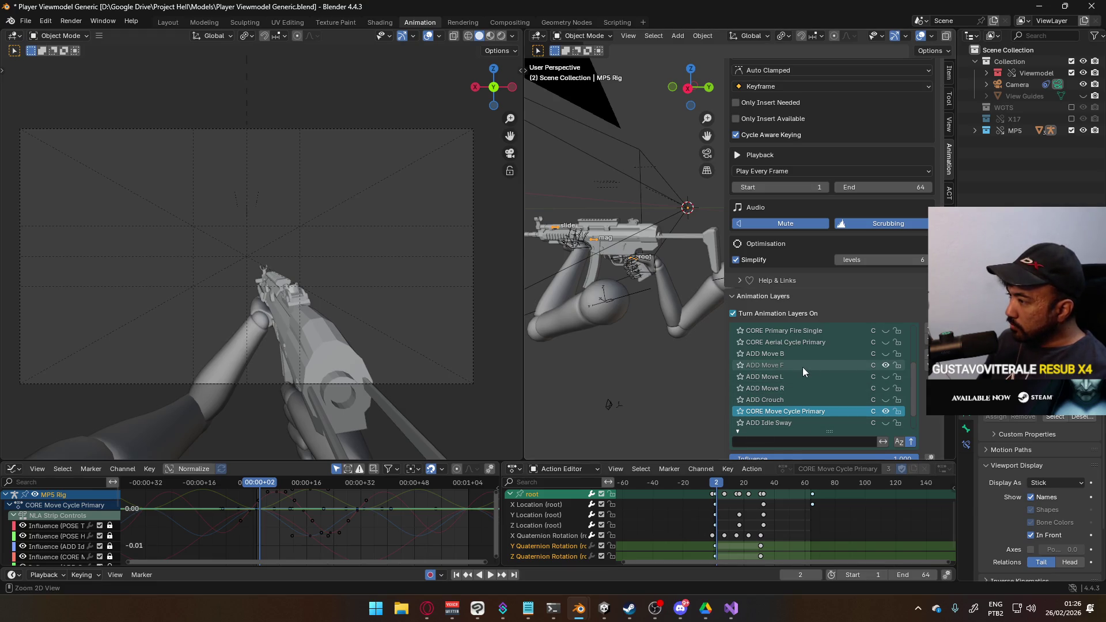
pyautogui.hotkey('ctrl', 's')
pyautogui.click(804, 366)
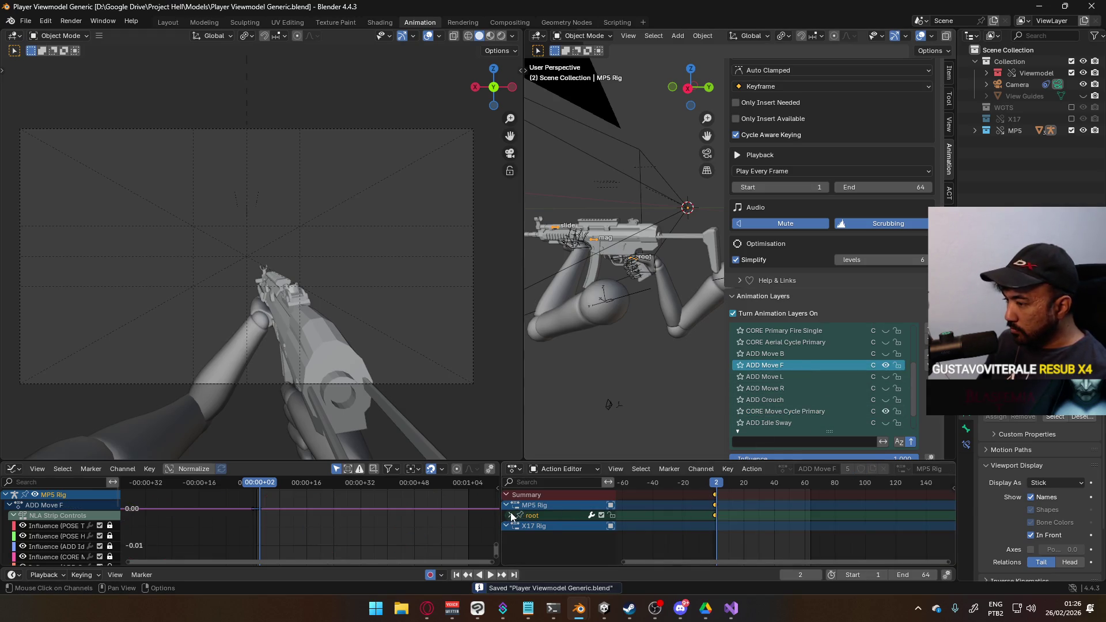
# Step: Expand the root channels, return the playhead to the start, and make ADD Move F visible
pyautogui.click(510, 515)
pyautogui.click(715, 487)
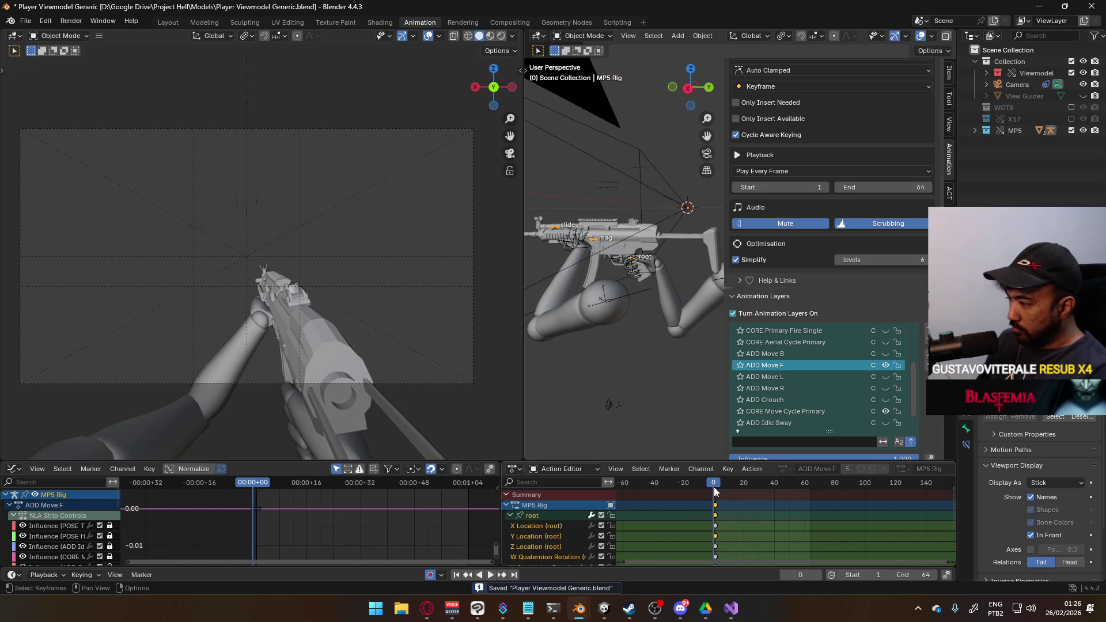
pyautogui.moveTo(714, 491); pyautogui.dragTo(714, 491)
pyautogui.hotkey('ctrl', 'z')
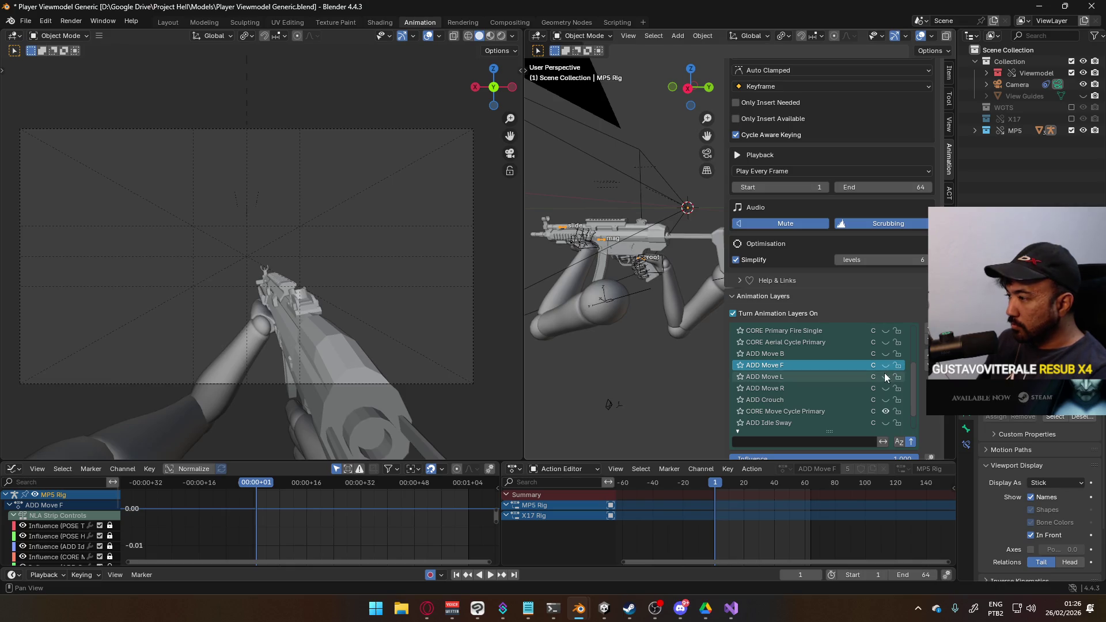
pyautogui.scroll(-2, 877, 381)
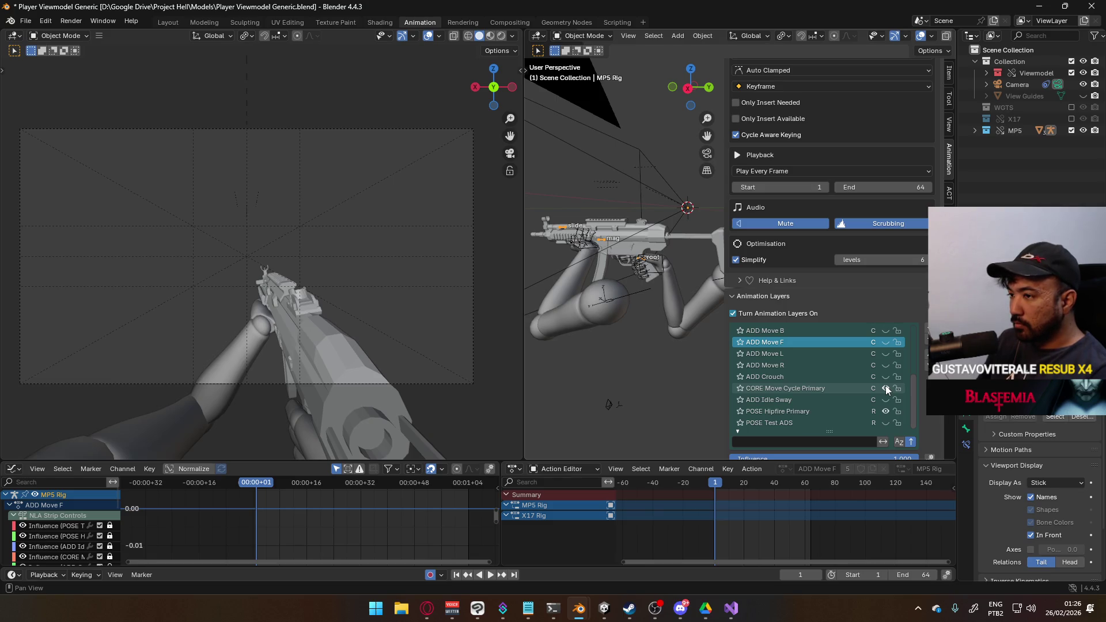
pyautogui.click(885, 342)
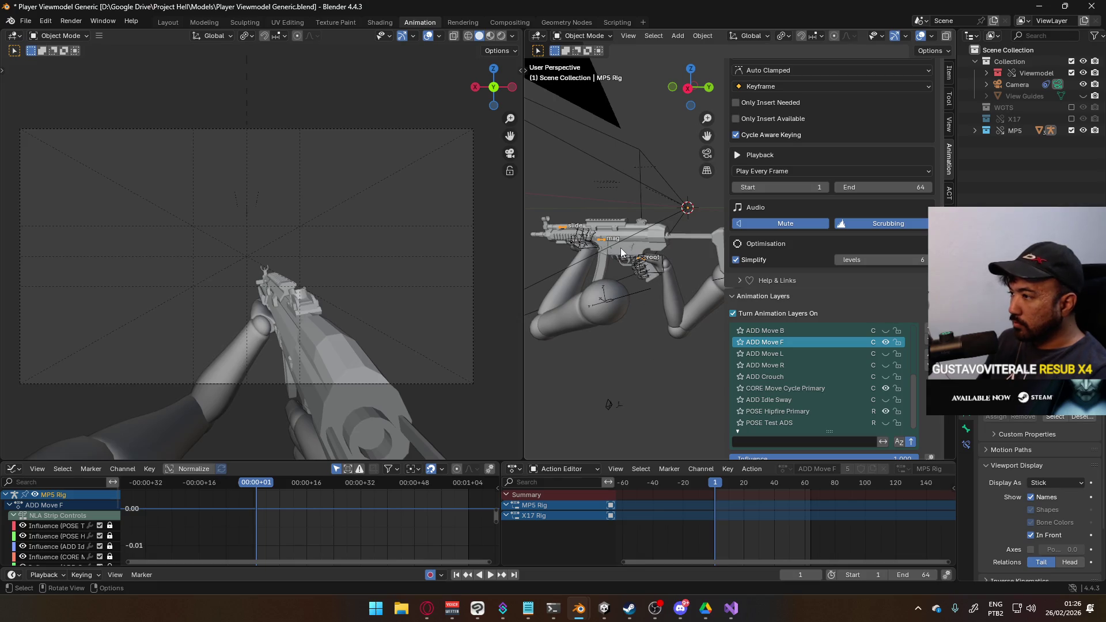
# Step: In Pose Mode, insert a keyframe on the root bone at frame 1
pyautogui.click(582, 35)
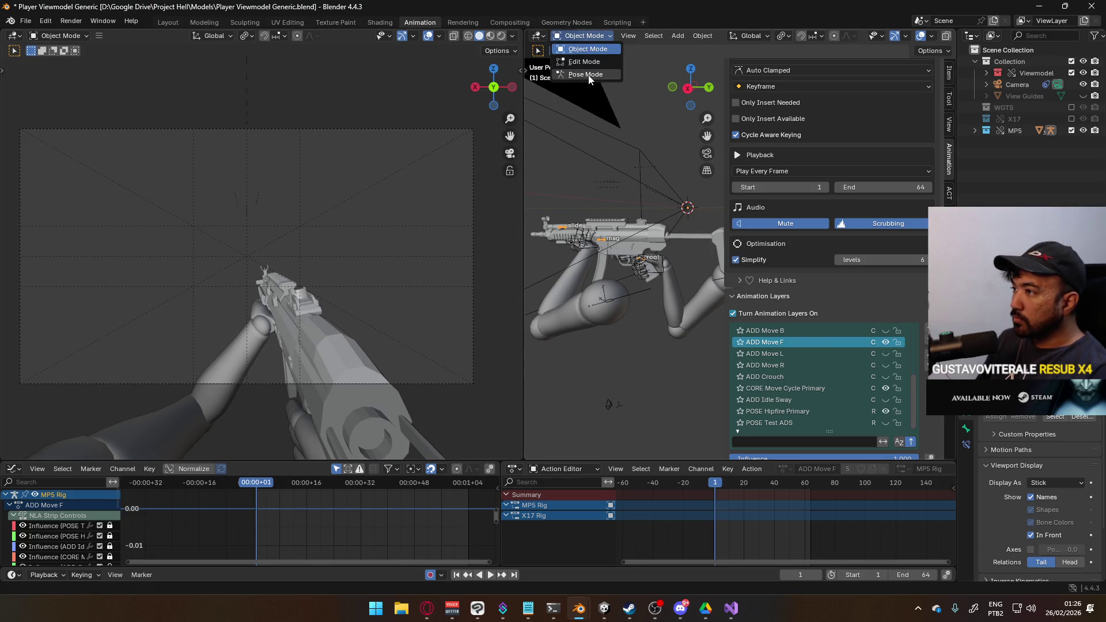
pyautogui.click(582, 74)
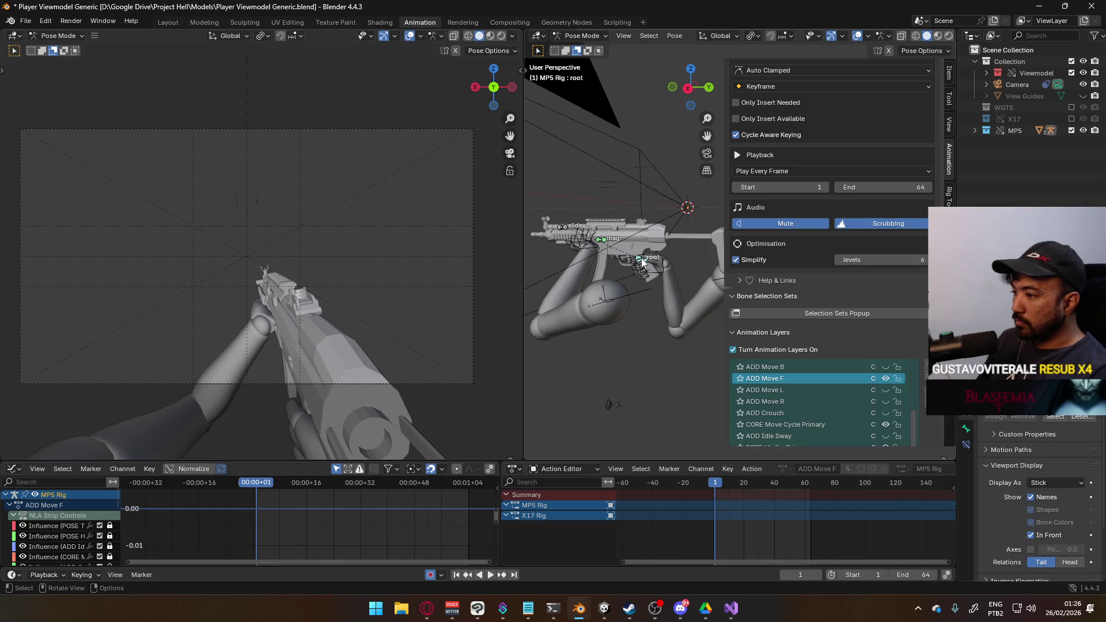
pyautogui.rightClick(646, 257)
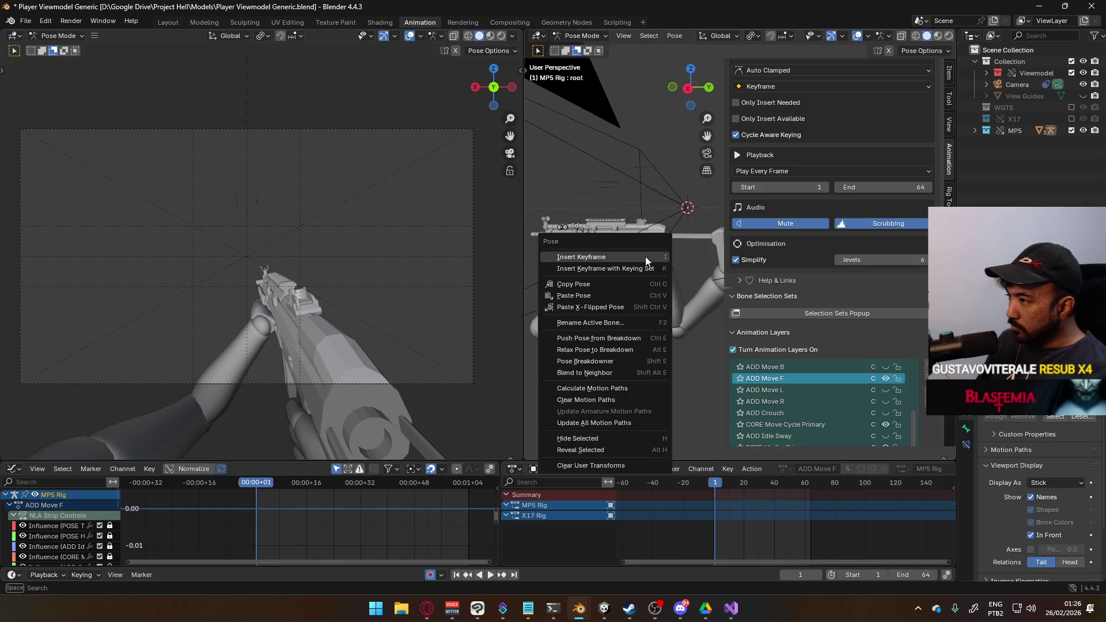
pyautogui.click(646, 257)
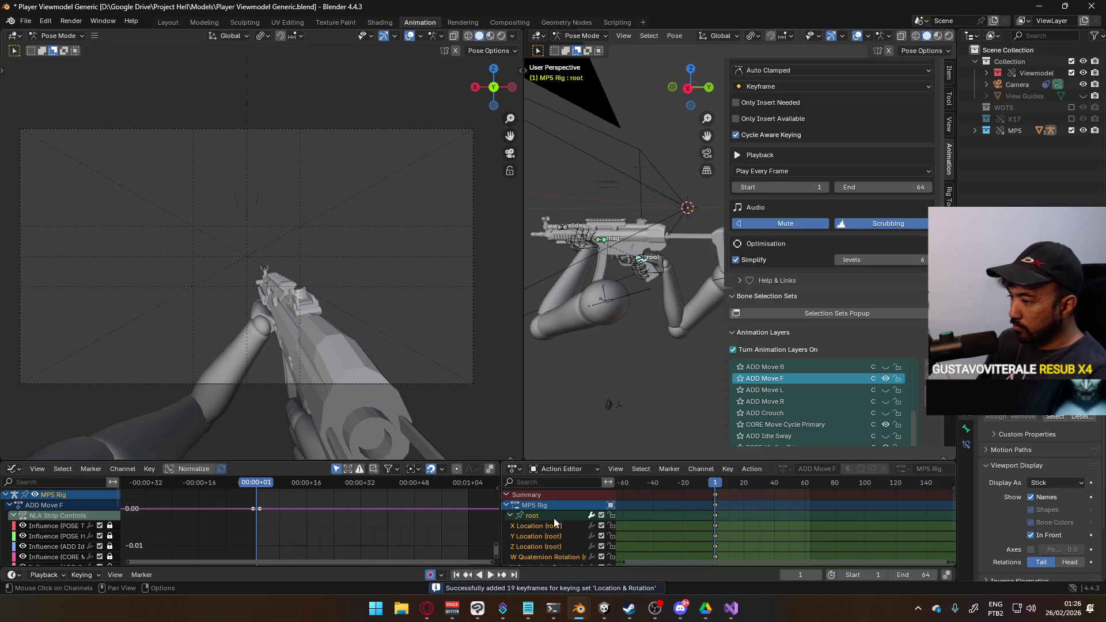
# Step: Delete the root's X/Z Location and quaternion rotation keys, keeping Y Location selected
pyautogui.scroll(-3, 544, 503)
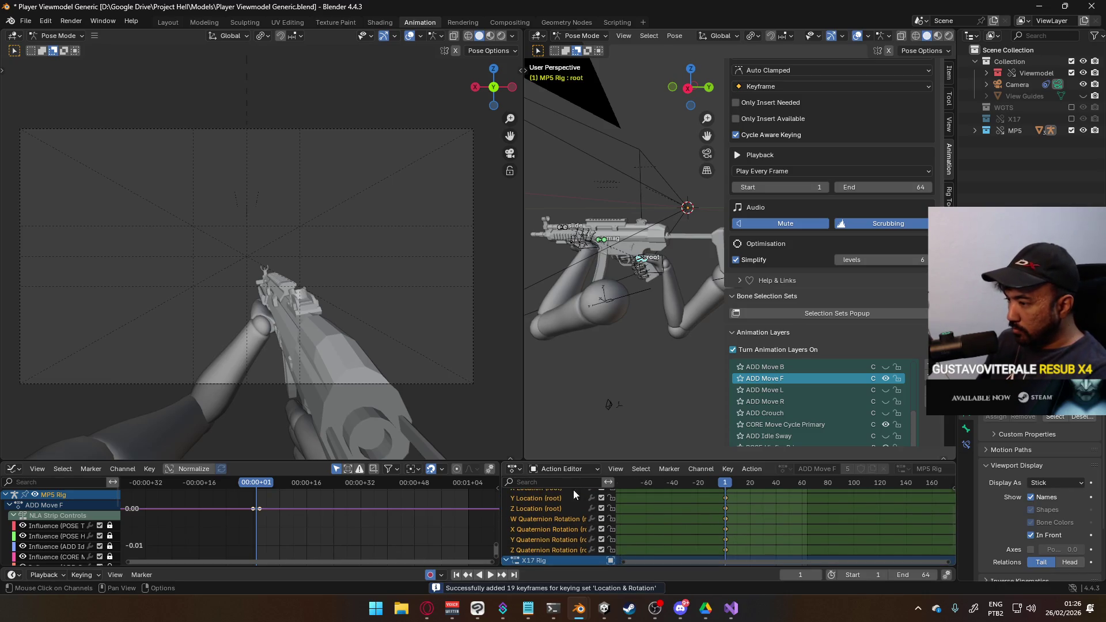
pyautogui.scroll(2, 544, 503)
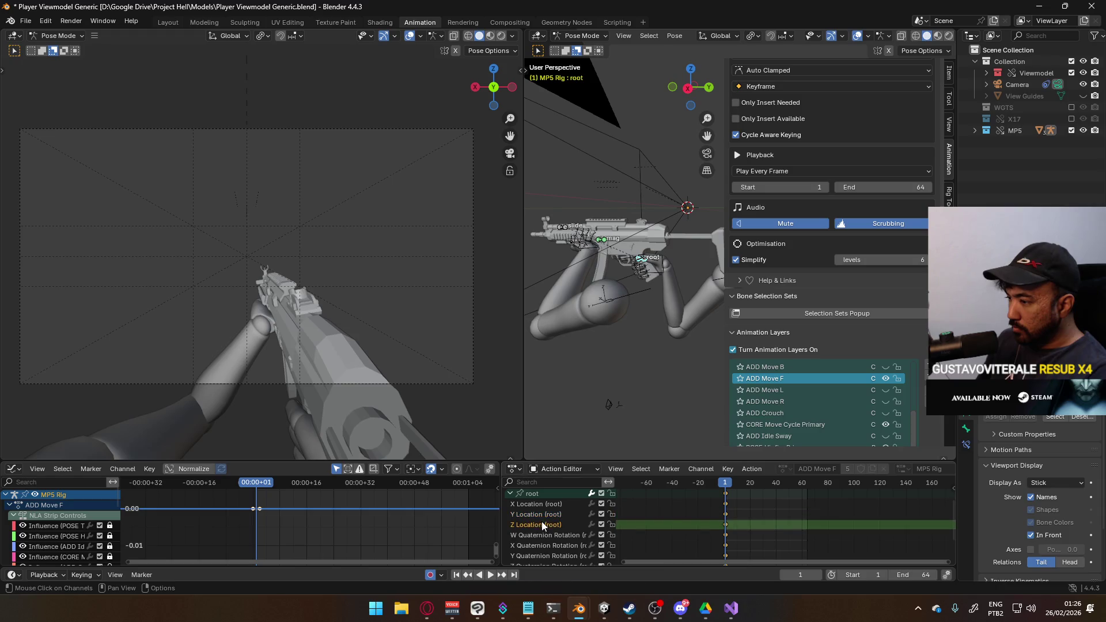
pyautogui.click(538, 524)
pyautogui.click(538, 506)
pyautogui.click(564, 527)
pyautogui.click(729, 528)
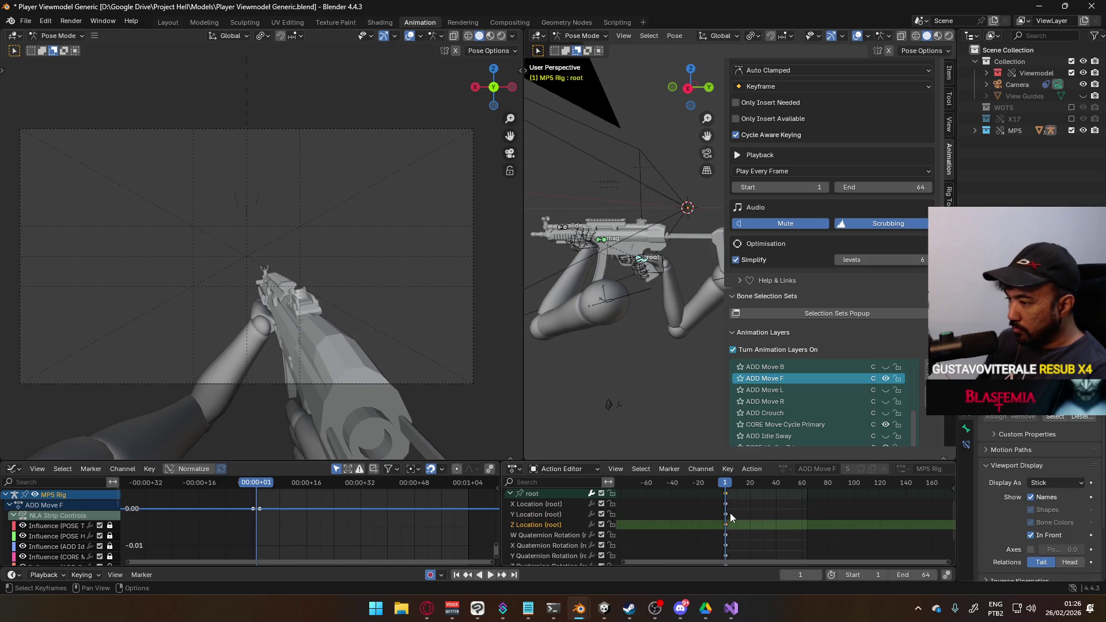
pyautogui.press('Delete')
pyautogui.moveTo(732, 515); pyautogui.dragTo(715, 555)
pyautogui.press('Delete')
pyautogui.click(567, 524)
# Step: In Top view with snapping on, move the root bone -0.01 m along Y
pyautogui.moveTo(564, 442)
pyautogui.mouseDown(button='middle')
pyautogui.moveTo(618, 248)
pyautogui.moveTo(691, 266)
pyautogui.mouseUp(button='middle')
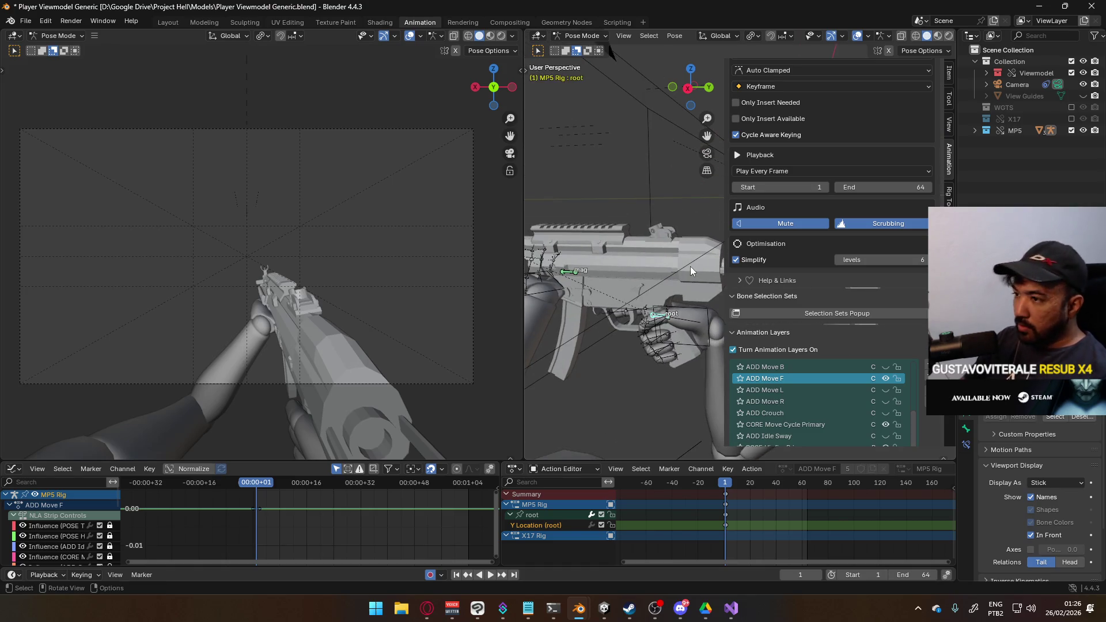
pyautogui.press('KP_7')
pyautogui.keyDown('shift'); pyautogui.moveTo(648, 327); pyautogui.dragTo(840, 248, button='middle'); pyautogui.keyUp('shift')
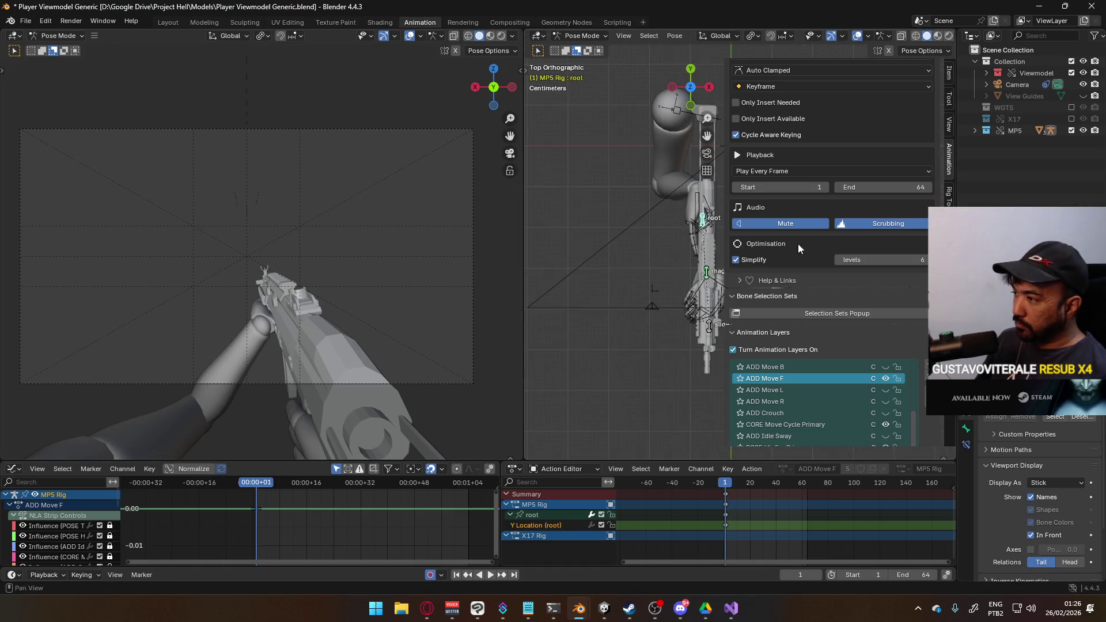
pyautogui.scroll(3, 687, 238)
pyautogui.press('g')
pyautogui.press('Escape')
pyautogui.click(771, 36)
pyautogui.press('g')
pyautogui.press('Escape')
pyautogui.press('g')
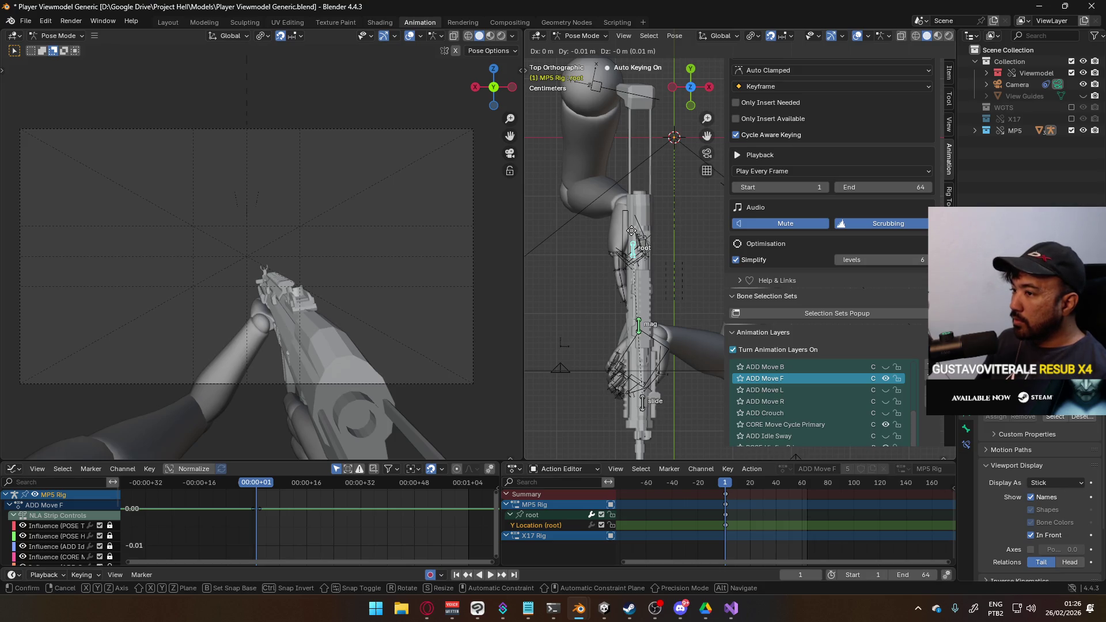
pyautogui.click(632, 236)
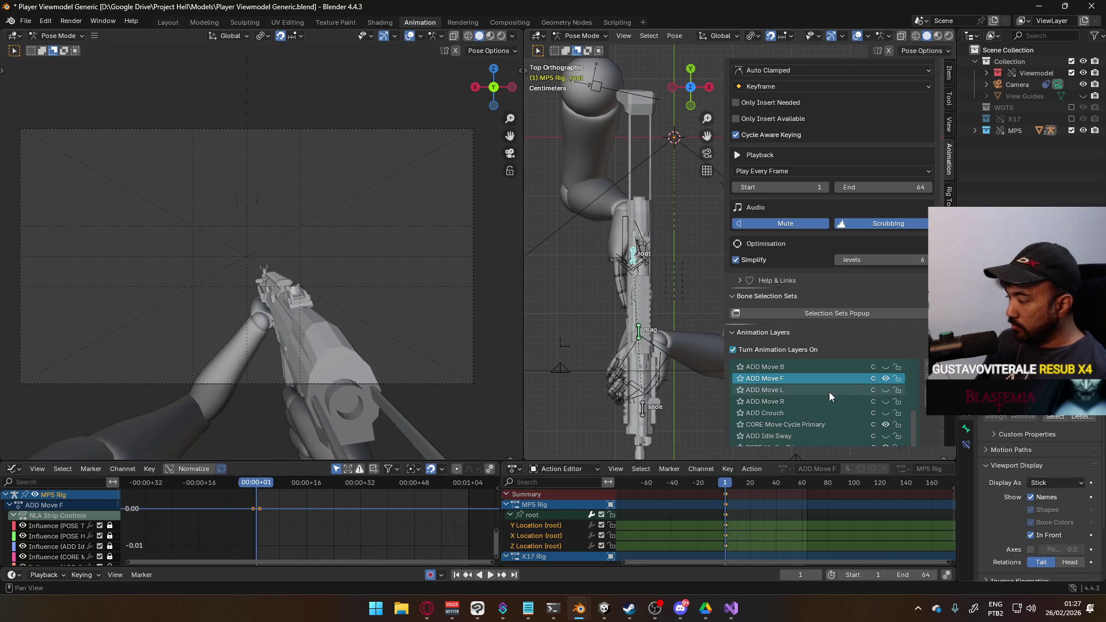
pyautogui.press('Escape')
pyautogui.click(545, 518)
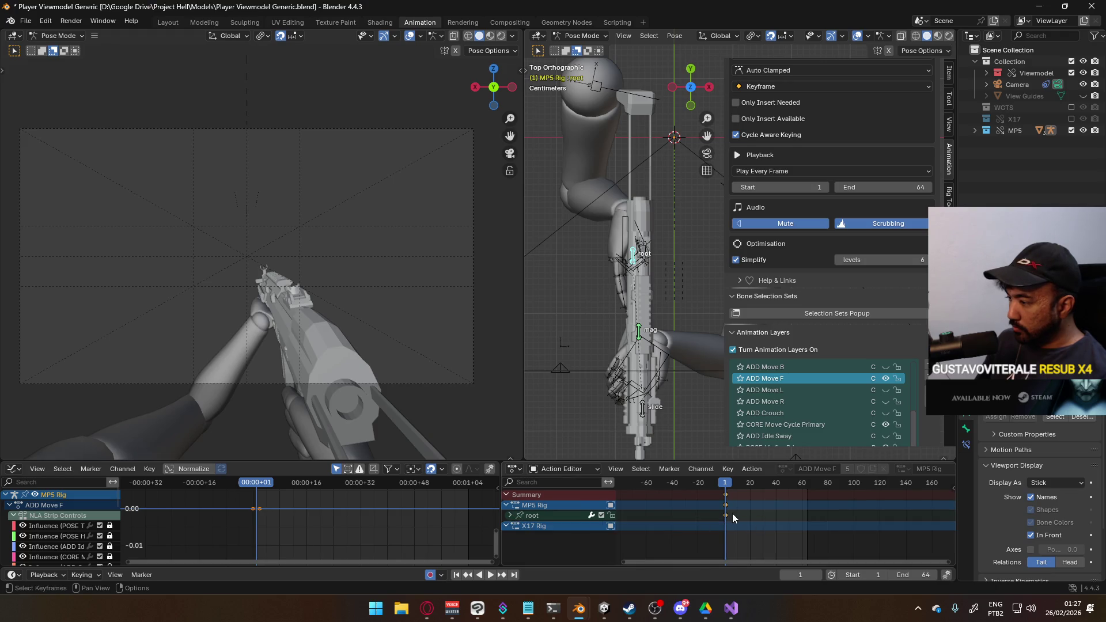
# Step: Copy the root pose from ADD Move F and paste its keys at frame 1 on ADD Move B
pyautogui.click(728, 513)
pyautogui.hotkey('ctrl', 'c')
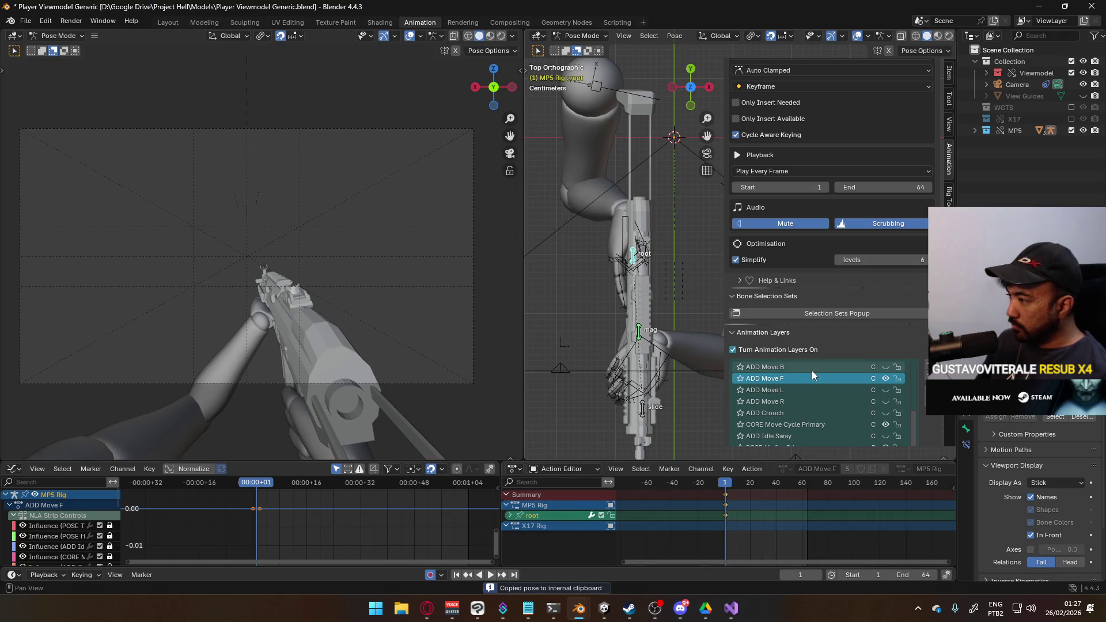
pyautogui.click(883, 370)
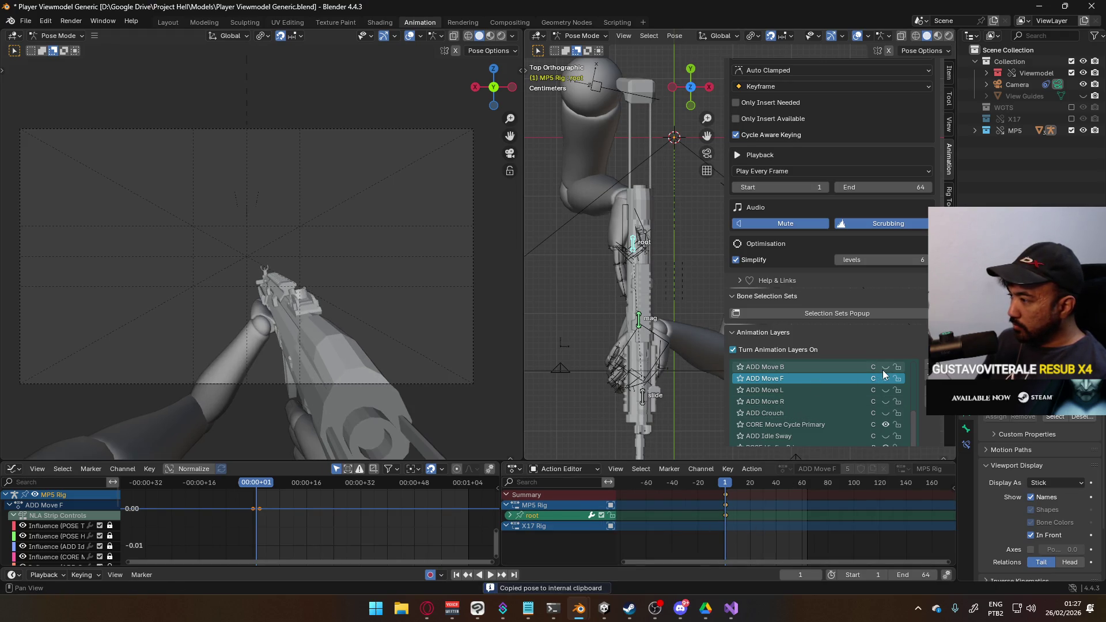
pyautogui.doubleClick(802, 368)
pyautogui.press('Return')
pyautogui.click(725, 516)
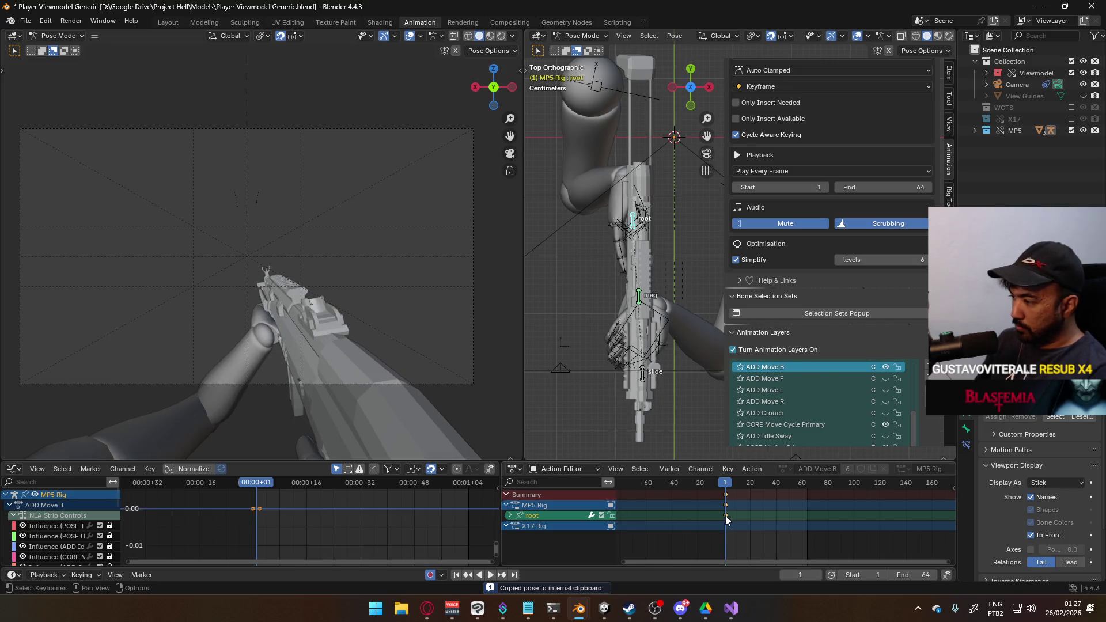
pyautogui.press('Delete')
pyautogui.hotkey('ctrl', 'v')
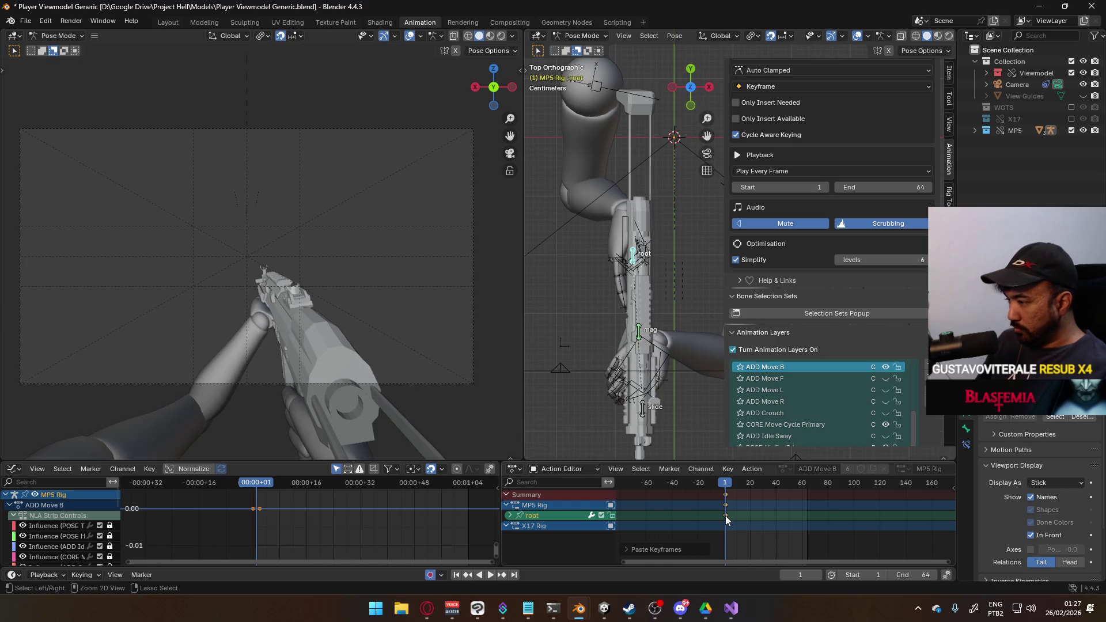
# Step: Delete the pasted X/Z Location and quaternion rotation channels, keeping root Y Location
pyautogui.click(510, 516)
pyautogui.scroll(-3, 521, 507)
pyautogui.keyDown('shift'); pyautogui.click(538, 516); pyautogui.keyUp('shift')
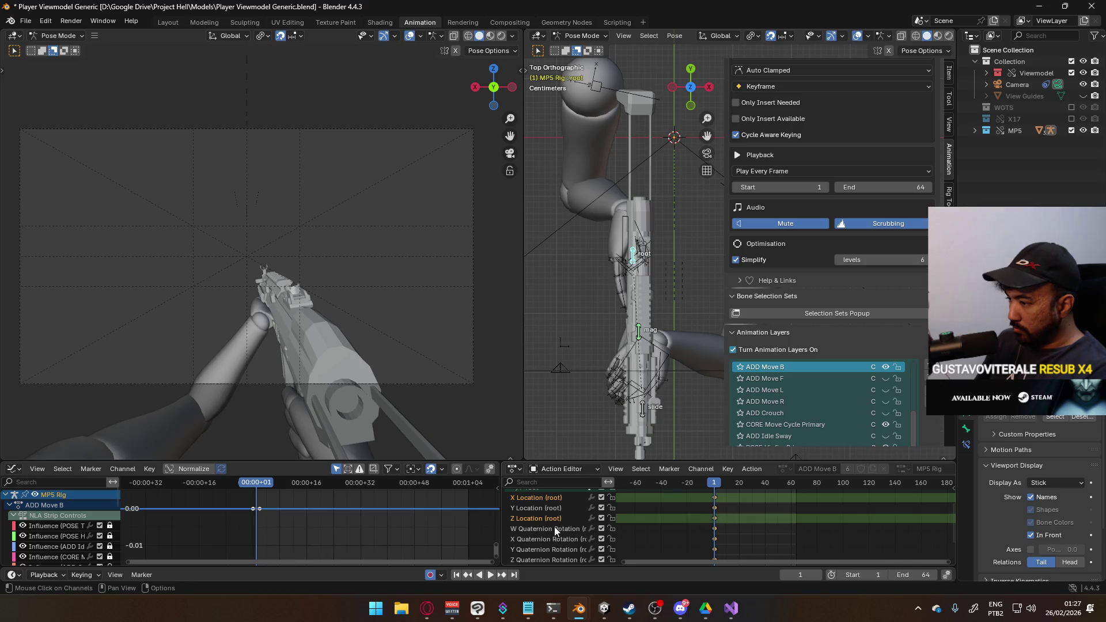
pyautogui.press('Delete')
pyautogui.click(549, 509)
pyautogui.keyDown('shift'); pyautogui.click(556, 538); pyautogui.keyUp('shift')
pyautogui.press('Delete')
pyautogui.click(548, 527)
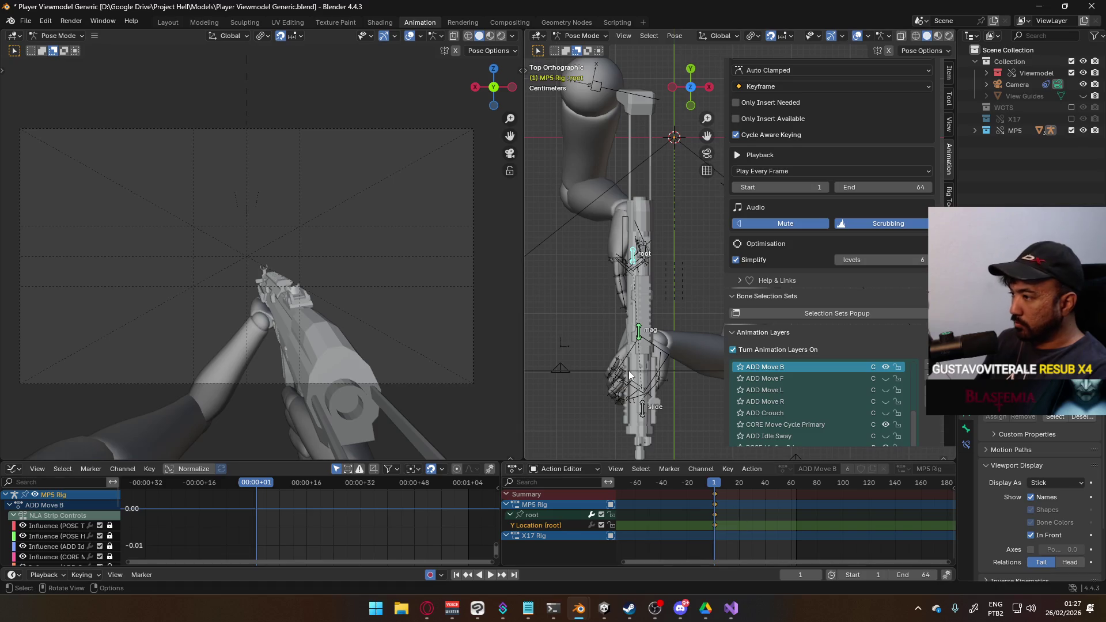
# Step: In Right Ortho view framed on the root, nudge the root bone to a new position
pyautogui.press('KP_3')
pyautogui.press('KP_Decimal')
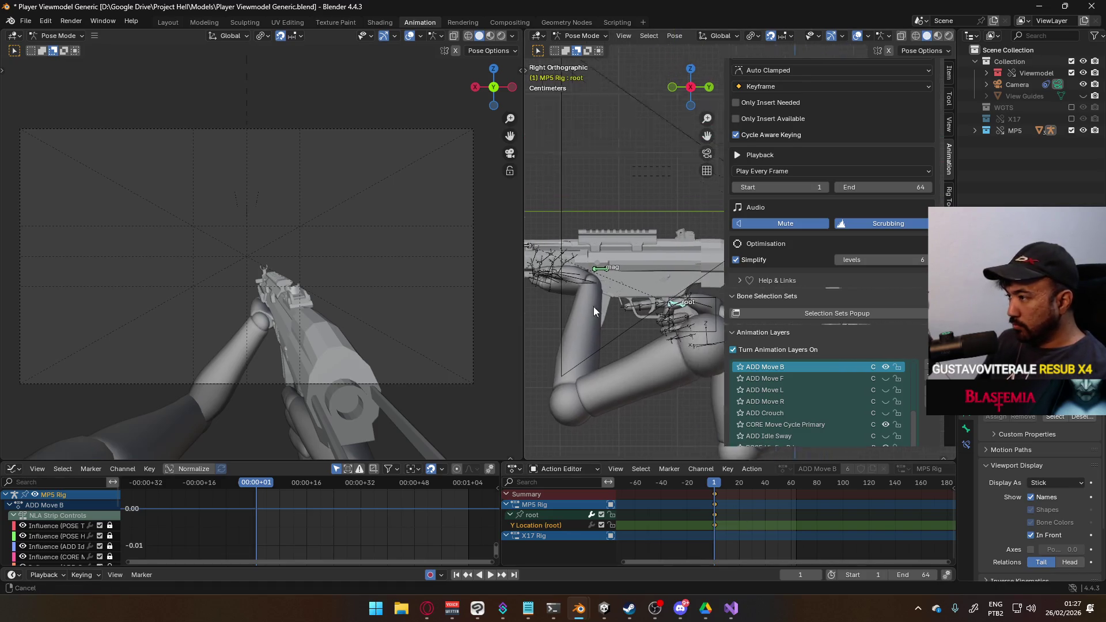
pyautogui.press('g')
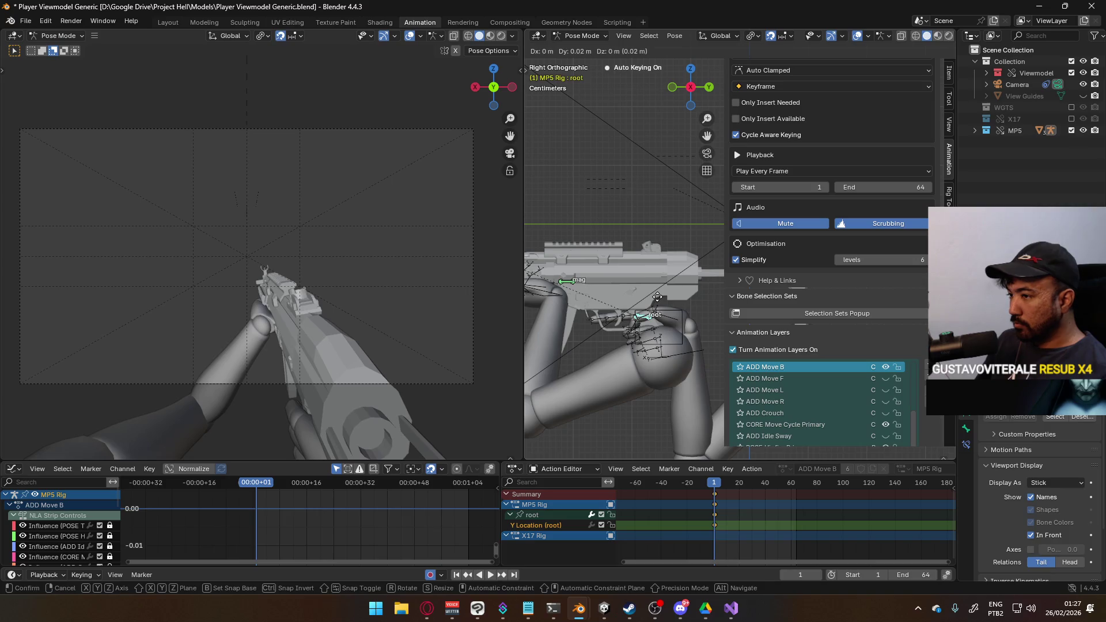
pyautogui.click(659, 298)
pyautogui.click(886, 368)
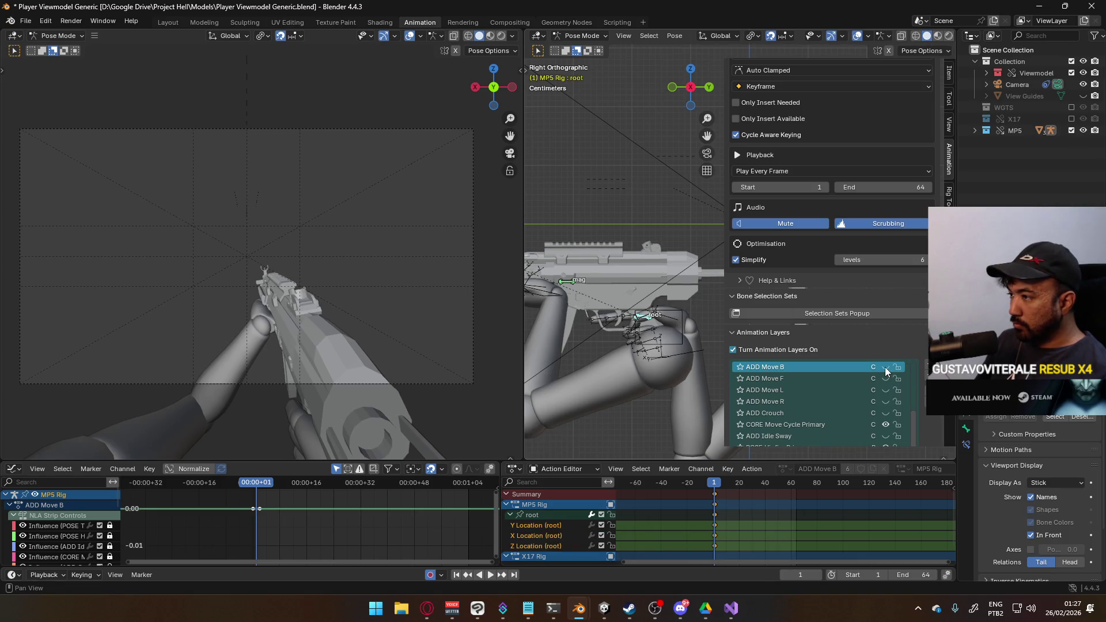
pyautogui.press('g')
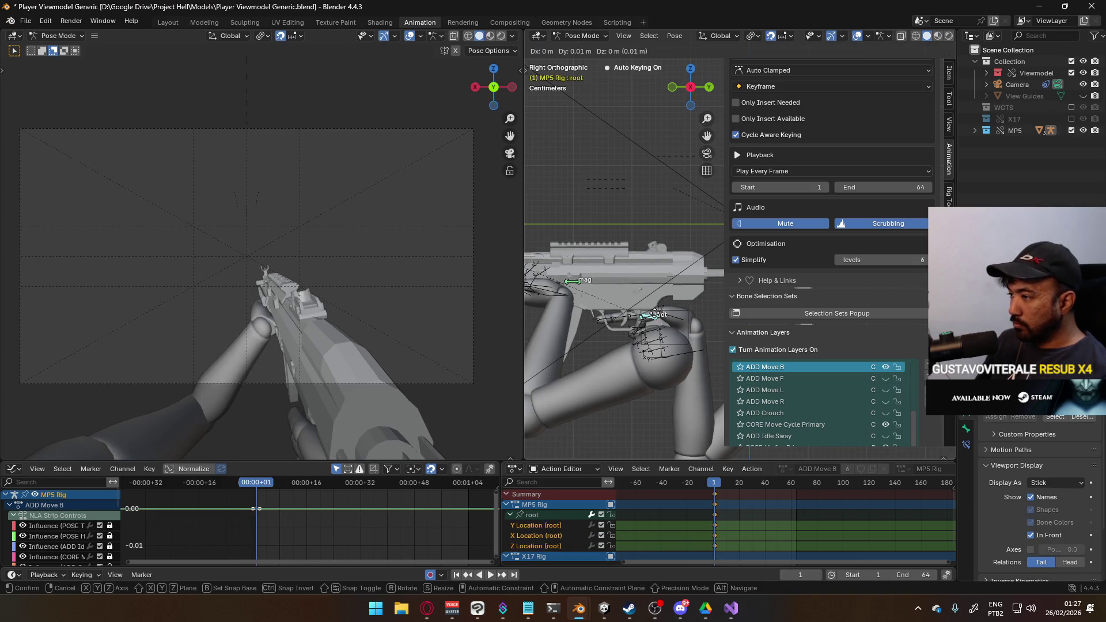
pyautogui.click(661, 313)
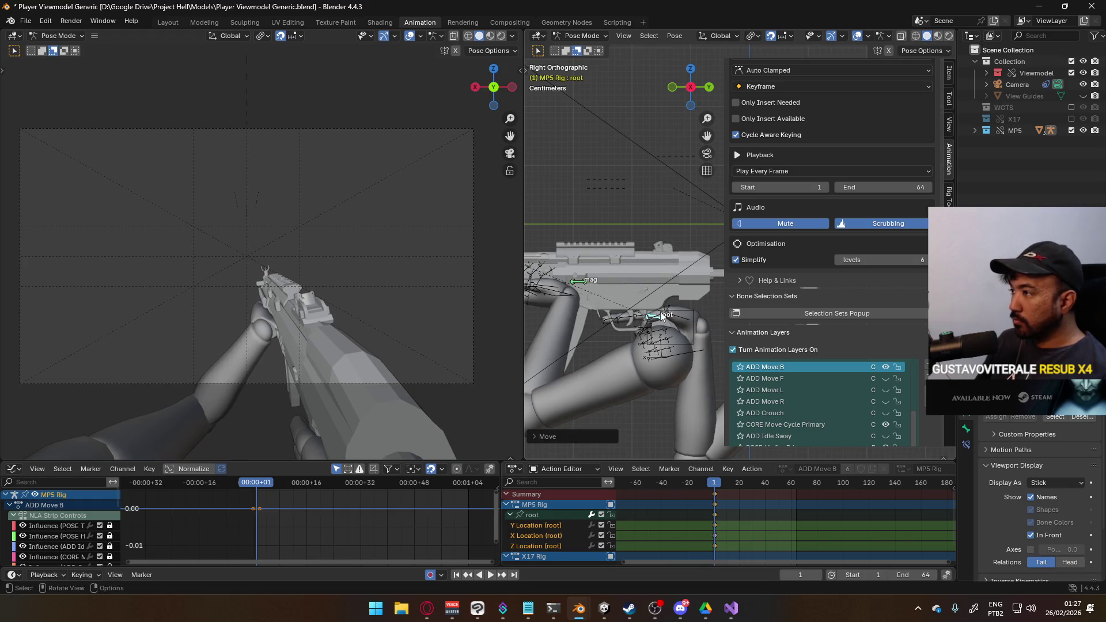
# Step: Toggle ADD Move B on and off and play the animation to check the offset
pyautogui.click(885, 368)
pyautogui.click(885, 369)
pyautogui.click(885, 369)
pyautogui.click(886, 368)
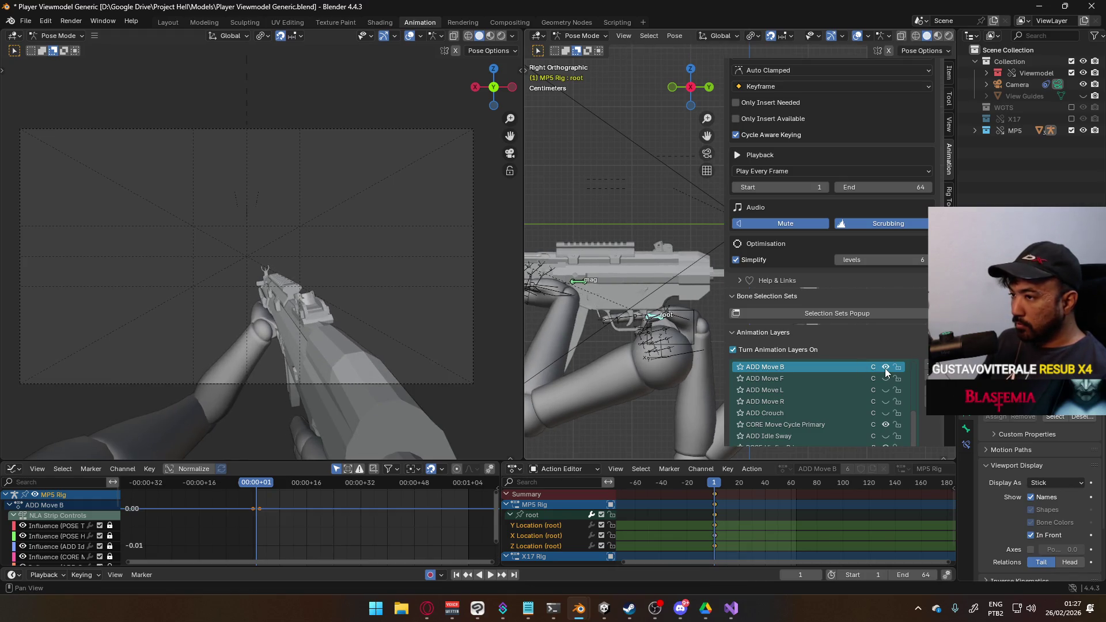
pyautogui.press('space')
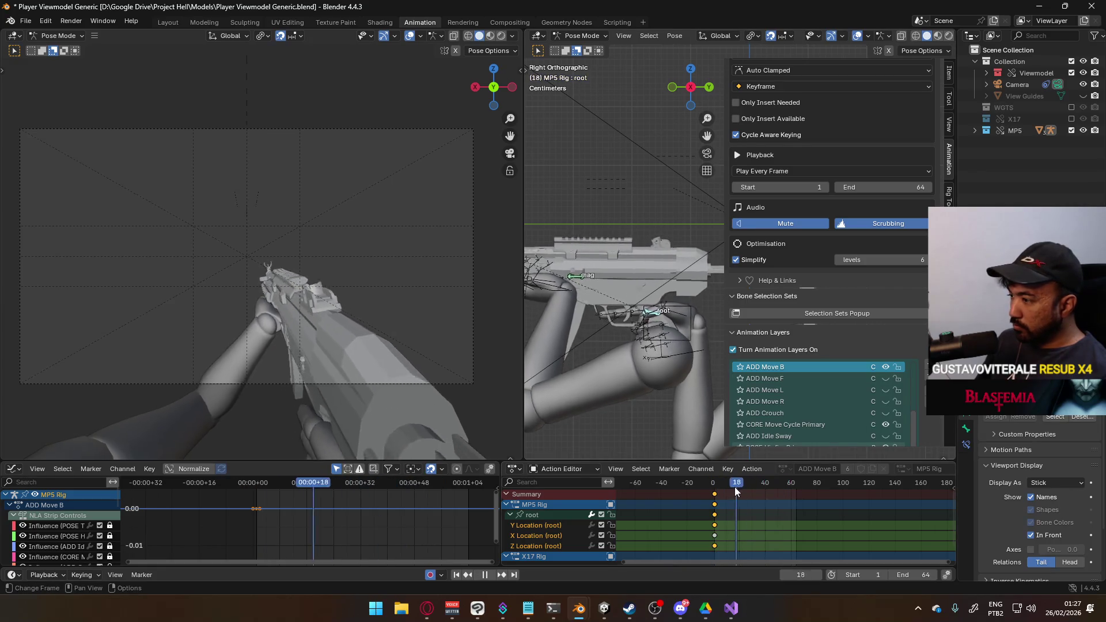
pyautogui.press('Escape')
pyautogui.click(885, 367)
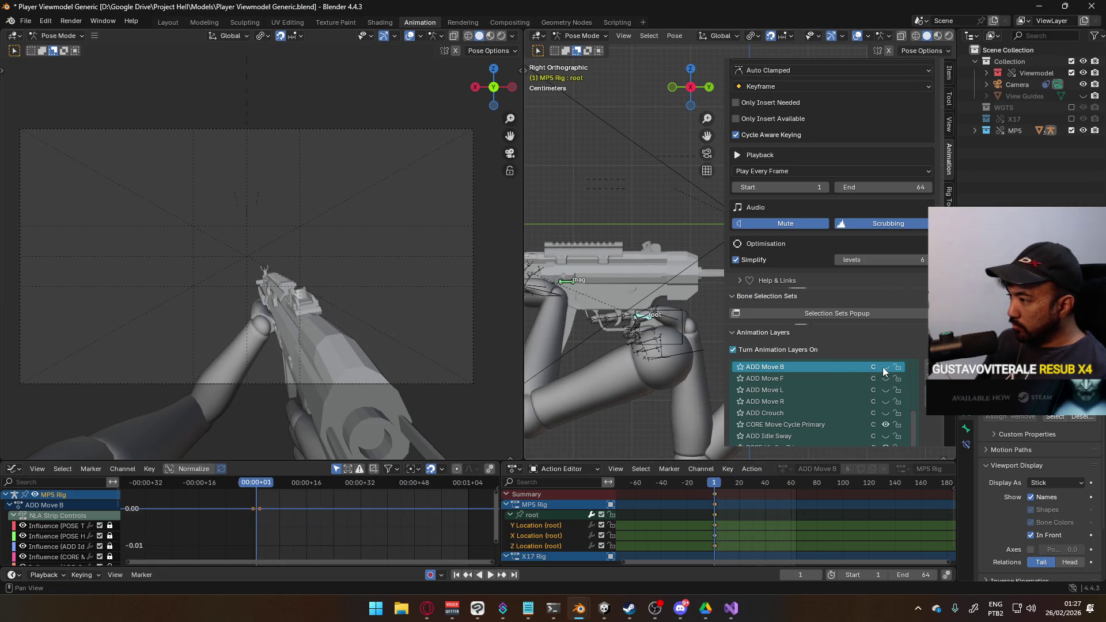
pyautogui.click(886, 401)
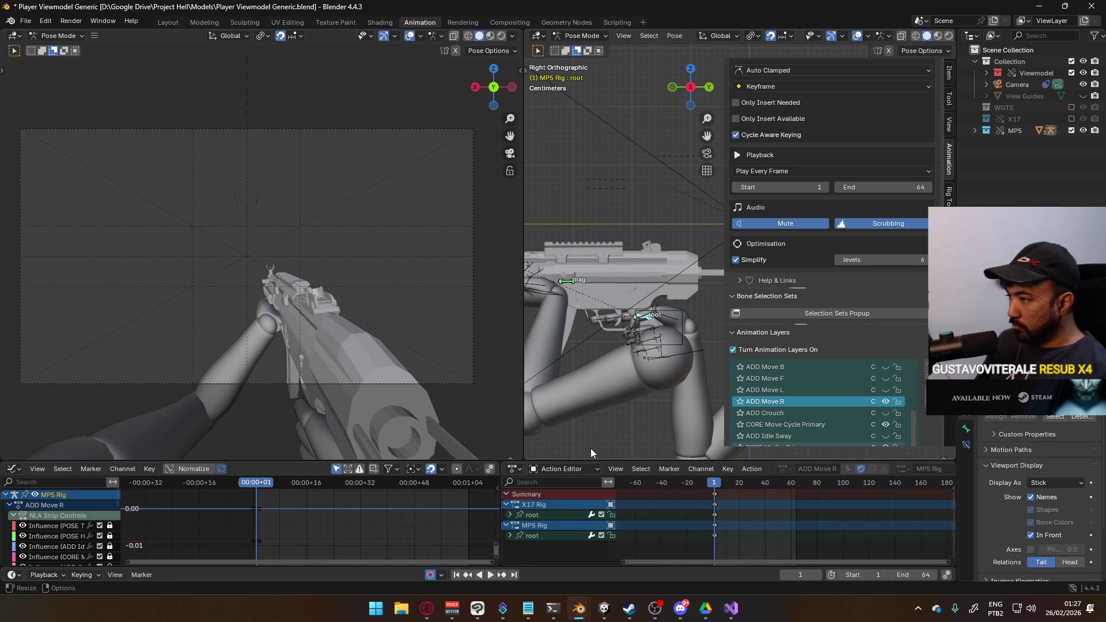
# Step: Paste the copied root keys at frame 1 on ADD Move R and trial-shift the root sideways
pyautogui.click(510, 537)
pyautogui.moveTo(694, 534); pyautogui.dragTo(685, 503, button='middle')
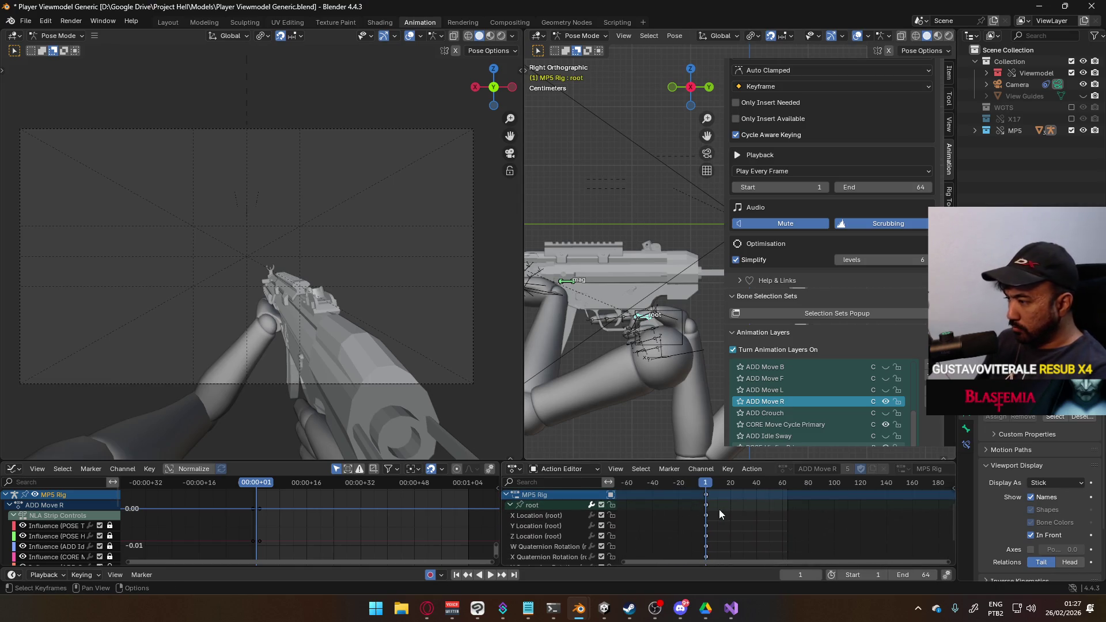
pyautogui.click(639, 508)
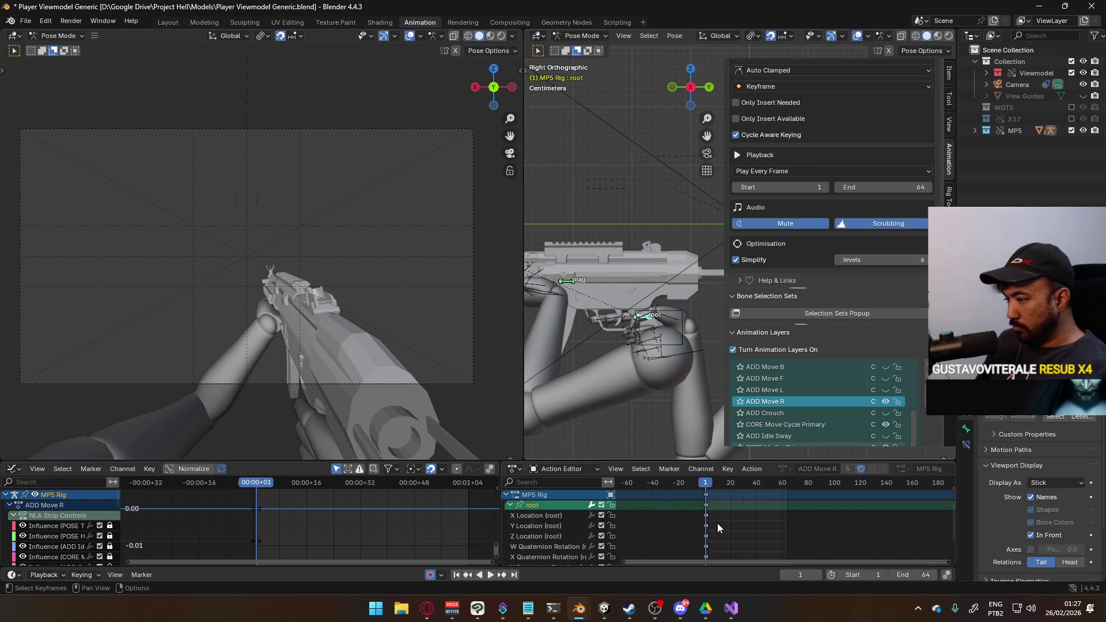
pyautogui.hotkey('ctrl', 'v')
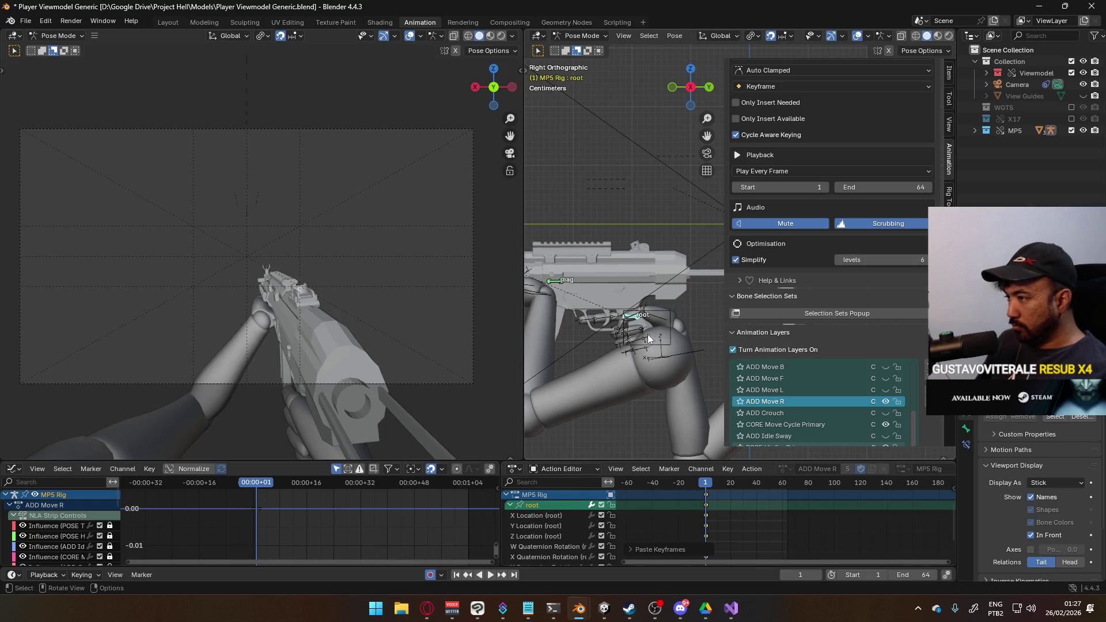
pyautogui.press('g')
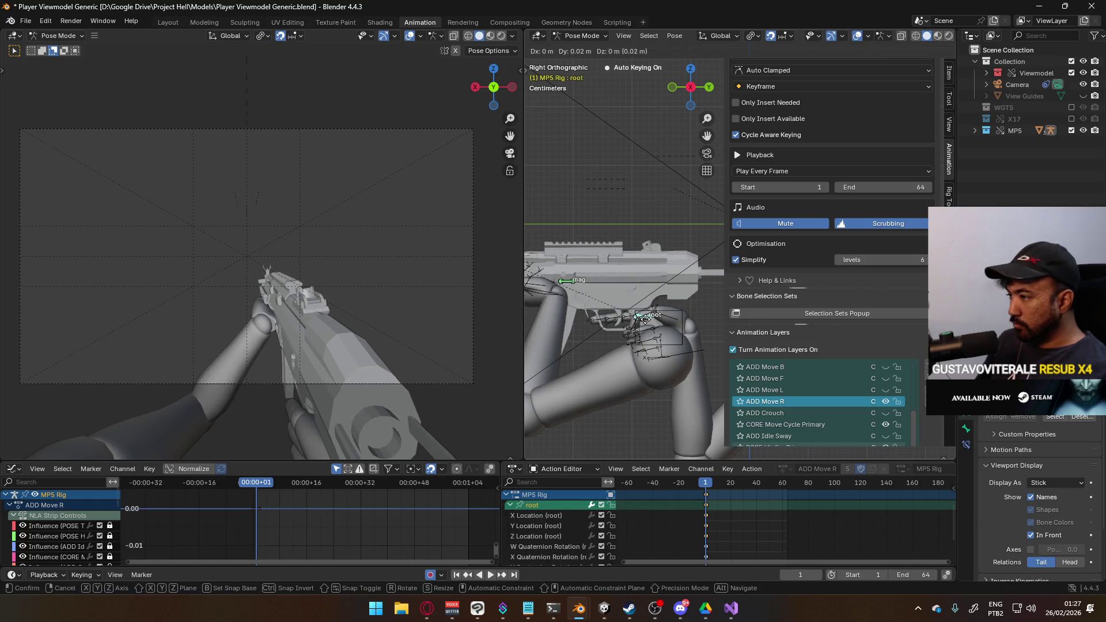
pyautogui.click(647, 320)
# Step: Delete the root's Y/Z Location keys, try clearing its location, then undo the test changes
pyautogui.click(576, 525)
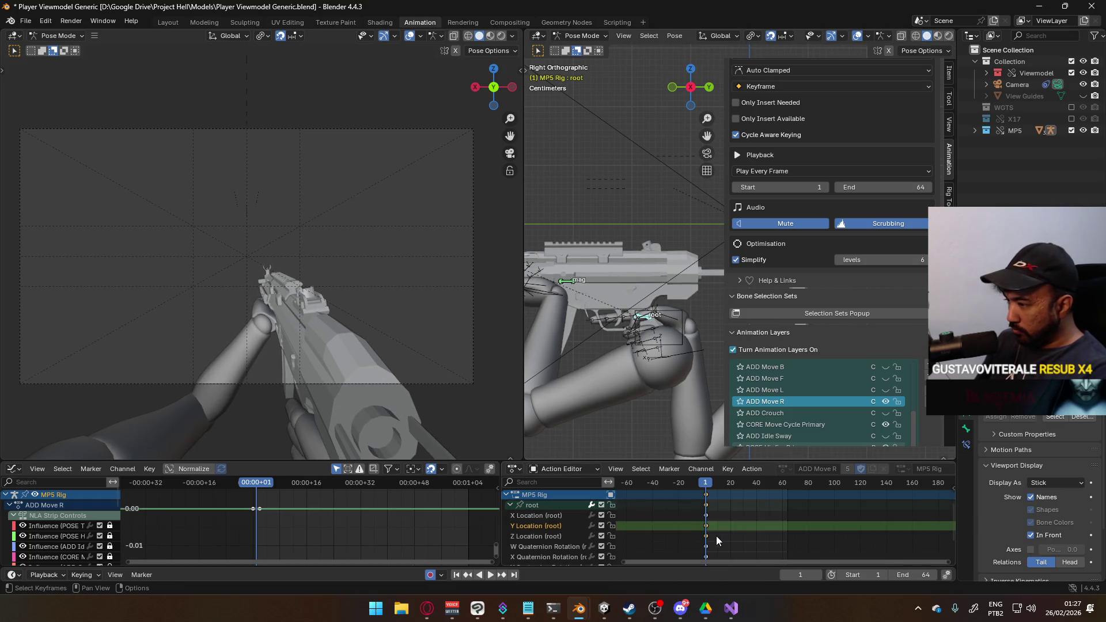
pyautogui.click(705, 536)
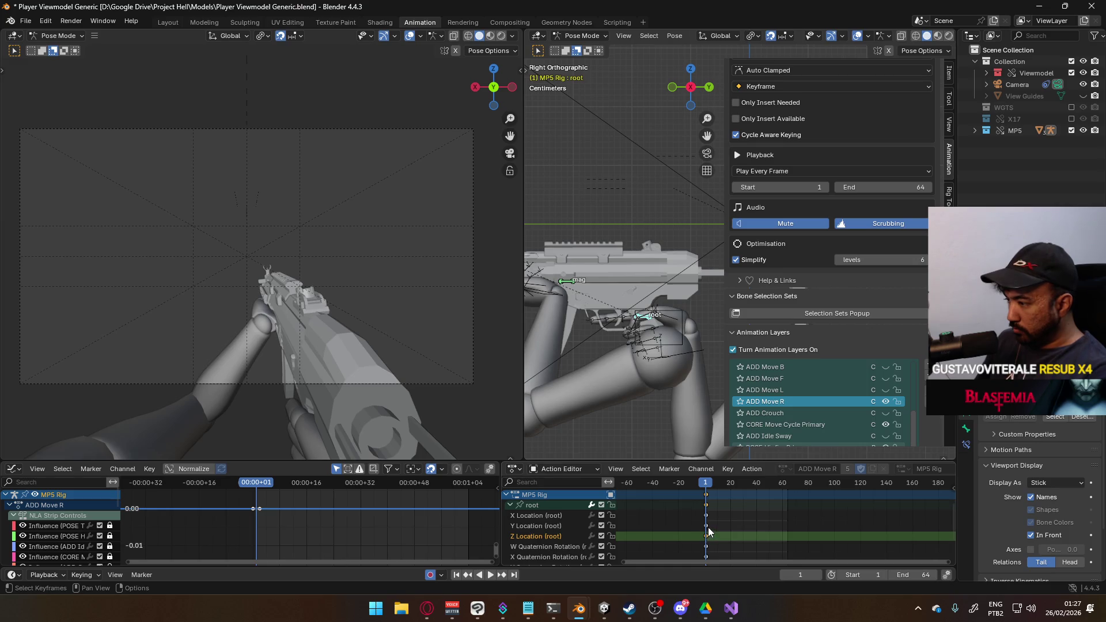
pyautogui.press('Delete')
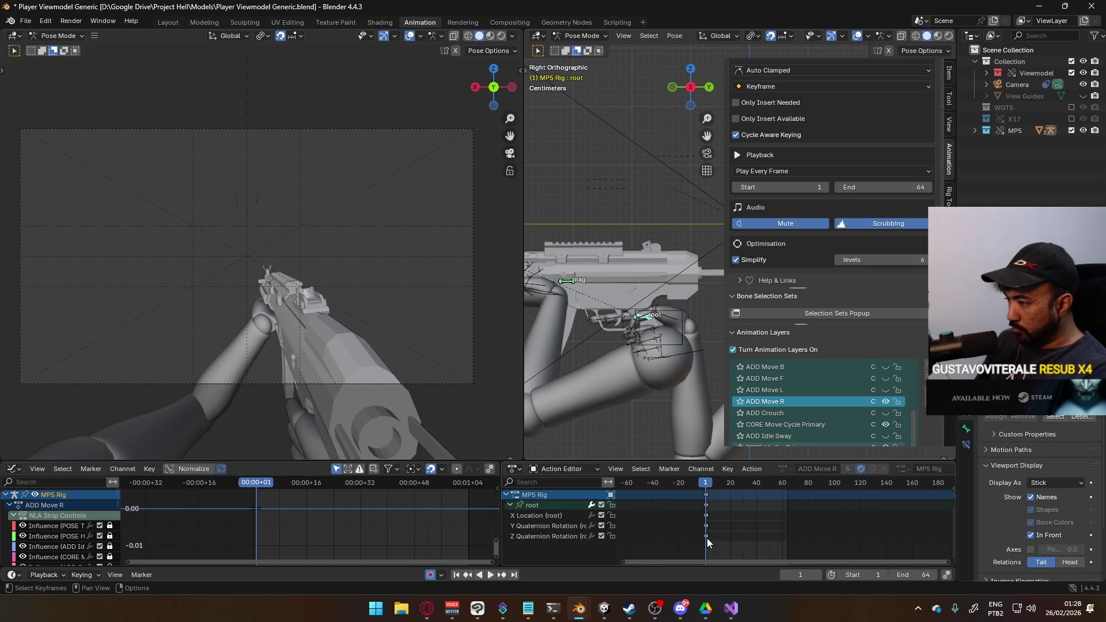
pyautogui.click(707, 537)
pyautogui.press('Delete')
pyautogui.click(548, 526)
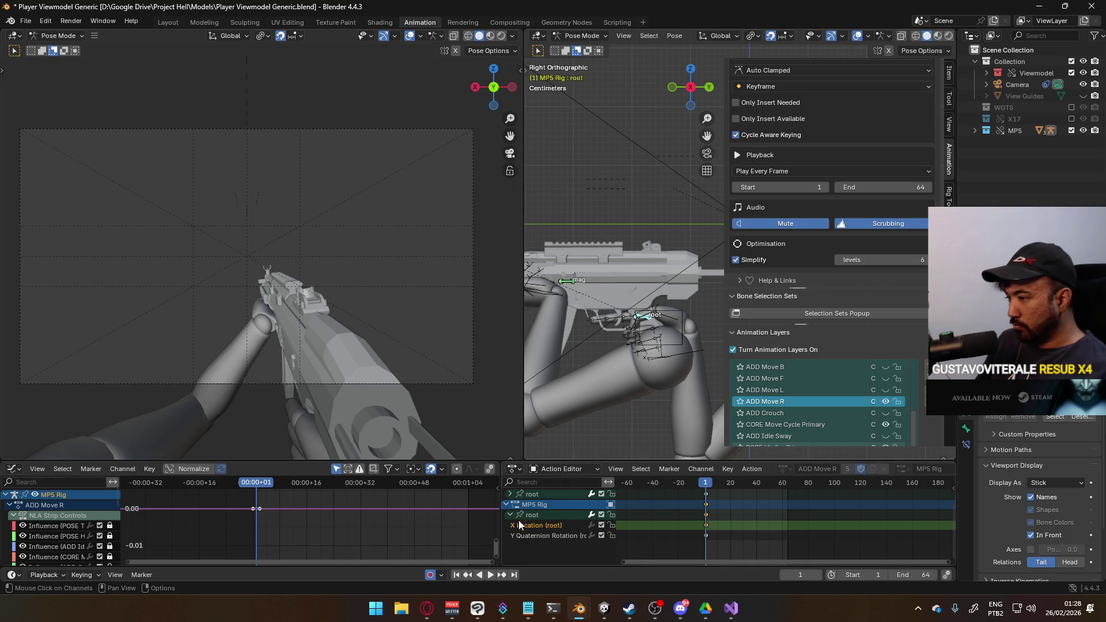
pyautogui.hotkey('alt', 'g')
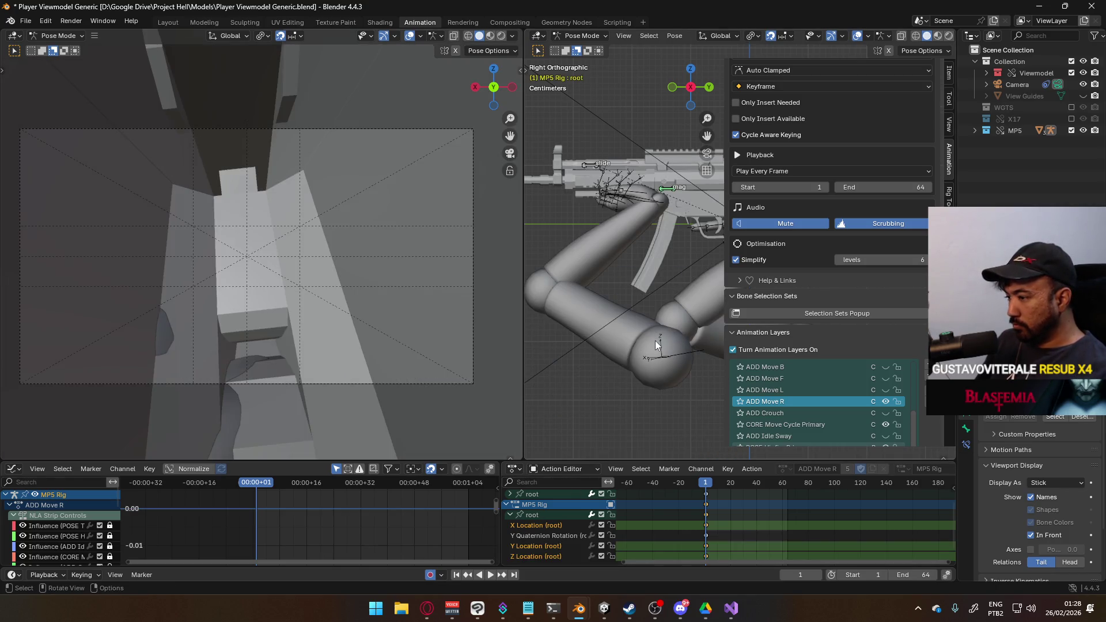
pyautogui.hotkey('ctrl', 'z')
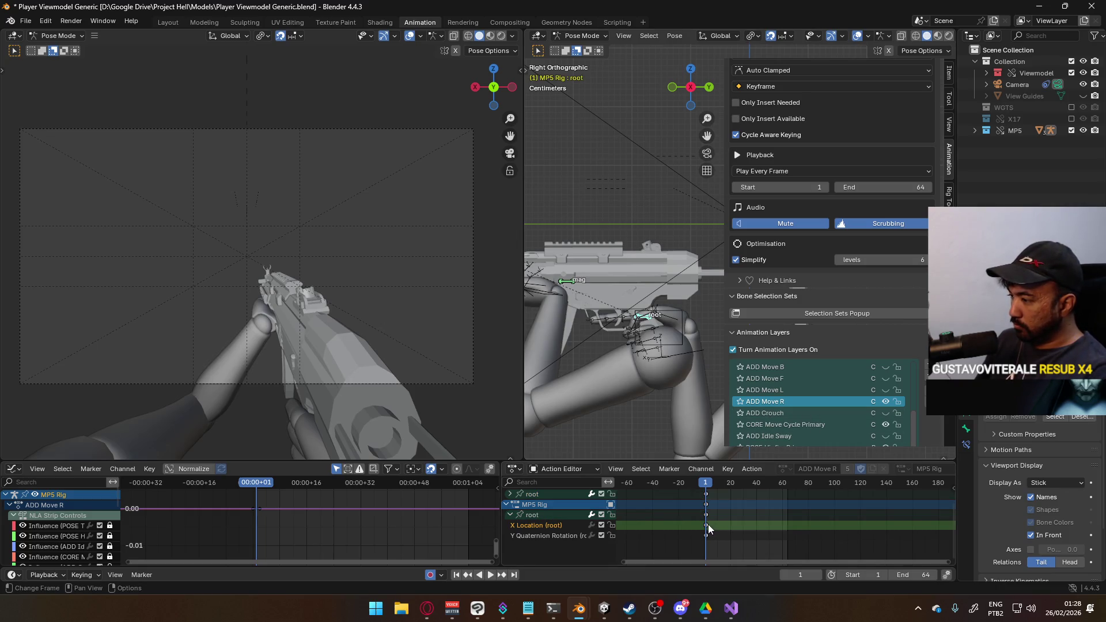
pyautogui.hotkey('ctrl', 'z')
pyautogui.hotkey('ctrl', 'z')
pyautogui.hotkey('ctrl', 'z')
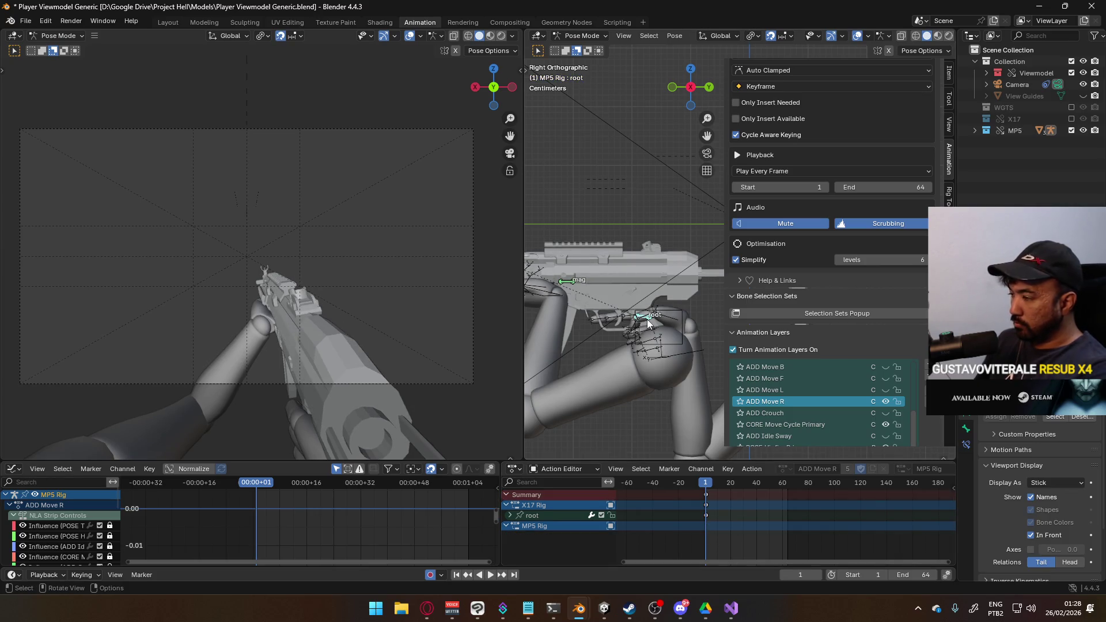
# Step: In front view, shift the root bone slightly left and tilt it around global Y
pyautogui.press('KP_1')
pyautogui.press('g')
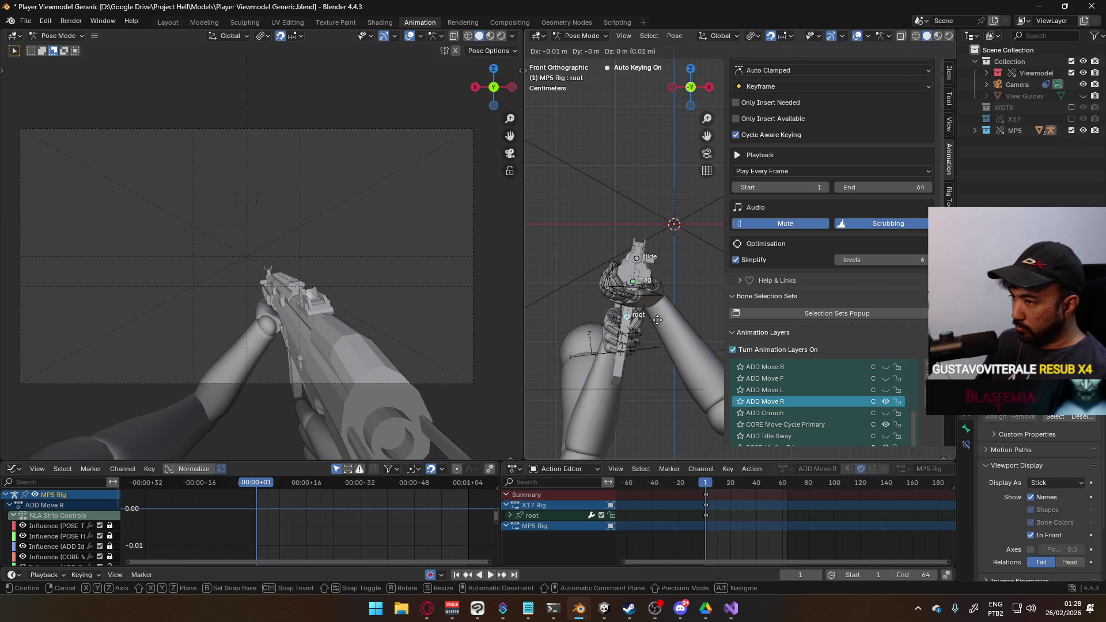
pyautogui.click(650, 320)
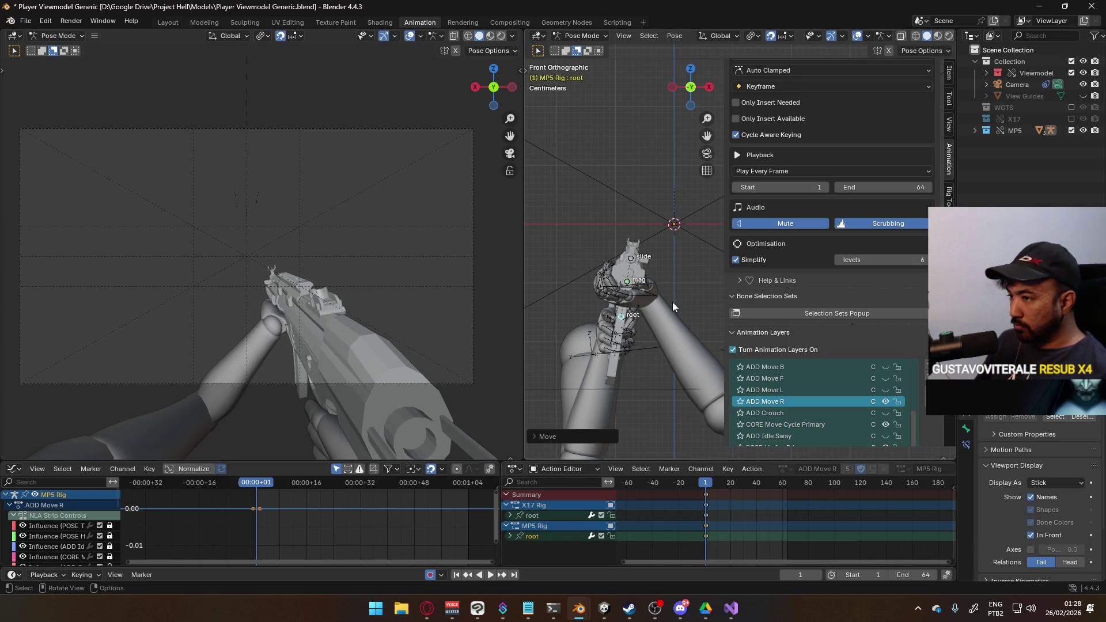
pyautogui.press('r')
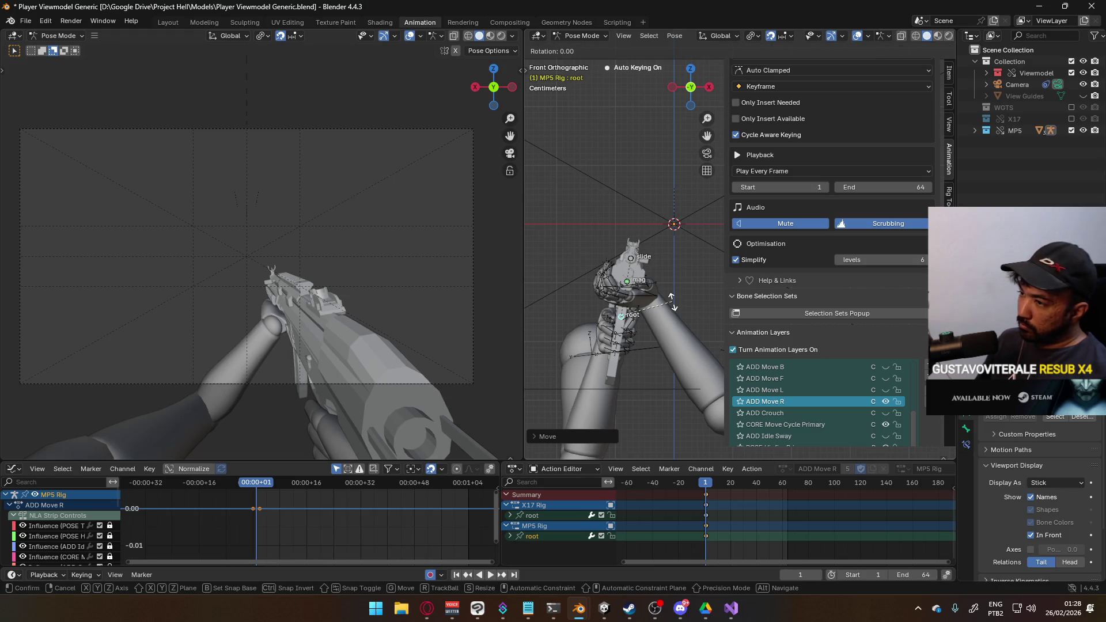
pyautogui.press('y')
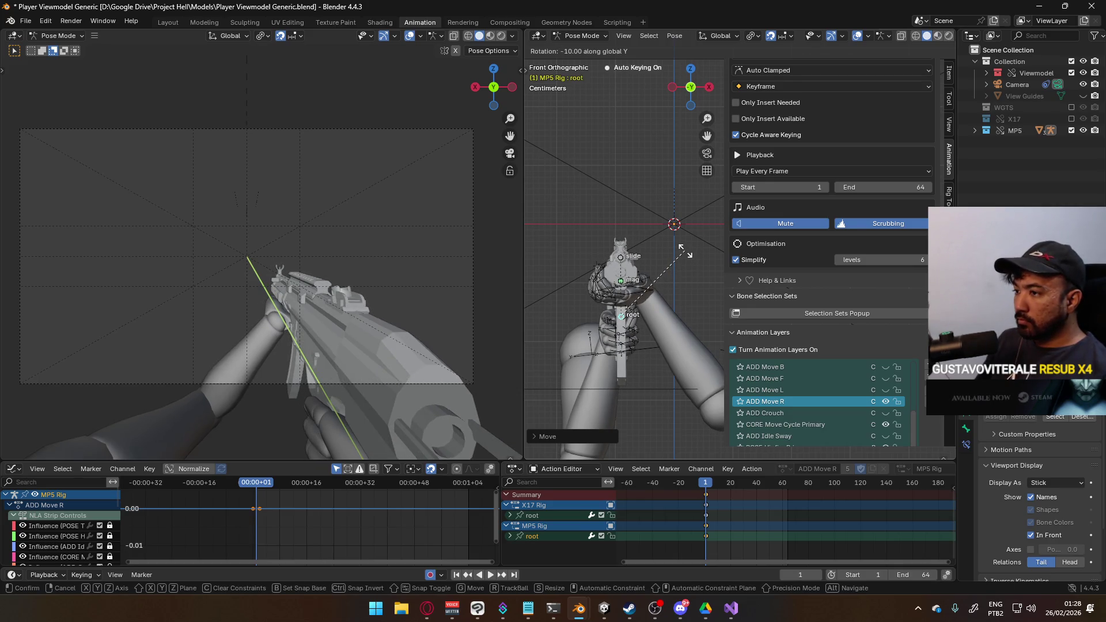
pyautogui.click(686, 251)
pyautogui.click(705, 484)
# Step: Compare ADD Move R on and off, then refine the root bone's rotation
pyautogui.click(882, 399)
pyautogui.click(880, 400)
pyautogui.click(880, 400)
pyautogui.click(881, 400)
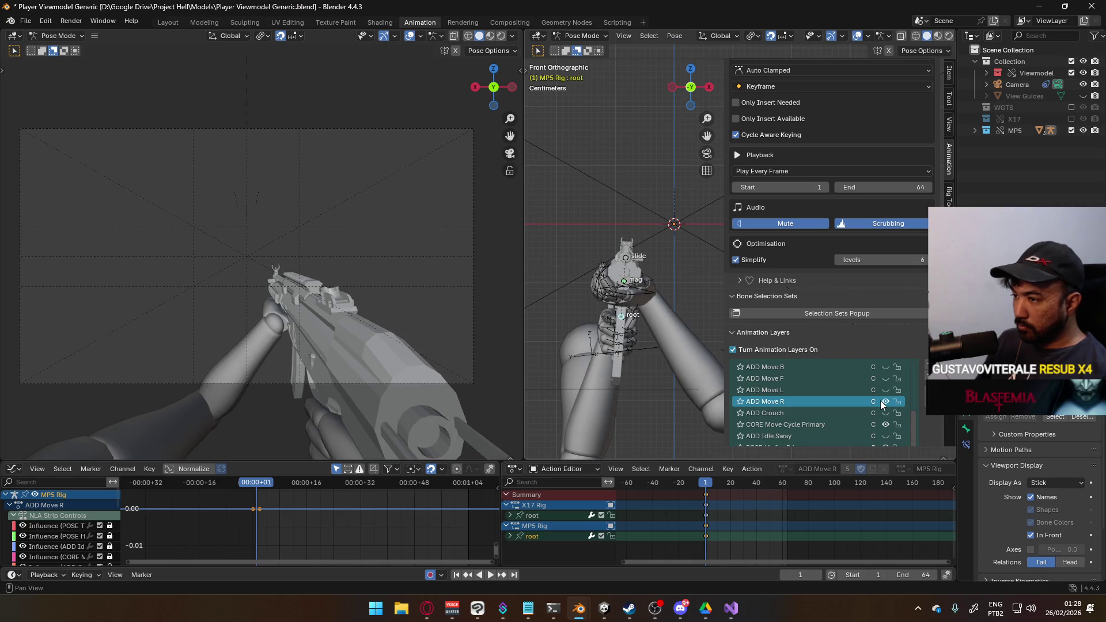
pyautogui.press('r')
pyautogui.press('z')
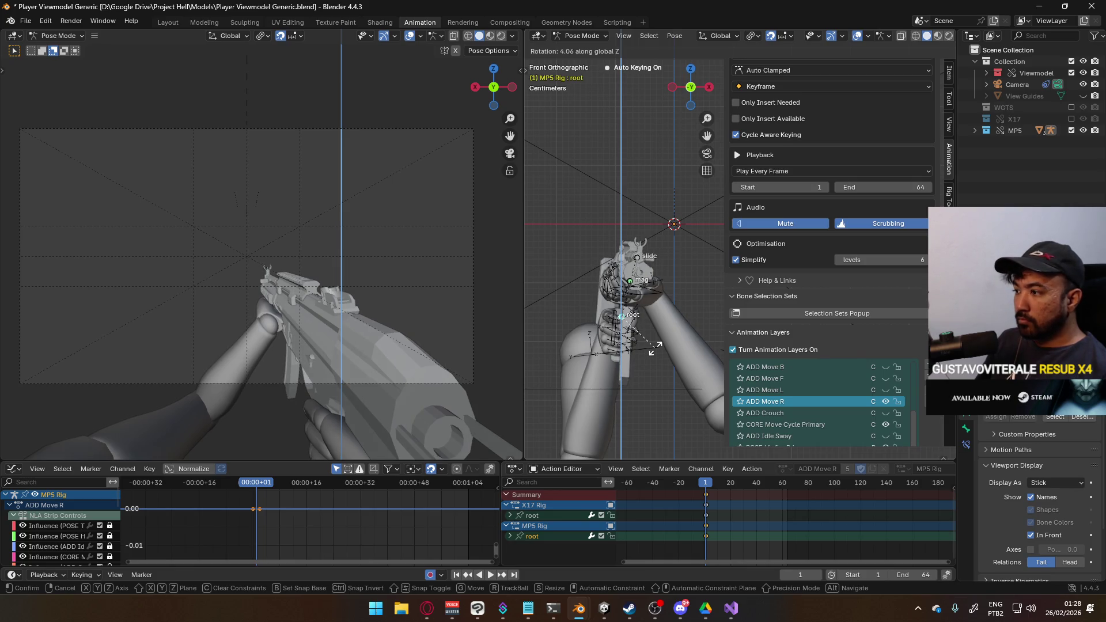
pyautogui.press('z')
pyautogui.press('z')
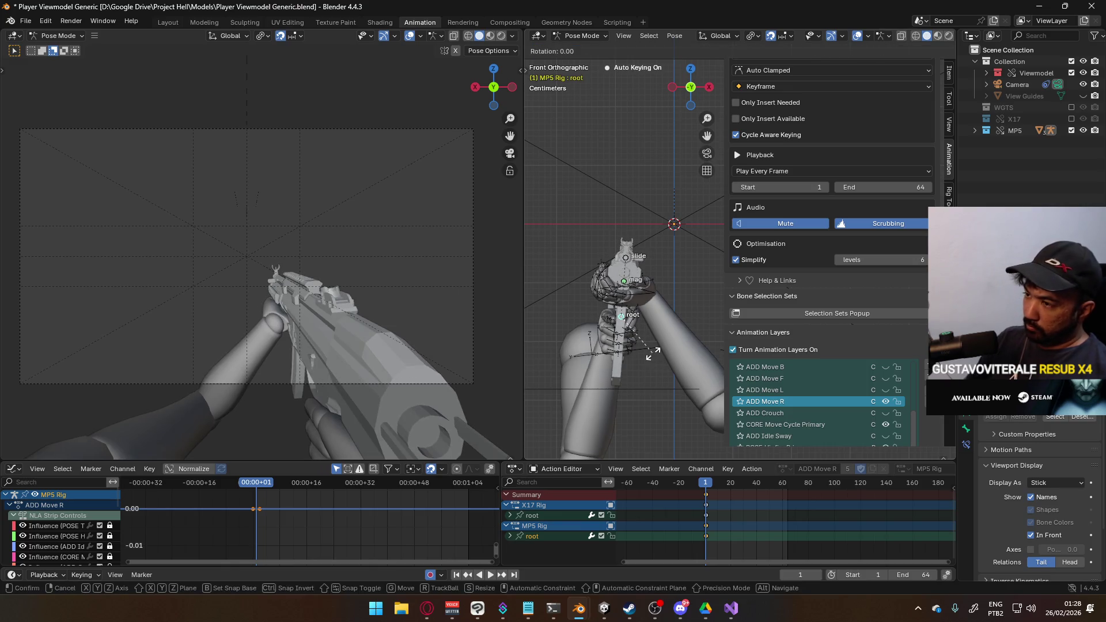
pyautogui.write('3')
pyautogui.click(652, 354)
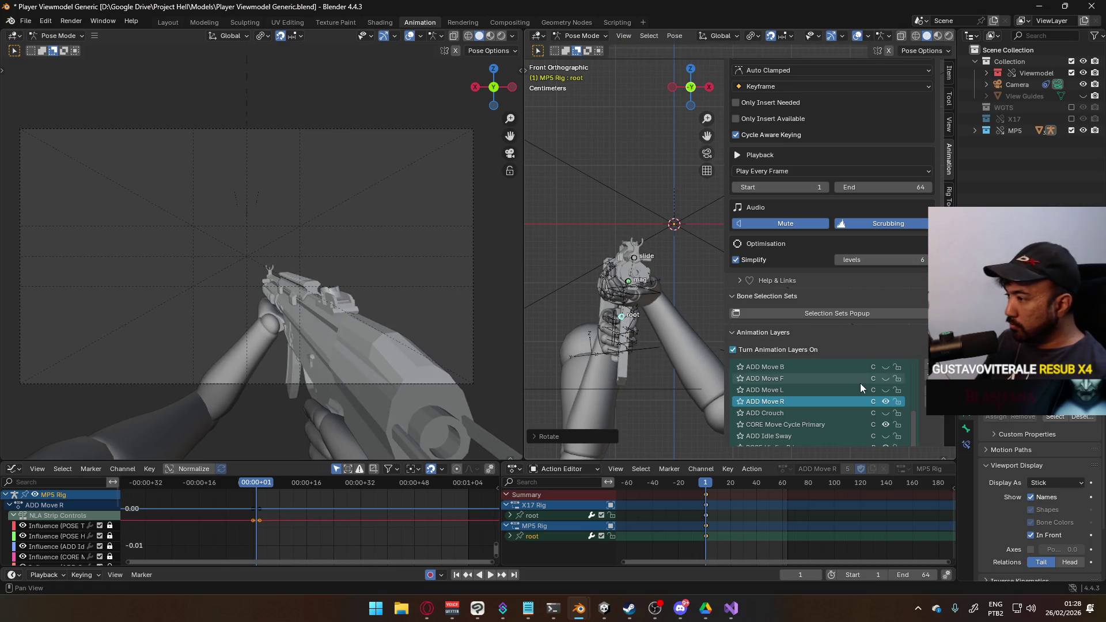
# Step: Compare the layer again, revert the last pose adjustment, and hide ADD Move R's effect
pyautogui.click(887, 402)
pyautogui.click(887, 401)
pyautogui.click(887, 402)
pyautogui.click(887, 402)
pyautogui.doubleClick(887, 400)
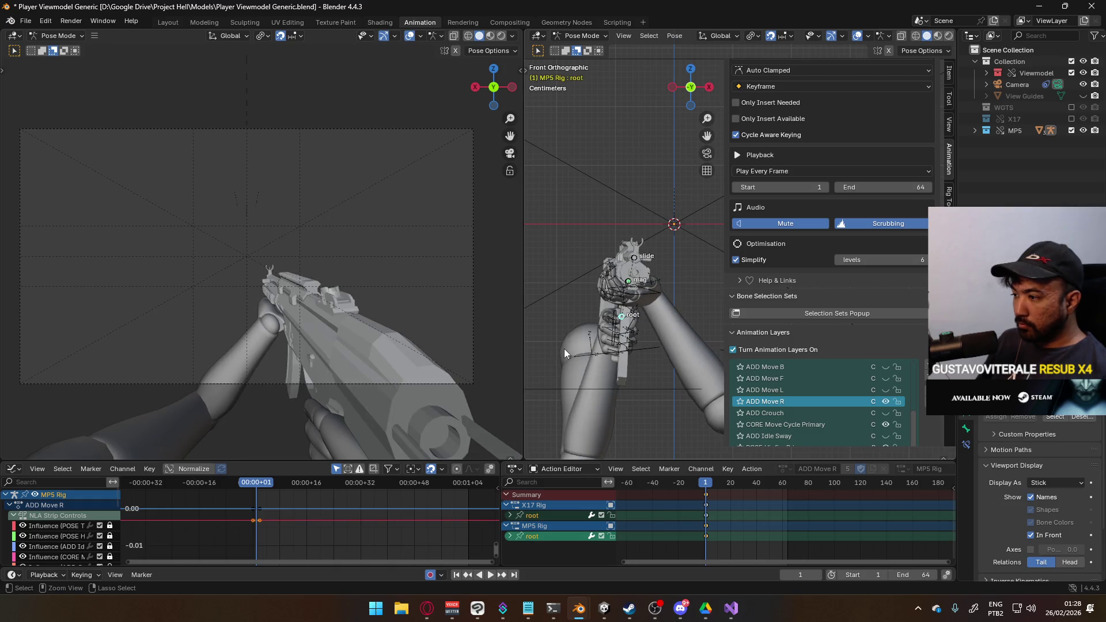
pyautogui.hotkey('ctrl', 'z')
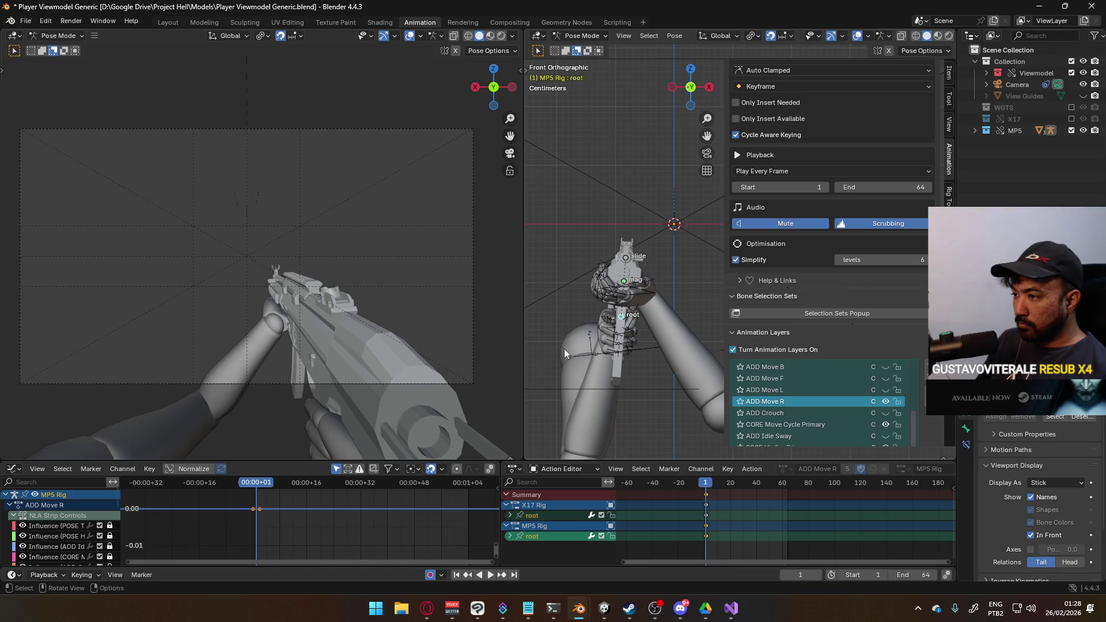
pyautogui.click(886, 401)
pyautogui.click(886, 390)
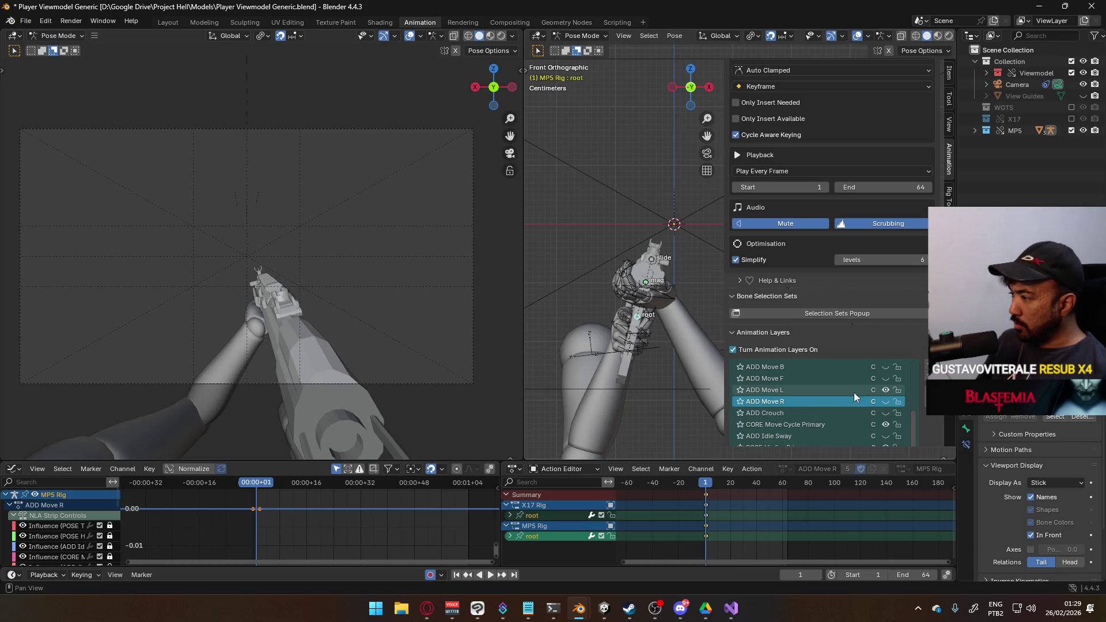
# Step: Delete ADD Move L's keys, then move the root bone and freely rotate it to tilt the gun
pyautogui.click(706, 508)
pyautogui.press('Delete')
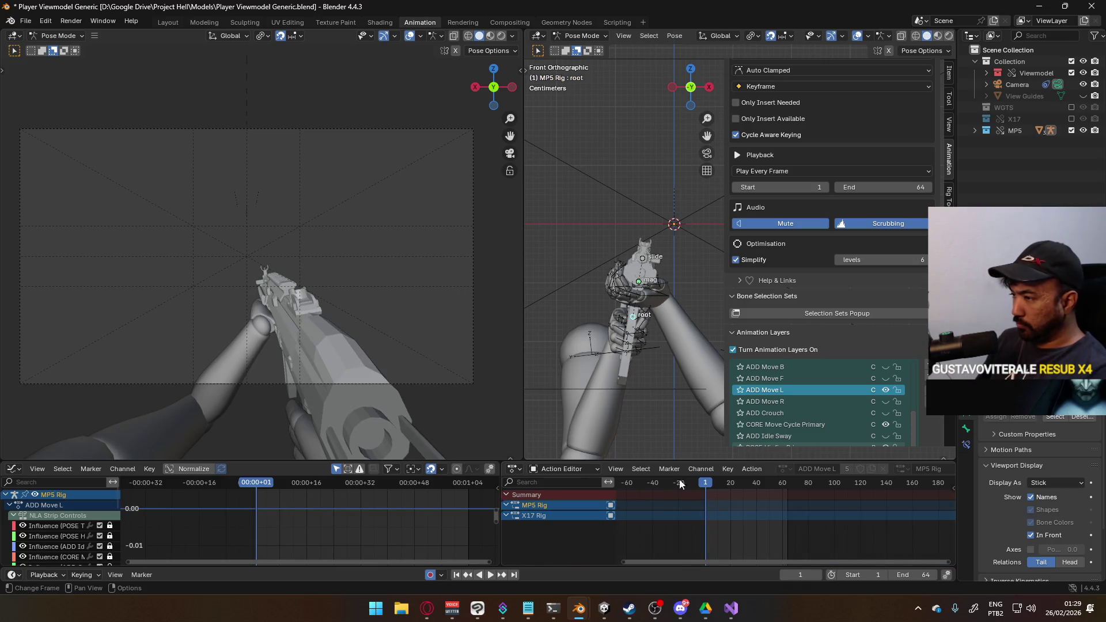
pyautogui.press('g')
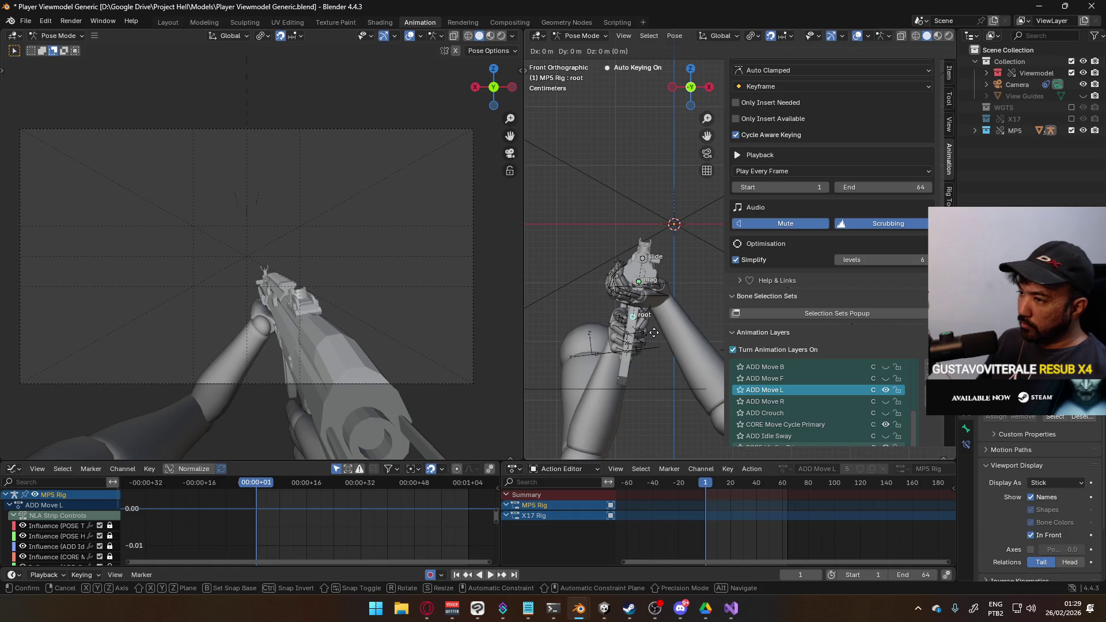
pyautogui.click(659, 335)
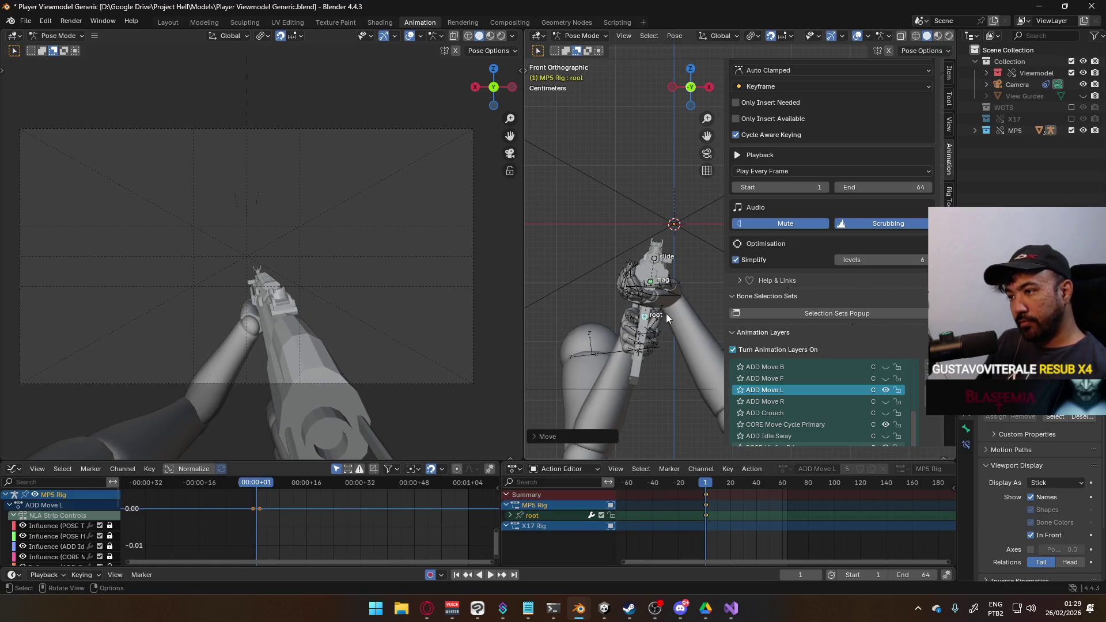
pyautogui.press('r')
pyautogui.press('y')
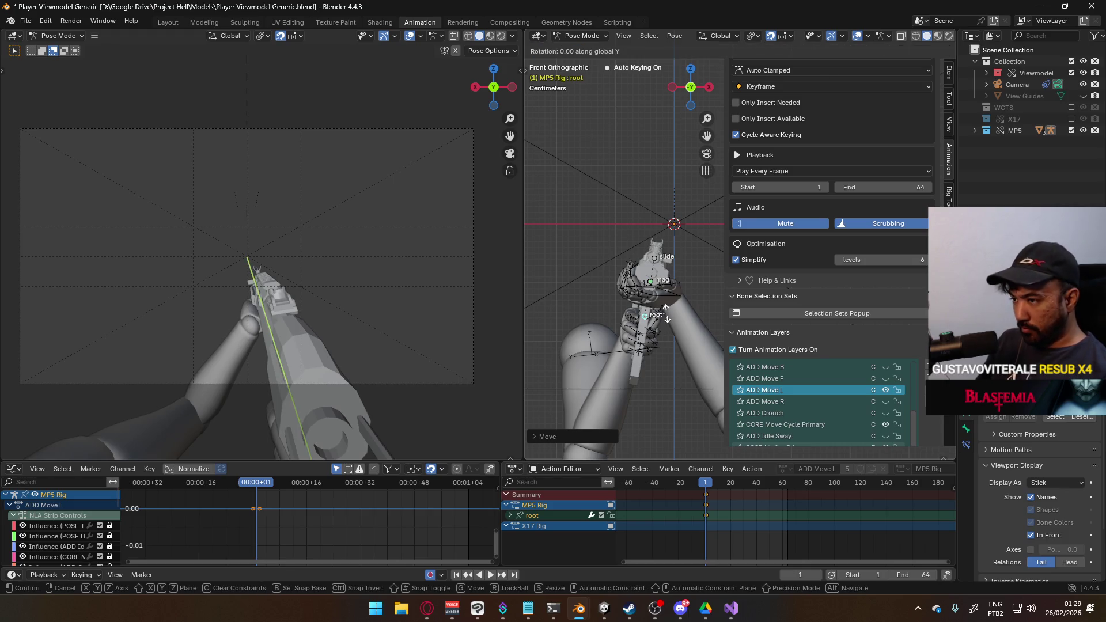
pyautogui.press('y')
pyautogui.press('y')
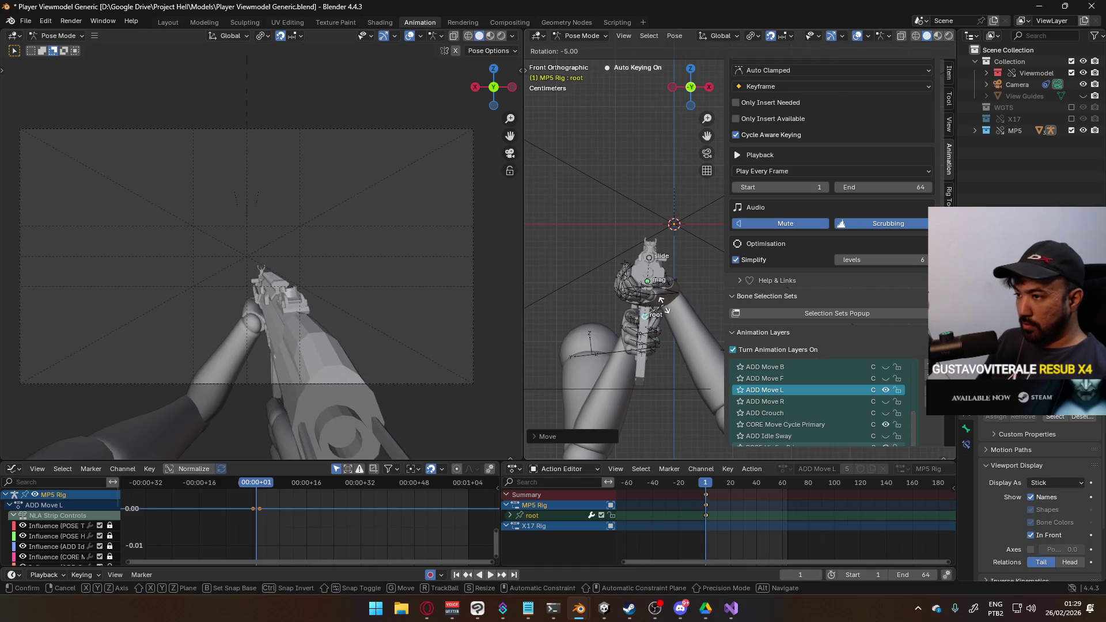
pyautogui.click(668, 312)
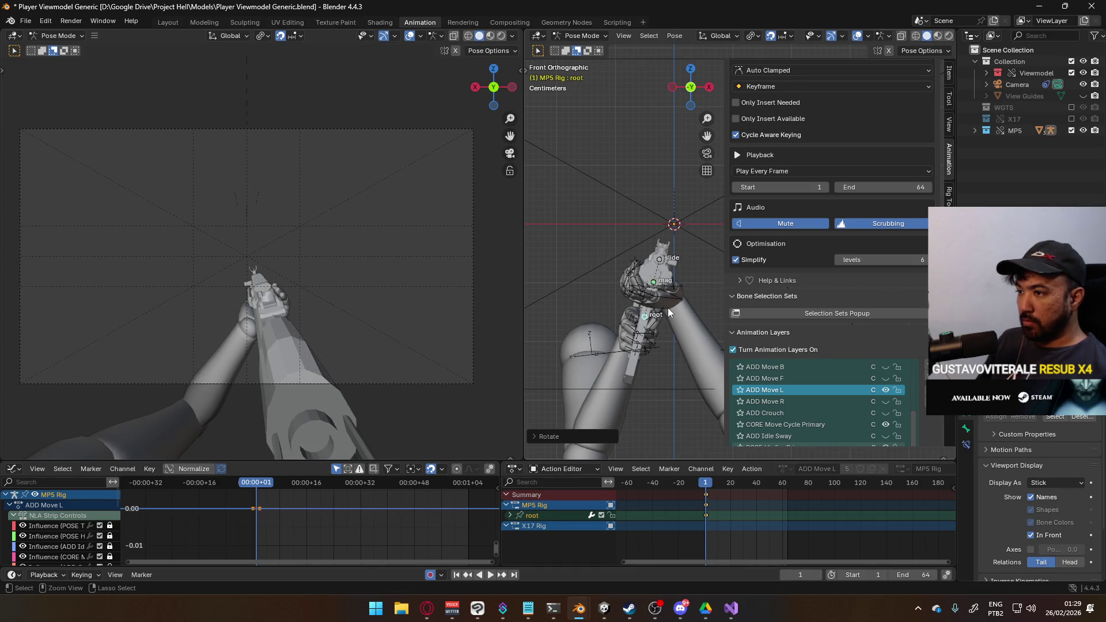
# Step: Compare the ADD Move L, F and B poses by toggling them, then make ADD Move R active and visible
pyautogui.click(887, 390)
pyautogui.click(885, 393)
pyautogui.click(884, 389)
pyautogui.click(888, 402)
pyautogui.click(888, 401)
pyautogui.click(887, 391)
pyautogui.click(887, 391)
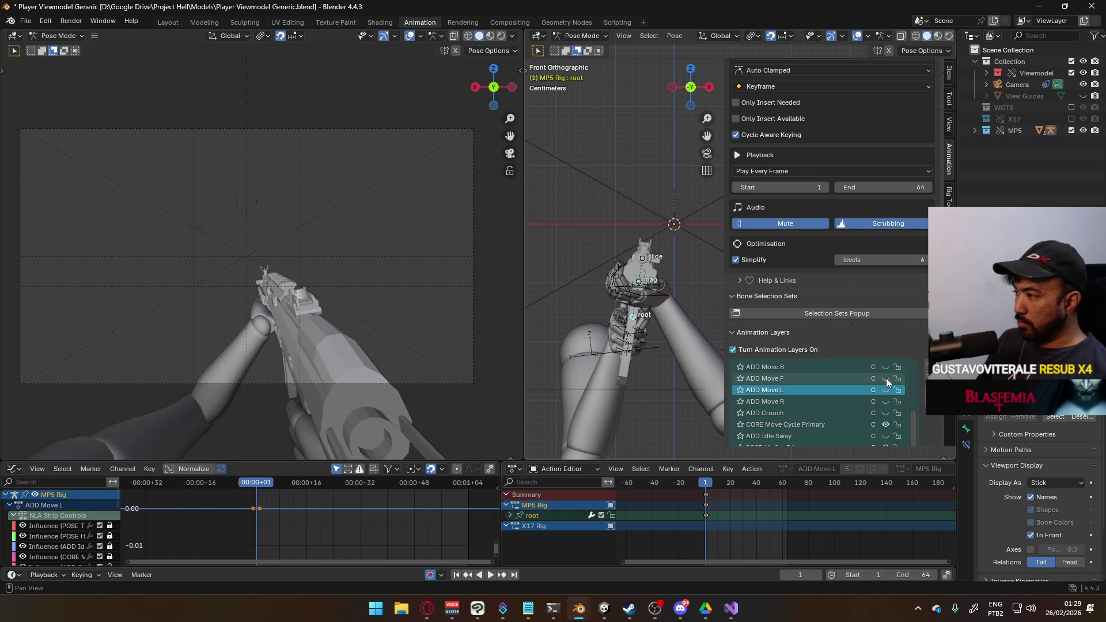
pyautogui.click(886, 378)
pyautogui.click(886, 378)
pyautogui.click(884, 369)
pyautogui.click(884, 368)
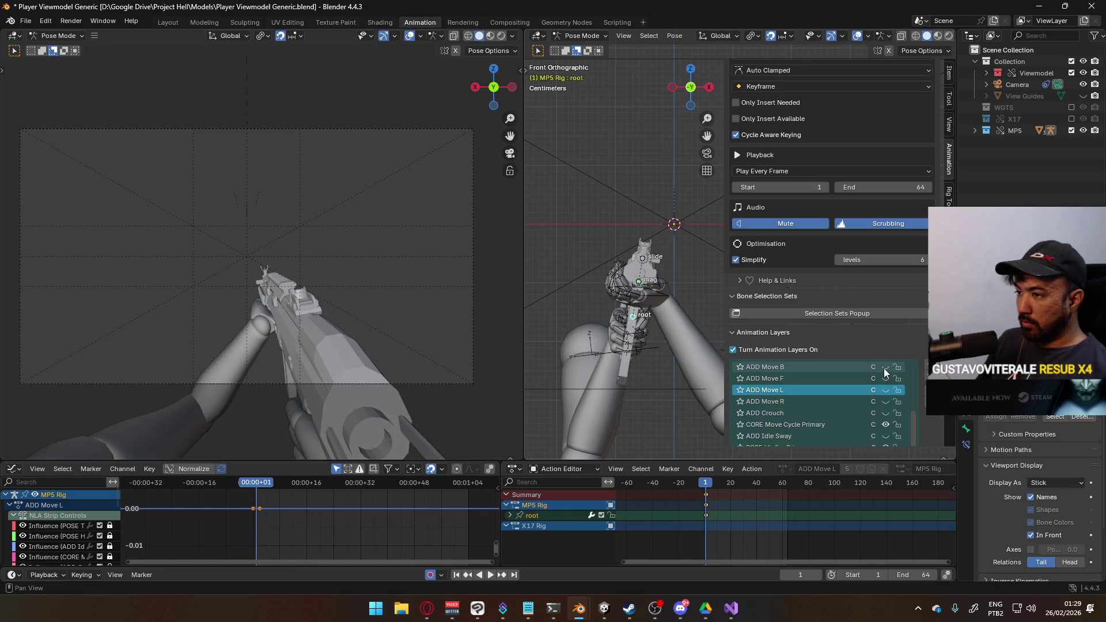
pyautogui.click(791, 404)
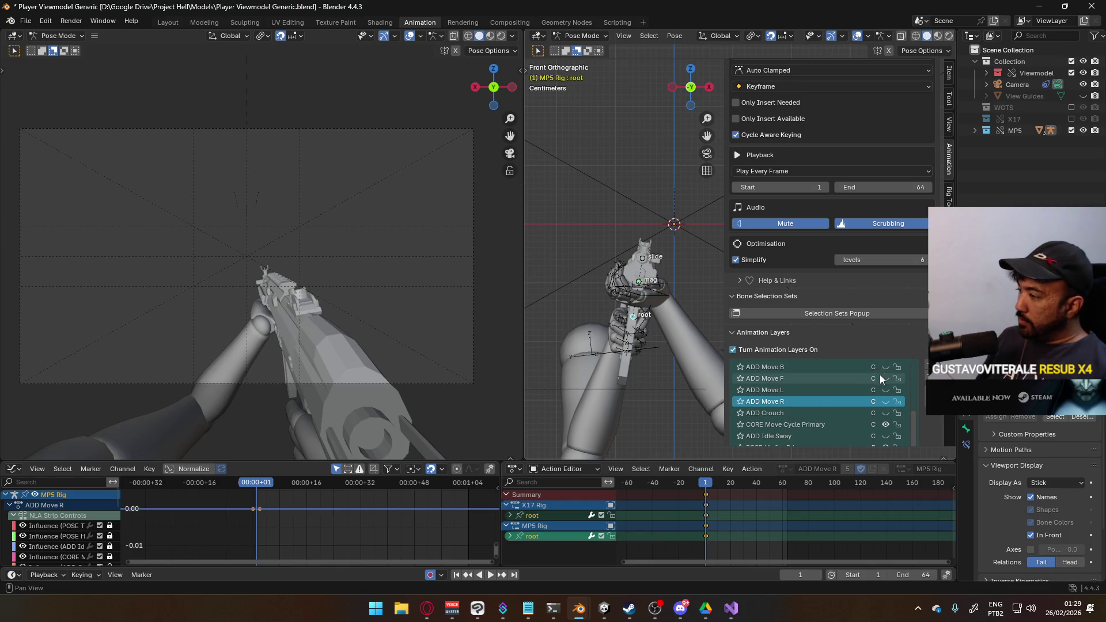
pyautogui.click(885, 402)
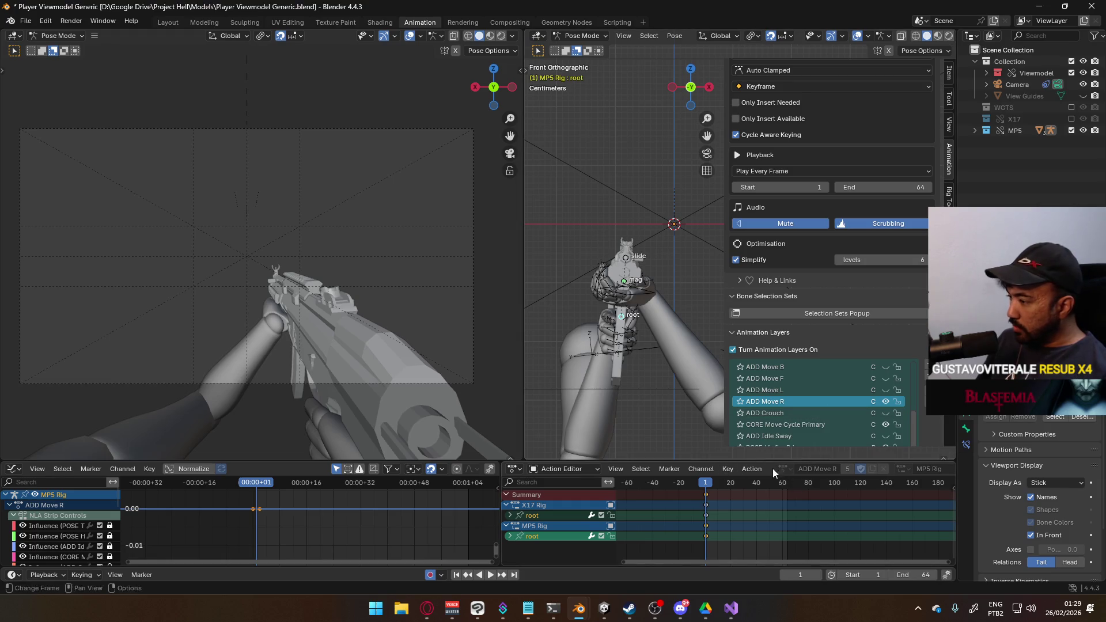
# Step: In Object Mode, select the Viewmodel Rig, save, and export FBX over the Hipfire Primary Move R file
pyautogui.click(583, 35)
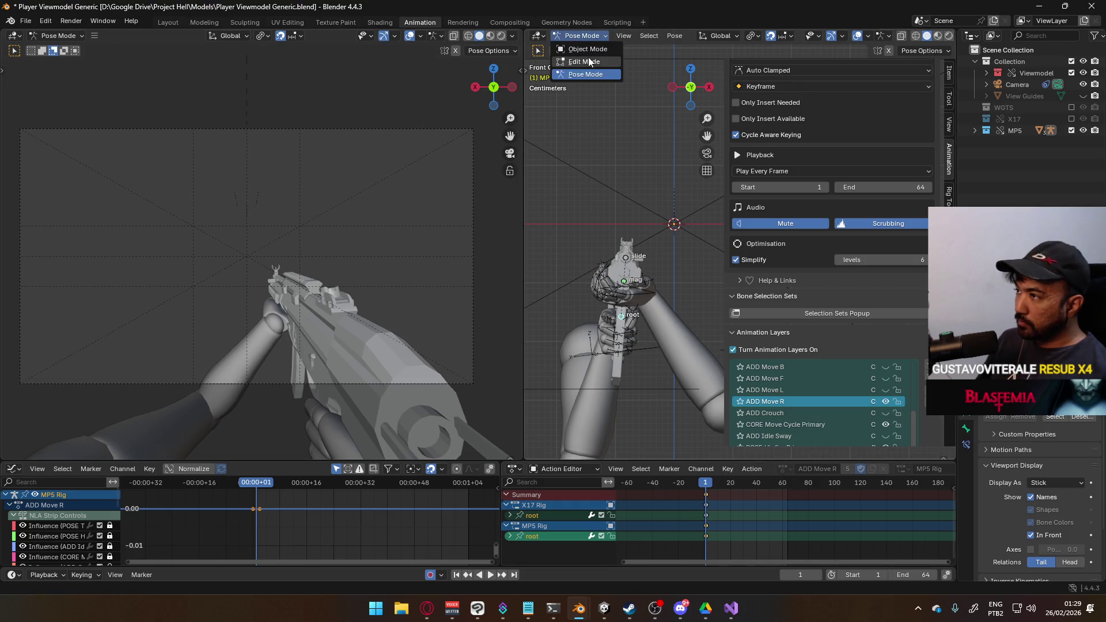
pyautogui.click(586, 55)
pyautogui.click(602, 368)
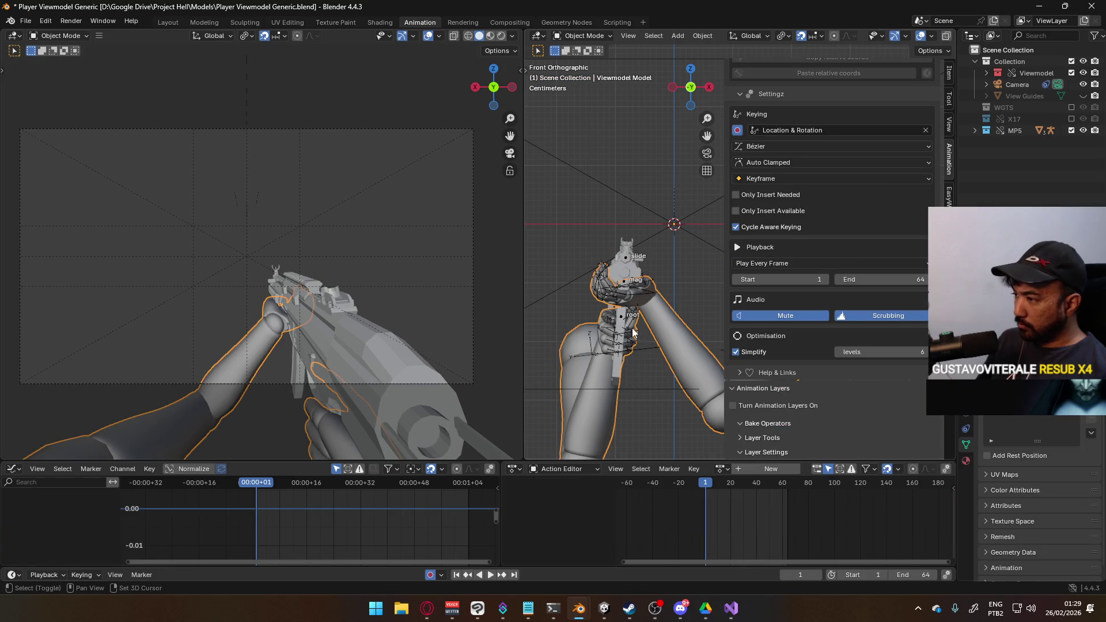
pyautogui.hotkey('ctrl', 's')
pyautogui.click(25, 21)
pyautogui.moveTo(77, 195)
pyautogui.click(216, 301)
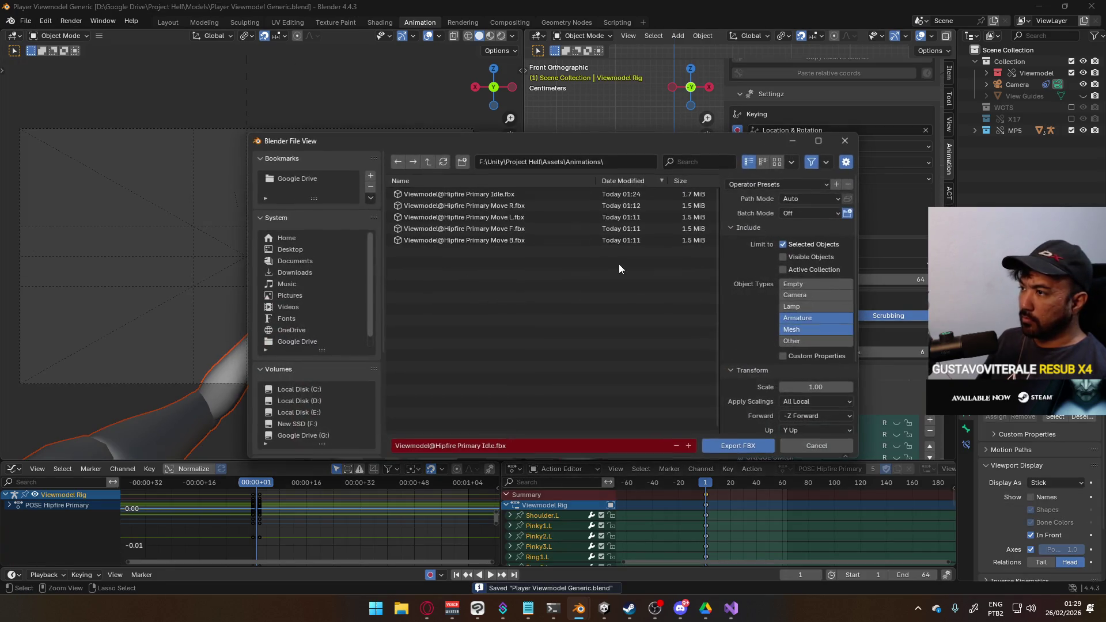
pyautogui.doubleClick(550, 207)
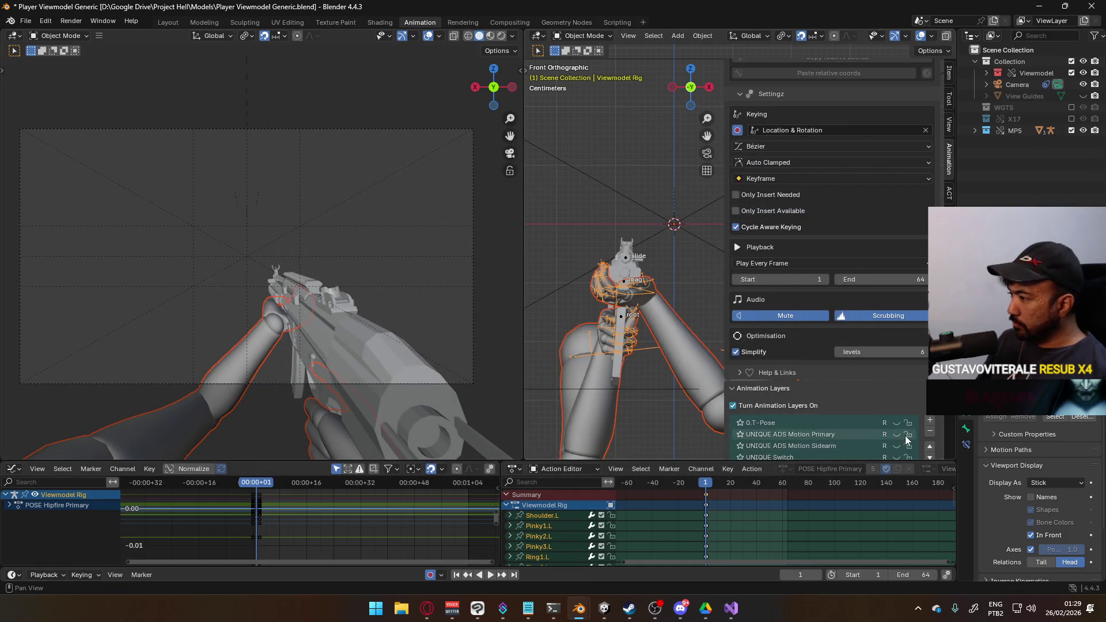
# Step: Swap ADD Move R for ADD Move L on the MP5 Rig and export FBX over the Move R file
pyautogui.scroll(-2, 904, 436)
pyautogui.scroll(1, 893, 423)
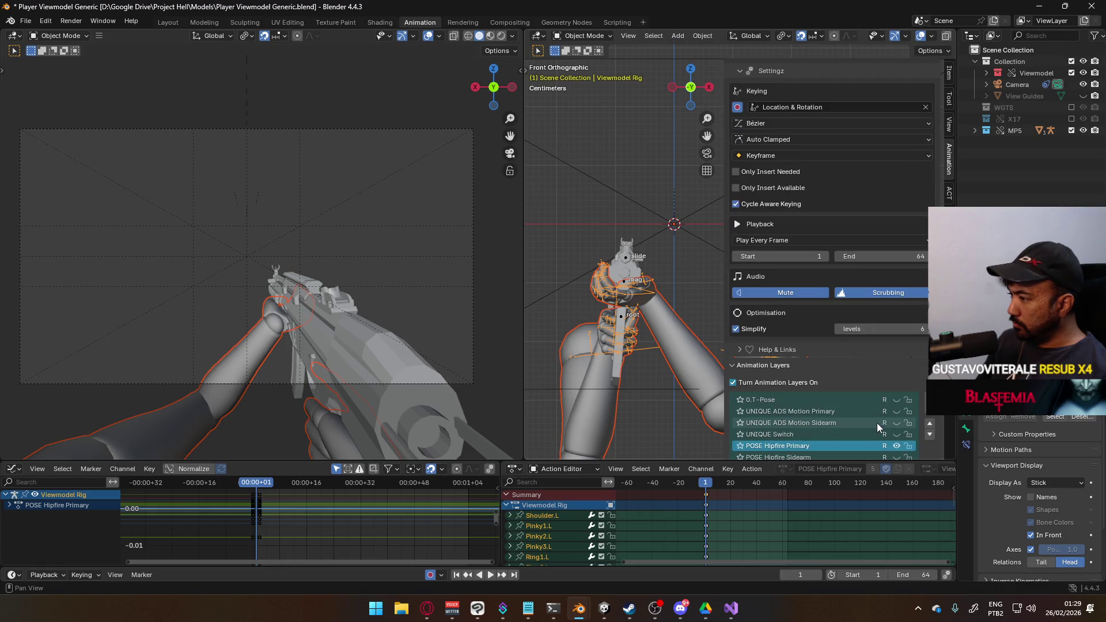
pyautogui.click(626, 287)
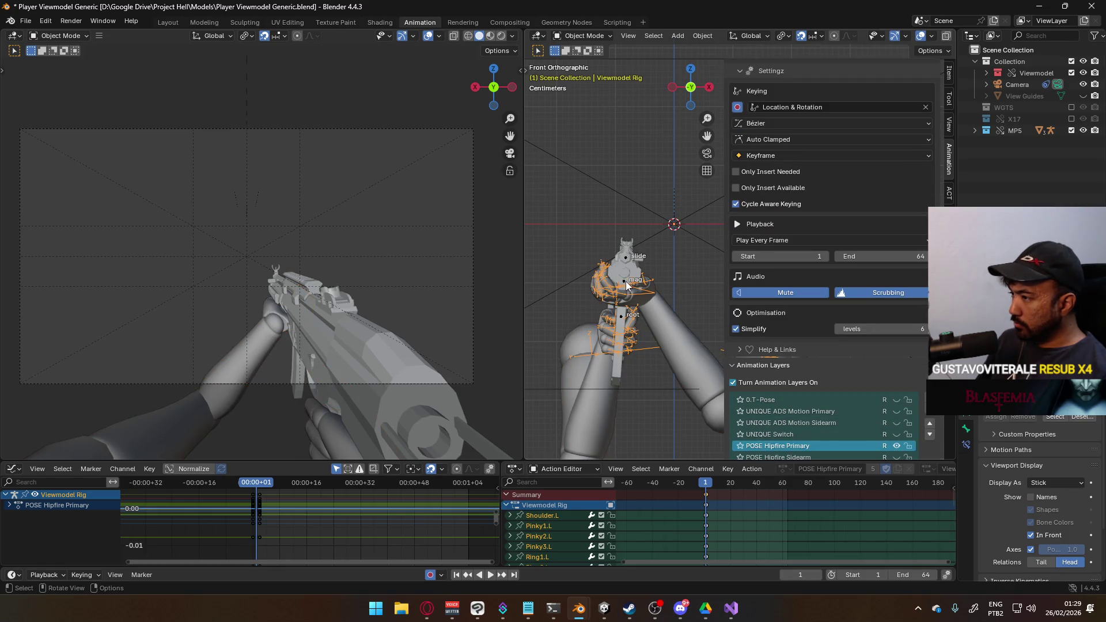
pyautogui.click(627, 287)
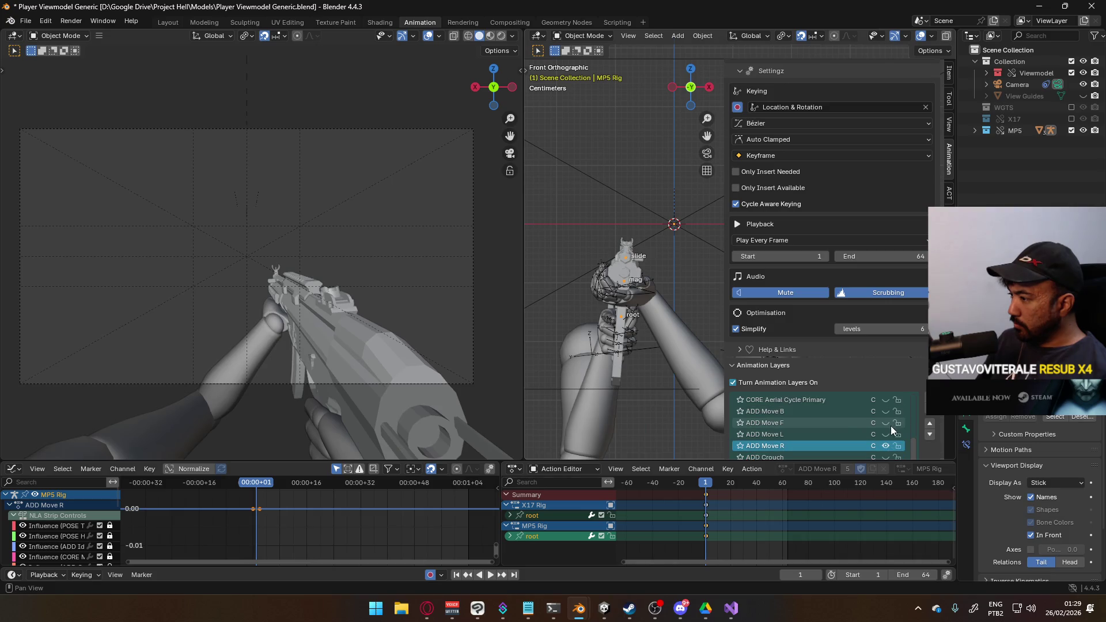
pyautogui.click(886, 446)
pyautogui.click(886, 435)
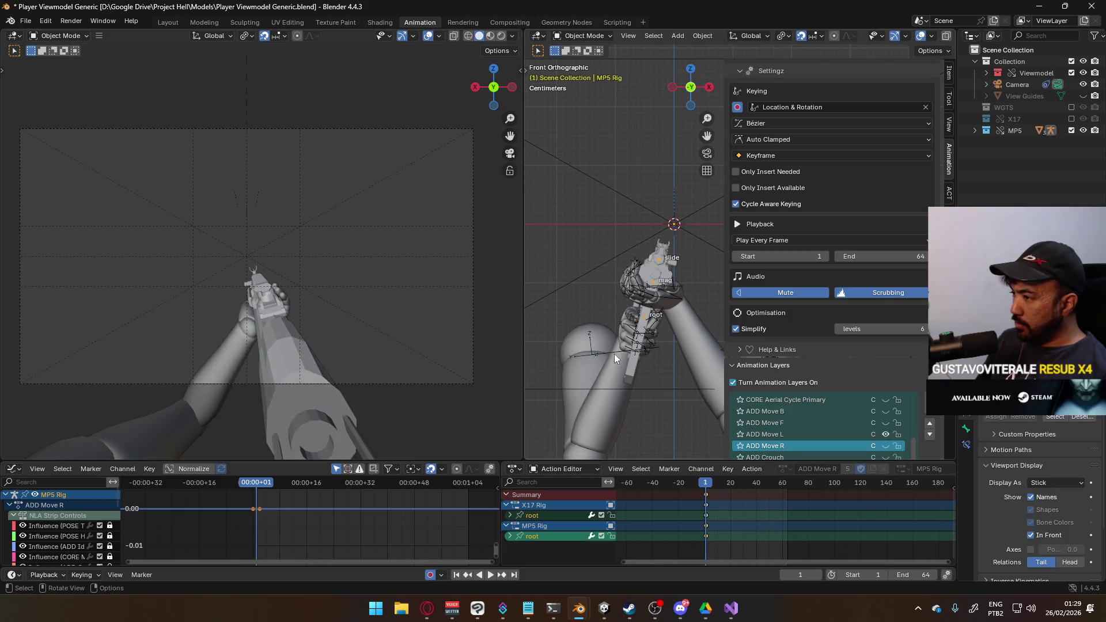
pyautogui.hotkey('ctrl', 'z')
pyautogui.hotkey('ctrl', 'z')
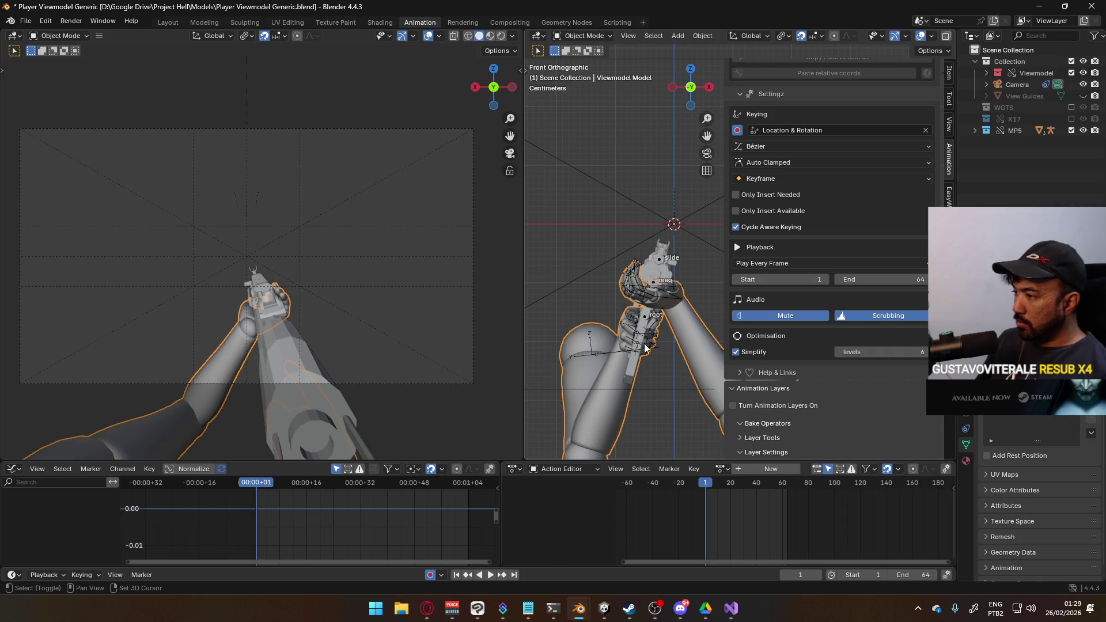
pyautogui.click(25, 21)
pyautogui.moveTo(72, 193)
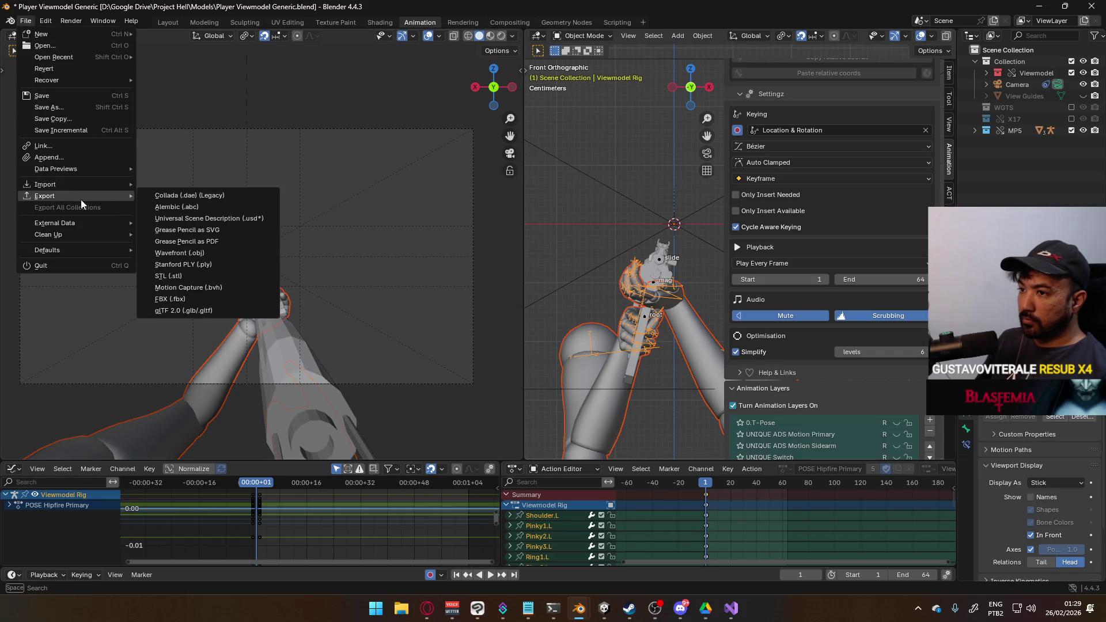
pyautogui.click(195, 299)
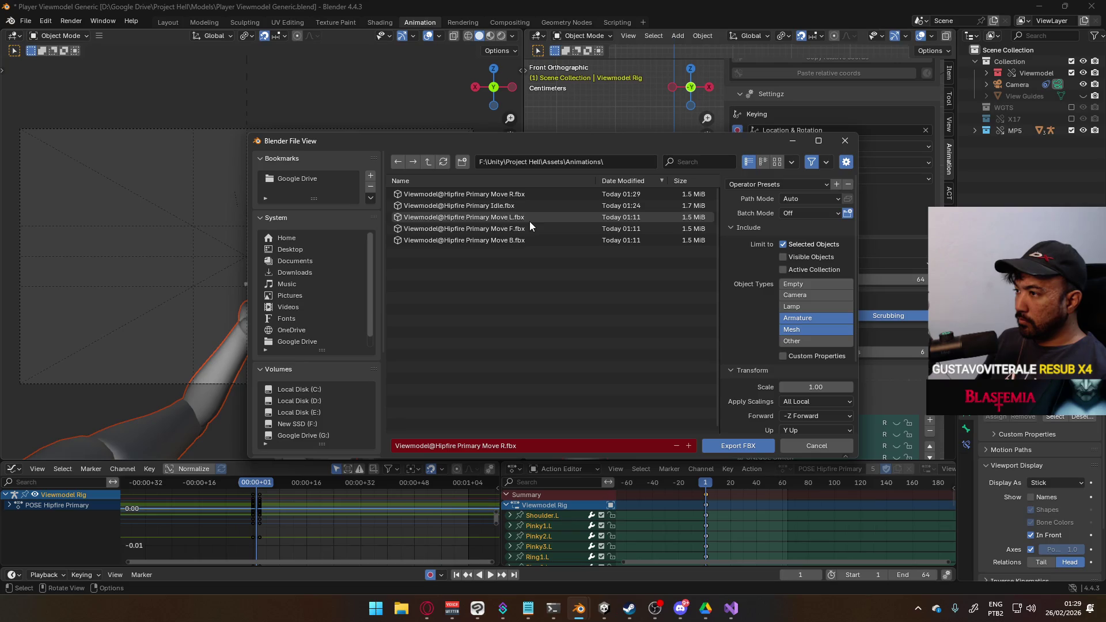
pyautogui.doubleClick(530, 223)
# Step: Export the viewmodel FBX again, overwriting the Move L animation file
pyautogui.click(25, 21)
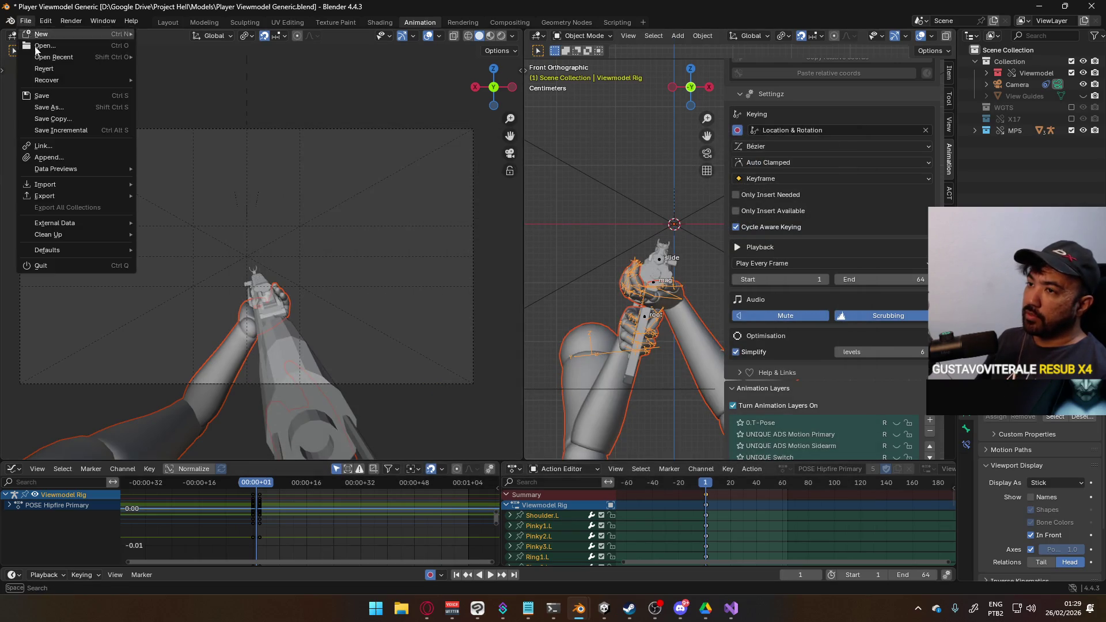
pyautogui.moveTo(80, 193)
pyautogui.click(192, 298)
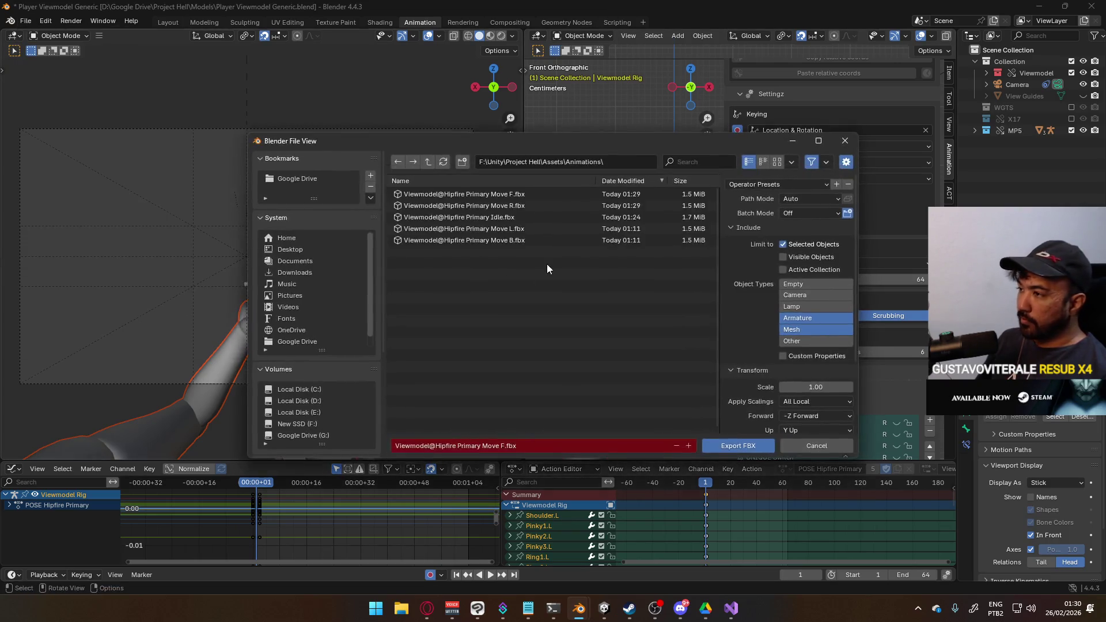
pyautogui.doubleClick(531, 228)
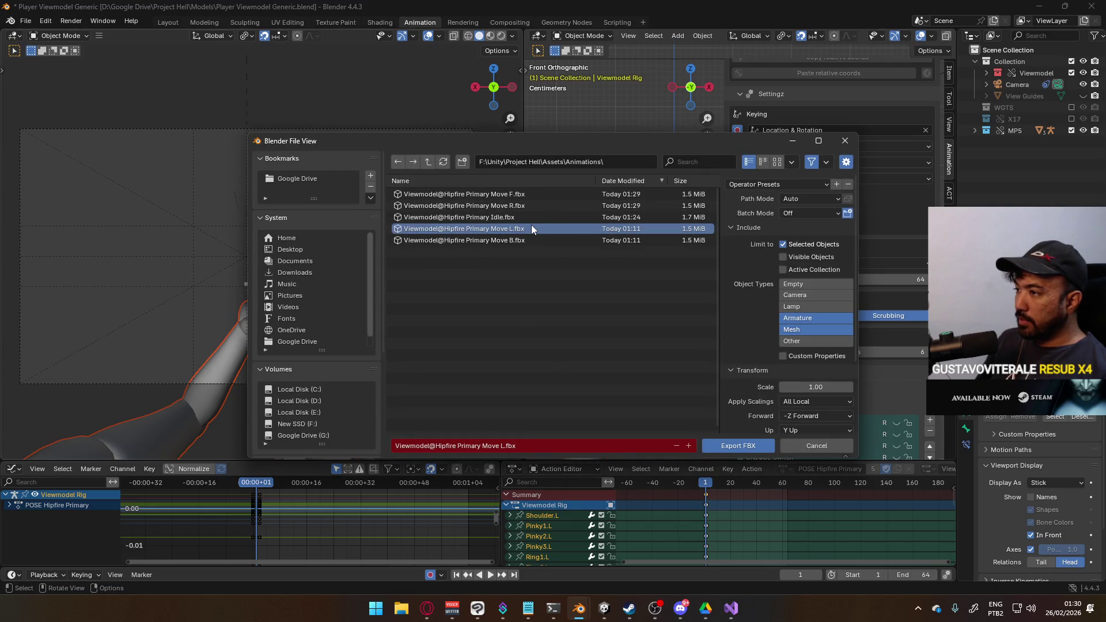
# Step: Swap ADD Move L for ADD Move F and export FBX over the Move F animation file
pyautogui.scroll(-2, 809, 408)
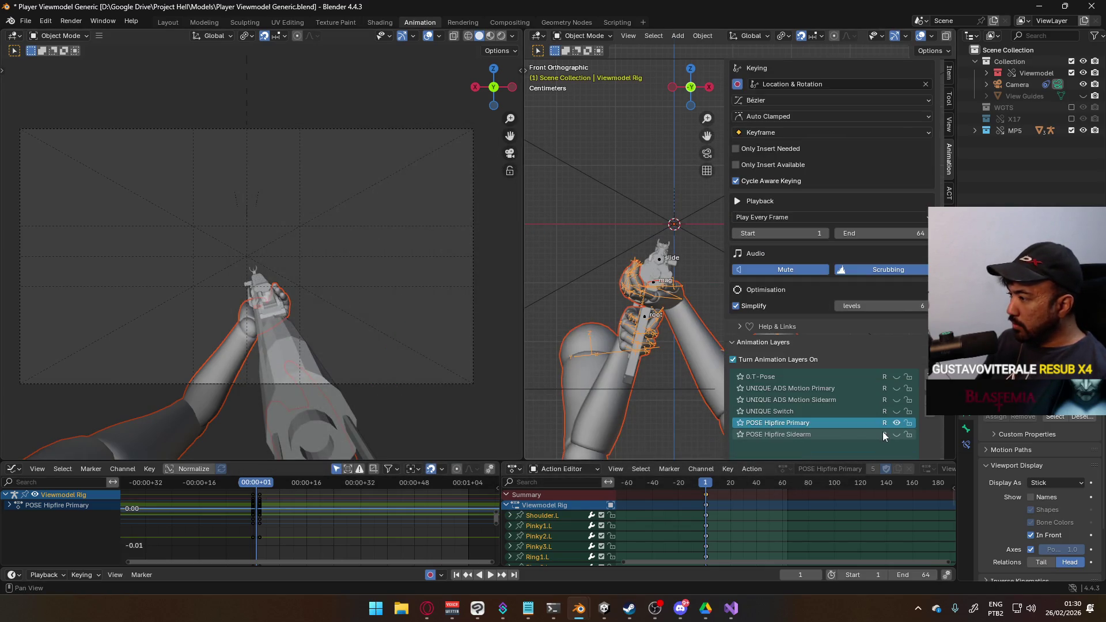
pyautogui.click(659, 258)
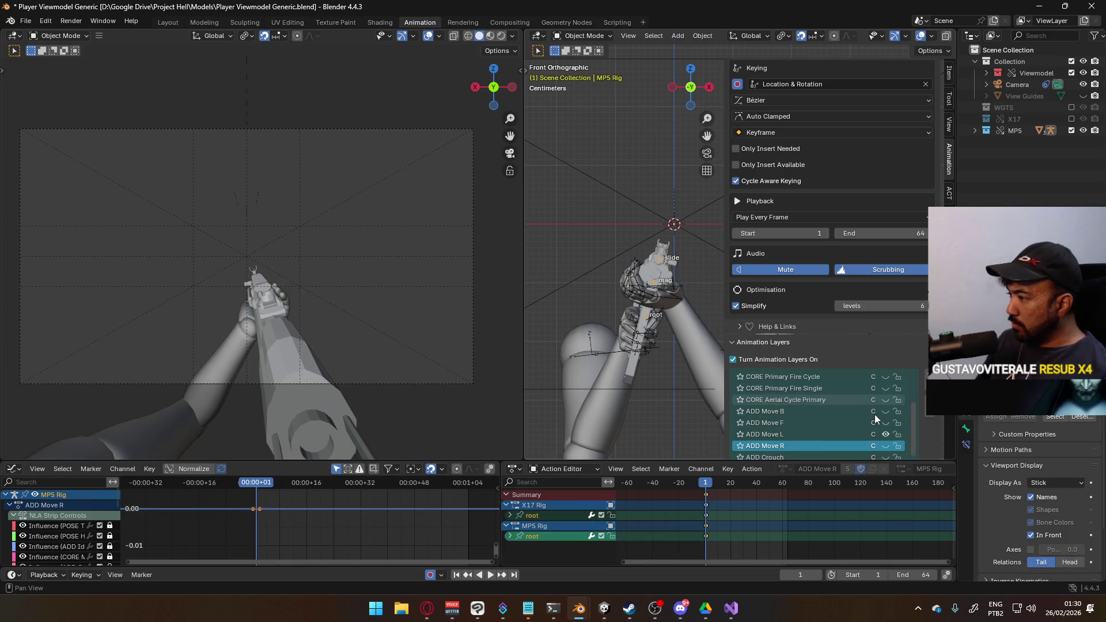
pyautogui.scroll(-2, 835, 435)
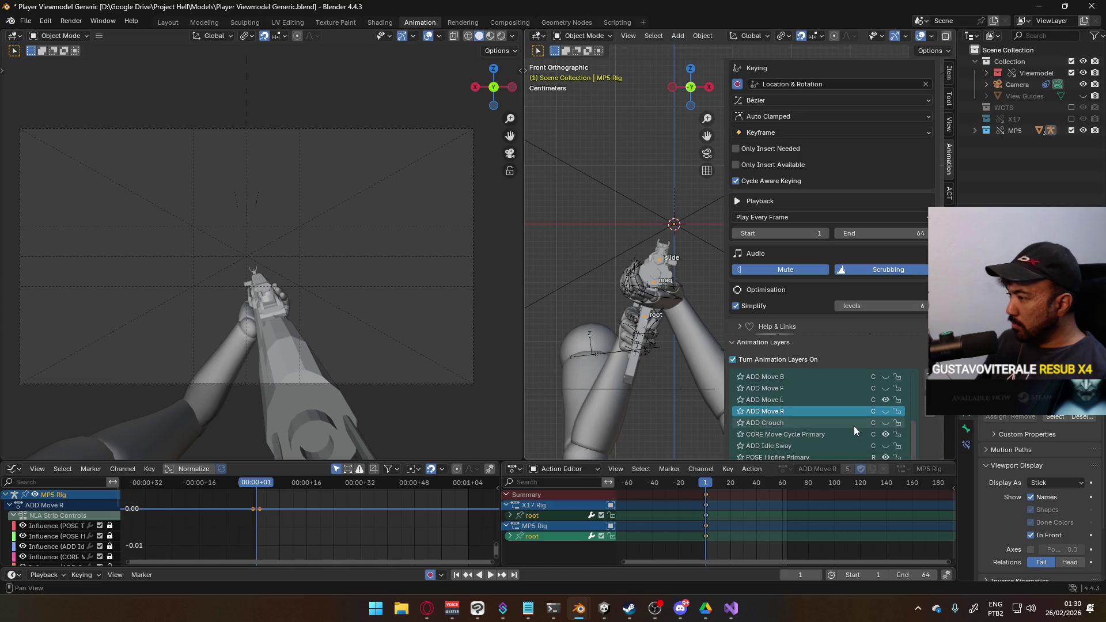
pyautogui.click(886, 400)
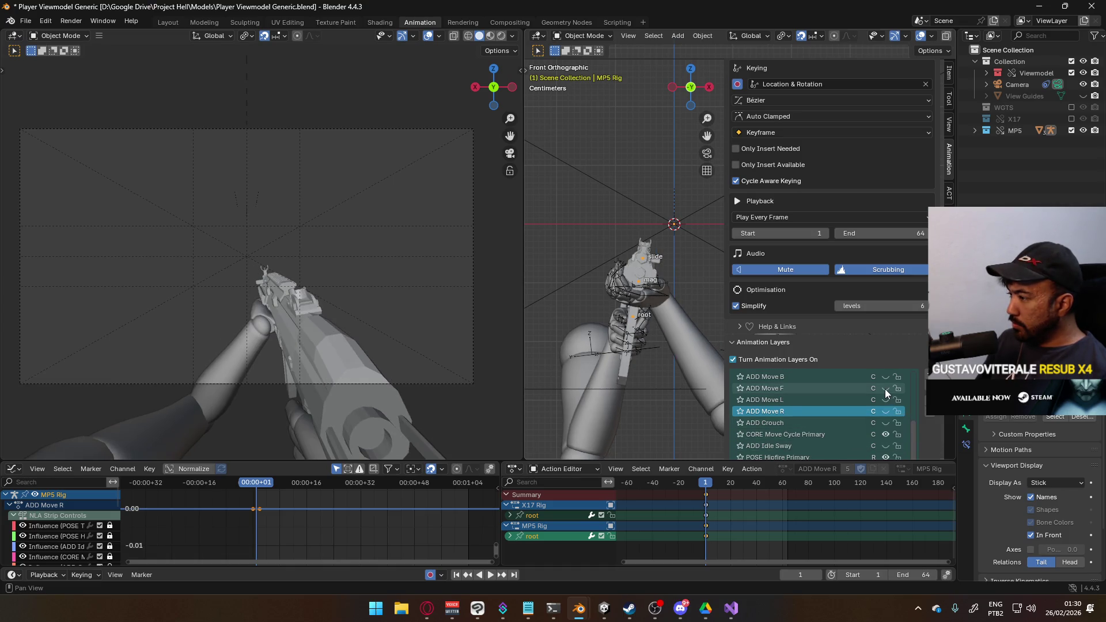
pyautogui.click(886, 389)
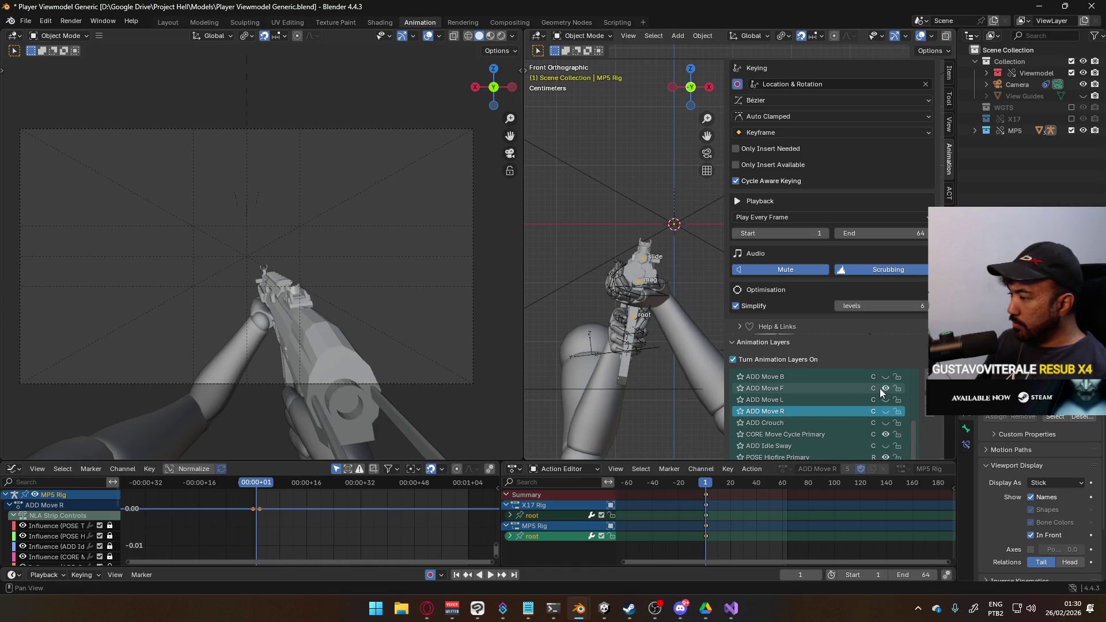
pyautogui.click(654, 298)
pyautogui.click(26, 21)
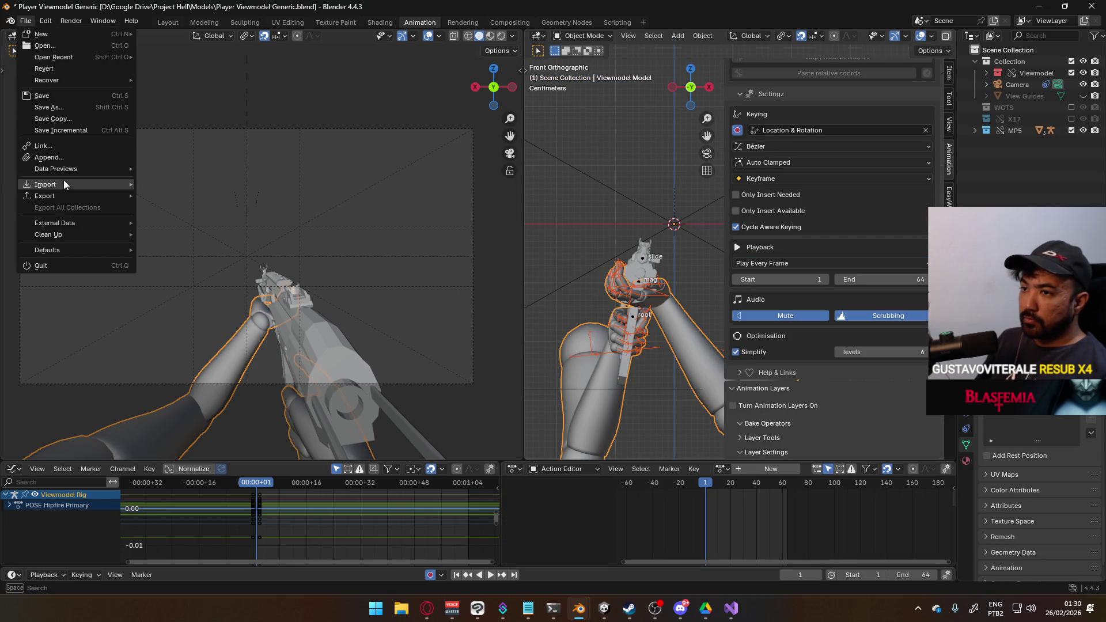
pyautogui.moveTo(69, 196)
pyautogui.click(179, 299)
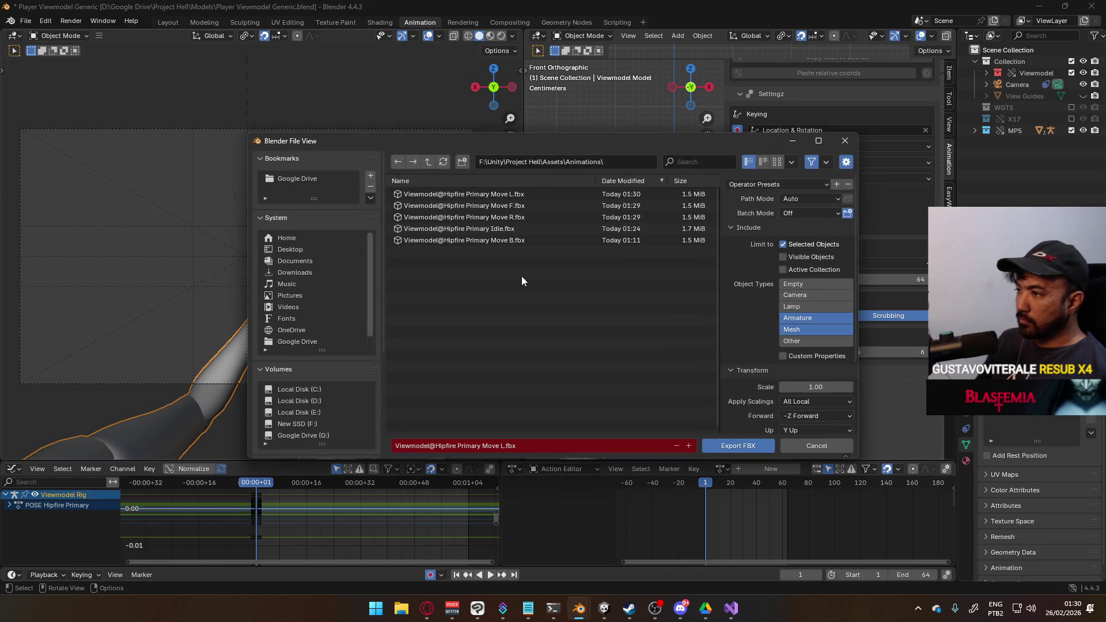
pyautogui.doubleClick(525, 196)
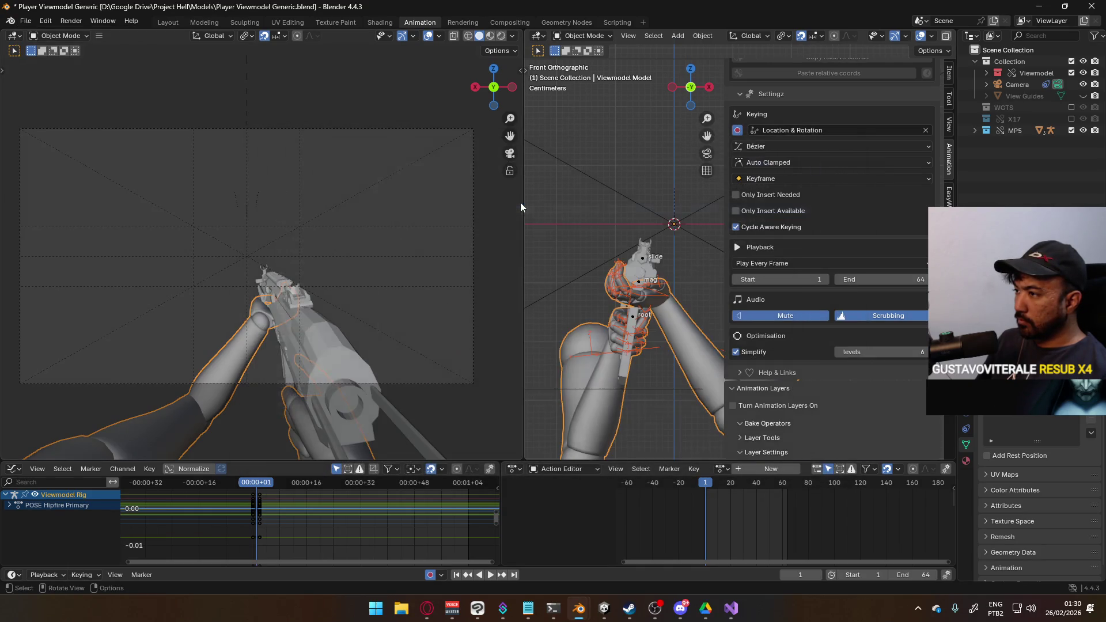
# Step: Swap ADD Move F for ADD Move B and export FBX over the Move B animation file
pyautogui.click(633, 322)
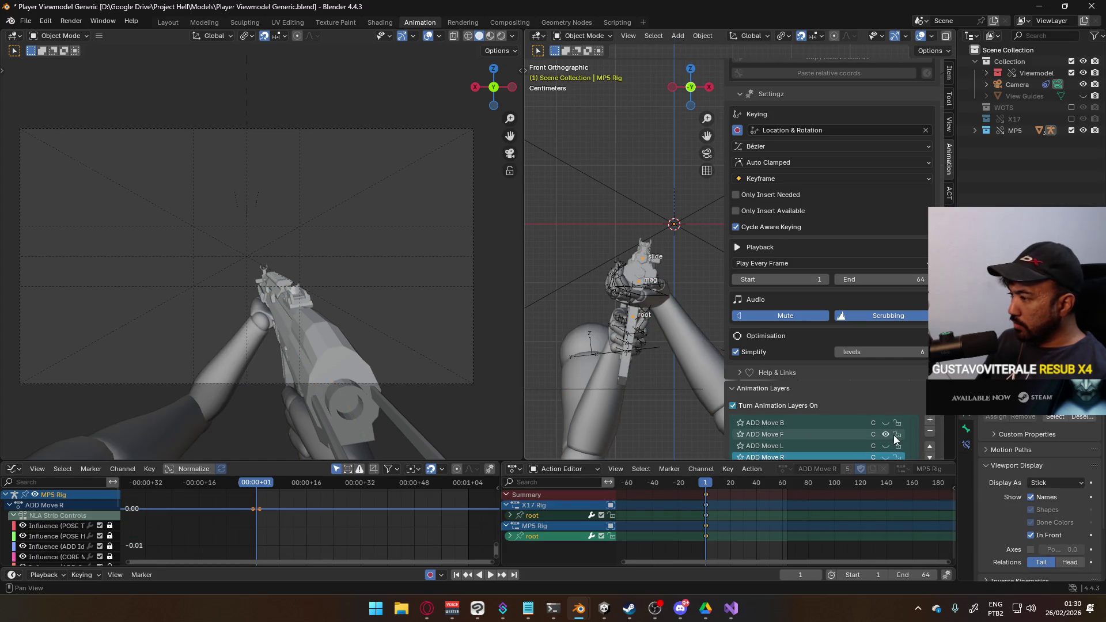
pyautogui.click(888, 433)
pyautogui.click(887, 423)
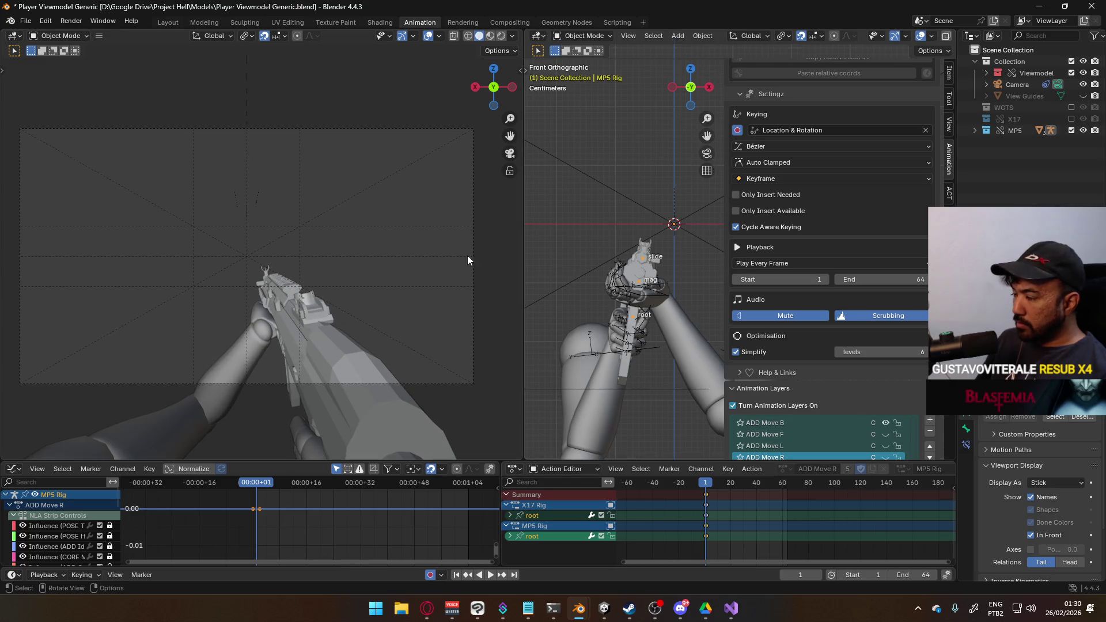
pyautogui.click(660, 297)
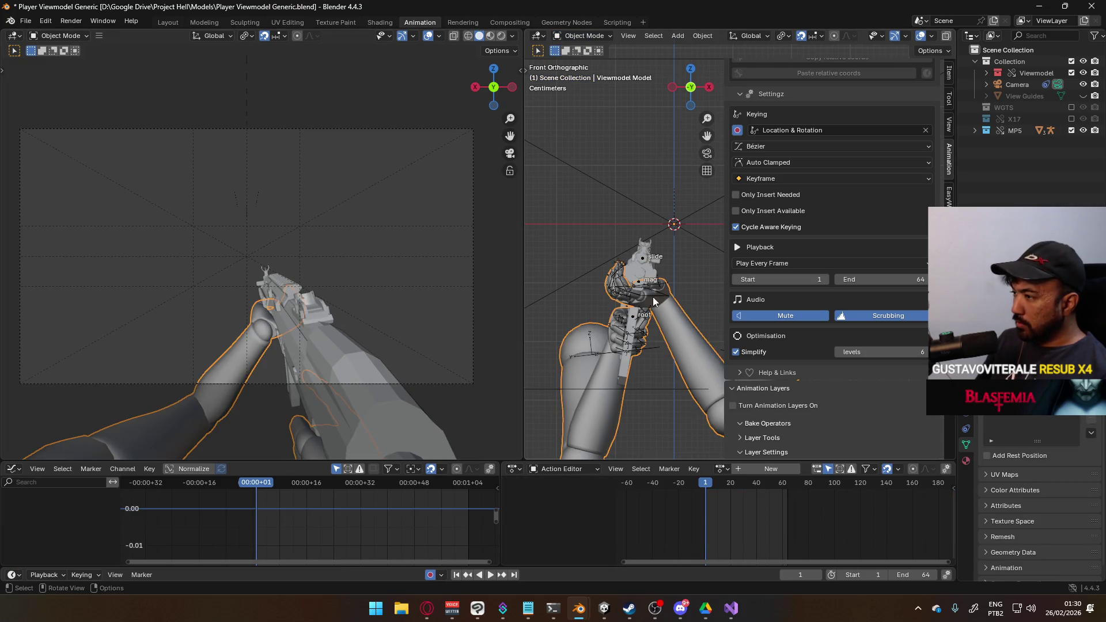
pyautogui.click(677, 312)
pyautogui.click(26, 21)
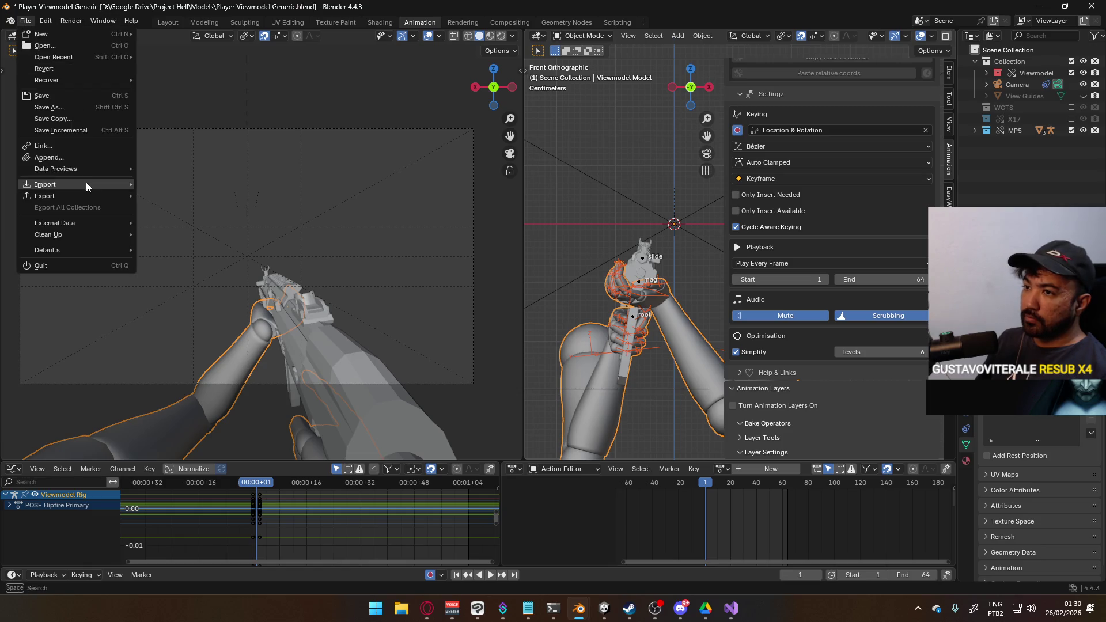
pyautogui.moveTo(75, 196)
pyautogui.click(172, 299)
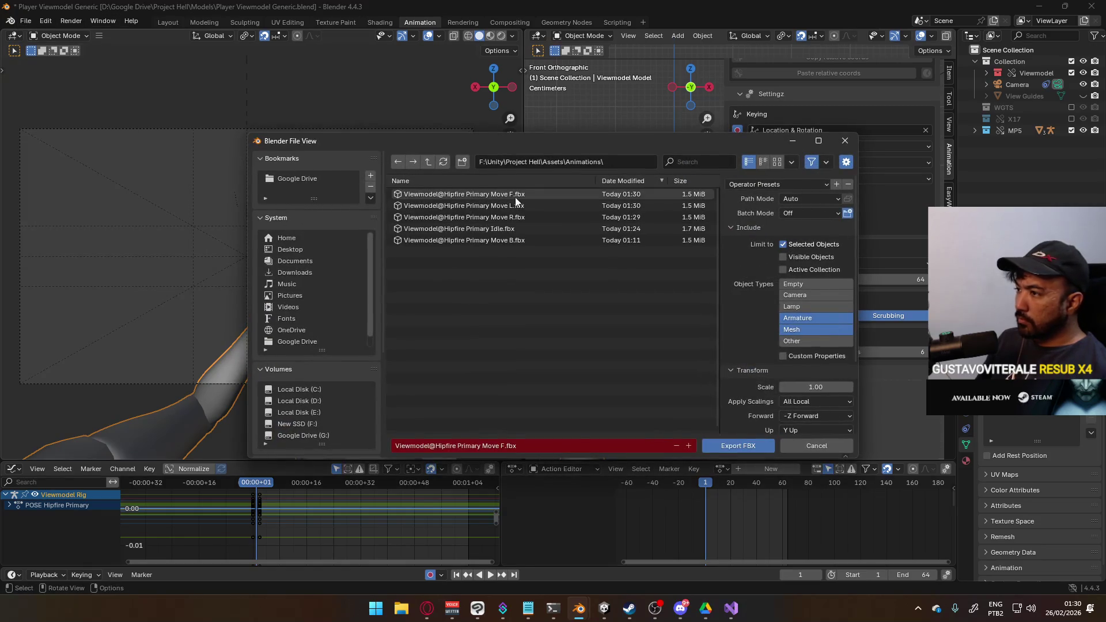
pyautogui.doubleClick(496, 240)
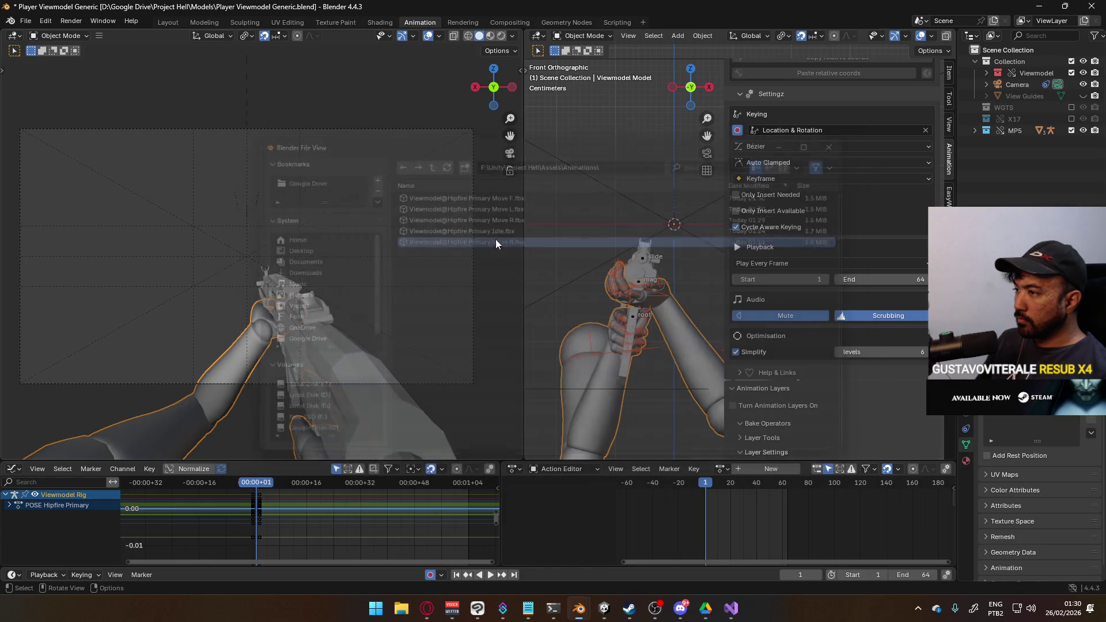
pyautogui.moveTo(617, 403); pyautogui.dragTo(599, 391, button='middle')
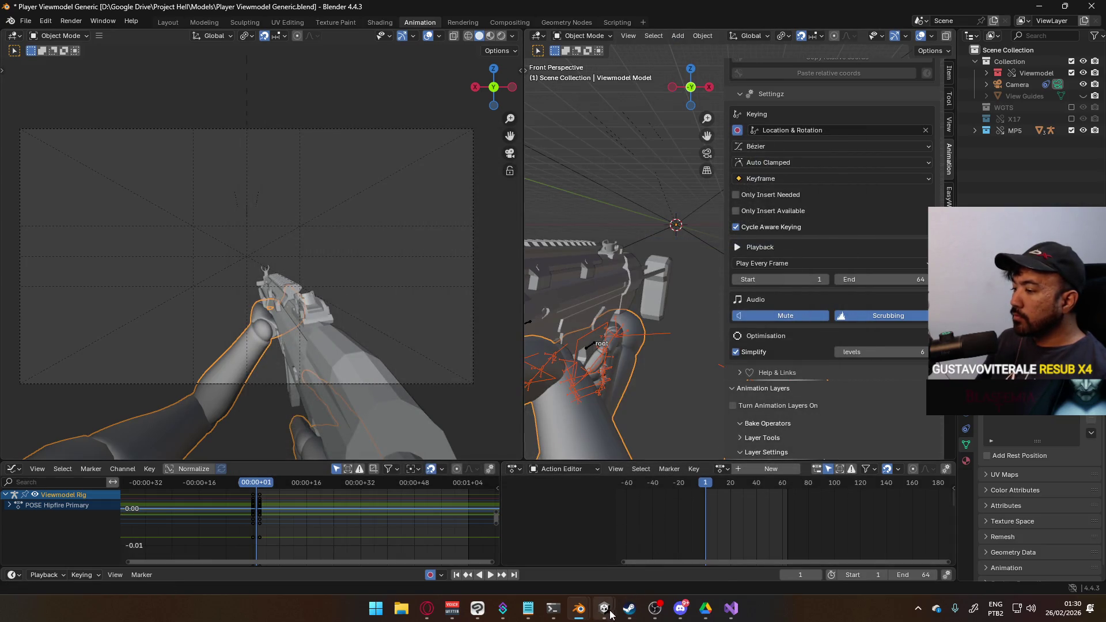
pyautogui.moveTo(605, 608)
pyautogui.click(542, 551)
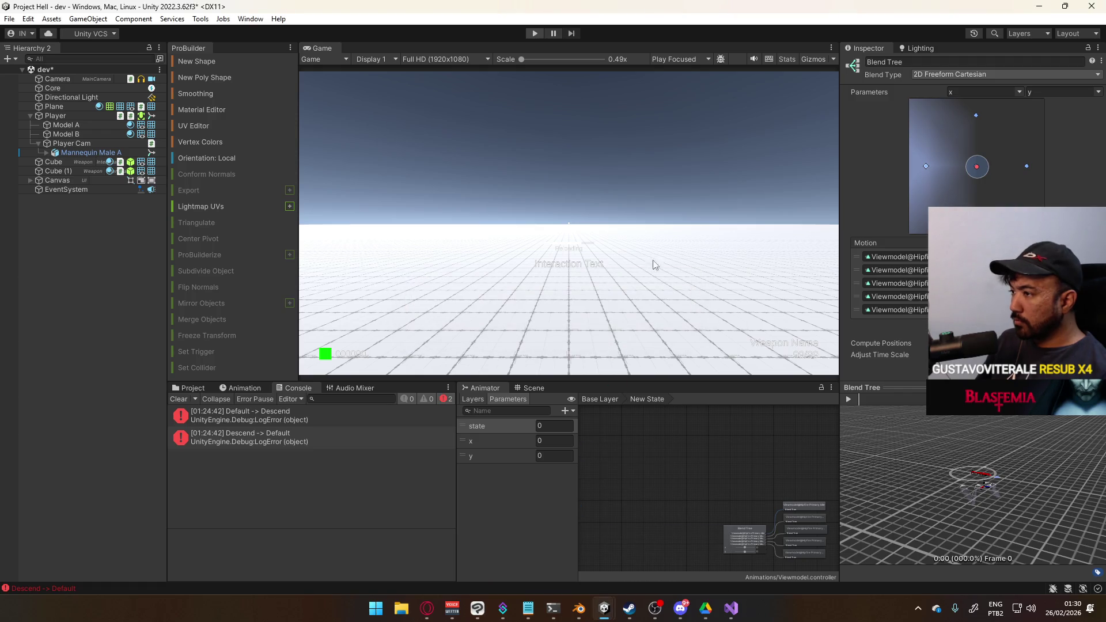
# Step: In Play mode, move with A, D, S and W to check the x/y blend poses, then stop and go back to Blender
pyautogui.click(534, 33)
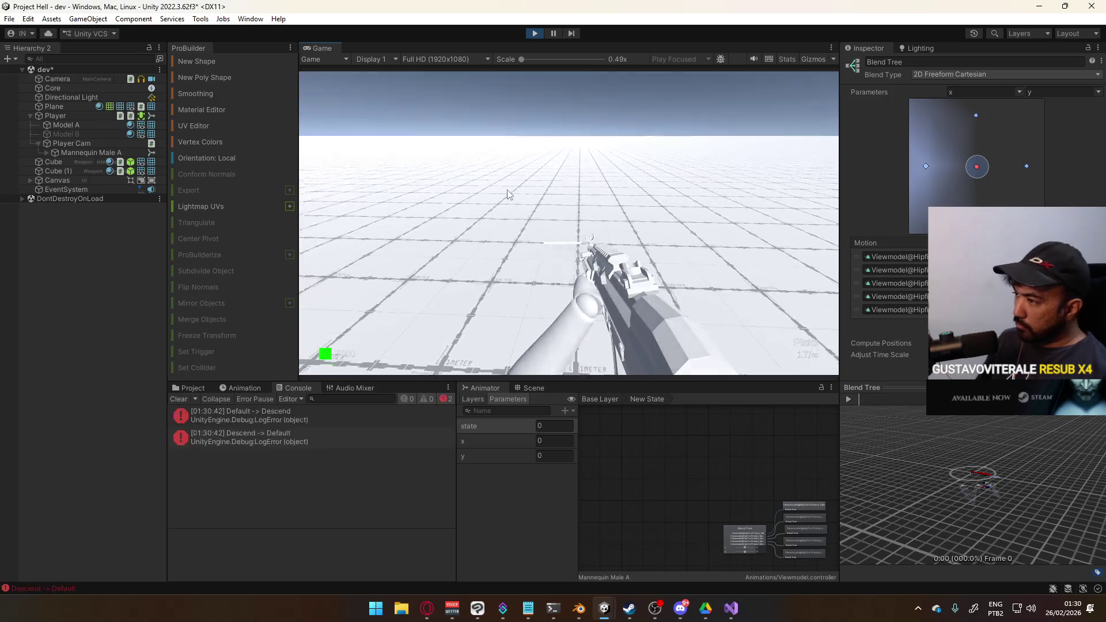
pyautogui.press('a')
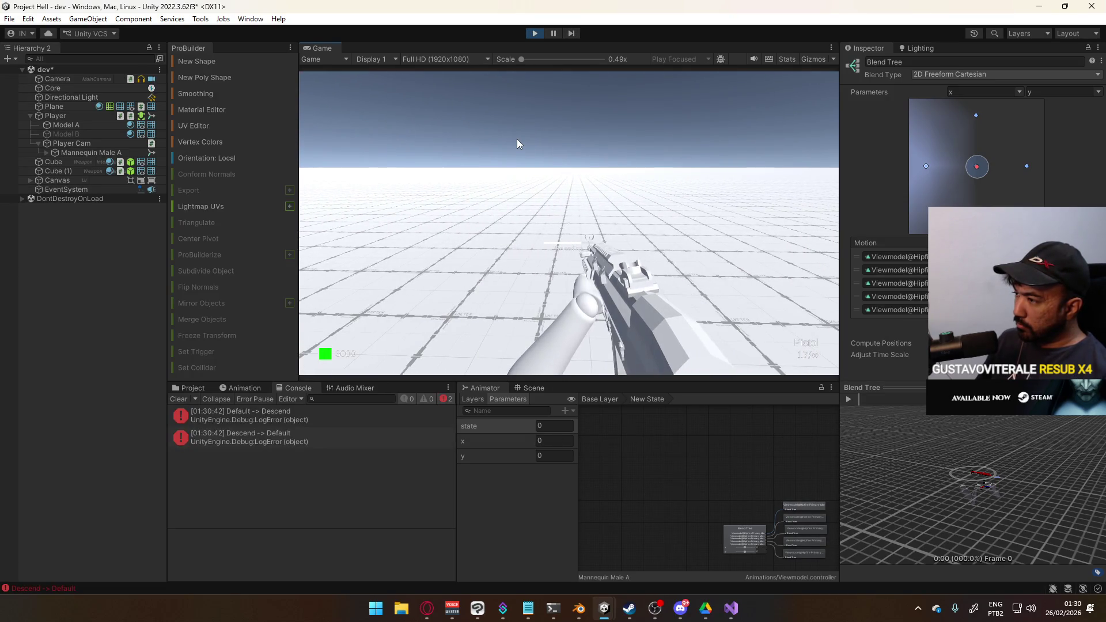
pyautogui.press('d')
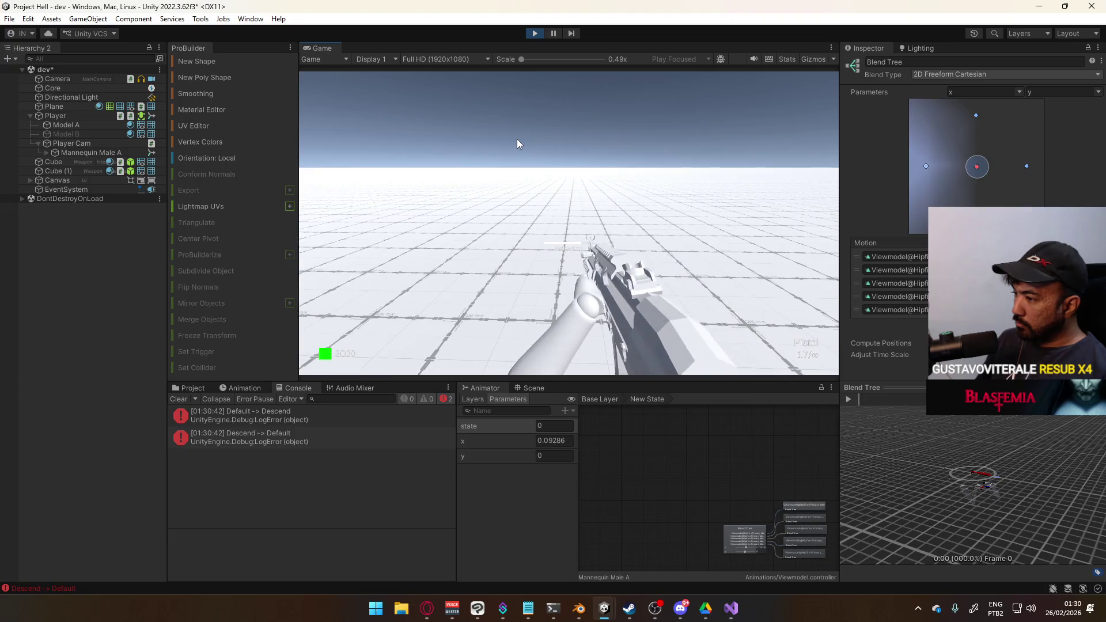
pyautogui.press('a')
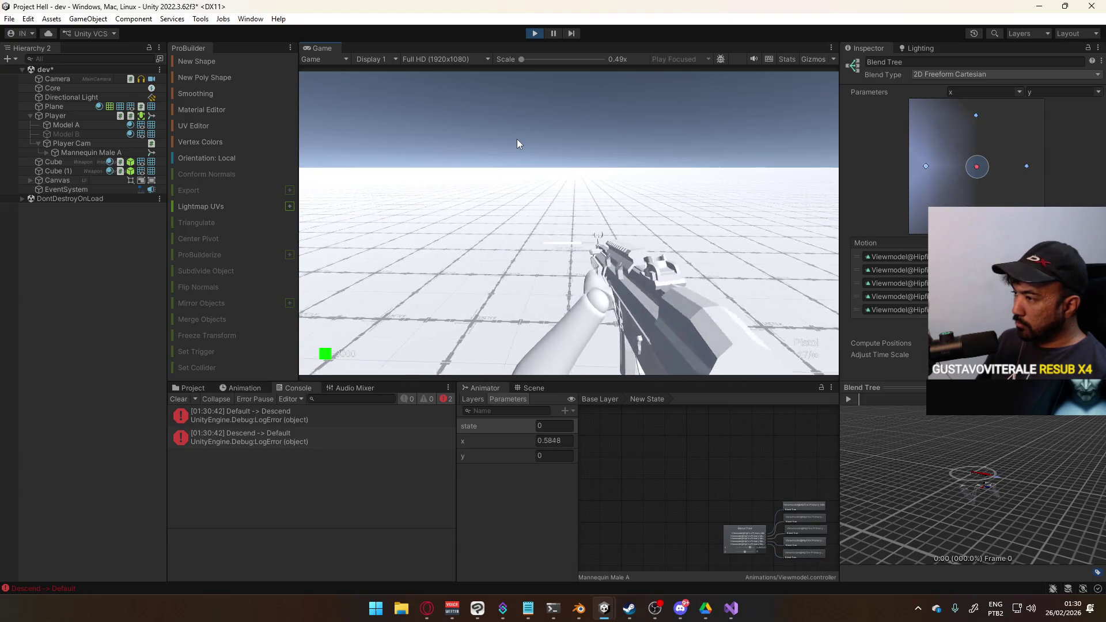
pyautogui.press('s')
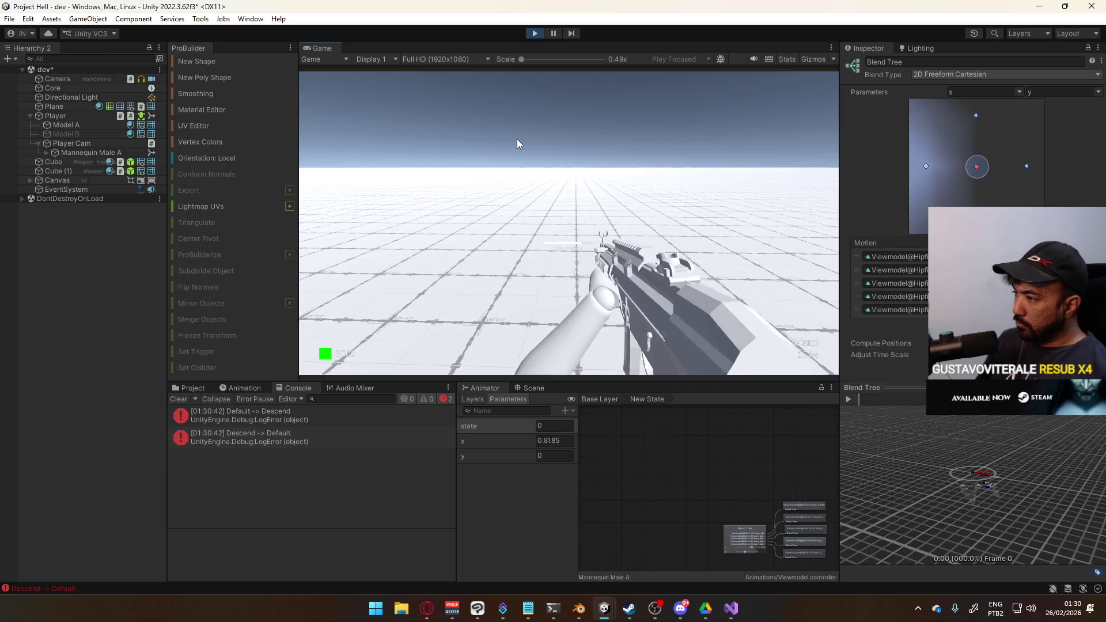
pyautogui.press('w')
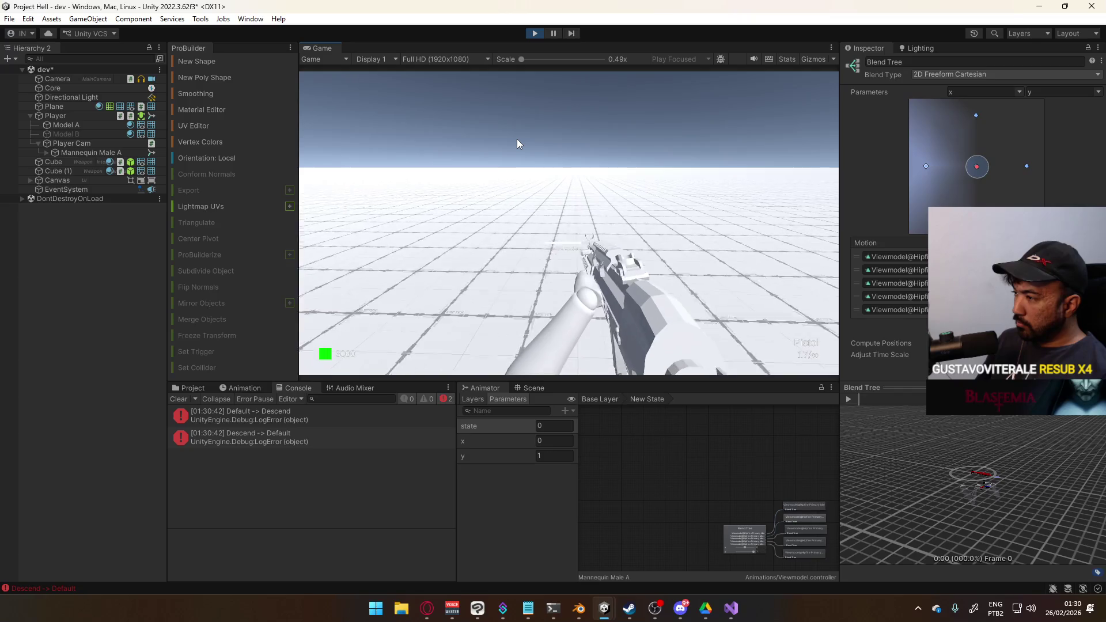
pyautogui.press('s')
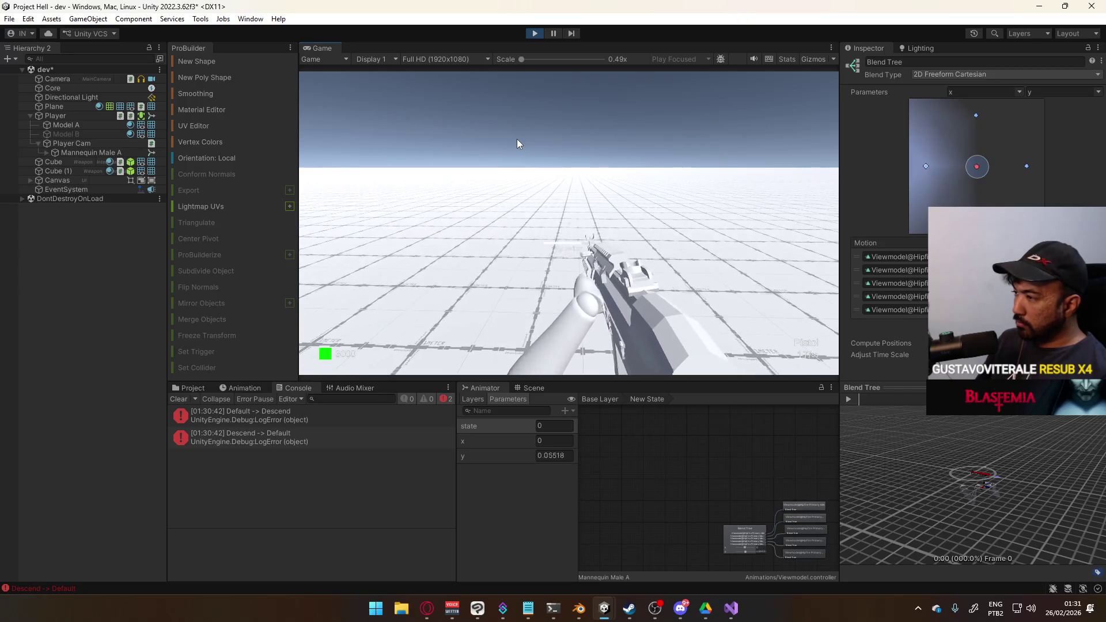
pyautogui.press('a')
pyautogui.press('d')
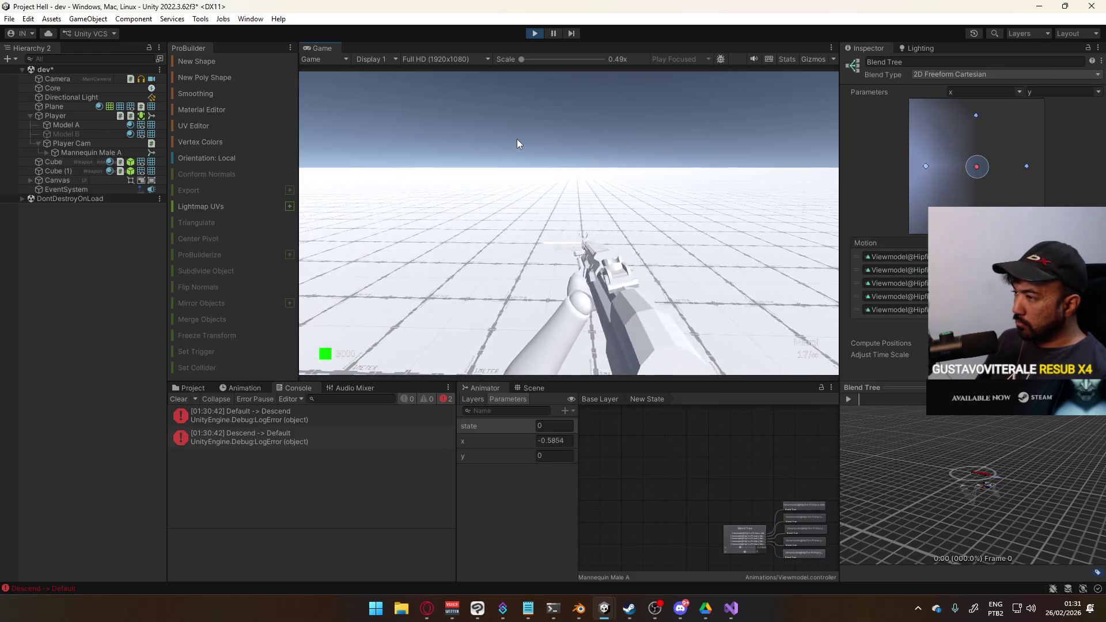
pyautogui.press('a')
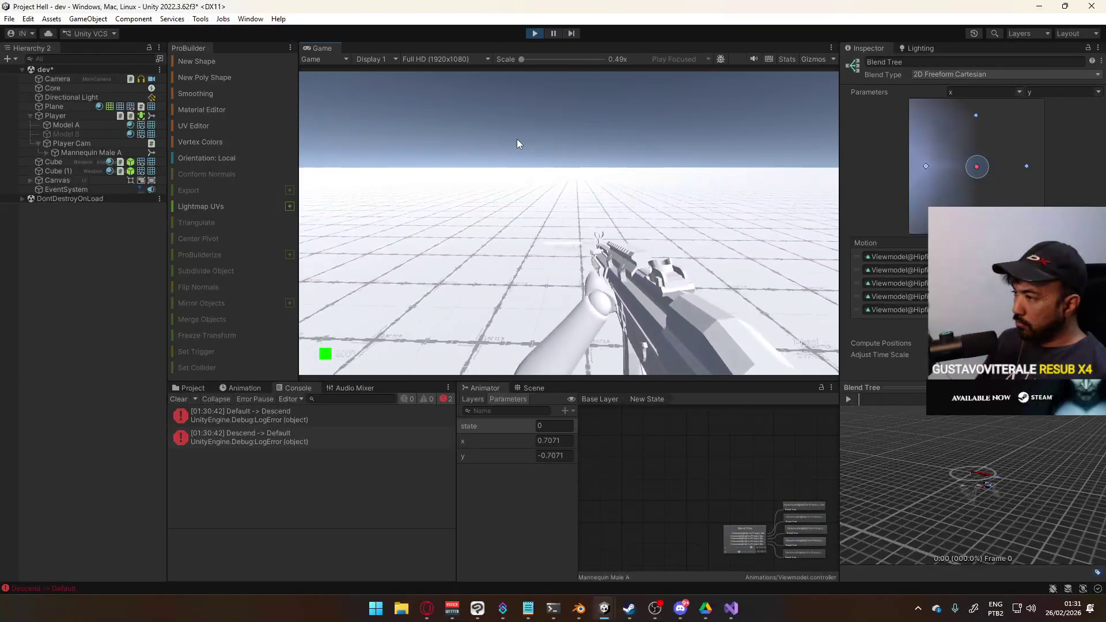
pyautogui.press('s')
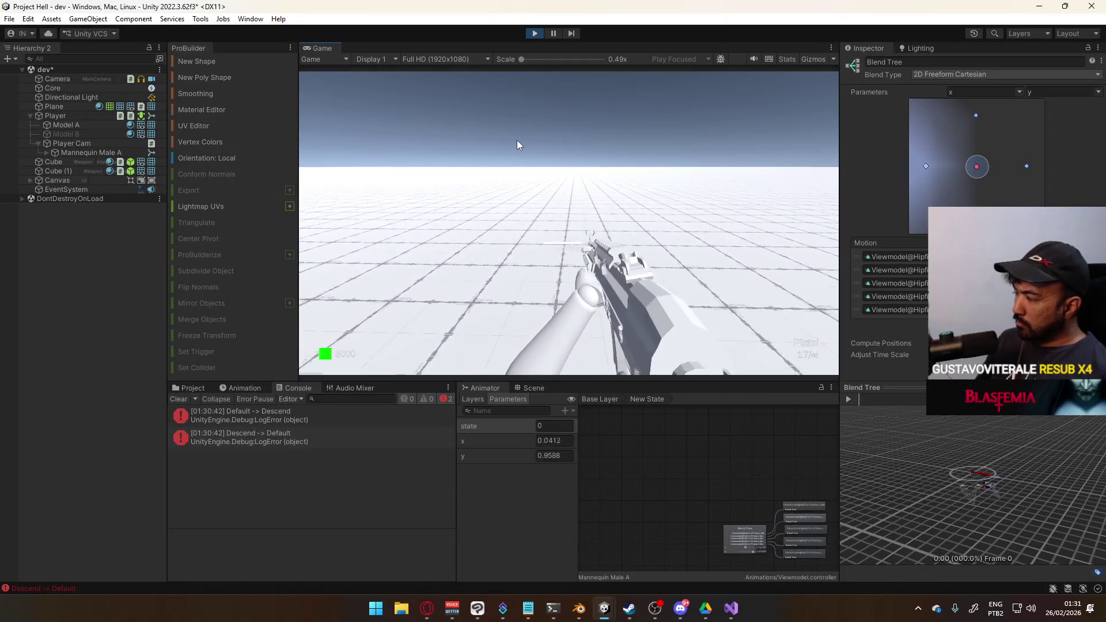
pyautogui.press('d')
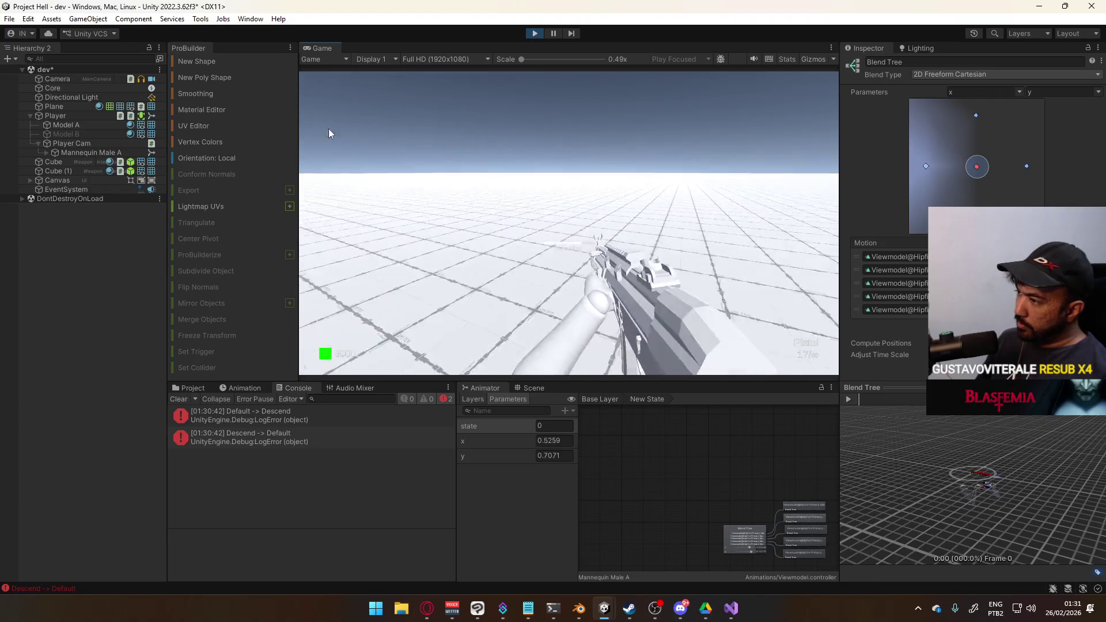
pyautogui.press('a')
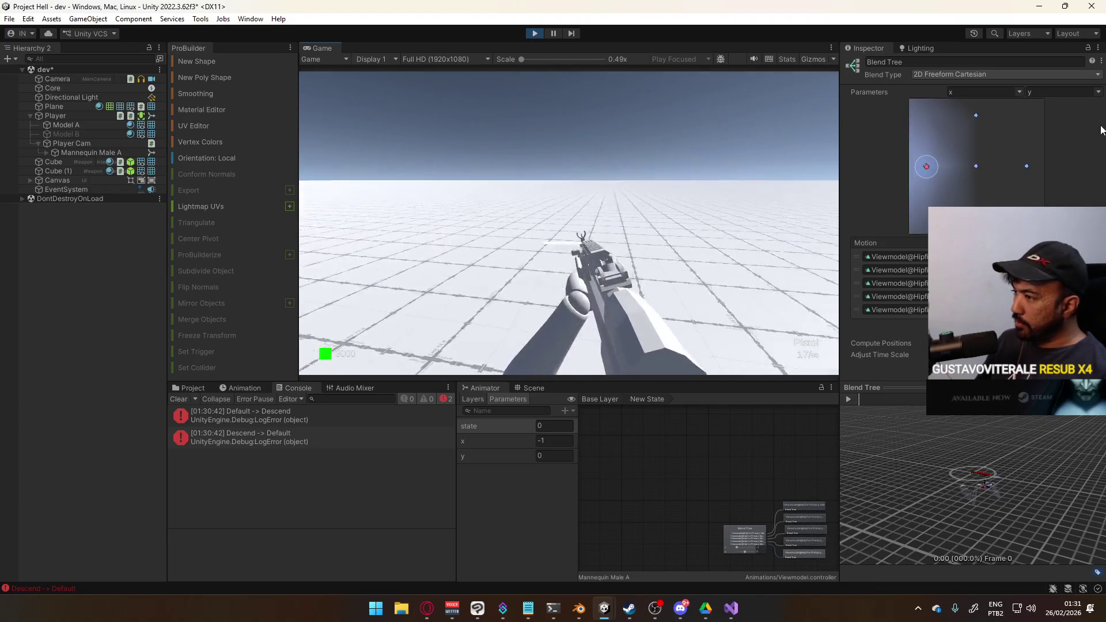
pyautogui.press('d')
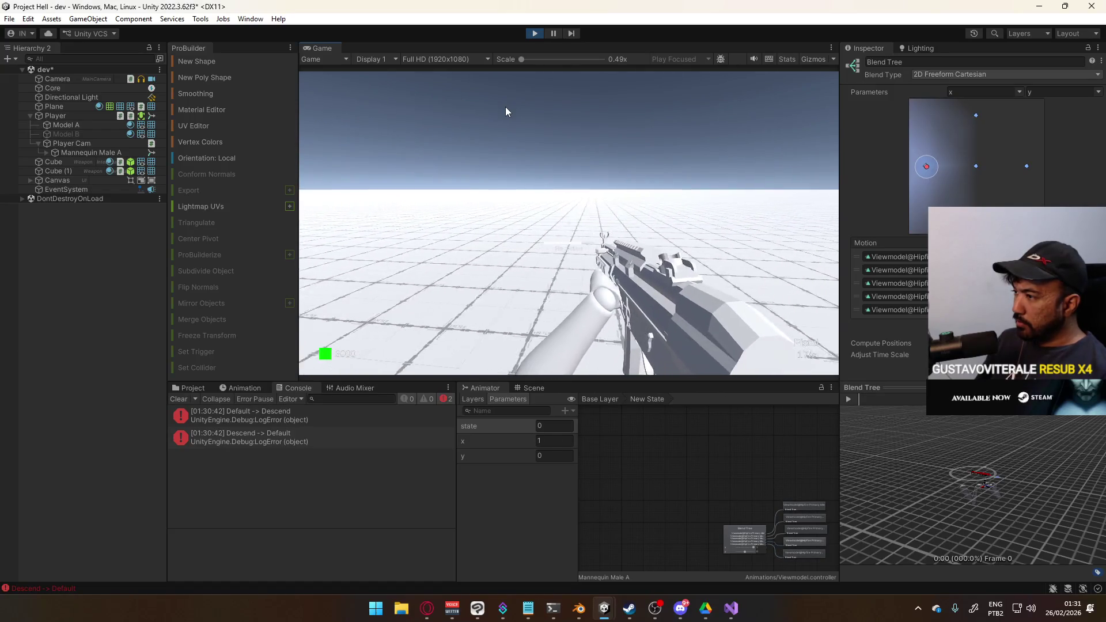
pyautogui.press('s')
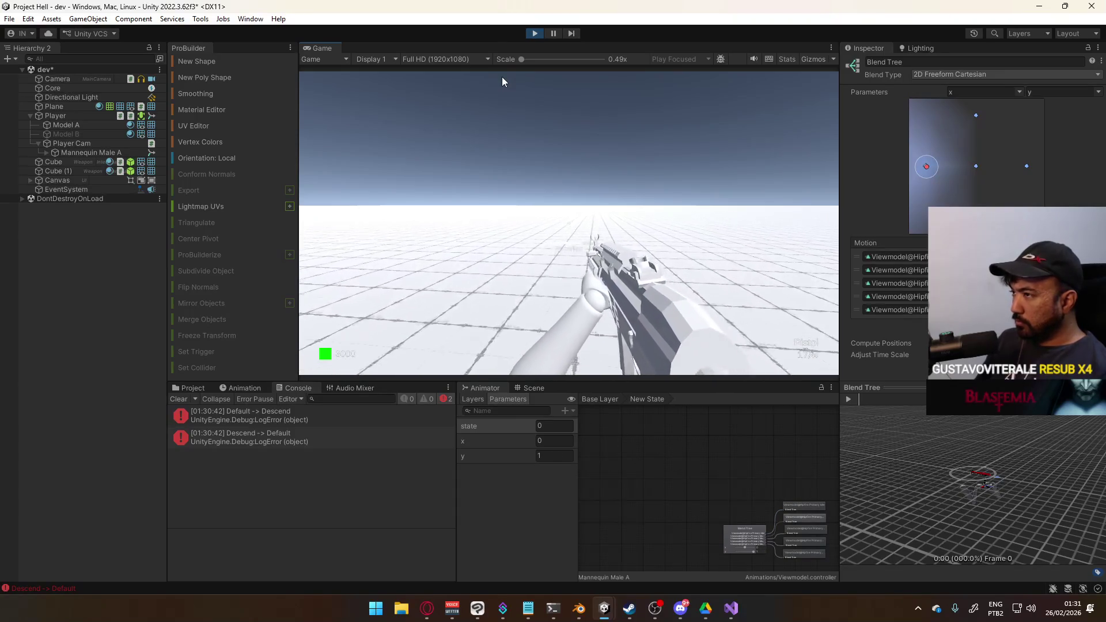
pyautogui.click(528, 34)
pyautogui.hotkey('alt', 'Tab')
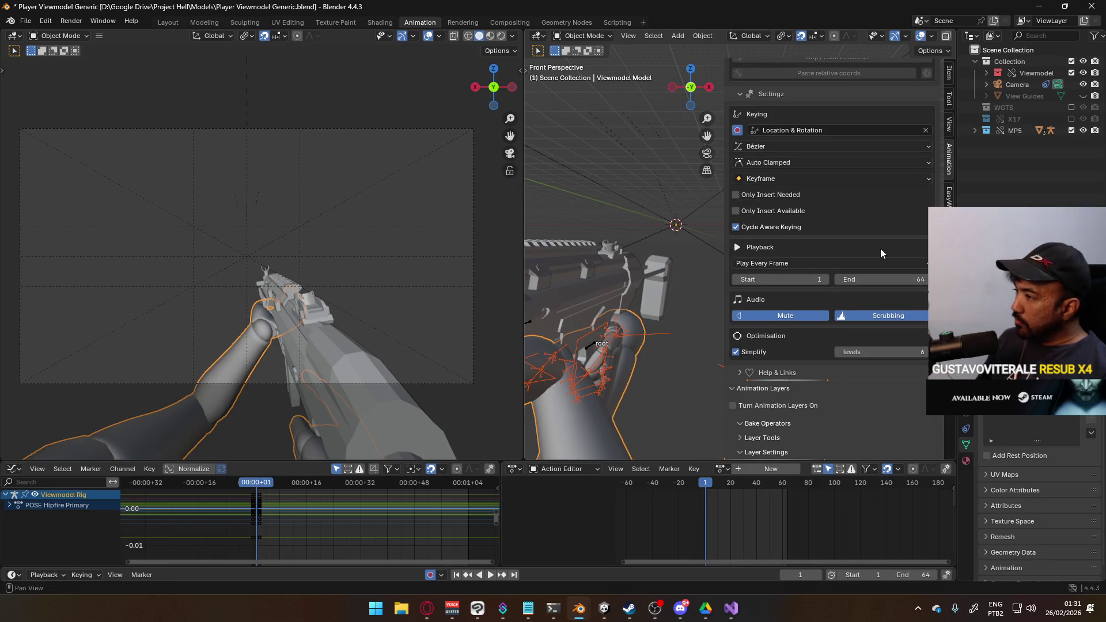
# Step: Make the MP5 Rig active, hide ADD Move B, and enable and select the UNIQUE ADS Motion Primary layer
pyautogui.keyDown('shift'); pyautogui.moveTo(680, 444); pyautogui.dragTo(706, 412, button='middle'); pyautogui.keyUp('shift')
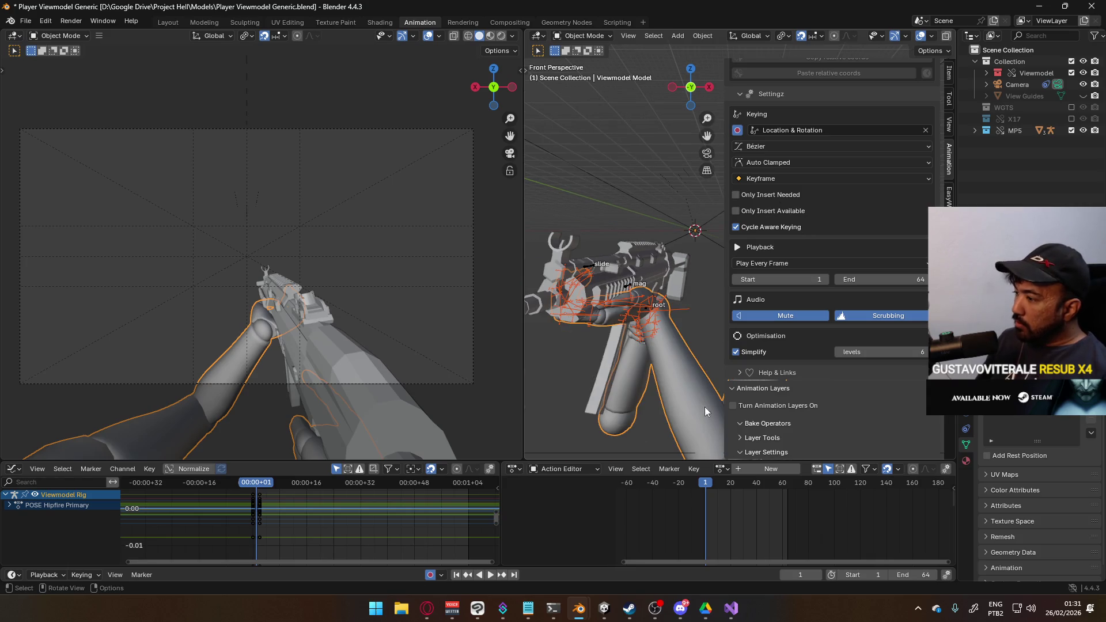
pyautogui.click(629, 291)
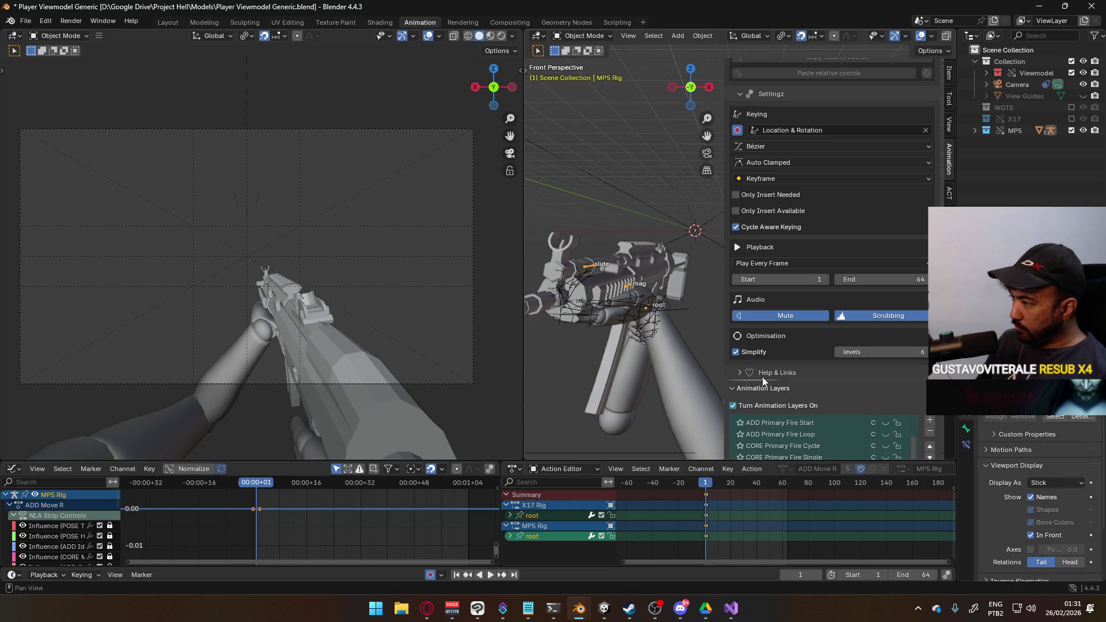
pyautogui.scroll(-2, 859, 389)
pyautogui.scroll(5, 870, 406)
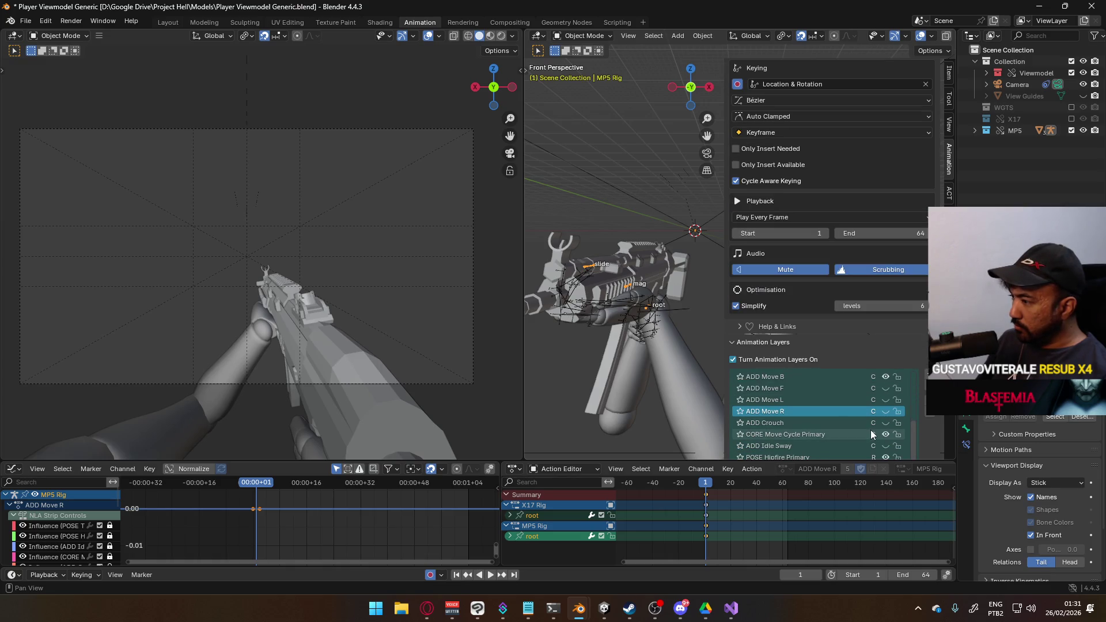
pyautogui.click(886, 376)
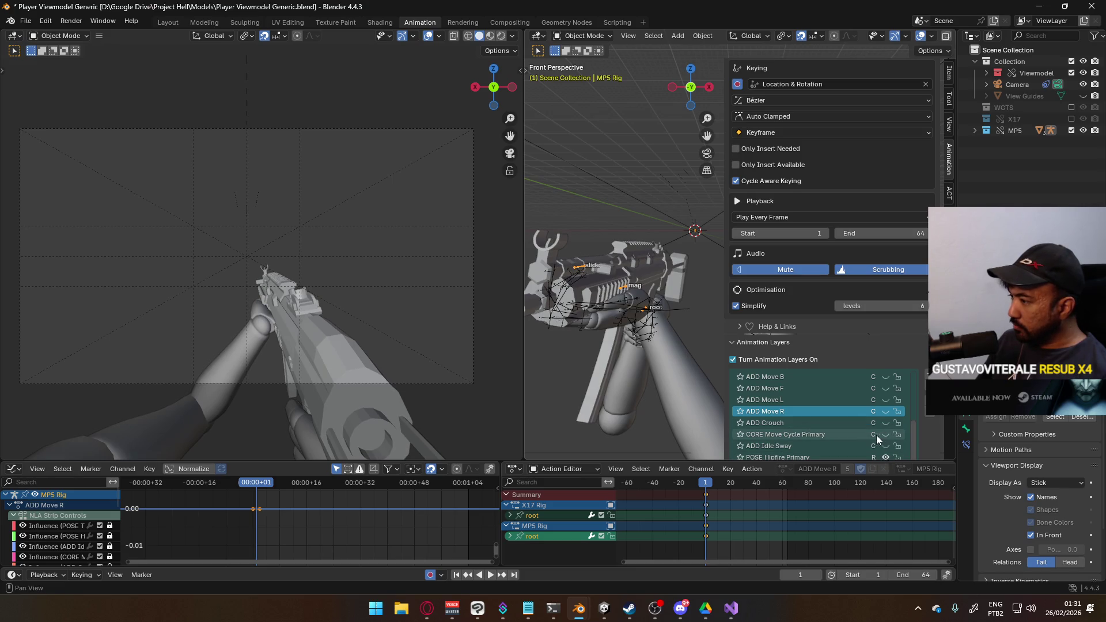
pyautogui.scroll(1, 838, 423)
pyautogui.scroll(5, 838, 424)
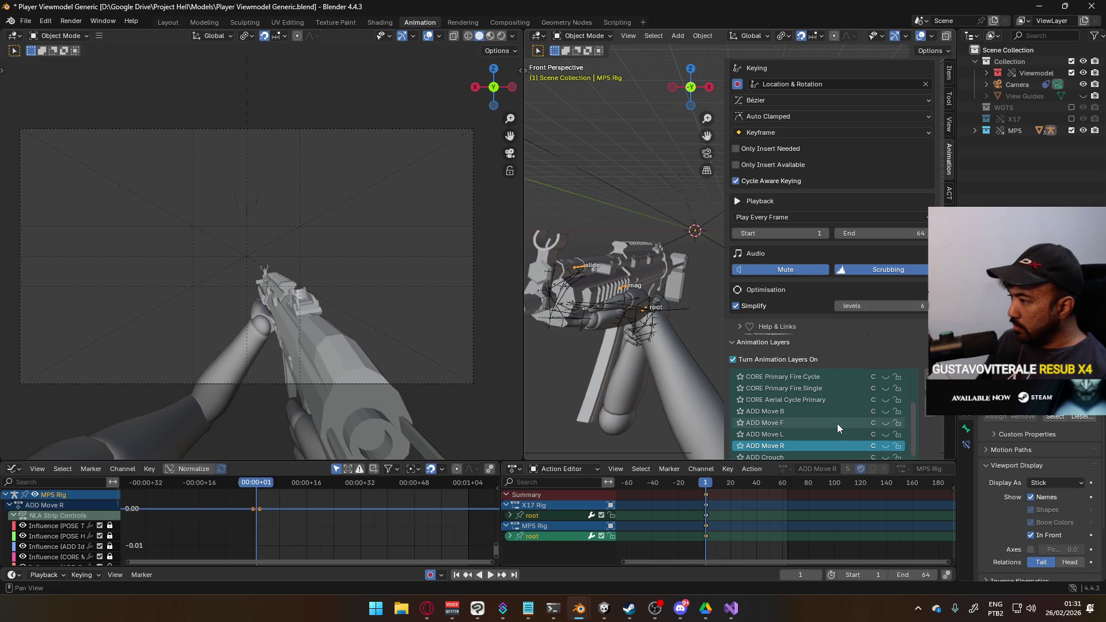
pyautogui.scroll(2, 838, 423)
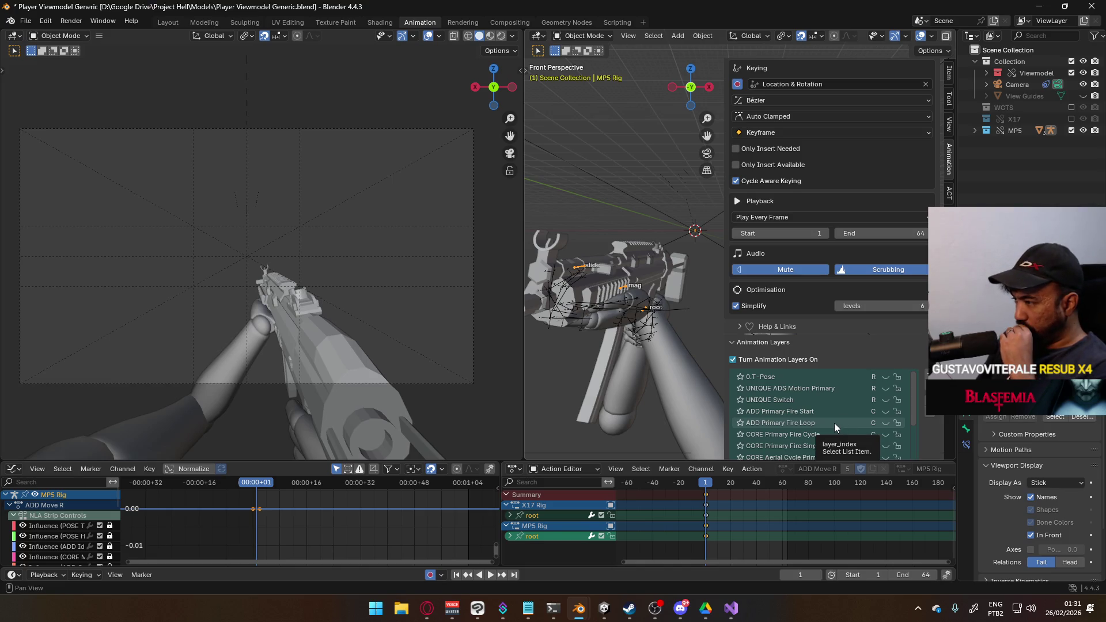
pyautogui.click(887, 390)
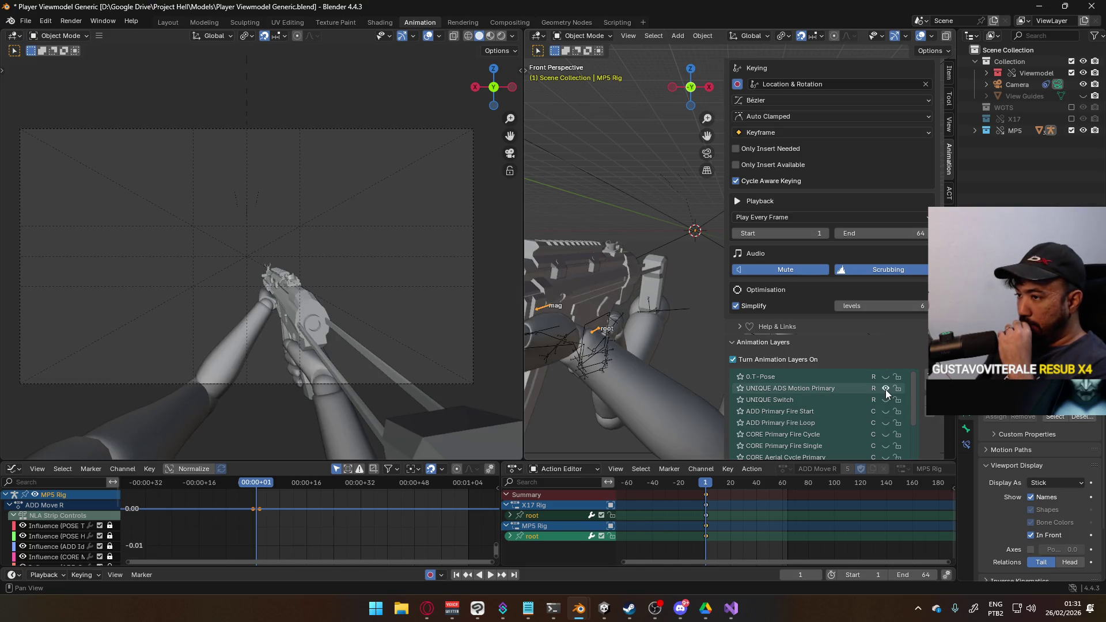
pyautogui.click(819, 389)
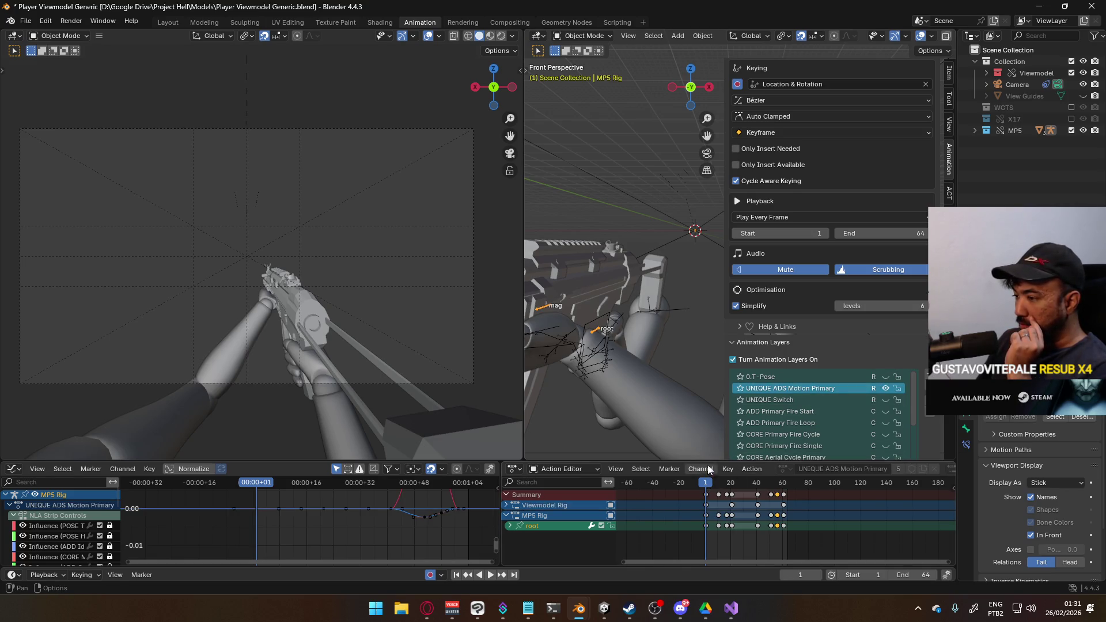
# Step: In Pose Mode, copy the rig's pose and paste it into the UNIQUE ADS Motion Primary layer
pyautogui.click(886, 389)
pyautogui.click(886, 389)
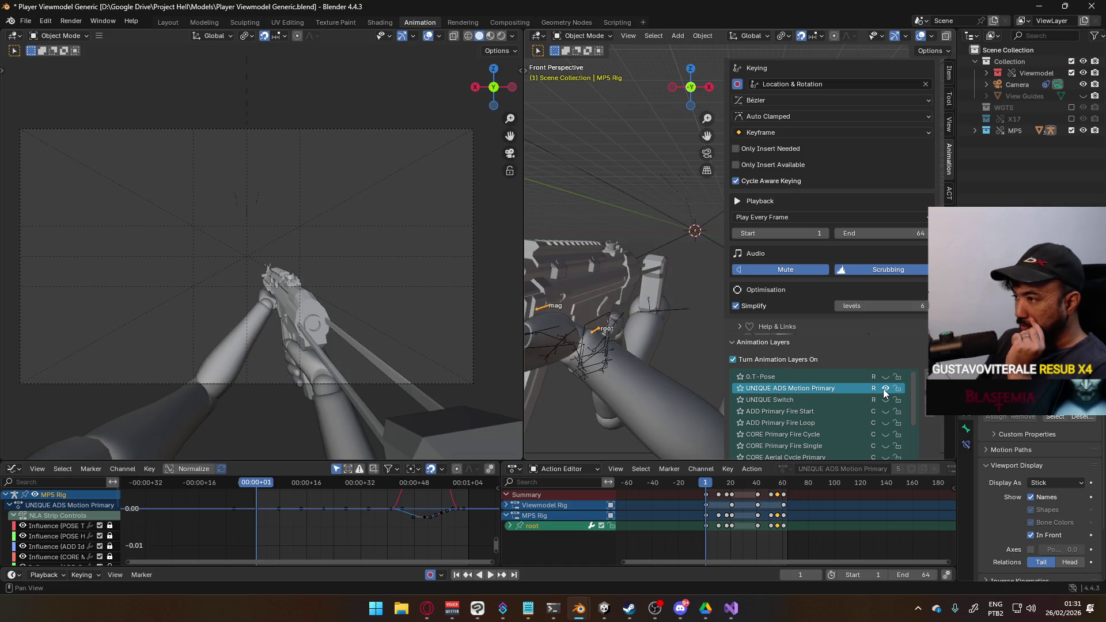
pyautogui.click(886, 390)
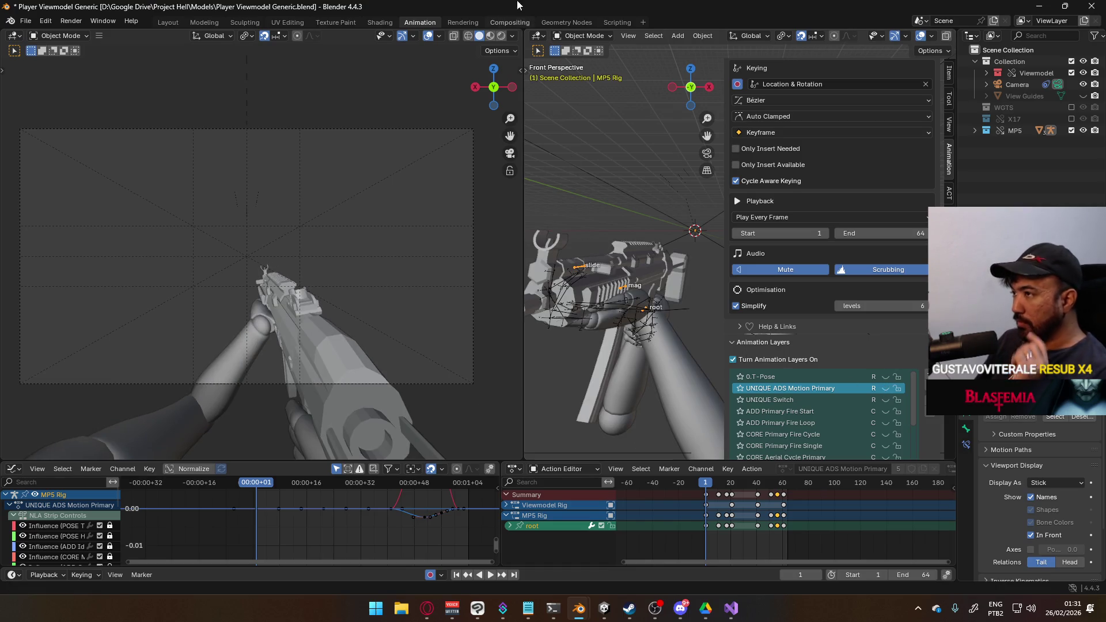
pyautogui.click(580, 37)
pyautogui.click(579, 74)
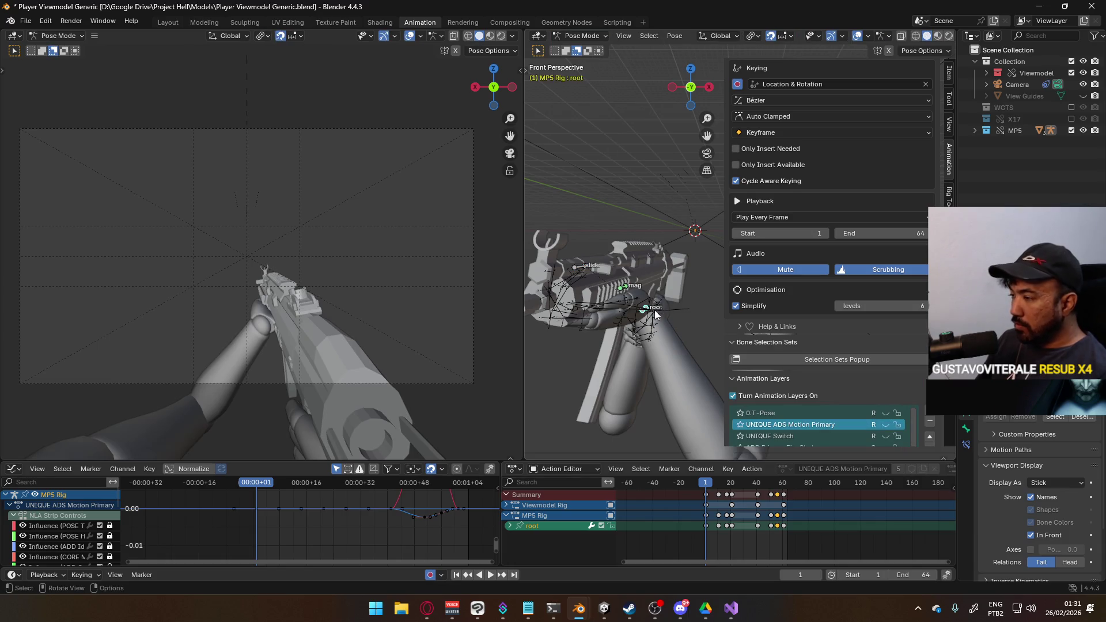
pyautogui.rightClick(648, 314)
pyautogui.click(628, 338)
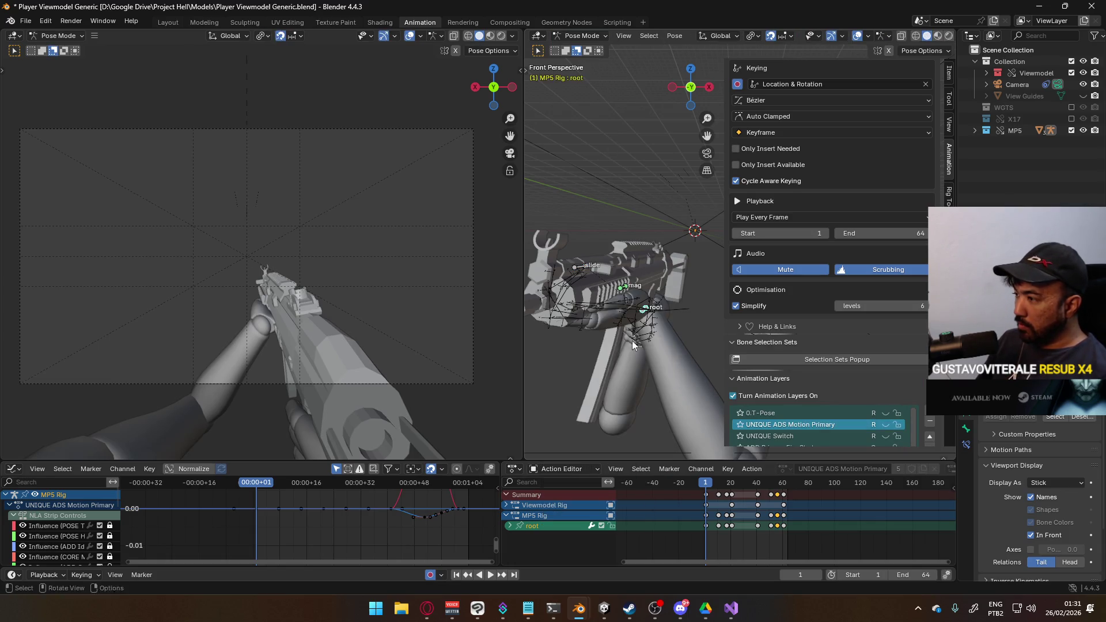
pyautogui.click(886, 427)
pyautogui.rightClick(580, 315)
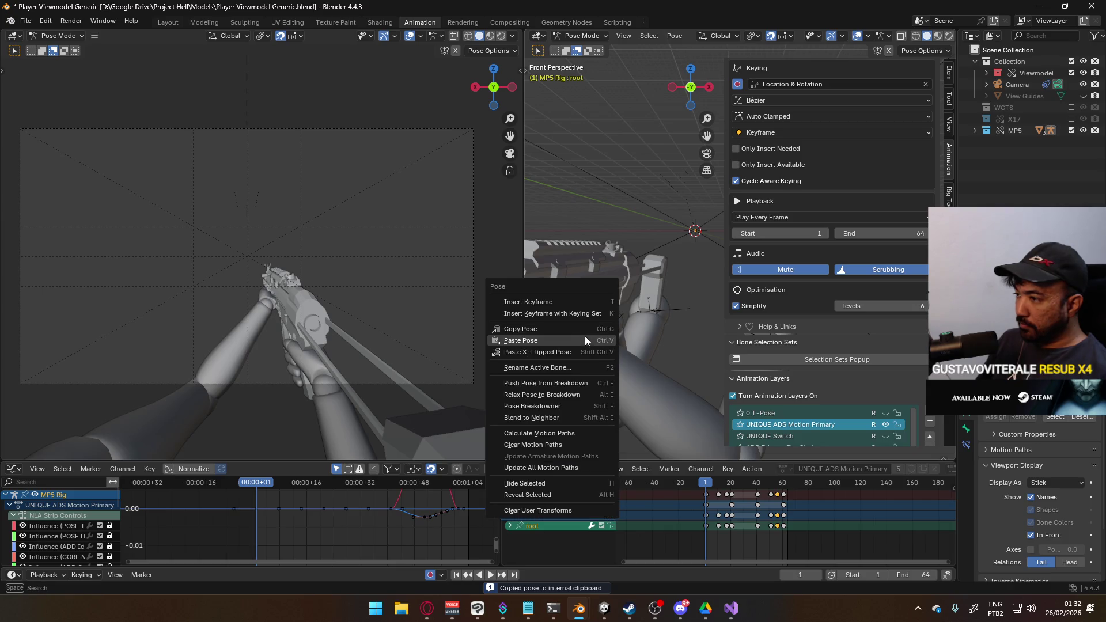
pyautogui.click(582, 337)
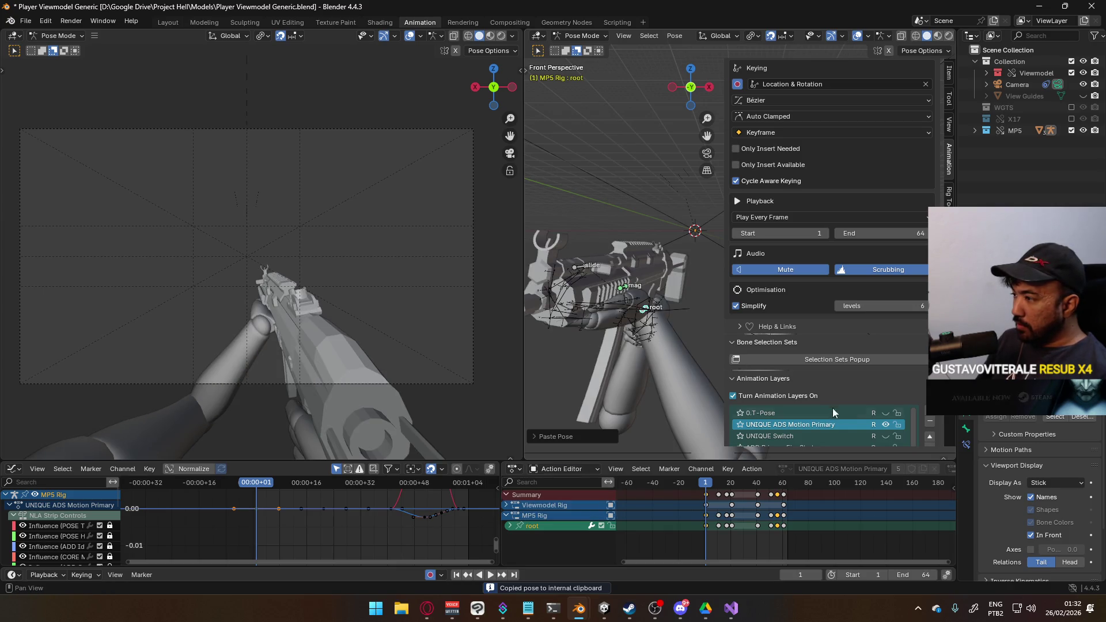
# Step: Play to frame 21, switch to the right view, and begin moving the root bone
pyautogui.press('space')
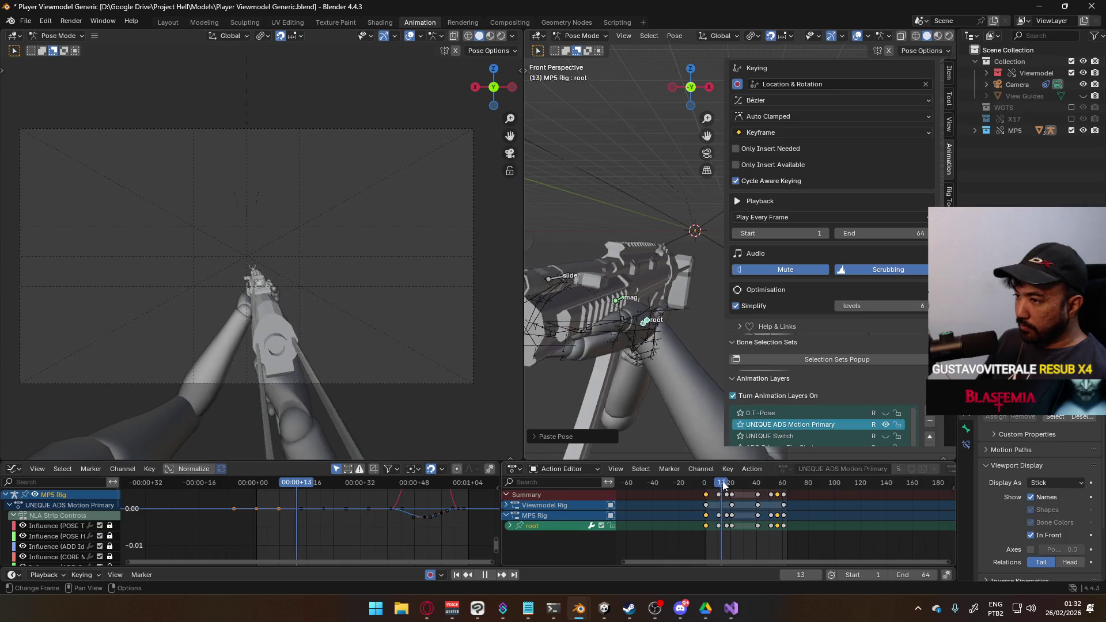
pyautogui.moveTo(727, 484)
pyautogui.mouseDown()
pyautogui.moveTo(751, 484)
pyautogui.moveTo(732, 486)
pyautogui.mouseUp()
pyautogui.press('space')
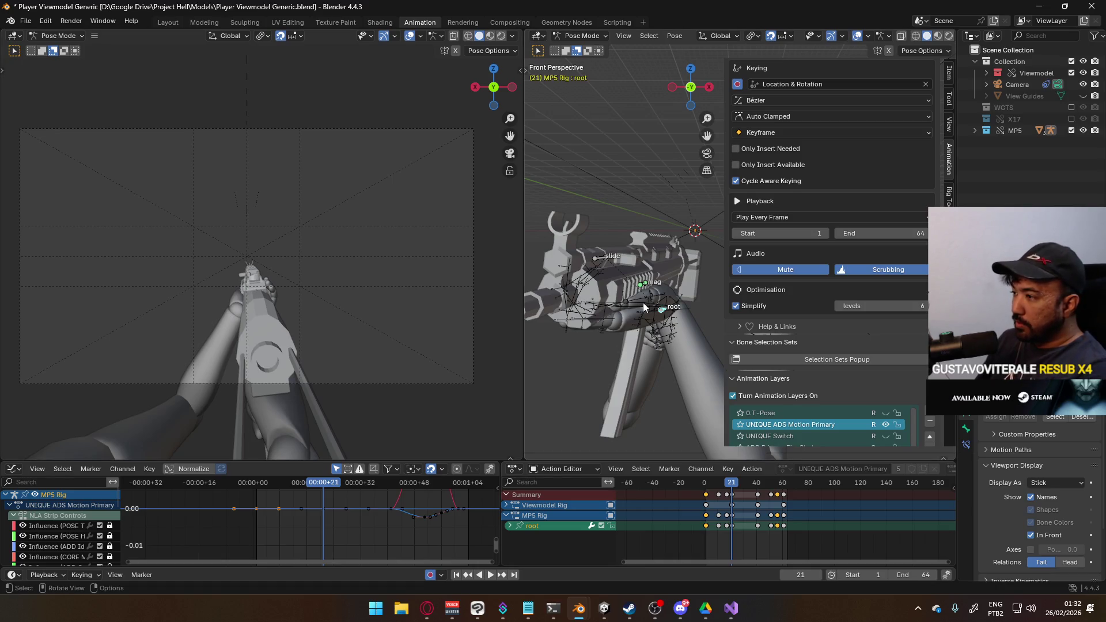
pyautogui.press('KP_3')
pyautogui.scroll(2, 646, 308)
pyautogui.press('g')
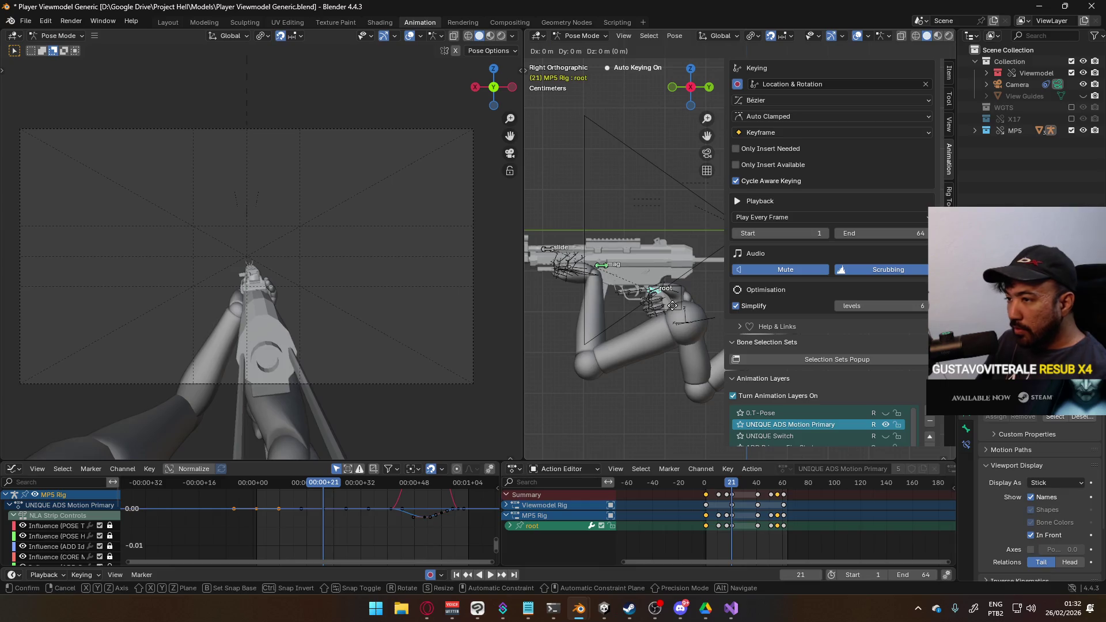
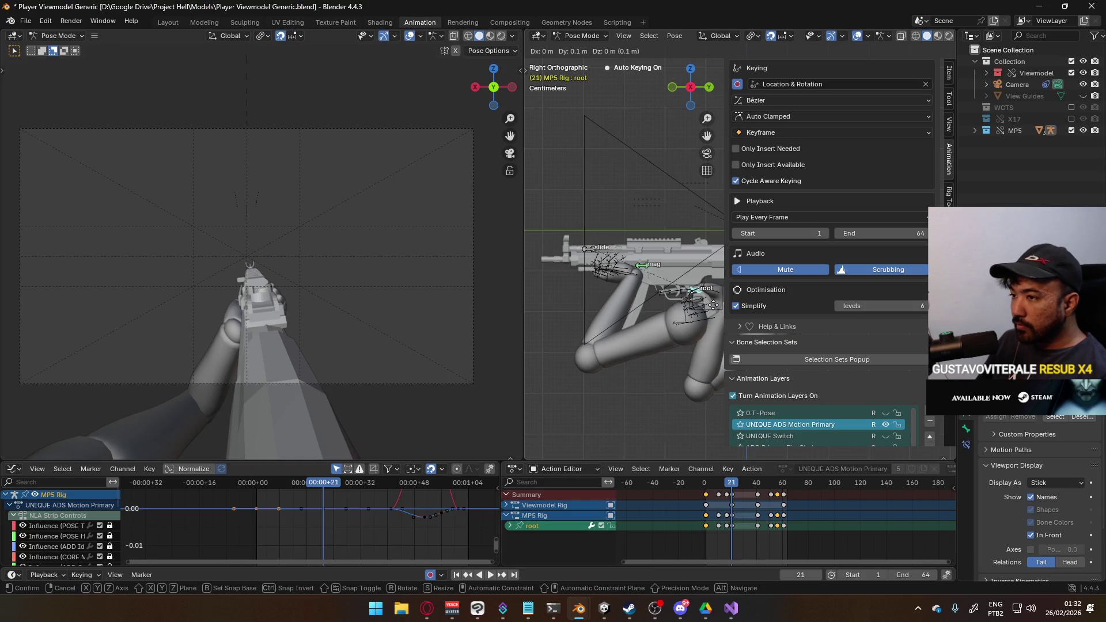
# Step: Confirm the root bone move and preview the animation from frame 22
pyautogui.click(713, 305)
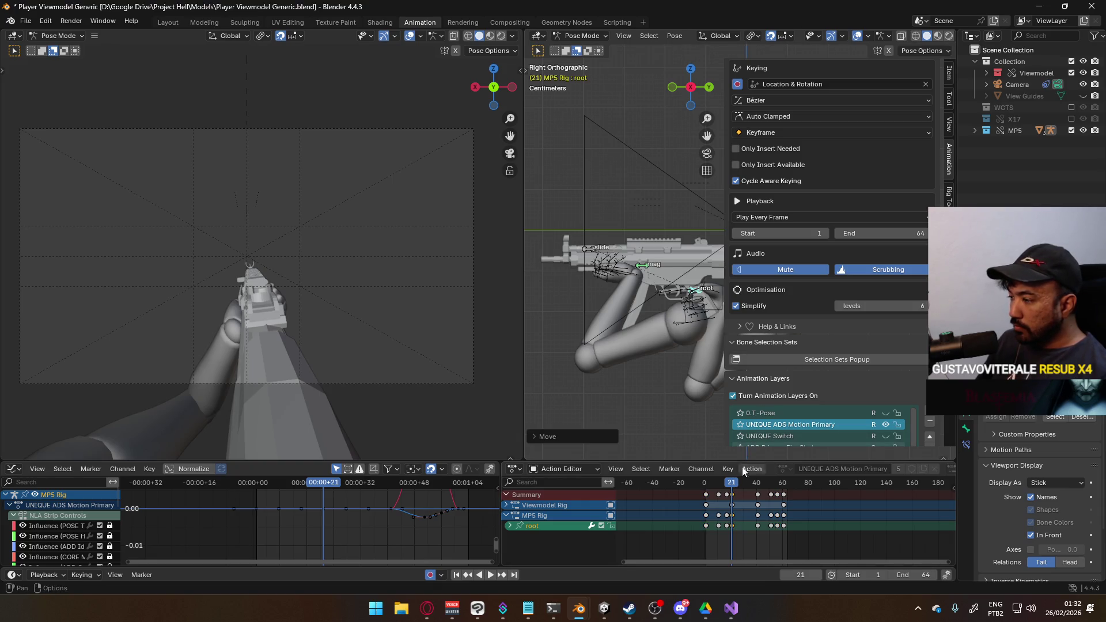
pyautogui.moveTo(732, 484)
pyautogui.mouseDown()
pyautogui.moveTo(700, 485)
pyautogui.moveTo(757, 478)
pyautogui.moveTo(734, 480)
pyautogui.mouseUp()
pyautogui.click(735, 496)
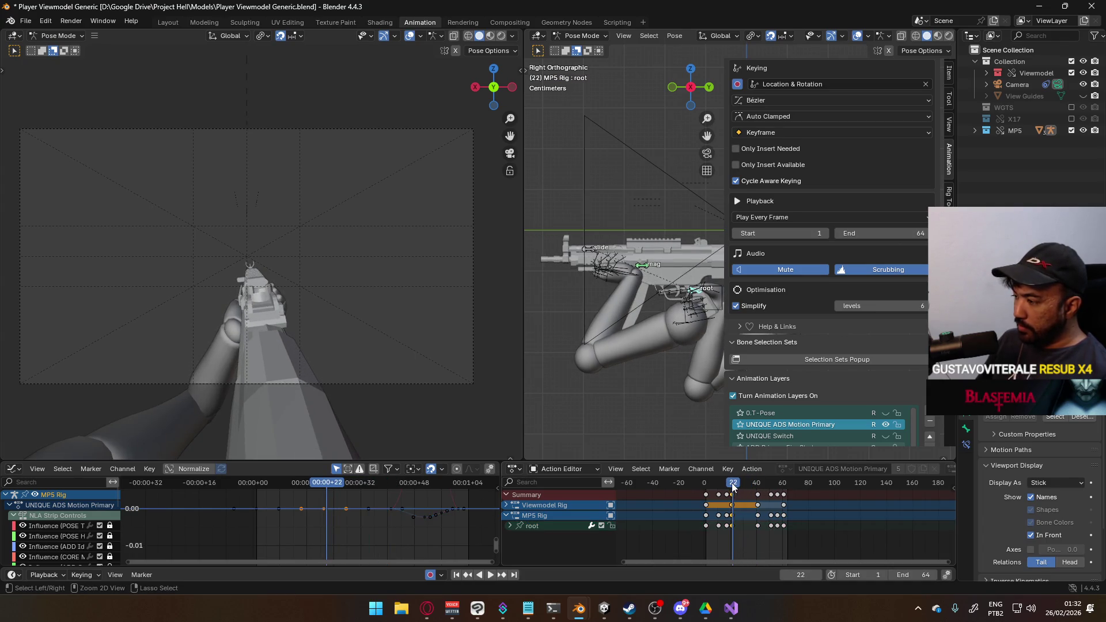
pyautogui.press('space')
pyautogui.press('space')
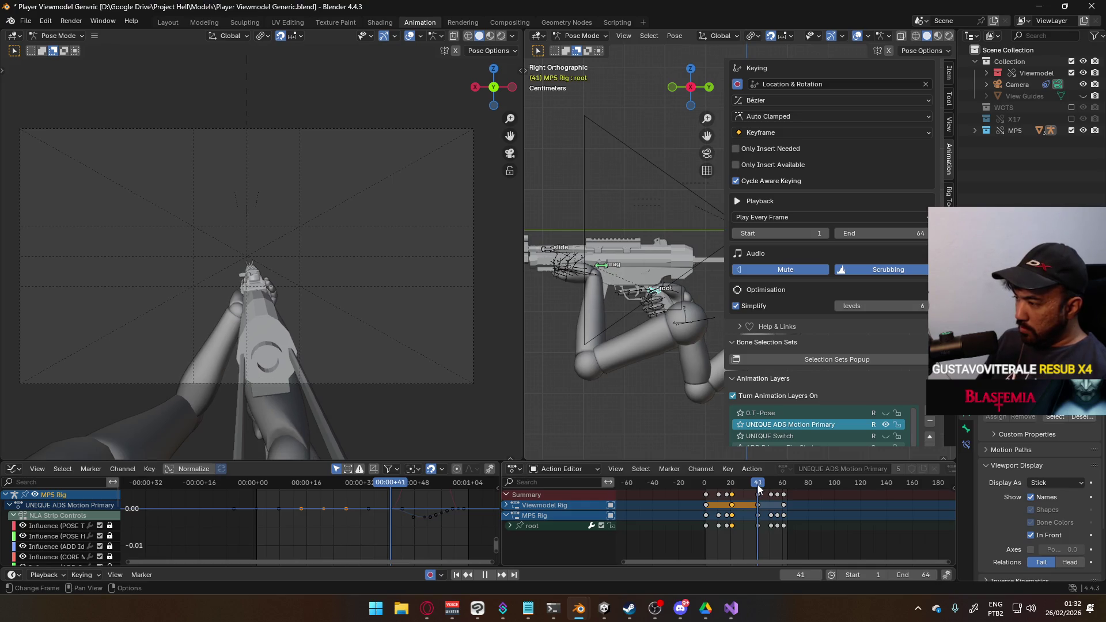
# Step: Paste the copied keyframes at frame 41 and bring up the layer's Blend mode choices
pyautogui.hotkey('ctrl', 'v')
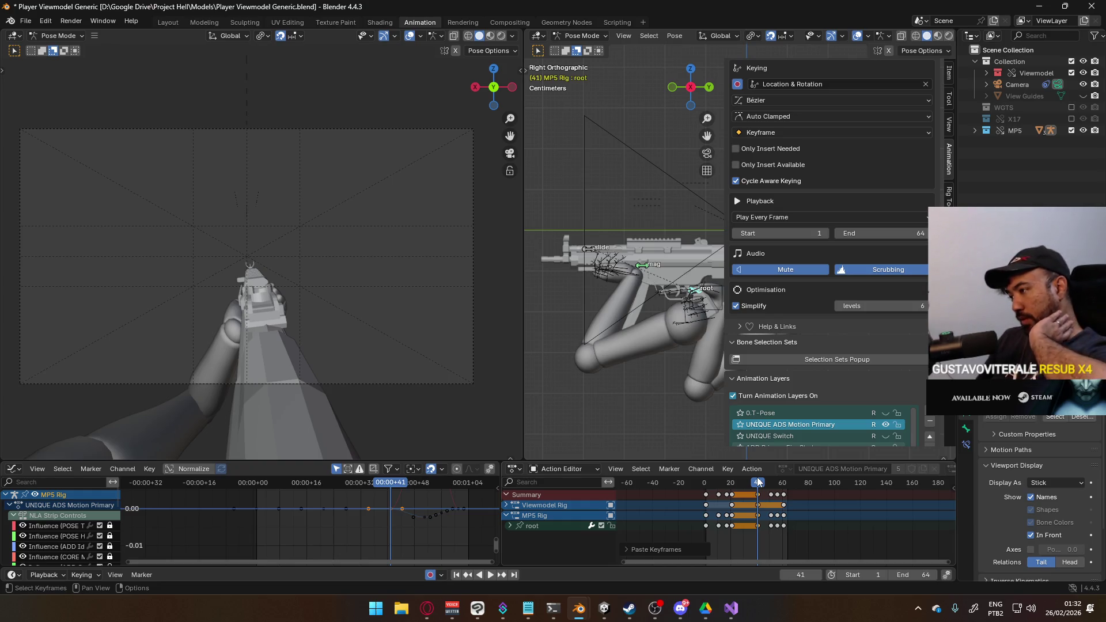
pyautogui.scroll(-1, 892, 417)
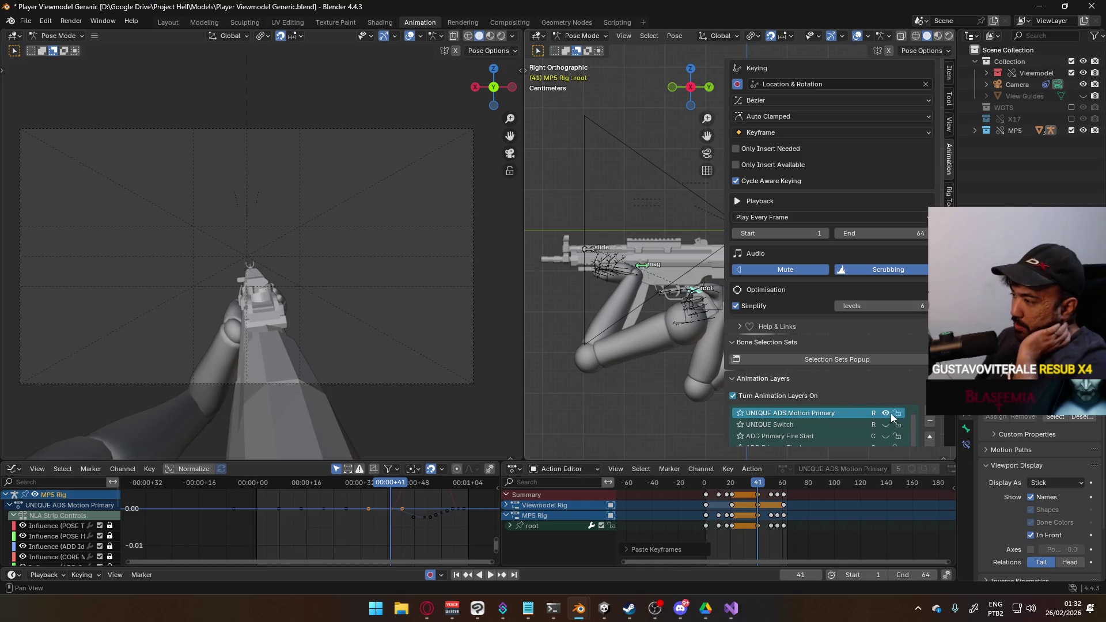
pyautogui.scroll(1, 882, 420)
pyautogui.scroll(-8, 869, 369)
pyautogui.click(815, 326)
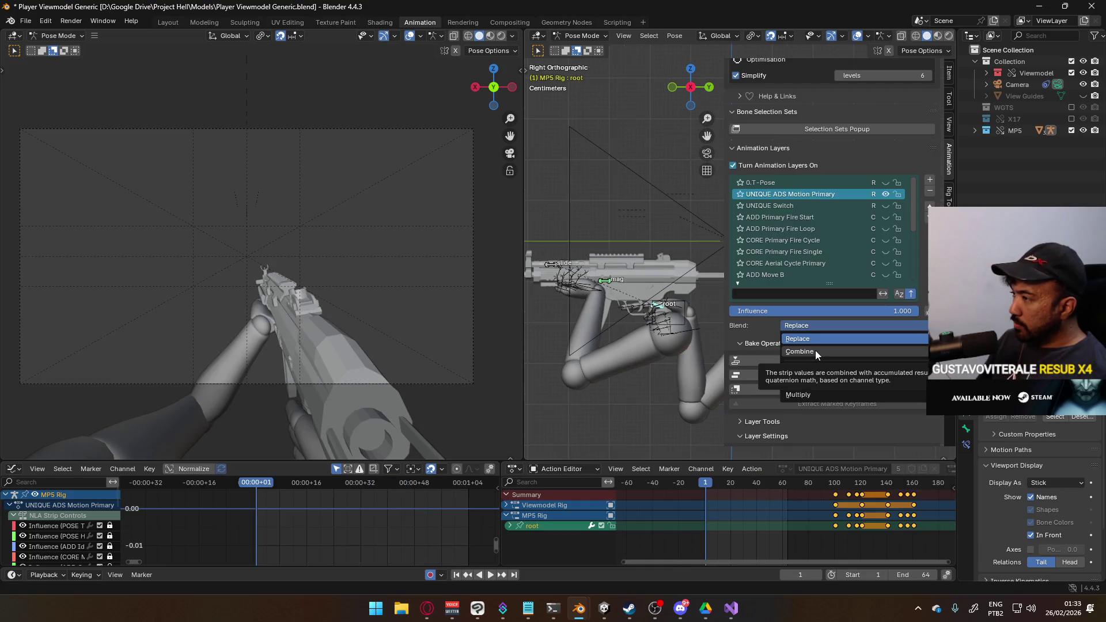
# Step: Set the ADS Motion Primary layer blend to Combine and key the pose at frame 1
pyautogui.click(815, 351)
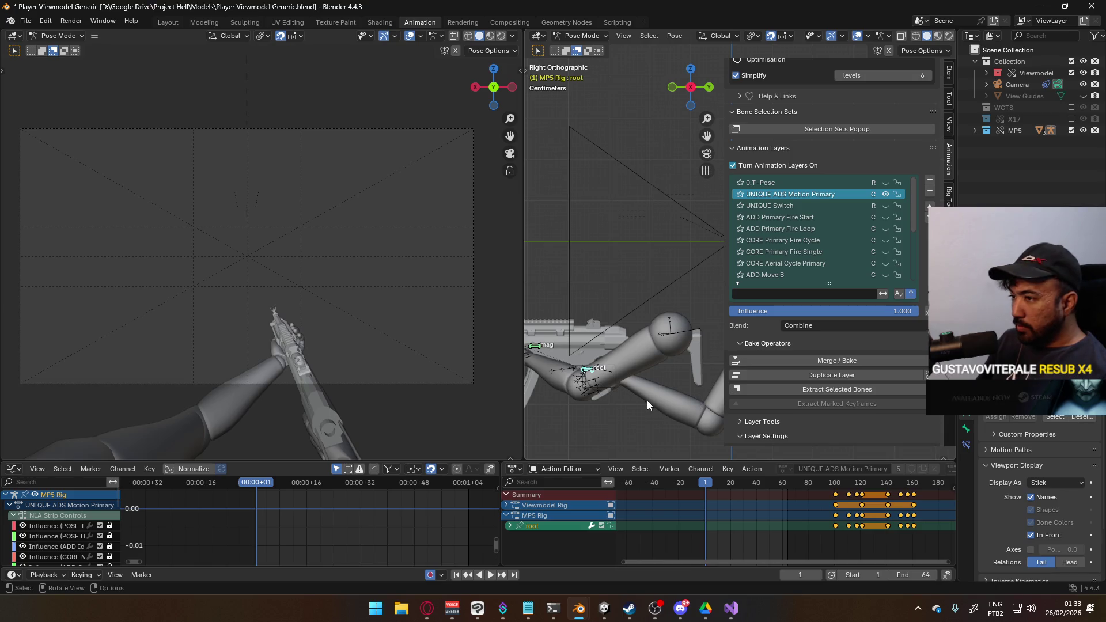
pyautogui.hotkey('alt', 'r')
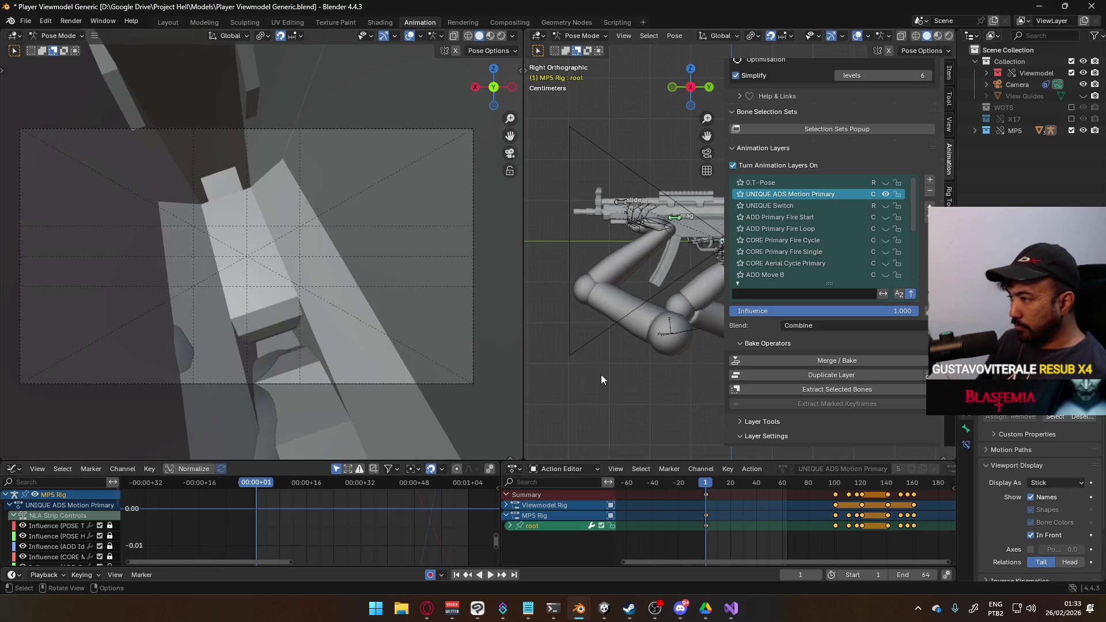
pyautogui.press('space')
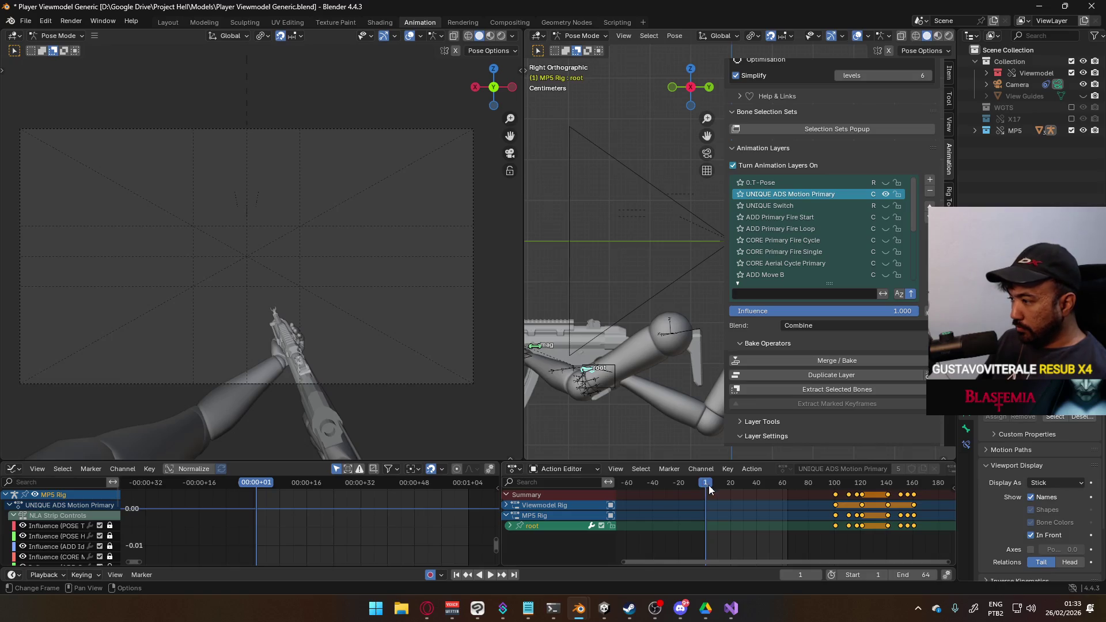
pyautogui.click(761, 487)
pyautogui.click(724, 491)
pyautogui.press('a')
pyautogui.moveTo(755, 482); pyautogui.dragTo(706, 489)
# Step: Paste the copied pose at frame 1 with Pose > Paste Pose and preview the animation
pyautogui.rightClick(605, 364)
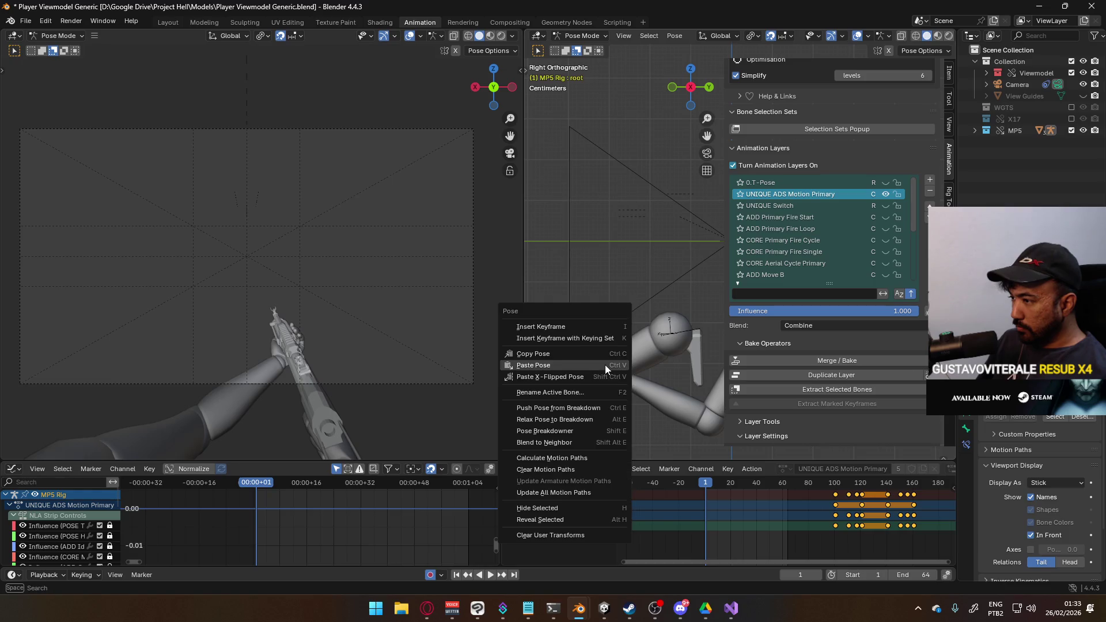
pyautogui.click(599, 367)
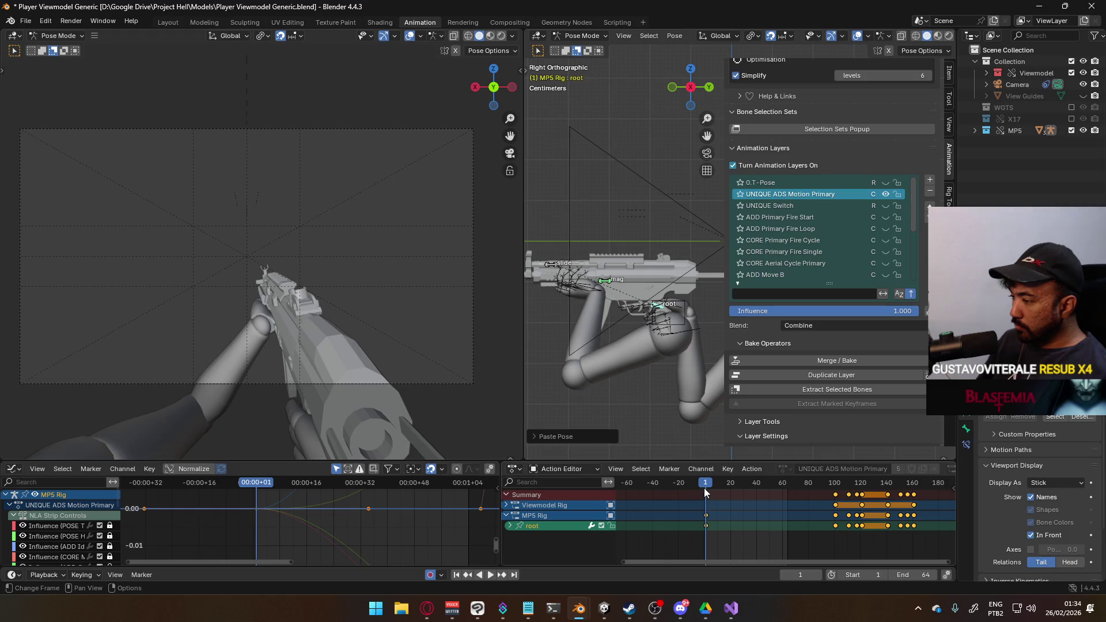
pyautogui.press('space')
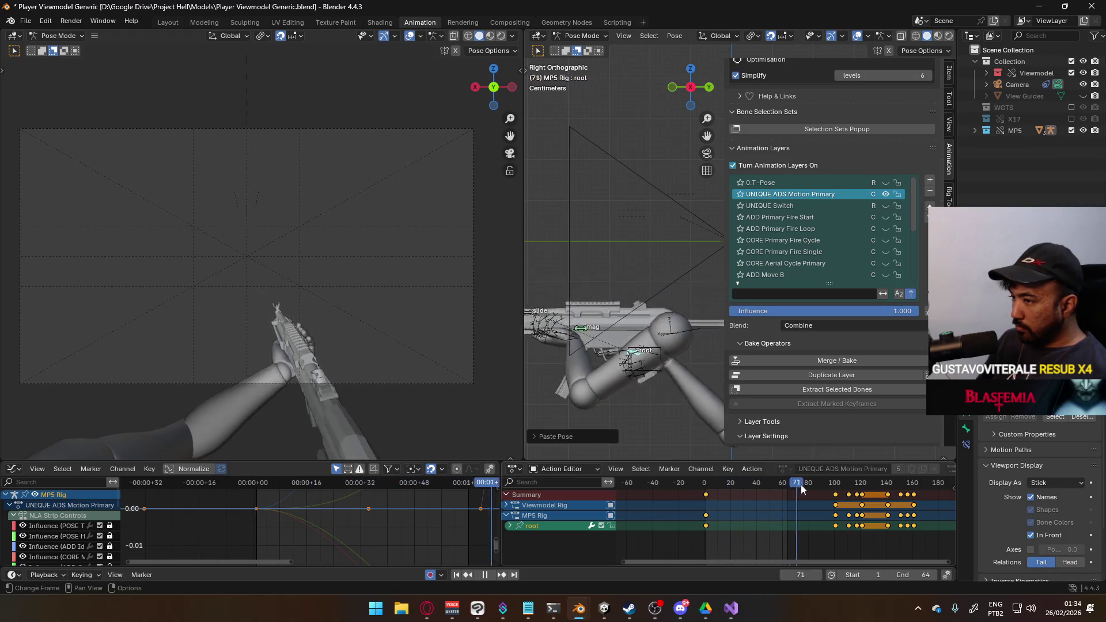
pyautogui.click(706, 490)
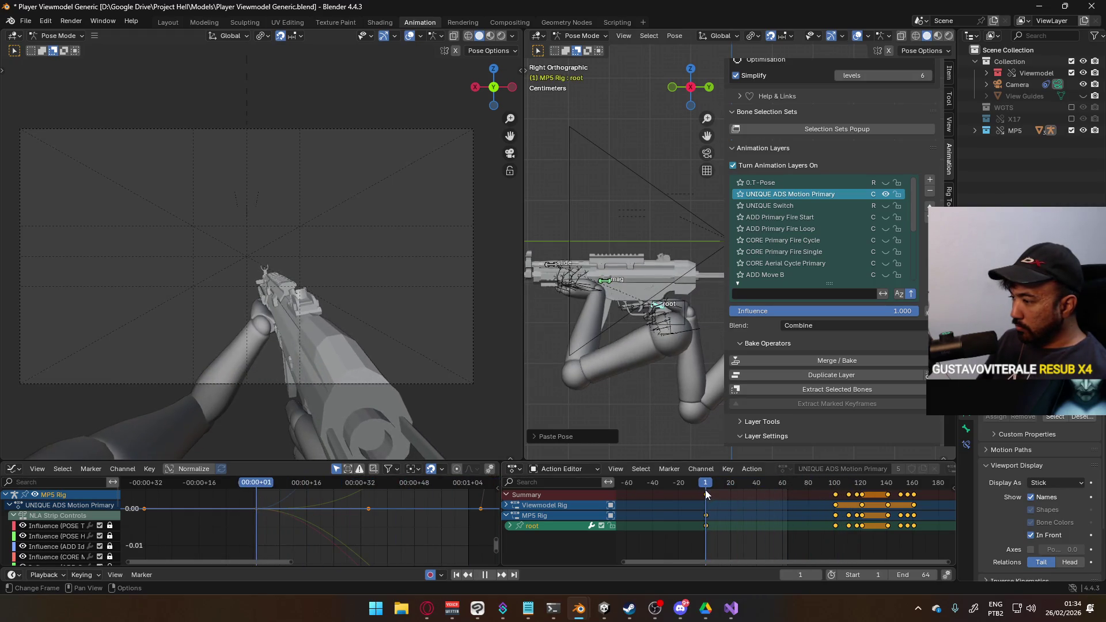
pyautogui.moveTo(705, 490)
pyautogui.mouseDown()
pyautogui.moveTo(916, 493)
pyautogui.moveTo(759, 494)
pyautogui.moveTo(783, 496)
pyautogui.mouseUp()
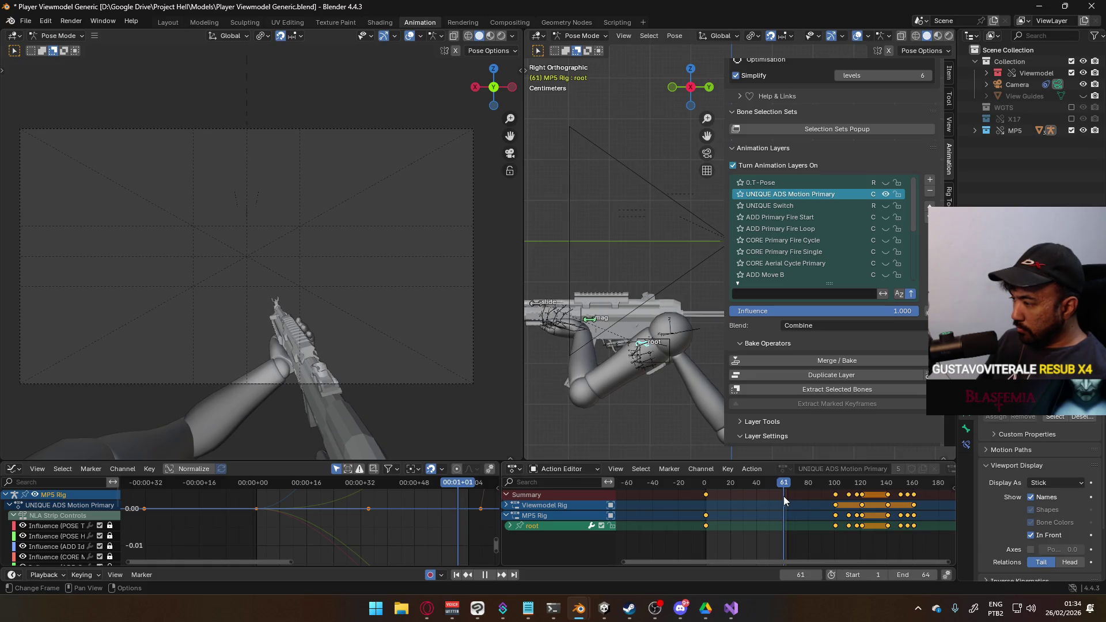
pyautogui.hotkey('ctrl', 'v')
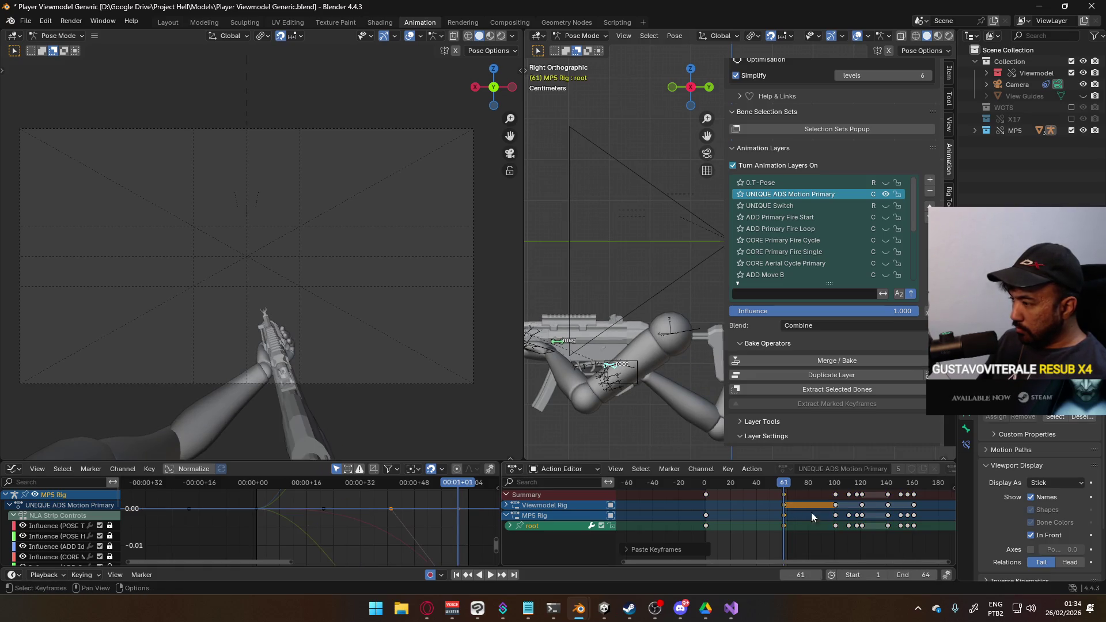
pyautogui.hotkey('ctrl', 'z')
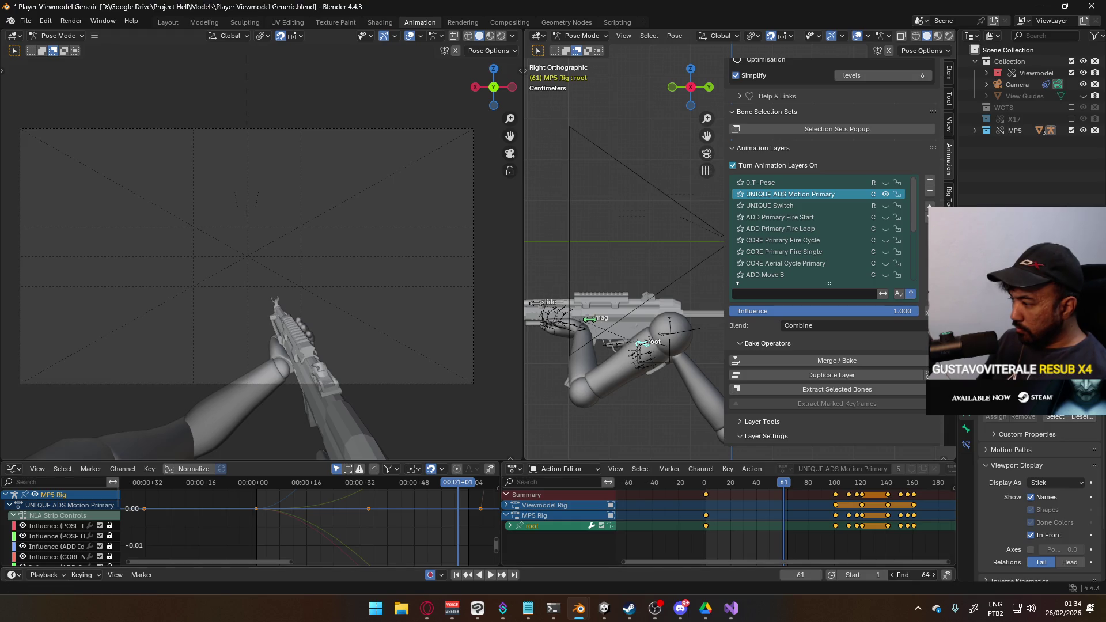
# Step: End the animation at frame 61 and paste the frame-0 keys at frame 61
pyautogui.moveTo(920, 576); pyautogui.dragTo(915, 576)
pyautogui.click(698, 526)
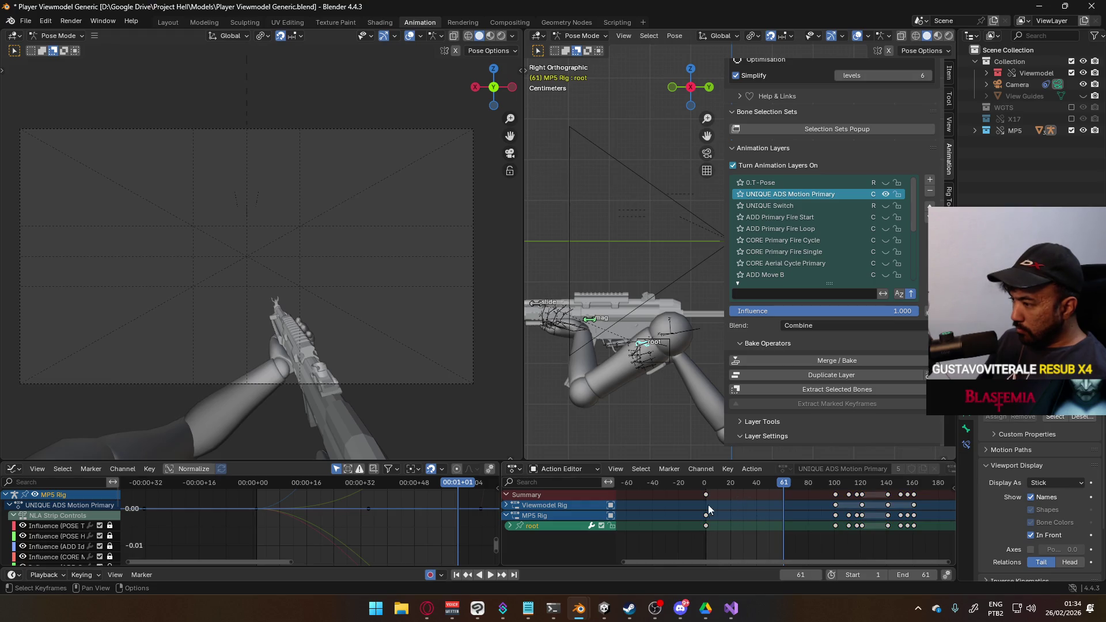
pyautogui.click(706, 516)
pyautogui.moveTo(764, 485)
pyautogui.mouseDown()
pyautogui.moveTo(707, 495)
pyautogui.moveTo(789, 502)
pyautogui.moveTo(706, 490)
pyautogui.mouseUp()
pyautogui.hotkey('ctrl', 'v')
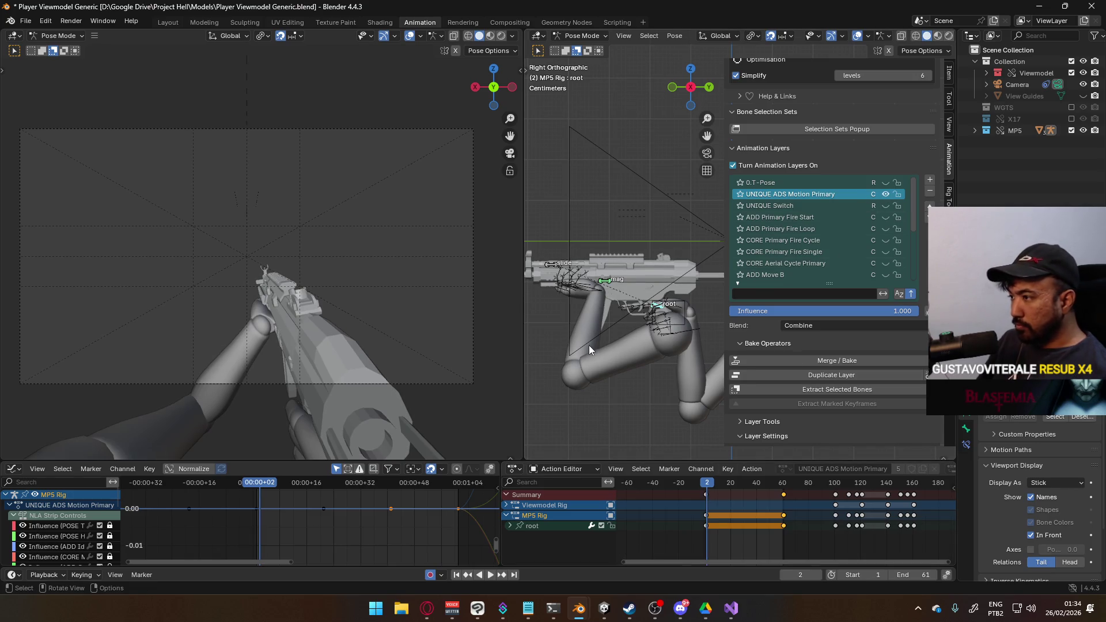
pyautogui.click(706, 483)
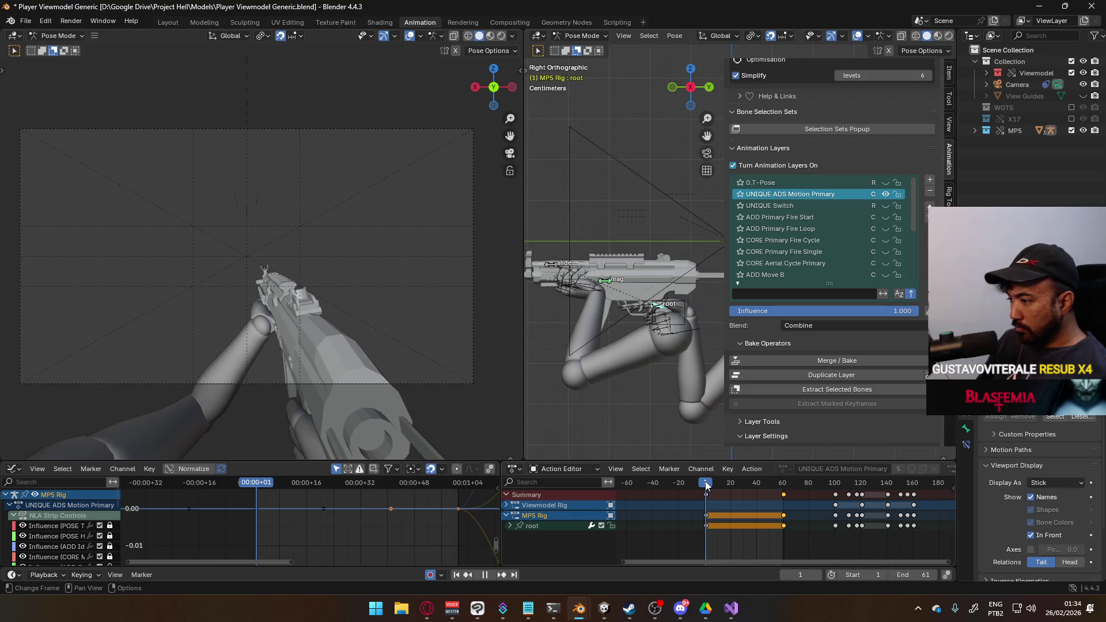
# Step: At frame 21, shift the root bone sideways along X
pyautogui.moveTo(729, 484)
pyautogui.mouseDown()
pyautogui.moveTo(864, 503)
pyautogui.moveTo(713, 506)
pyautogui.moveTo(732, 500)
pyautogui.mouseUp()
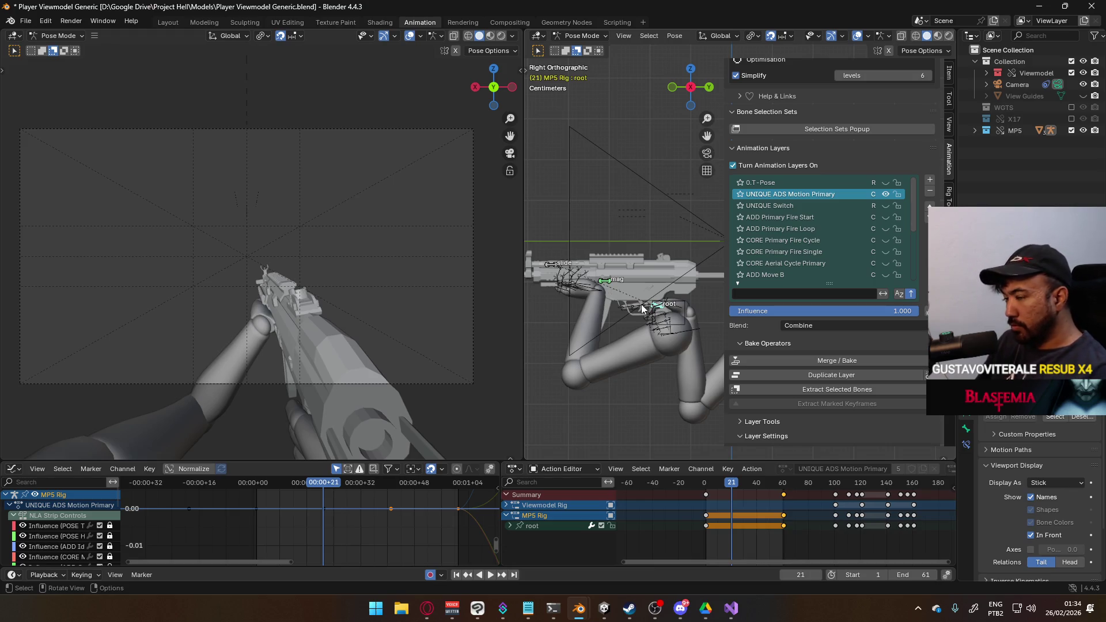
pyautogui.press('g')
pyautogui.press('x')
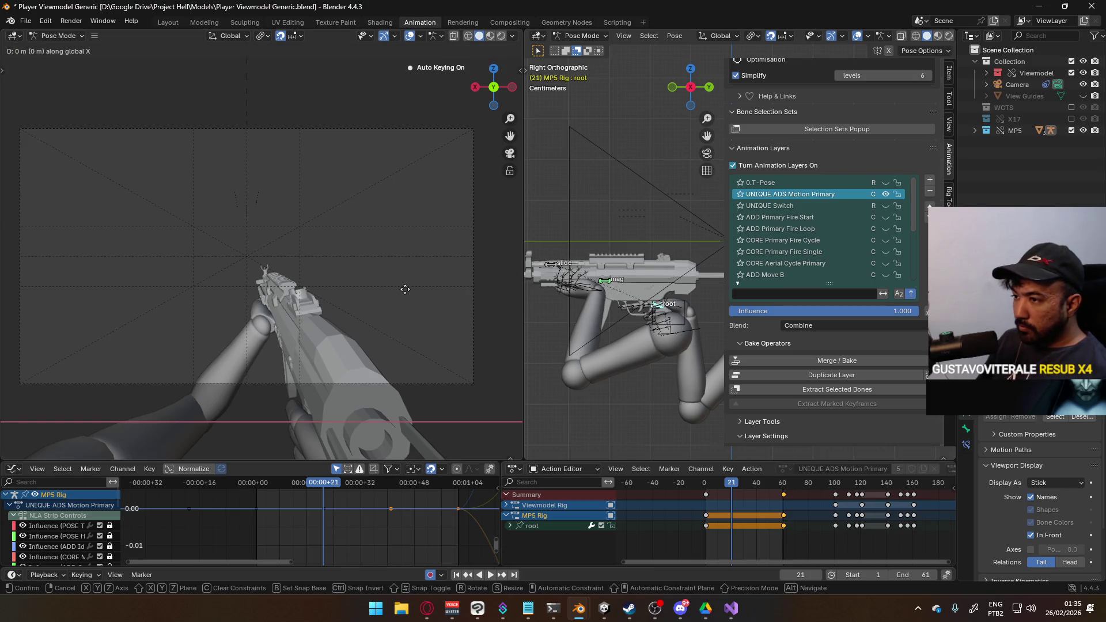
pyautogui.press('Escape')
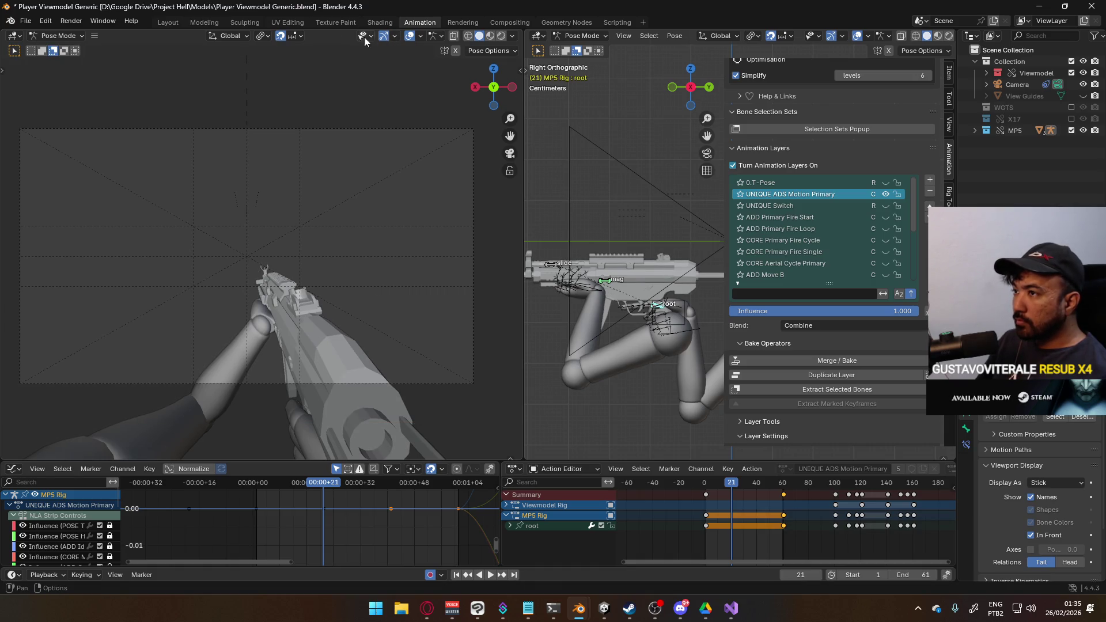
pyautogui.press('g')
pyautogui.press('x')
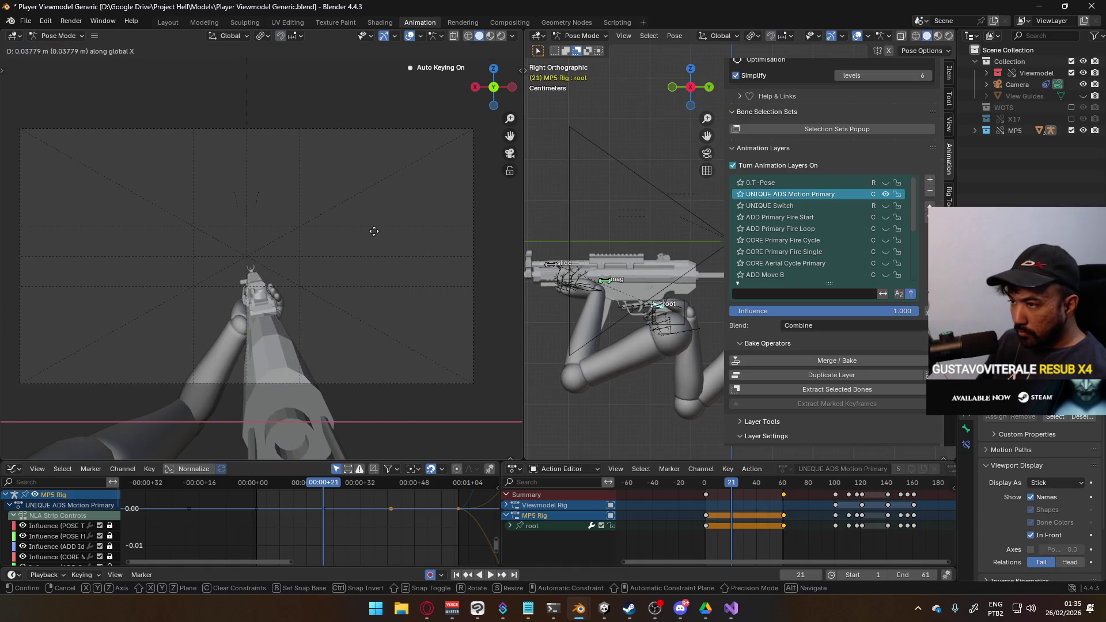
pyautogui.click(373, 267)
# Step: Raise the root bone along Z at frame 21 and preview the motion
pyautogui.press('g')
pyautogui.press('z')
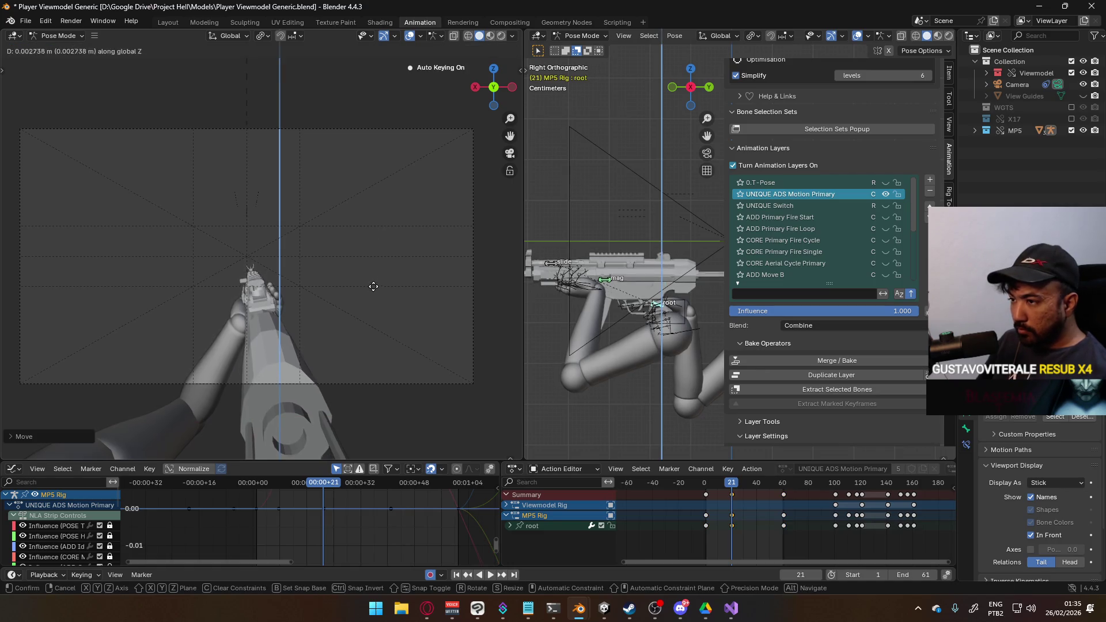
pyautogui.press('y')
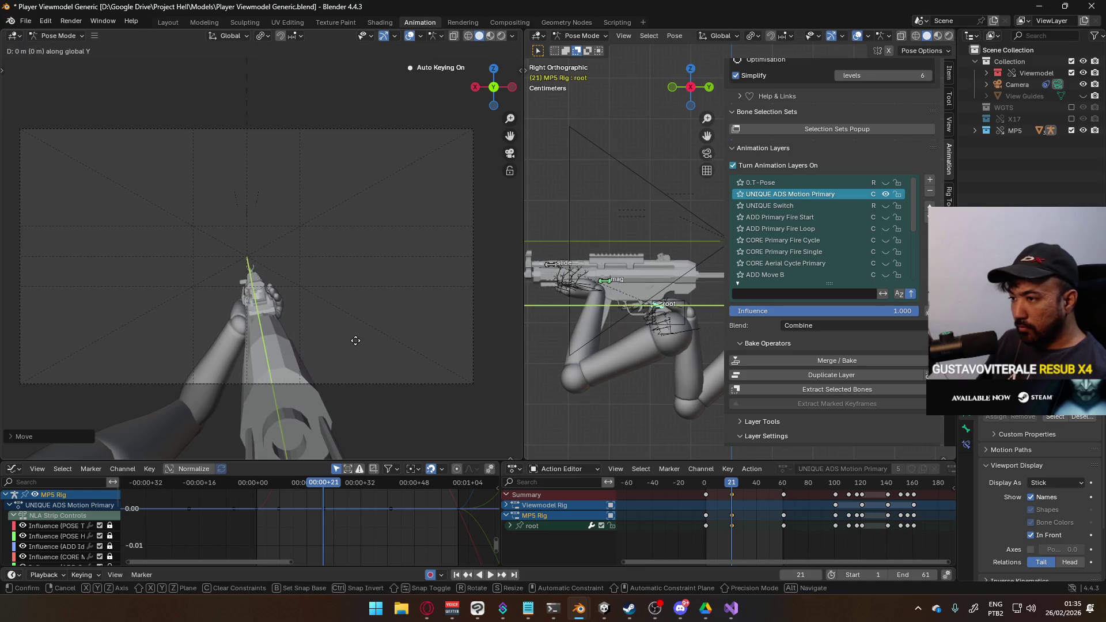
pyautogui.press('z')
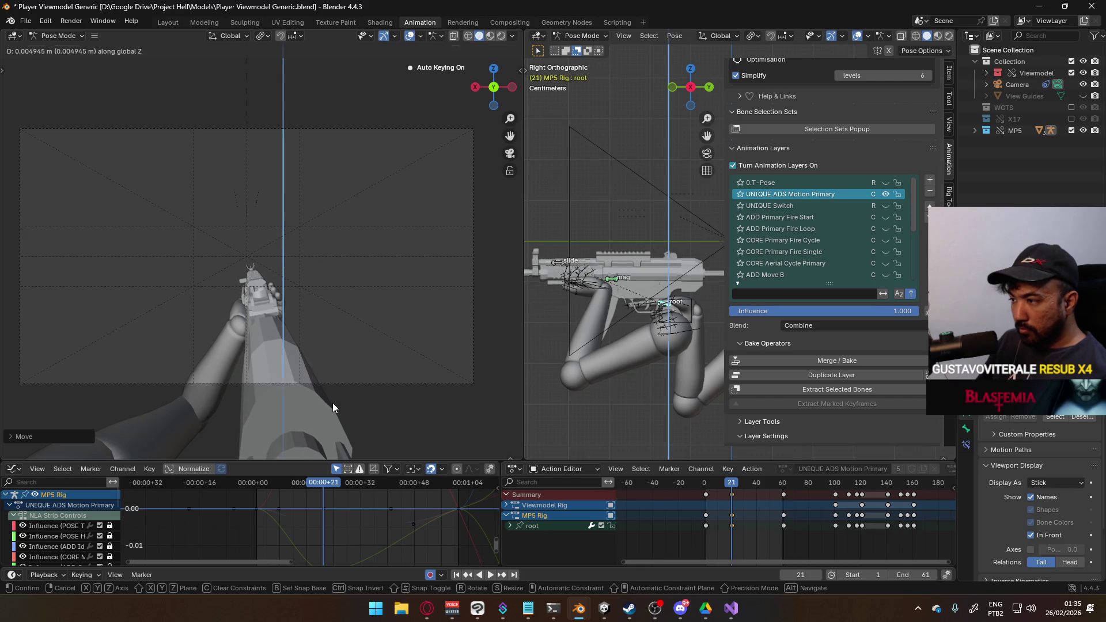
pyautogui.press('Return')
pyautogui.press('space')
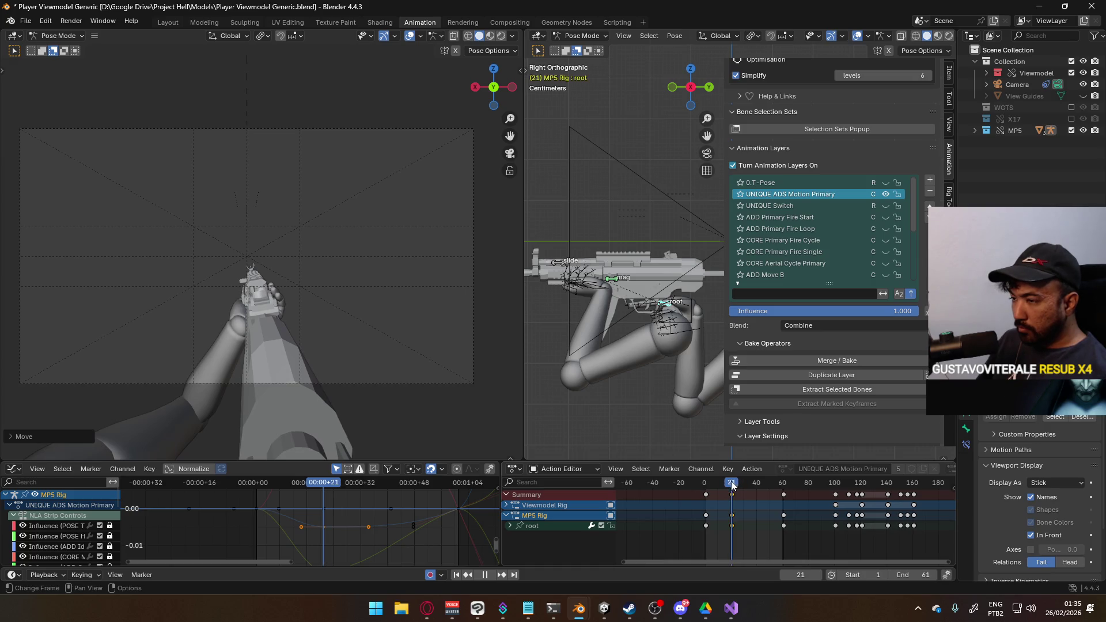
pyautogui.moveTo(735, 486); pyautogui.dragTo(708, 487)
pyautogui.press('Escape')
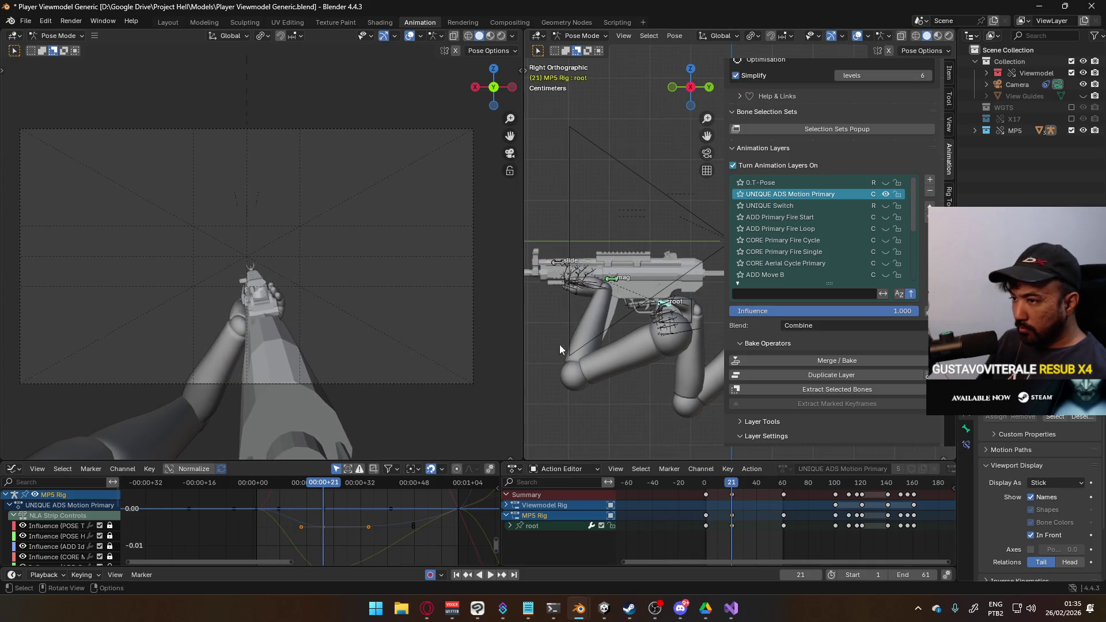
# Step: Readjust the root bone along X and replay the motion back to frame 21
pyautogui.press('g')
pyautogui.press('x')
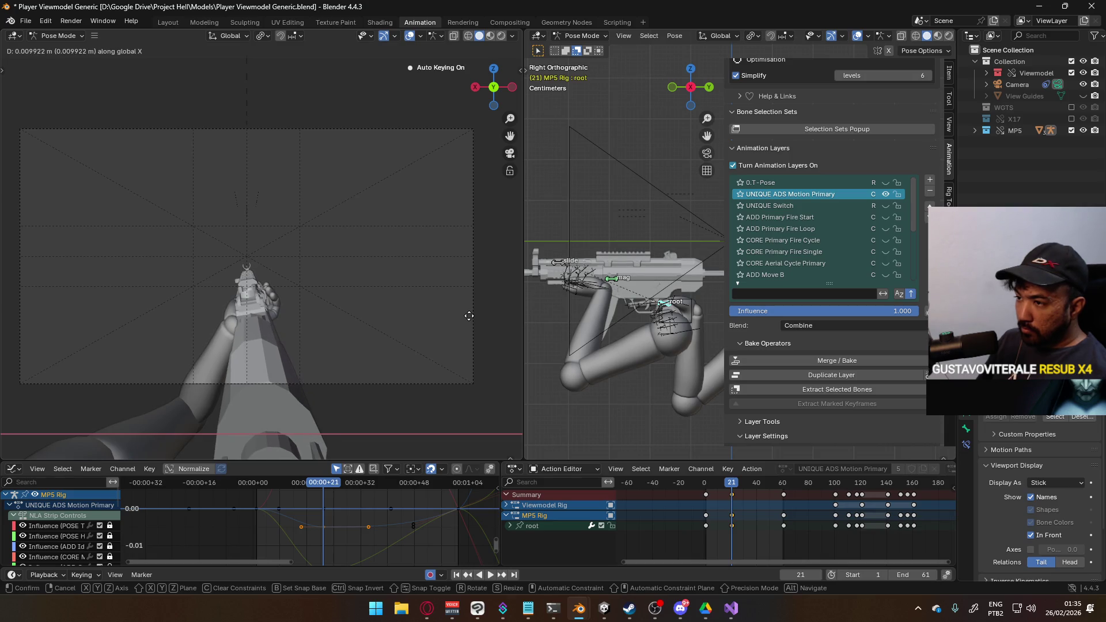
pyautogui.click(467, 333)
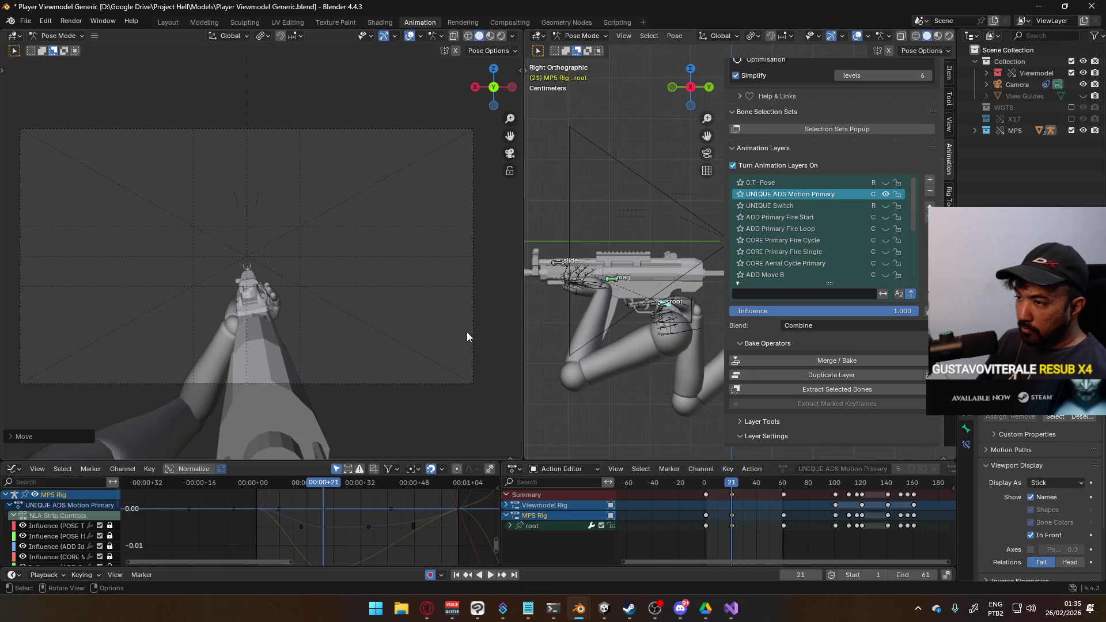
pyautogui.click(725, 482)
pyautogui.press('space')
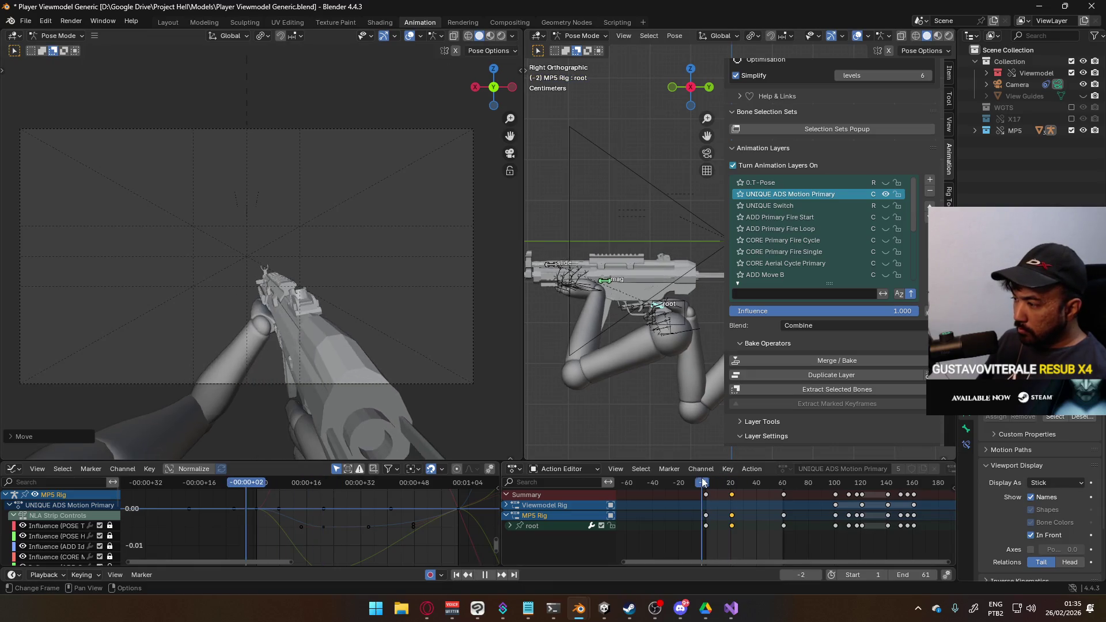
pyautogui.click(702, 482)
pyautogui.moveTo(702, 475); pyautogui.dragTo(733, 471)
# Step: Set the root bone's final height along Z at frame 21 and play it back
pyautogui.press('g')
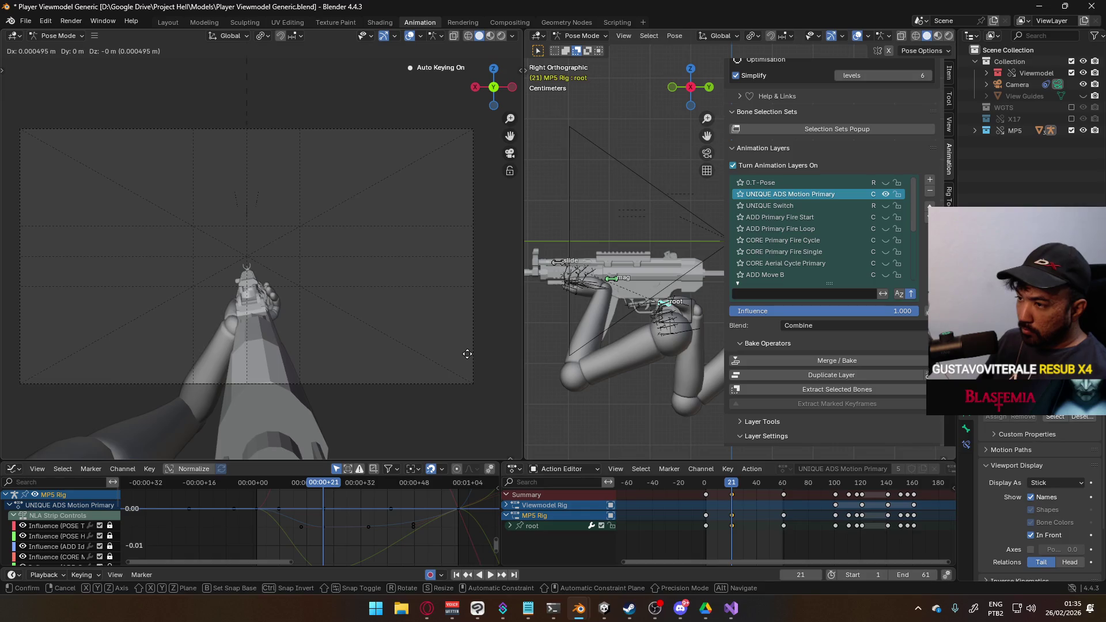
pyautogui.press('z')
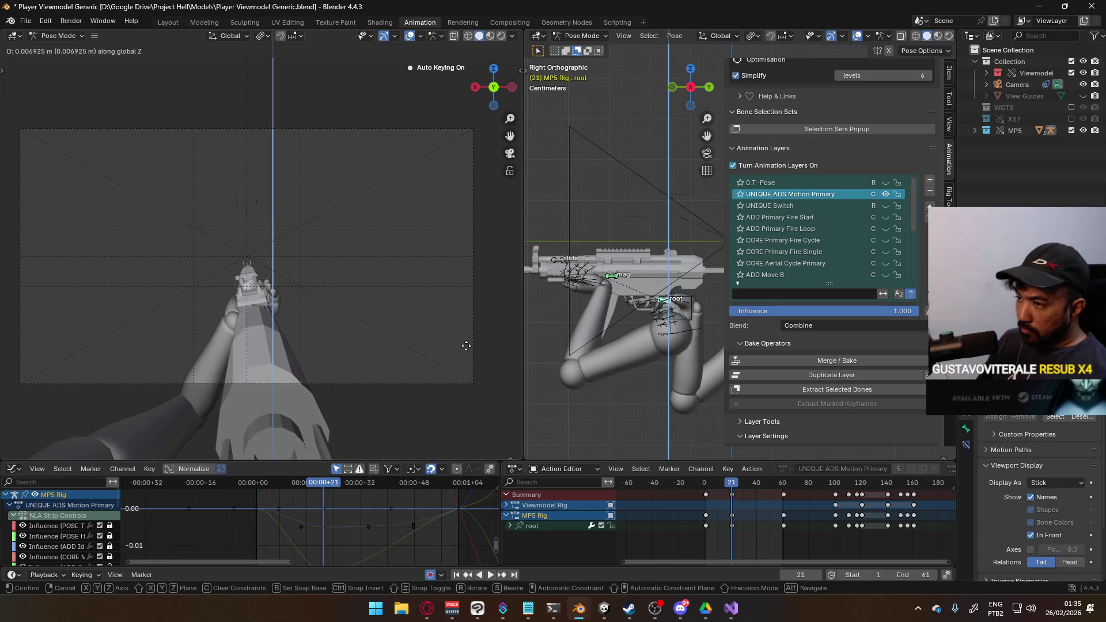
pyautogui.click(466, 346)
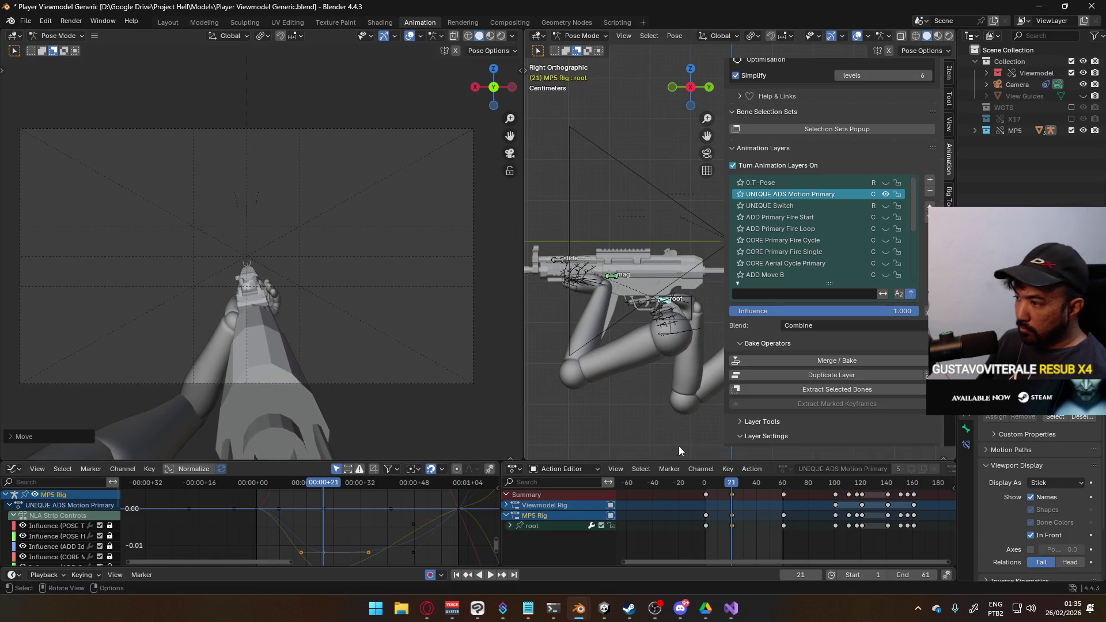
pyautogui.moveTo(745, 484)
pyautogui.mouseDown()
pyautogui.moveTo(709, 484)
pyautogui.moveTo(852, 499)
pyautogui.moveTo(752, 490)
pyautogui.moveTo(703, 500)
pyautogui.moveTo(716, 498)
pyautogui.mouseUp()
pyautogui.press('space')
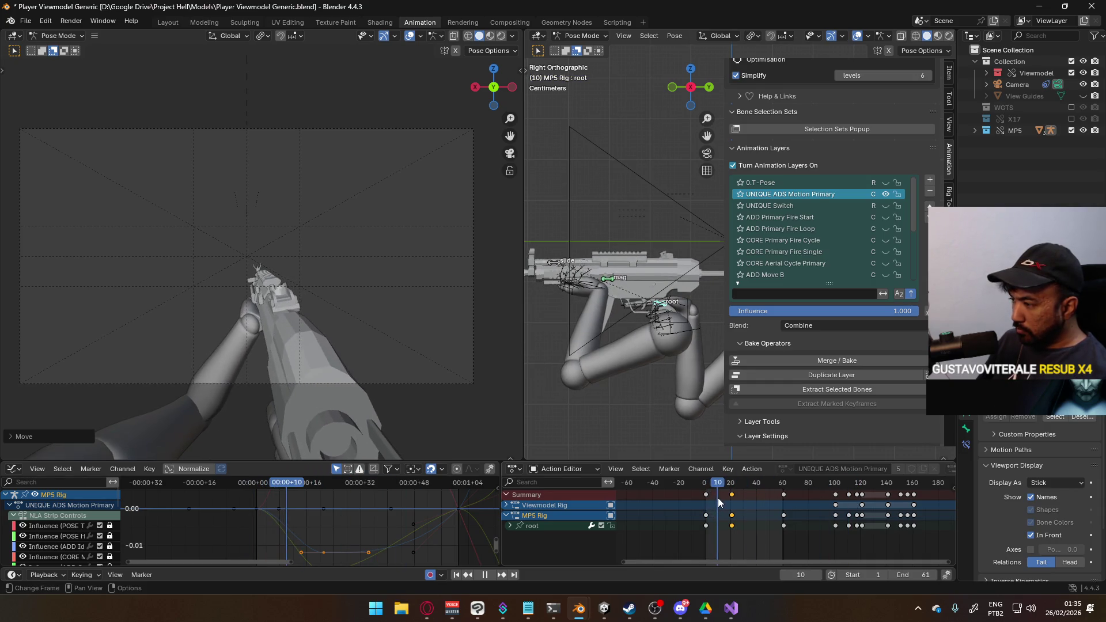
pyautogui.press('space')
# Step: Calculate a motion path for the root bone and return to the side orthographic view
pyautogui.hotkey('alt', 'p')
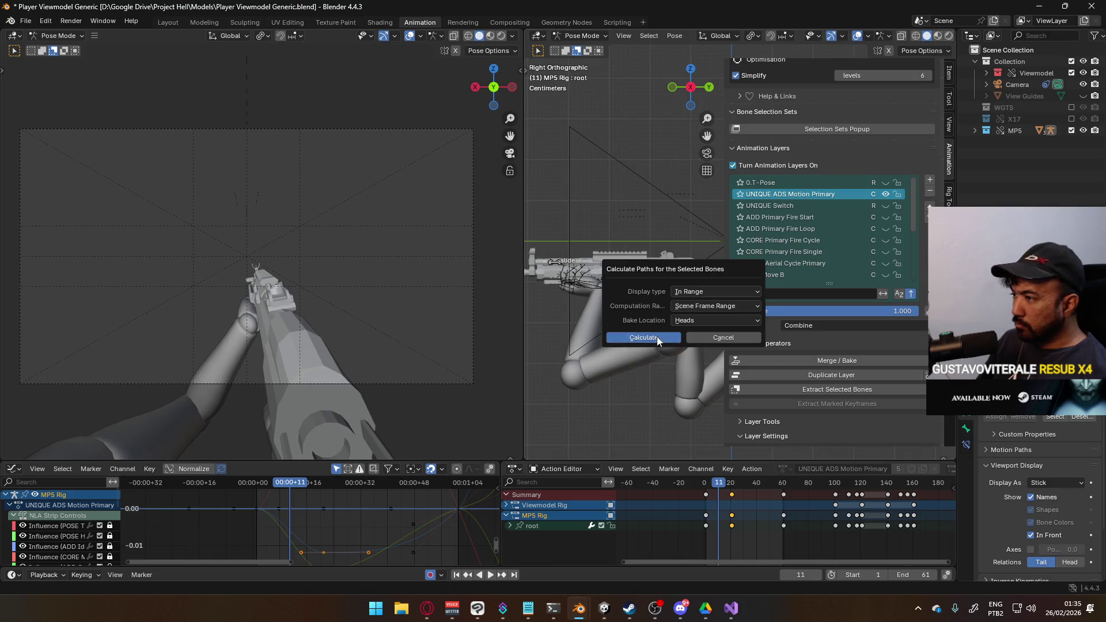
pyautogui.click(658, 339)
pyautogui.moveTo(619, 328)
pyautogui.mouseDown(button='middle')
pyautogui.moveTo(678, 355)
pyautogui.moveTo(675, 327)
pyautogui.moveTo(665, 352)
pyautogui.moveTo(637, 358)
pyautogui.mouseUp(button='middle')
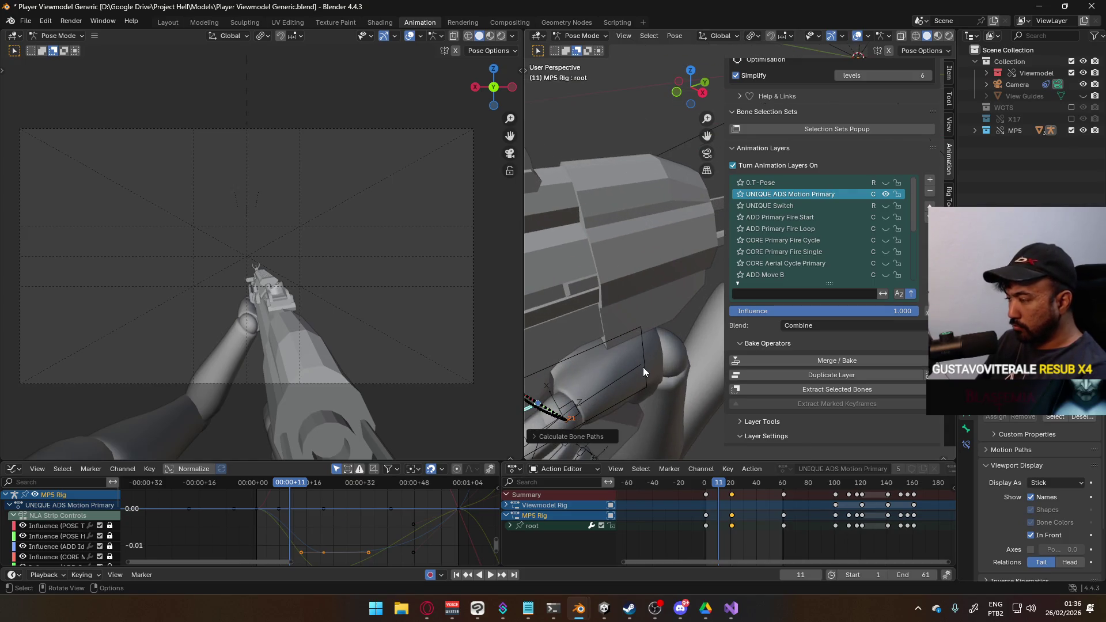
pyautogui.press('KP_3')
pyautogui.scroll(-3, 634, 364)
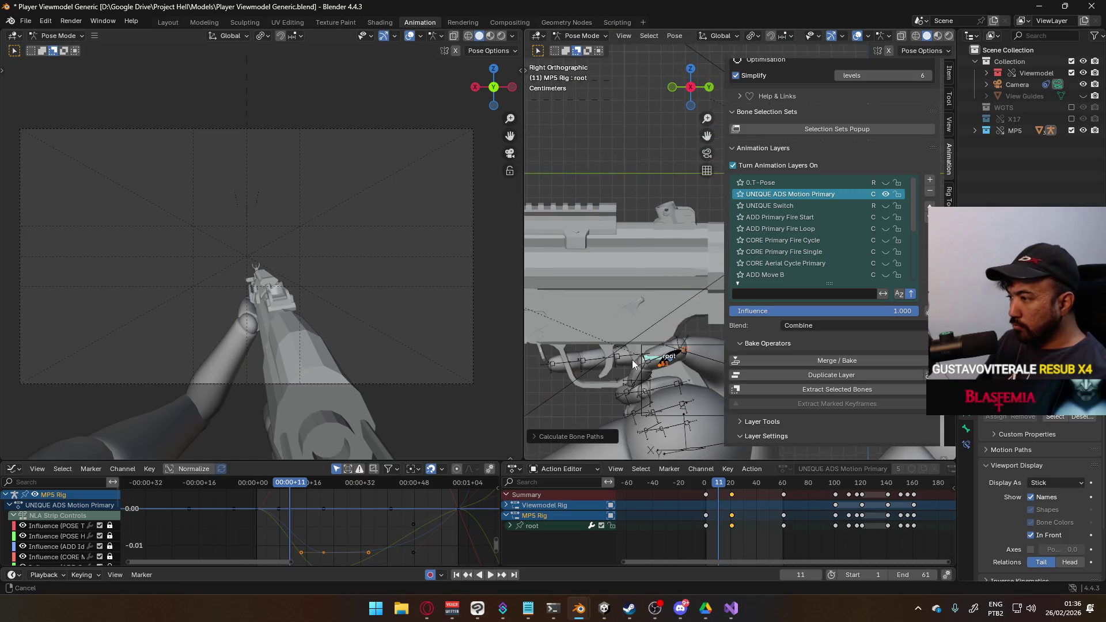
pyautogui.scroll(3, 640, 354)
# Step: Recalculate the root bone's motion path from Quick Favorites using Scene Frame Range
pyautogui.press('q')
pyautogui.click(662, 334)
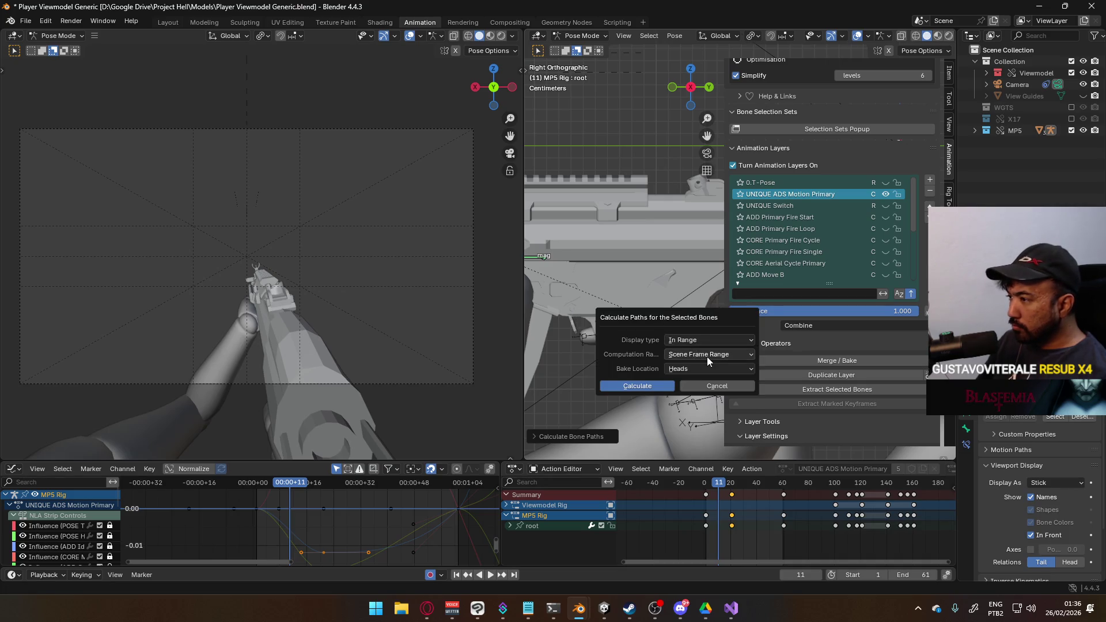
pyautogui.click(707, 357)
pyautogui.click(707, 357)
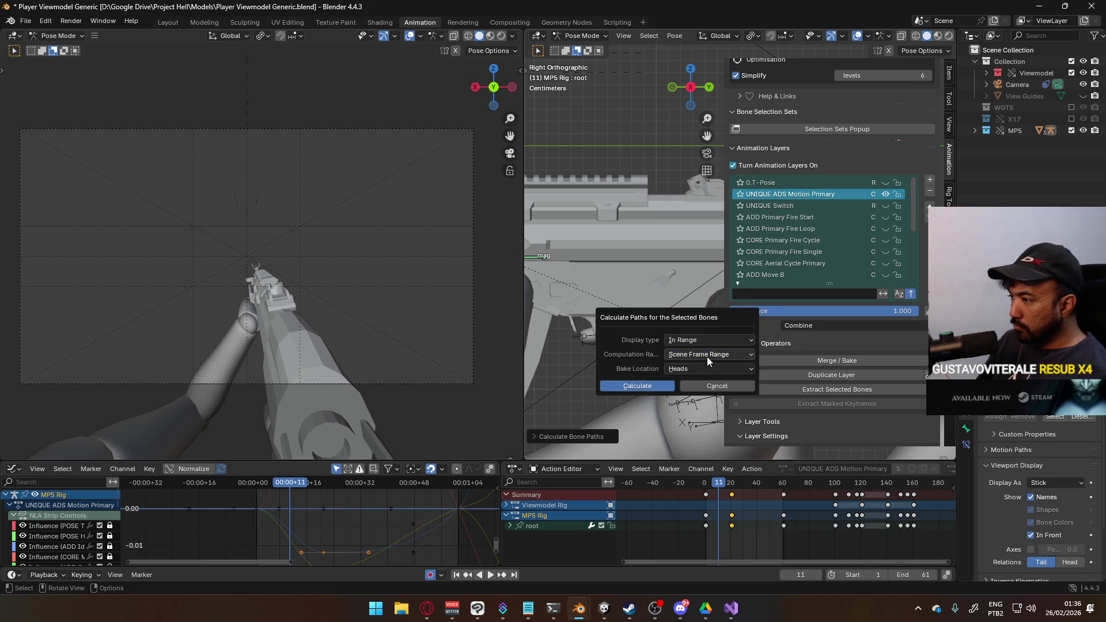
pyautogui.click(663, 386)
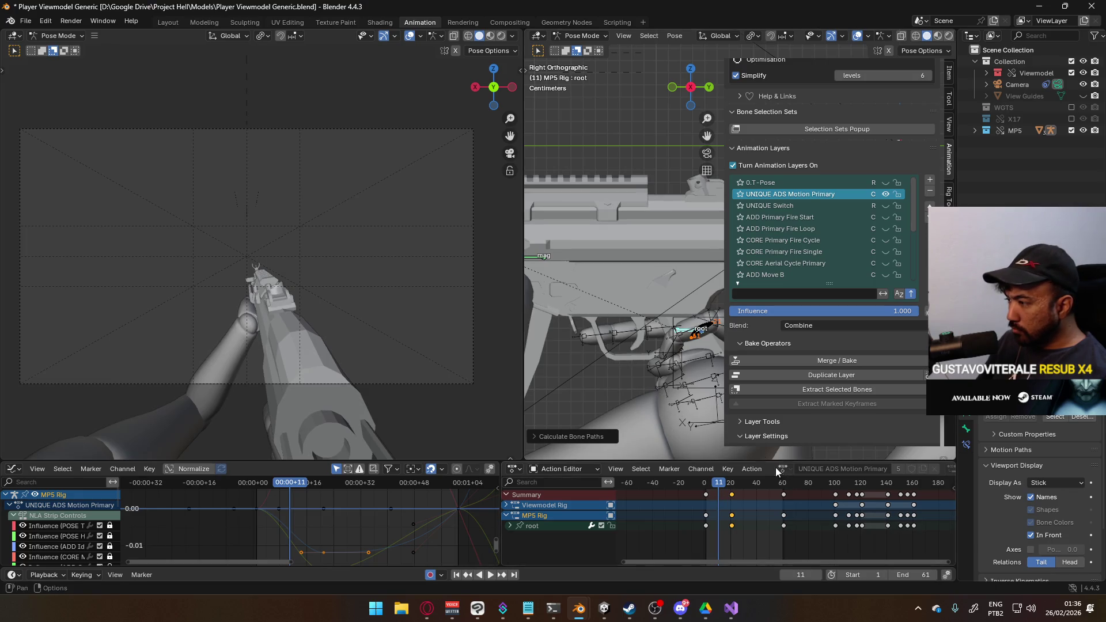
pyautogui.scroll(3, 656, 337)
# Step: Play the animation along the path and stop at frame 11 in side view
pyautogui.moveTo(656, 337)
pyautogui.mouseDown(button='middle')
pyautogui.moveTo(635, 306)
pyautogui.moveTo(662, 309)
pyautogui.moveTo(562, 304)
pyautogui.moveTo(562, 327)
pyautogui.moveTo(756, 236)
pyautogui.moveTo(815, 234)
pyautogui.moveTo(726, 474)
pyautogui.mouseUp(button='middle')
pyautogui.press('space')
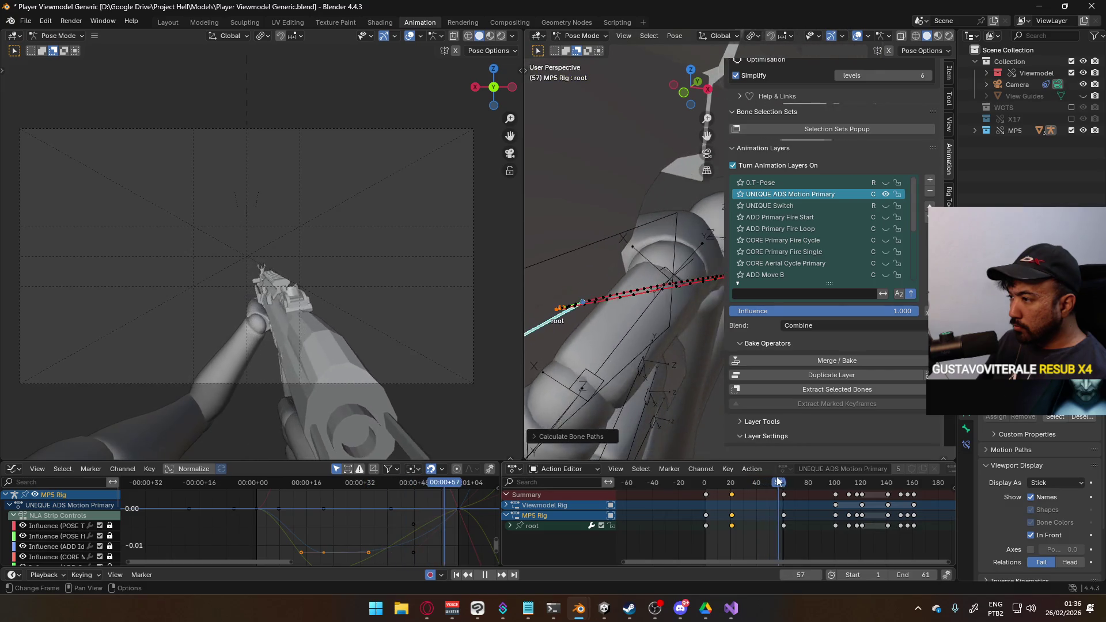
pyautogui.moveTo(734, 484); pyautogui.dragTo(720, 489)
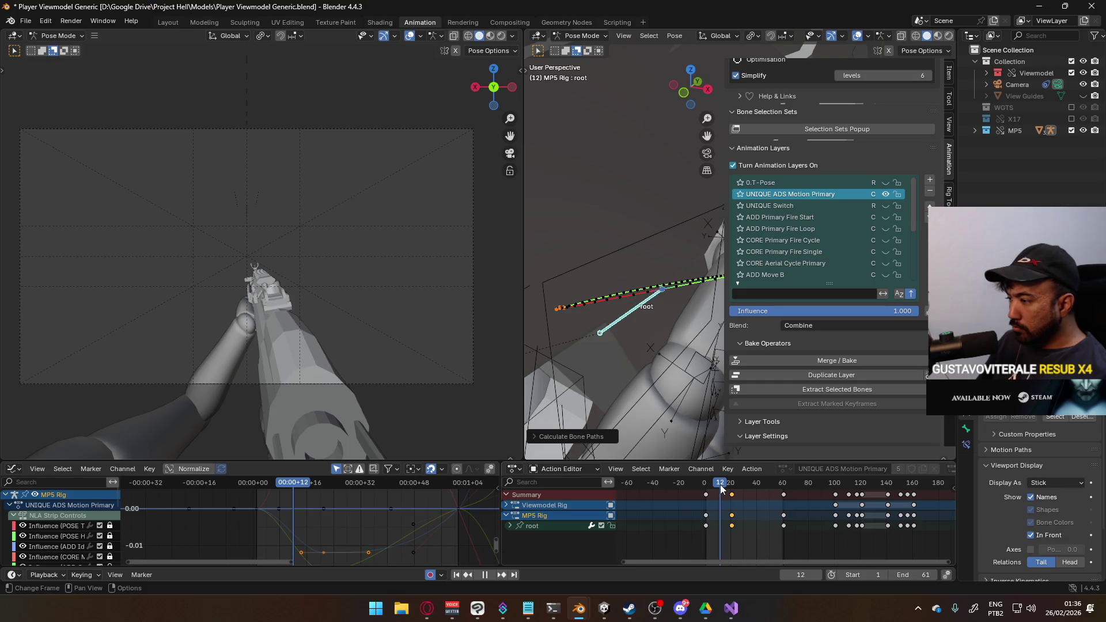
pyautogui.moveTo(720, 489); pyautogui.dragTo(719, 489)
pyautogui.press('space')
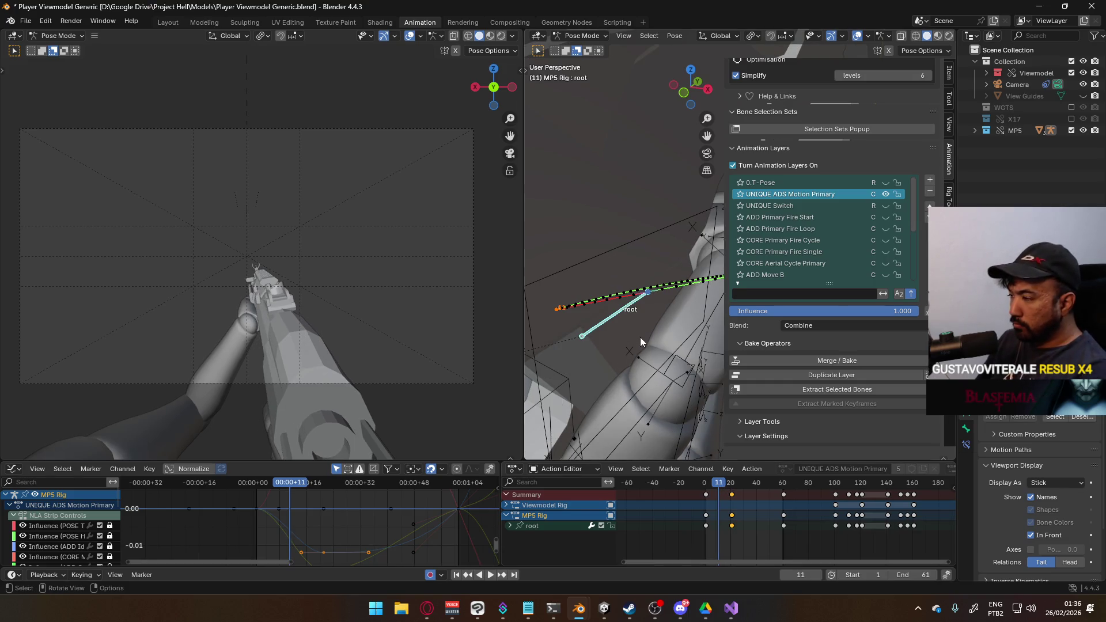
pyautogui.press('KP_3')
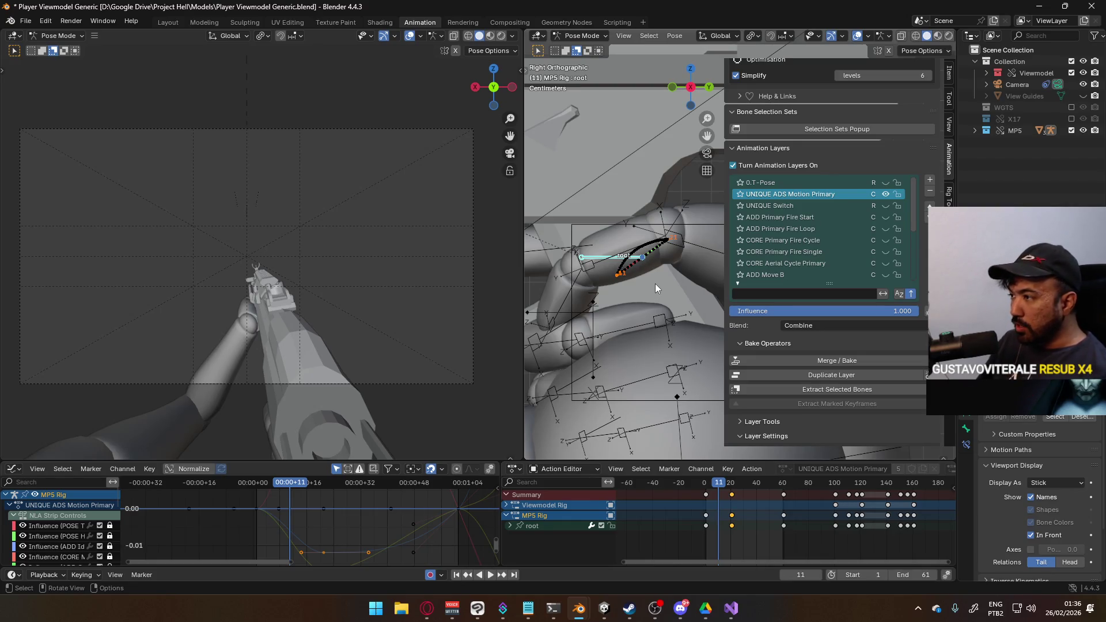
# Step: Adjust the root bone at frame 11, recalculate the path and replay the arc
pyautogui.press('g')
pyautogui.click(651, 278)
pyautogui.press('q')
pyautogui.click(652, 278)
pyautogui.click(630, 328)
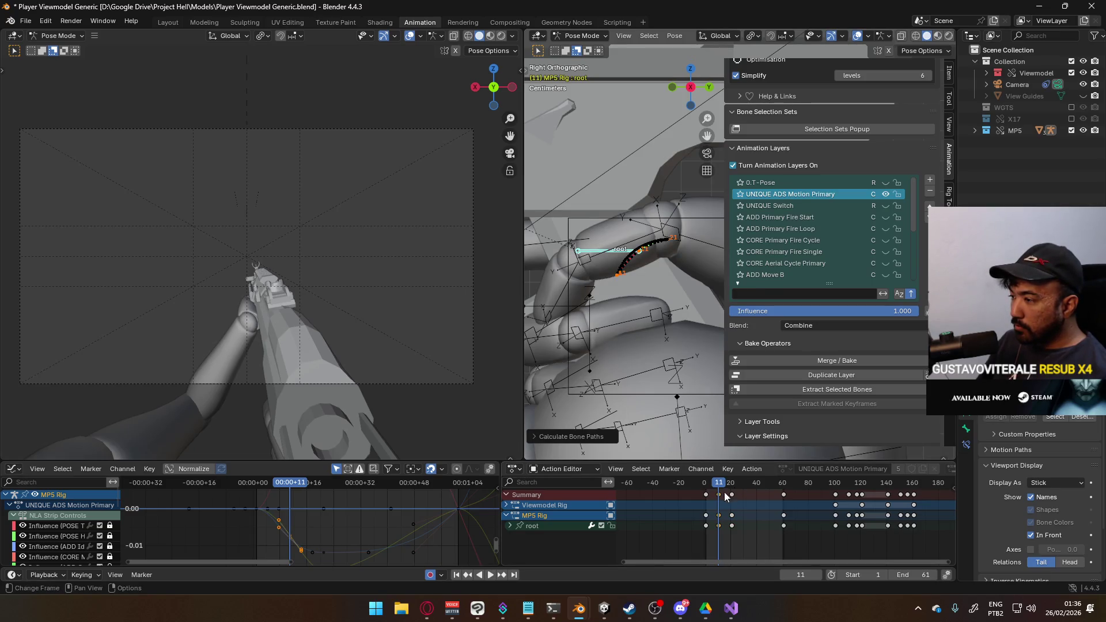
pyautogui.press('space')
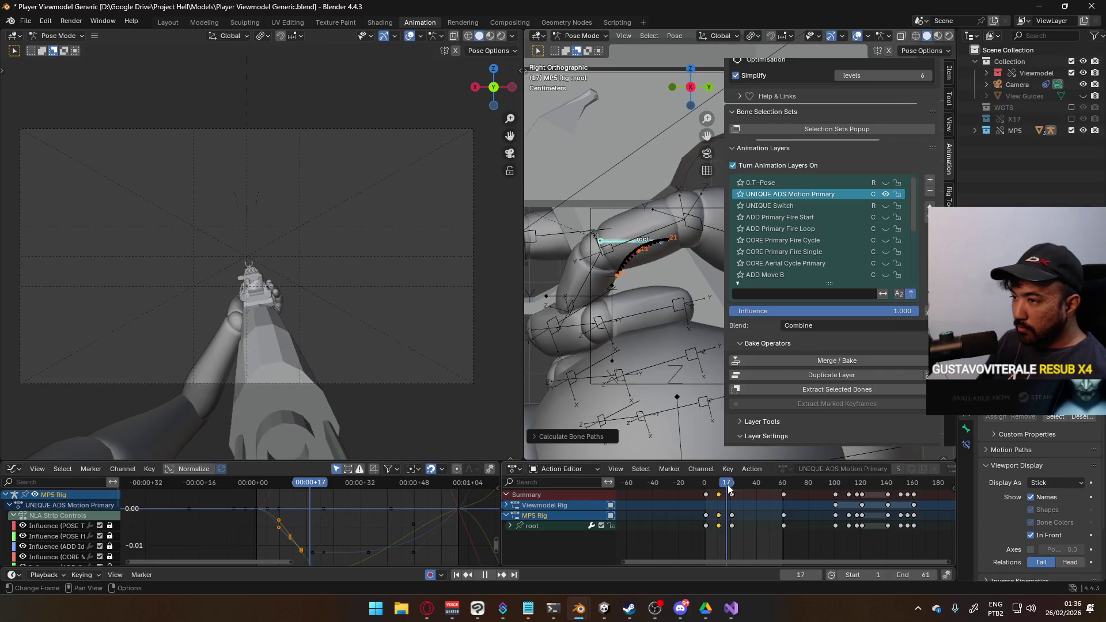
pyautogui.moveTo(733, 489)
pyautogui.mouseDown()
pyautogui.moveTo(822, 500)
pyautogui.moveTo(718, 495)
pyautogui.moveTo(859, 503)
pyautogui.moveTo(641, 491)
pyautogui.moveTo(727, 497)
pyautogui.mouseUp()
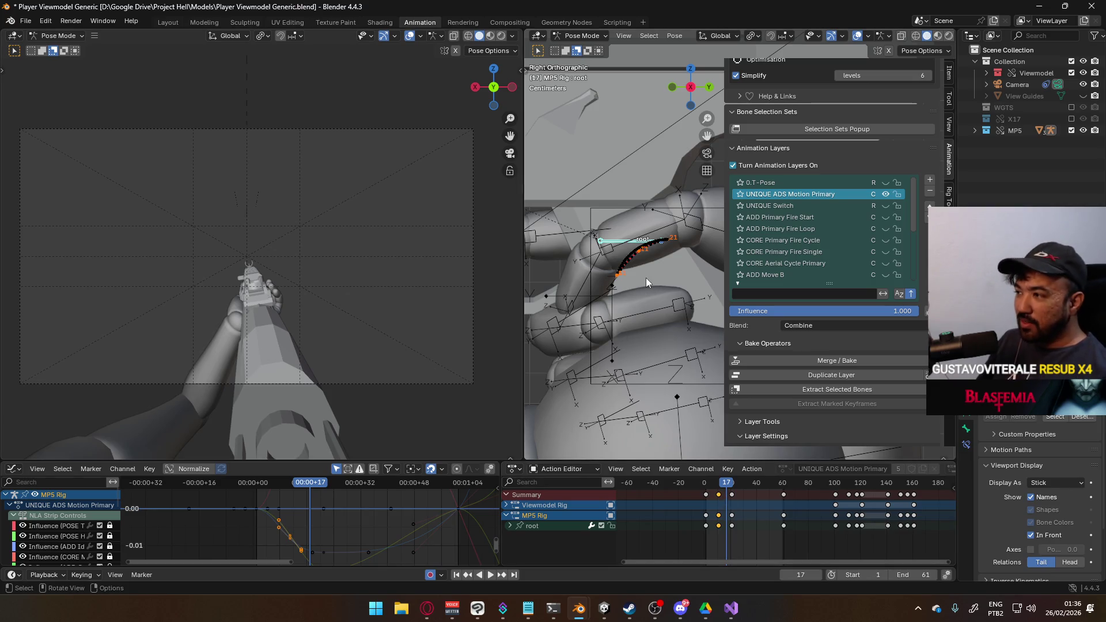
pyautogui.scroll(3, 645, 278)
pyautogui.scroll(3, 646, 278)
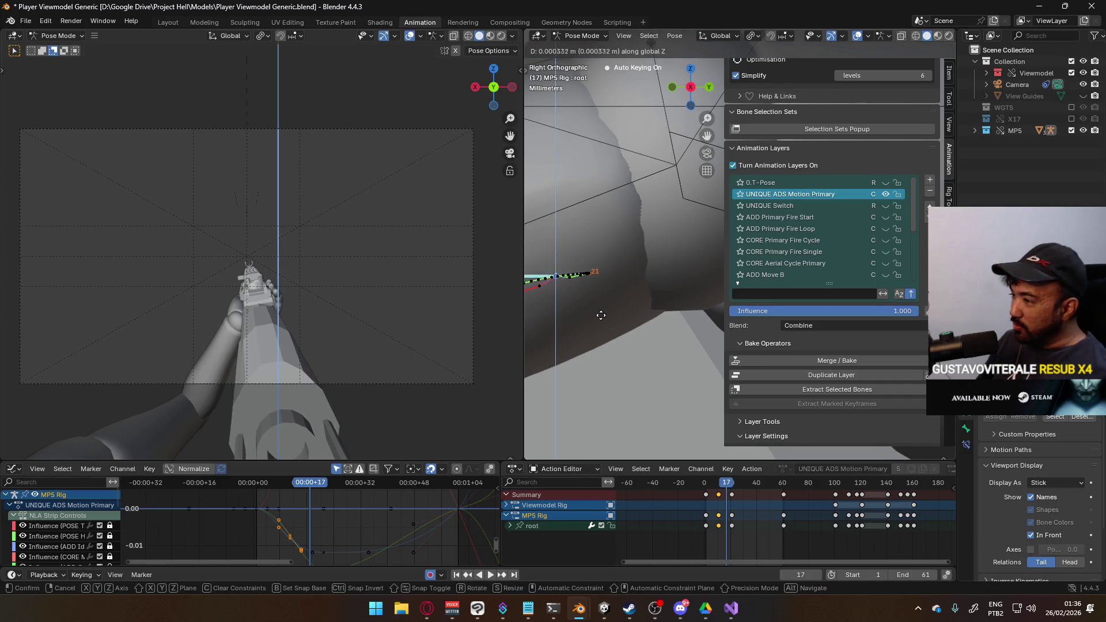
# Step: Set the root bone's height along Z at frame 17 and update the motion path
pyautogui.press('g')
pyautogui.press('z')
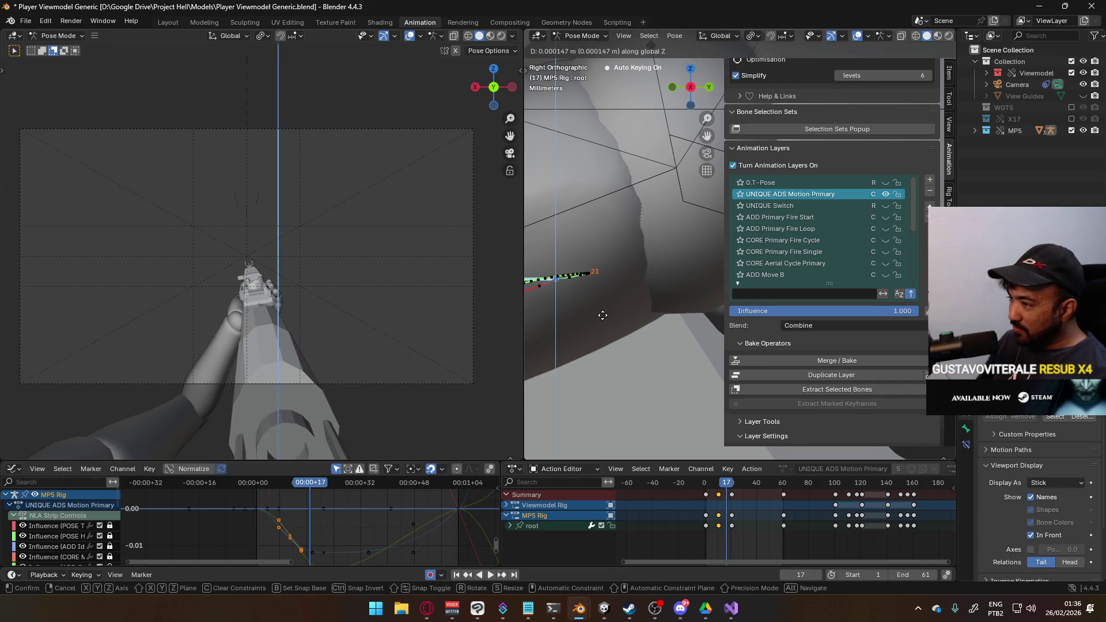
pyautogui.click(603, 315)
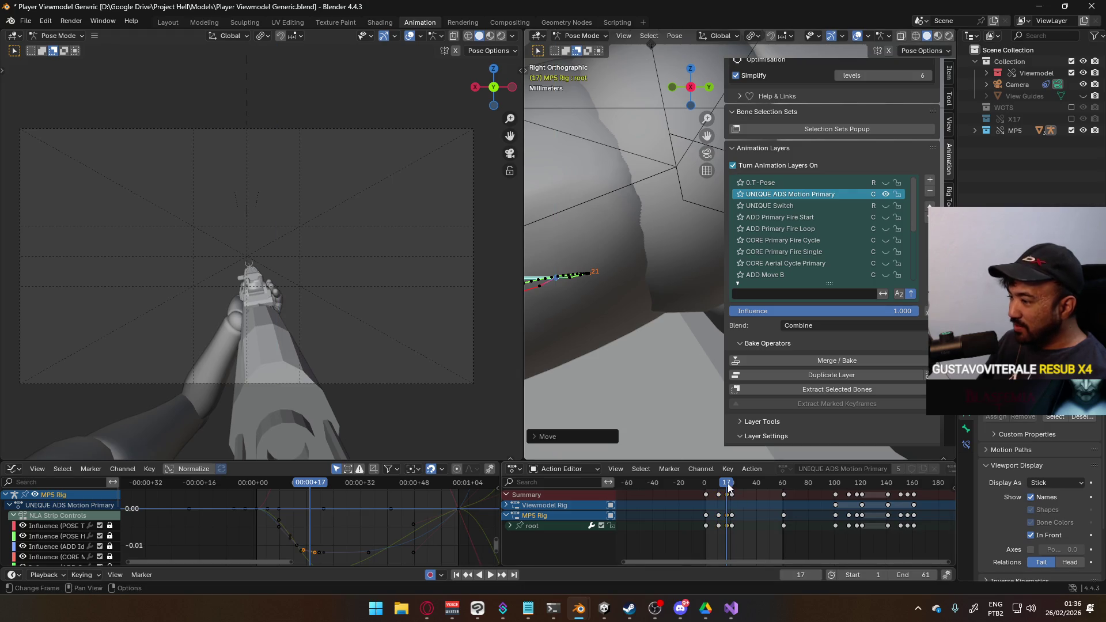
pyautogui.press('space')
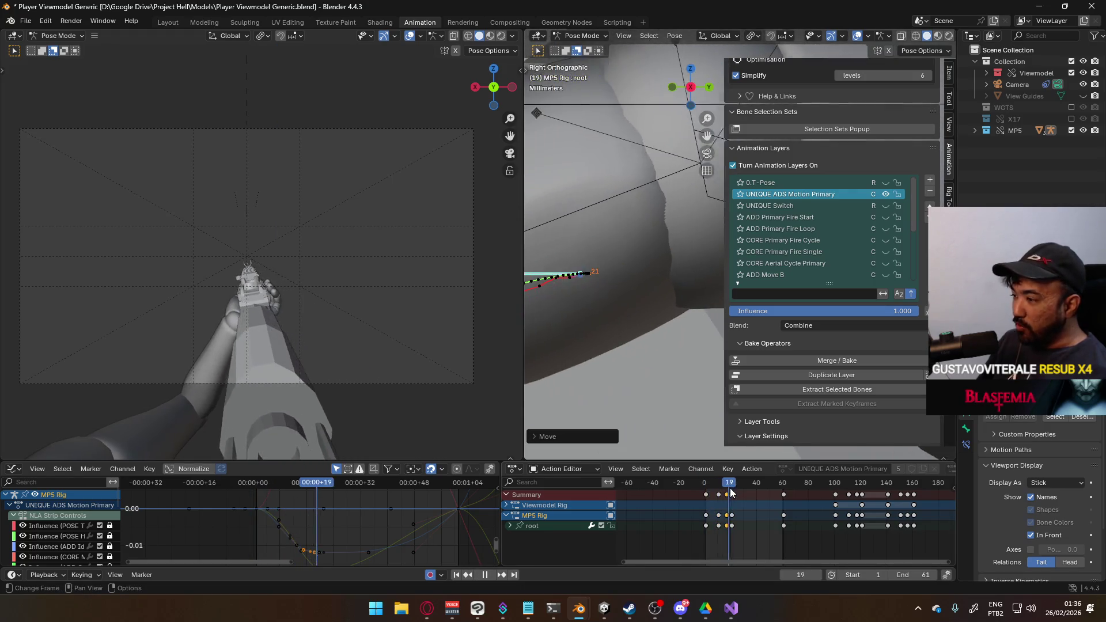
pyautogui.press('Escape')
pyautogui.scroll(4, 634, 285)
pyautogui.scroll(3, 629, 307)
pyautogui.press('q')
pyautogui.click(633, 303)
pyautogui.click(609, 357)
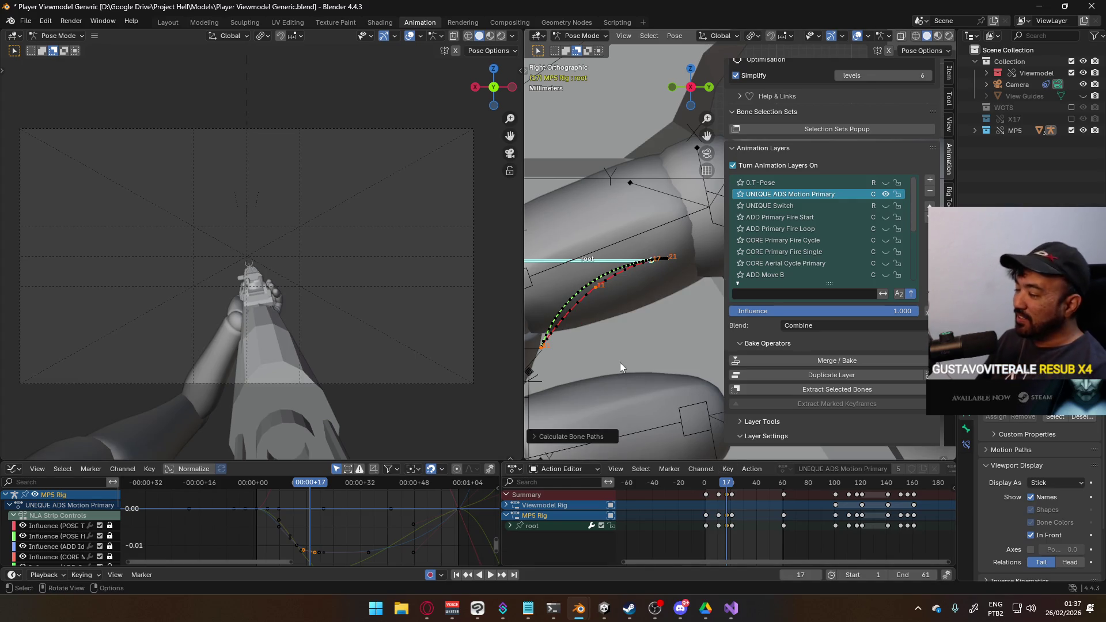
pyautogui.moveTo(620, 362)
pyautogui.keyDown('alt'); pyautogui.mouseDown(button='middle')
pyautogui.moveTo(616, 340)
pyautogui.moveTo(644, 291)
pyautogui.moveTo(555, 299)
pyautogui.mouseUp(button='middle'); pyautogui.keyUp('alt')
pyautogui.scroll(5, 680, 265)
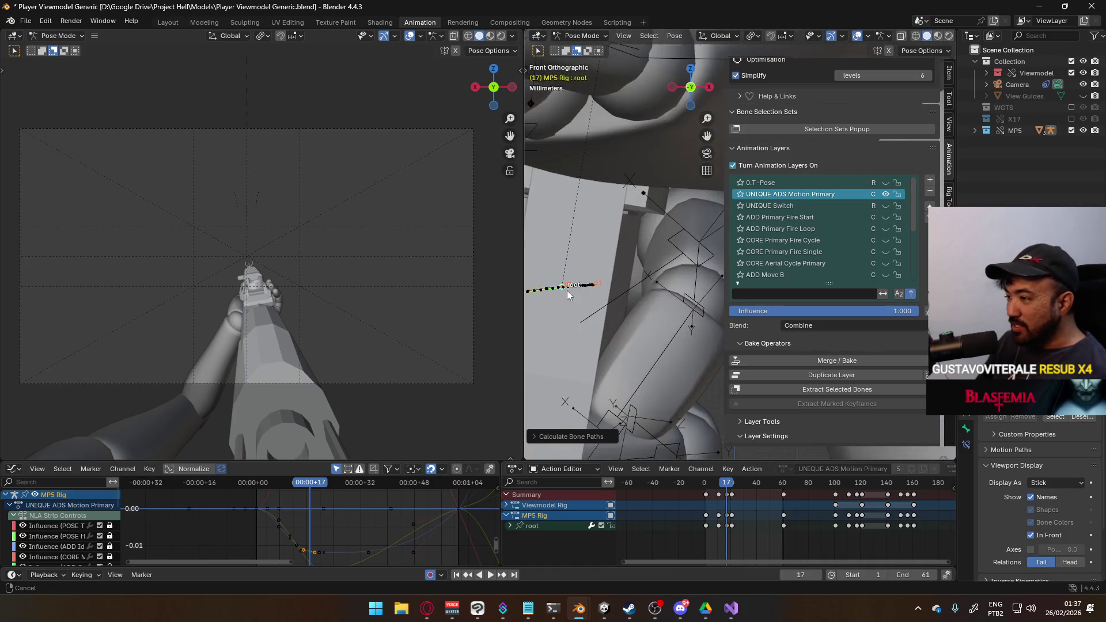
# Step: Nudge the root bone vertically, update the motion path and replay to frame 11
pyautogui.moveTo(673, 262)
pyautogui.keyDown('alt'); pyautogui.mouseDown(button='middle')
pyautogui.moveTo(654, 321)
pyautogui.moveTo(606, 309)
pyautogui.moveTo(653, 320)
pyautogui.mouseUp(button='middle'); pyautogui.keyUp('alt')
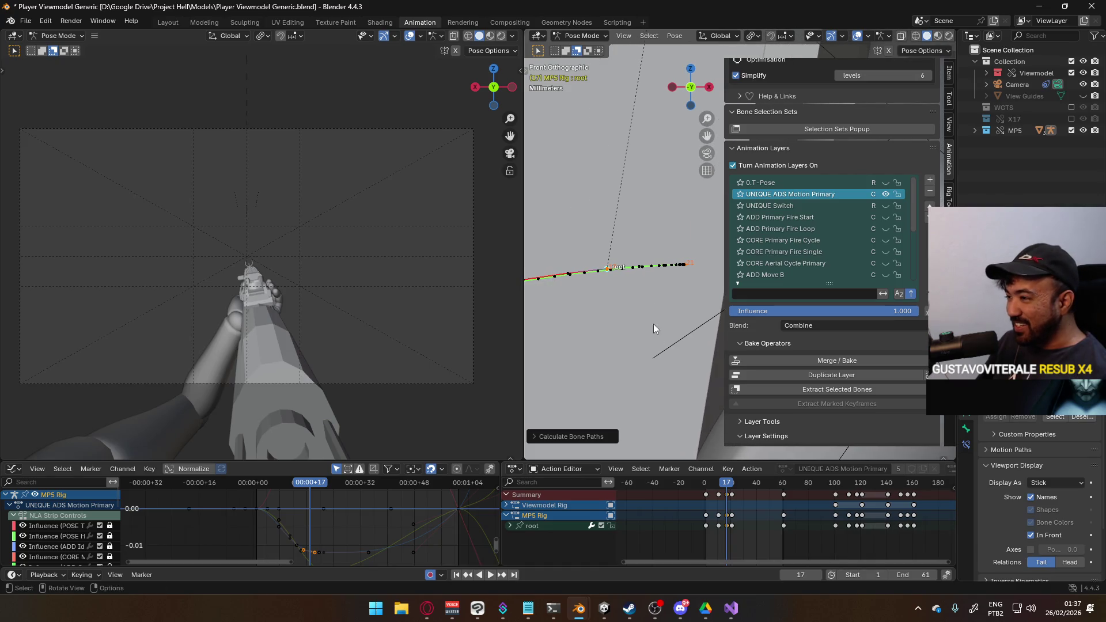
pyautogui.press('g')
pyautogui.press('z')
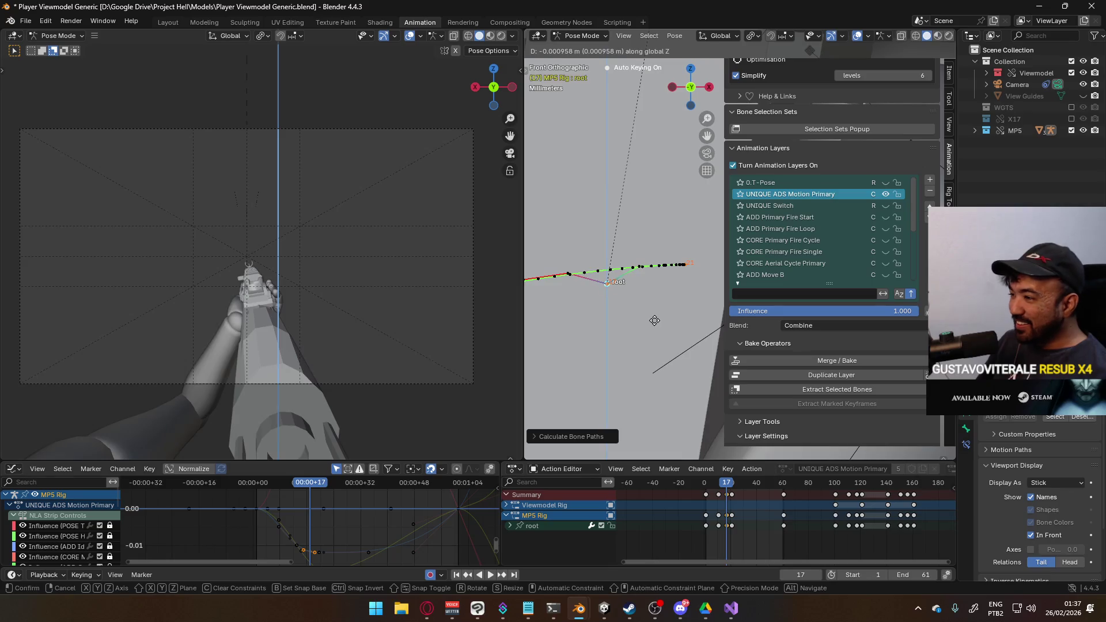
pyautogui.click(654, 321)
pyautogui.click(654, 320)
pyautogui.click(640, 368)
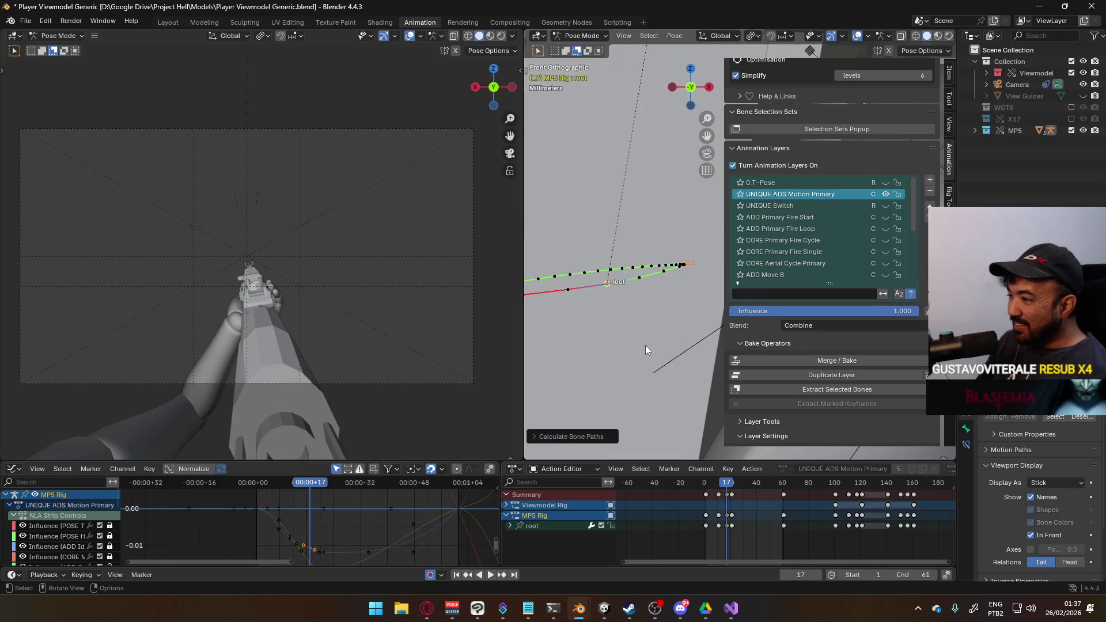
pyautogui.press('space')
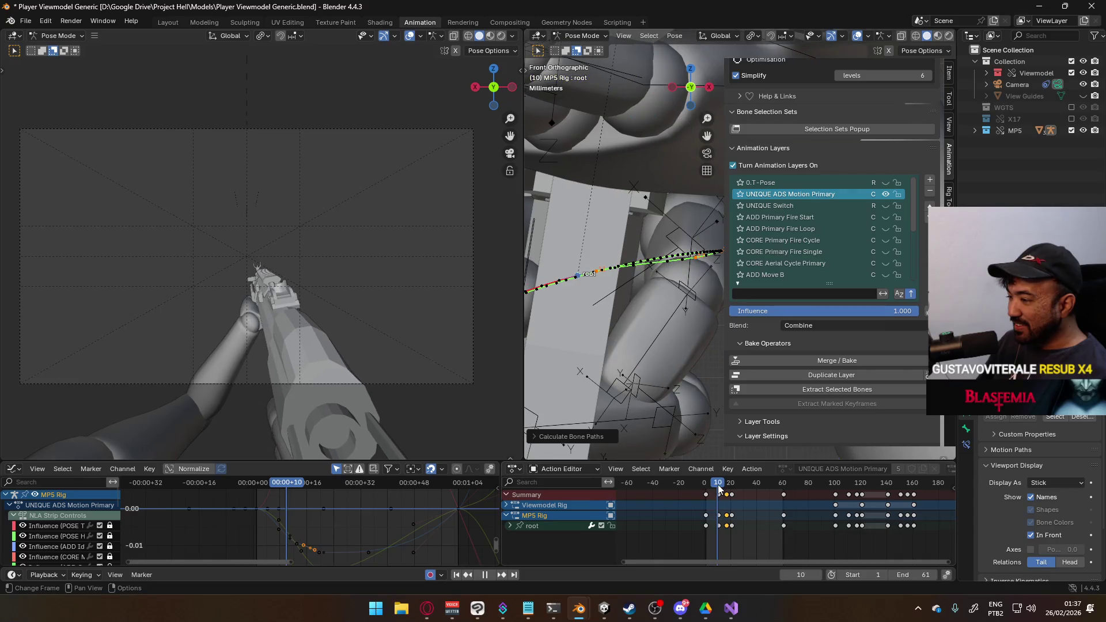
pyautogui.press('space')
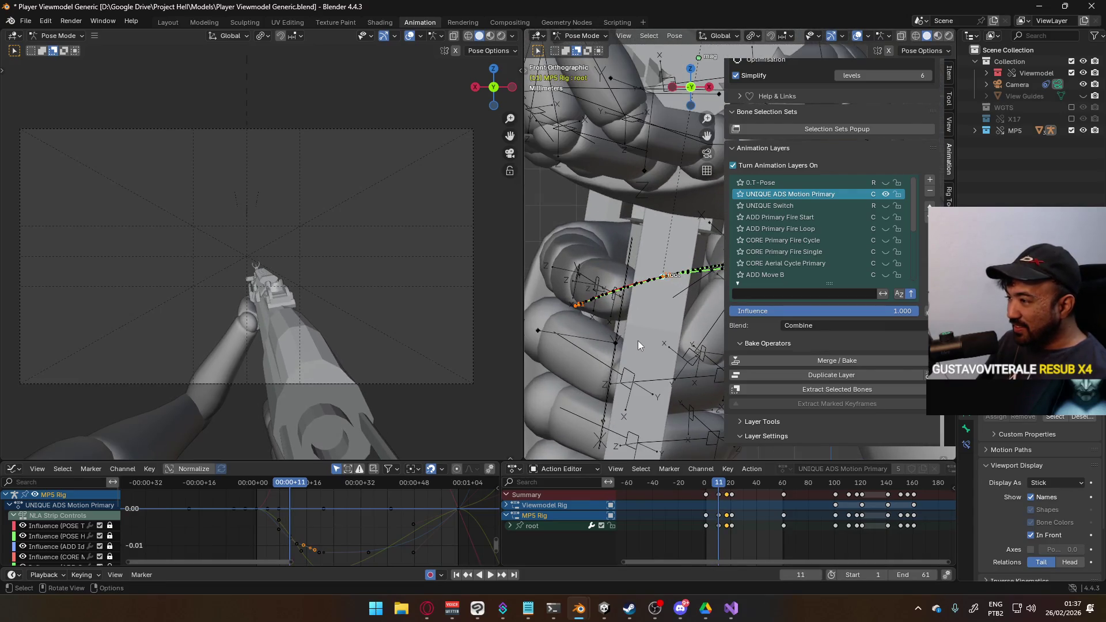
# Step: Lower the root bone at frame 11, recalculate the path and select the frame-21 keys
pyautogui.press('g')
pyautogui.press('z')
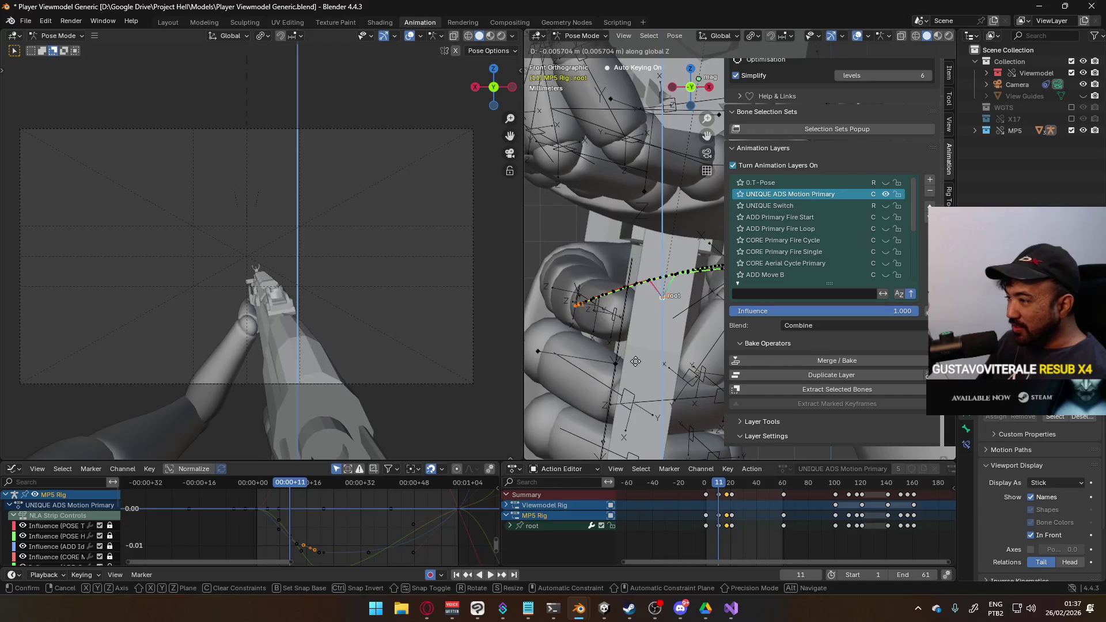
pyautogui.click(636, 362)
pyautogui.hotkey('alt', 'p')
pyautogui.click(614, 411)
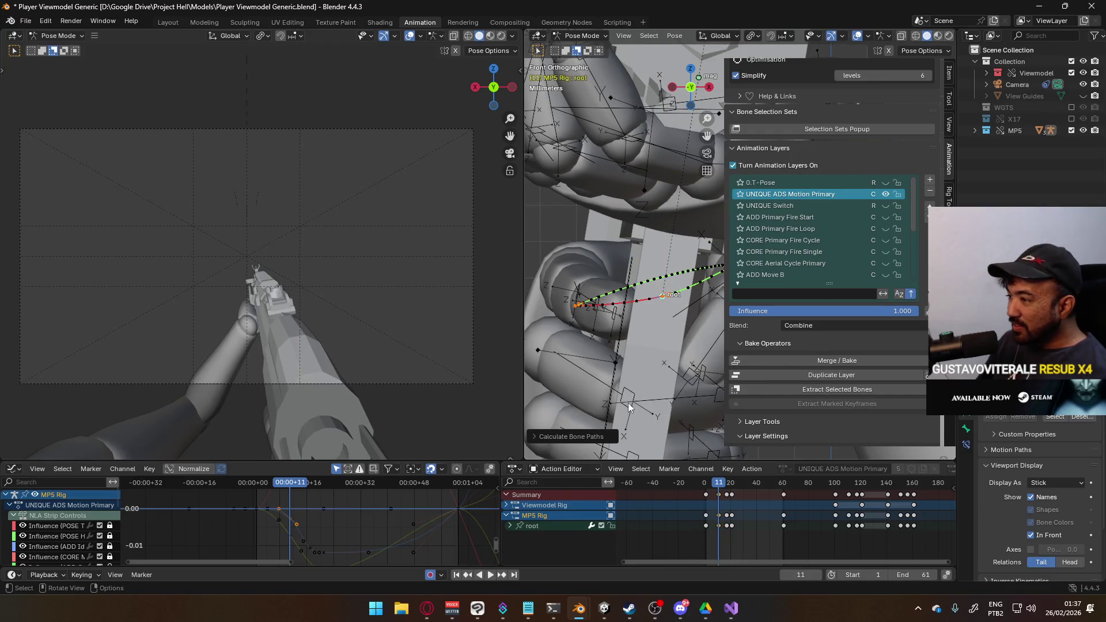
pyautogui.moveTo(721, 485)
pyautogui.mouseDown()
pyautogui.moveTo(733, 486)
pyautogui.moveTo(704, 485)
pyautogui.moveTo(757, 486)
pyautogui.mouseUp()
pyautogui.click(732, 493)
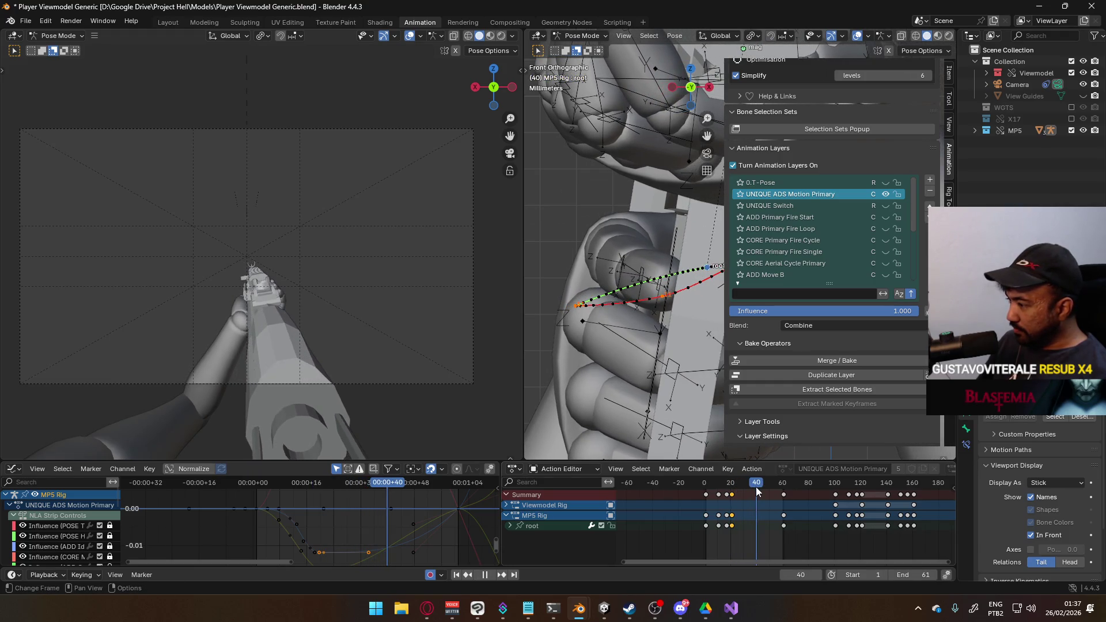
# Step: Paste the copied keys near frame 40 and nudge the root bone along X at frame 11
pyautogui.press('Left')
pyautogui.hotkey('ctrl', 'v')
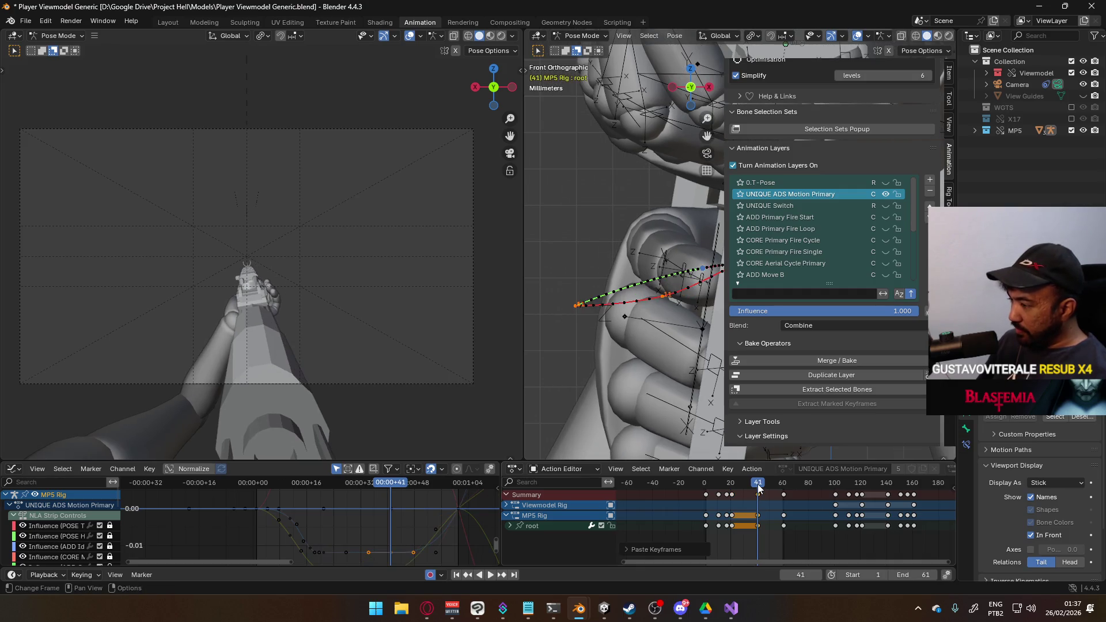
pyautogui.moveTo(754, 488)
pyautogui.mouseDown()
pyautogui.moveTo(708, 484)
pyautogui.moveTo(720, 489)
pyautogui.mouseUp()
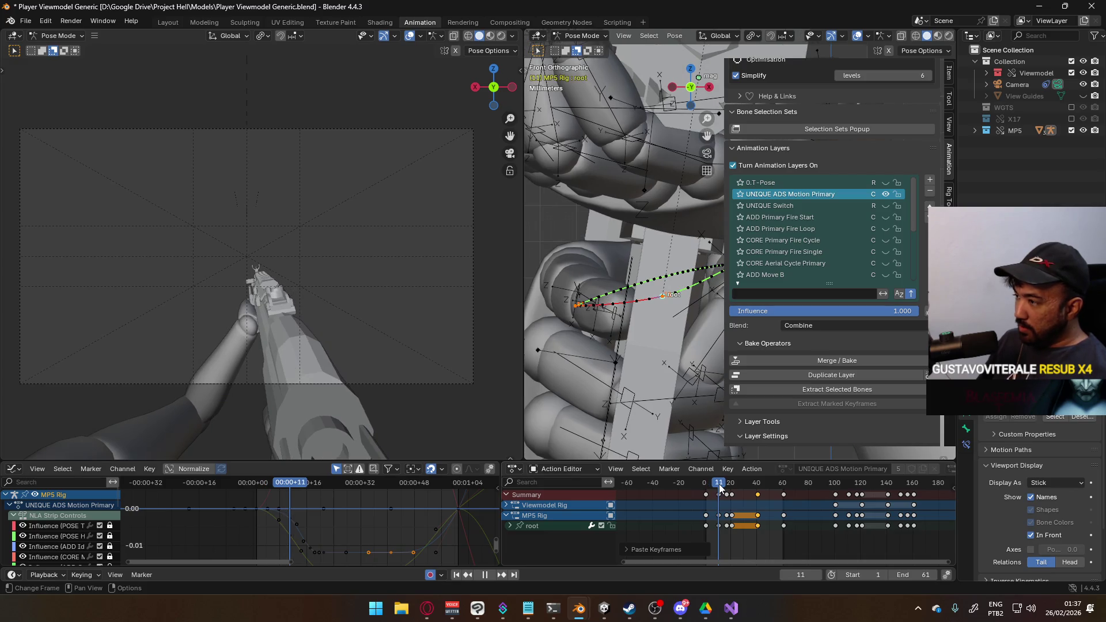
pyautogui.scroll(2, 660, 375)
pyautogui.press('g')
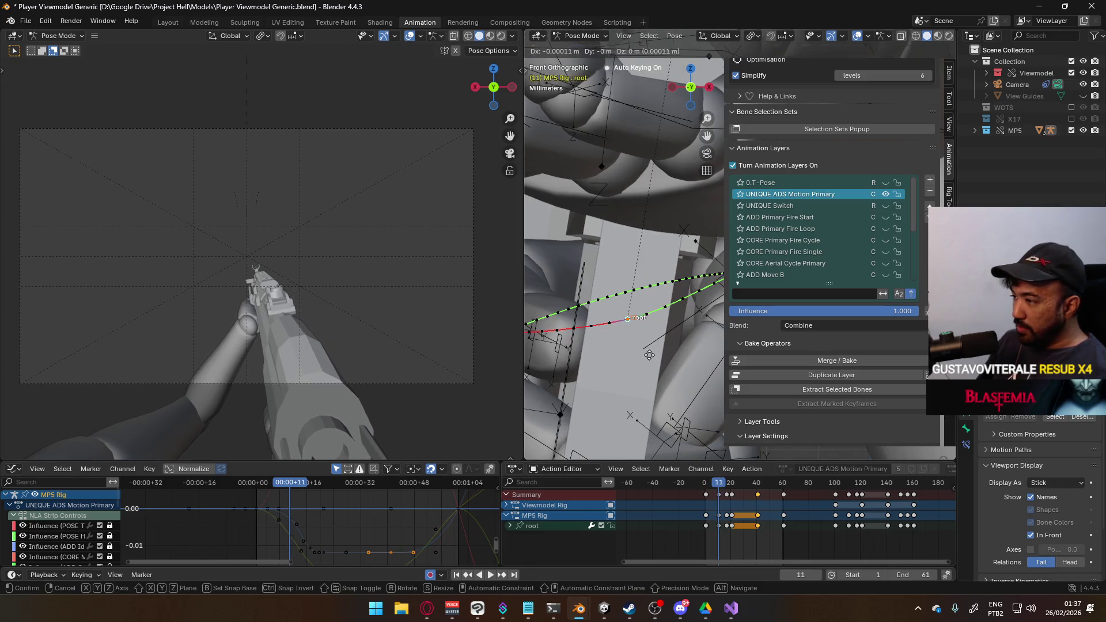
pyautogui.press('x')
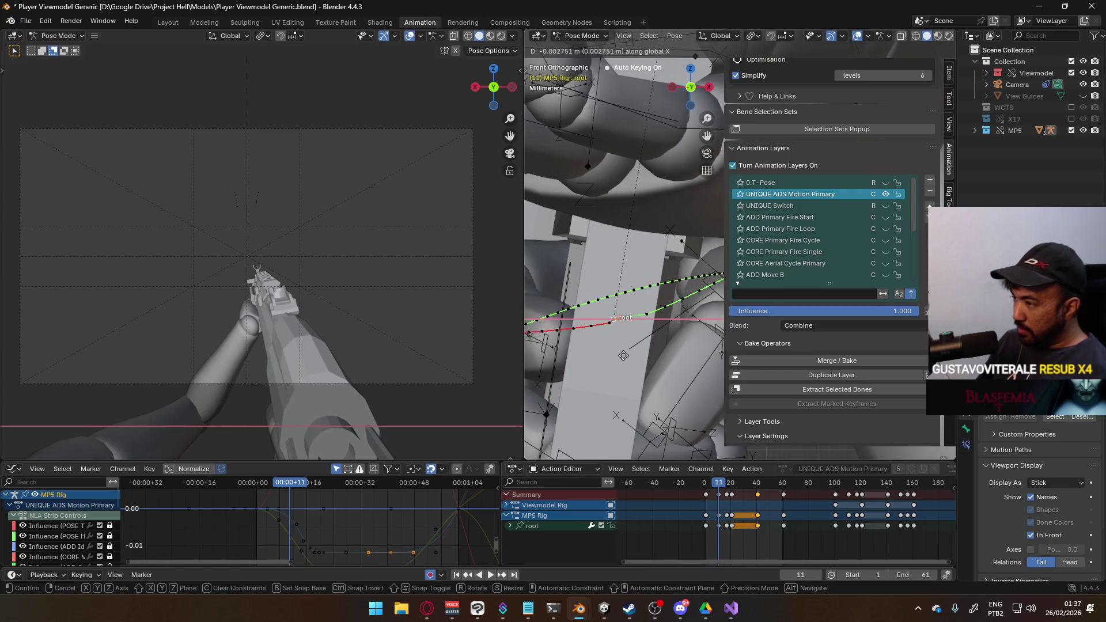
pyautogui.click(612, 357)
pyautogui.click(608, 416)
pyautogui.scroll(-3, 661, 439)
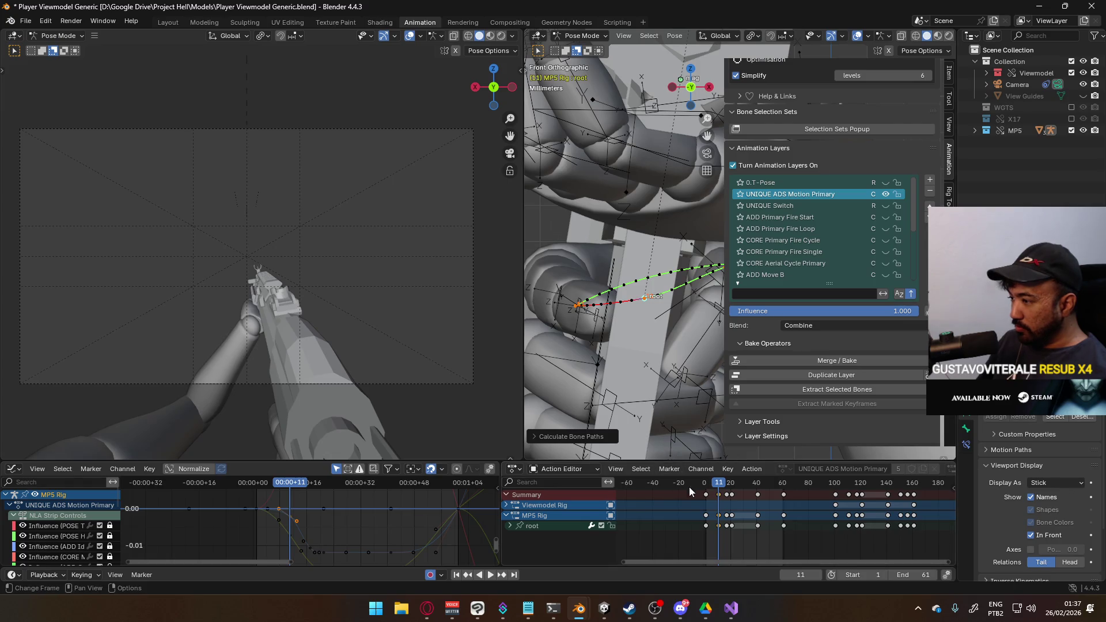
# Step: Nudge the root bone about 0.0014 m at frame 17, recalculate paths and replay
pyautogui.moveTo(720, 486); pyautogui.dragTo(726, 485)
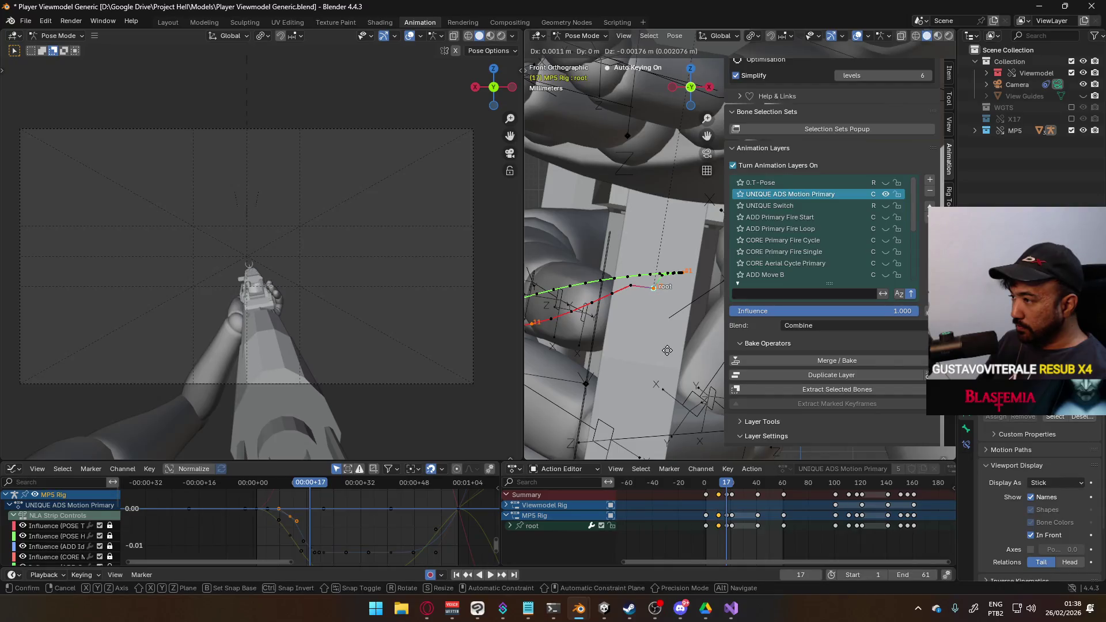
pyautogui.press('g')
pyautogui.click(668, 354)
pyautogui.hotkey('shift', 'p')
pyautogui.click(655, 400)
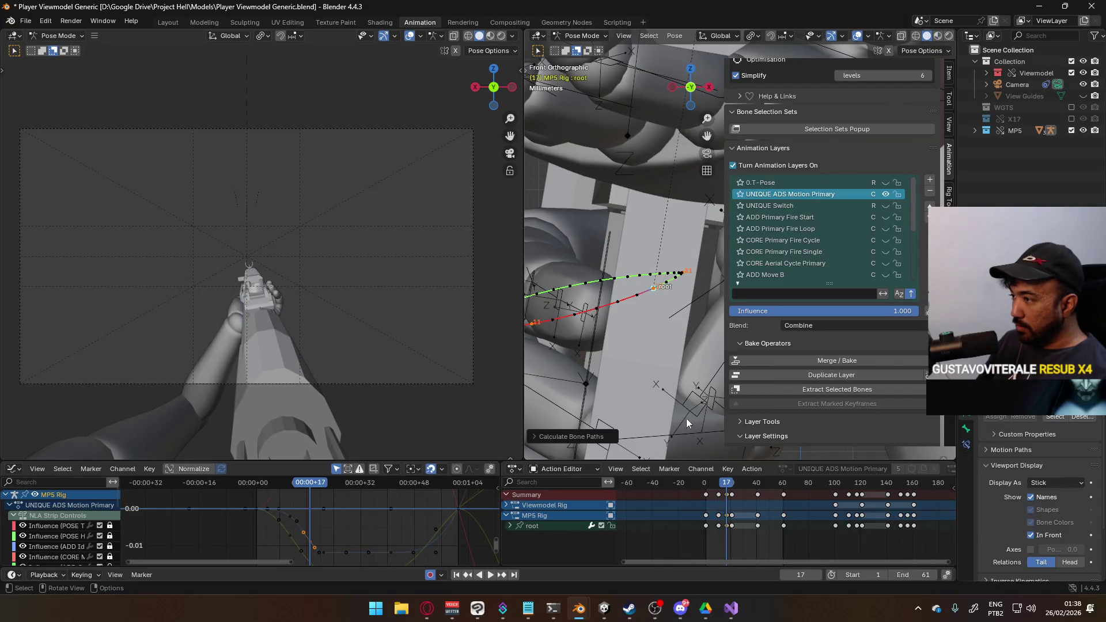
pyautogui.press('g')
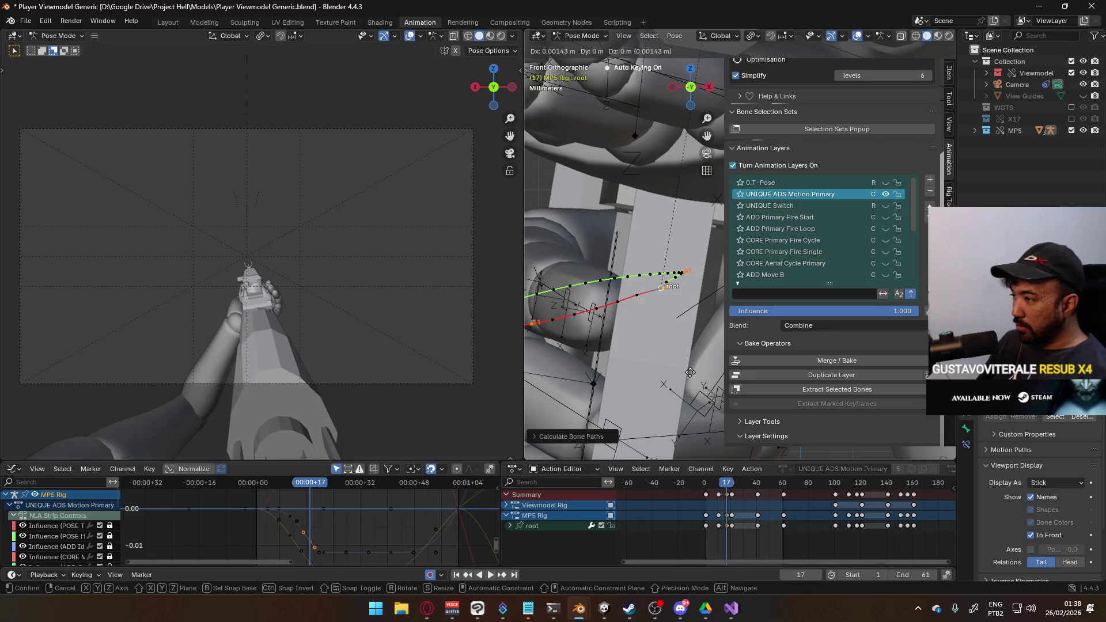
pyautogui.click(689, 373)
pyautogui.hotkey('shift', 'p')
pyautogui.click(665, 427)
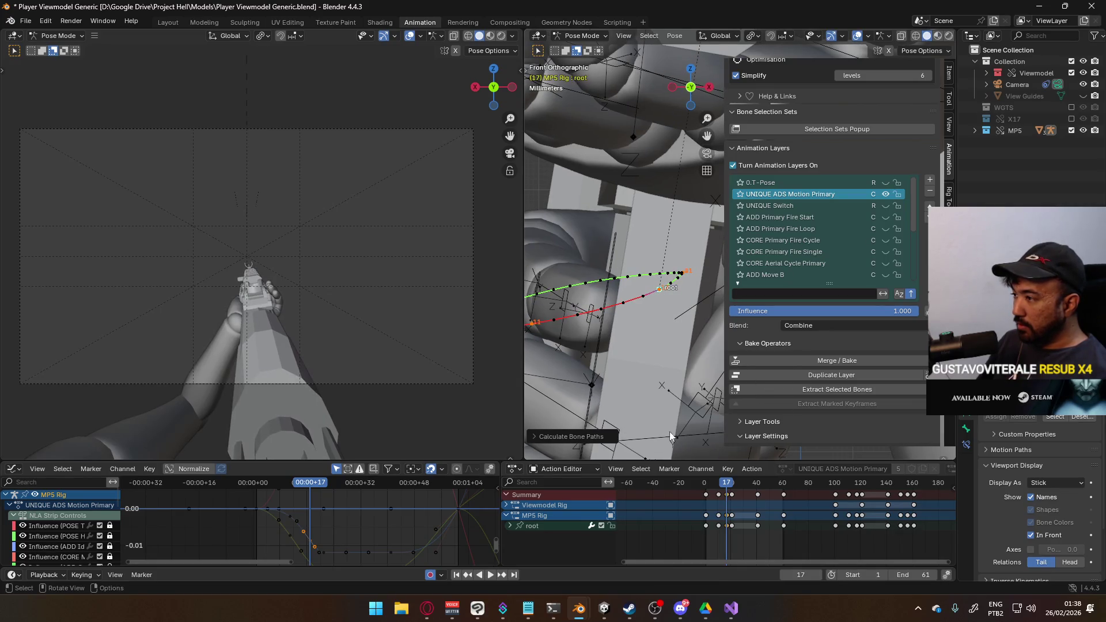
pyautogui.press('space')
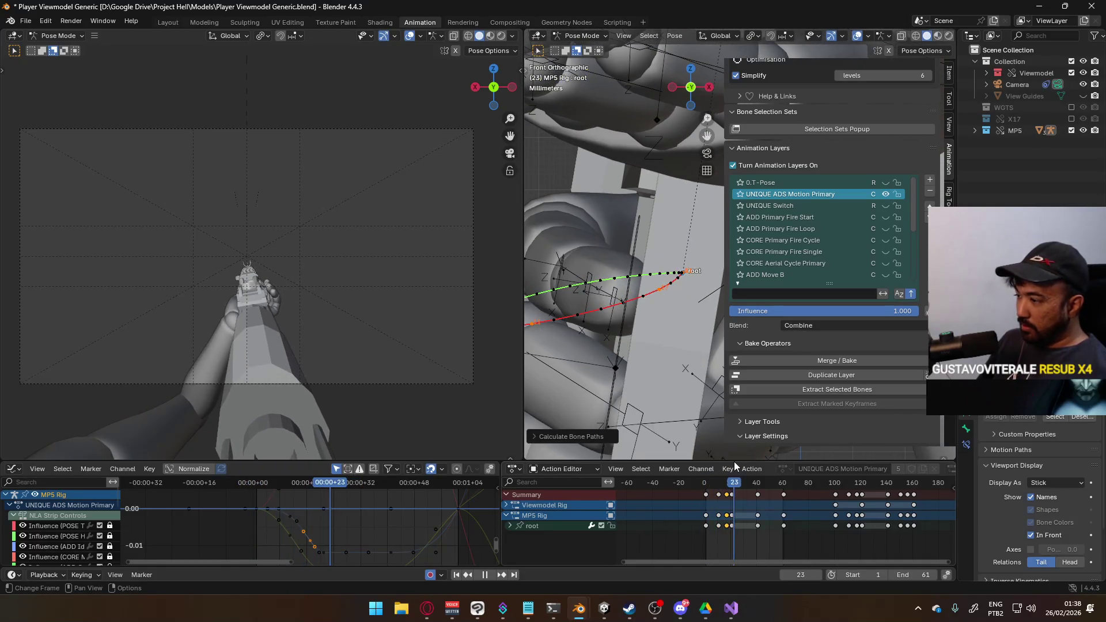
pyautogui.press('space')
# Step: Scrub and play the ADS action to review the motion from frame 40 onward
pyautogui.moveTo(752, 482); pyautogui.dragTo(758, 483)
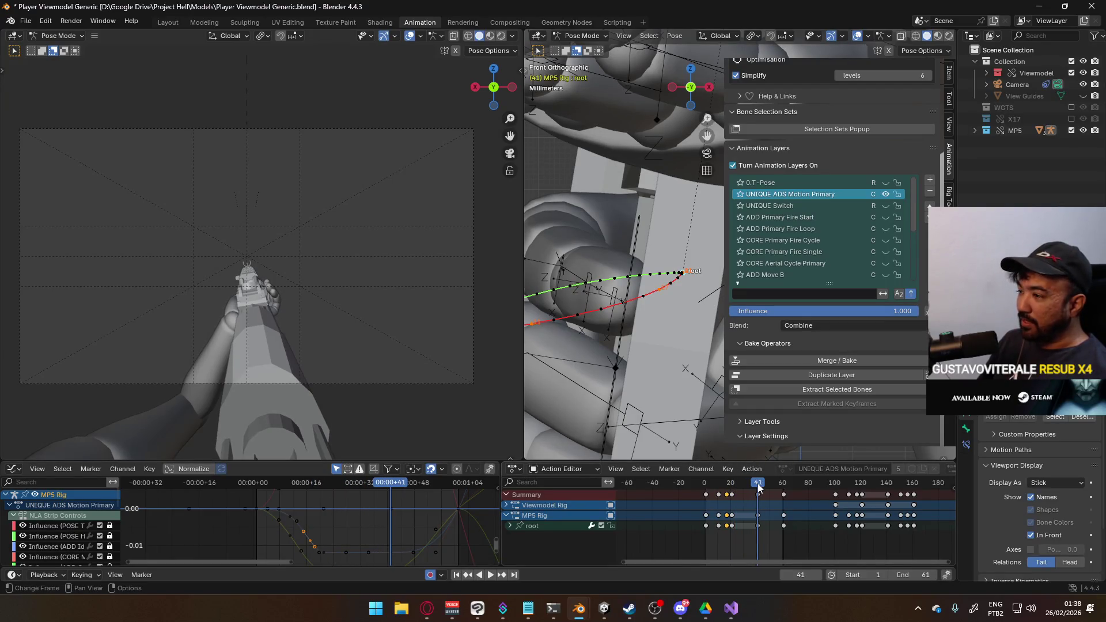
pyautogui.press('space')
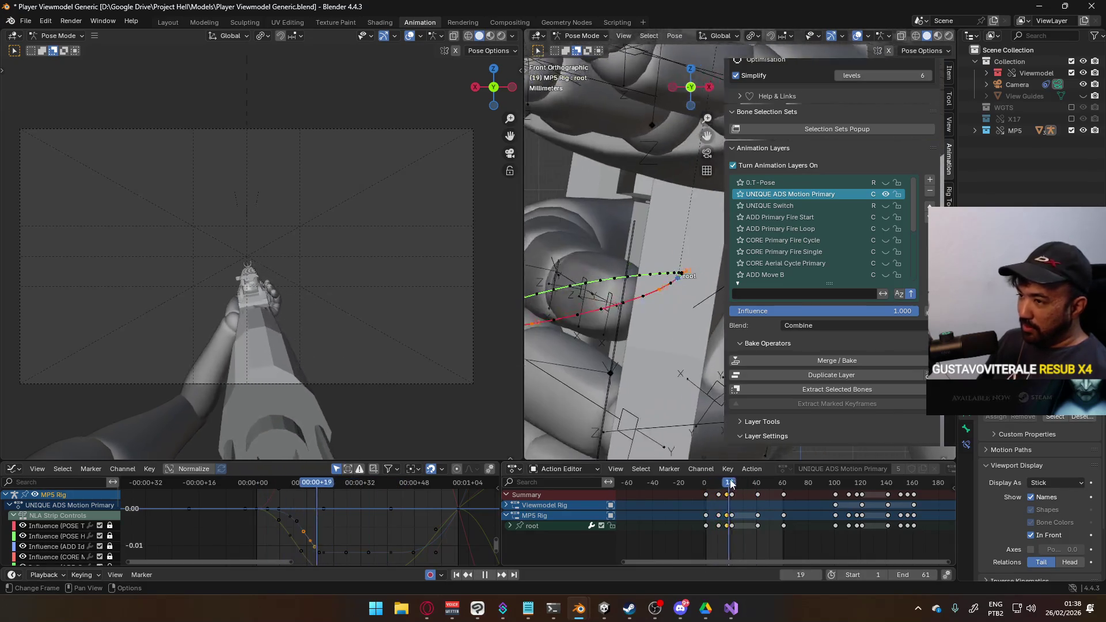
pyautogui.press('space')
pyautogui.scroll(-3, 697, 395)
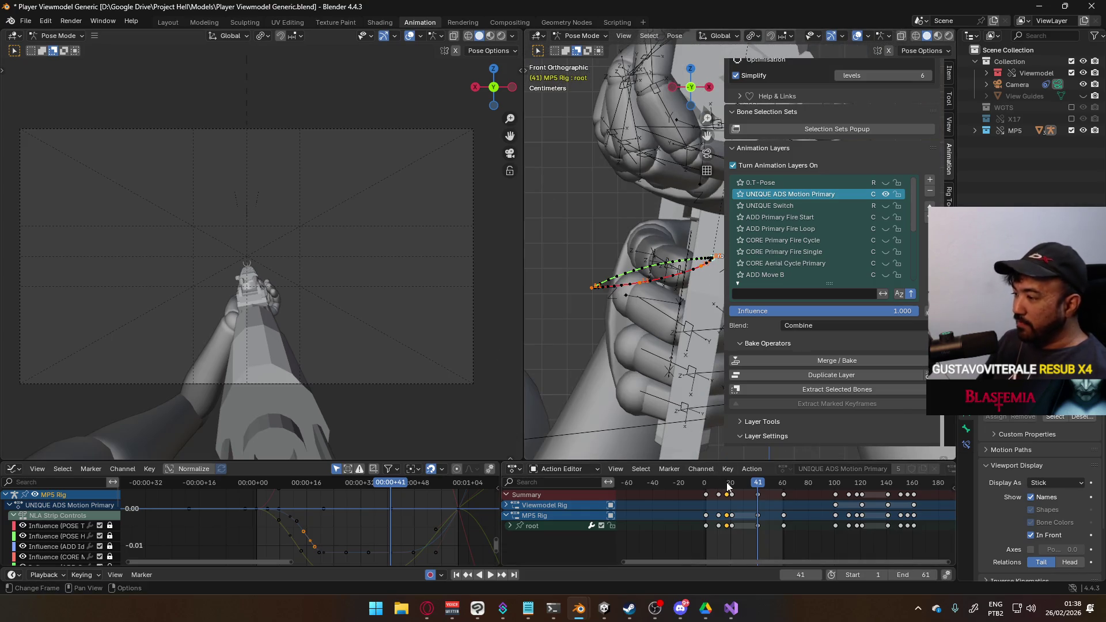
pyautogui.moveTo(758, 485)
pyautogui.mouseDown()
pyautogui.moveTo(802, 486)
pyautogui.moveTo(699, 493)
pyautogui.moveTo(758, 497)
pyautogui.mouseUp()
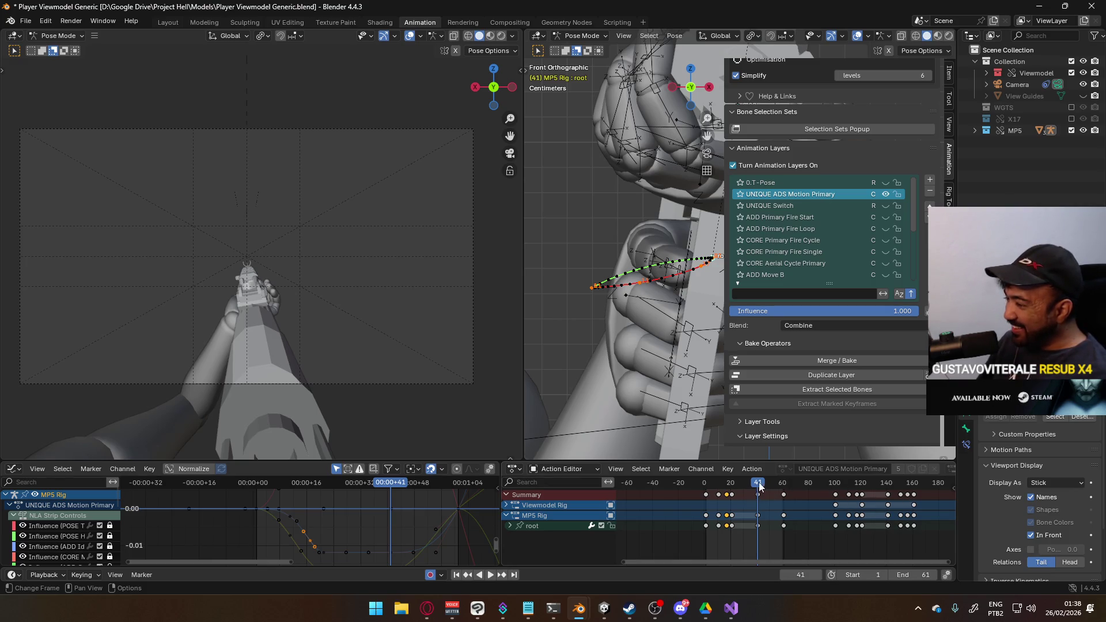
pyautogui.press('space')
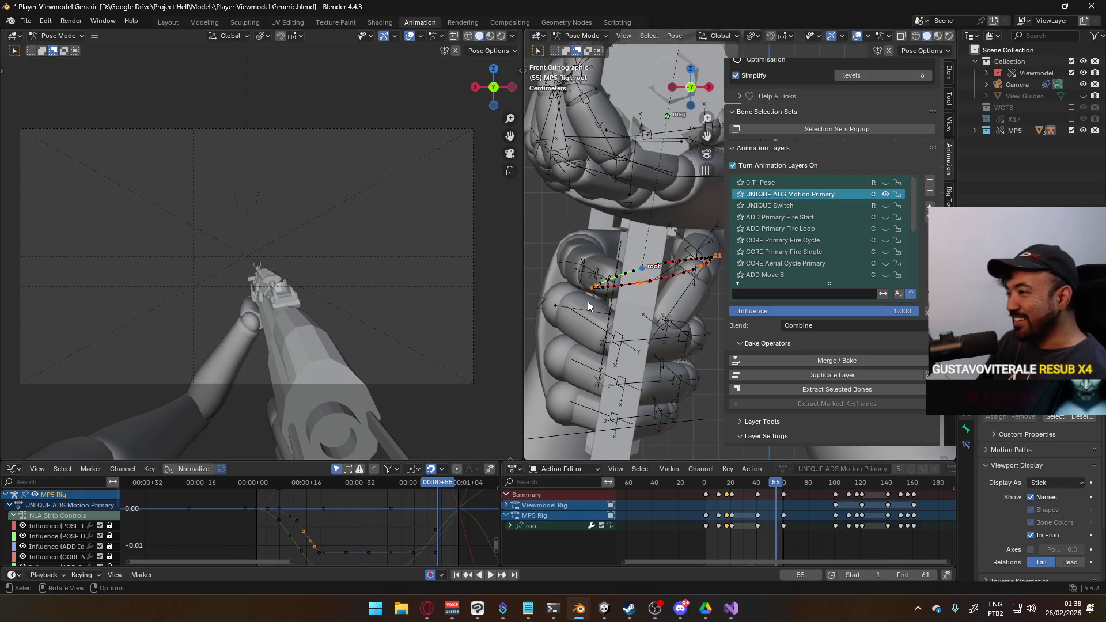
# Step: In front view, move the root bone at frame 55 to key a new position
pyautogui.moveTo(652, 315)
pyautogui.mouseDown(button='middle')
pyautogui.moveTo(593, 330)
pyautogui.moveTo(604, 408)
pyautogui.moveTo(637, 415)
pyautogui.moveTo(569, 366)
pyautogui.moveTo(581, 334)
pyautogui.mouseUp(button='middle')
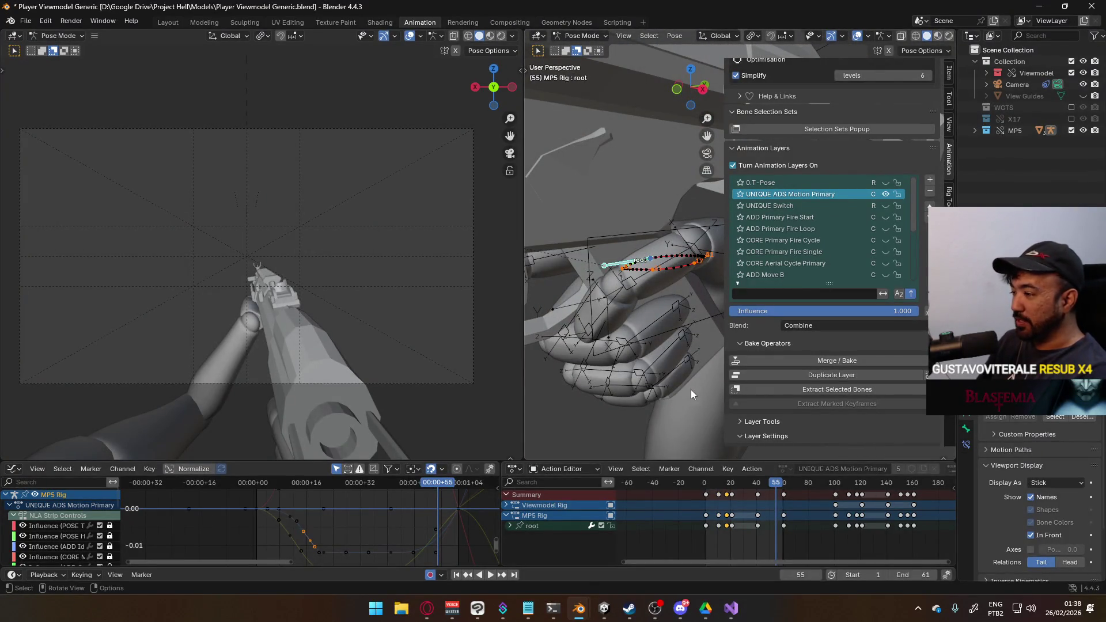
pyautogui.press('KP_1')
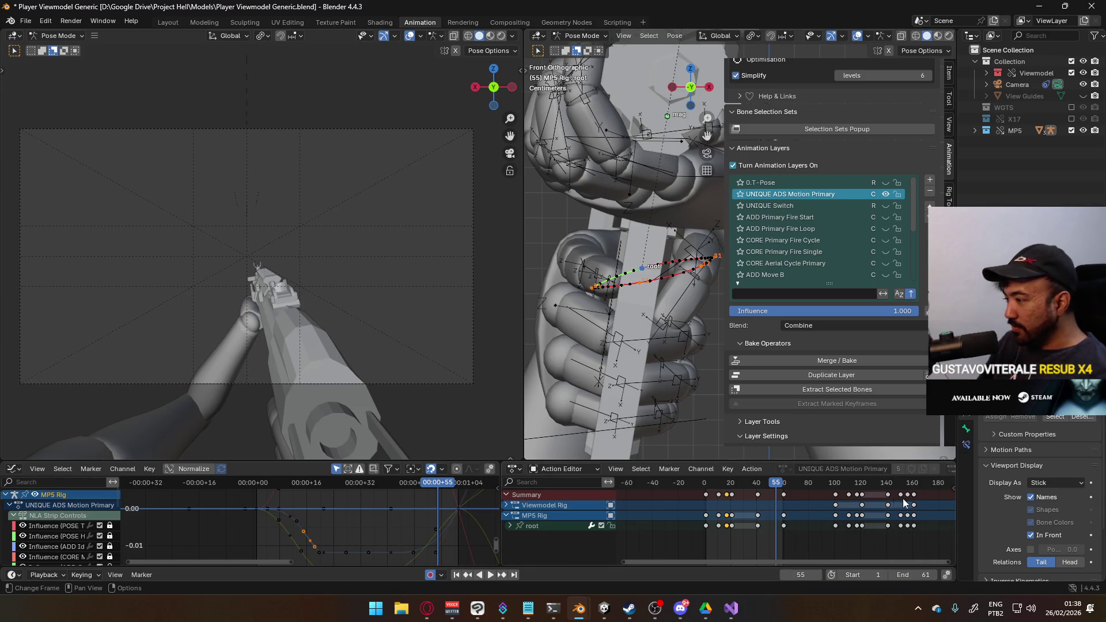
pyautogui.scroll(1, 771, 503)
pyautogui.scroll(1, 643, 299)
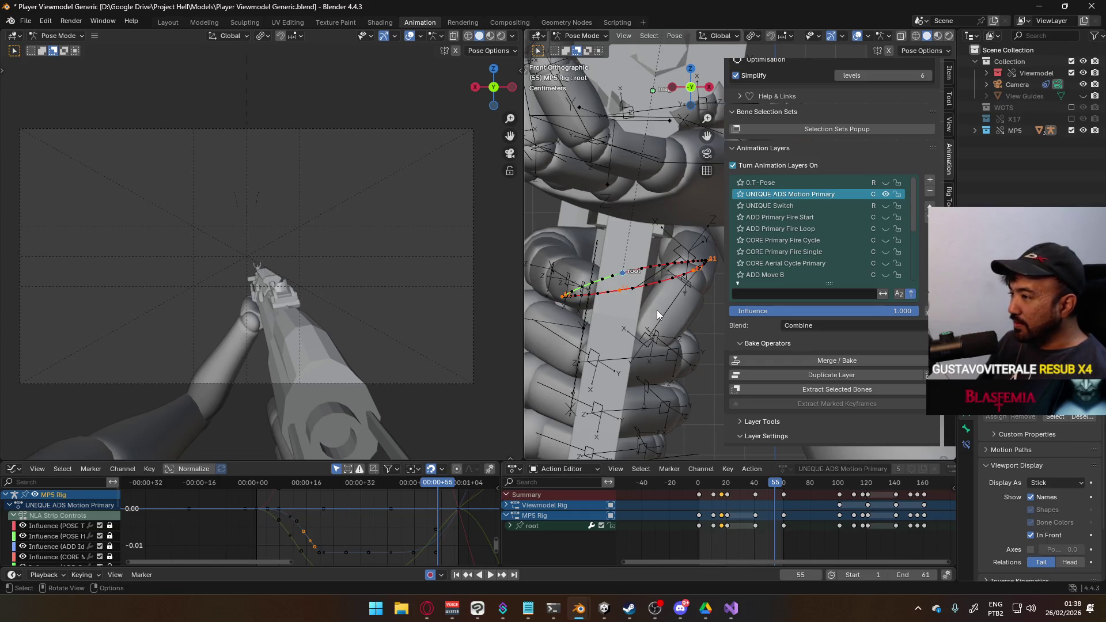
pyautogui.press('g')
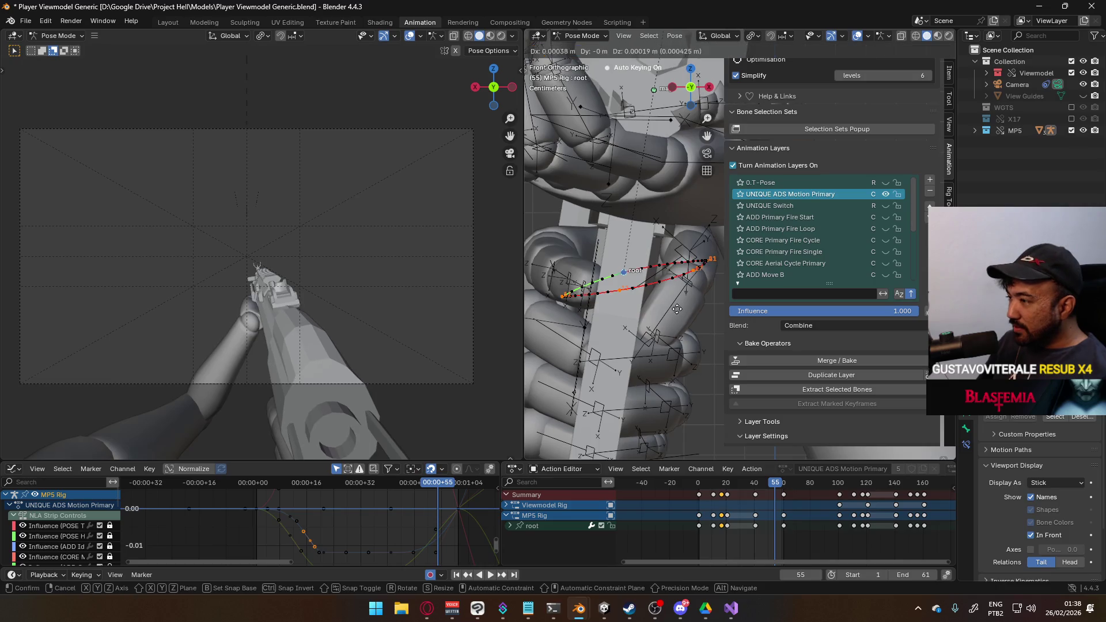
pyautogui.click(703, 323)
# Step: Review playback, then readjust the root bone's position at frame 55
pyautogui.press('space')
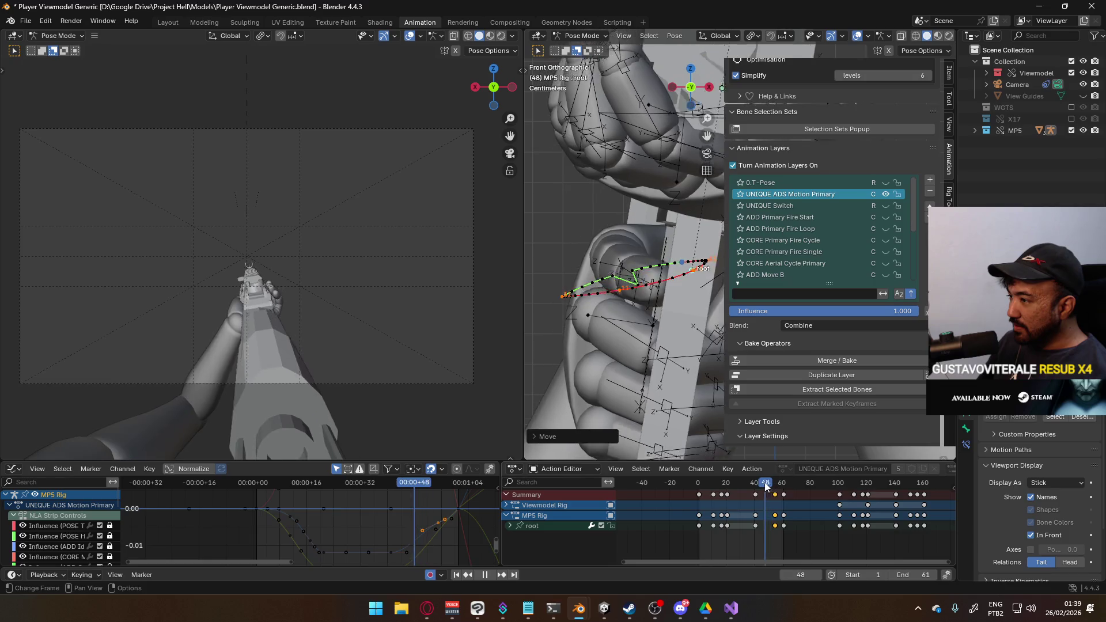
pyautogui.click(789, 483)
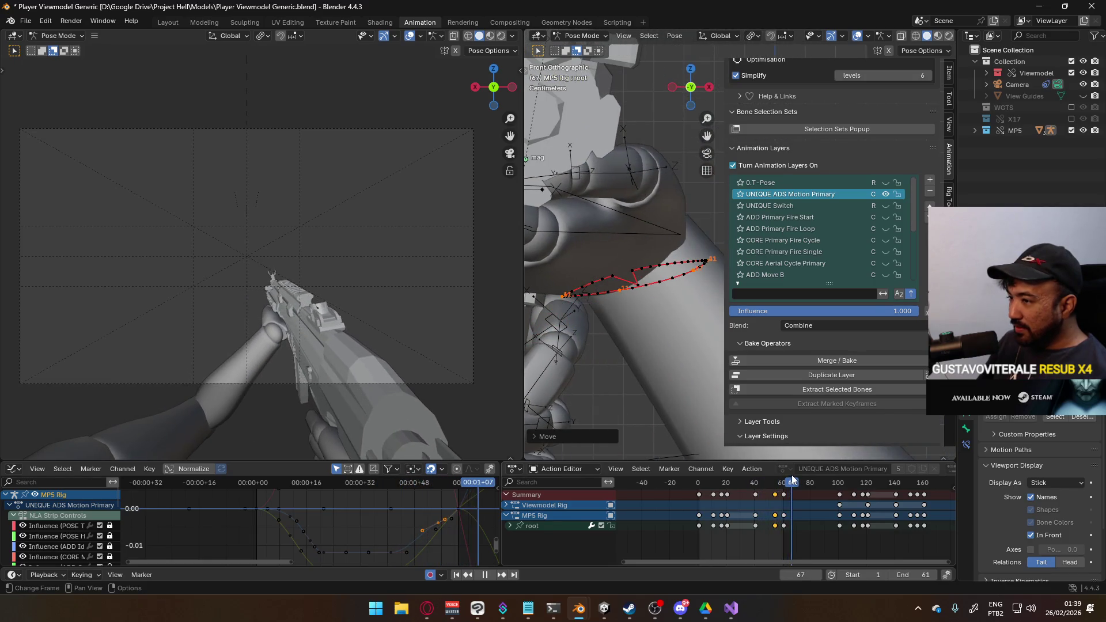
pyautogui.moveTo(794, 480); pyautogui.dragTo(778, 480)
pyautogui.press('Escape')
pyautogui.press('g')
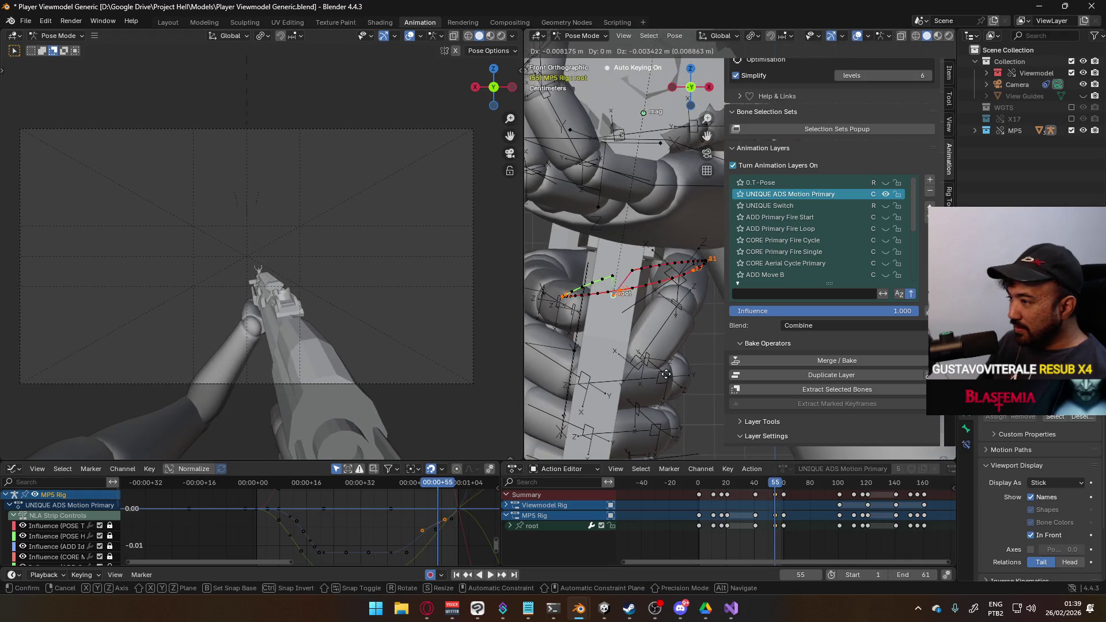
pyautogui.click(656, 370)
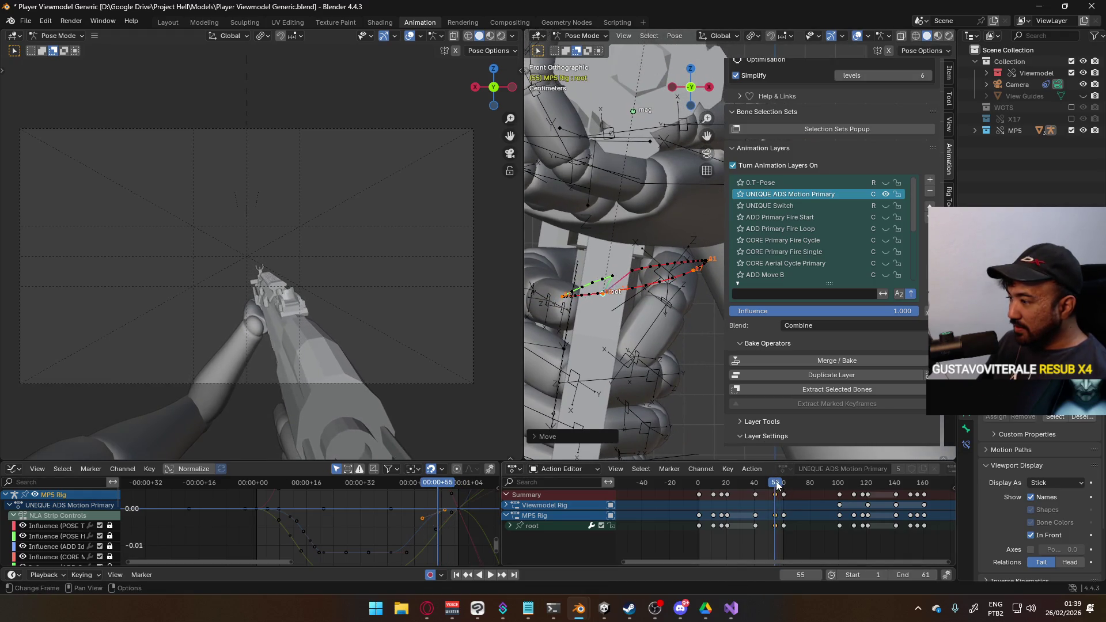
# Step: Recalculate the bone motion paths and replay the animation from frame 50
pyautogui.press('space')
pyautogui.rightClick(628, 323)
pyautogui.click(628, 323)
pyautogui.click(613, 373)
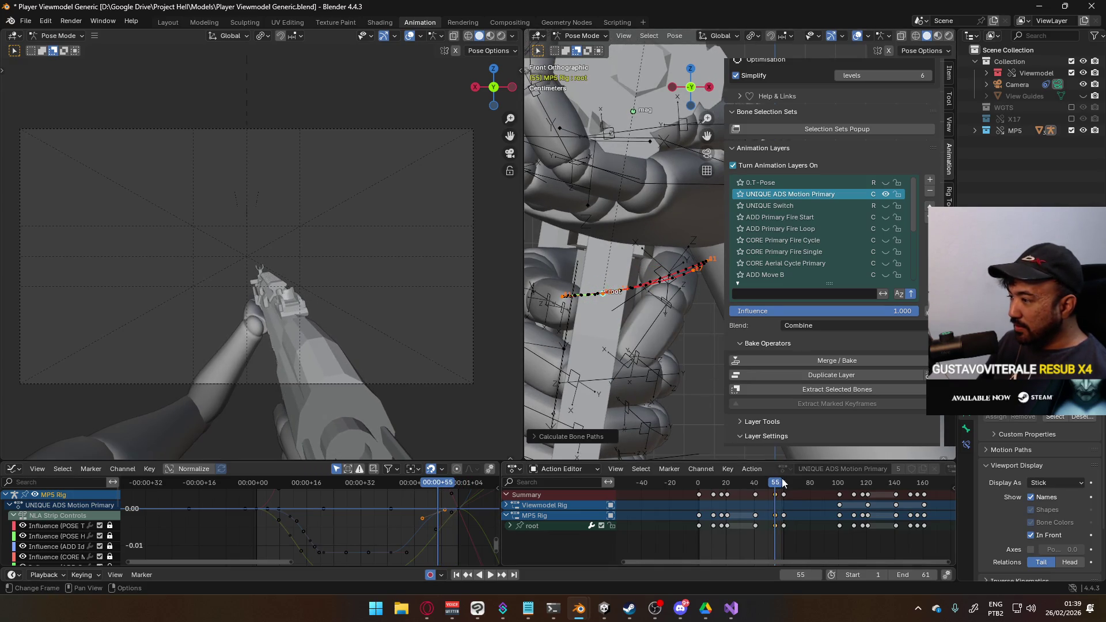
pyautogui.click(770, 484)
pyautogui.press('space')
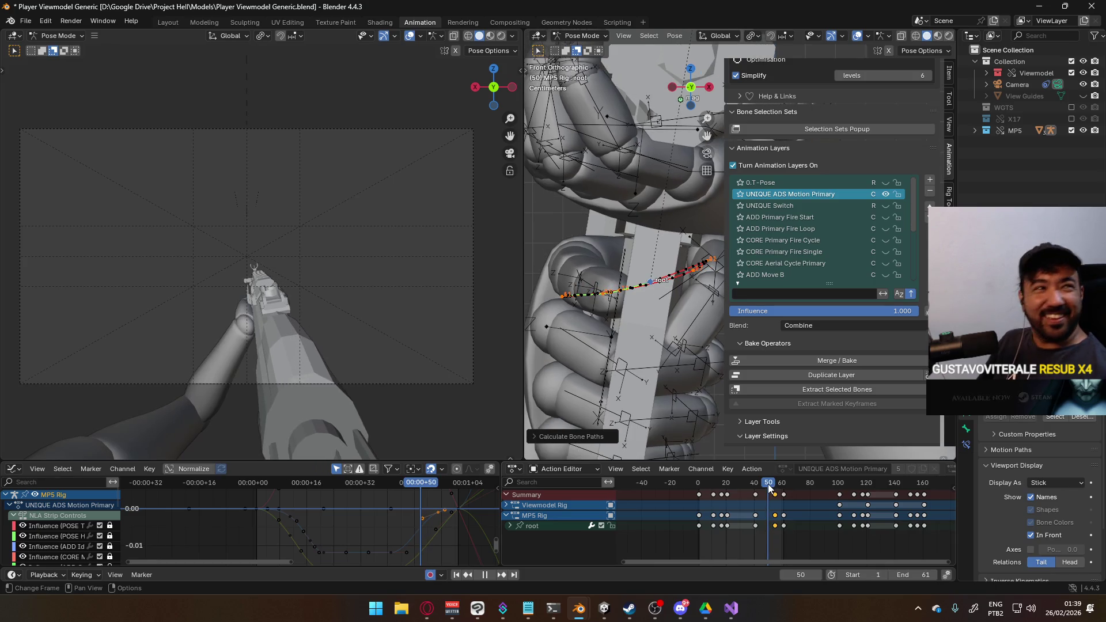
pyautogui.press('space')
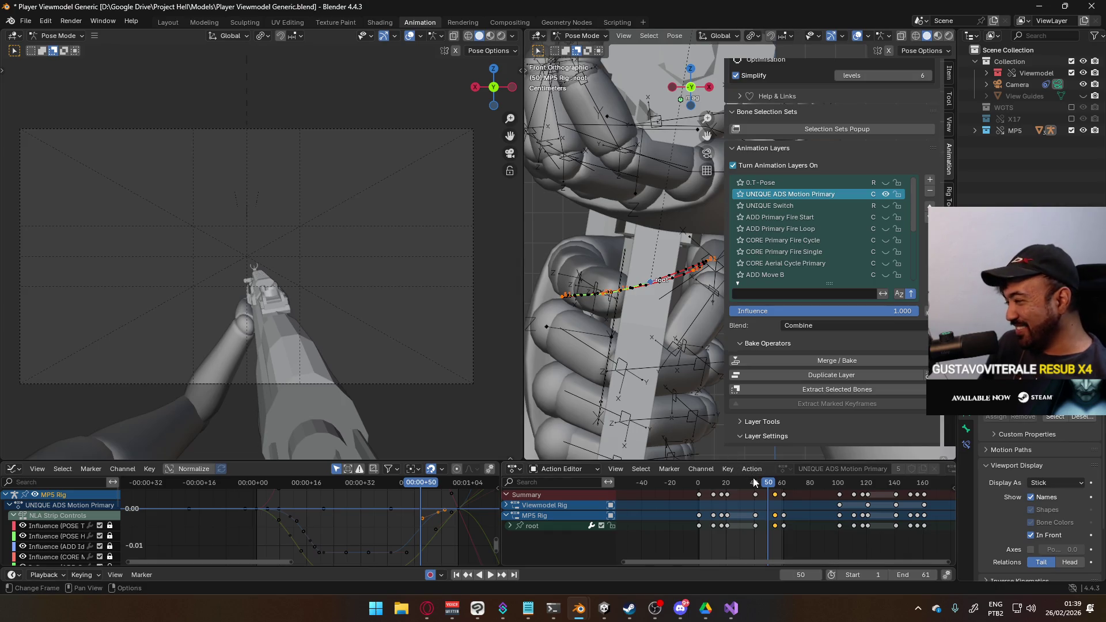
# Step: Shift the root bone at frame 47 and recalculate the bone motion paths
pyautogui.click(766, 484)
pyautogui.moveTo(766, 489); pyautogui.dragTo(766, 489)
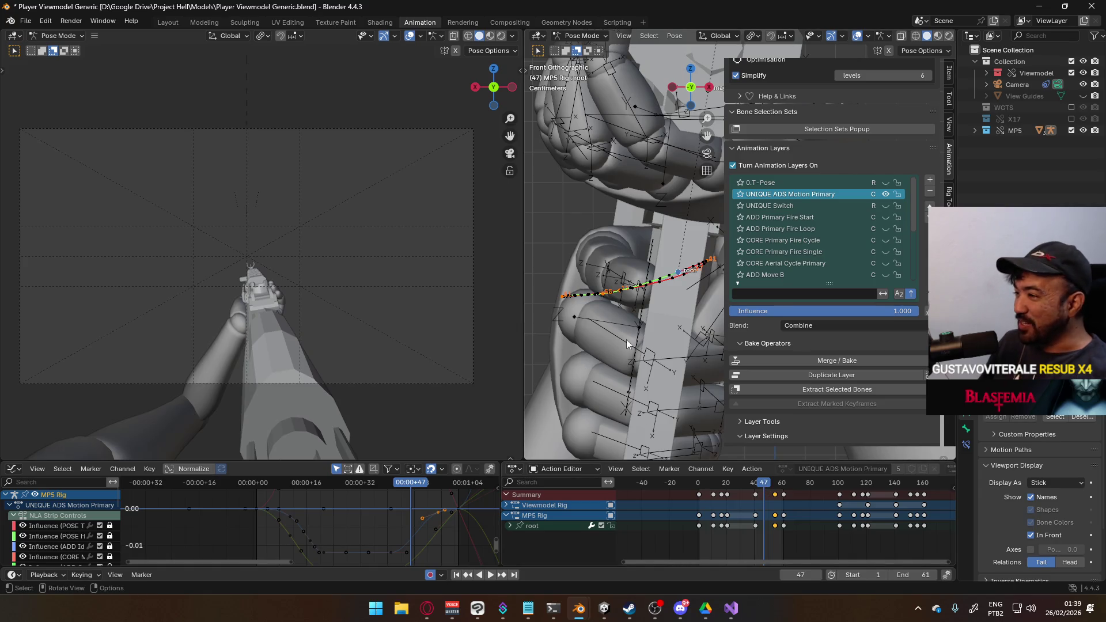
pyautogui.scroll(2, 663, 297)
pyautogui.scroll(3, 649, 316)
pyautogui.moveTo(627, 312); pyautogui.dragTo(643, 312)
pyautogui.press('q')
pyautogui.click(643, 312)
pyautogui.click(632, 363)
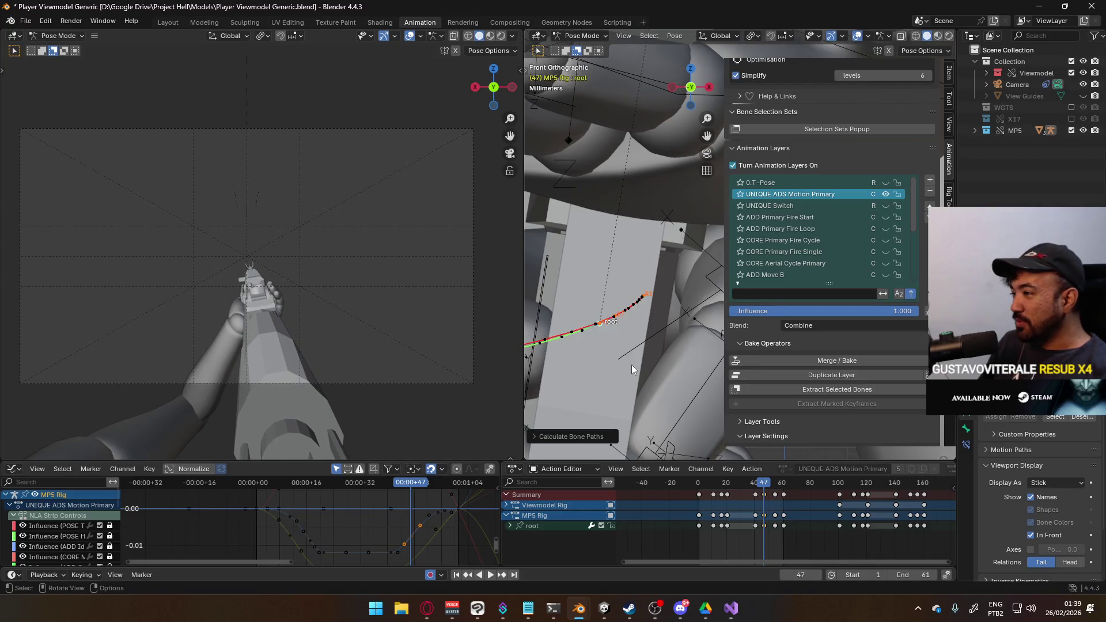
# Step: Review the updated path from the right side view, playing through to frame 60
pyautogui.scroll(-3, 637, 342)
pyautogui.press('KP_3')
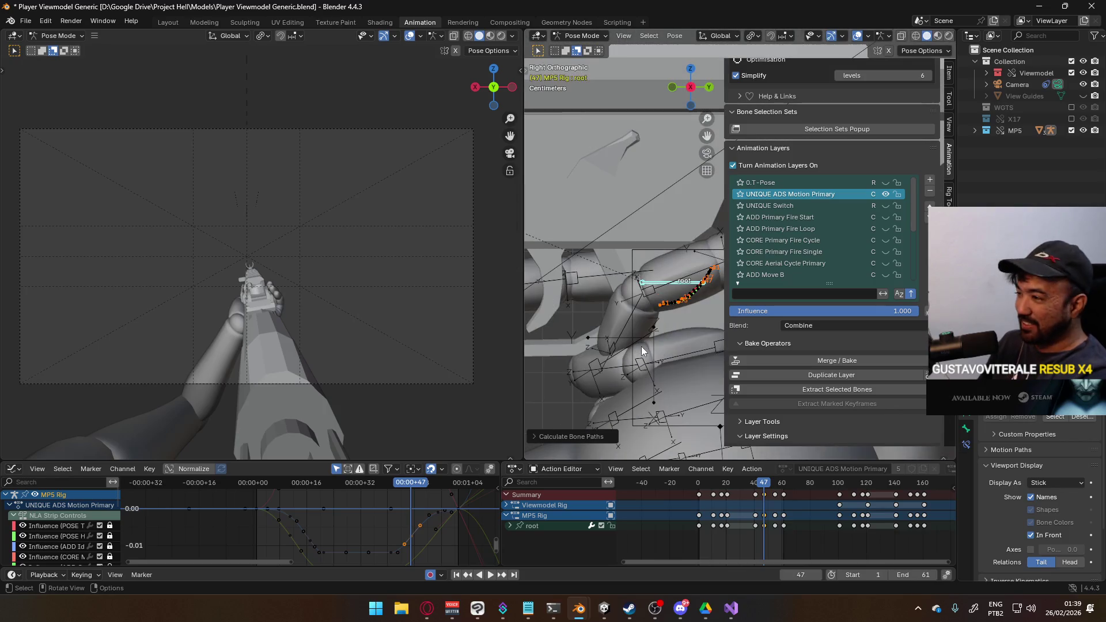
pyautogui.scroll(3, 651, 313)
pyautogui.press('space')
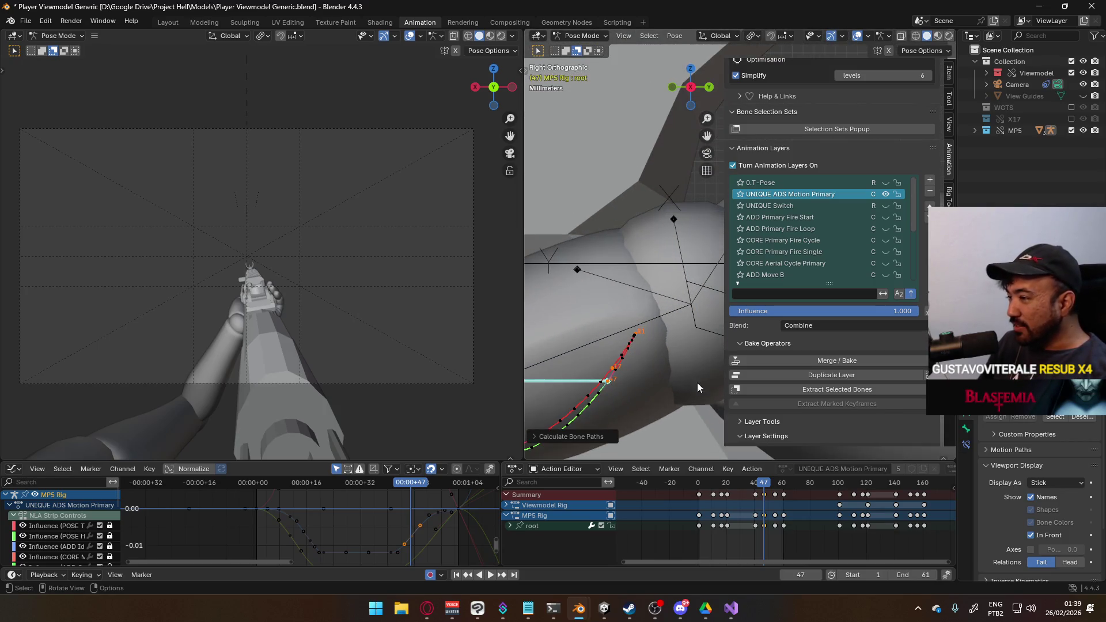
pyautogui.moveTo(746, 481)
pyautogui.mouseDown()
pyautogui.moveTo(807, 475)
pyautogui.moveTo(776, 483)
pyautogui.moveTo(786, 481)
pyautogui.mouseUp()
pyautogui.press('space')
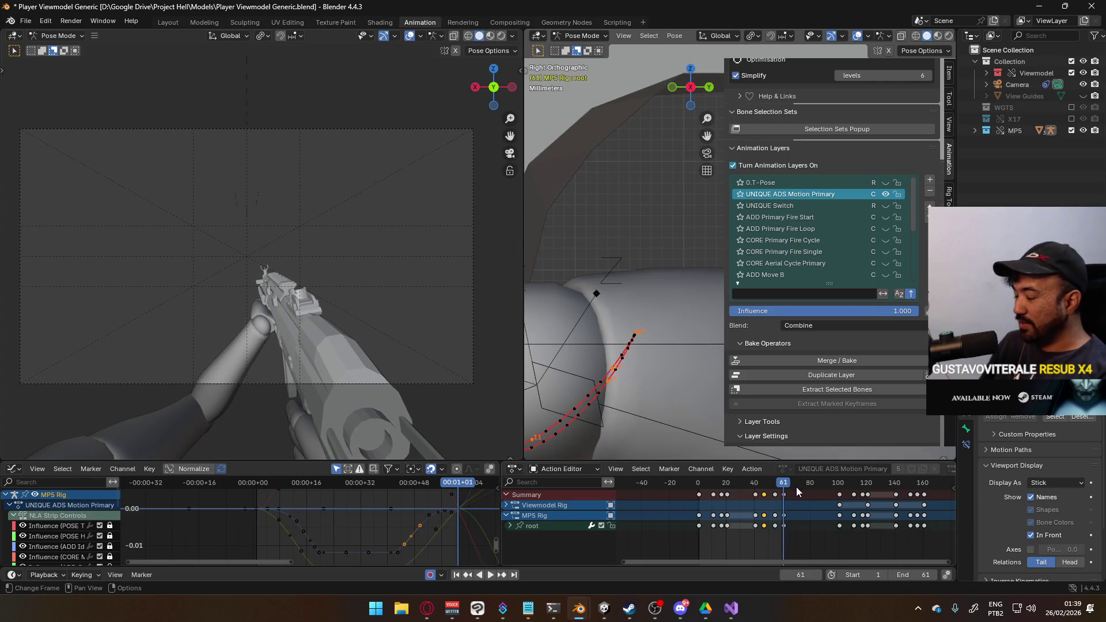
# Step: Select and delete the stray keyframes beyond frame 61 in the Action Editor
pyautogui.press('Down')
pyautogui.press('Down')
pyautogui.press('i')
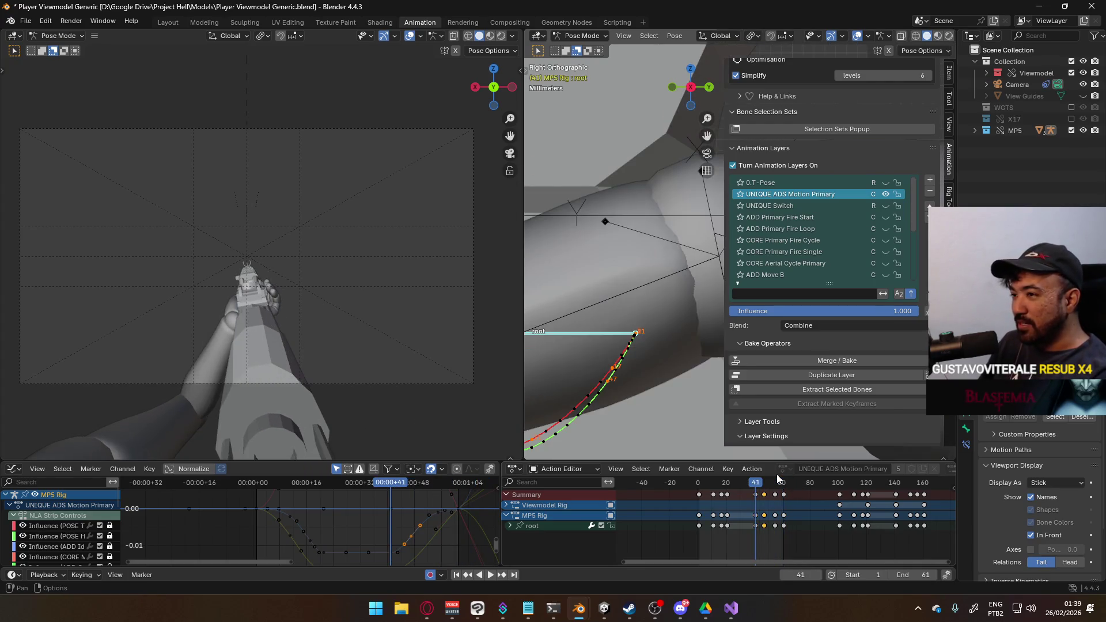
pyautogui.press('Up')
pyautogui.press('Up')
pyautogui.moveTo(827, 533); pyautogui.dragTo(933, 489)
pyautogui.press('Delete')
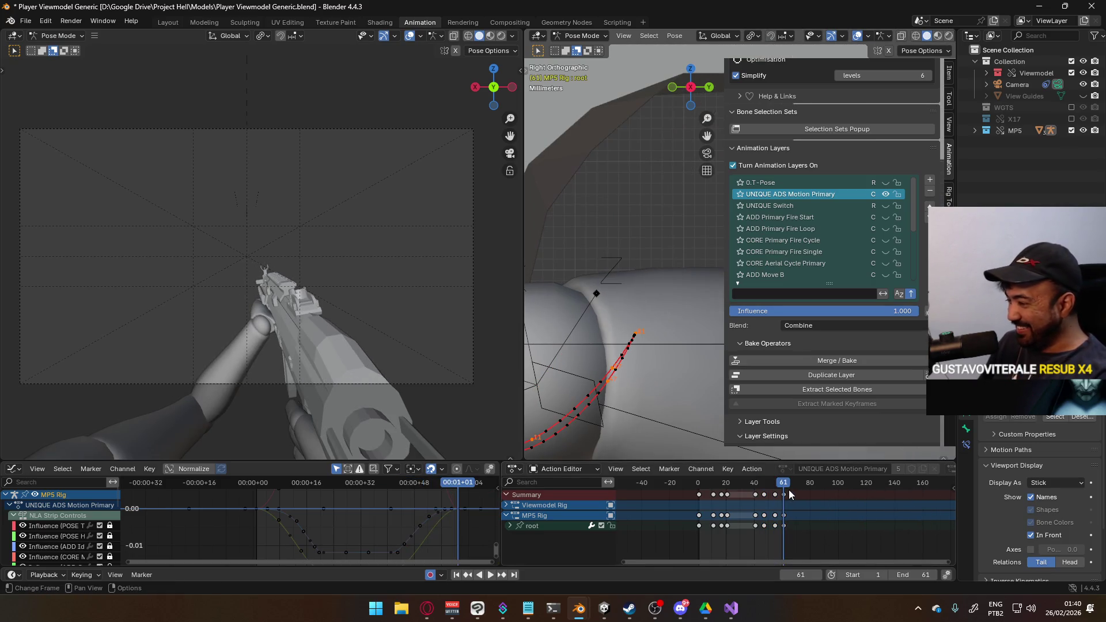
# Step: Play back the shortened action and save the blend file
pyautogui.press('space')
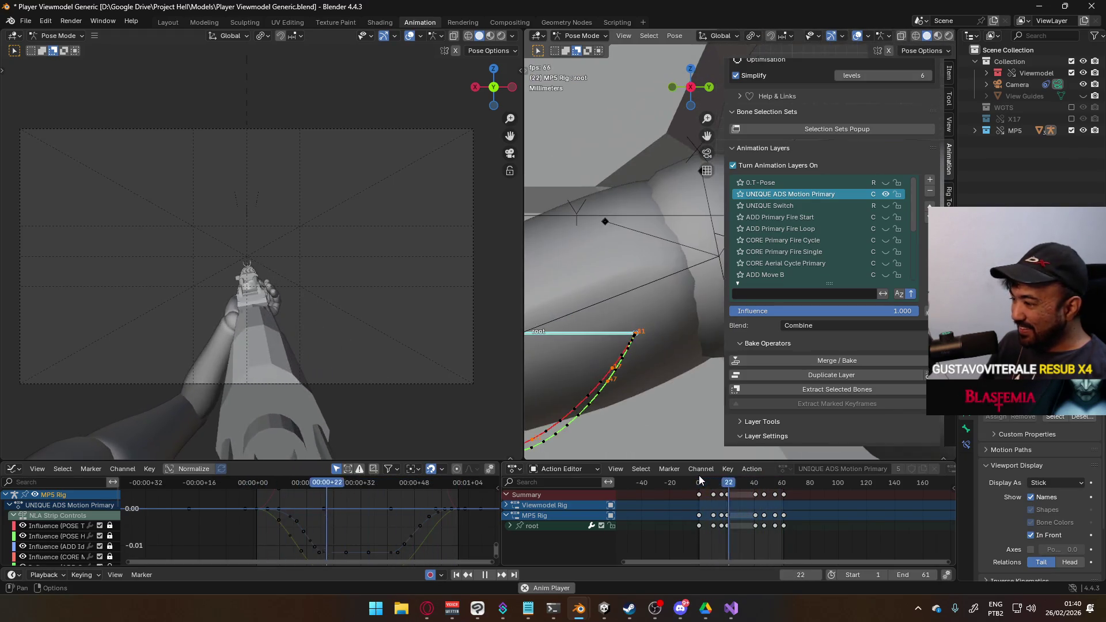
pyautogui.moveTo(745, 490); pyautogui.dragTo(784, 484)
pyautogui.press('space')
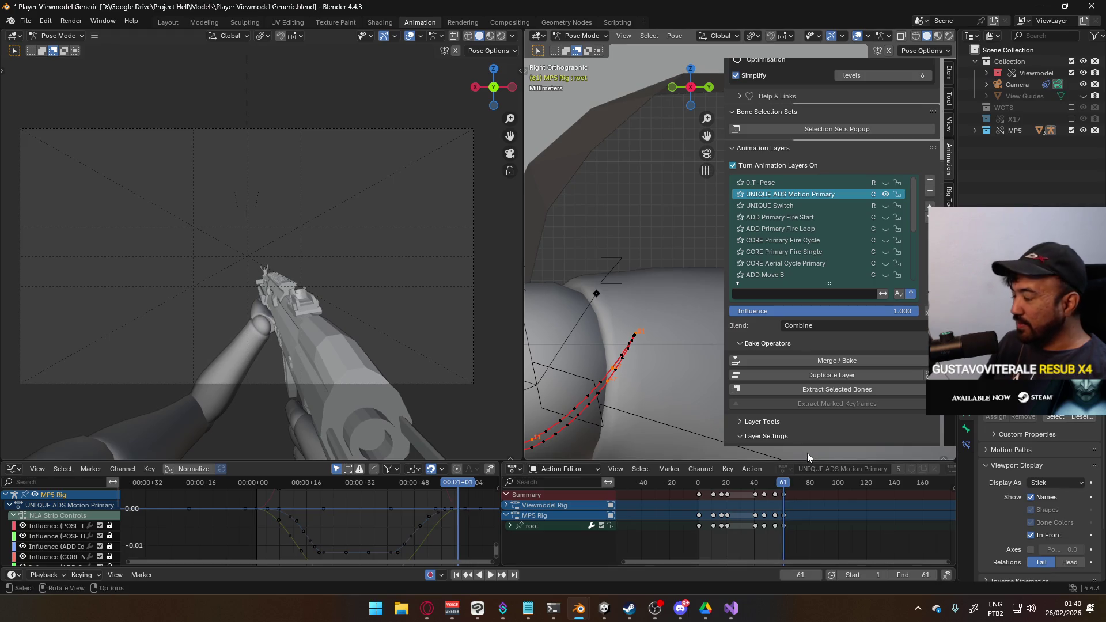
pyautogui.hotkey('ctrl', 's')
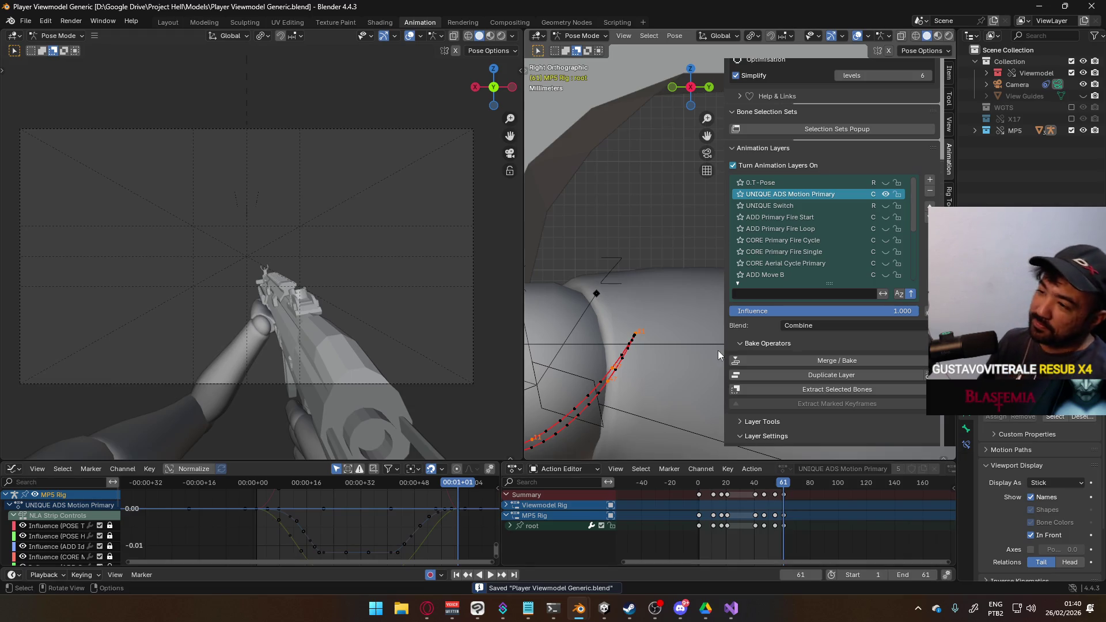
pyautogui.moveTo(780, 482); pyautogui.dragTo(701, 489)
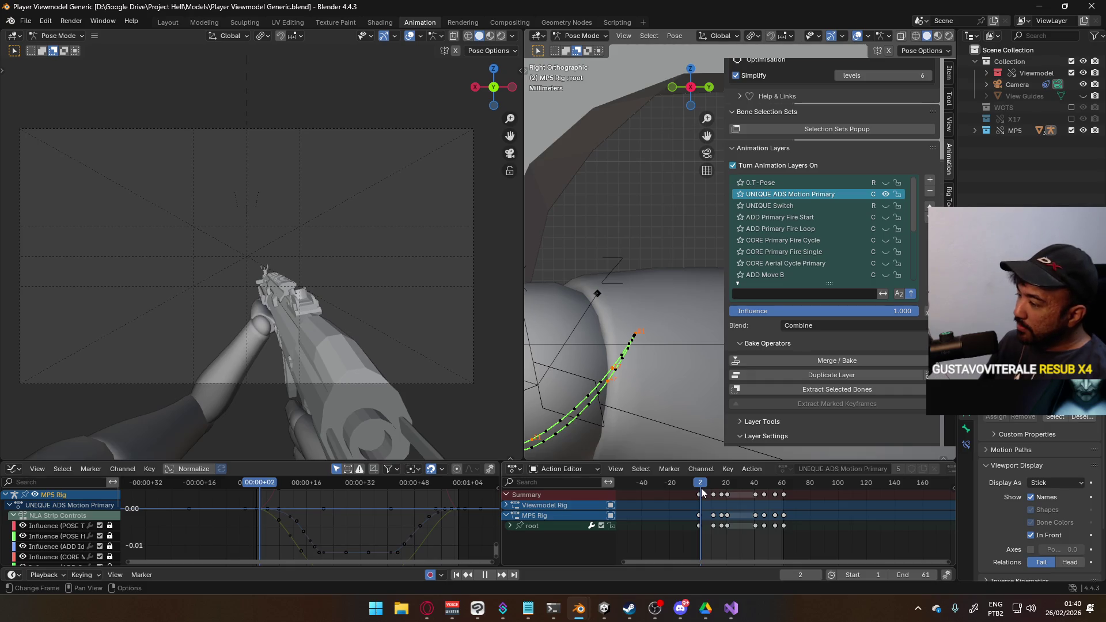
pyautogui.press('space')
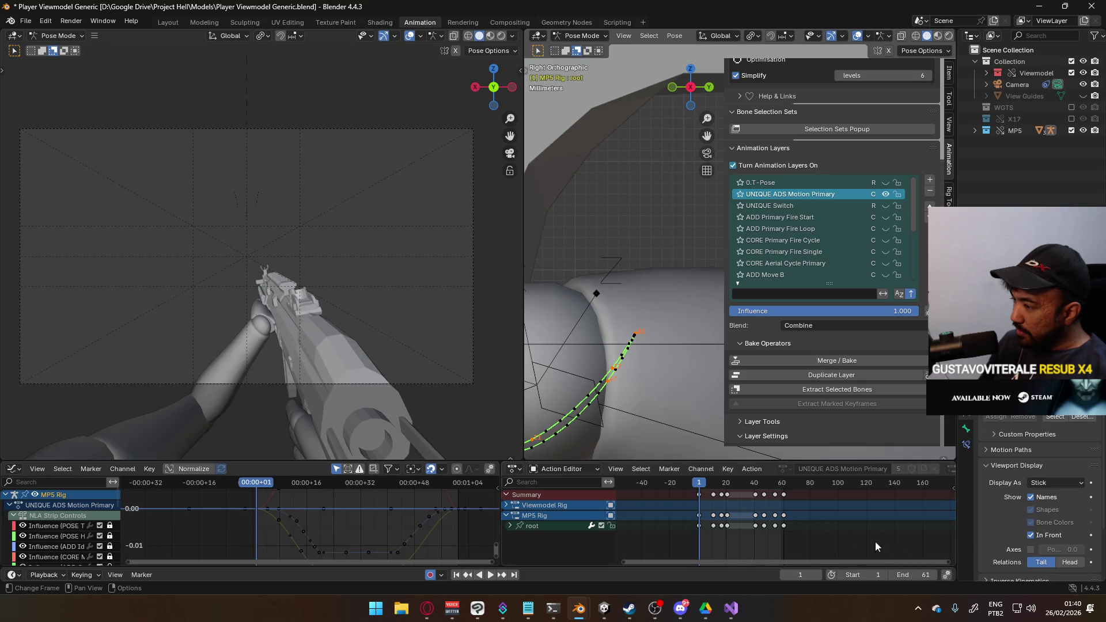
# Step: Set the scene's end frame to 21
pyautogui.click(923, 570)
pyautogui.write('2')
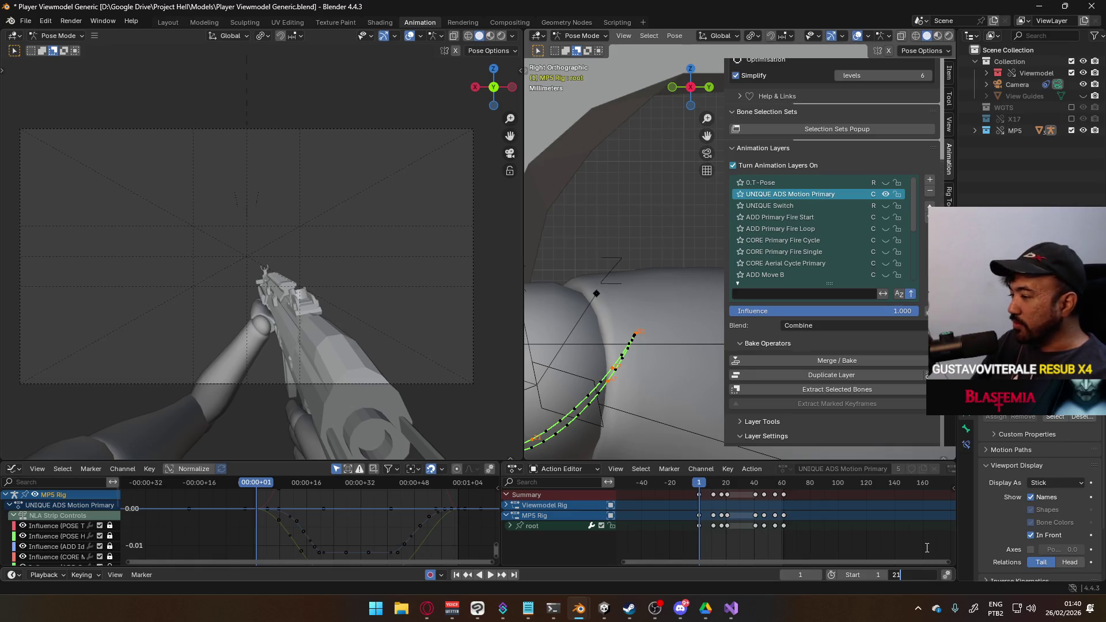
pyautogui.press('Return')
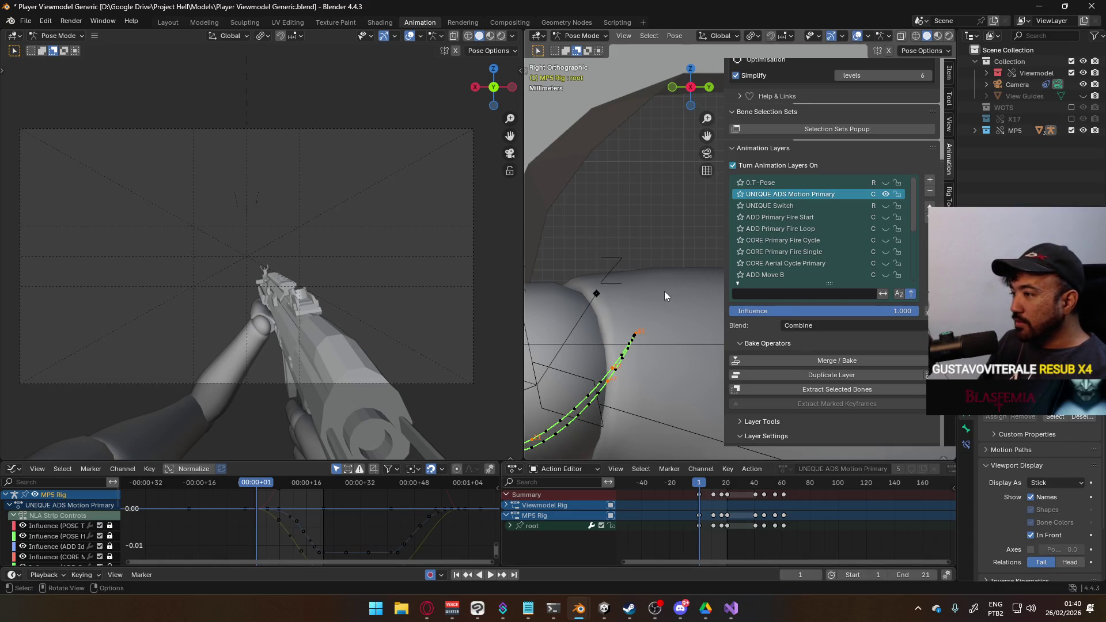
pyautogui.scroll(-5, 665, 291)
# Step: Clear the bone motion paths via Quick Favorites
pyautogui.press('q')
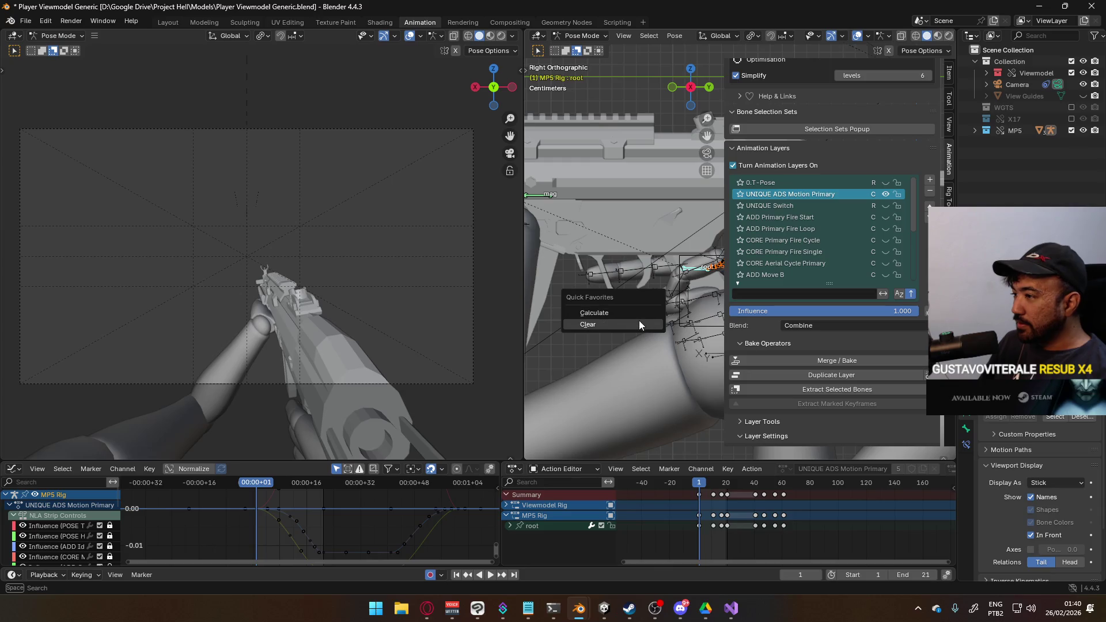
pyautogui.click(638, 321)
pyautogui.scroll(-2, 654, 310)
pyautogui.keyDown('shift'); pyautogui.moveTo(661, 298); pyautogui.dragTo(545, 309, button='middle'); pyautogui.keyUp('shift')
# Step: Switch to Object Mode and select the viewmodel arms mesh
pyautogui.click(582, 36)
pyautogui.click(571, 50)
pyautogui.click(641, 269)
pyautogui.keyDown('shift'); pyautogui.moveTo(538, 240); pyautogui.dragTo(590, 272, button='middle'); pyautogui.keyUp('shift')
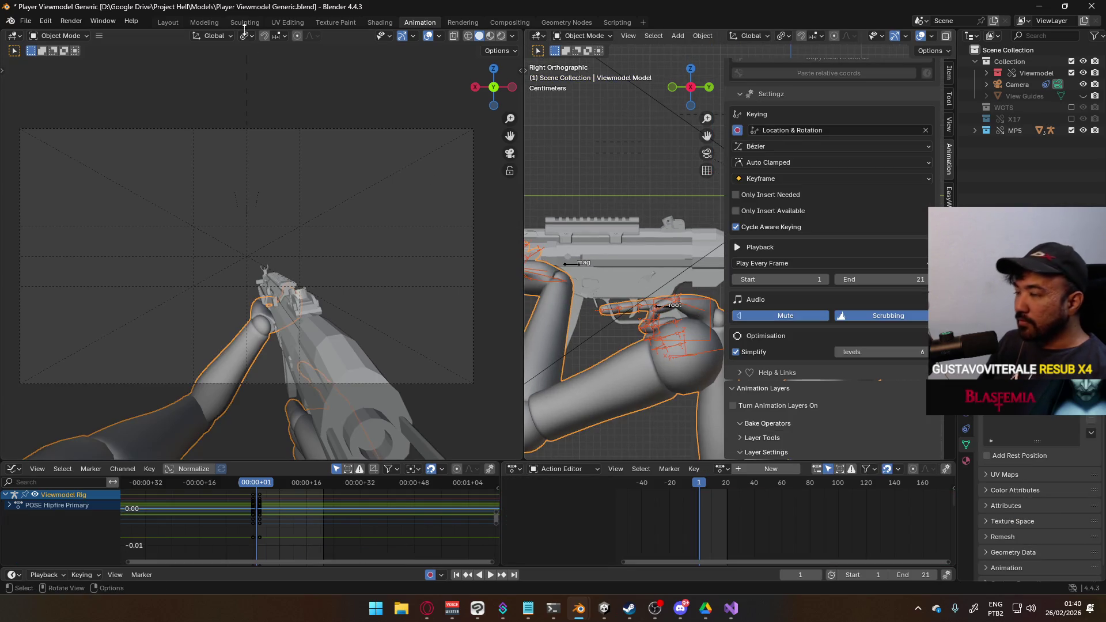
# Step: Save the blend file and start an FBX export
pyautogui.hotkey('ctrl', 's')
pyautogui.click(25, 21)
pyautogui.moveTo(98, 196)
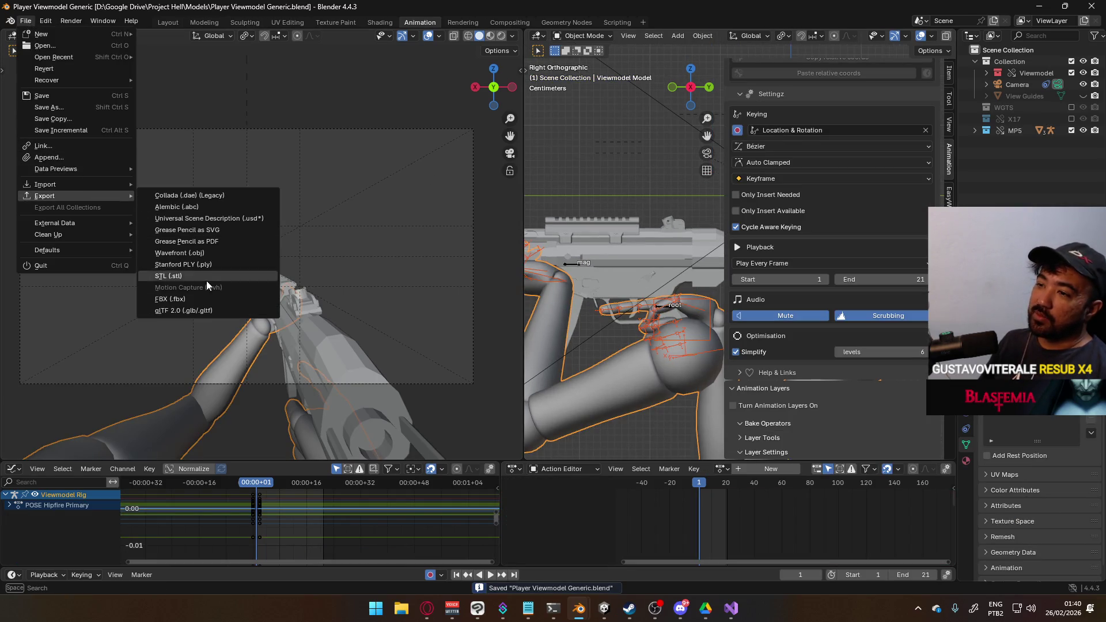
pyautogui.click(205, 295)
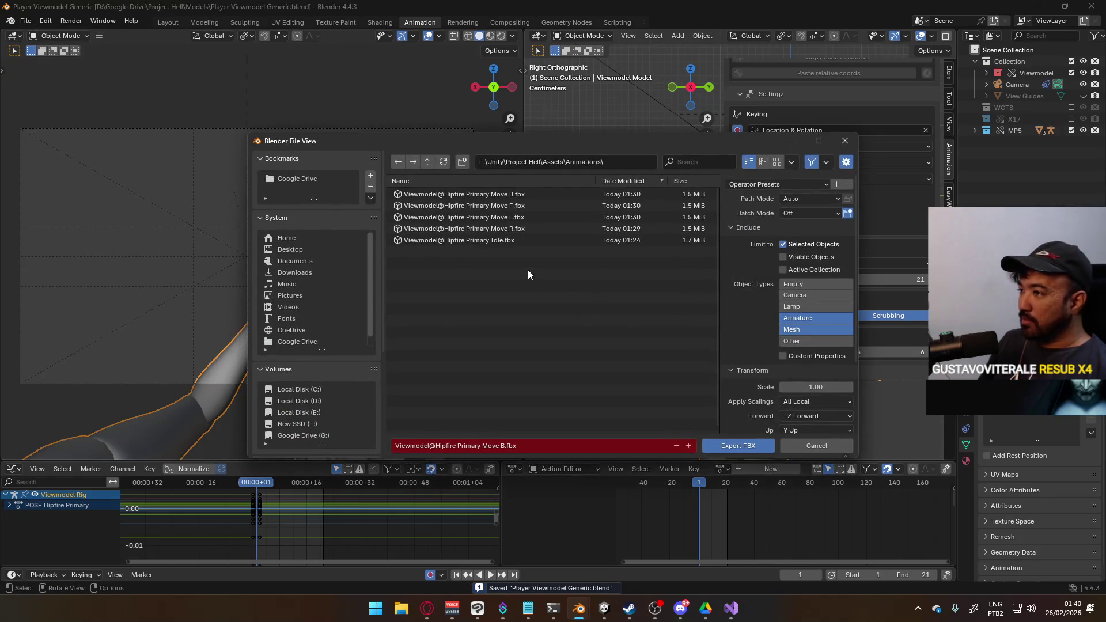
# Step: Rename the export to 'Viewmodel@Primary ADS In.fbx' and export it
pyautogui.click(475, 448)
pyautogui.press('End')
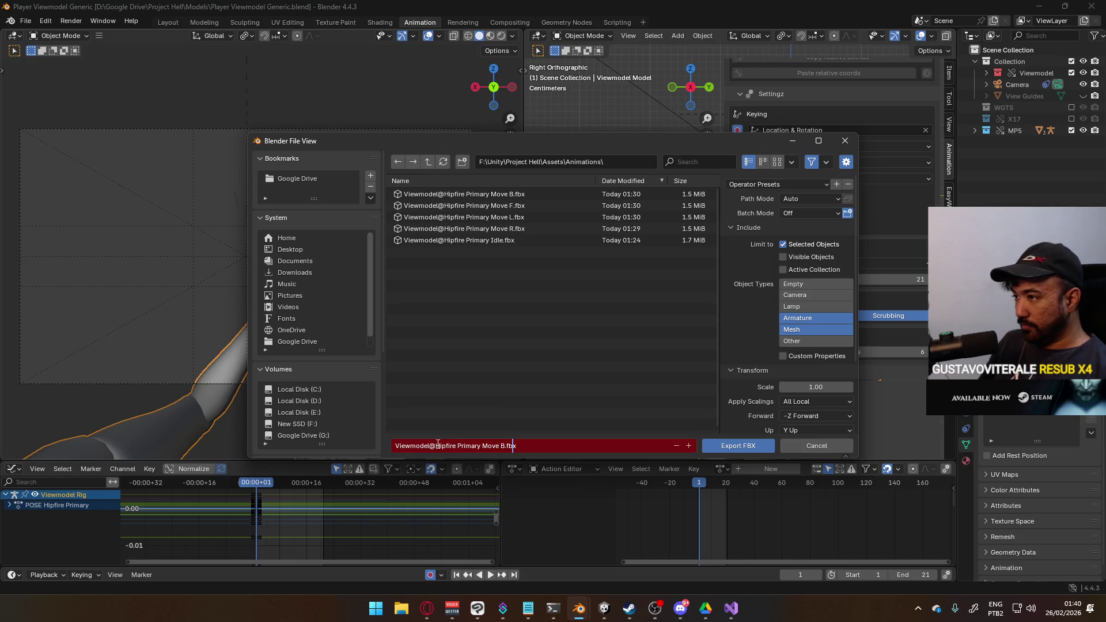
pyautogui.moveTo(435, 446); pyautogui.dragTo(506, 445)
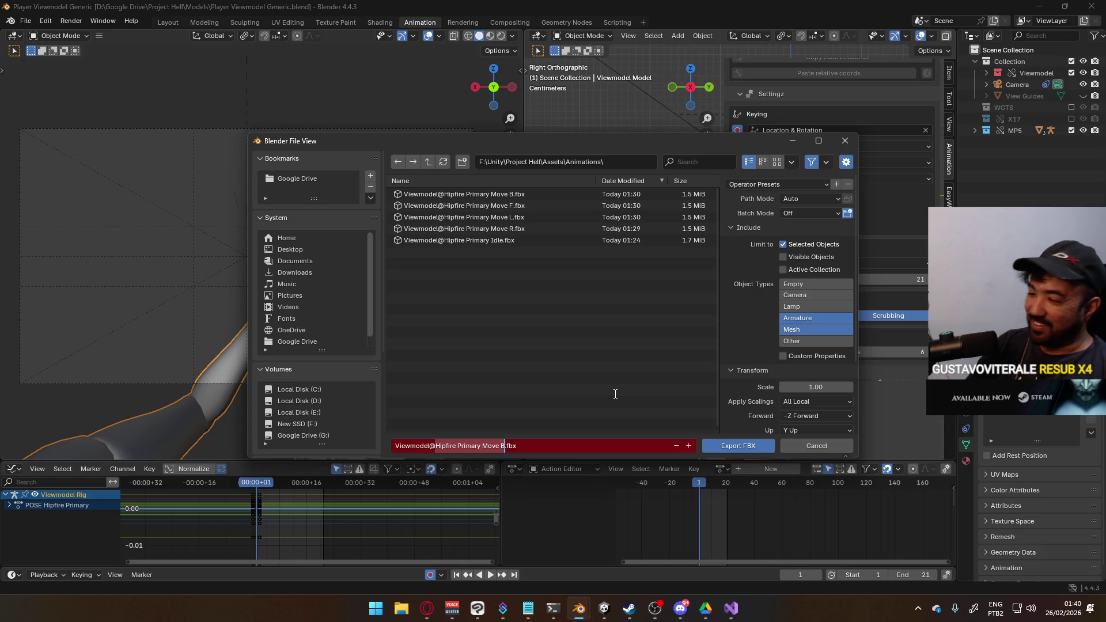
pyautogui.write('Primary ADS')
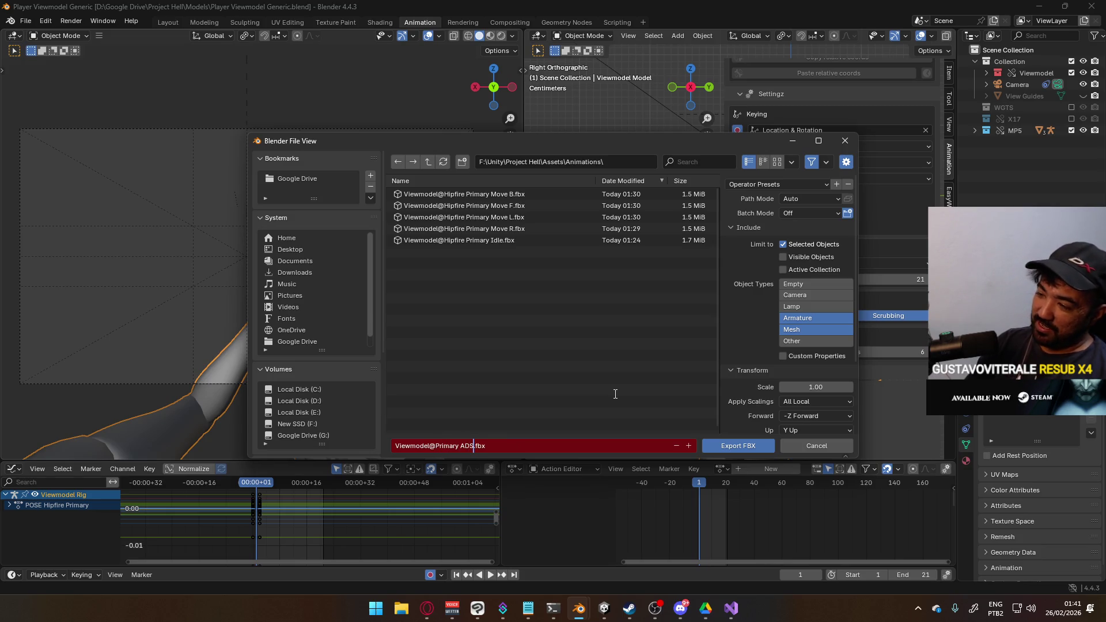
pyautogui.write(' In')
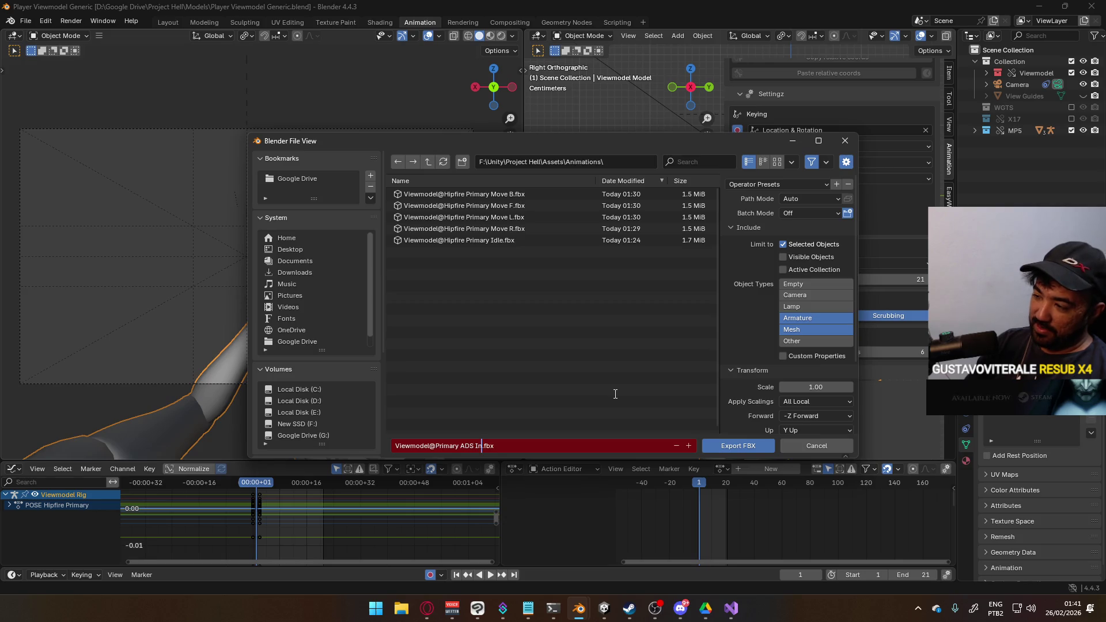
pyautogui.click(616, 395)
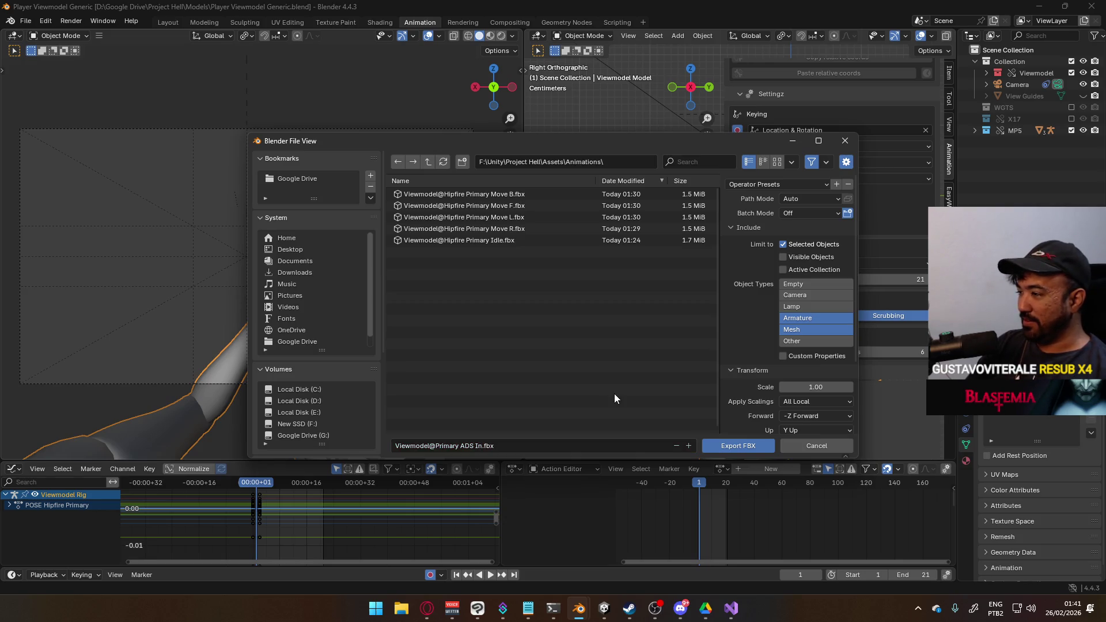
pyautogui.scroll(-4, 772, 396)
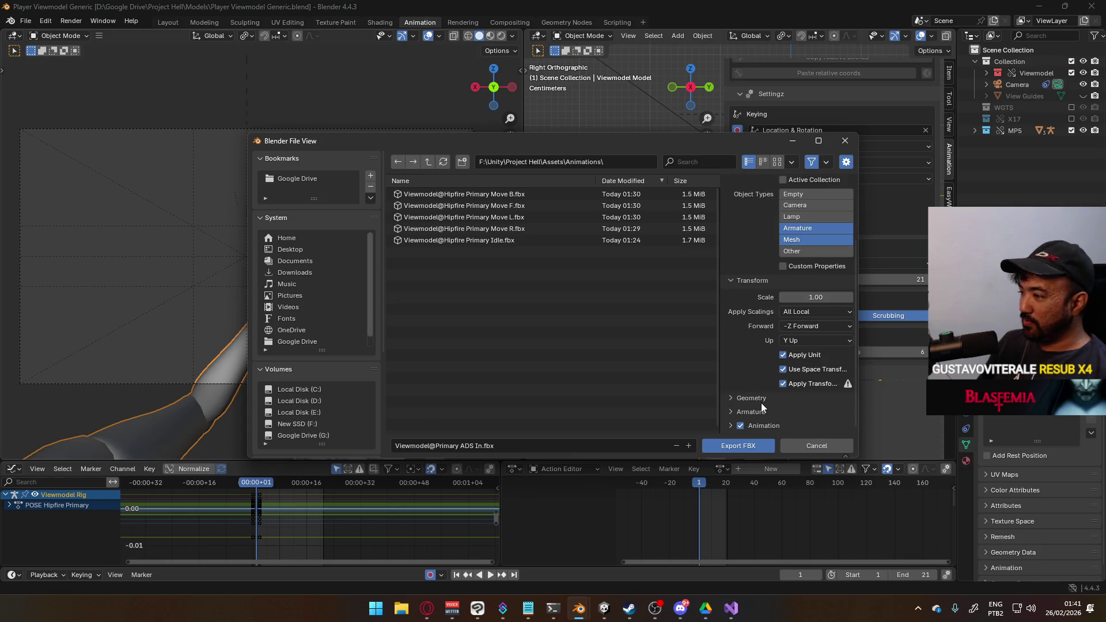
pyautogui.click(760, 446)
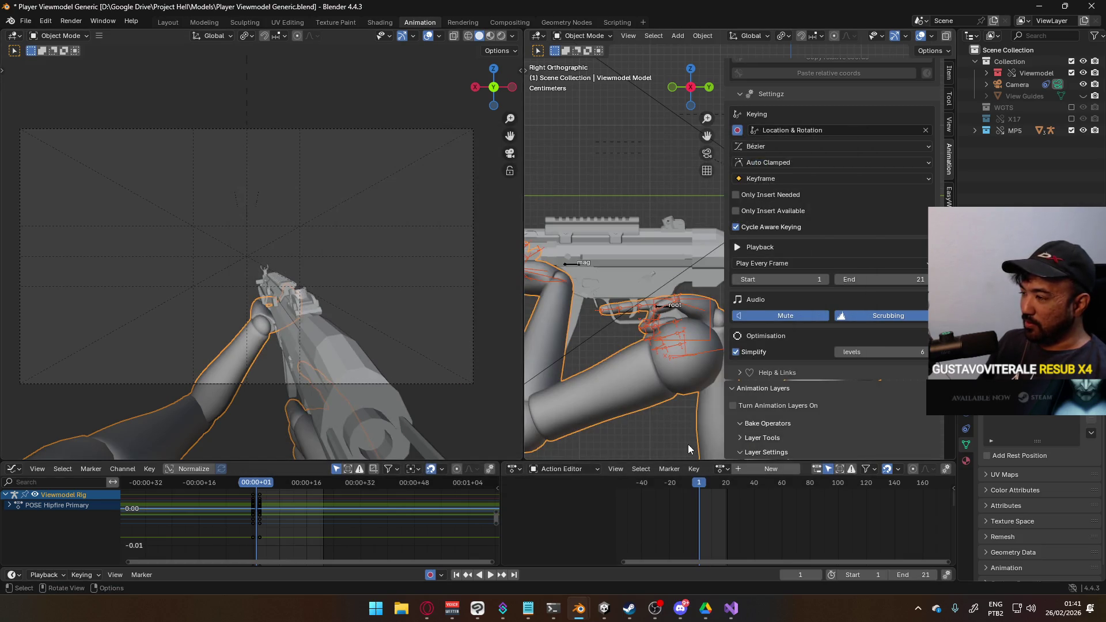
# Step: Select the MP5 Rig and set the scene start frame to 41
pyautogui.moveTo(702, 484); pyautogui.dragTo(726, 488)
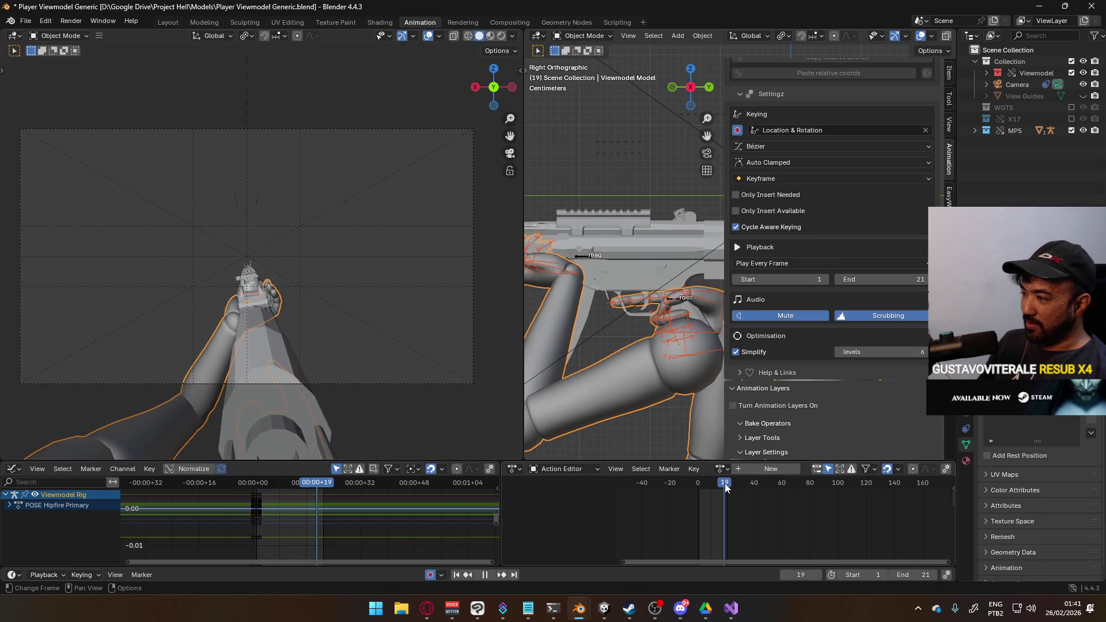
pyautogui.click(587, 257)
pyautogui.moveTo(727, 485); pyautogui.dragTo(749, 486)
pyautogui.scroll(3, 725, 507)
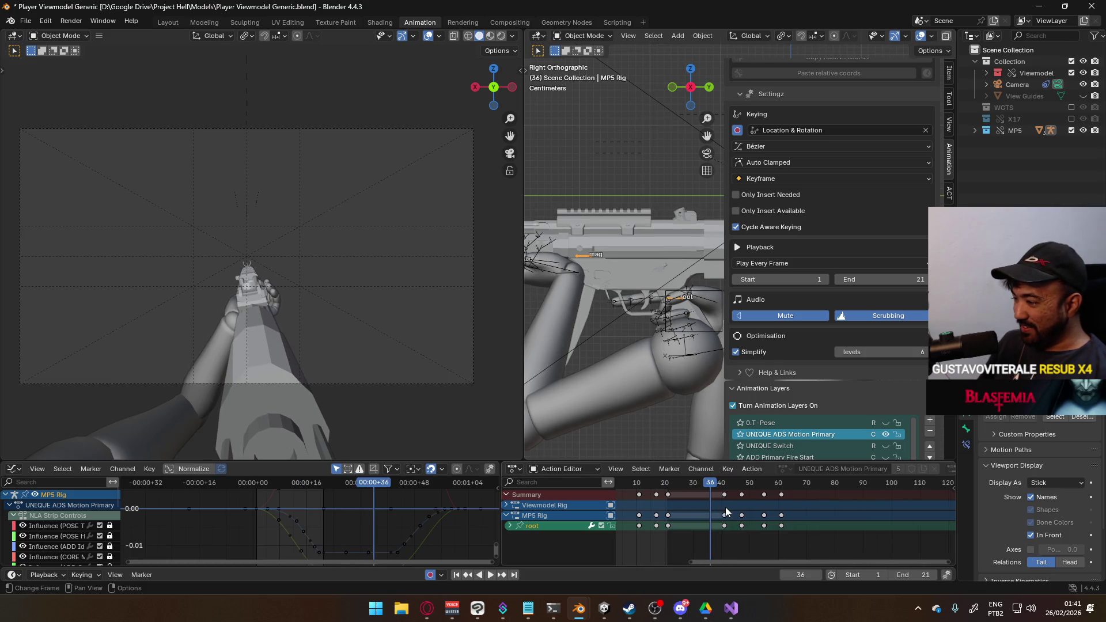
pyautogui.click(725, 485)
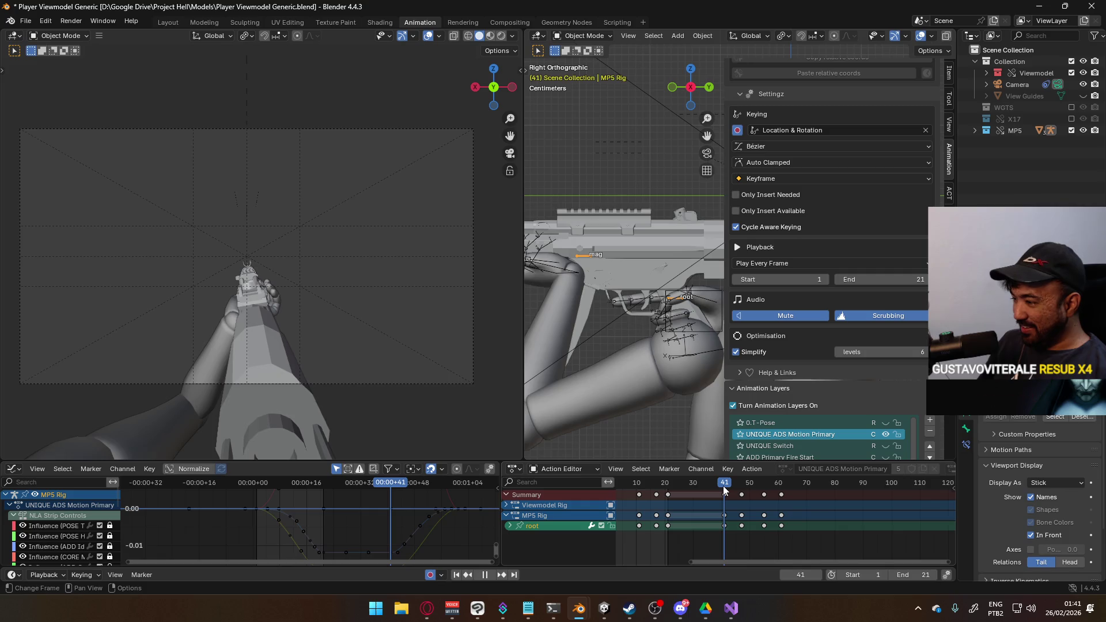
pyautogui.click(865, 575)
pyautogui.write('41')
pyautogui.press('Return')
# Step: Set the end frame to 61, preview the range, and select the viewmodel rig and arms
pyautogui.moveTo(734, 482); pyautogui.dragTo(780, 492)
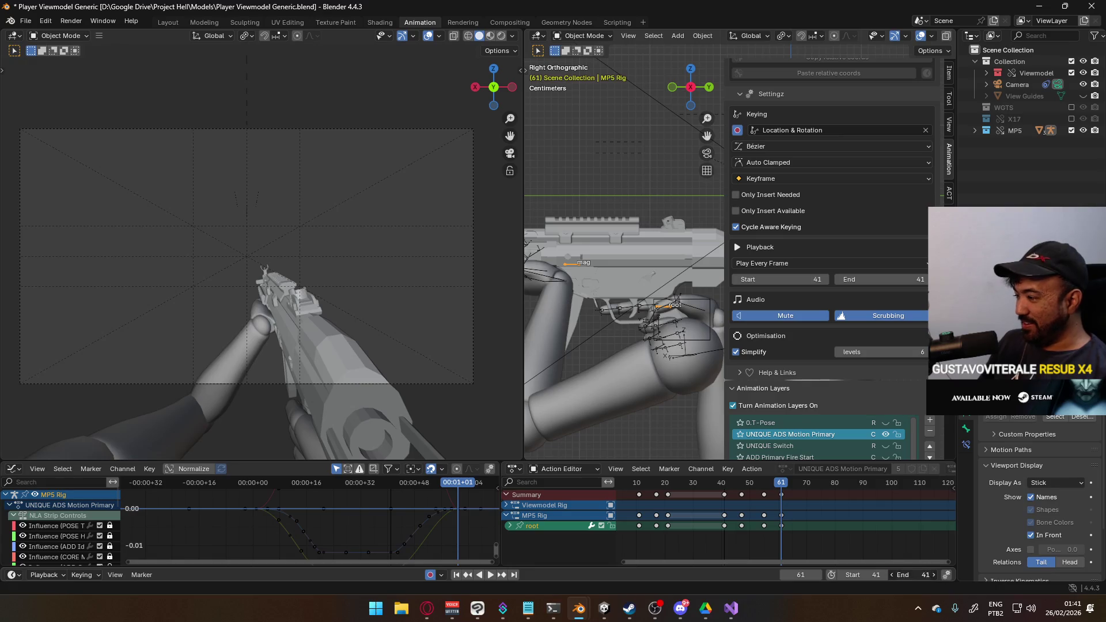
pyautogui.hotkey('ctrl', 'End')
pyautogui.press('space')
pyautogui.press('Escape')
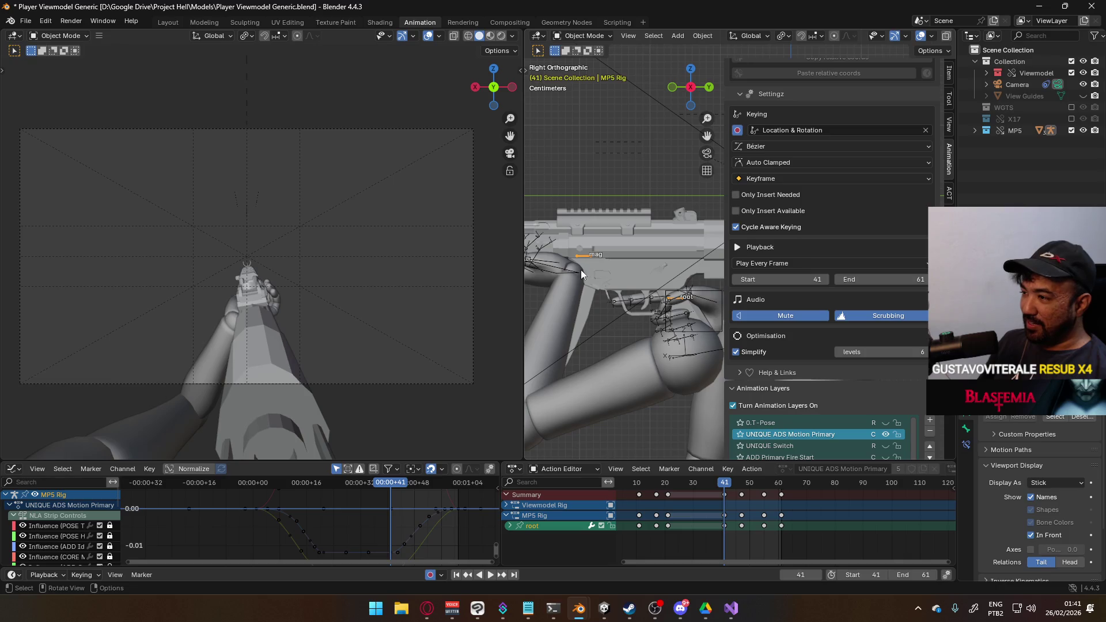
pyautogui.click(575, 292)
pyautogui.keyDown('shift'); pyautogui.click(571, 302); pyautogui.keyUp('shift')
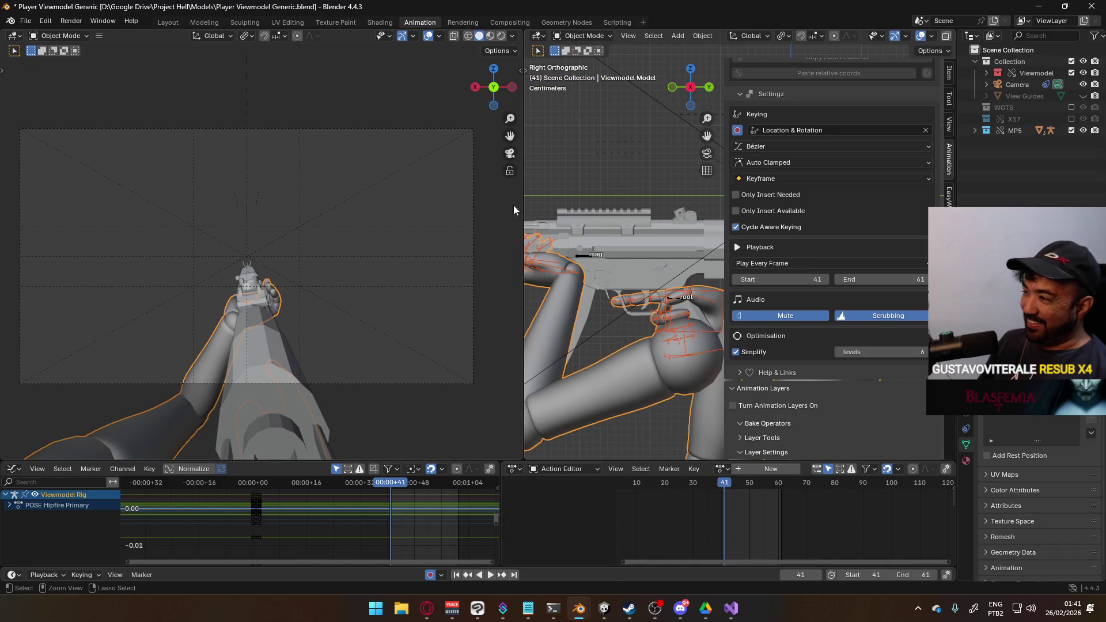
# Step: Save, then export frames 41–61 as an FBX using the ADS In file name as a template
pyautogui.hotkey('ctrl', 's')
pyautogui.click(26, 21)
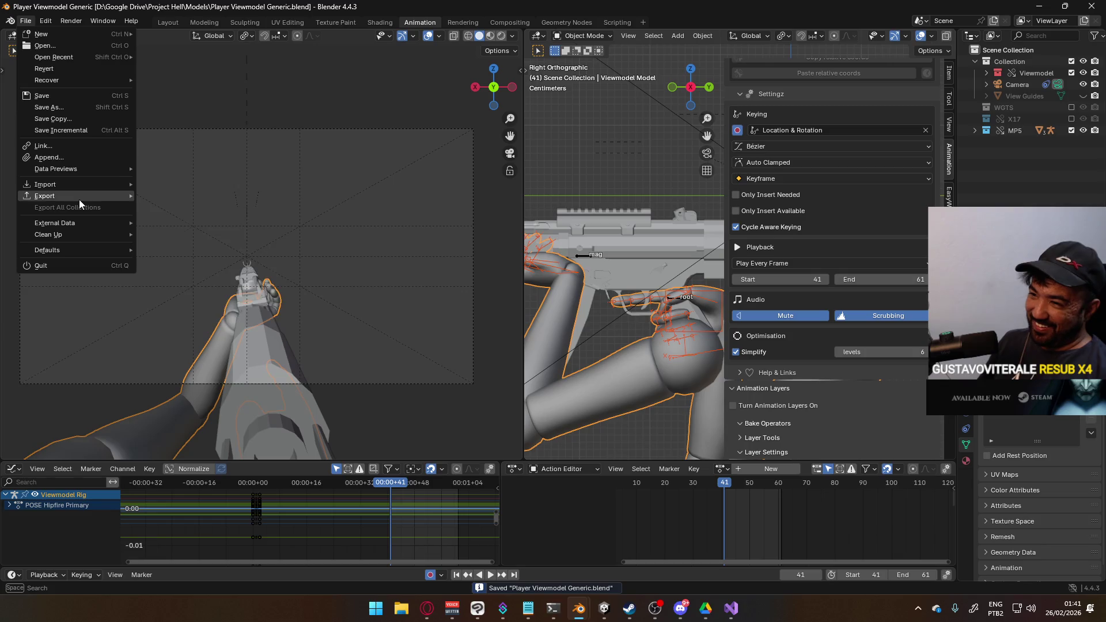
pyautogui.moveTo(80, 198)
pyautogui.click(185, 302)
pyautogui.click(522, 196)
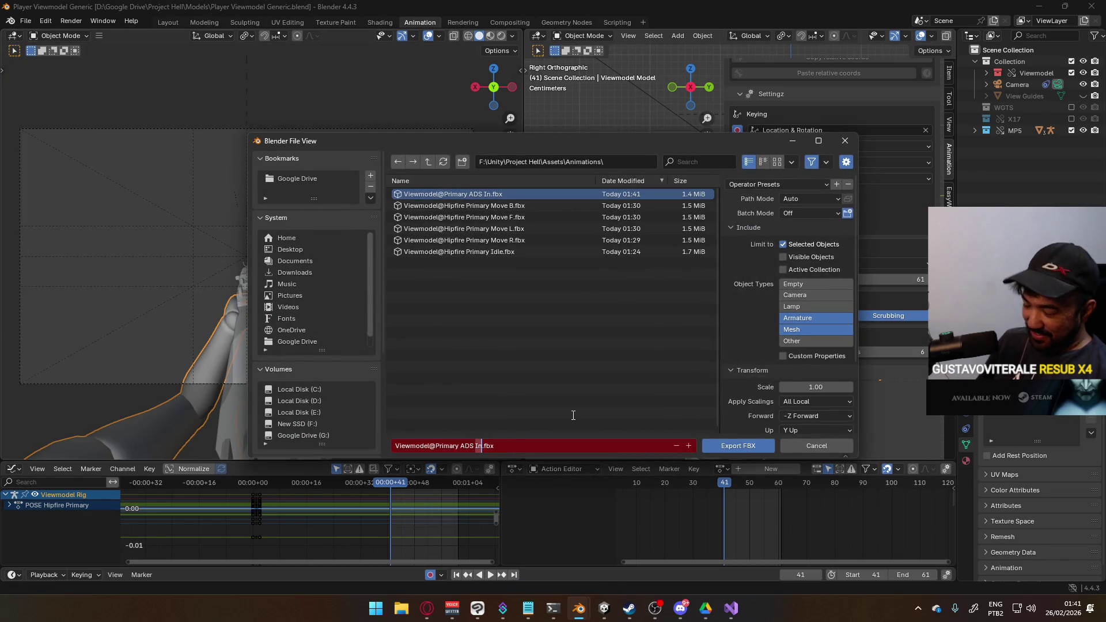
pyautogui.press('Return')
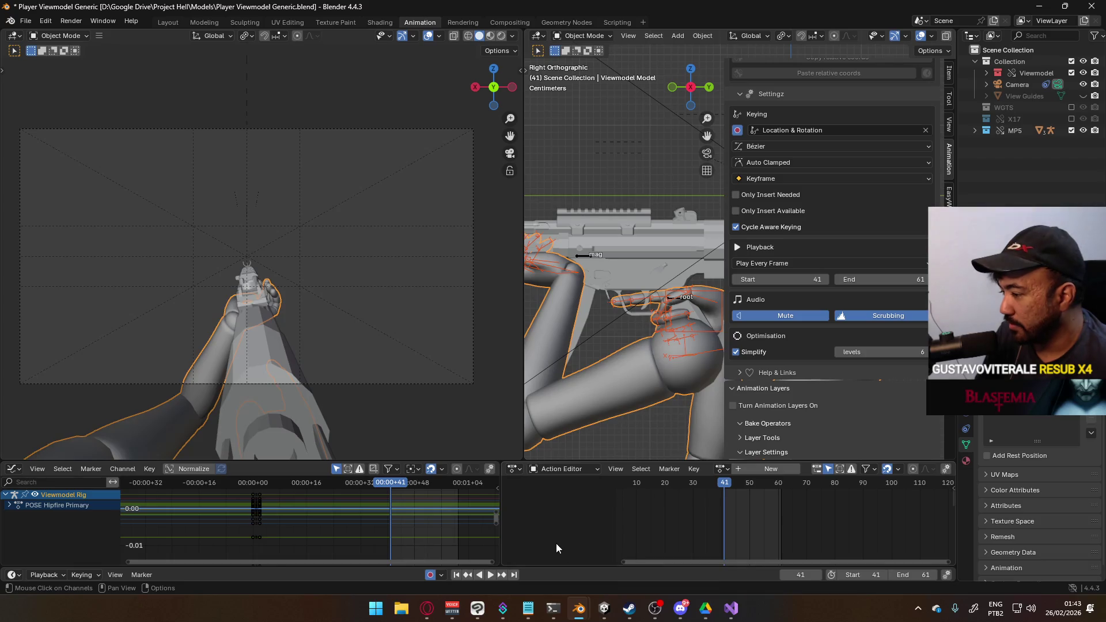
# Step: In Project FPS, open the reference ADS layer's ADS Tree blend tree
pyautogui.moveTo(603, 606)
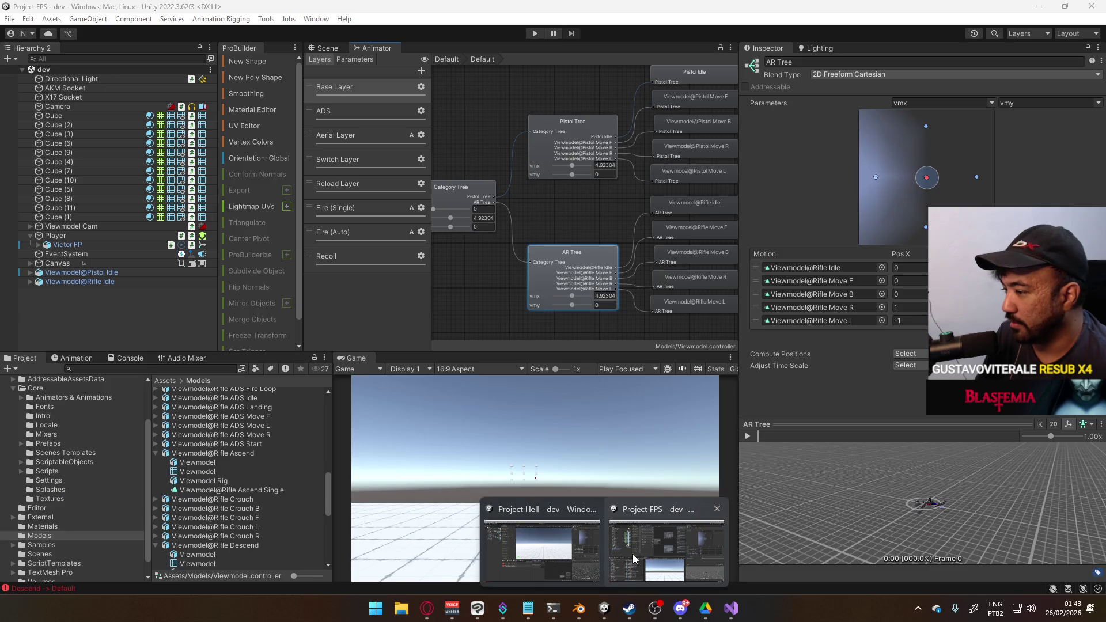
pyautogui.click(667, 547)
pyautogui.click(378, 118)
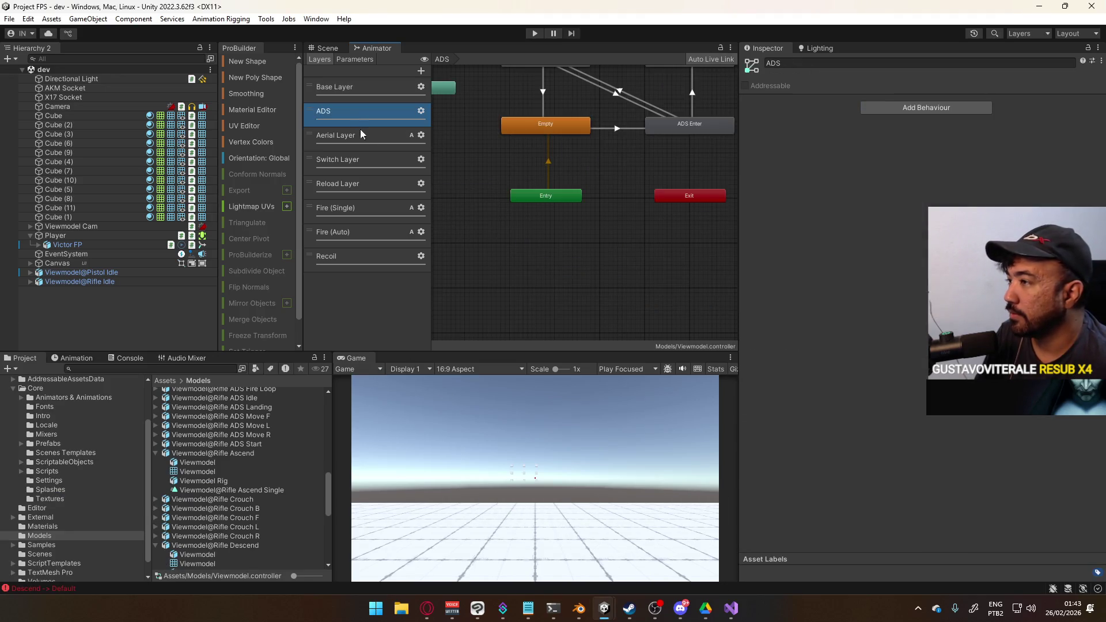
pyautogui.moveTo(608, 155)
pyautogui.mouseDown(button='middle')
pyautogui.moveTo(599, 250)
pyautogui.moveTo(577, 257)
pyautogui.mouseUp(button='middle')
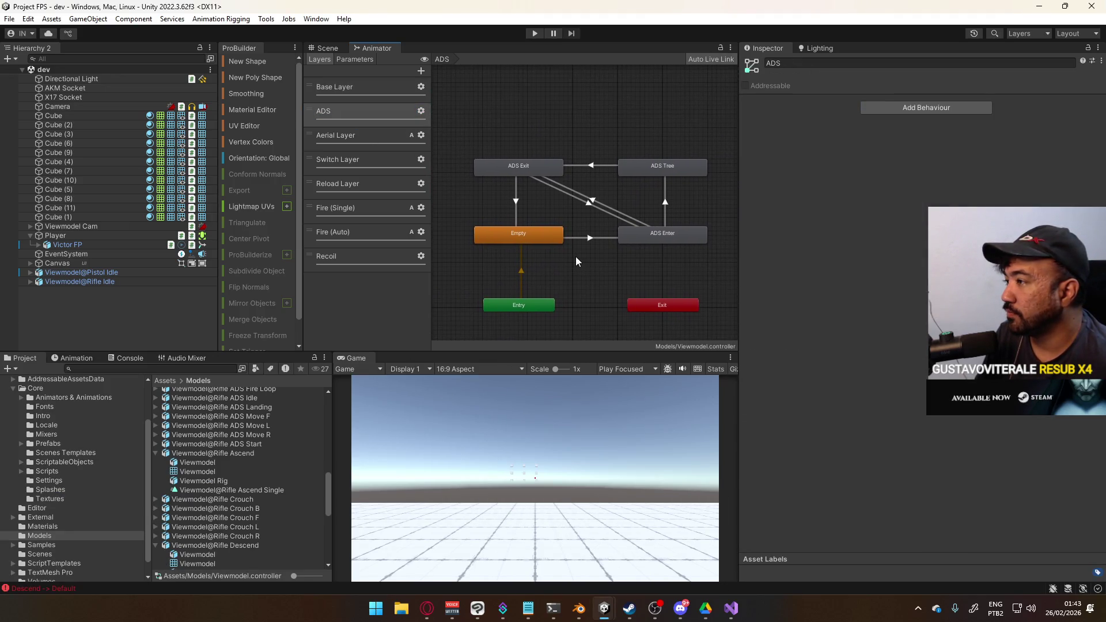
pyautogui.doubleClick(673, 170)
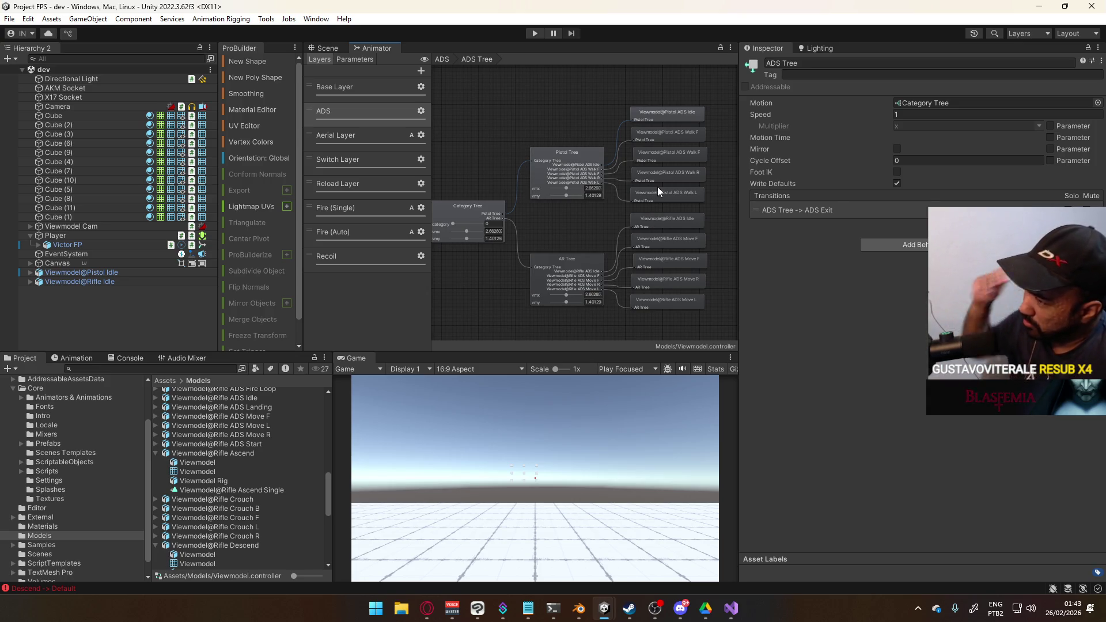
# Step: Inspect the ADS Enter state's blend tree and settings, then switch to Project Hell
pyautogui.click(442, 58)
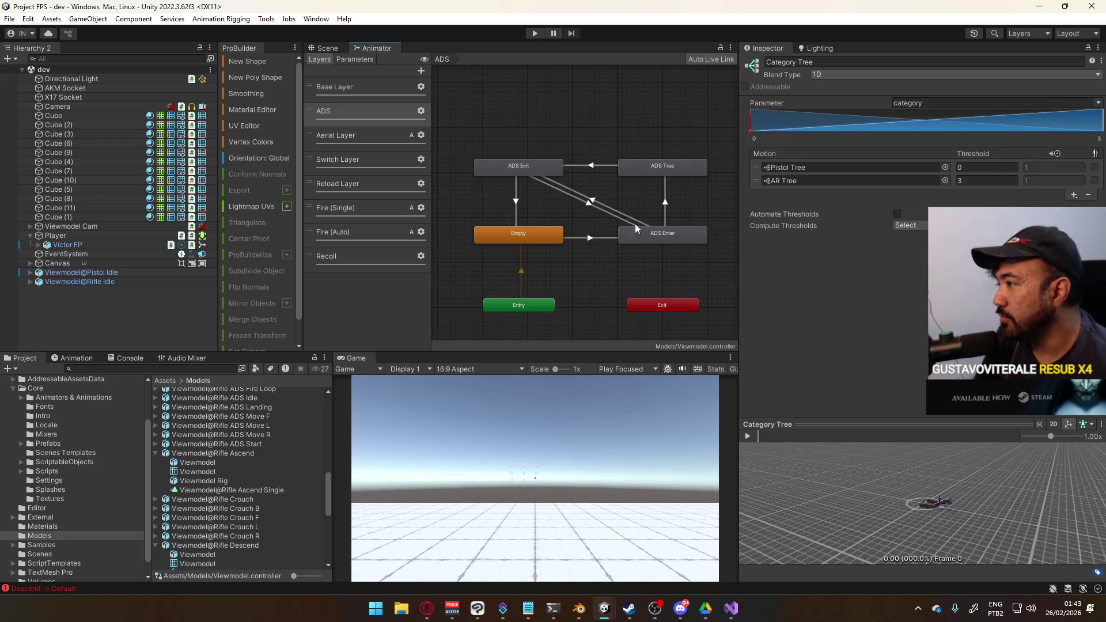
pyautogui.doubleClick(639, 233)
pyautogui.moveTo(662, 219); pyautogui.dragTo(631, 251, button='middle')
pyautogui.press('BackSpace')
pyautogui.click(674, 236)
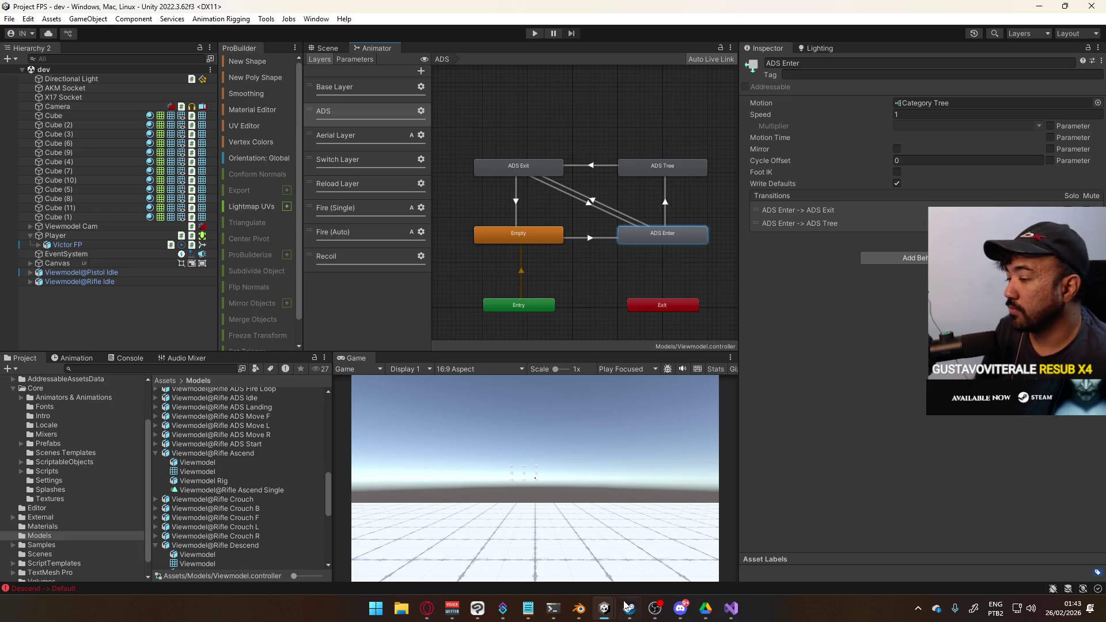
pyautogui.moveTo(604, 608)
pyautogui.click(574, 541)
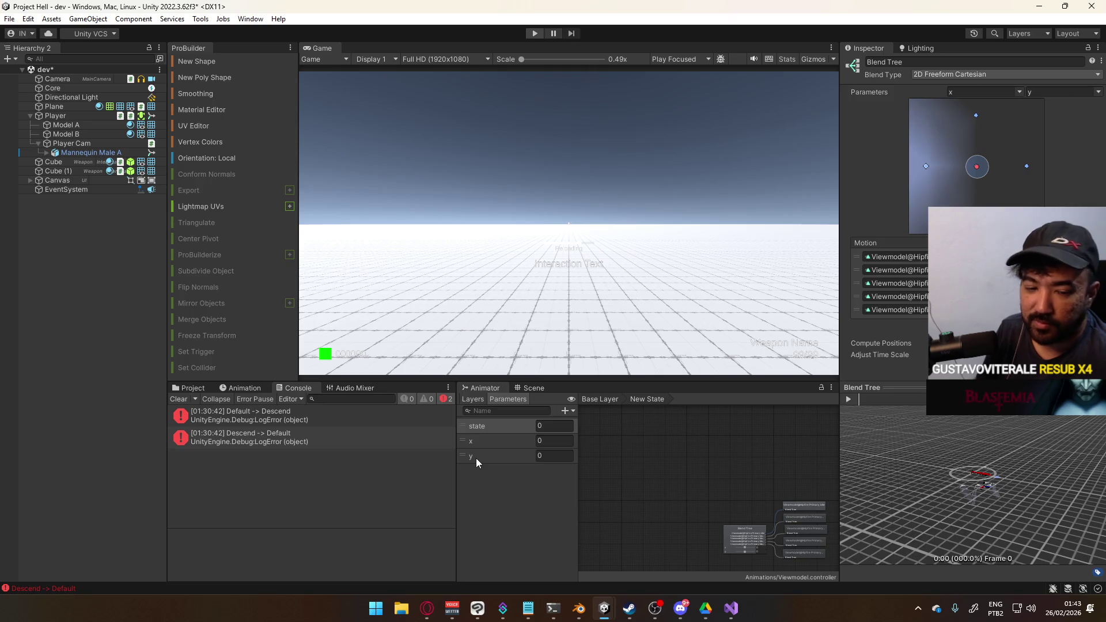
# Step: Add a new layer named ADS to the Viewmodel controller
pyautogui.click(673, 485)
pyautogui.moveTo(670, 476)
pyautogui.mouseDown(button='middle')
pyautogui.moveTo(695, 438)
pyautogui.moveTo(673, 461)
pyautogui.mouseUp(button='middle')
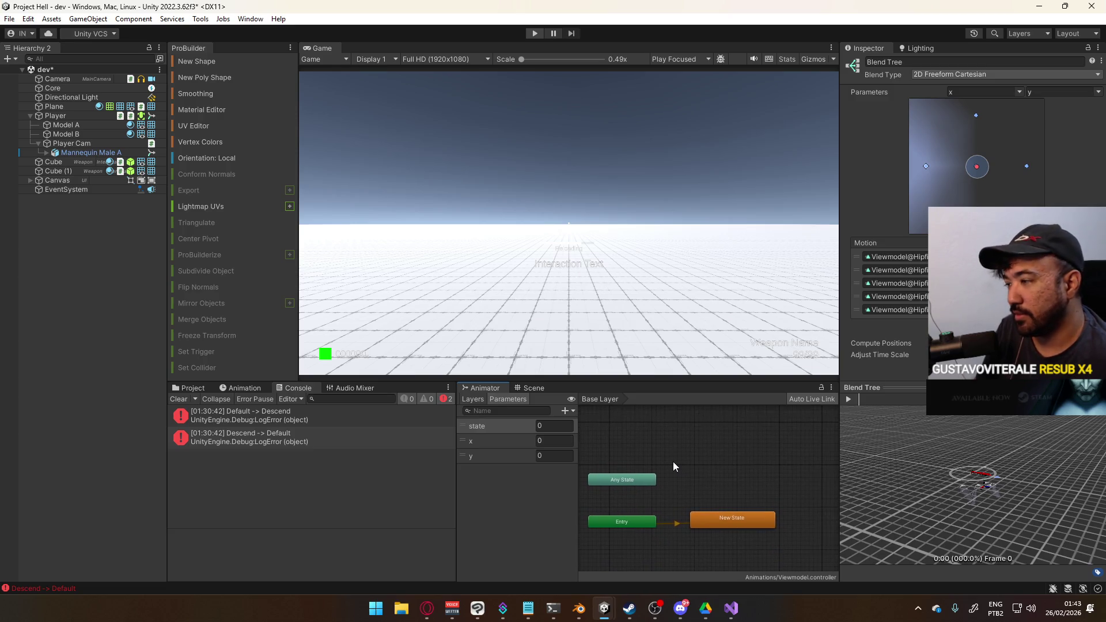
pyautogui.click(477, 399)
pyautogui.click(569, 409)
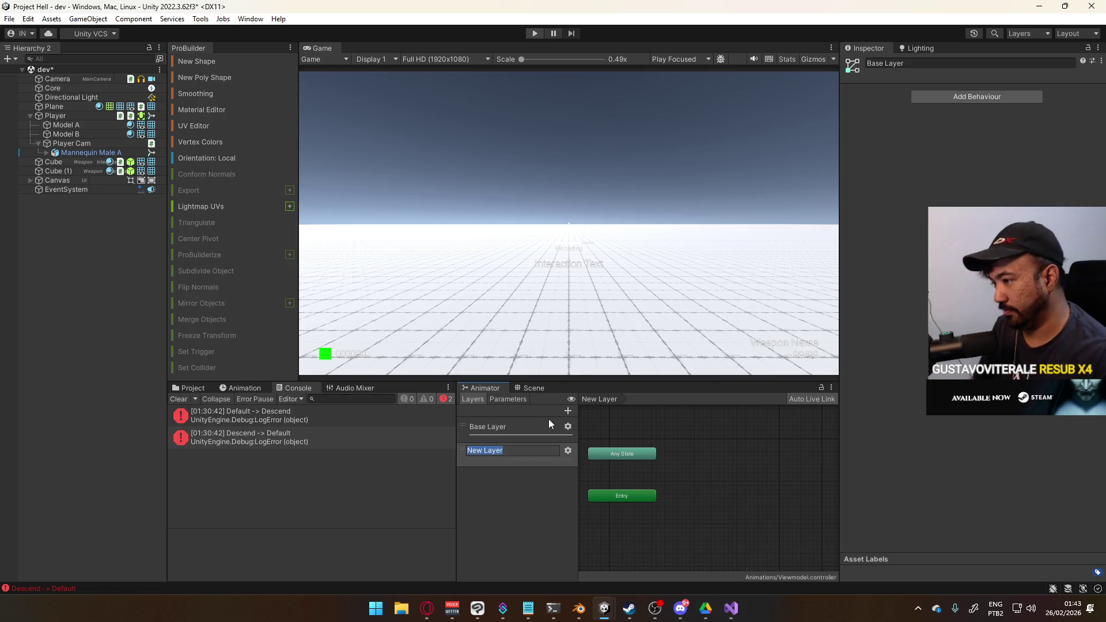
pyautogui.write('AAD')
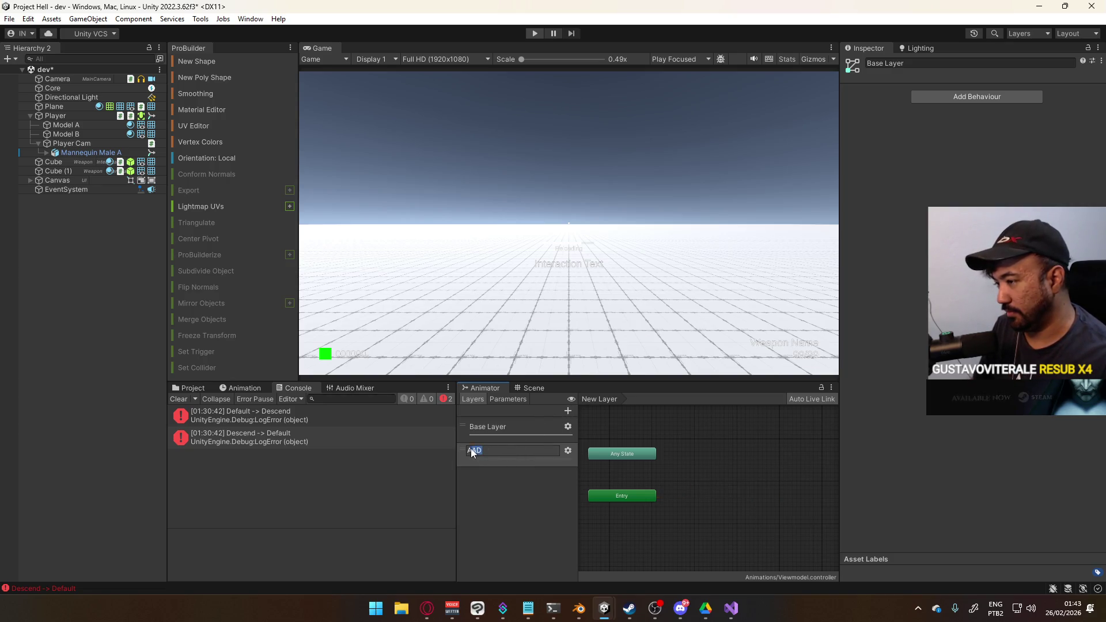
pyautogui.write('ADS')
pyautogui.press('Return')
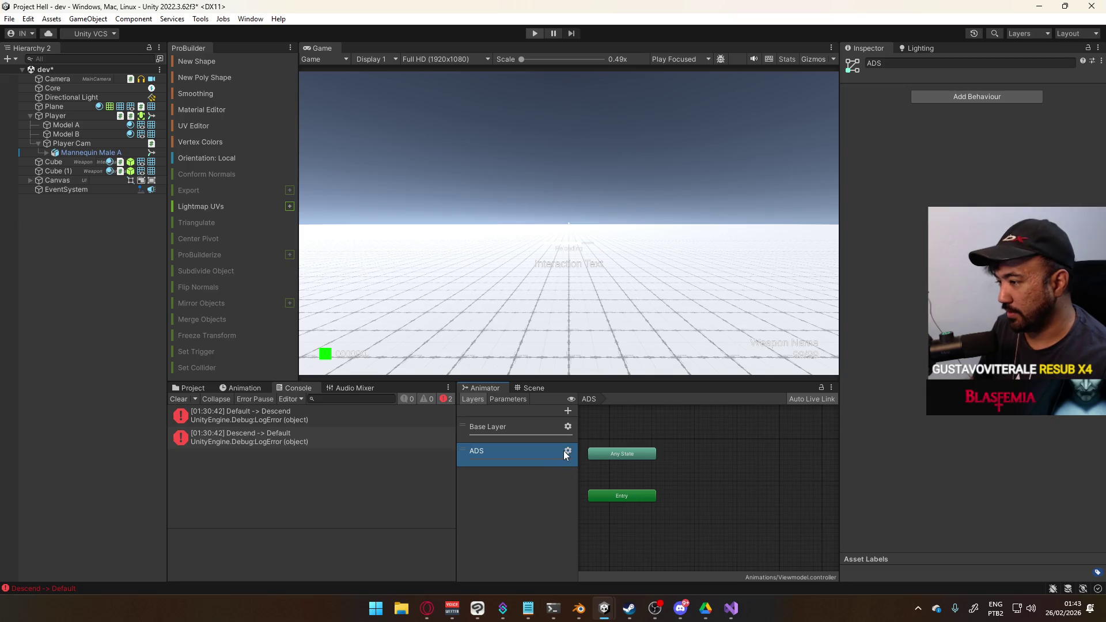
# Step: Set the ADS layer's weight to 1 in its settings
pyautogui.click(569, 450)
pyautogui.moveTo(656, 451); pyautogui.dragTo(720, 464)
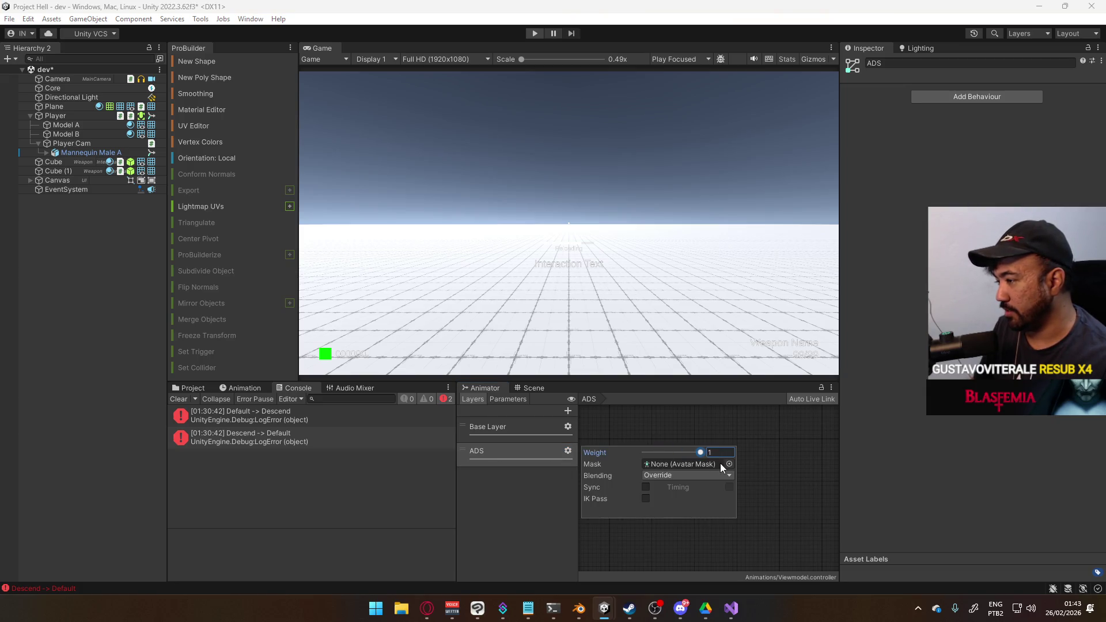
pyautogui.click(523, 493)
pyautogui.click(726, 493)
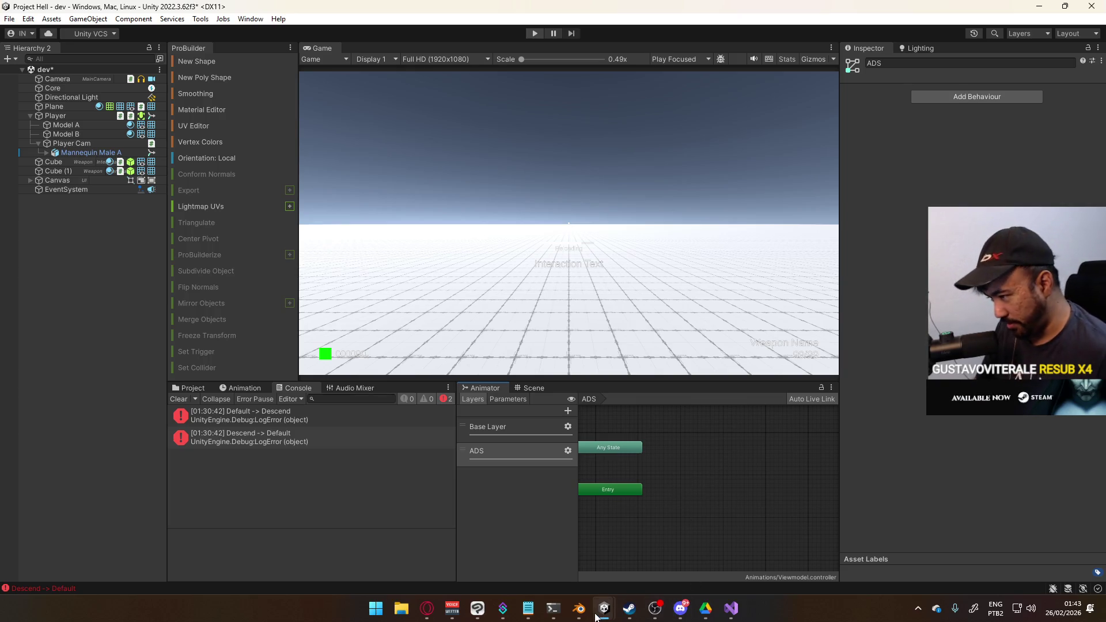
pyautogui.moveTo(579, 605)
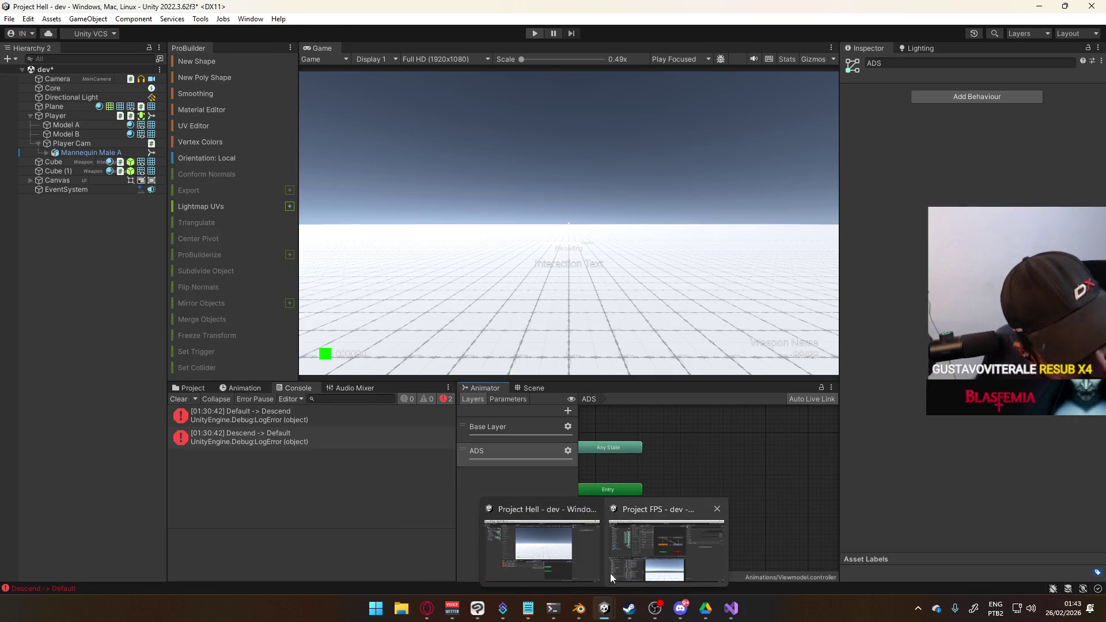
pyautogui.moveTo(612, 579)
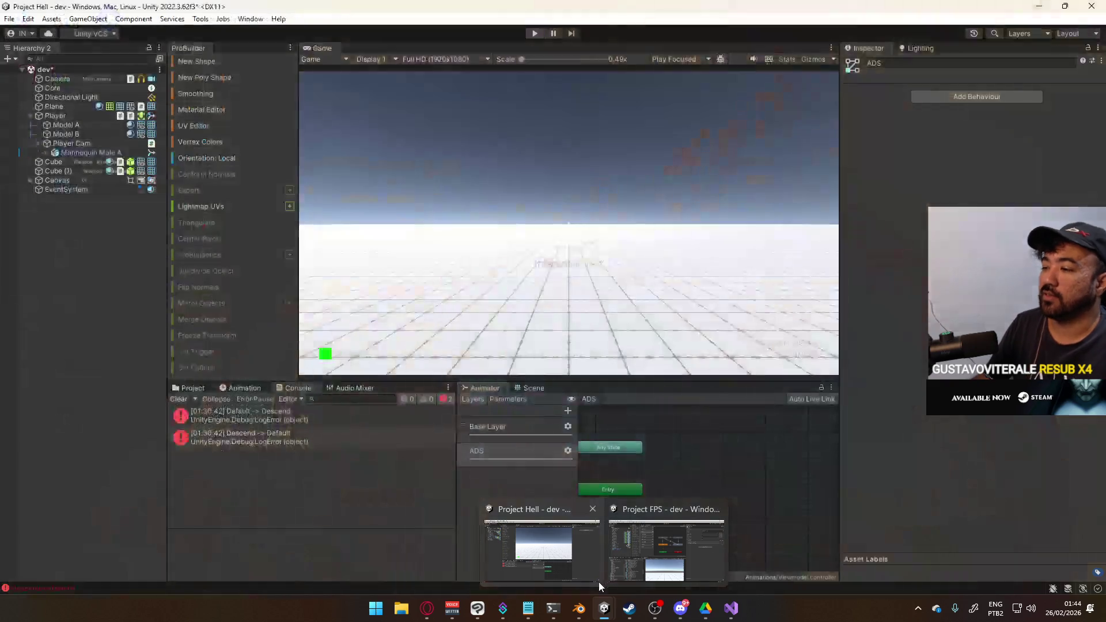
pyautogui.click(600, 582)
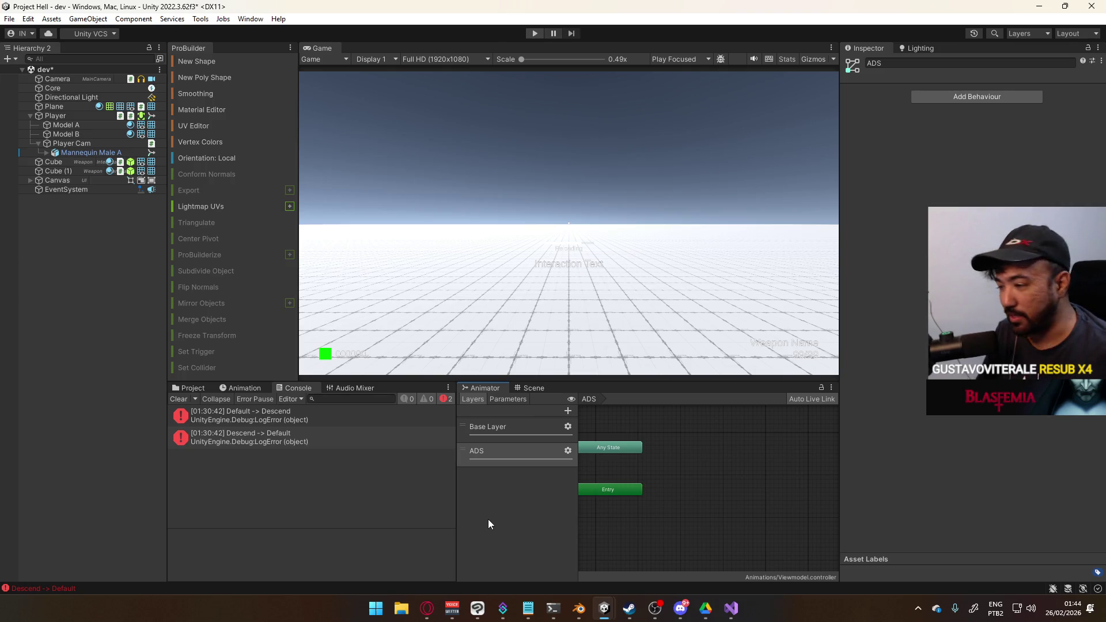
pyautogui.moveTo(719, 481); pyautogui.dragTo(757, 489, button='middle')
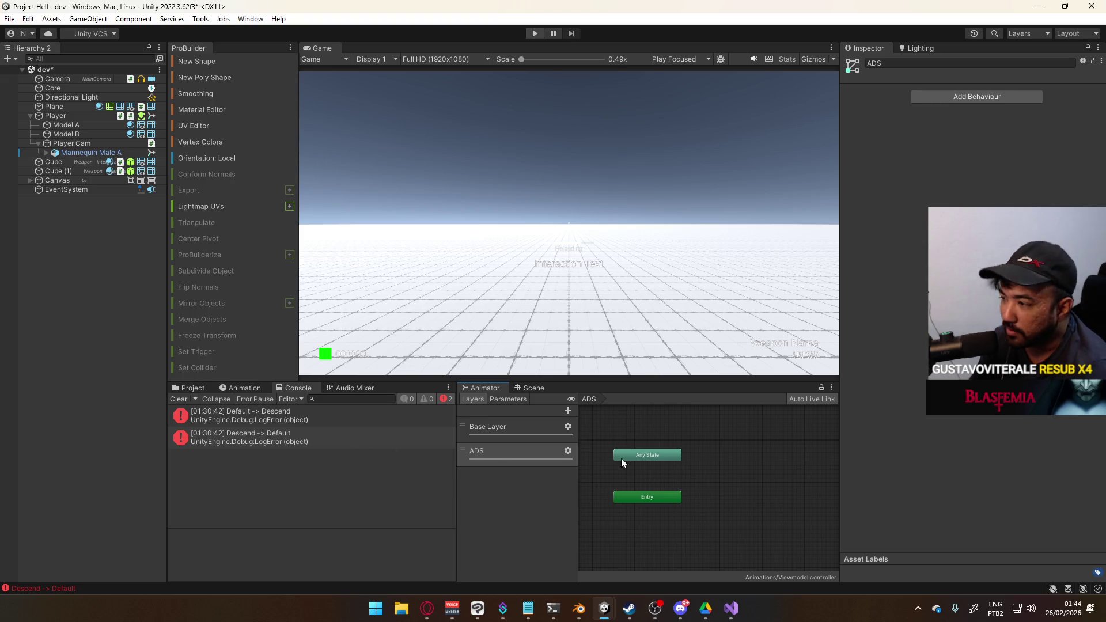
# Step: Add an empty state named ADS Out and rename New State 1 to ADS Tree
pyautogui.moveTo(721, 487); pyautogui.dragTo(668, 487, button='middle')
pyautogui.rightClick(700, 458)
pyautogui.moveTo(738, 468)
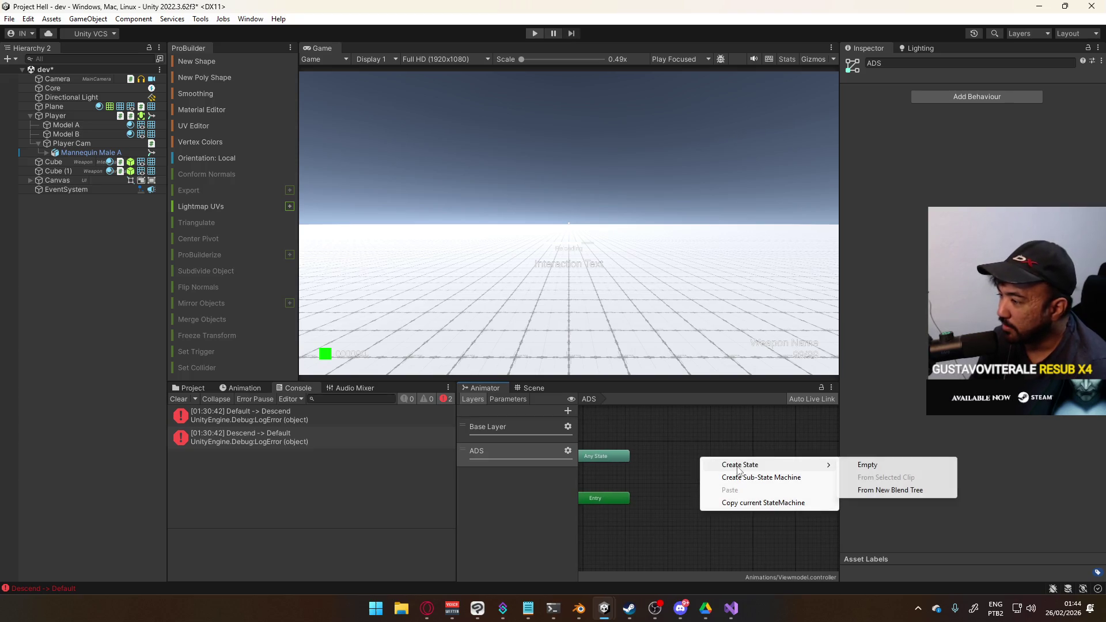
pyautogui.click(867, 464)
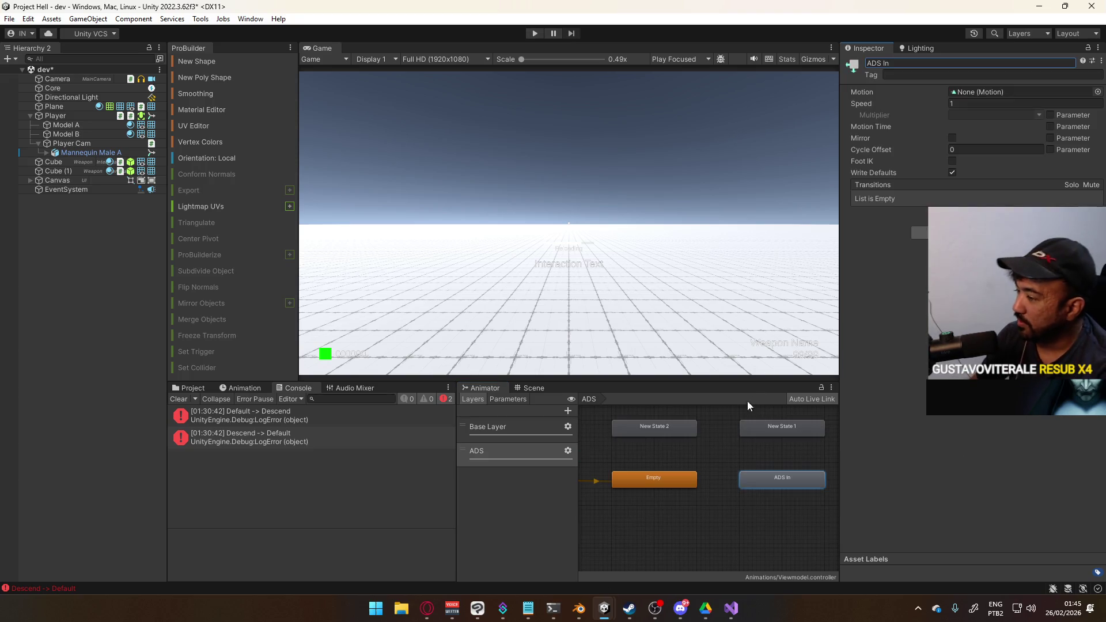
pyautogui.click(957, 63)
pyautogui.write('ADS Out')
pyautogui.press('Return')
pyautogui.click(792, 429)
pyautogui.click(917, 63)
pyautogui.write('ADS ')
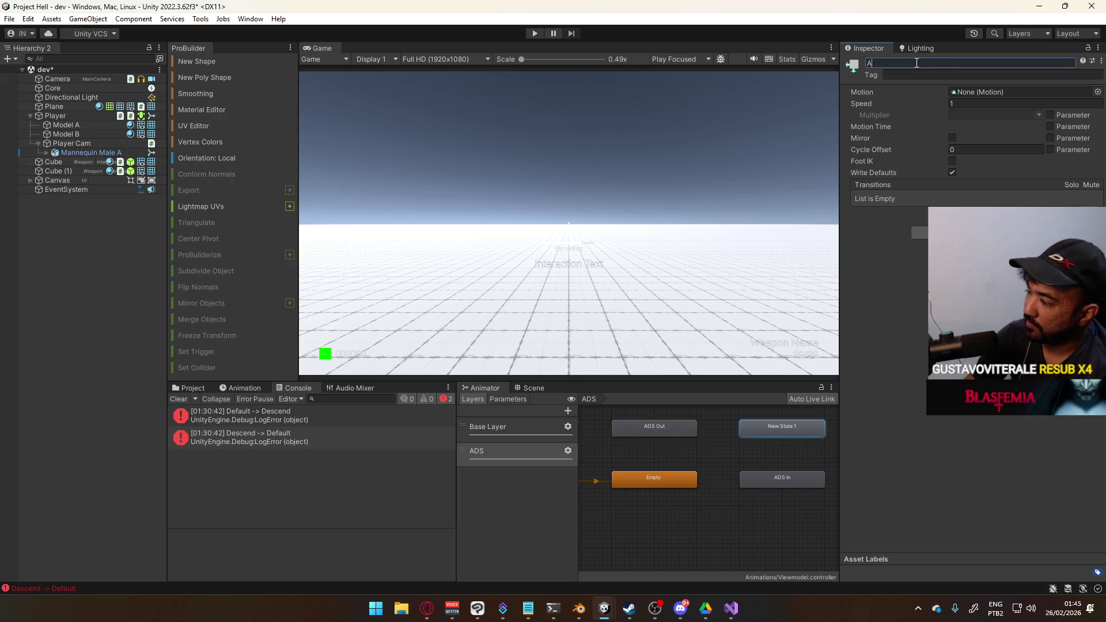
pyautogui.write('Tree')
pyautogui.press('Return')
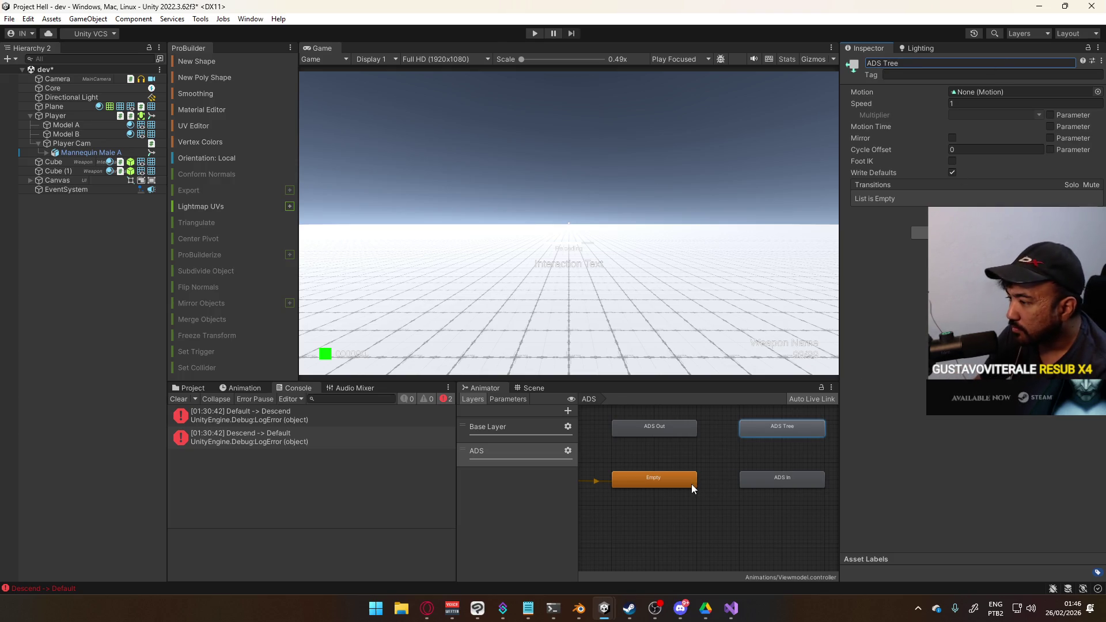
# Step: Create transitions Empty → ADS In, ADS In → ADS Out and ADS Out → ADS In
pyautogui.rightClick(691, 484)
pyautogui.click(715, 491)
pyautogui.click(742, 485)
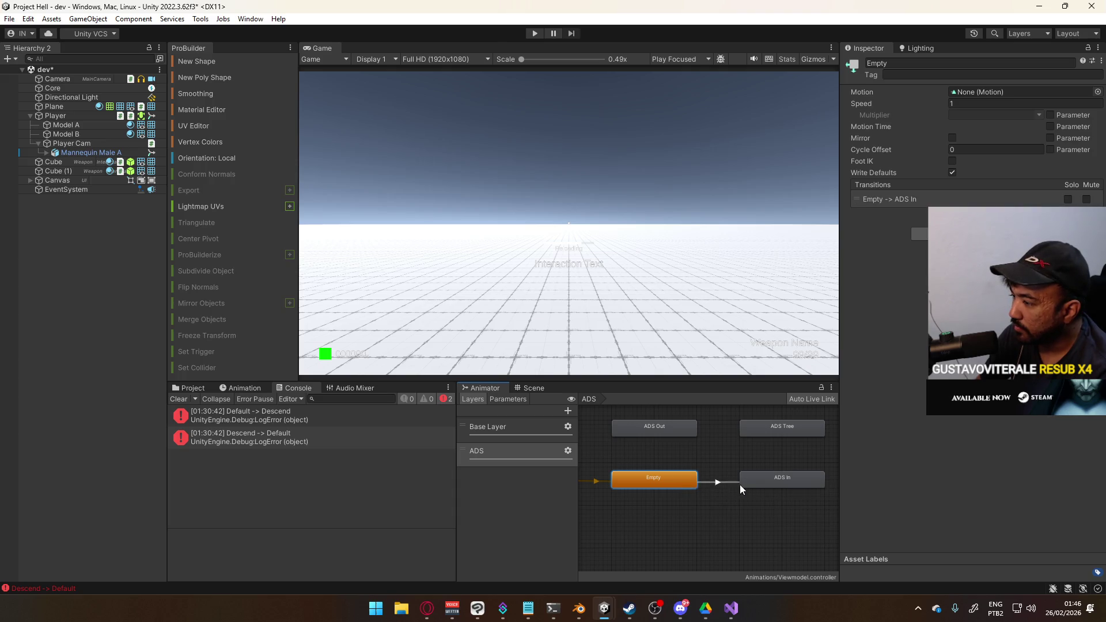
pyautogui.rightClick(752, 480)
pyautogui.click(775, 486)
pyautogui.click(662, 429)
pyautogui.rightClick(662, 429)
pyautogui.click(685, 435)
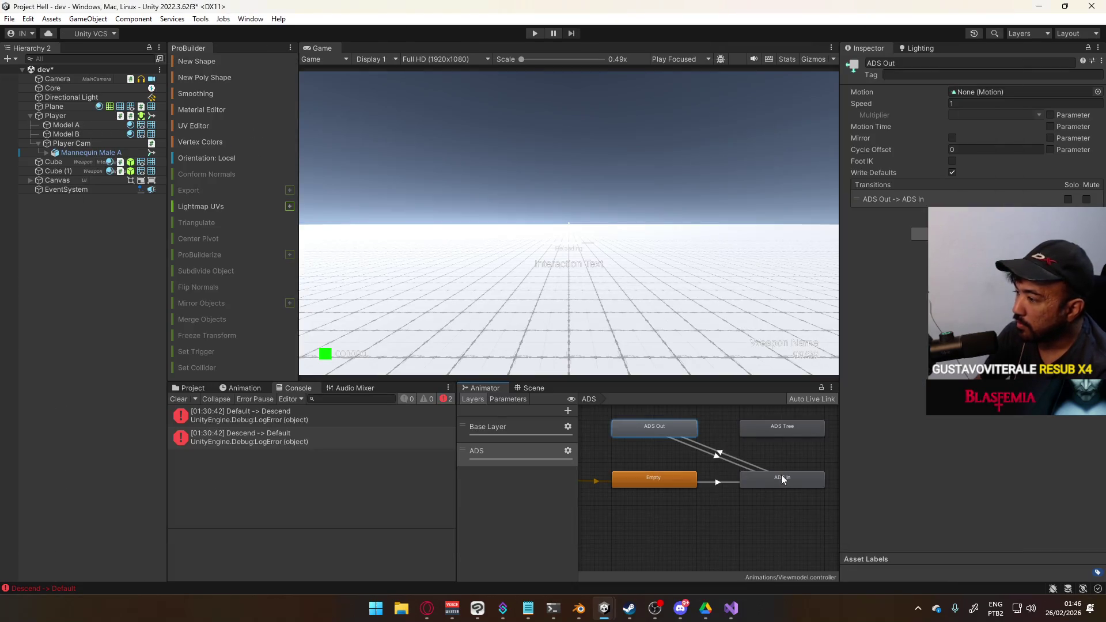
# Step: Create transitions ADS In → ADS Tree, ADS Tree → ADS Out and ADS Out → Empty
pyautogui.rightClick(783, 477)
pyautogui.click(818, 483)
pyautogui.click(784, 427)
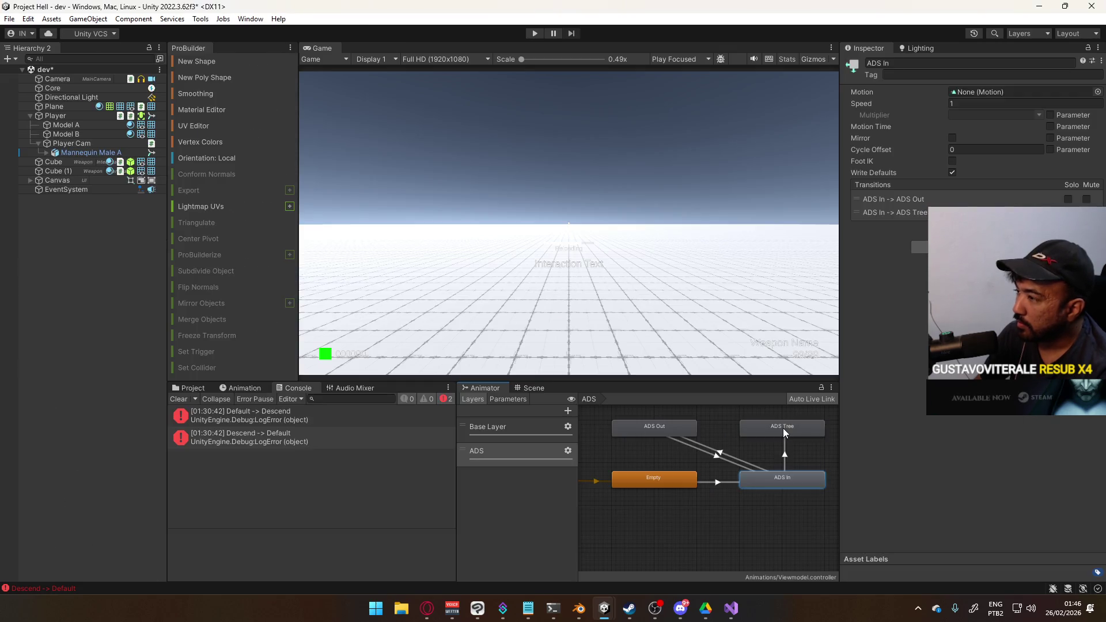
pyautogui.rightClick(784, 428)
pyautogui.click(795, 437)
pyautogui.click(663, 428)
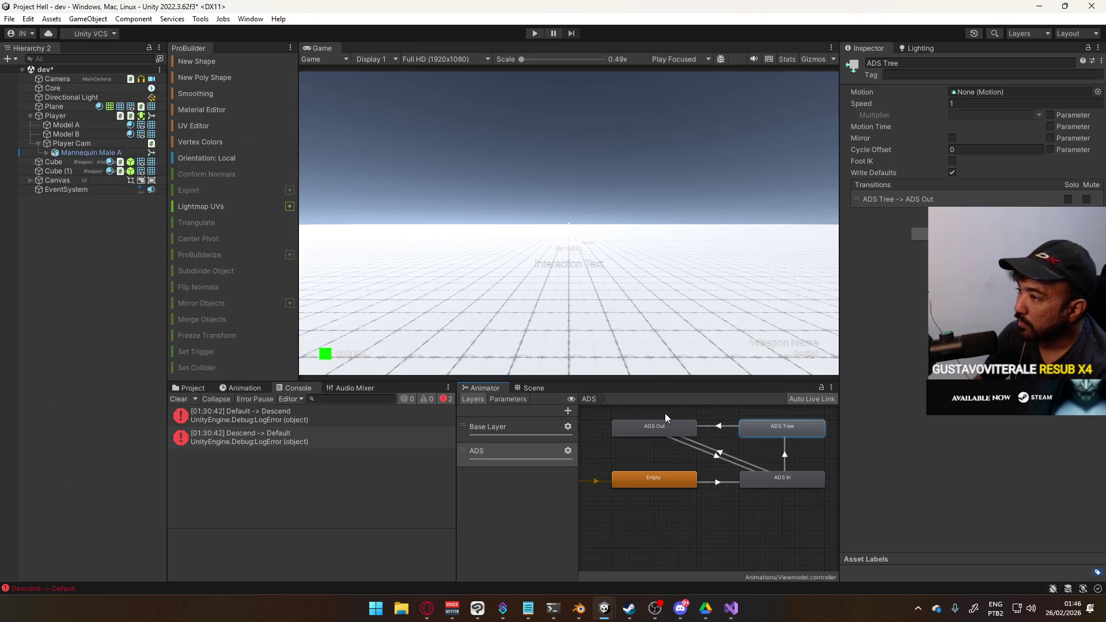
pyautogui.rightClick(660, 427)
pyautogui.click(688, 431)
pyautogui.click(669, 476)
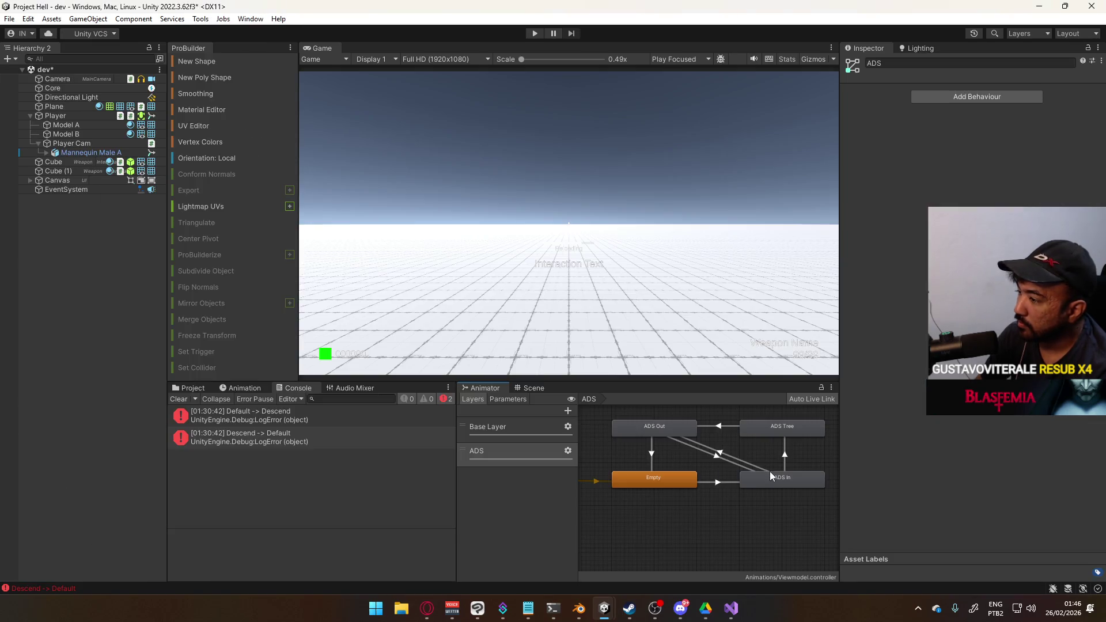
# Step: Assign Primary ADS In as the ADS In state's motion
pyautogui.click(770, 479)
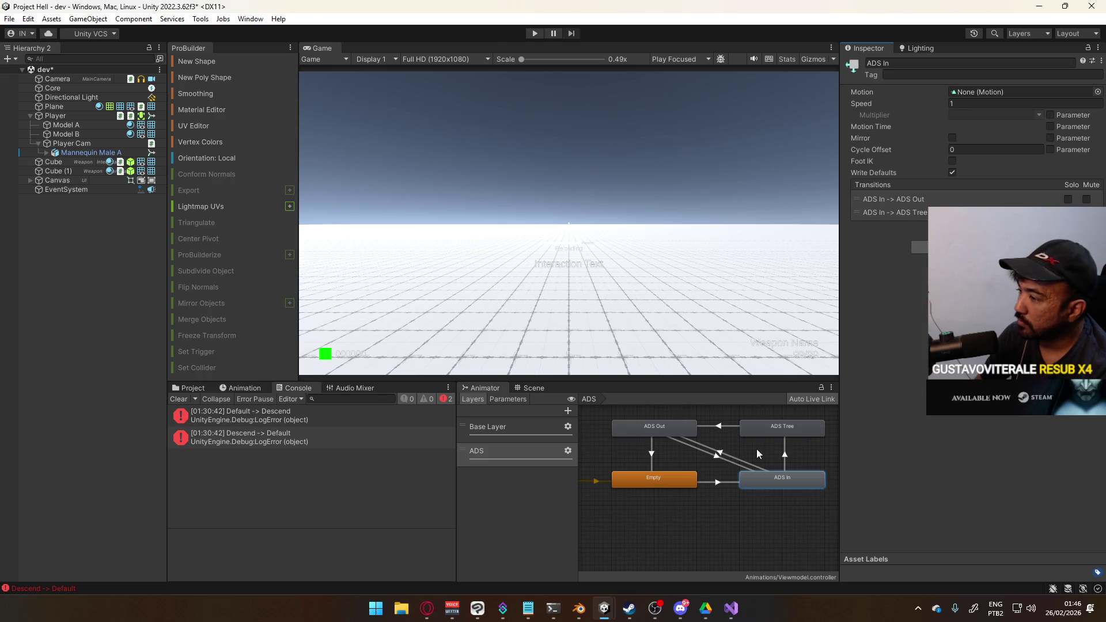
pyautogui.click(1097, 92)
pyautogui.write('ads')
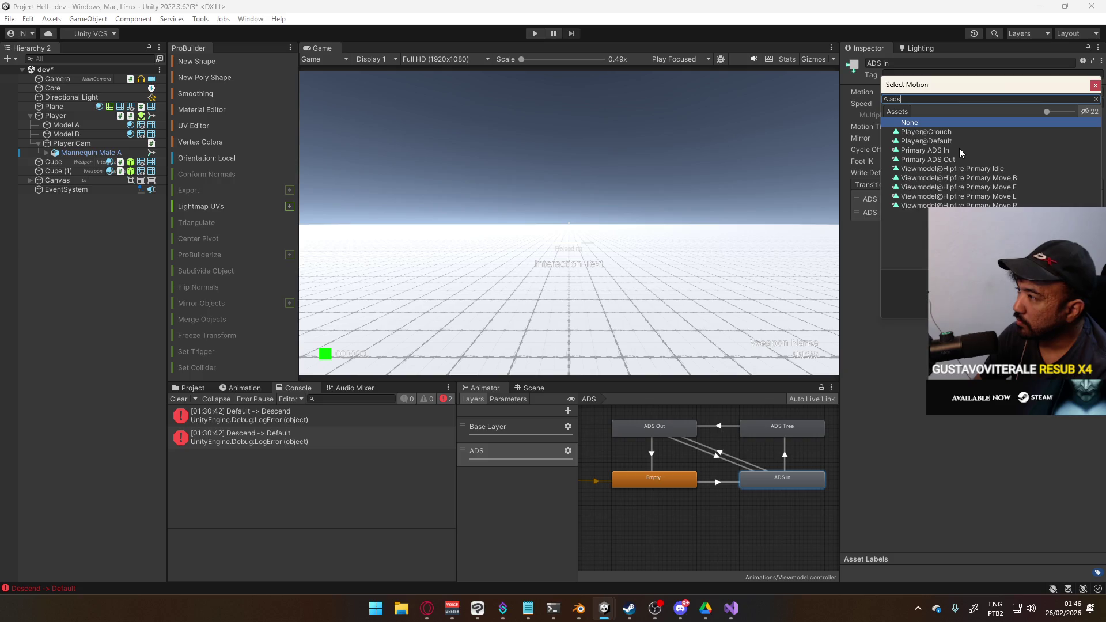
pyautogui.doubleClick(952, 133)
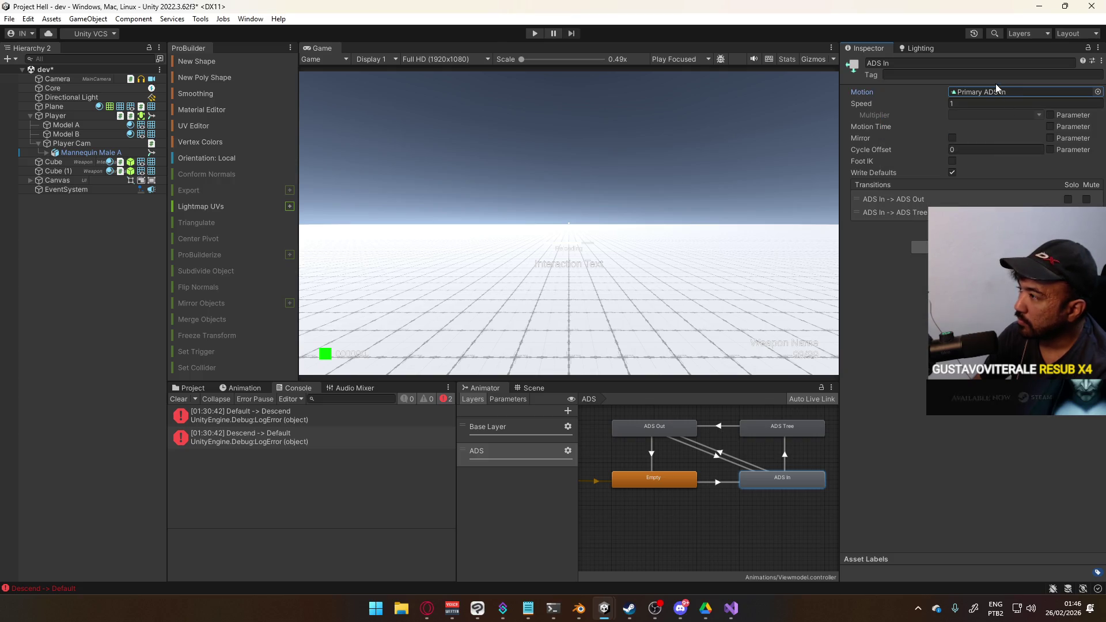
# Step: Find the Primary ADS In animation in the Animations folder and show its import settings
pyautogui.click(204, 386)
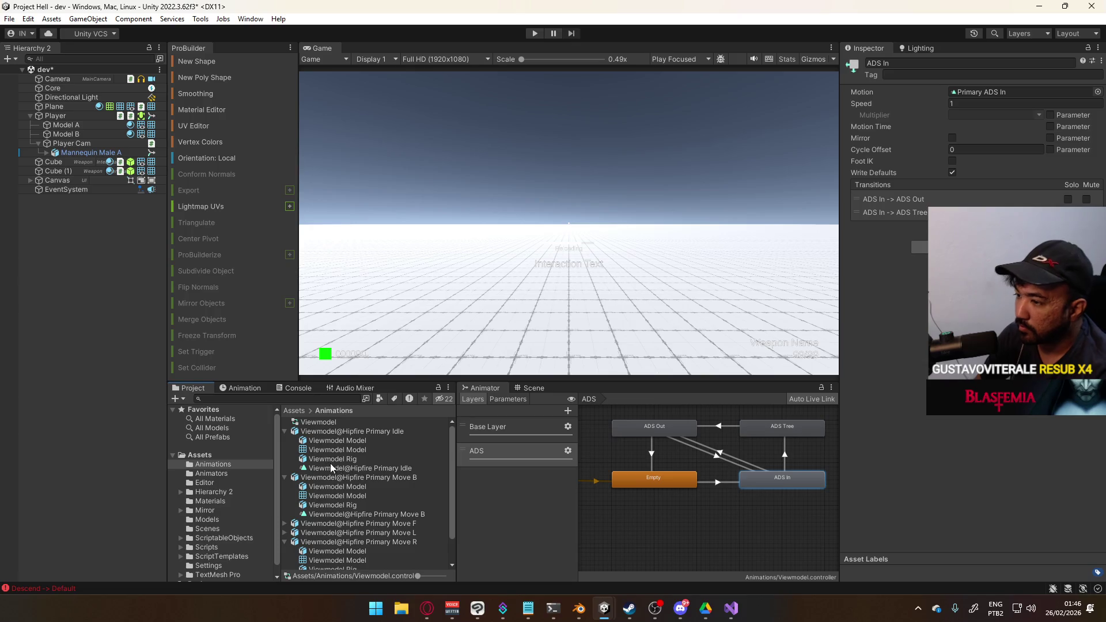
pyautogui.click(284, 432)
pyautogui.click(285, 442)
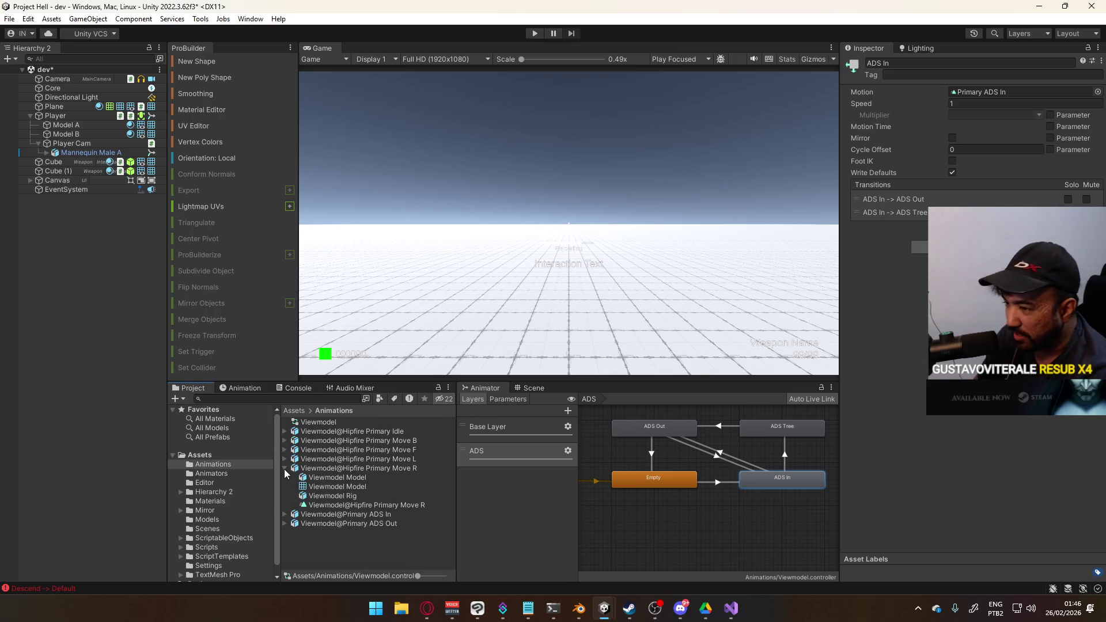
pyautogui.click(285, 468)
pyautogui.click(326, 479)
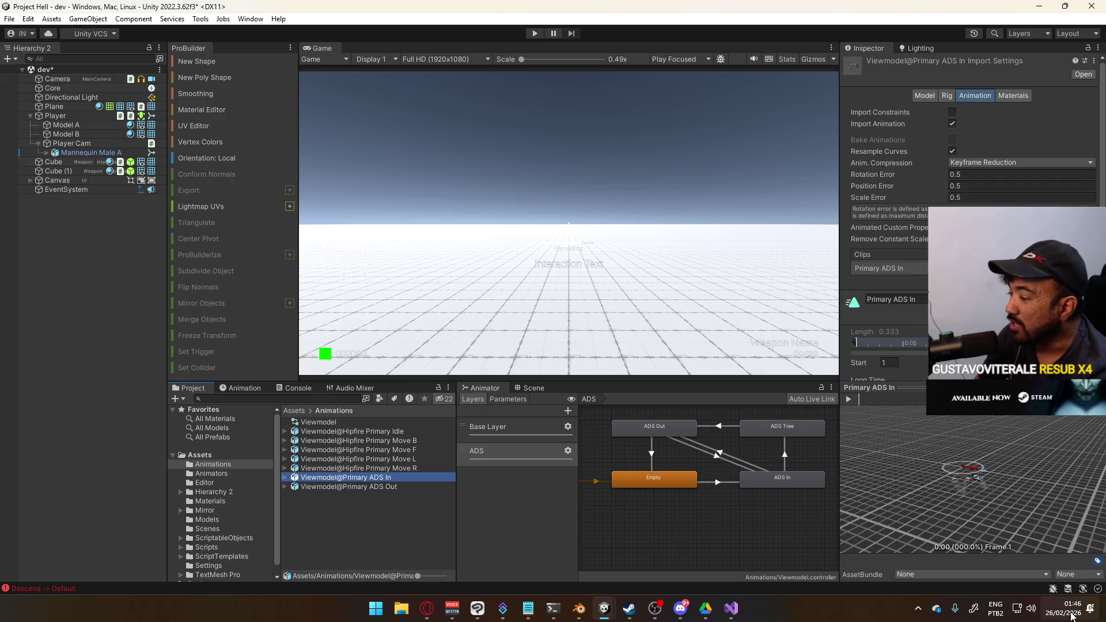
pyautogui.moveTo(1075, 617)
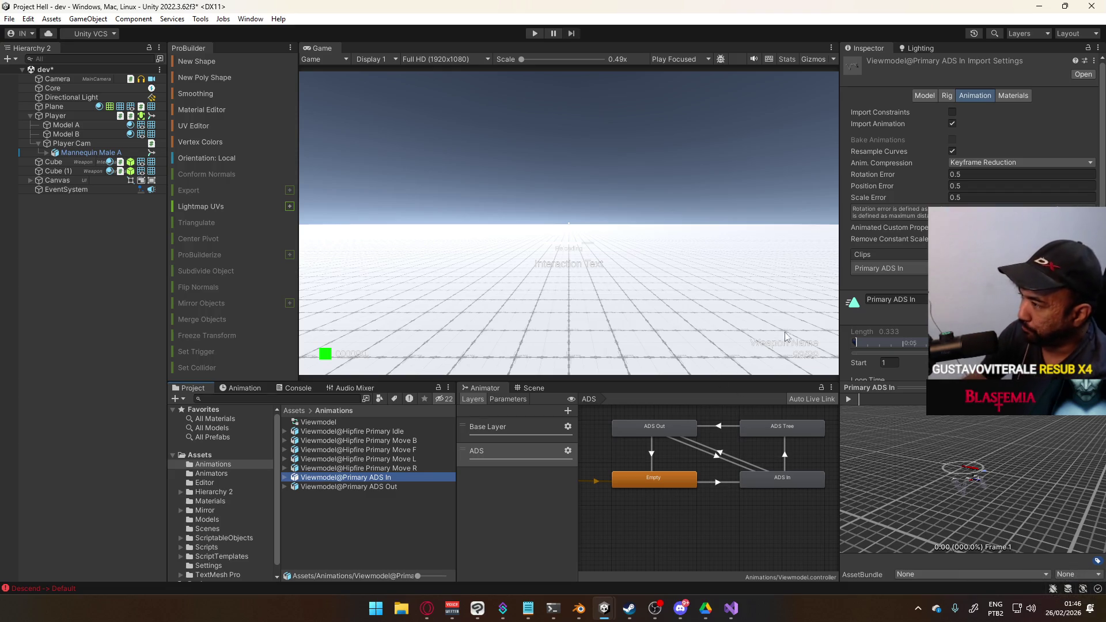
# Step: Set Anim. Compression to Off and disable Resample Curves for the ADS In animation
pyautogui.click(974, 162)
pyautogui.click(972, 172)
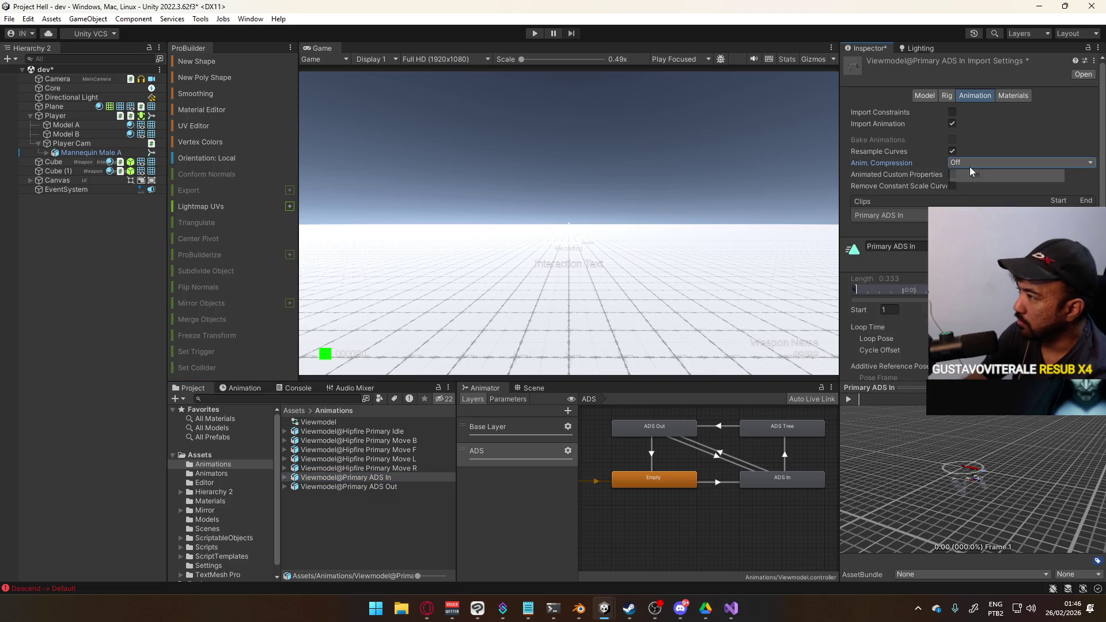
pyautogui.click(953, 151)
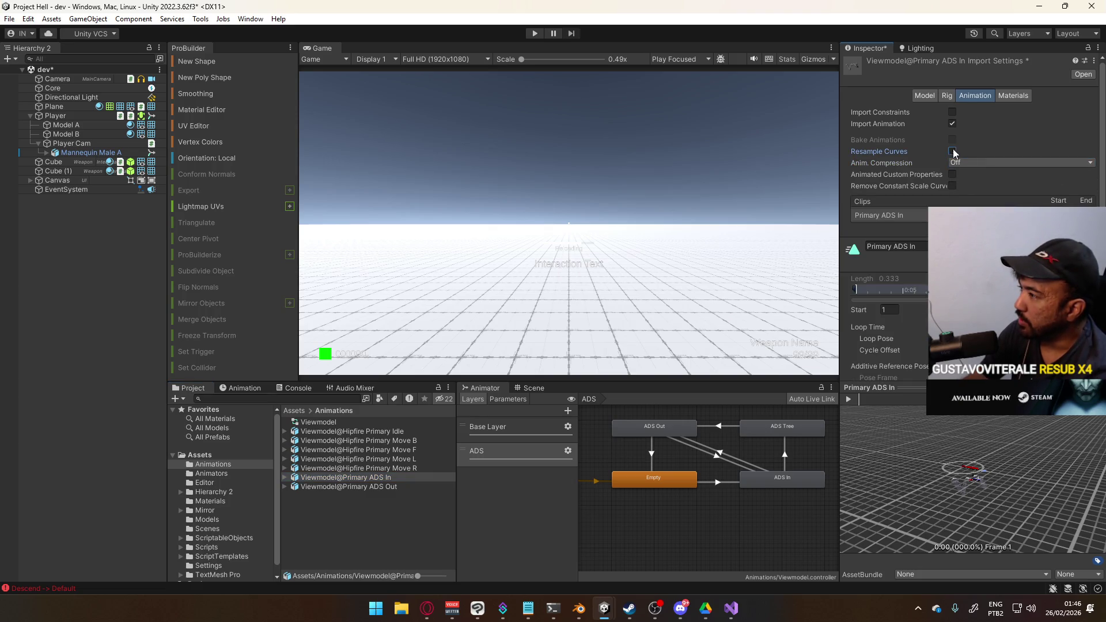
pyautogui.scroll(-4, 968, 173)
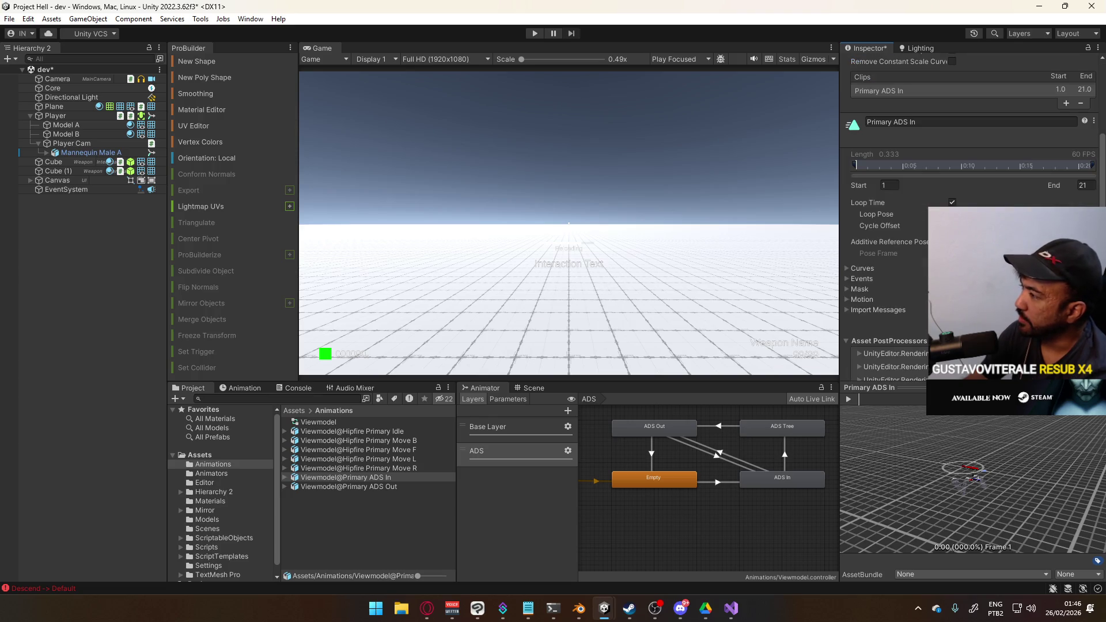
pyautogui.scroll(4, 952, 98)
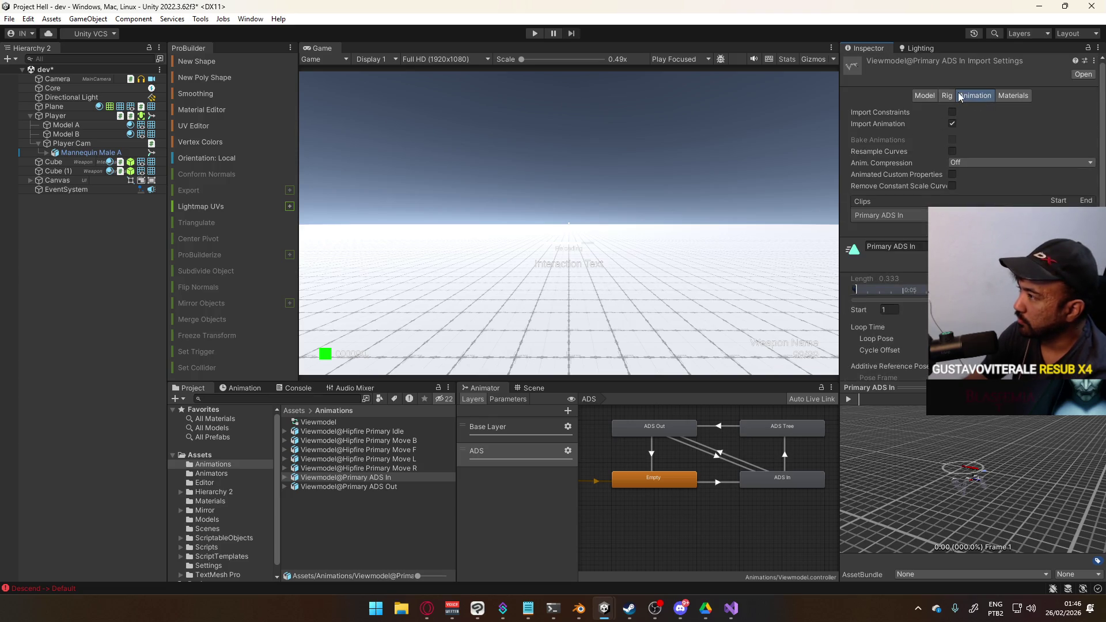
pyautogui.click(967, 97)
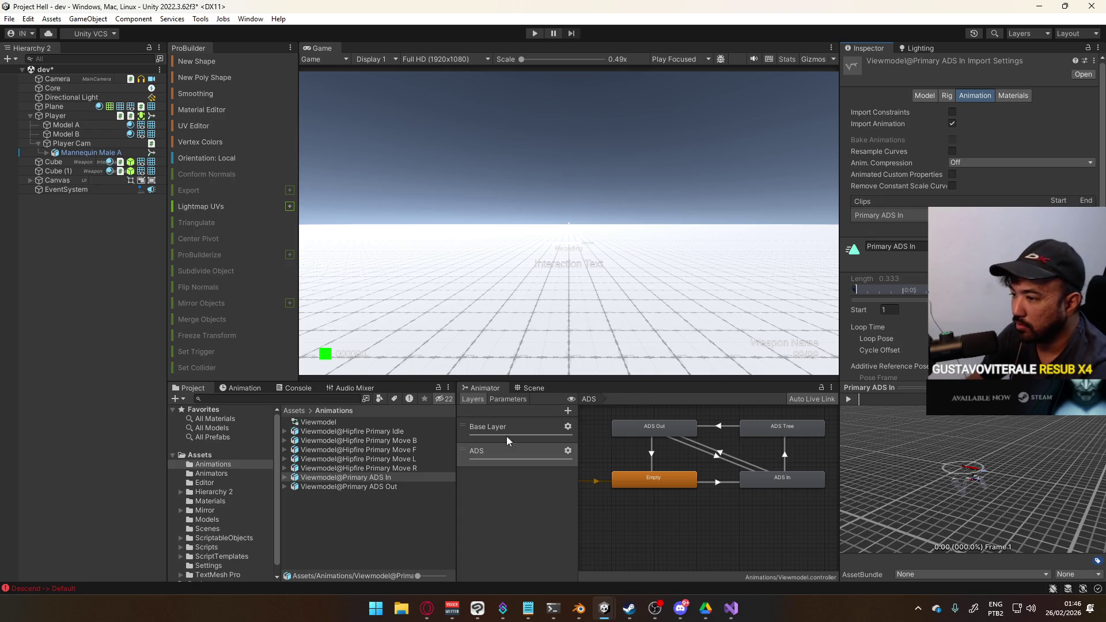
# Step: Rename the ADS In clip to Viewmodel@Primary ADS In
pyautogui.click(341, 476)
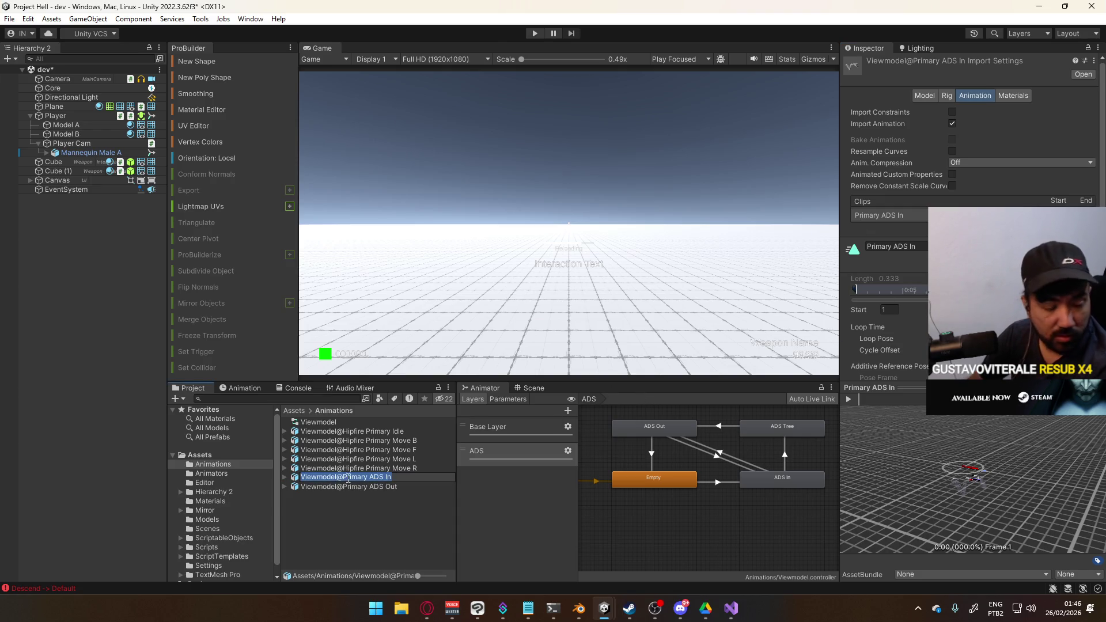
pyautogui.click(896, 246)
pyautogui.hotkey('ctrl', 'v')
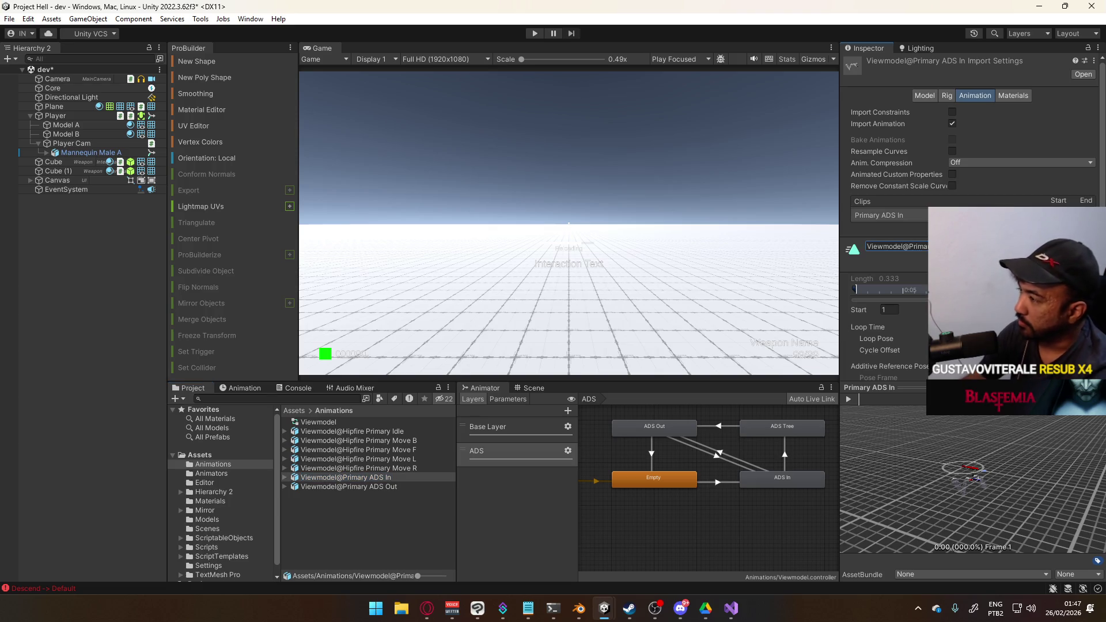
pyautogui.scroll(-3, 888, 231)
pyautogui.press('Return')
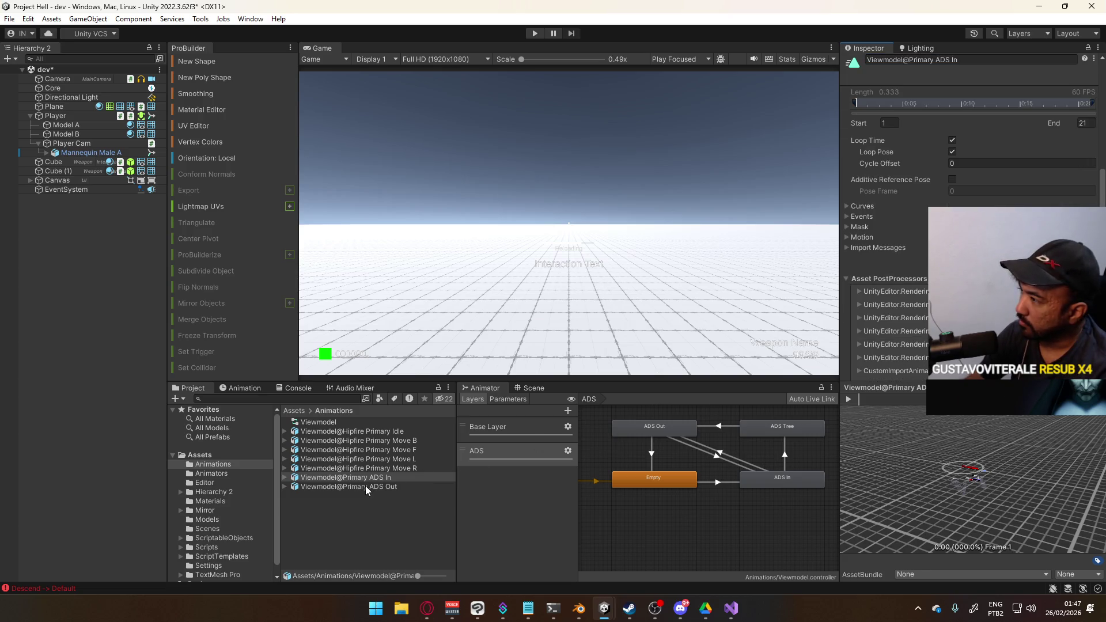
# Step: Rename the ADS Out clip to Viewmodel@Primary ADS Out and turn off its compression
pyautogui.click(366, 486)
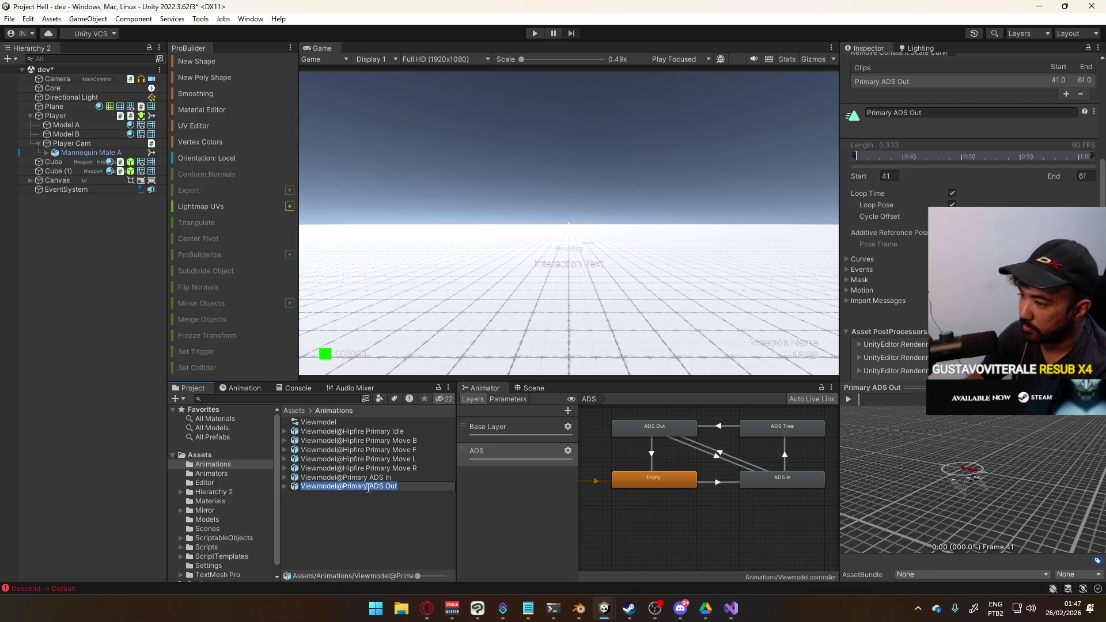
pyautogui.click(983, 112)
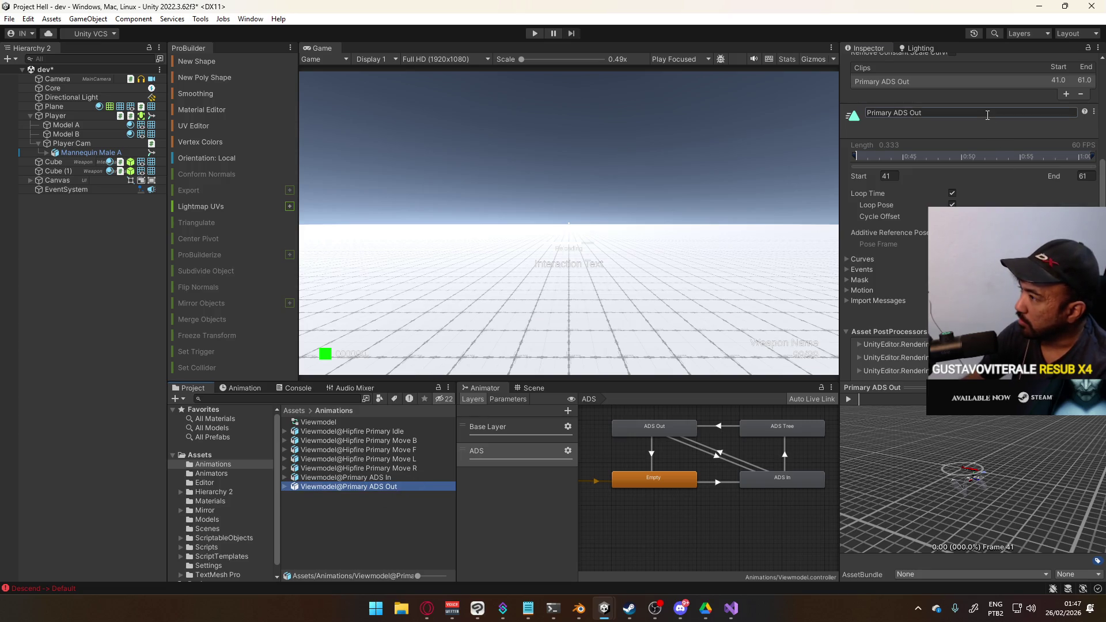
pyautogui.hotkey('ctrl', 'v')
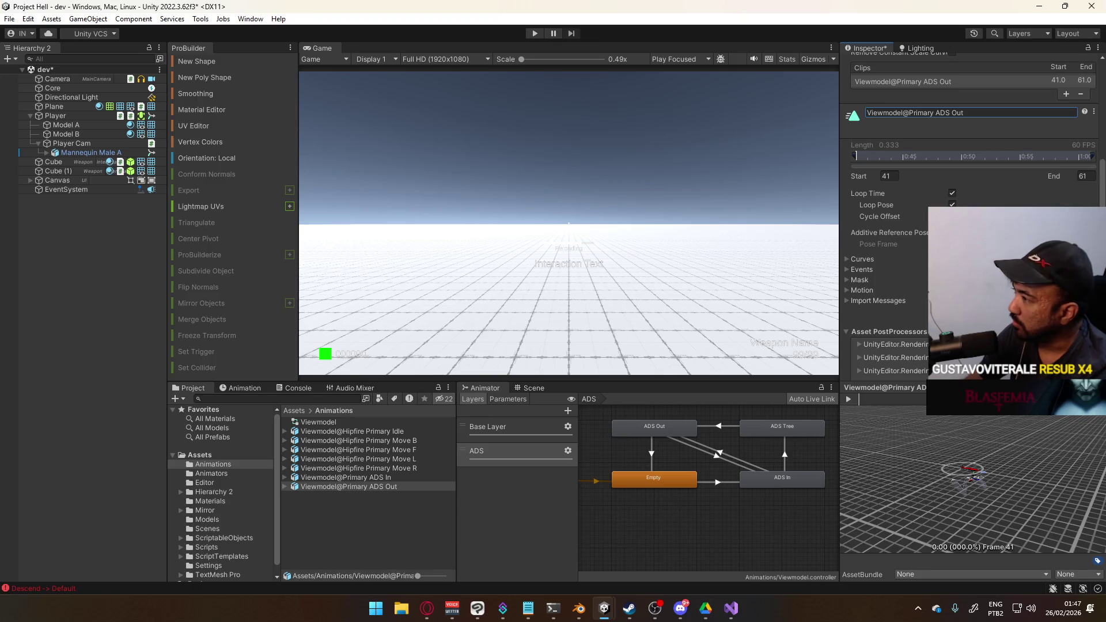
pyautogui.press('Return')
pyautogui.scroll(5, 977, 168)
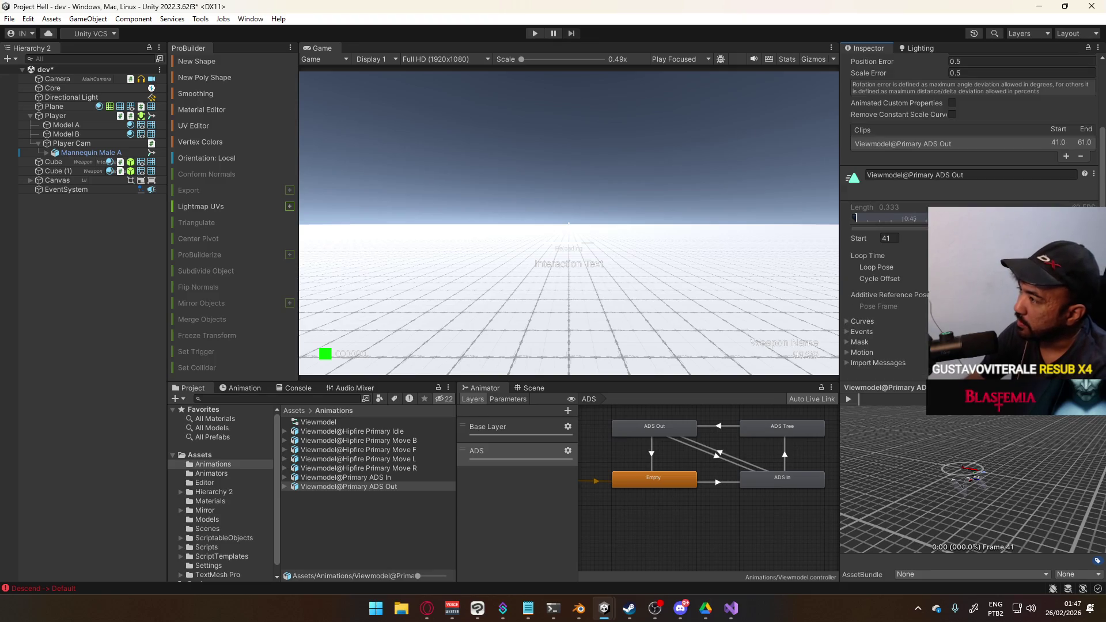
pyautogui.click(978, 164)
pyautogui.click(978, 176)
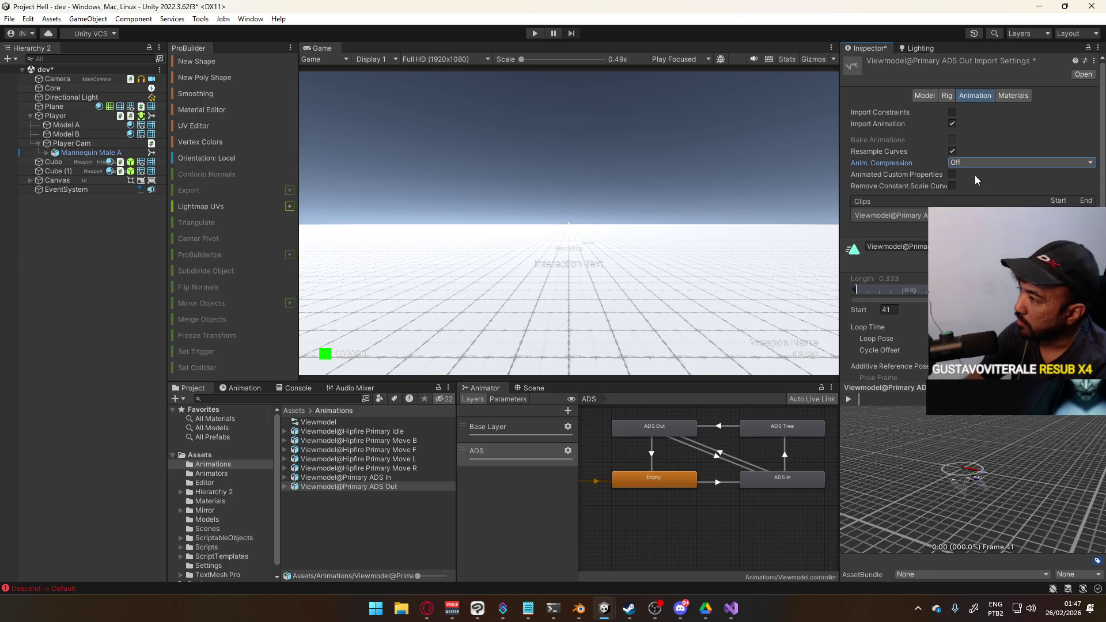
pyautogui.scroll(-5, 988, 186)
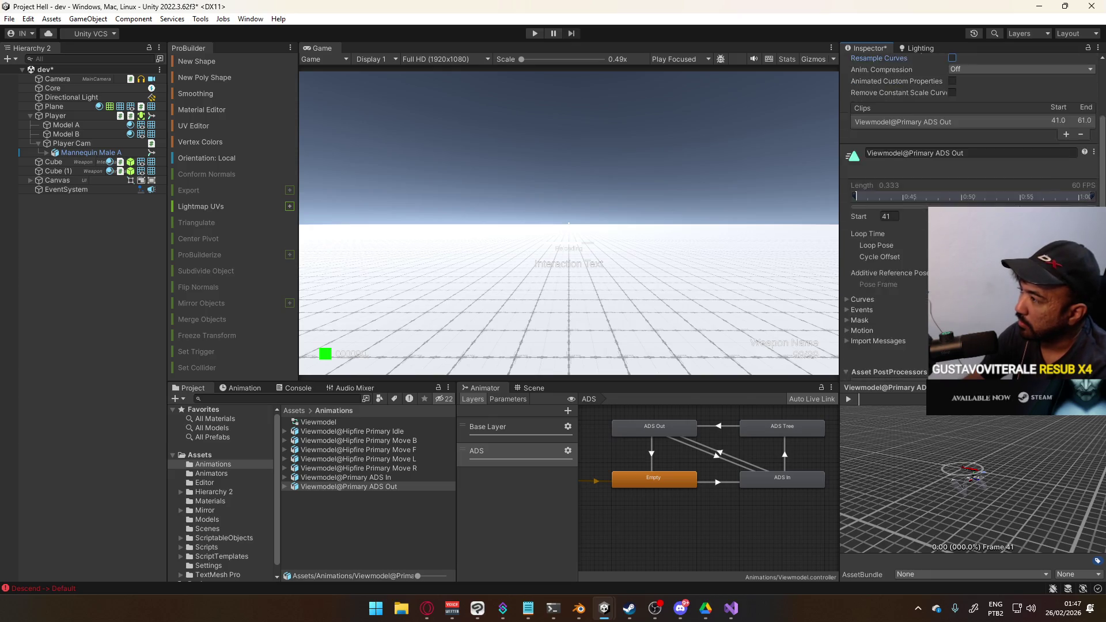
pyautogui.scroll(5, 888, 260)
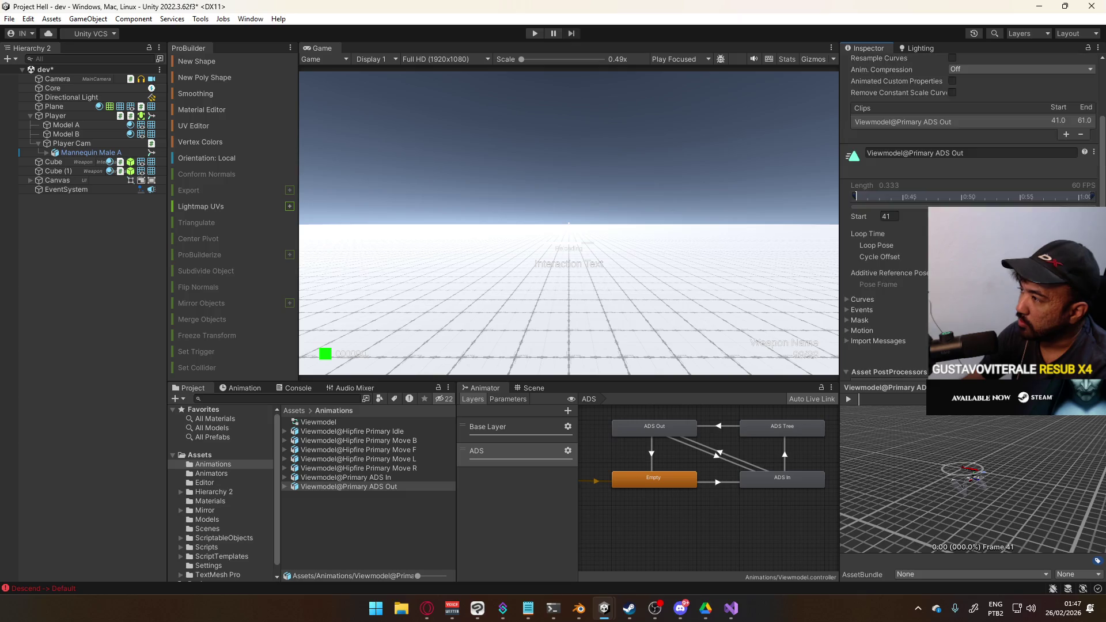
# Step: Recheck the ADS Out and ADS In import settings, then return to the reference Project FPS window
pyautogui.click(382, 478)
pyautogui.click(382, 485)
pyautogui.click(385, 478)
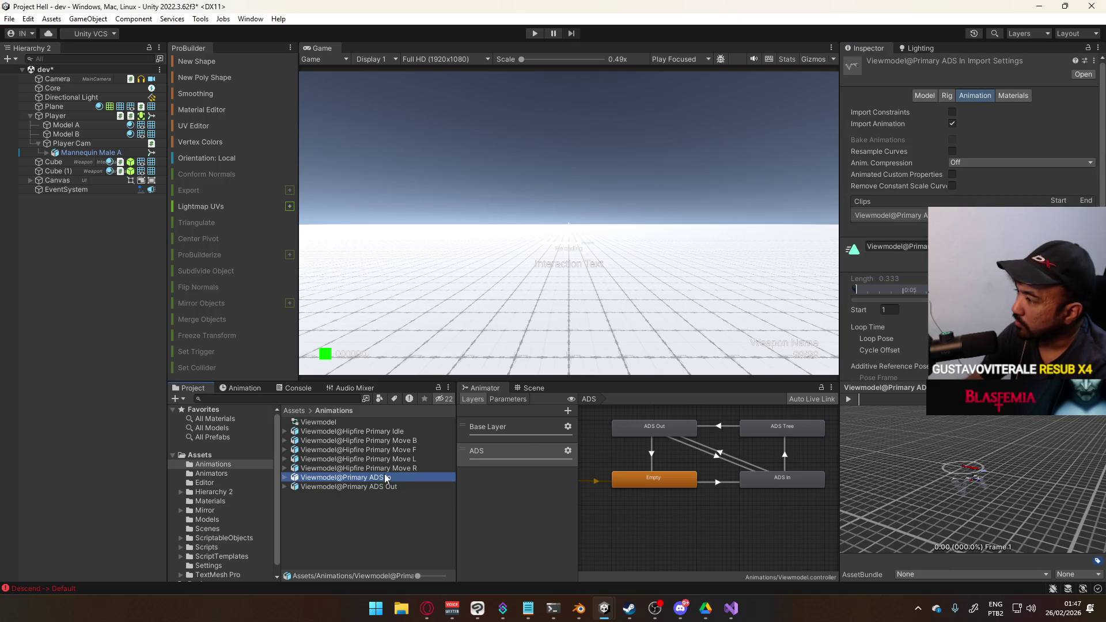
pyautogui.scroll(-3, 888, 259)
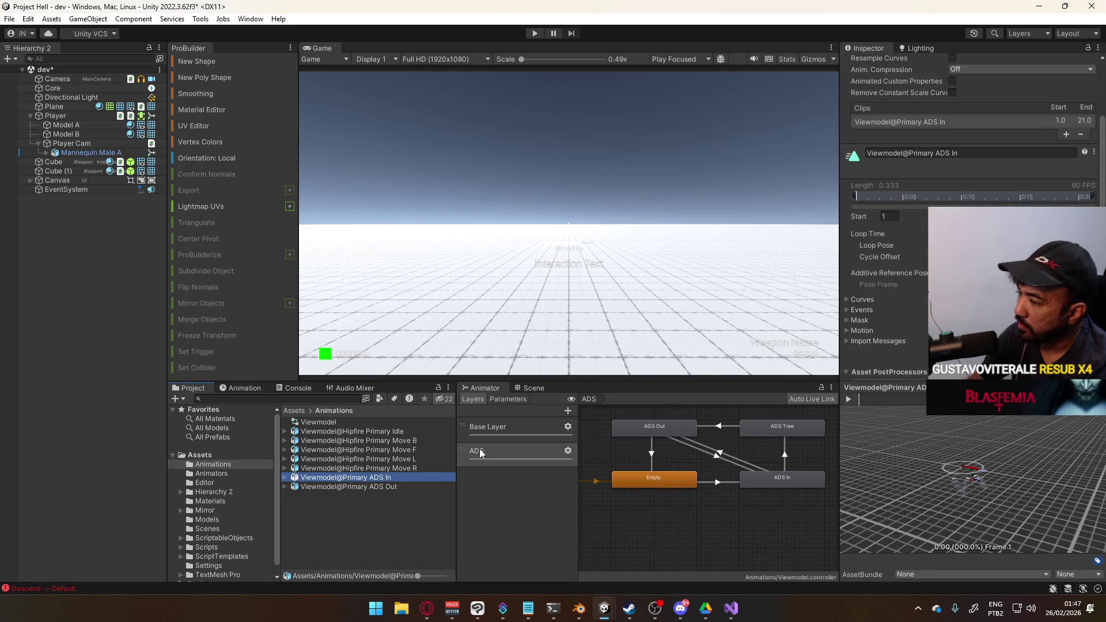
pyautogui.moveTo(604, 608)
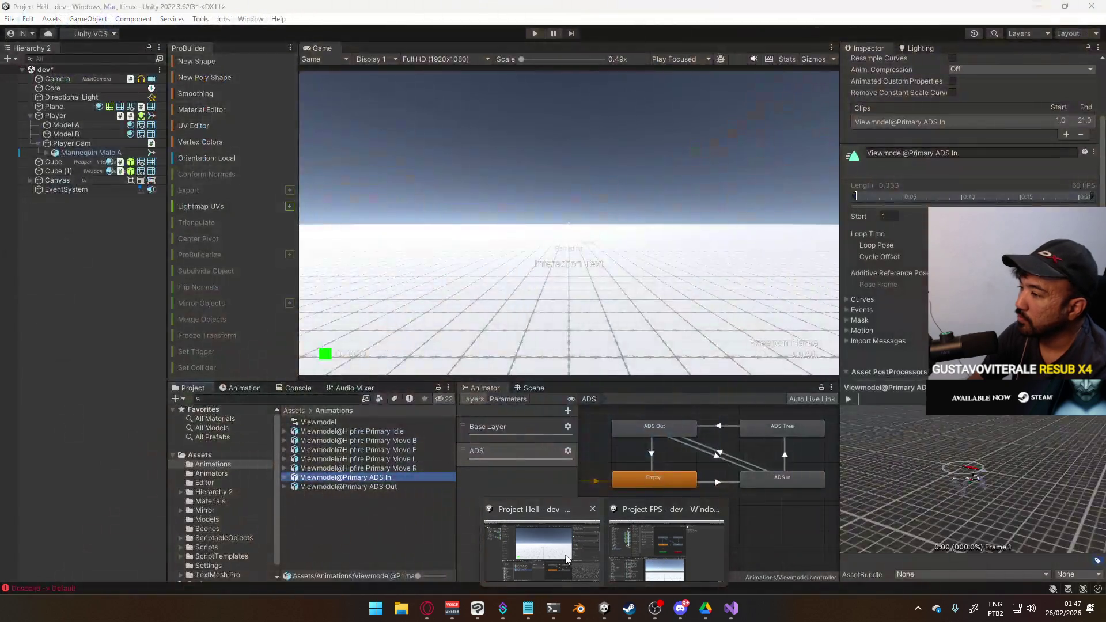
pyautogui.click(652, 541)
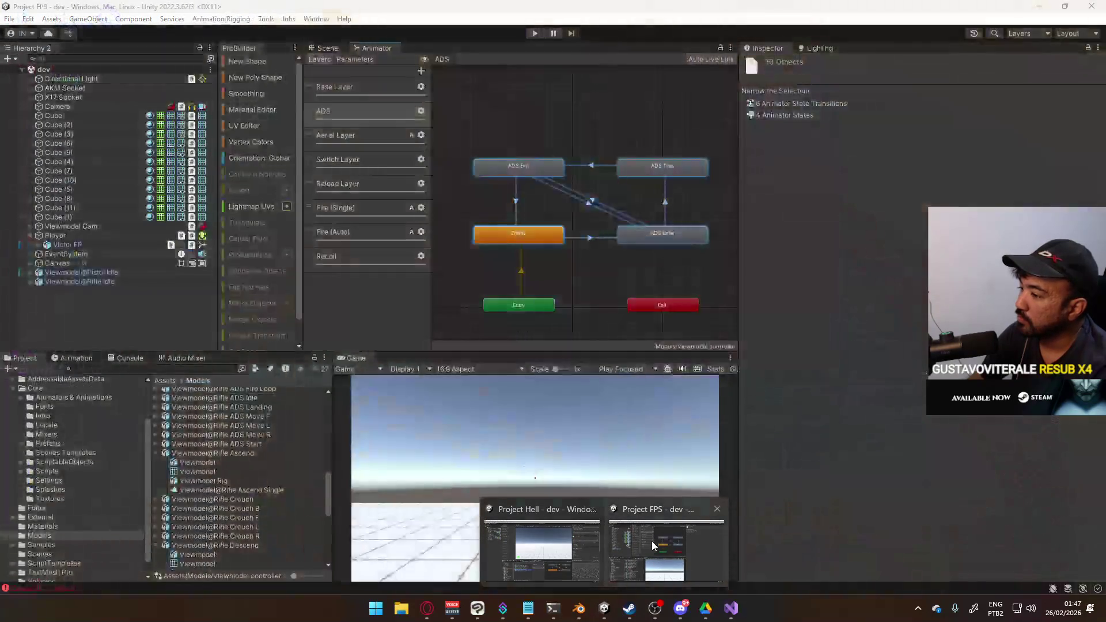
pyautogui.doubleClick(654, 233)
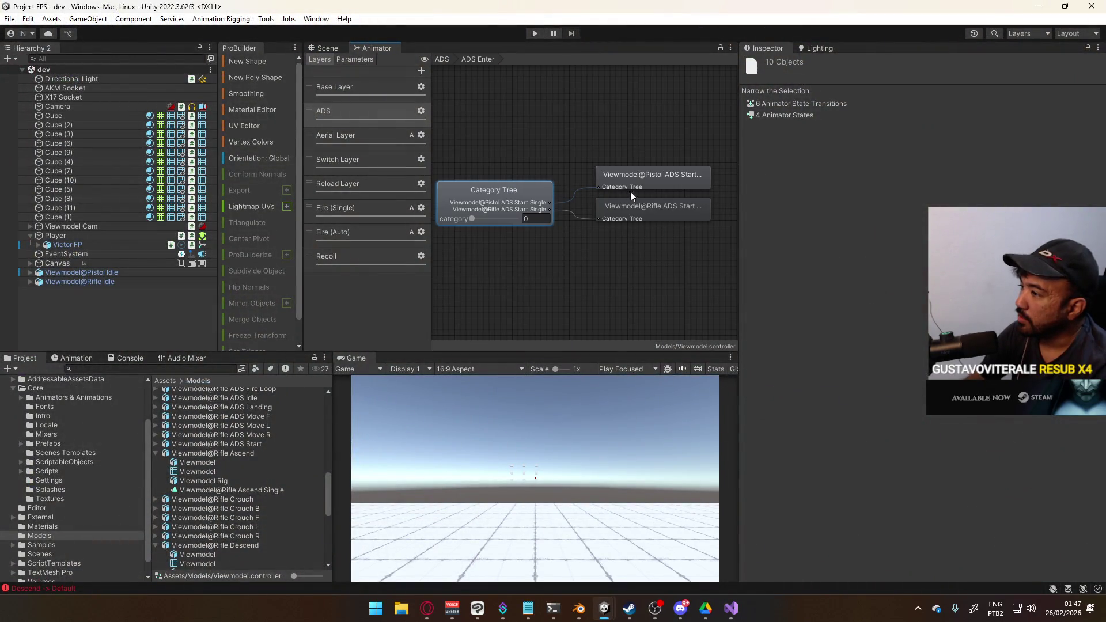
pyautogui.click(652, 183)
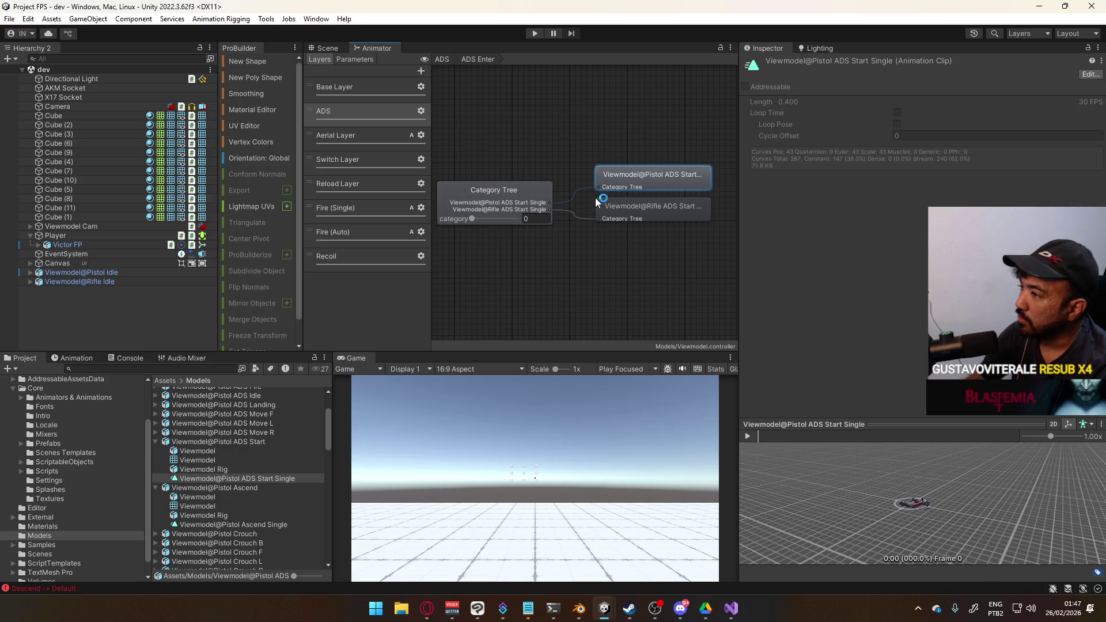
pyautogui.click(518, 200)
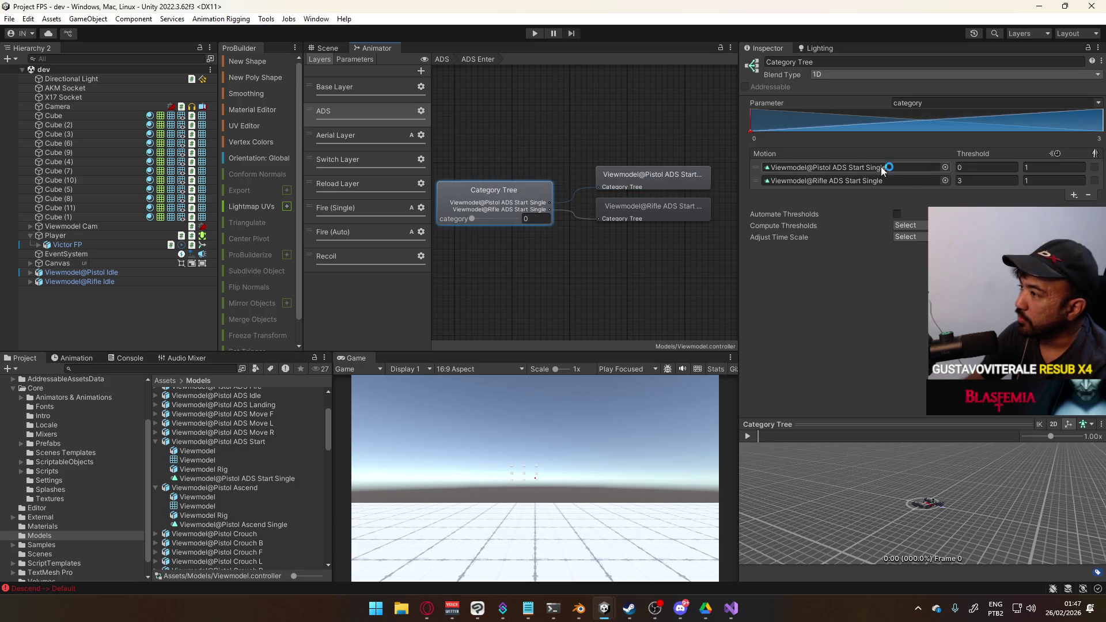
pyautogui.click(858, 180)
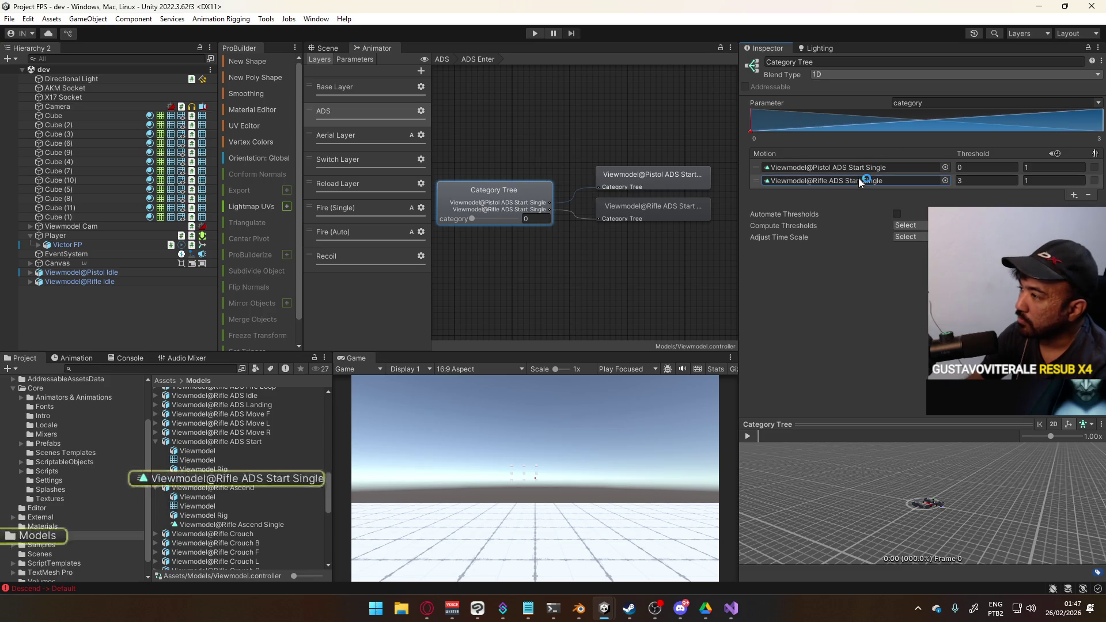
pyautogui.click(251, 479)
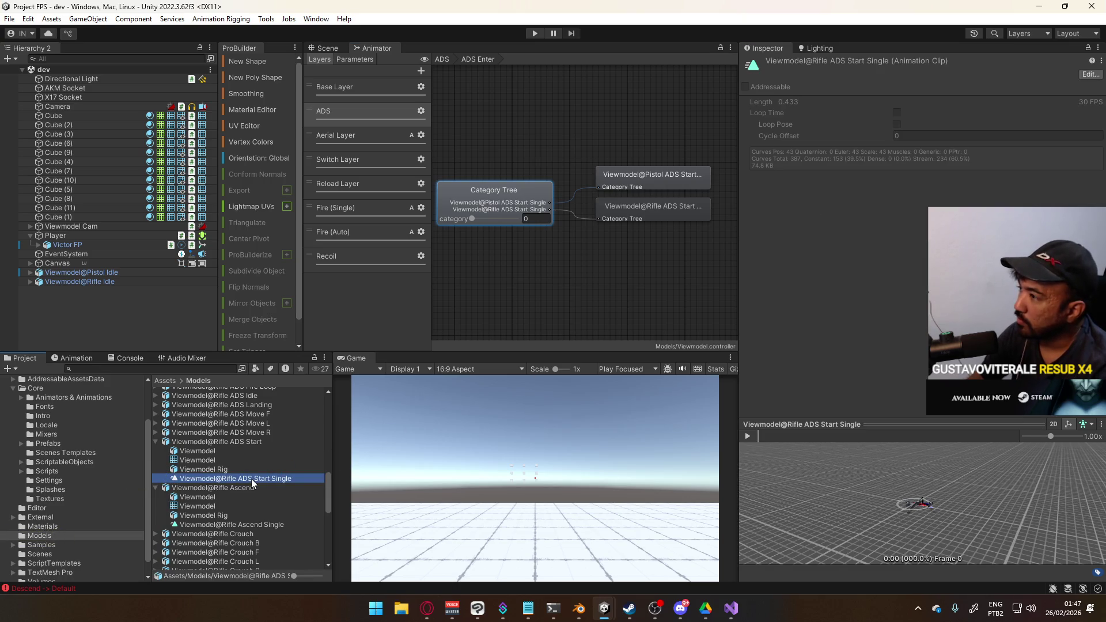
pyautogui.click(226, 441)
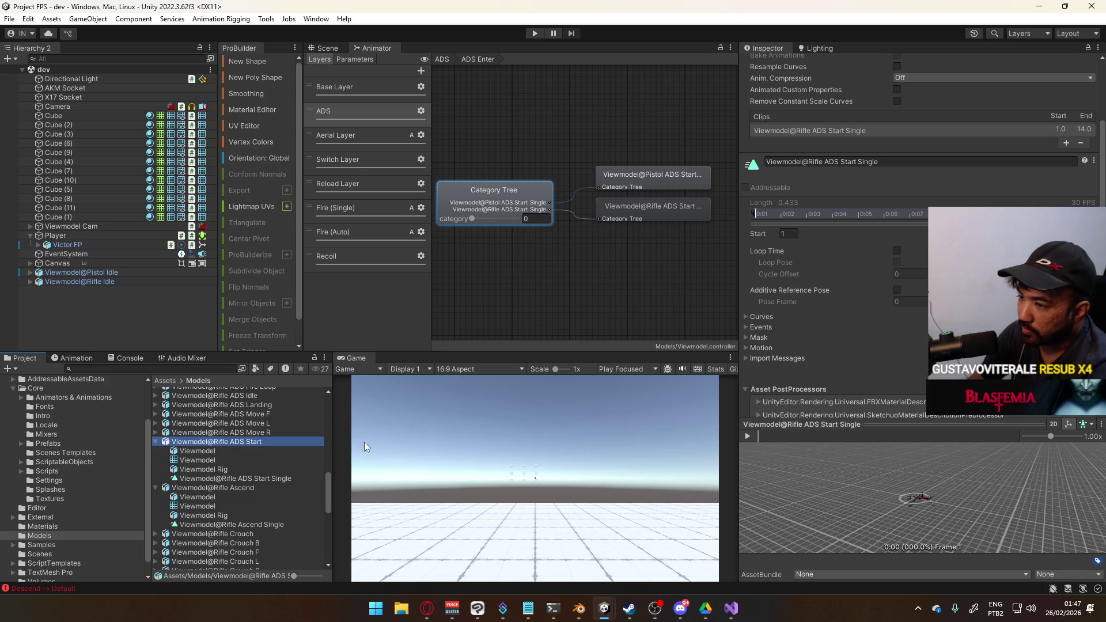
pyautogui.doubleClick(593, 137)
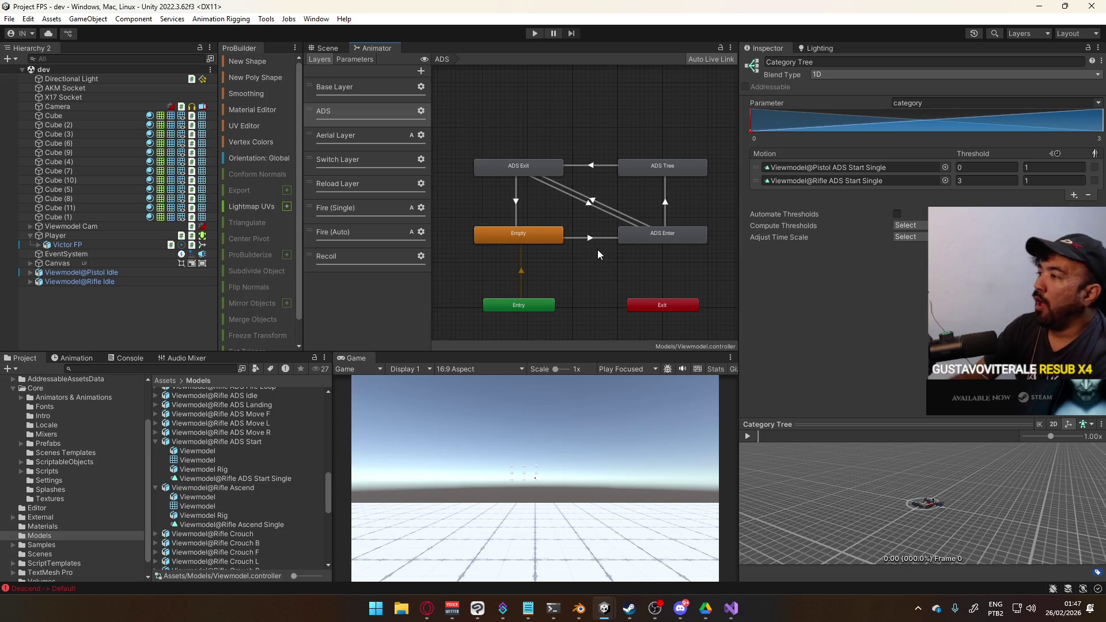
pyautogui.click(643, 239)
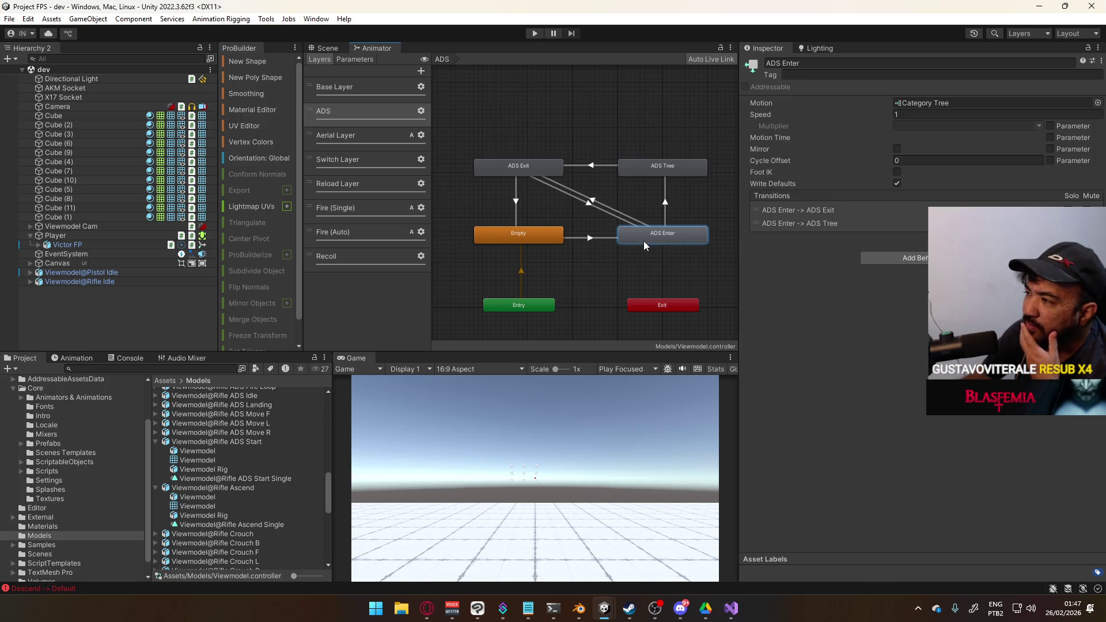
pyautogui.click(604, 239)
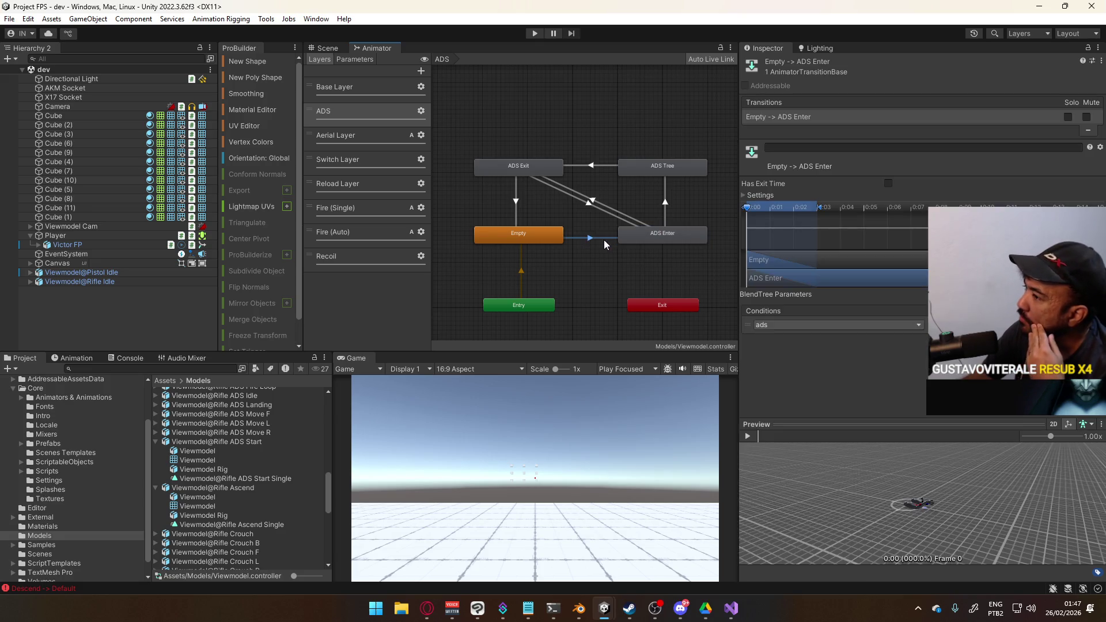
pyautogui.scroll(2, 926, 221)
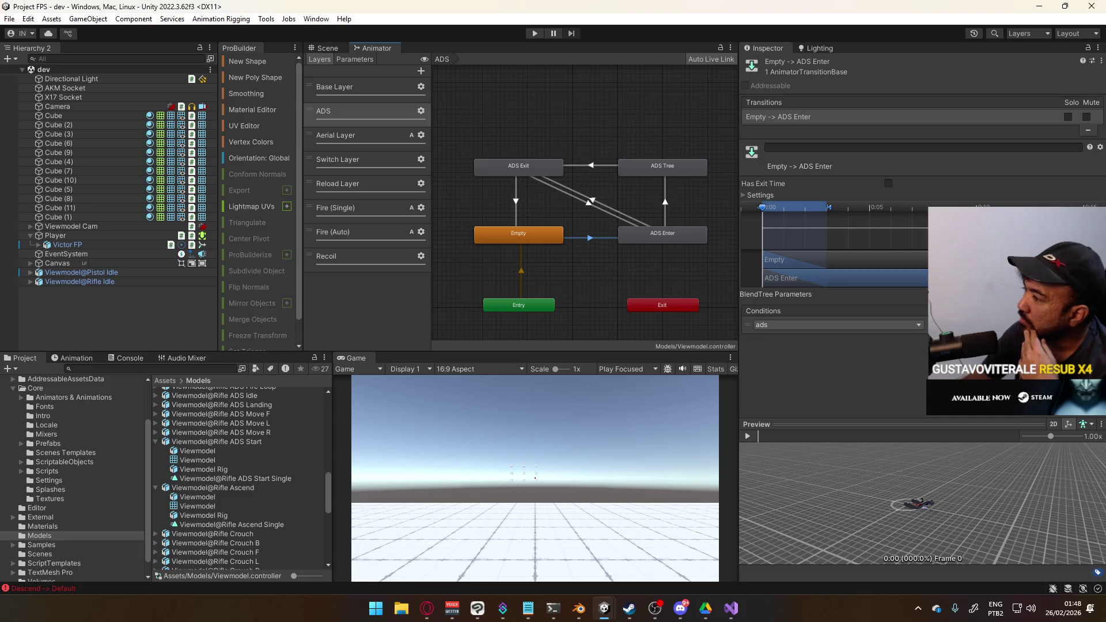
pyautogui.click(665, 215)
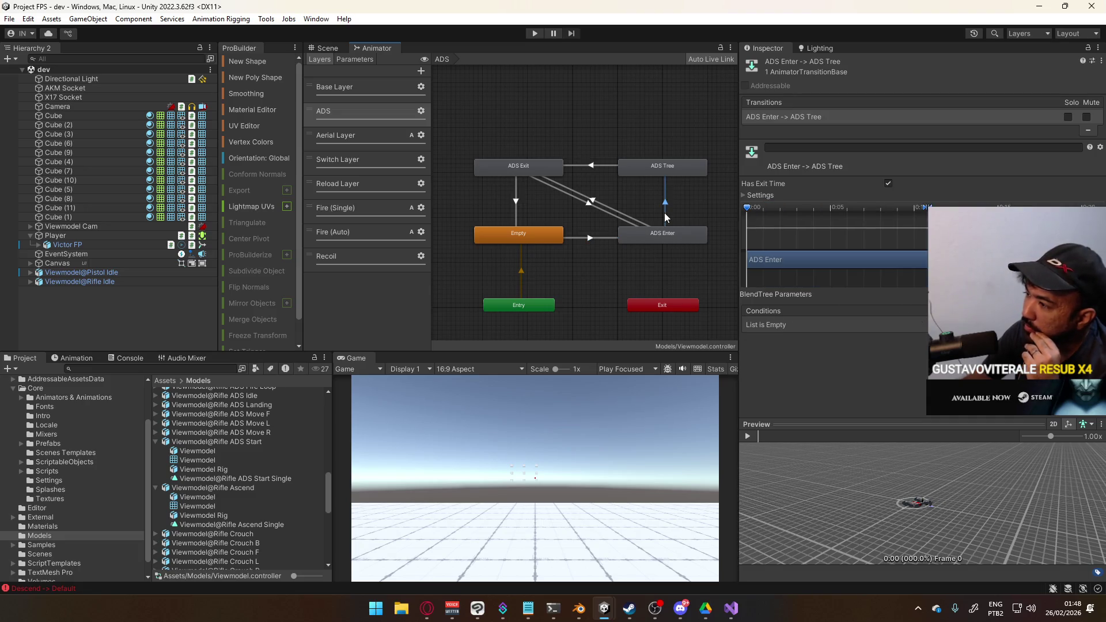
pyautogui.click(780, 197)
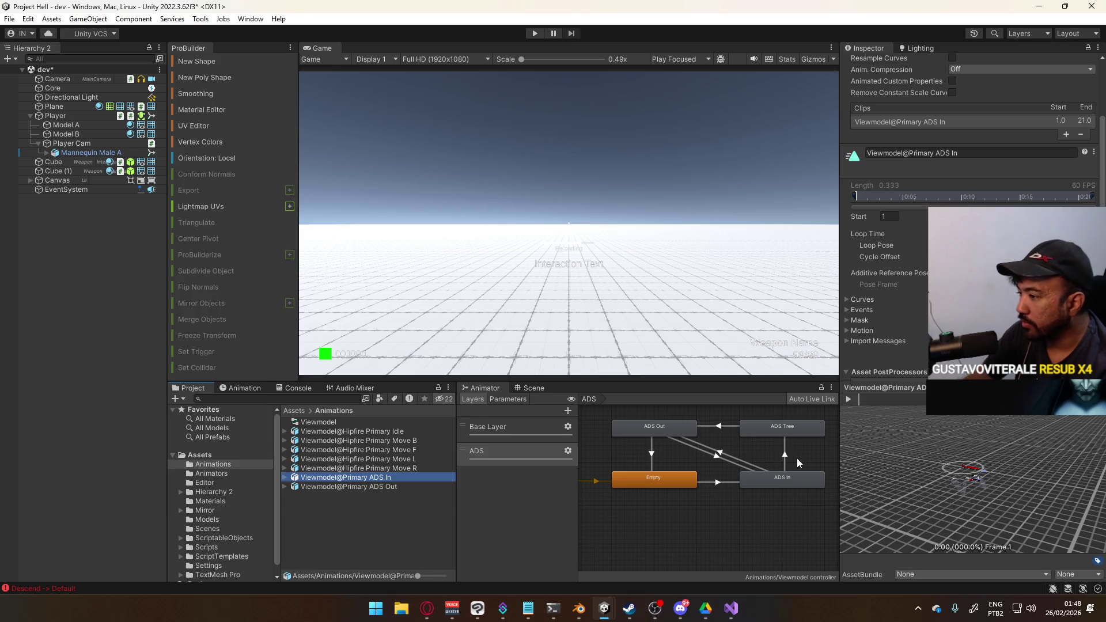
# Step: Expand the transition settings, enter 9 as exit time, and compare with the reference ADS Enter → ADS Exit transition
pyautogui.click(866, 183)
pyautogui.moveTo(963, 196); pyautogui.dragTo(950, 197)
pyautogui.write('9')
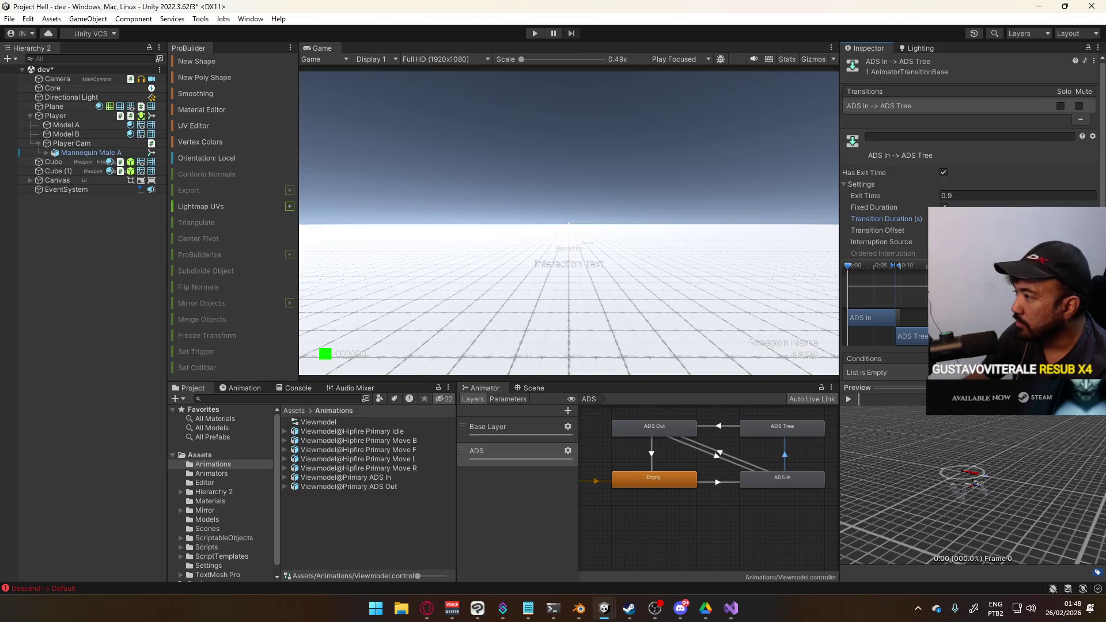
pyautogui.scroll(-1, 887, 219)
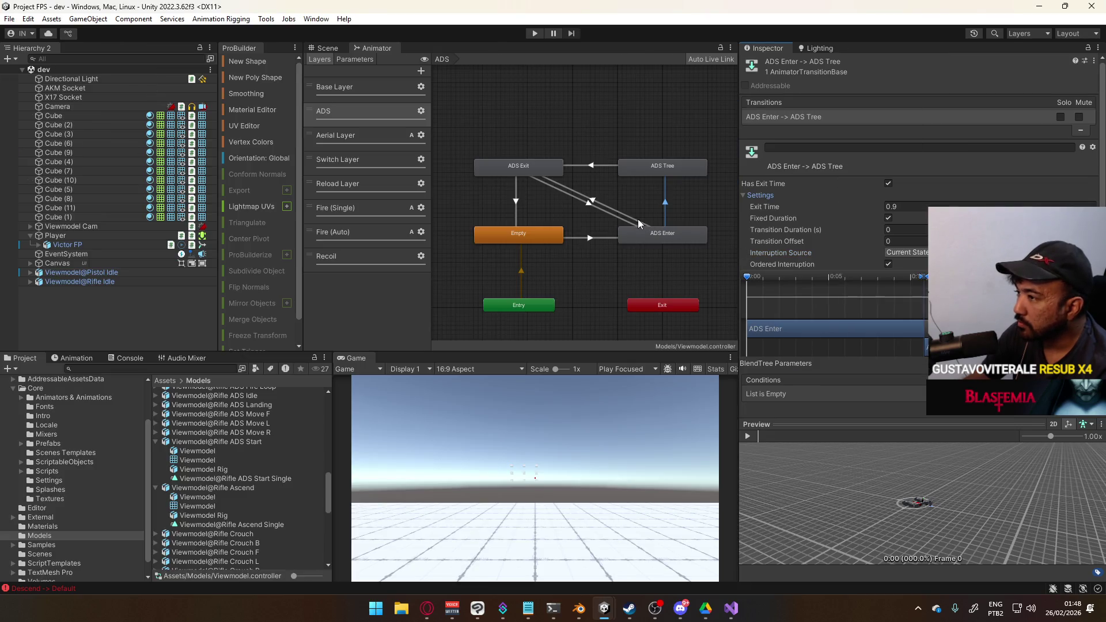
pyautogui.click(634, 220)
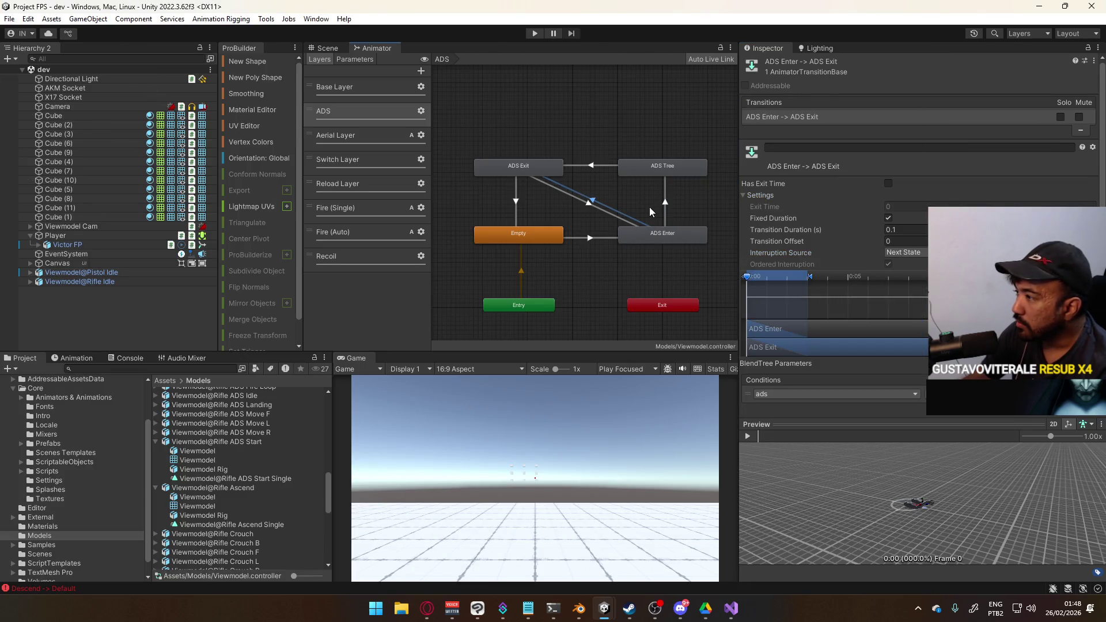
pyautogui.scroll(-1, 836, 230)
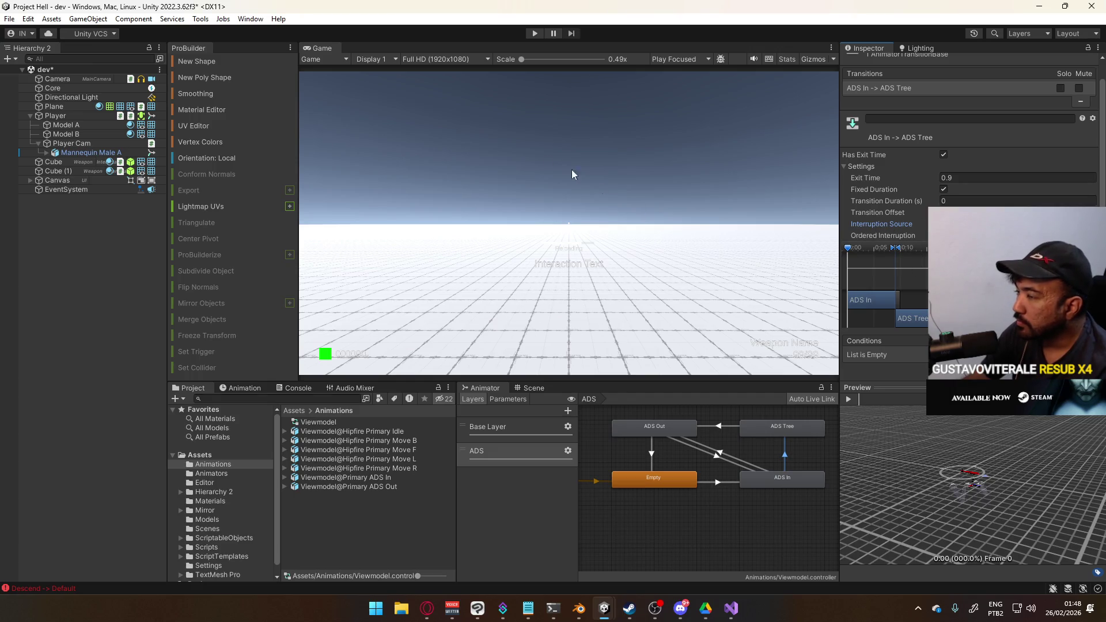
# Step: Turn off exit time on ADS In → ADS Out, then compare ADS Out → ADS In with the reference
pyautogui.click(719, 454)
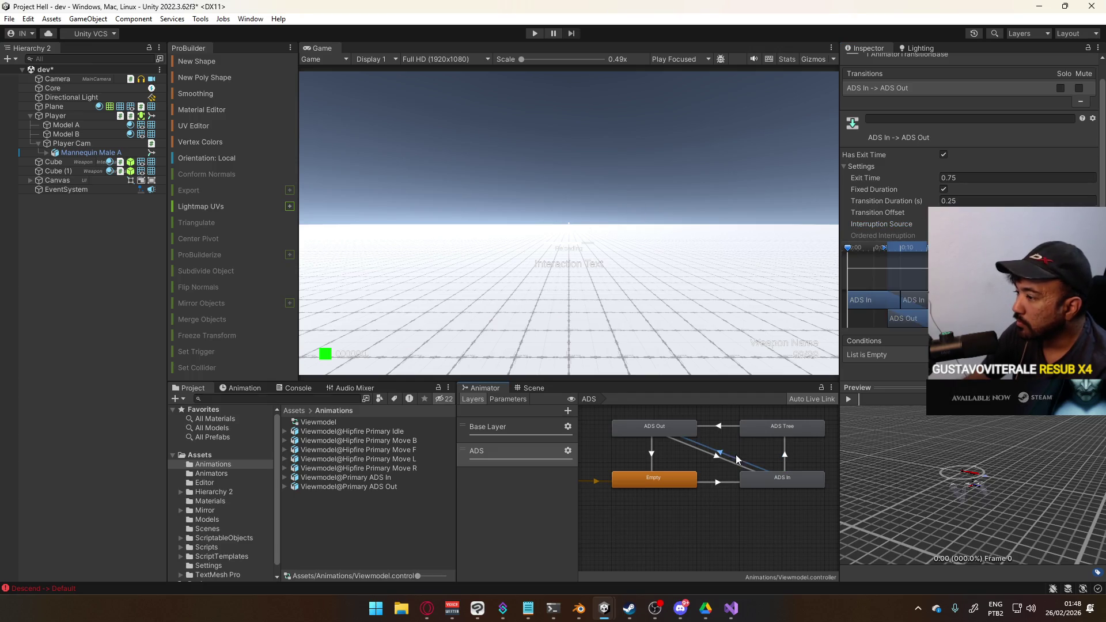
pyautogui.click(944, 154)
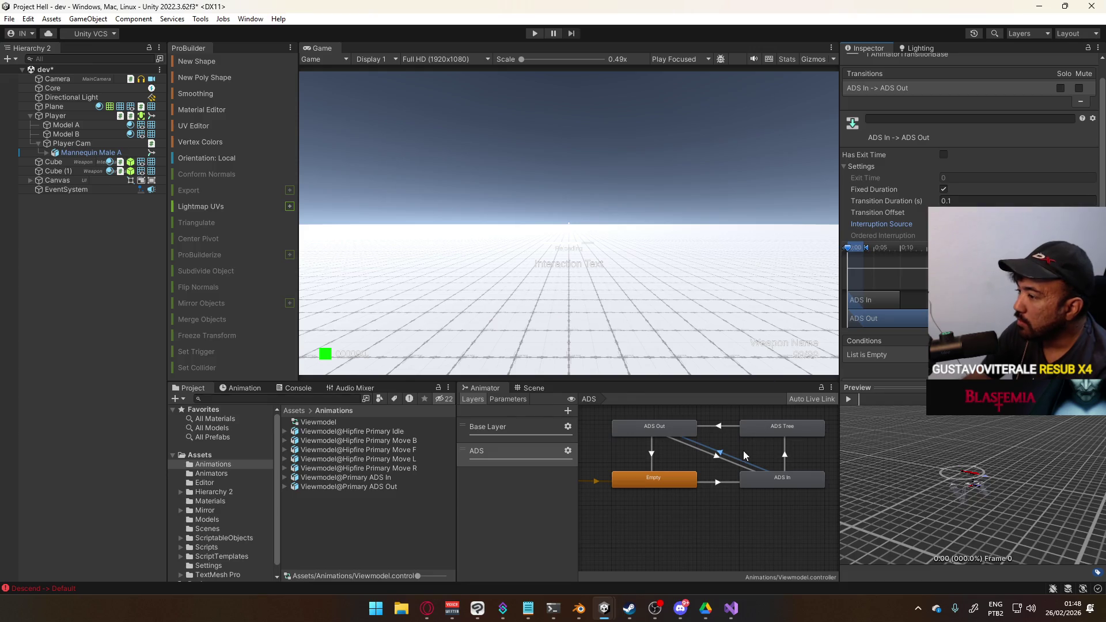
pyautogui.click(734, 468)
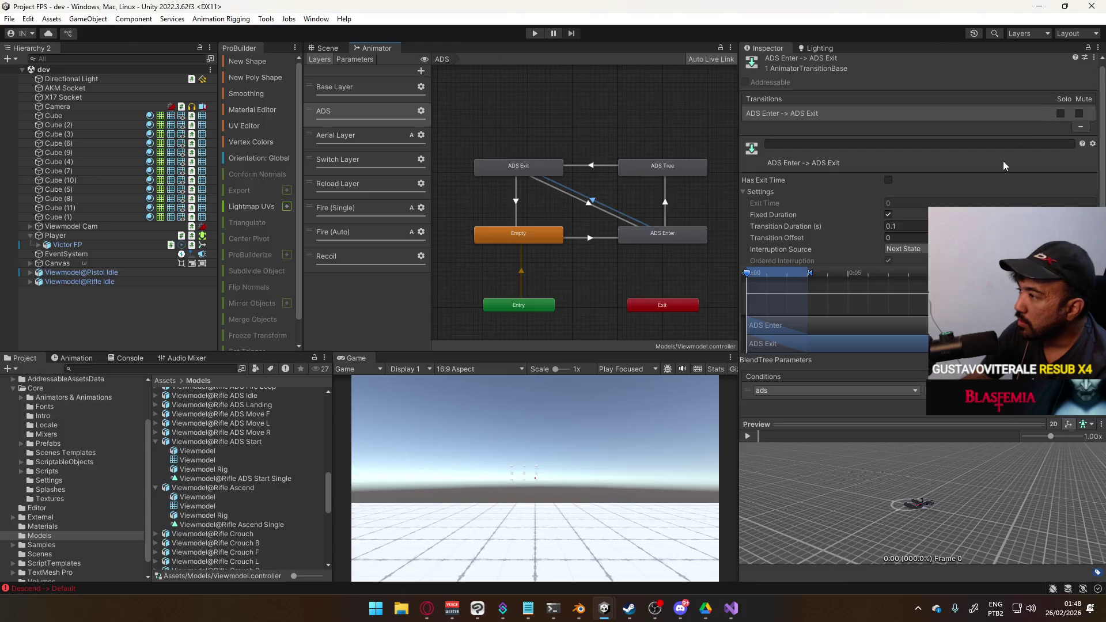
pyautogui.click(618, 223)
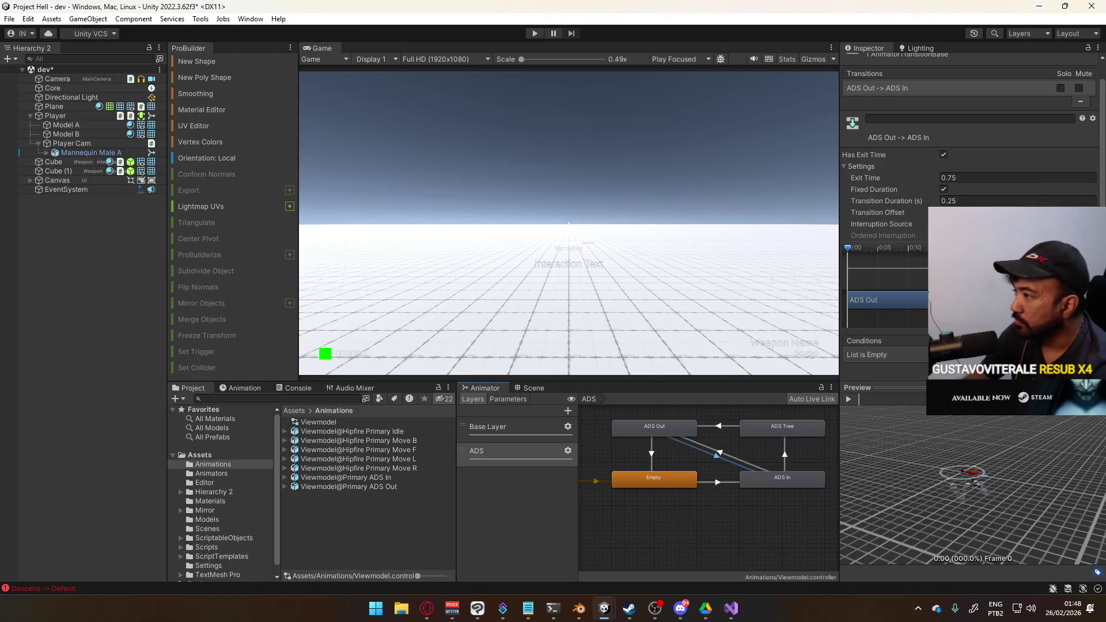
# Step: Give ADS Out → ADS In a 0.1 duration, no exit time, and Current State interruption source
pyautogui.doubleClick(950, 201)
pyautogui.write('1')
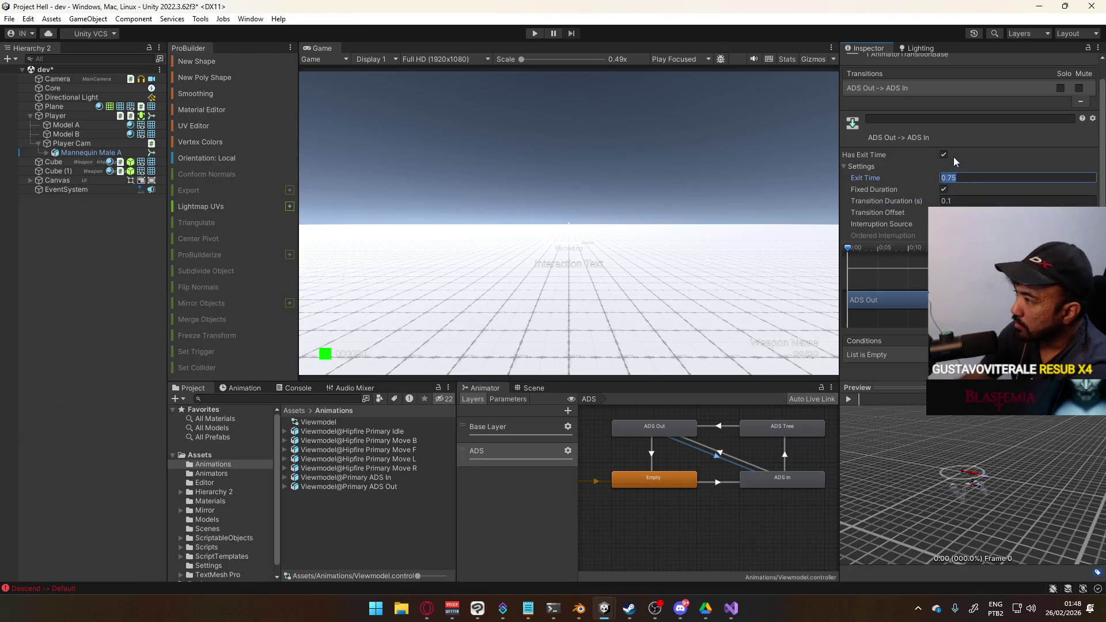
pyautogui.click(944, 155)
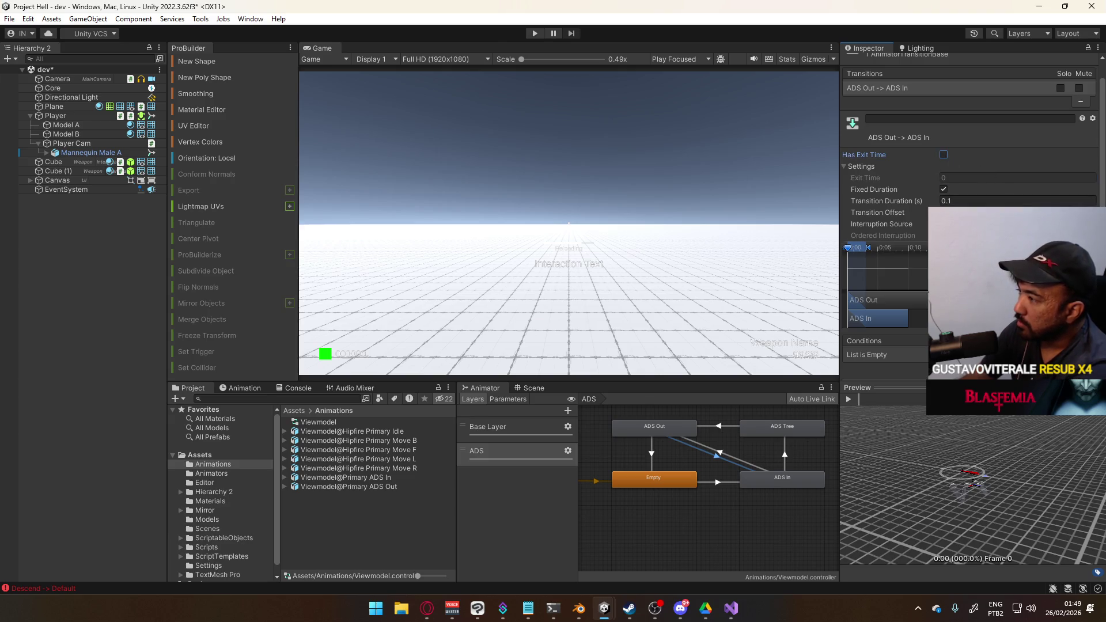
pyautogui.scroll(-1, 980, 230)
pyautogui.click(1018, 201)
pyautogui.click(980, 223)
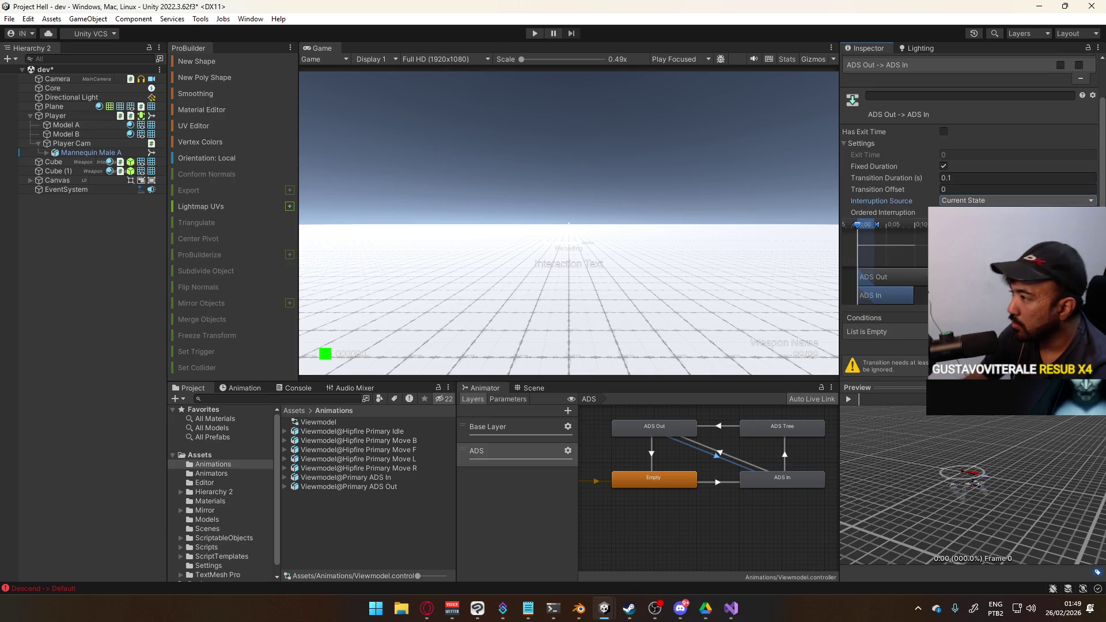
# Step: After checking the reference project, turn off exit time on ADS Tree → ADS Out
pyautogui.press('super+Tab')
pyautogui.click(382, 110)
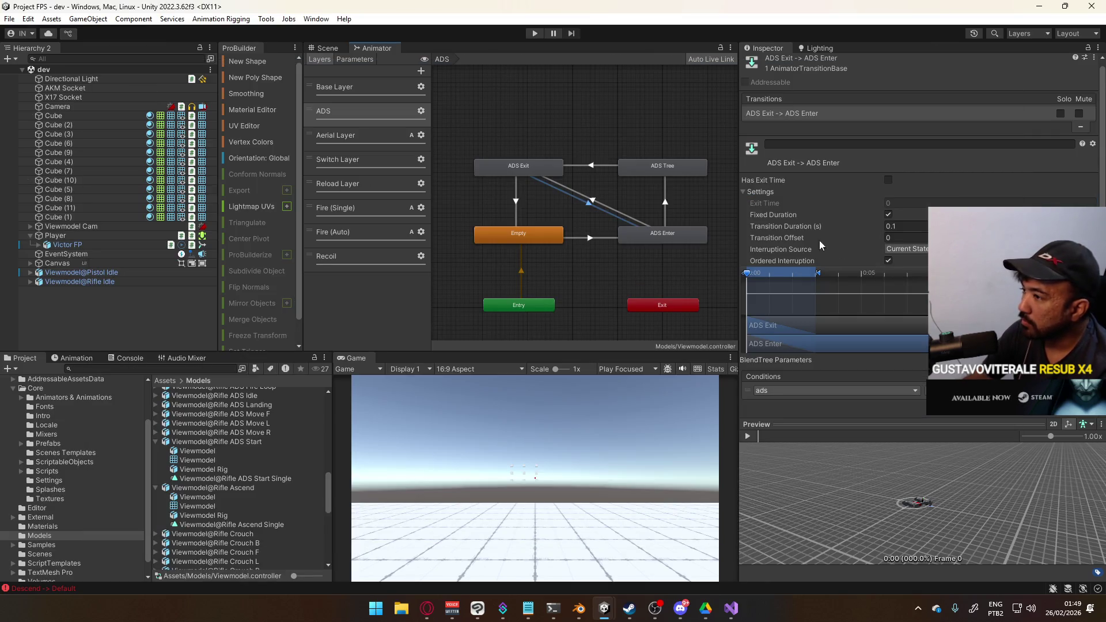
pyautogui.hotkey('alt', 'Tab')
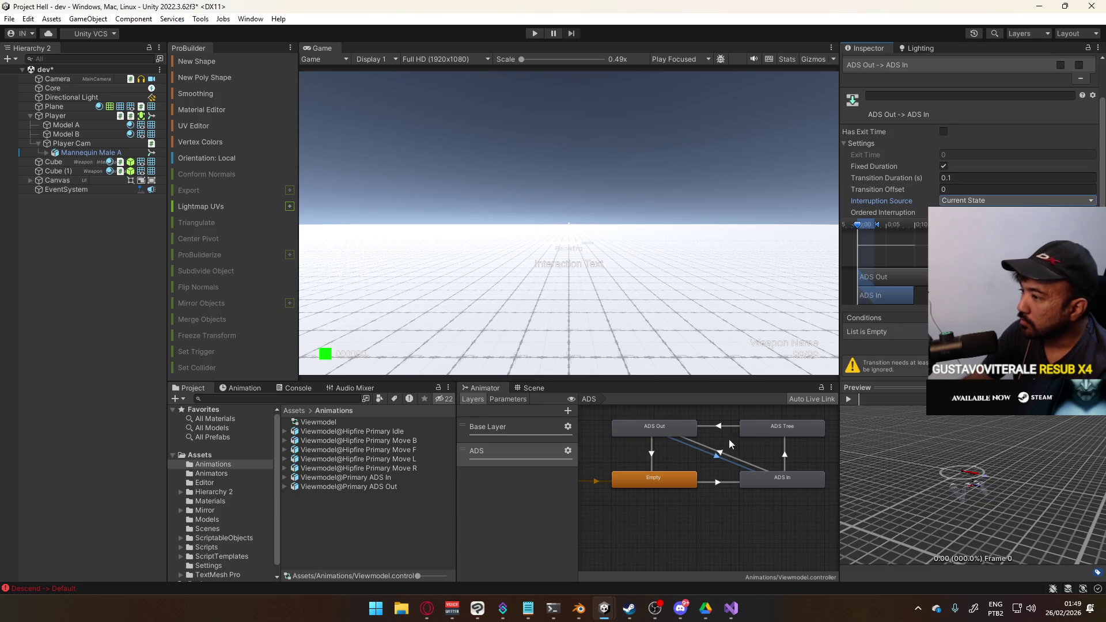
pyautogui.hotkey('alt', 'Tab')
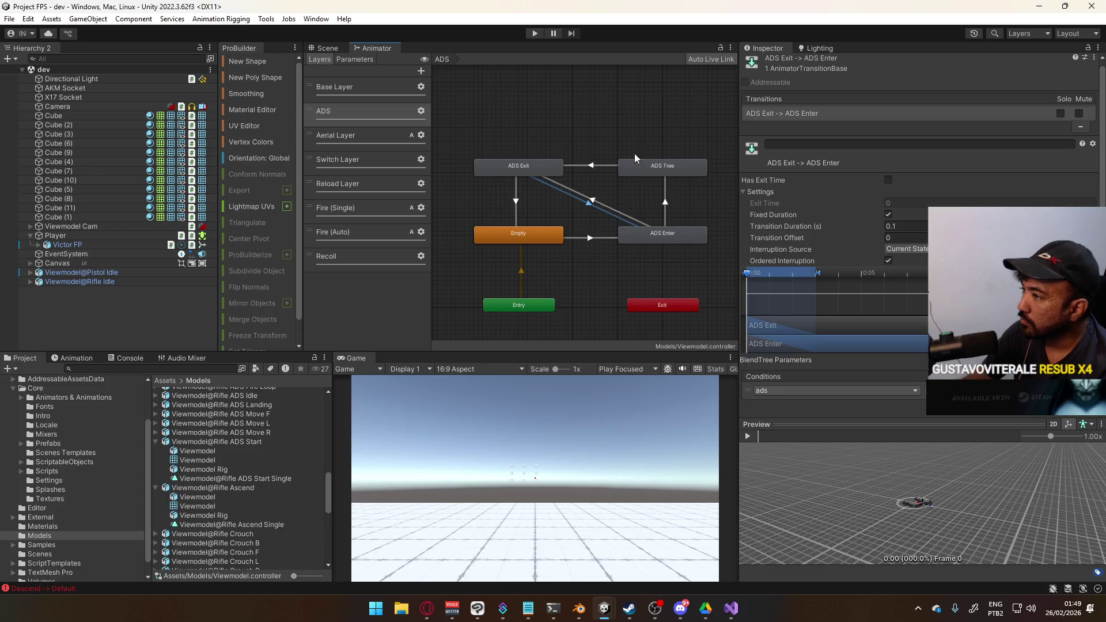
pyautogui.hotkey('alt', 'Tab')
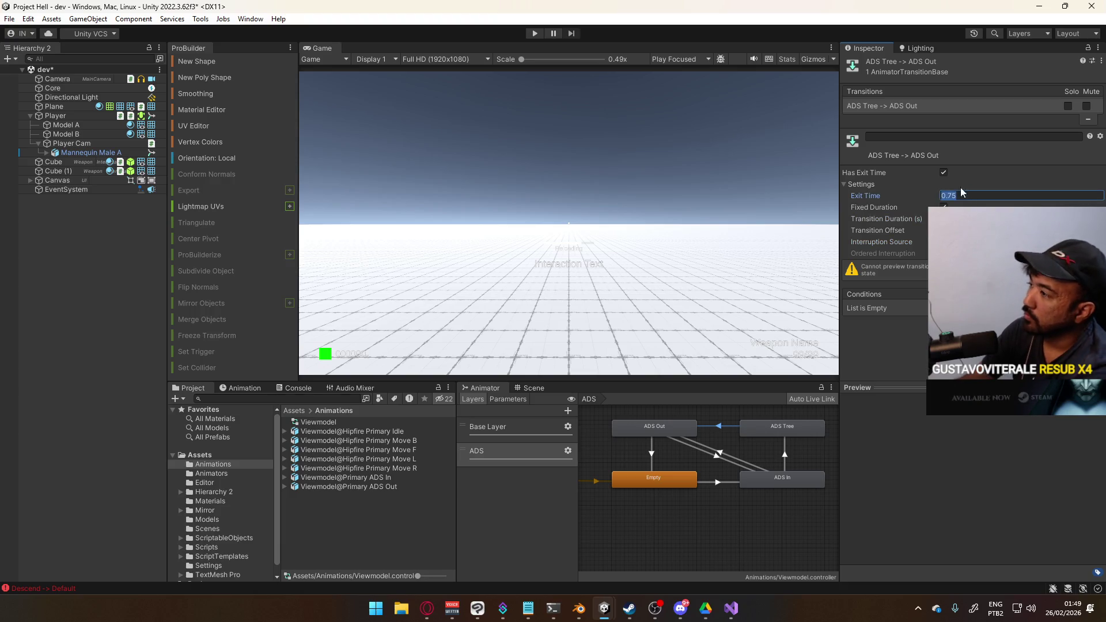
pyautogui.click(943, 172)
pyautogui.hotkey('alt', 'Tab')
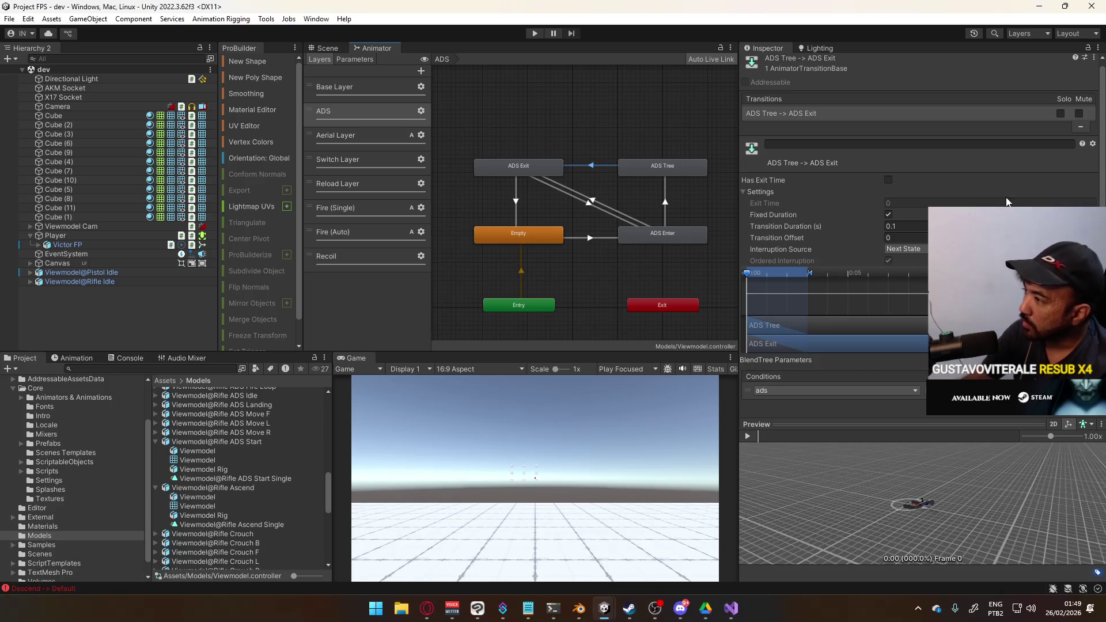
pyautogui.hotkey('alt', 'Tab')
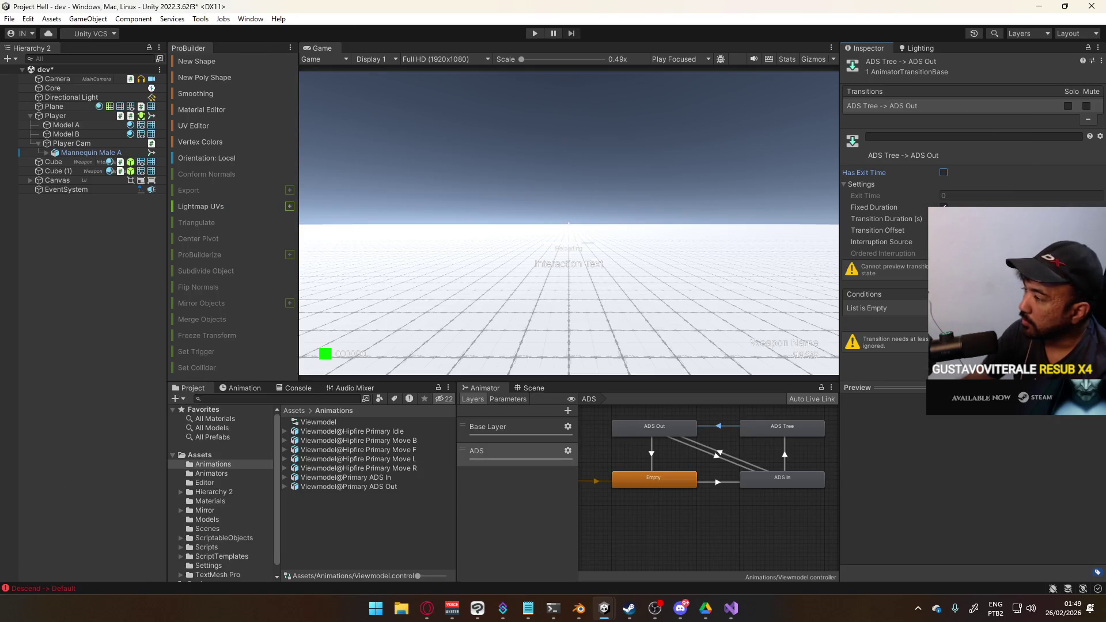
# Step: Compare with the reference ADS Exit → Empty transition and set ADS Out → Empty exit time to 0.6
pyautogui.hotkey('alt', 'Tab')
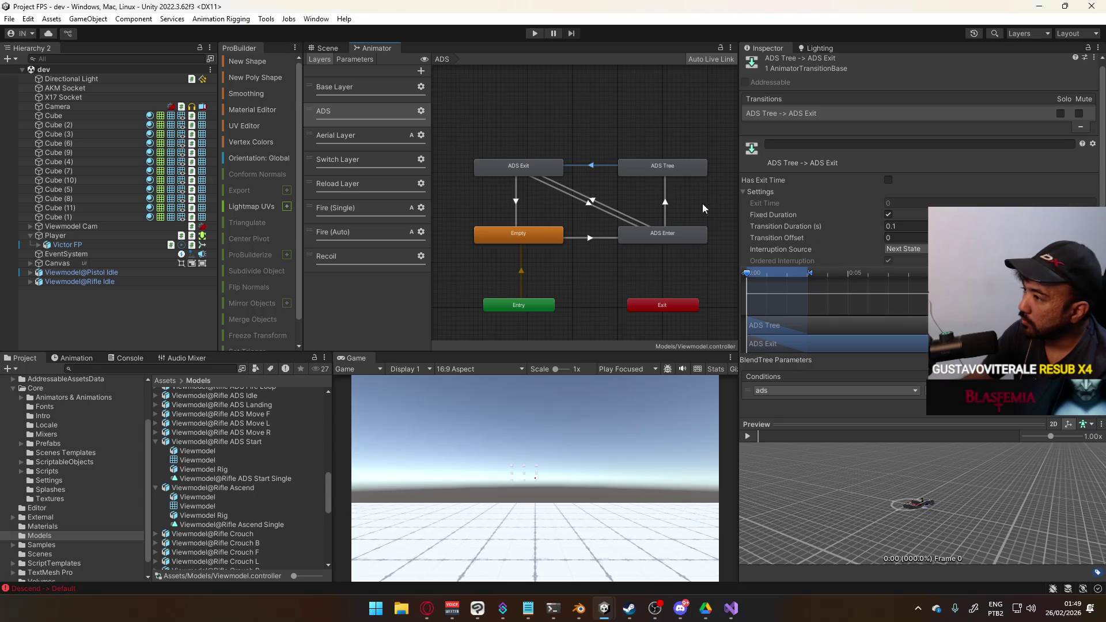
pyautogui.click(664, 200)
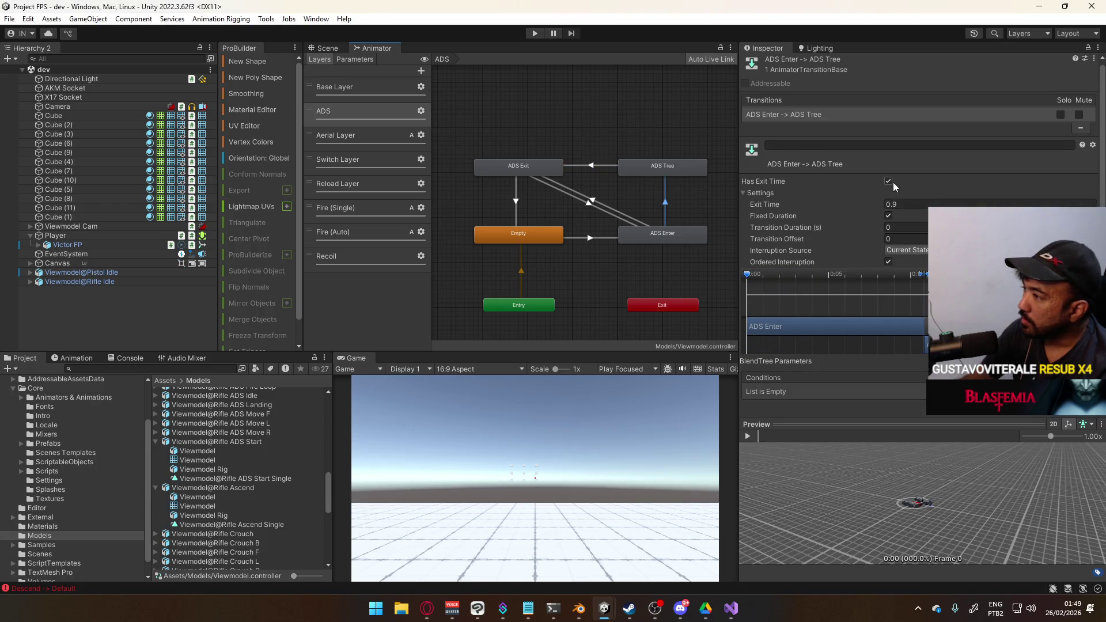
pyautogui.click(515, 205)
pyautogui.hotkey('alt', 'Tab')
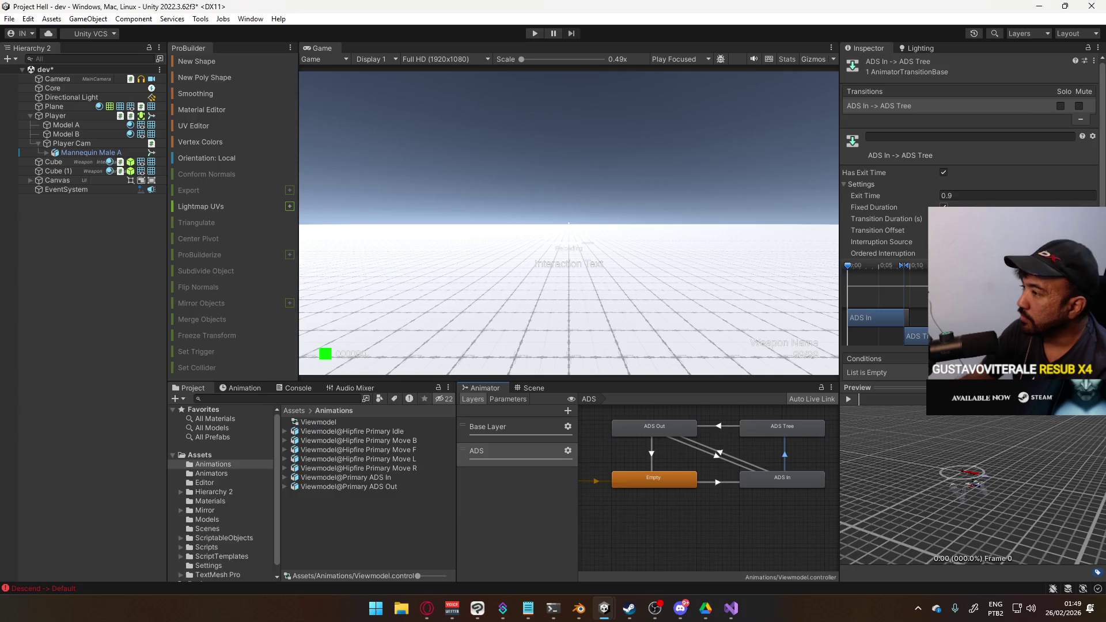
pyautogui.click(652, 455)
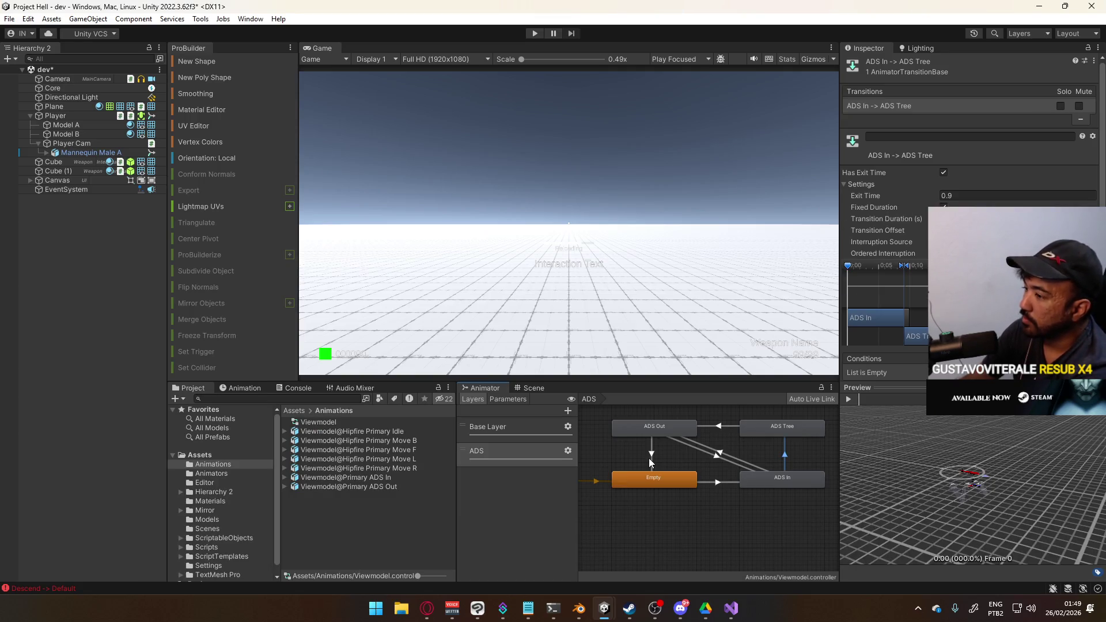
pyautogui.click(957, 196)
pyautogui.write('0.6')
pyautogui.press('Tab')
# Step: Recheck the reference editor, then select the ADS Out state
pyautogui.hotkey('alt', 'Tab')
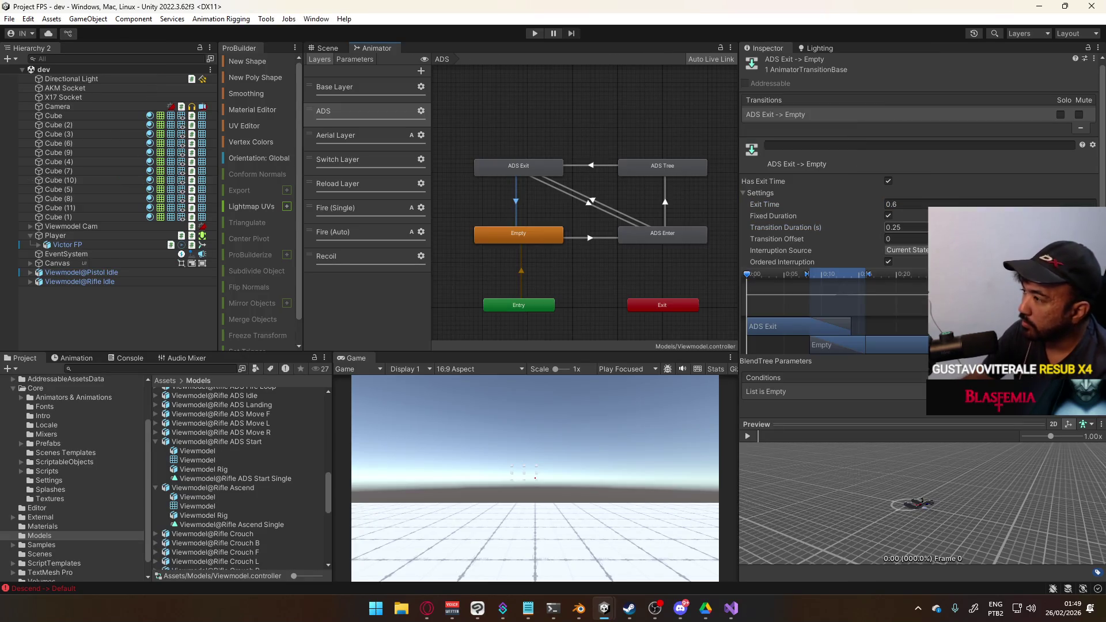
pyautogui.hotkey('alt', 'Tab')
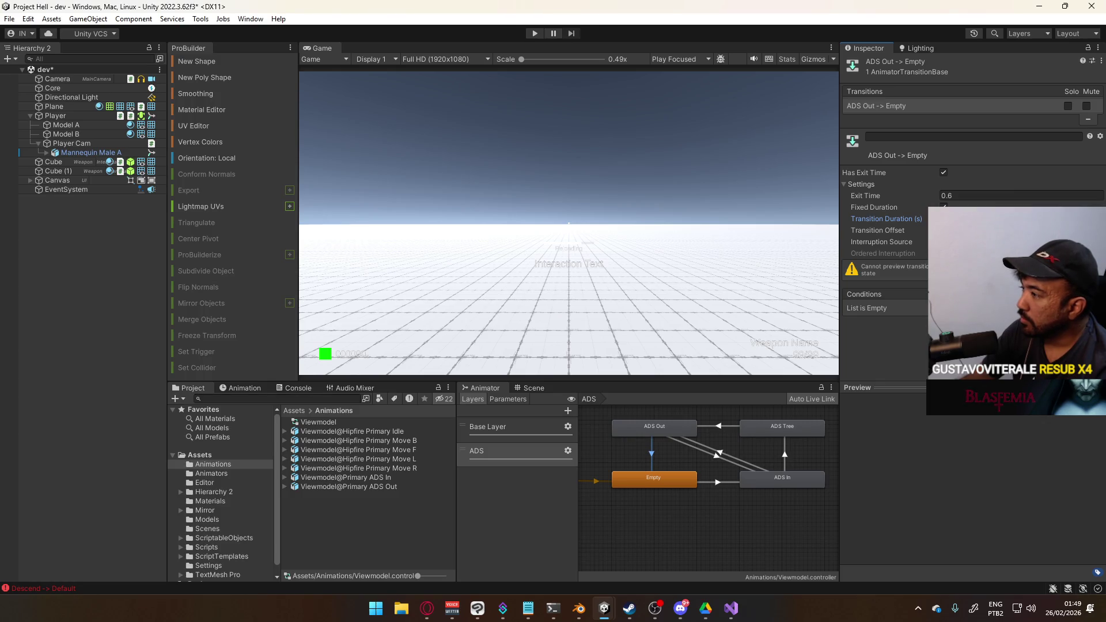
pyautogui.hotkey('alt', 'Tab')
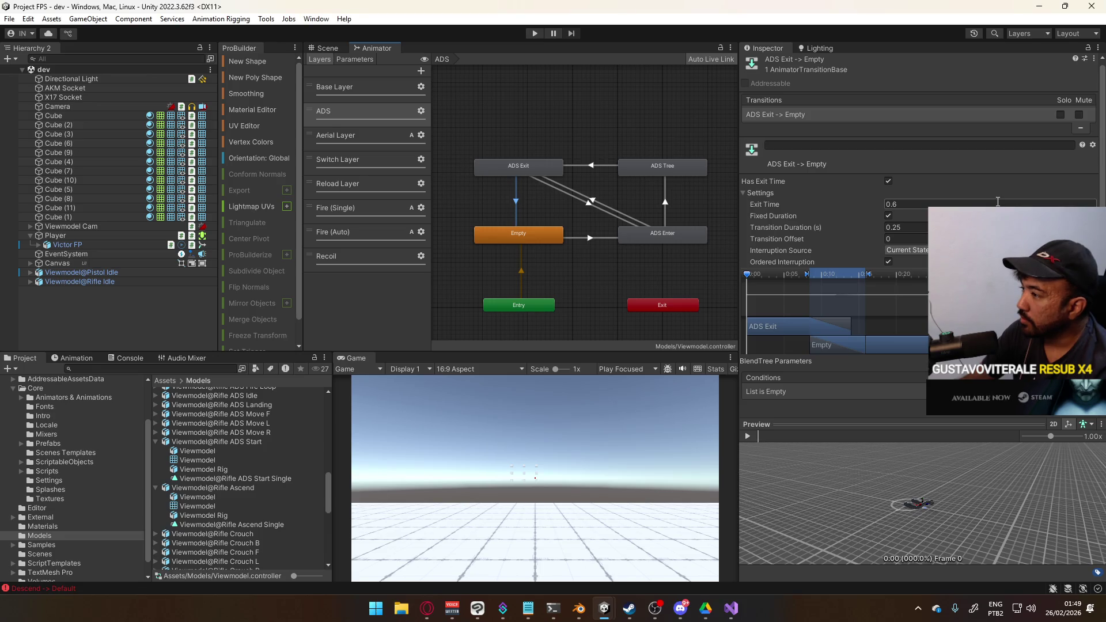
pyautogui.hotkey('alt', 'Tab')
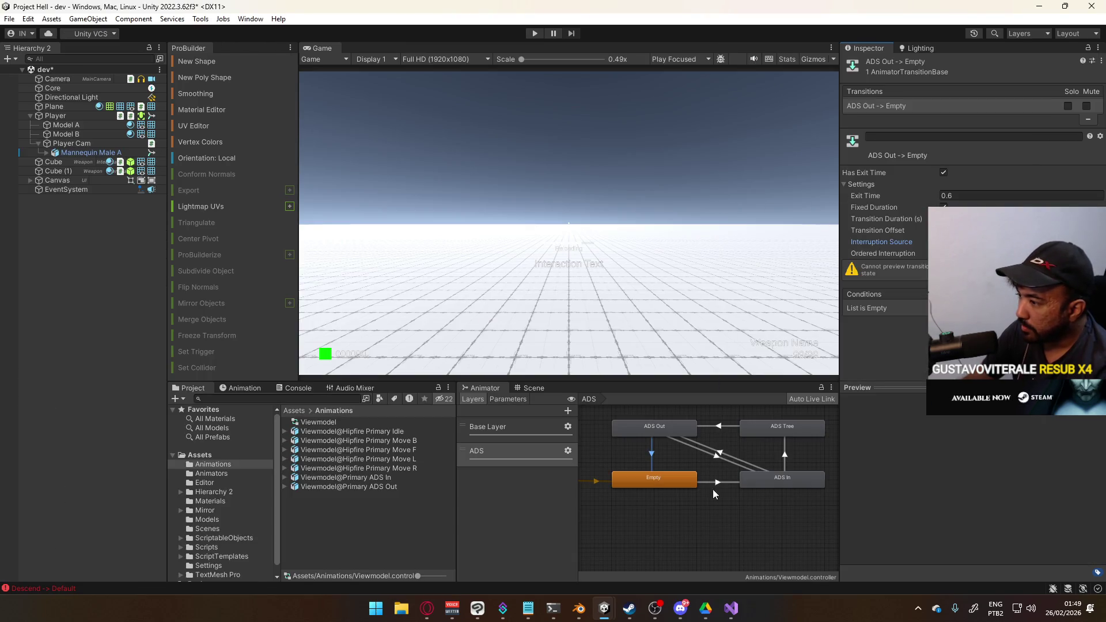
pyautogui.click(713, 490)
pyautogui.click(655, 427)
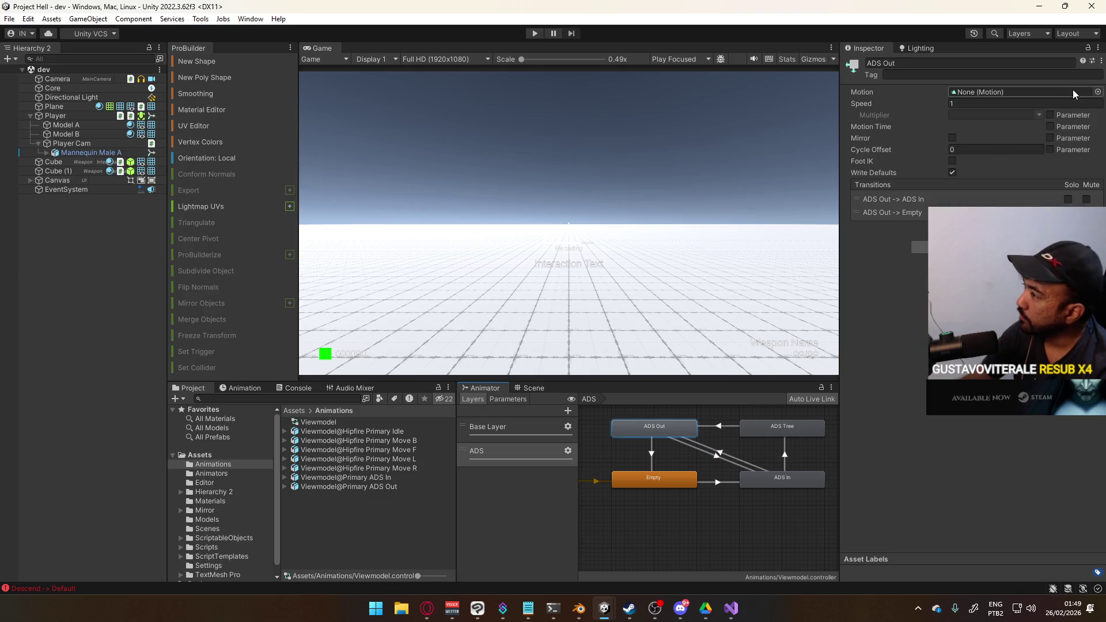
# Step: Assign Viewmodel@Primary ADS Out as the ADS Out state's motion
pyautogui.click(1099, 91)
pyautogui.write('a')
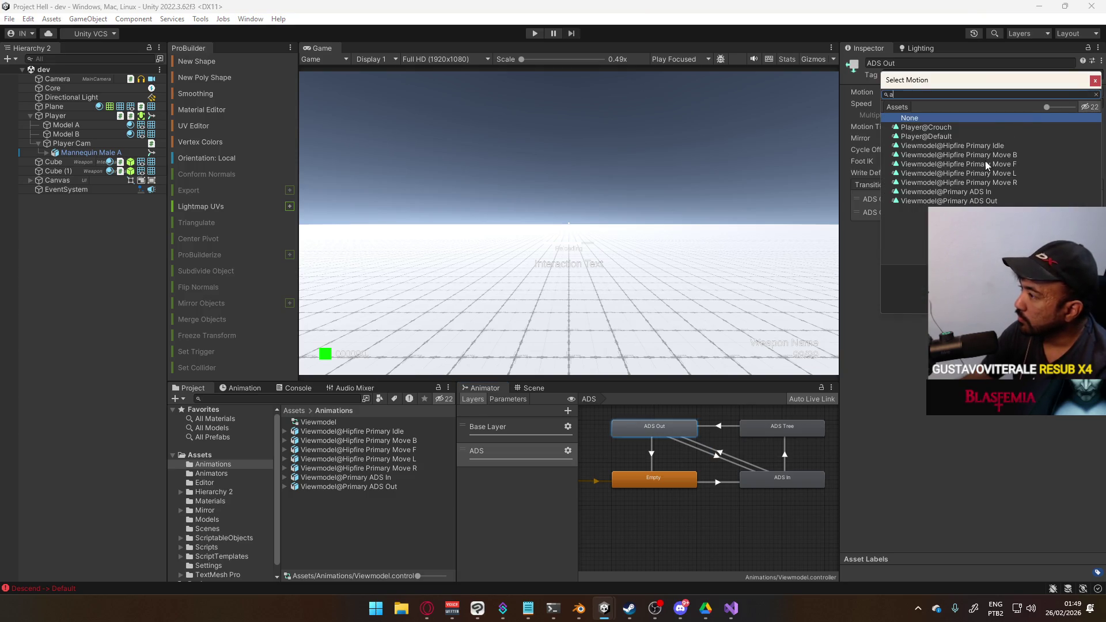
pyautogui.doubleClick(979, 202)
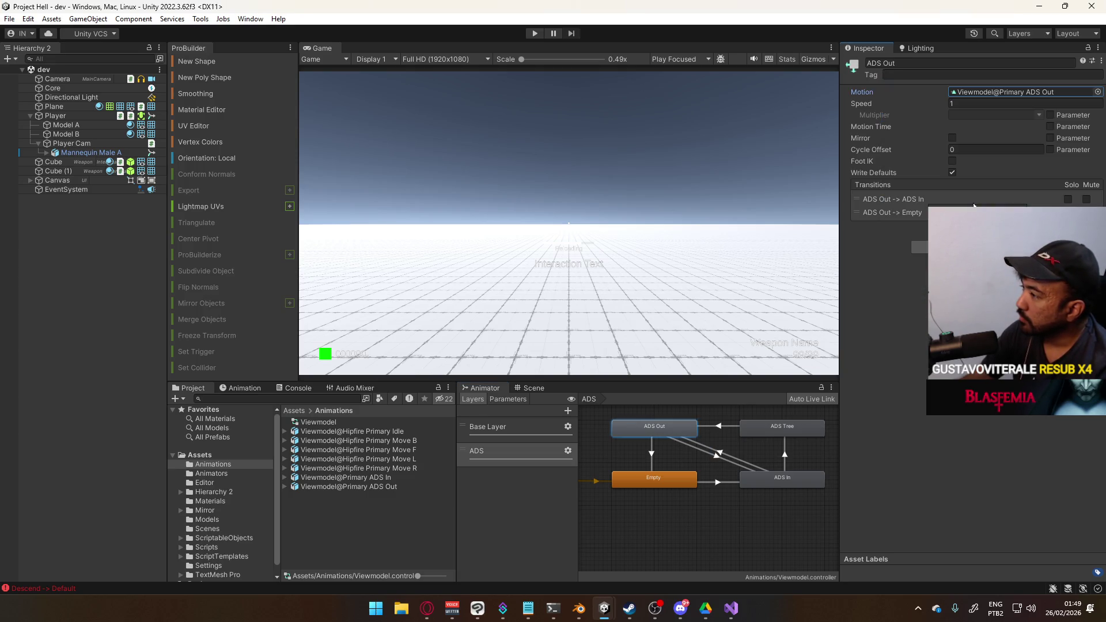
# Step: Review the ADS Out and ADS In states and select the Empty → ADS In transition
pyautogui.click(652, 453)
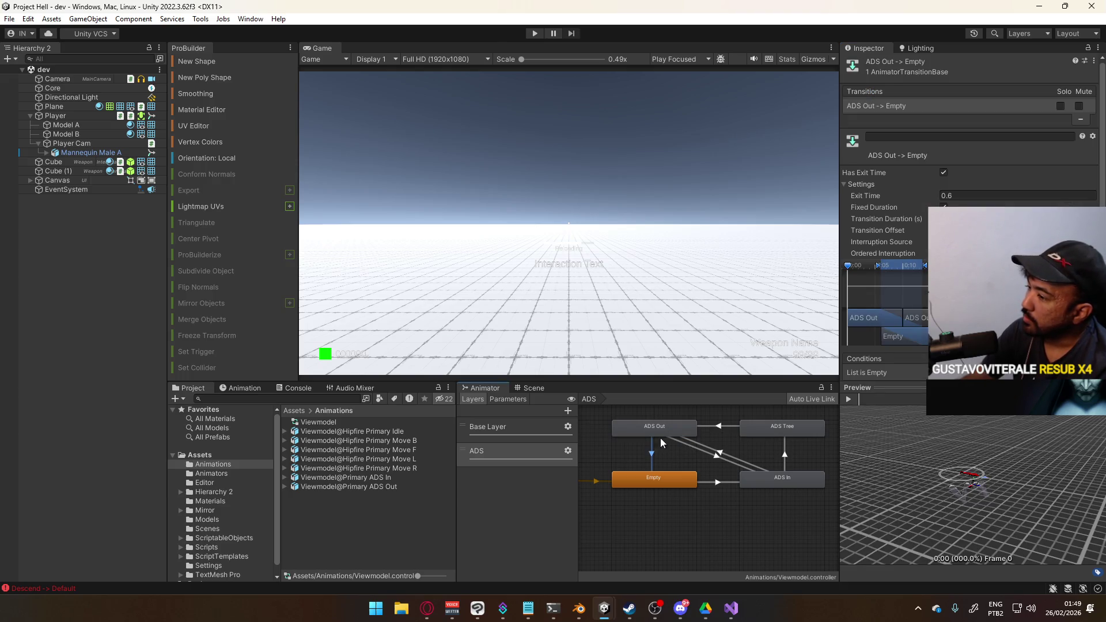
pyautogui.click(661, 431)
pyautogui.click(765, 479)
pyautogui.click(724, 484)
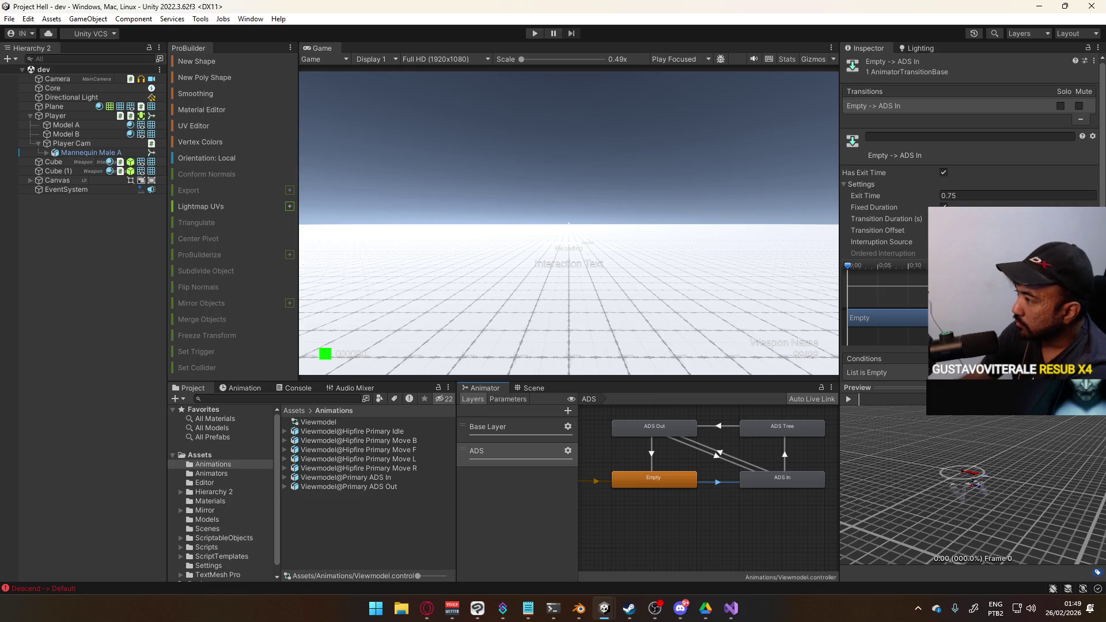
# Step: Set Empty → ADS In exit time to 0, turn off Has Exit Time, and show the Parameters list
pyautogui.click(979, 196)
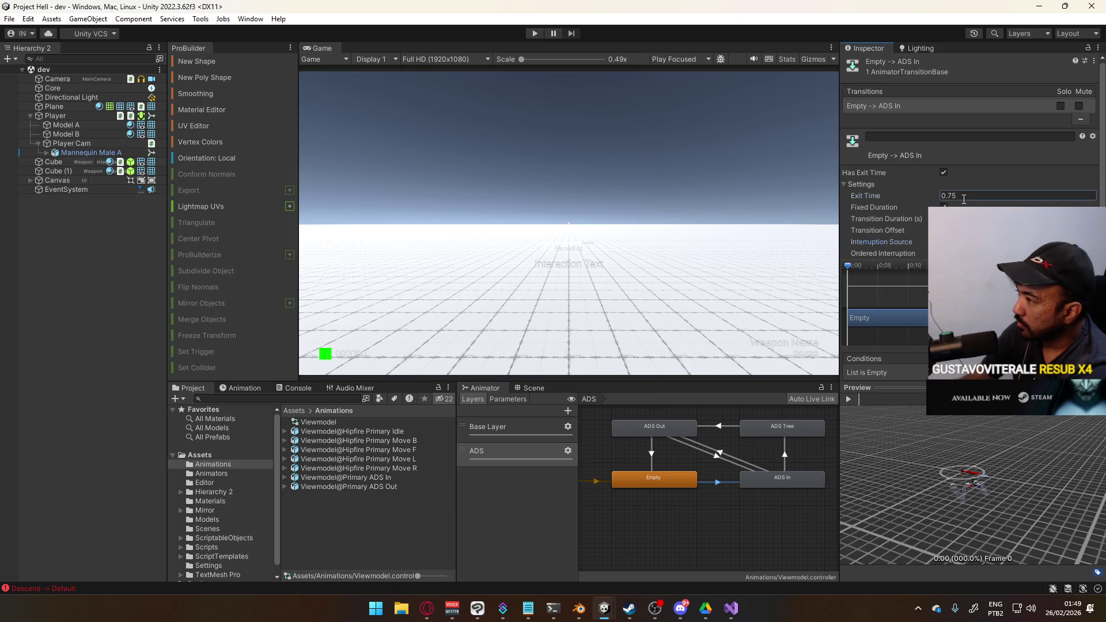
pyautogui.write('0')
pyautogui.press('Tab')
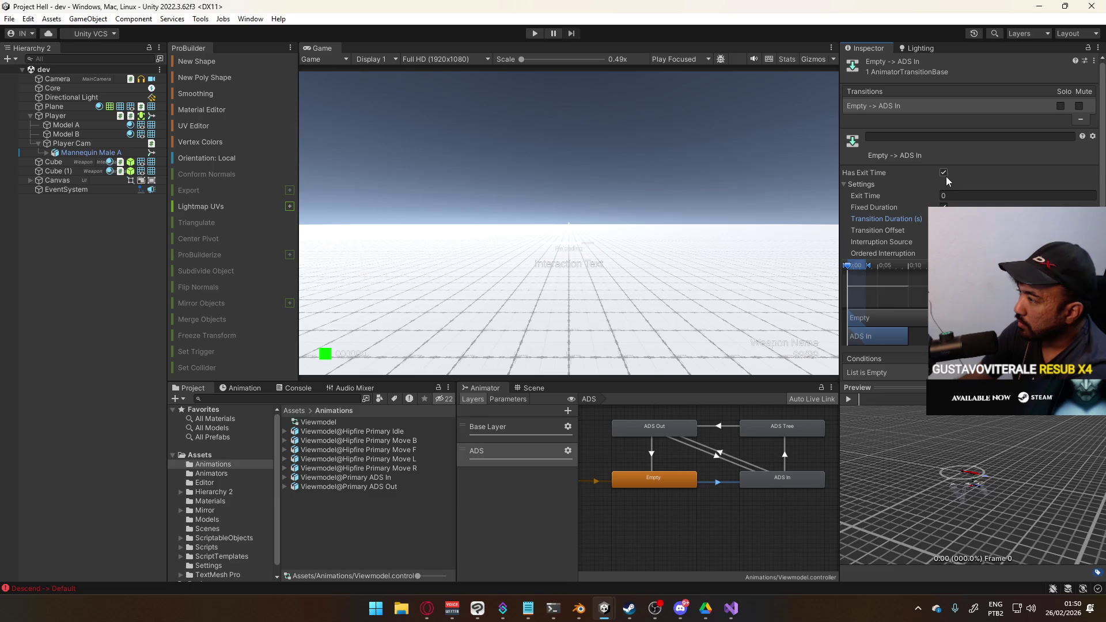
pyautogui.click(945, 172)
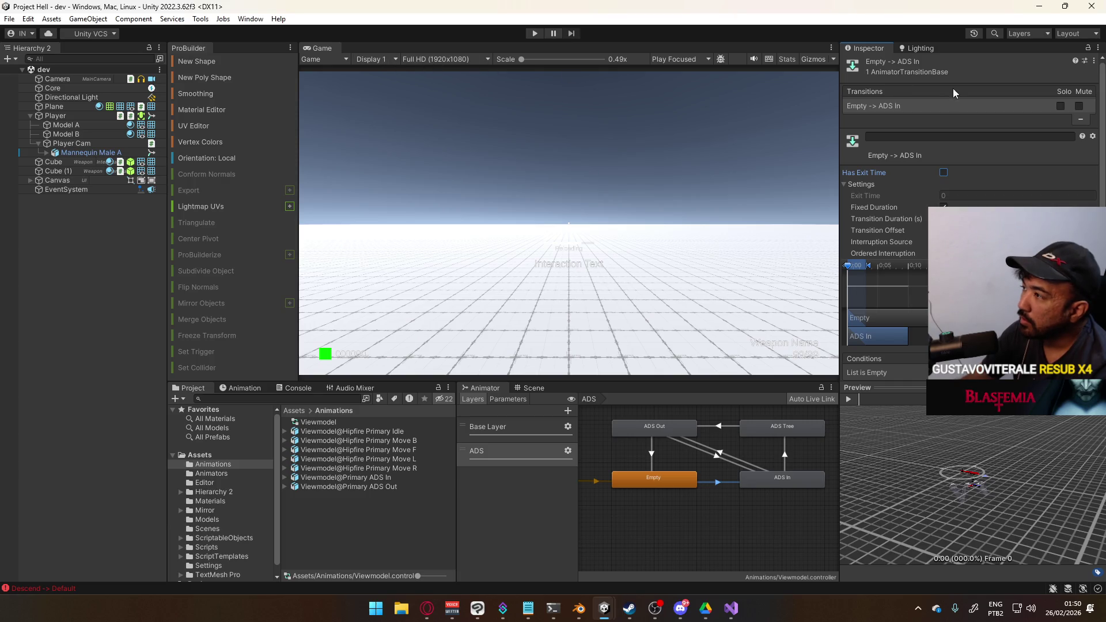
pyautogui.click(525, 399)
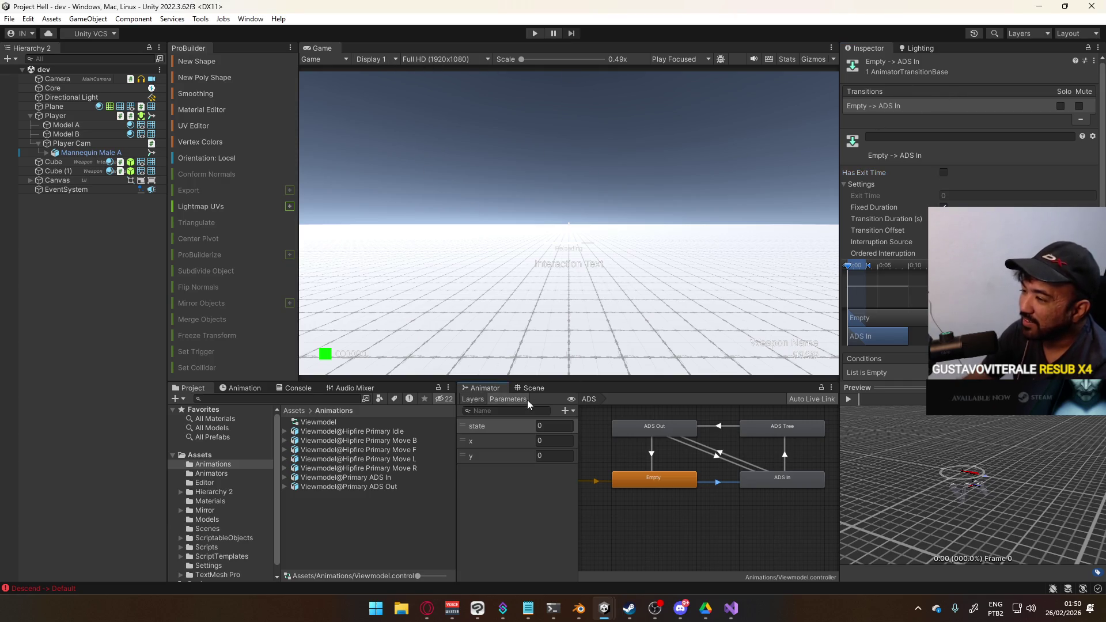
# Step: Add a Bool parameter named ads, then select the Empty → ADS In transition
pyautogui.click(567, 411)
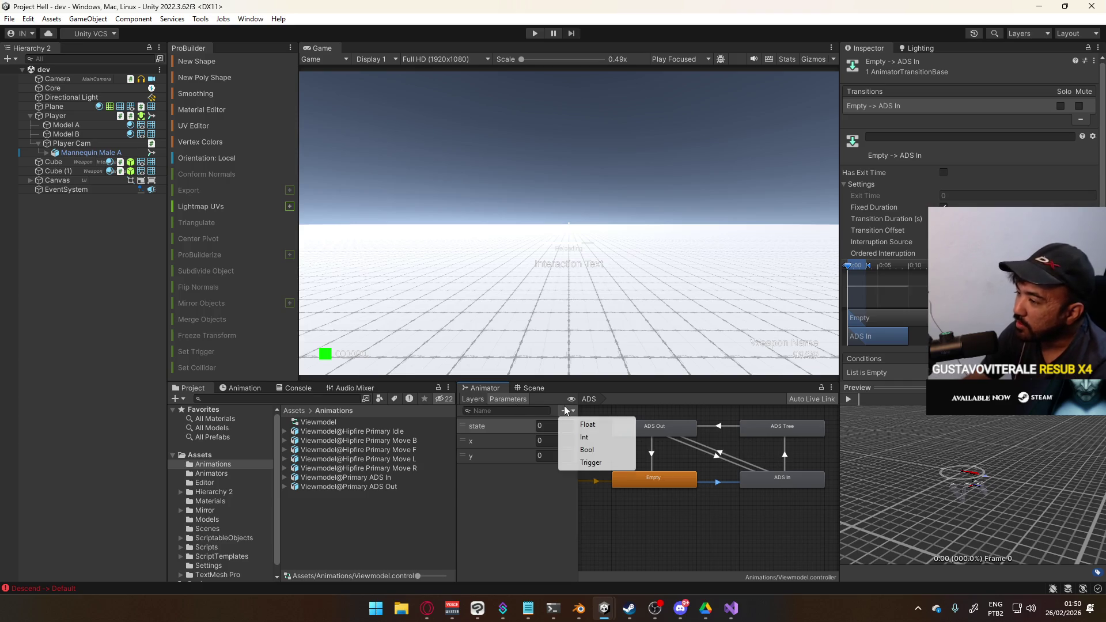
pyautogui.click(606, 454)
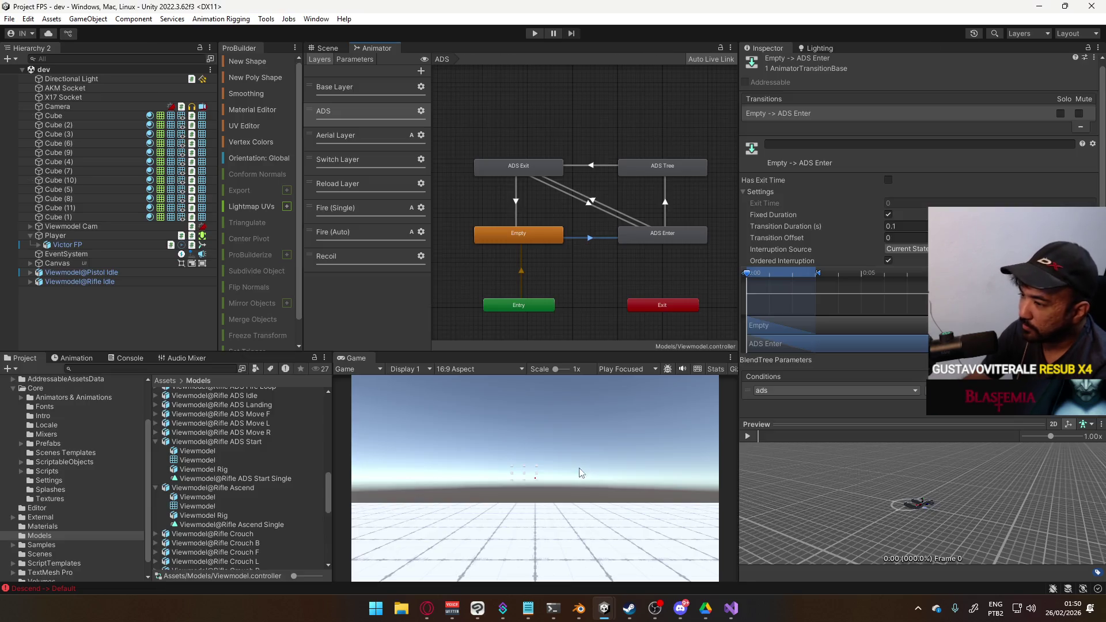
pyautogui.click(361, 60)
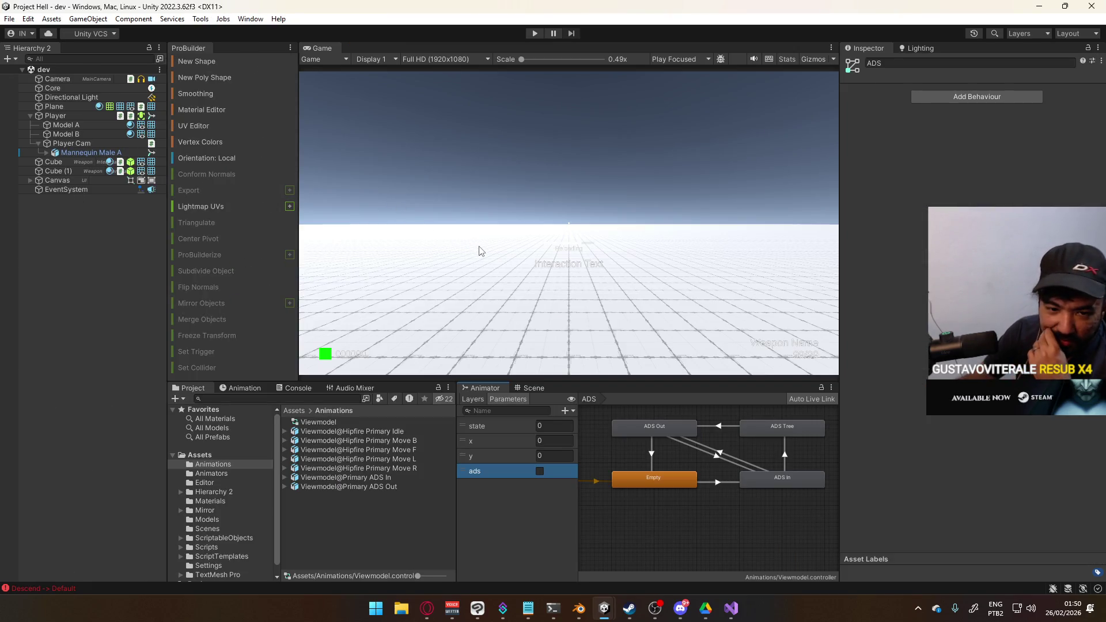
pyautogui.click(721, 485)
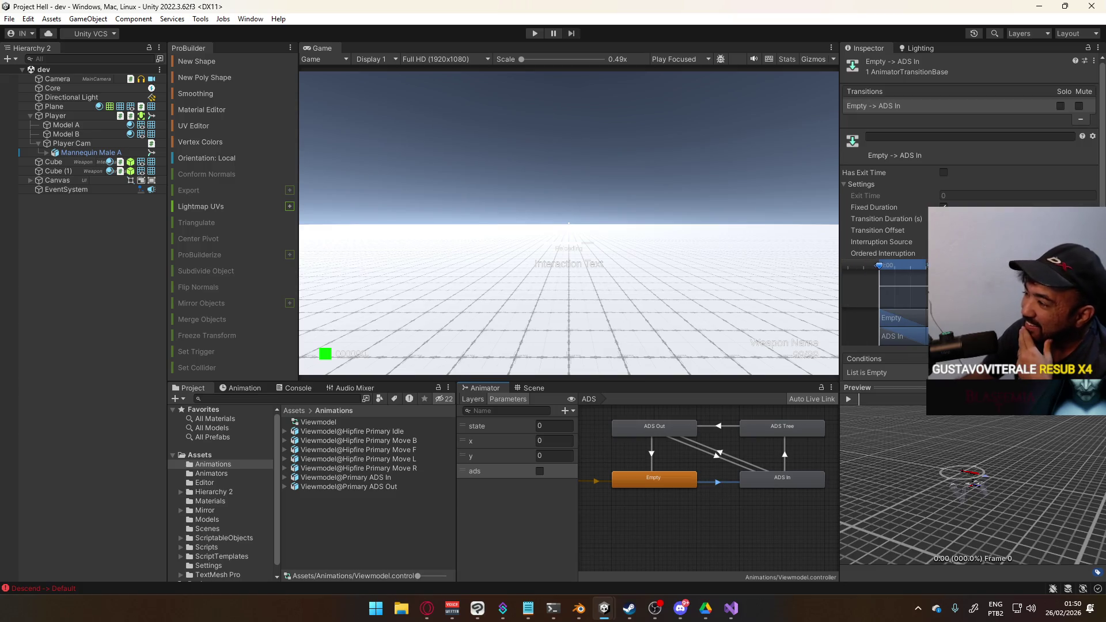
# Step: Add an ads condition to the Empty → ADS In and ADS In → ADS Out transitions
pyautogui.scroll(-2, 887, 230)
pyautogui.scroll(1, 887, 231)
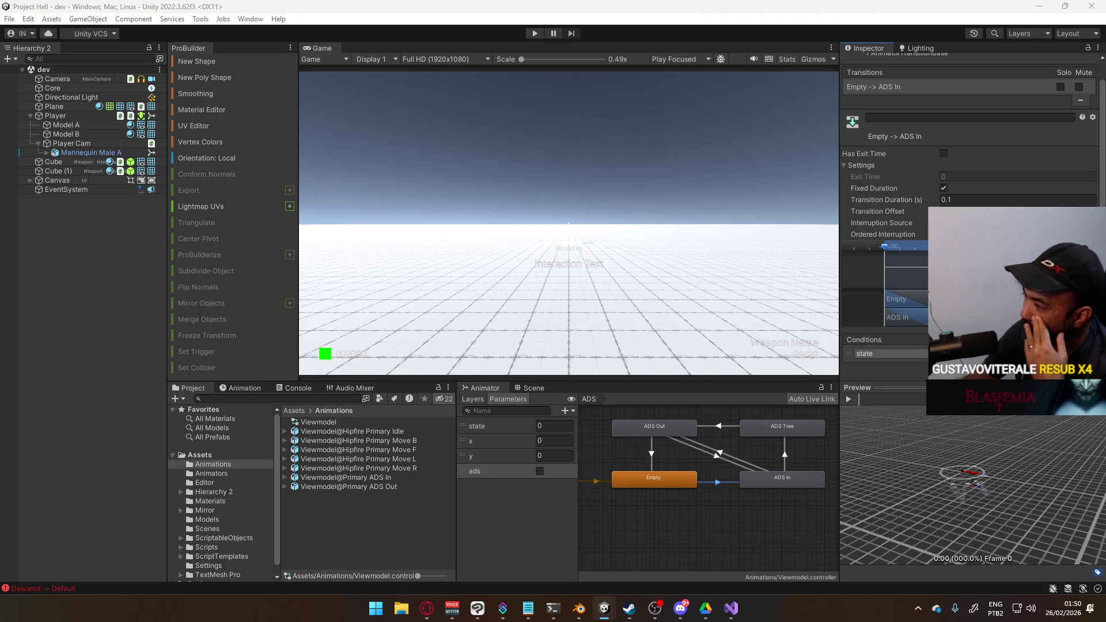
pyautogui.click(887, 353)
pyautogui.click(901, 420)
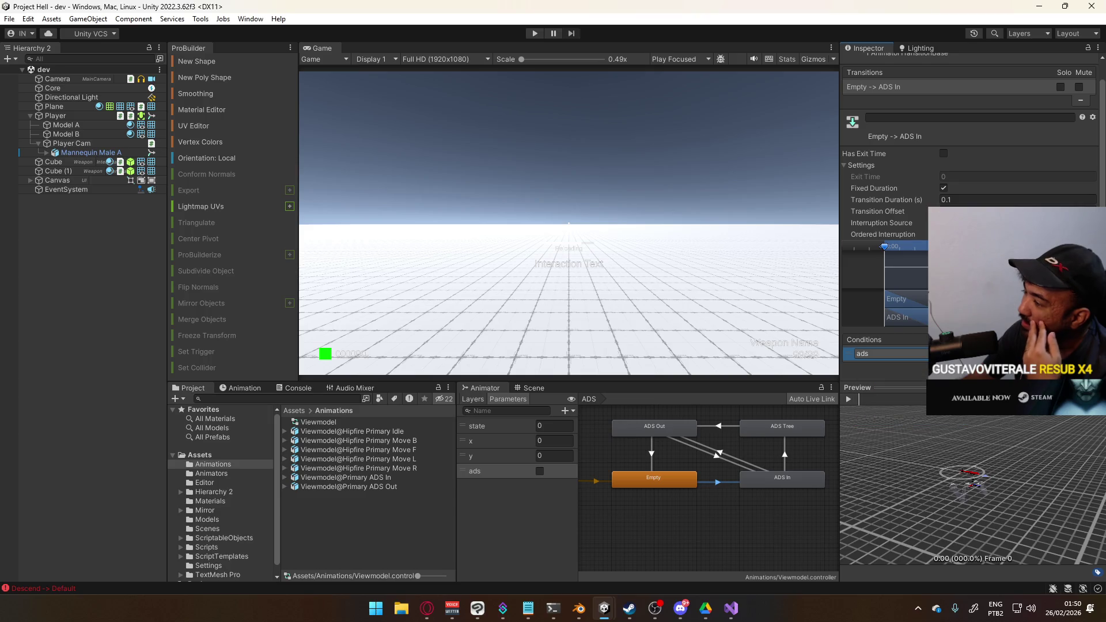
pyautogui.click(747, 465)
pyautogui.click(1079, 364)
pyautogui.click(887, 354)
pyautogui.click(900, 419)
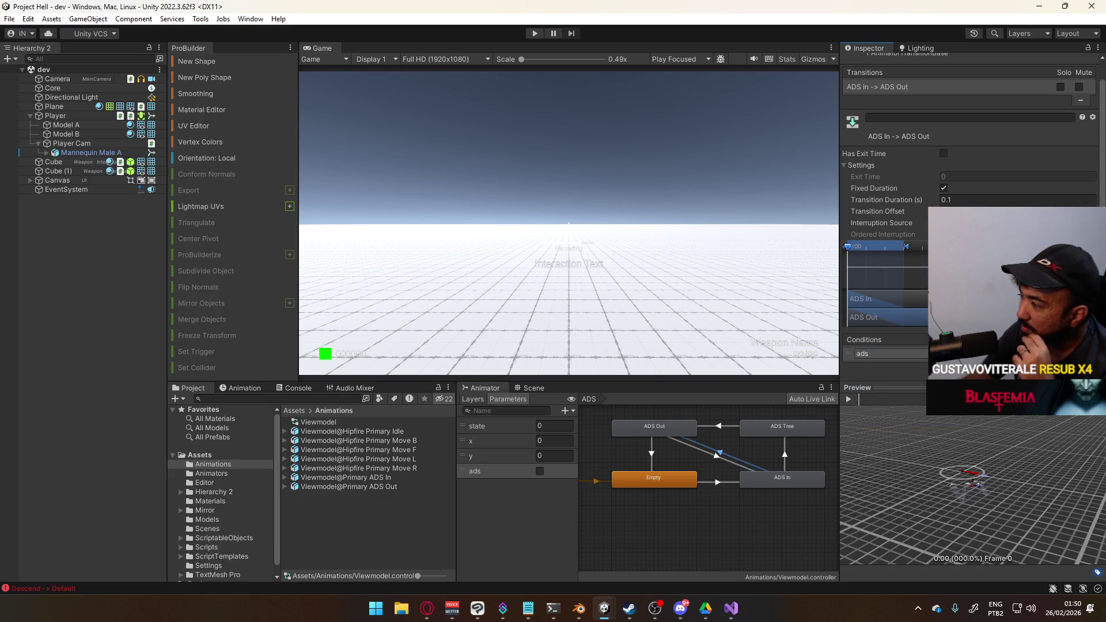
# Step: Add an ads condition to the ADS Out → ADS In and ADS Tree → ADS Out transitions
pyautogui.click(717, 457)
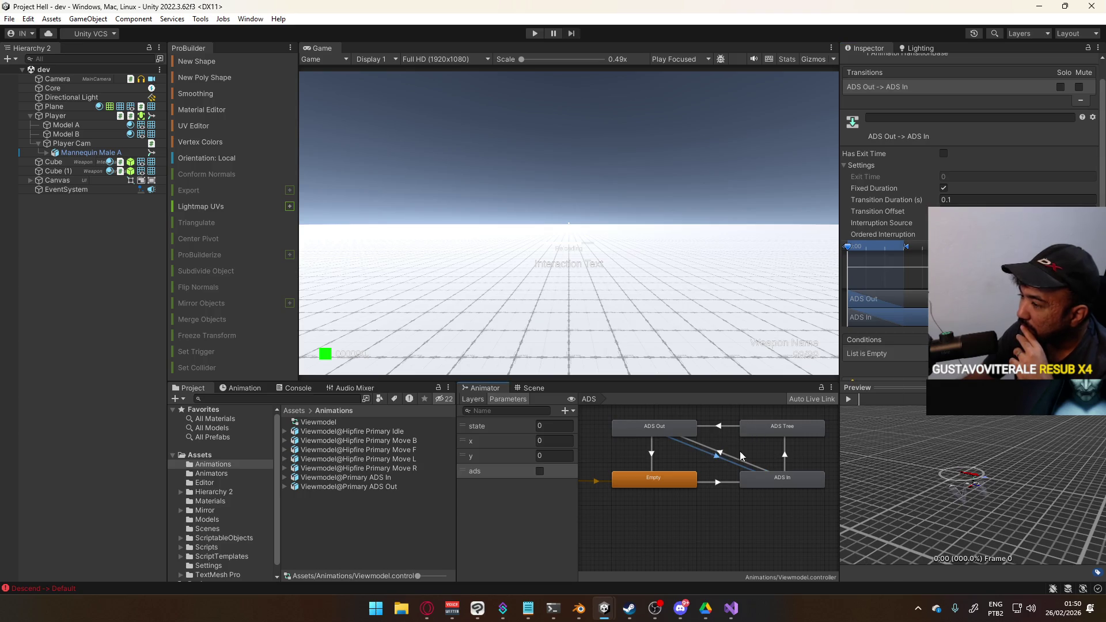
pyautogui.click(1079, 364)
pyautogui.click(888, 354)
pyautogui.click(901, 421)
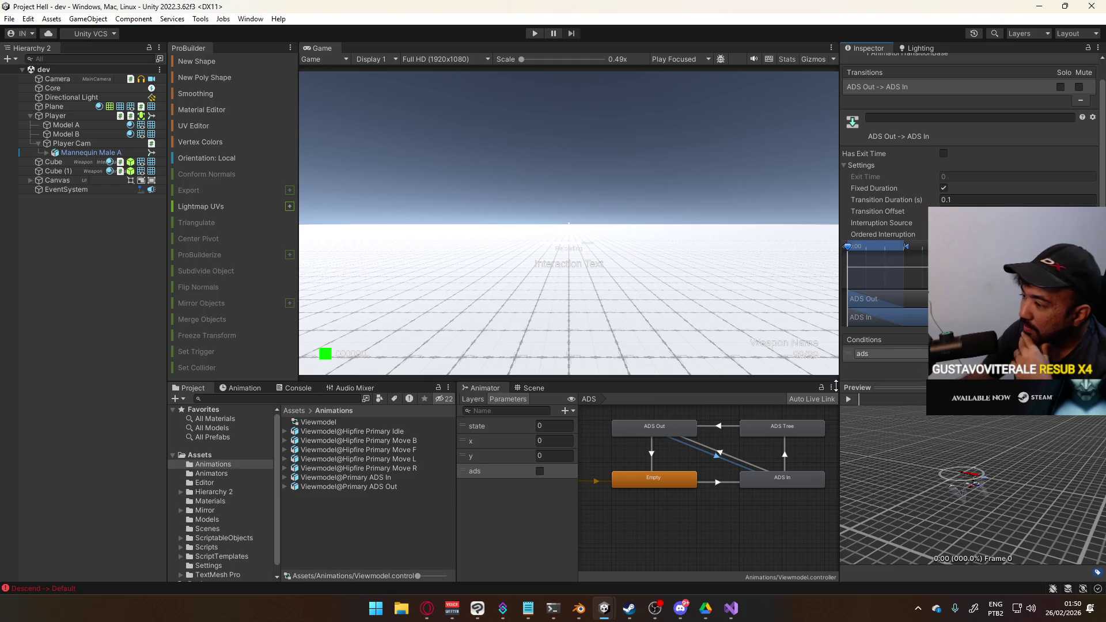
pyautogui.click(654, 454)
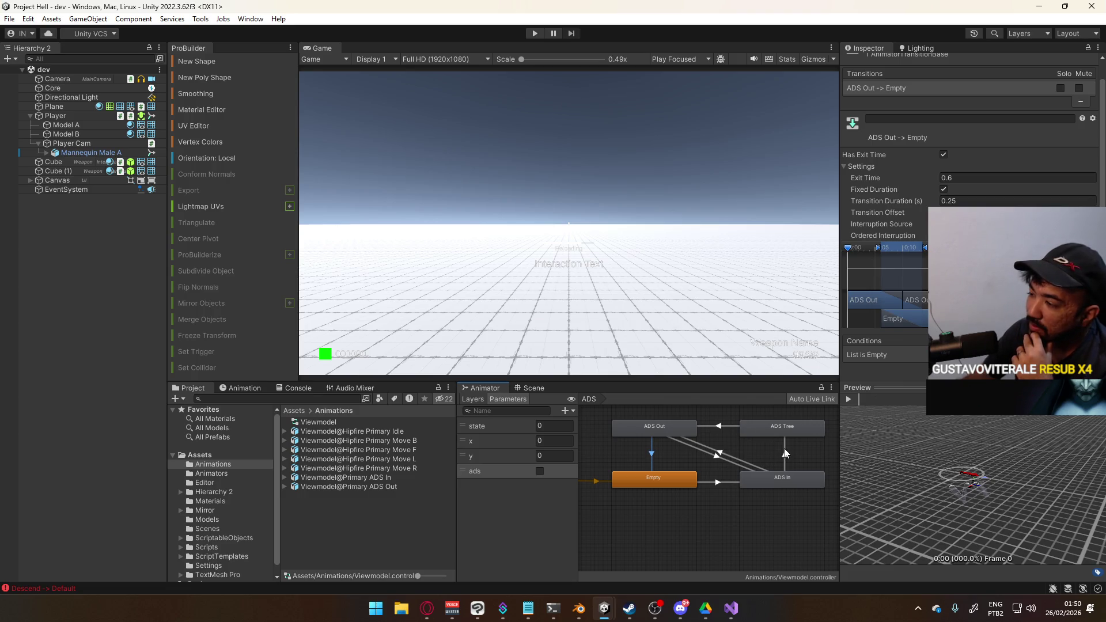
pyautogui.click(718, 427)
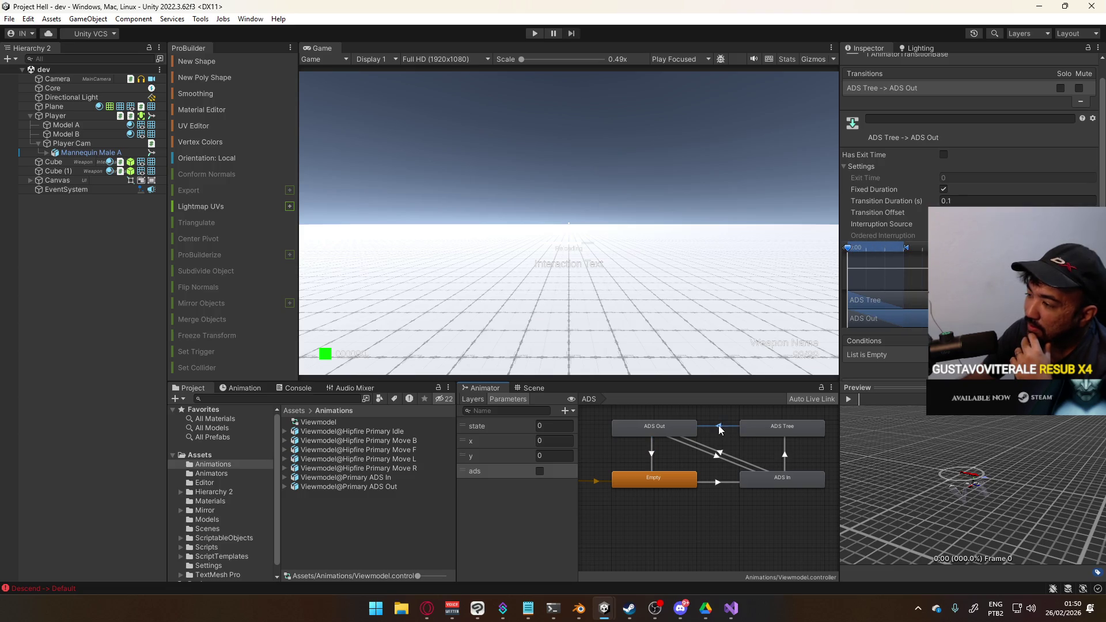
pyautogui.click(1079, 367)
pyautogui.click(888, 355)
pyautogui.click(906, 416)
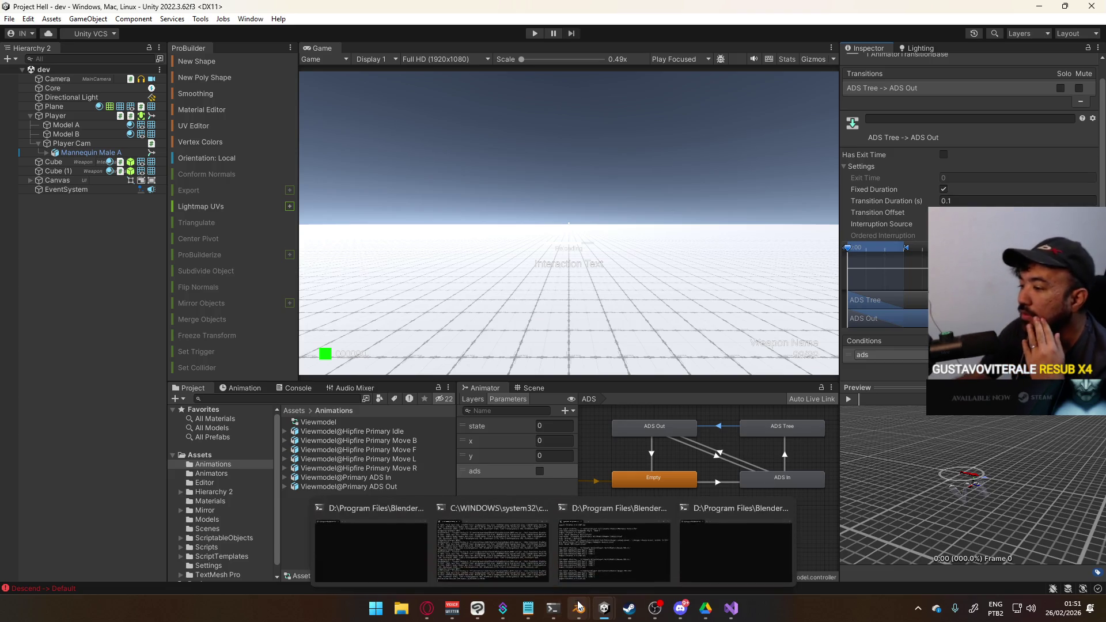
# Step: In Visual Studio's PlayerScript.cs, fold the OnFire, OnSprint and OnSwitchToPrimary method bodies
pyautogui.click(728, 612)
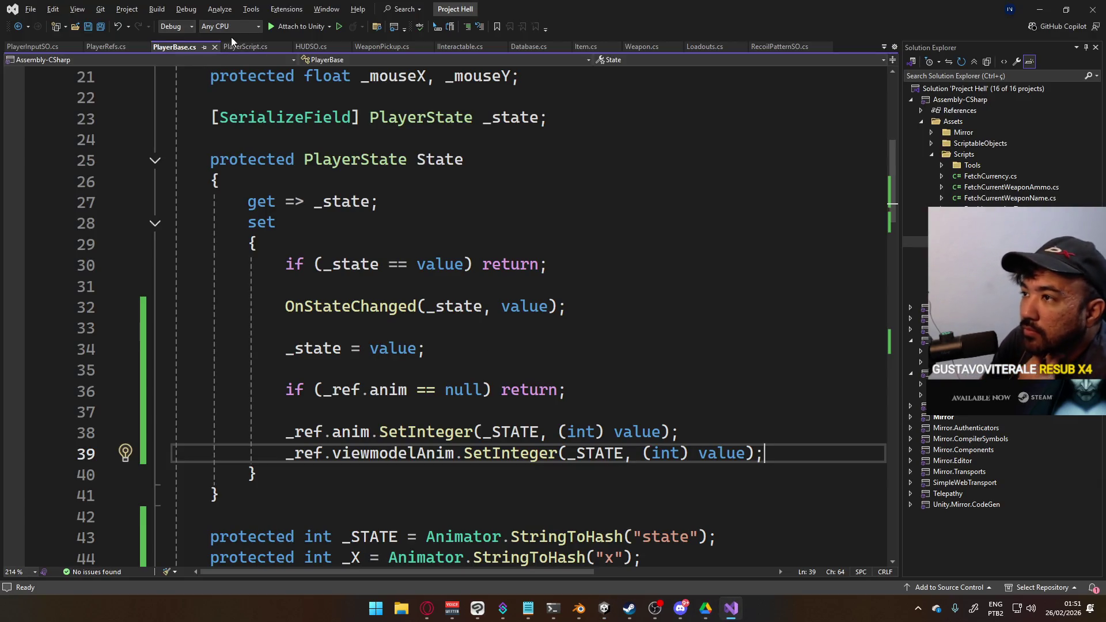
pyautogui.click(259, 46)
pyautogui.scroll(3, 598, 339)
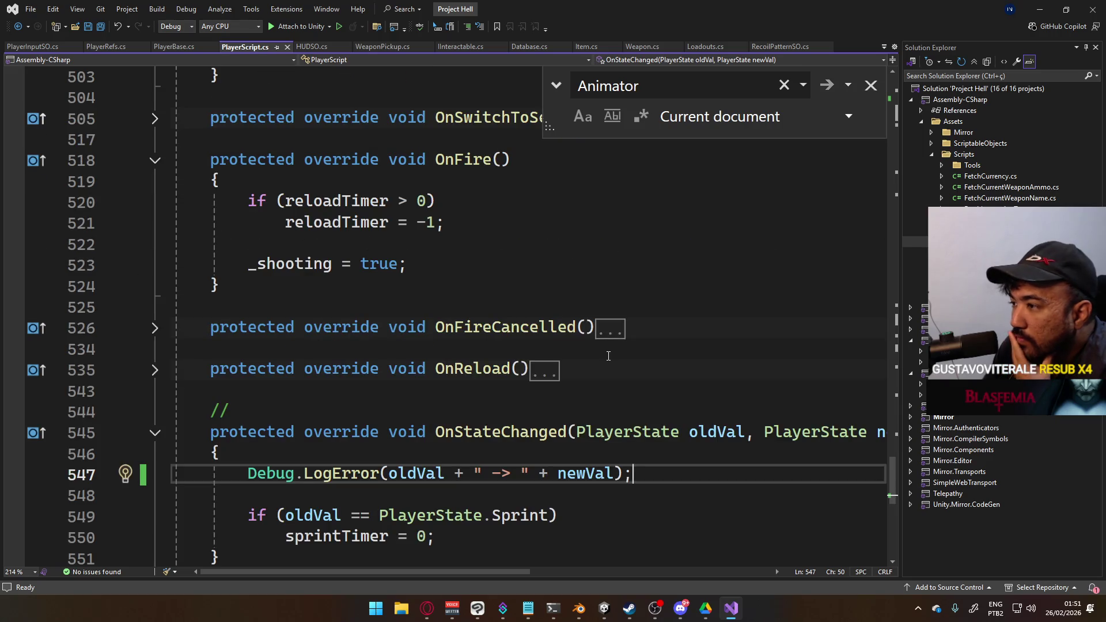
pyautogui.scroll(2, 598, 339)
pyautogui.scroll(2, 595, 339)
pyautogui.scroll(1, 578, 341)
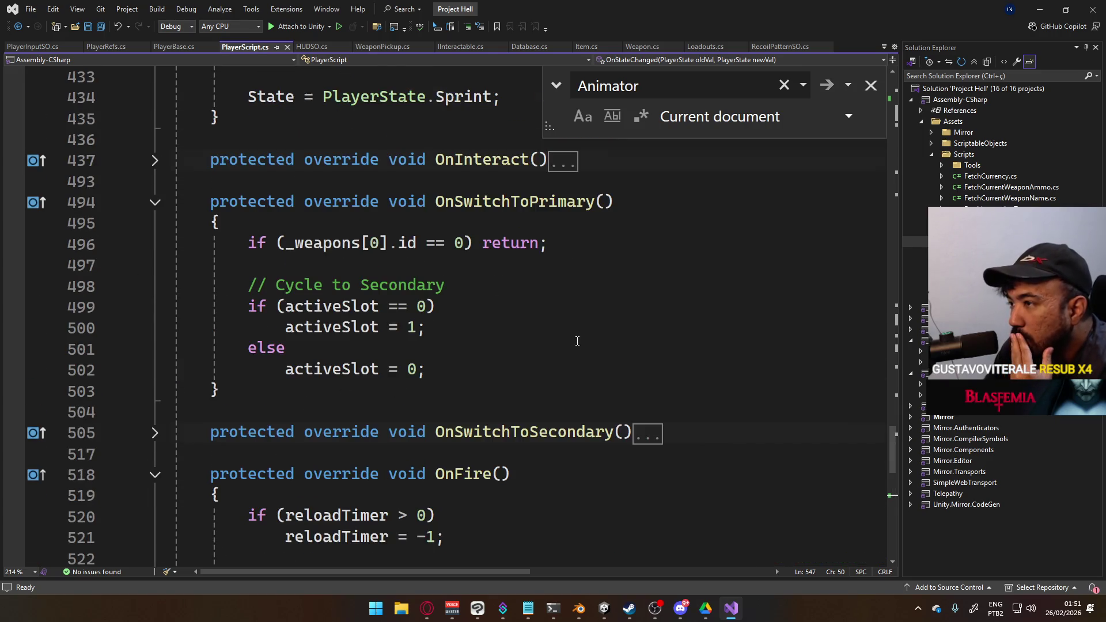
pyautogui.click(154, 475)
pyautogui.scroll(6, 291, 382)
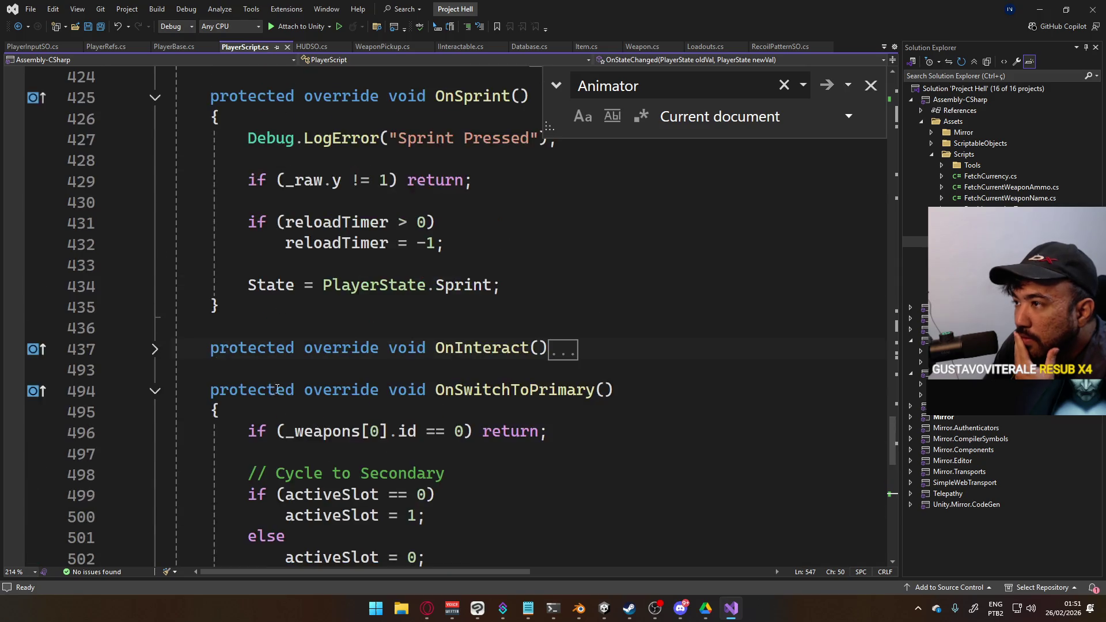
pyautogui.click(155, 286)
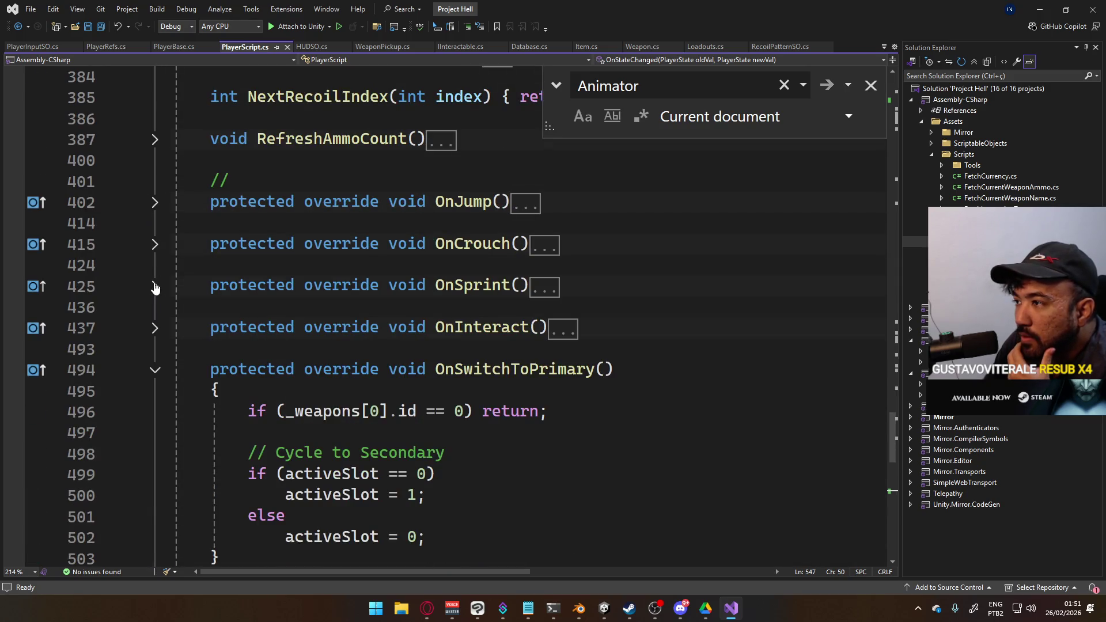
pyautogui.click(155, 369)
# Step: Fold the DefaultBehaviour method body, then go back to the Unity editor
pyautogui.scroll(-3, 341, 378)
pyautogui.scroll(15, 341, 378)
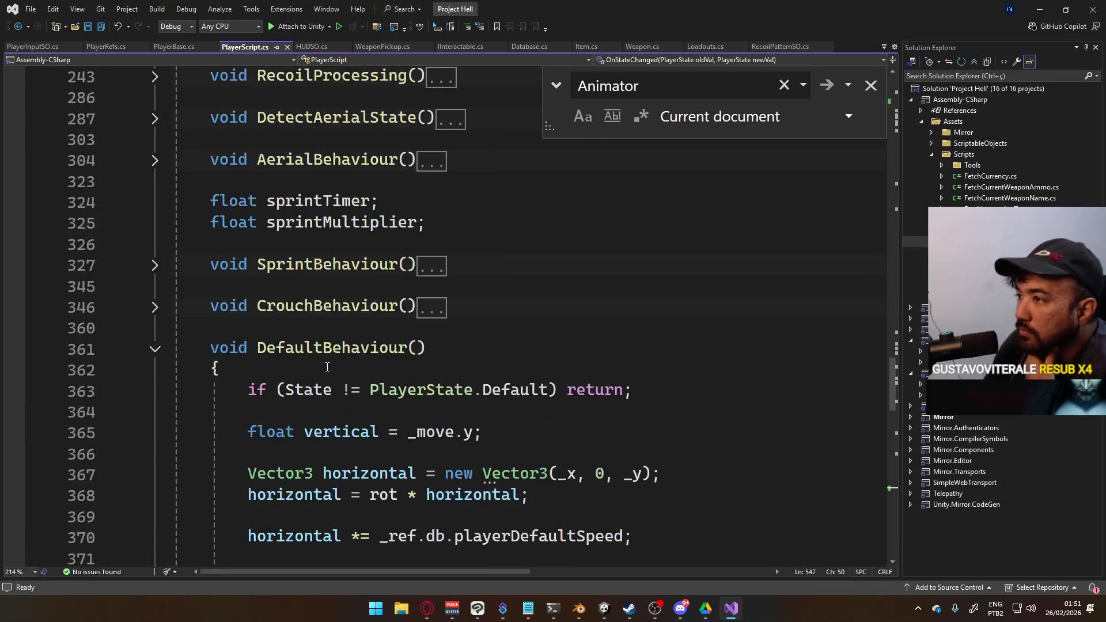
pyautogui.scroll(1, 263, 384)
pyautogui.scroll(-4, 266, 409)
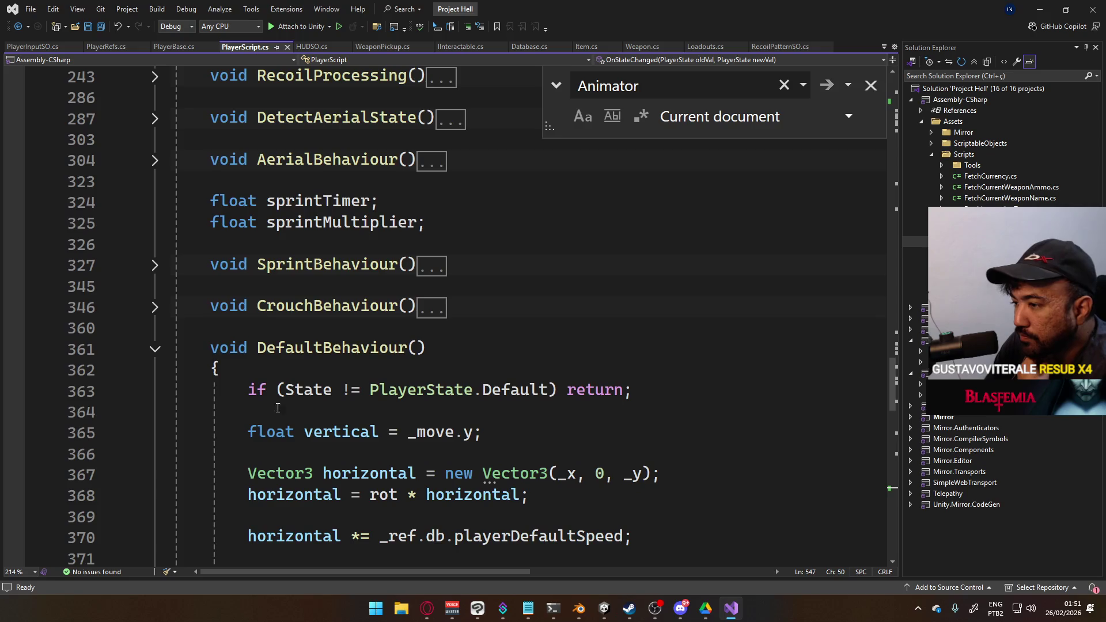
pyautogui.click(155, 349)
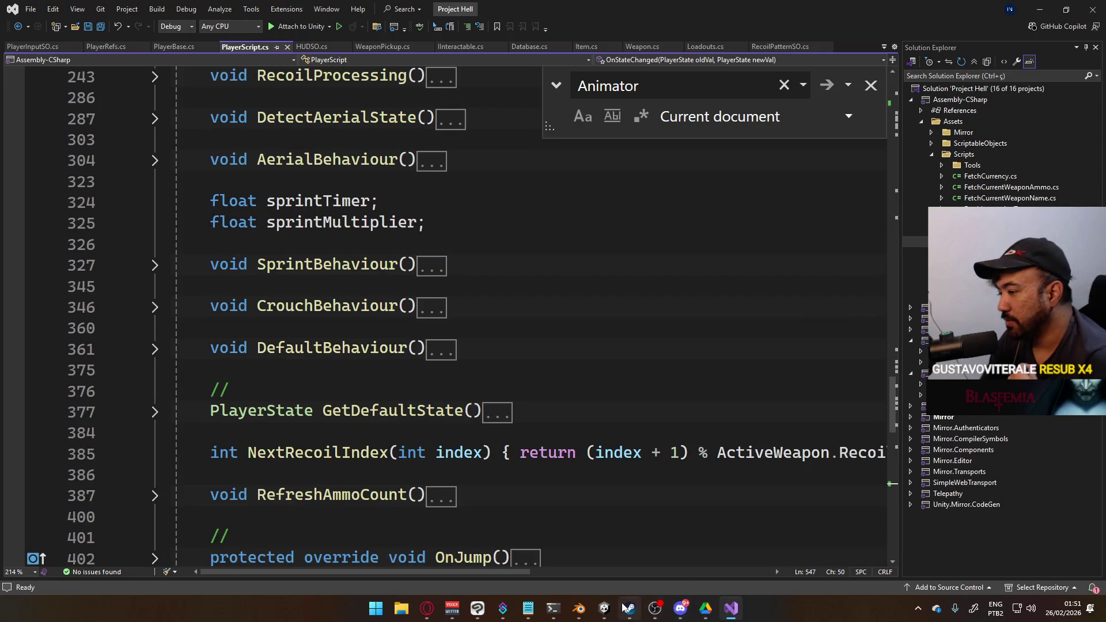
pyautogui.moveTo(608, 610)
pyautogui.click(539, 553)
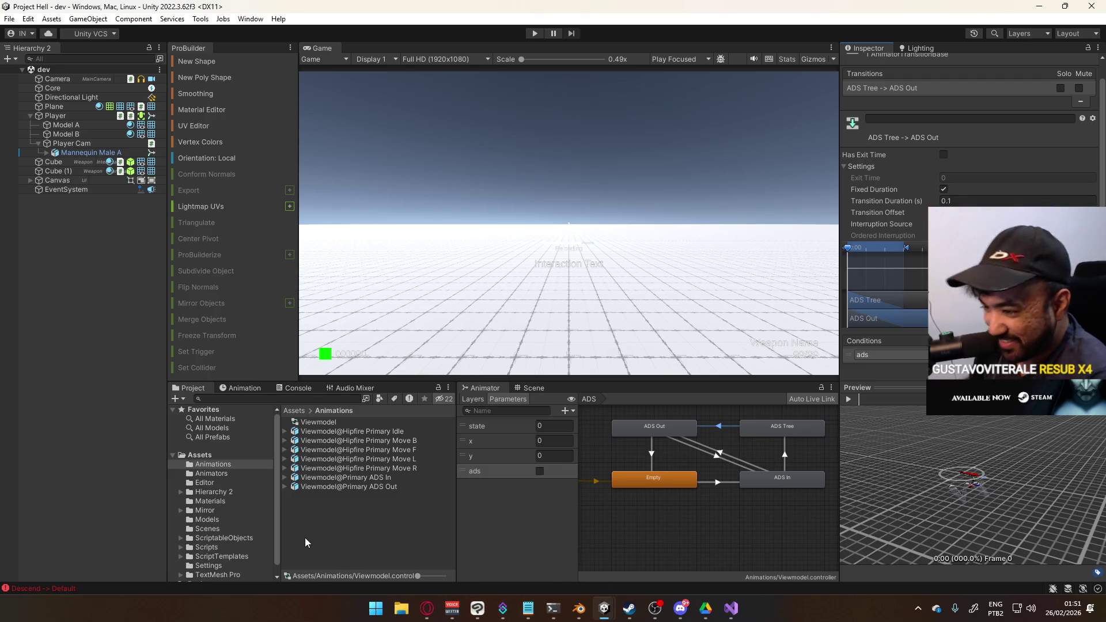
# Step: List the Assets root folder, check the Aim button action in Default input actions, then close it
pyautogui.scroll(-1, 269, 510)
pyautogui.click(209, 447)
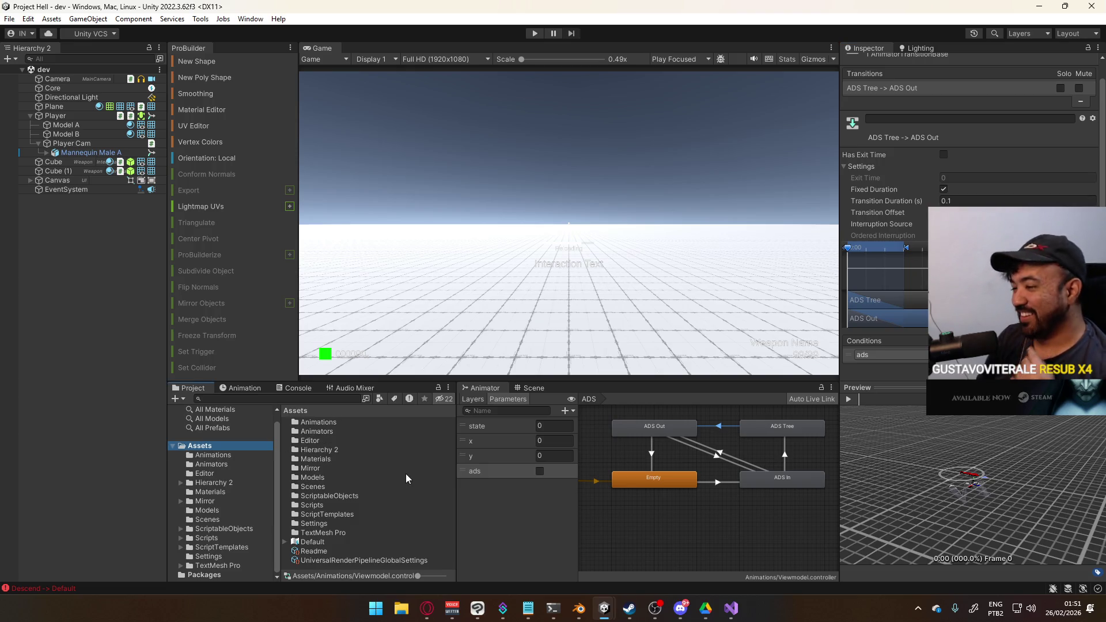
pyautogui.doubleClick(364, 543)
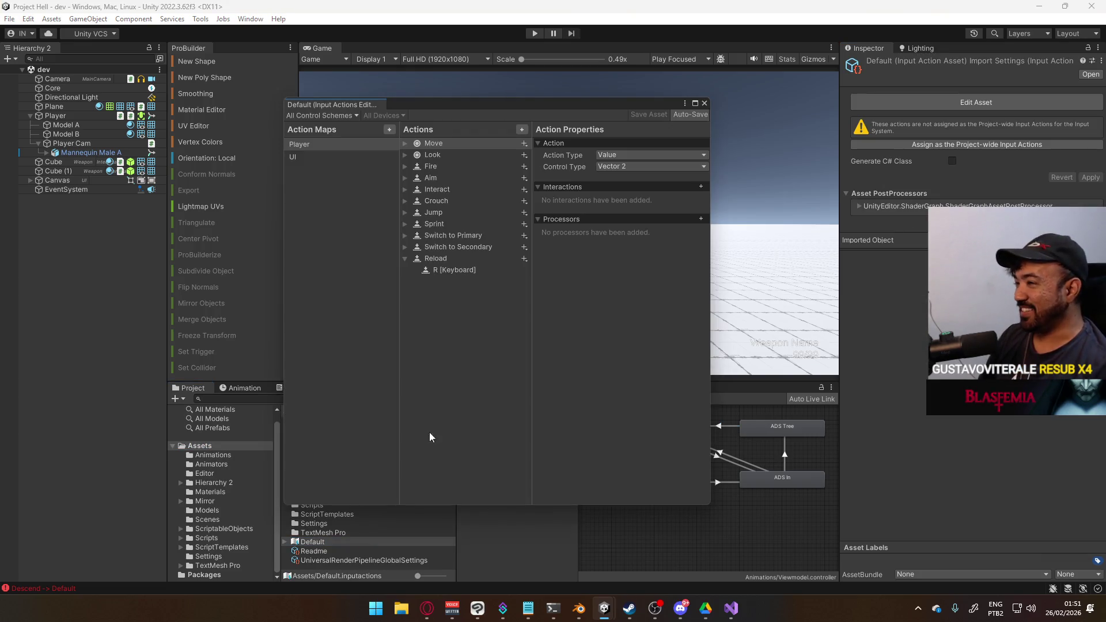
pyautogui.click(433, 178)
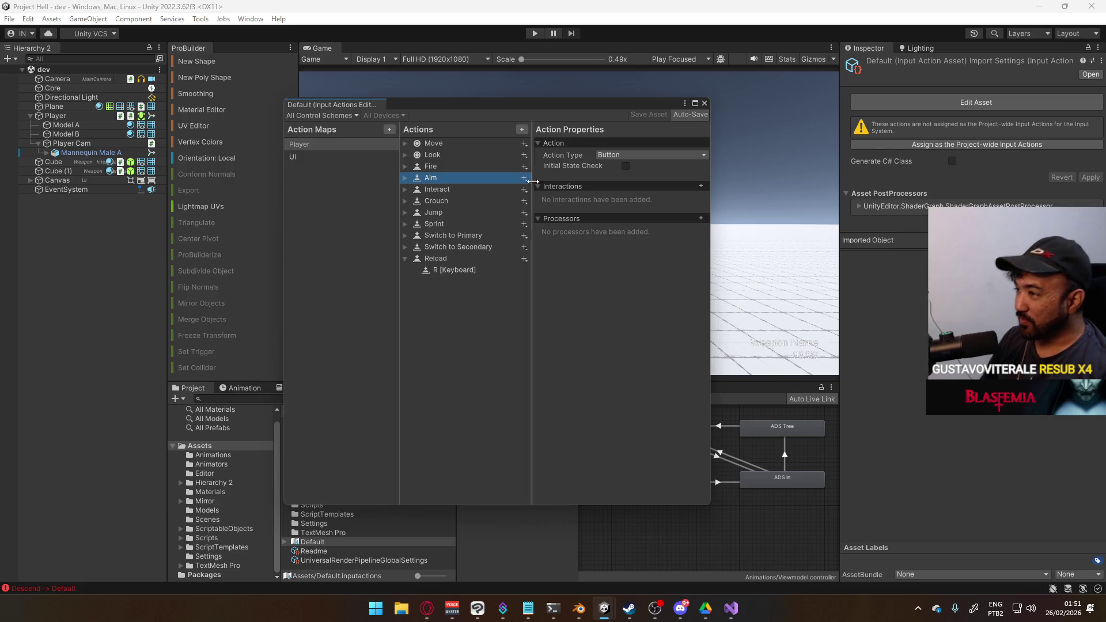
pyautogui.click(704, 104)
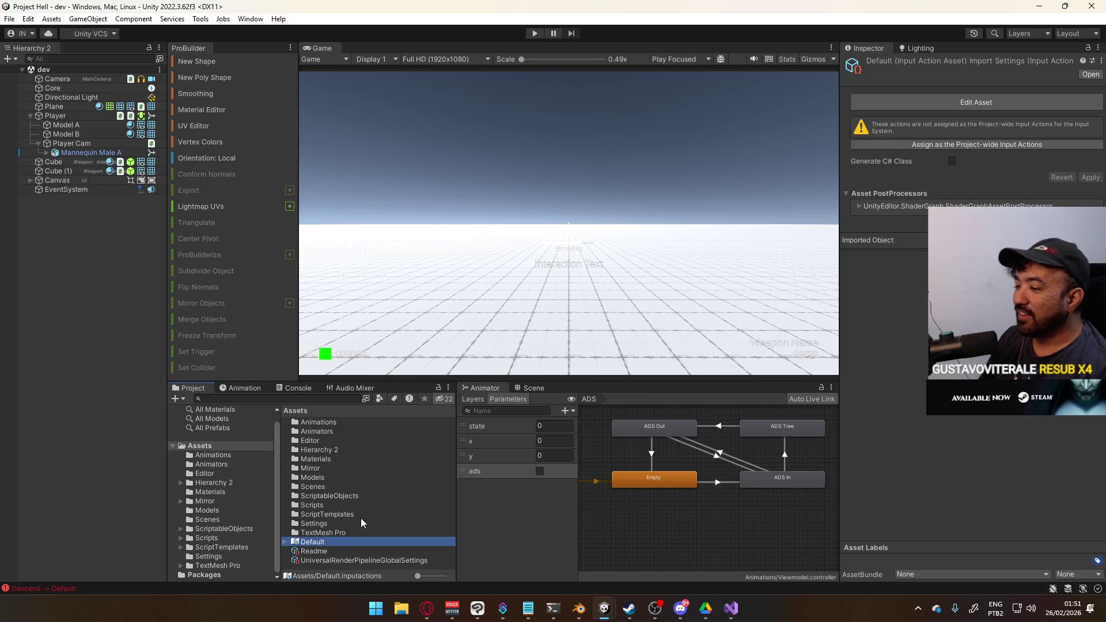